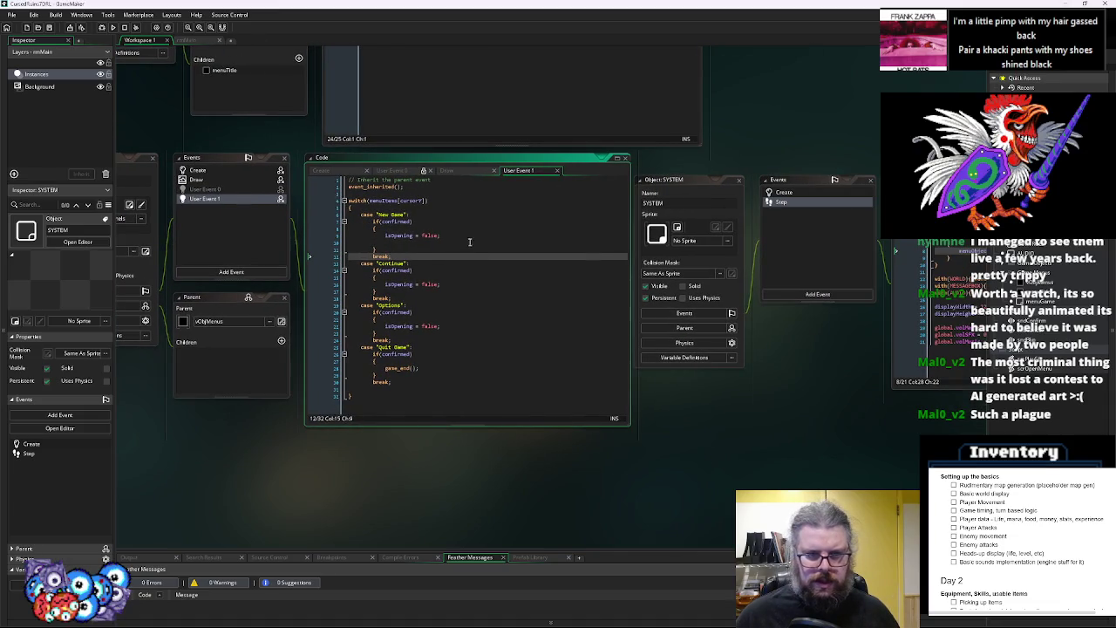
Add scrOpenMenu(menuGame); to the New Game case, then open the scrOpenMenu script
{"action": "left_click", "coordinate": [460, 244]}
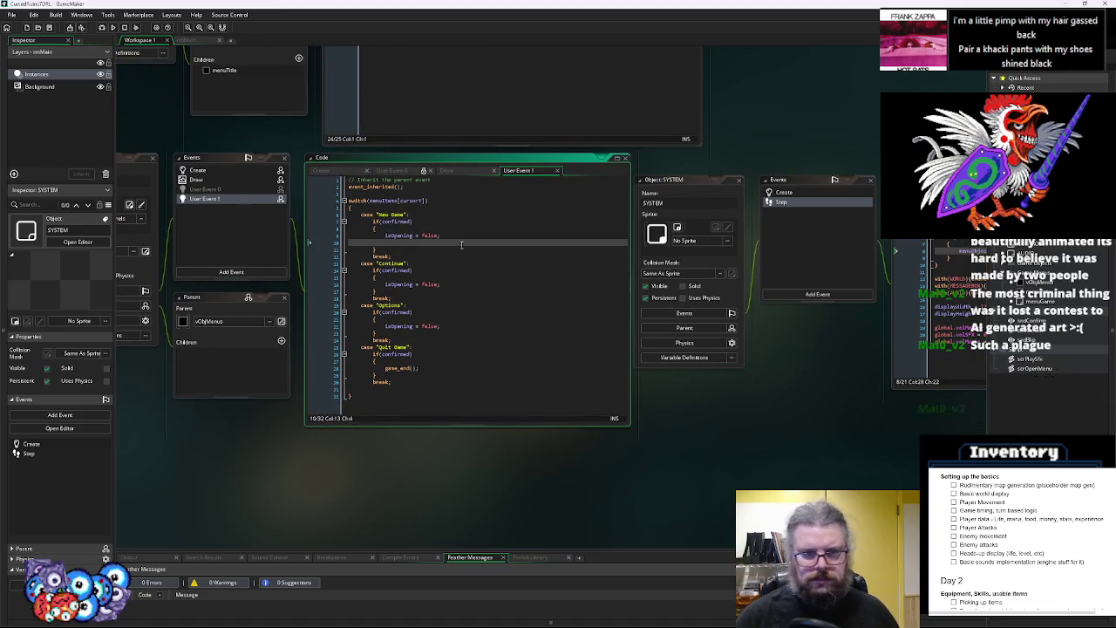
{"action": "type", "text": "scrOpe"}
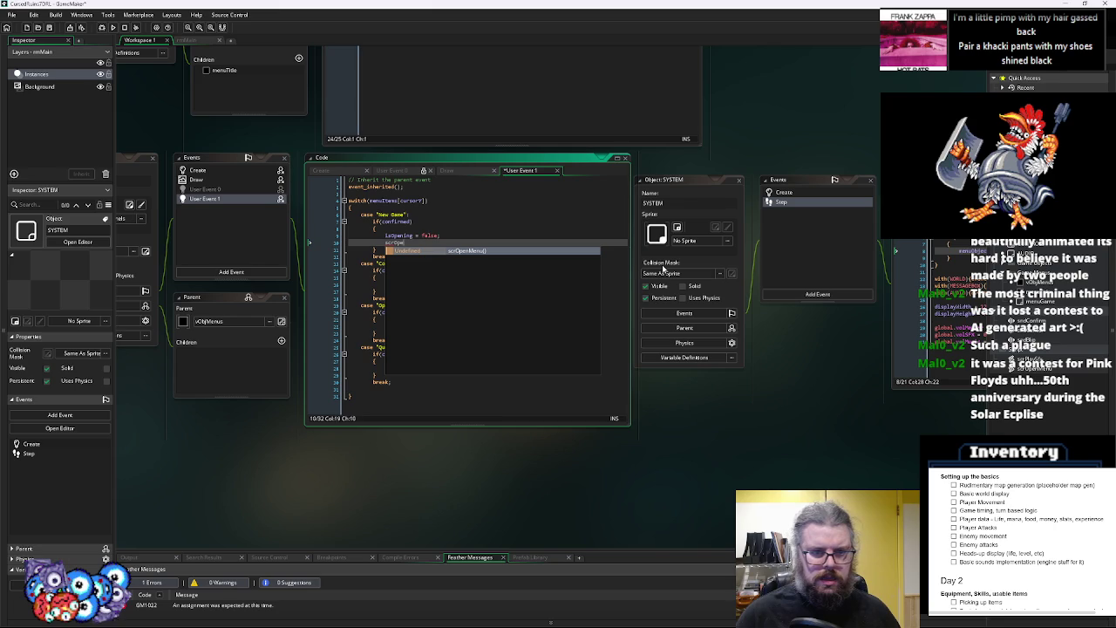
{"action": "type", "text": "nMenu("}
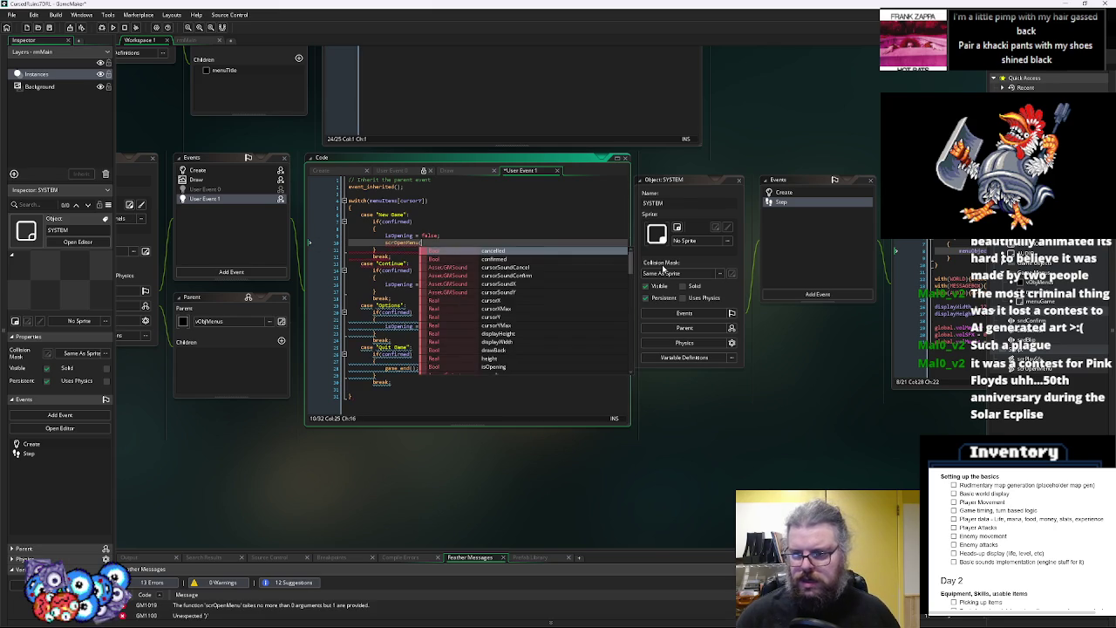
{"action": "type", "text": "menuGame)"}
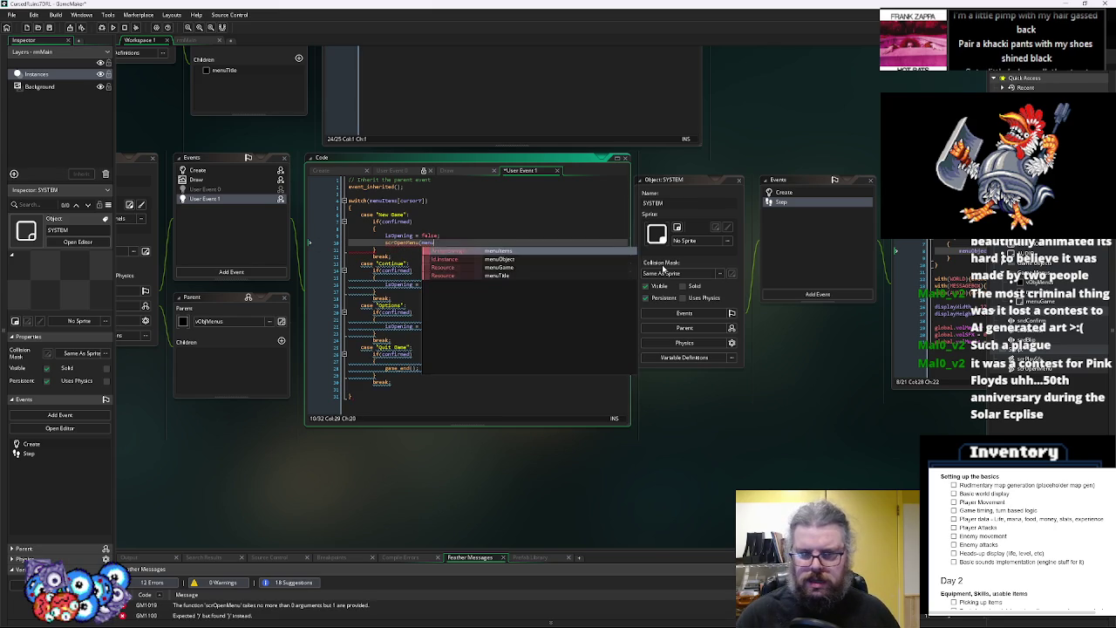
{"action": "key", "text": "BackSpace"}
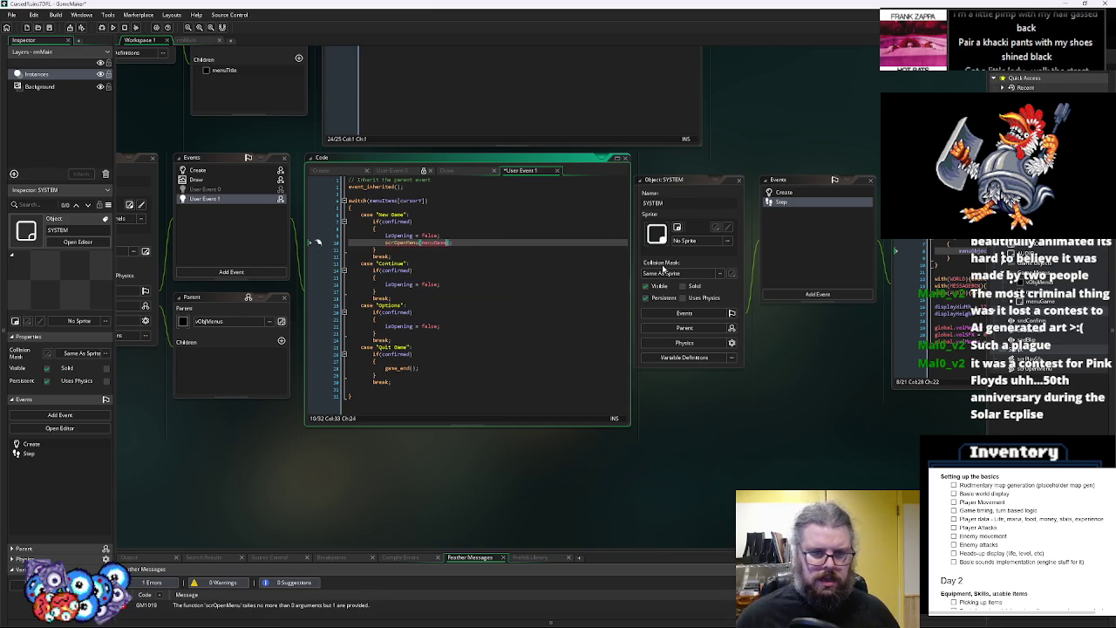
{"action": "left_click", "coordinate": [1012, 310]}
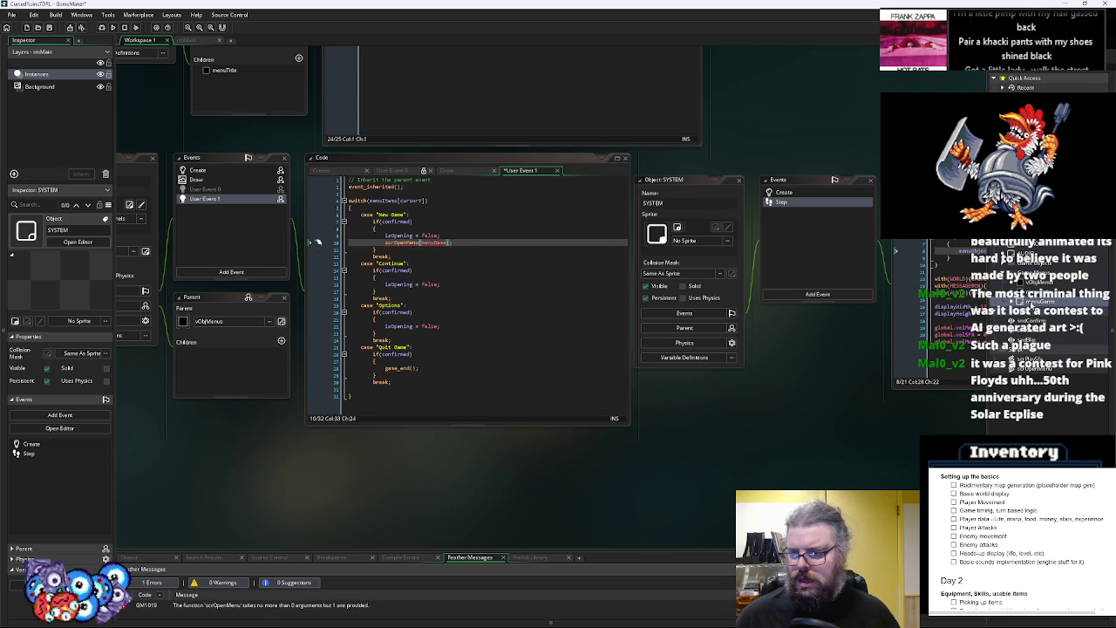
{"action": "double_click", "coordinate": [1038, 373]}
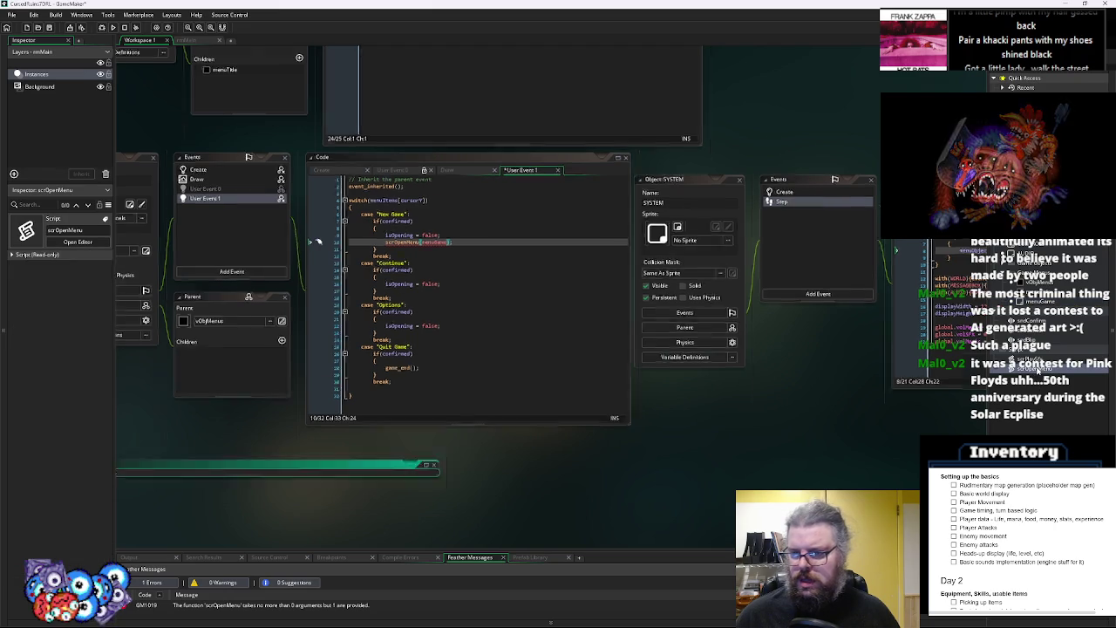
Arrange the windows to show SYSTEM's code and switch to its Create event
{"action": "left_click_drag", "start_coordinate": [588, 233], "coordinate": [354, 465]}
{"action": "left_click_drag", "start_coordinate": [210, 303], "coordinate": [514, 273]}
{"action": "mouse_move", "coordinate": [728, 309]}
{"action": "left_mouse_down"}
{"action": "mouse_move", "coordinate": [773, 329]}
{"action": "mouse_move", "coordinate": [791, 304]}
{"action": "left_mouse_up"}
{"action": "left_click", "coordinate": [931, 291]}
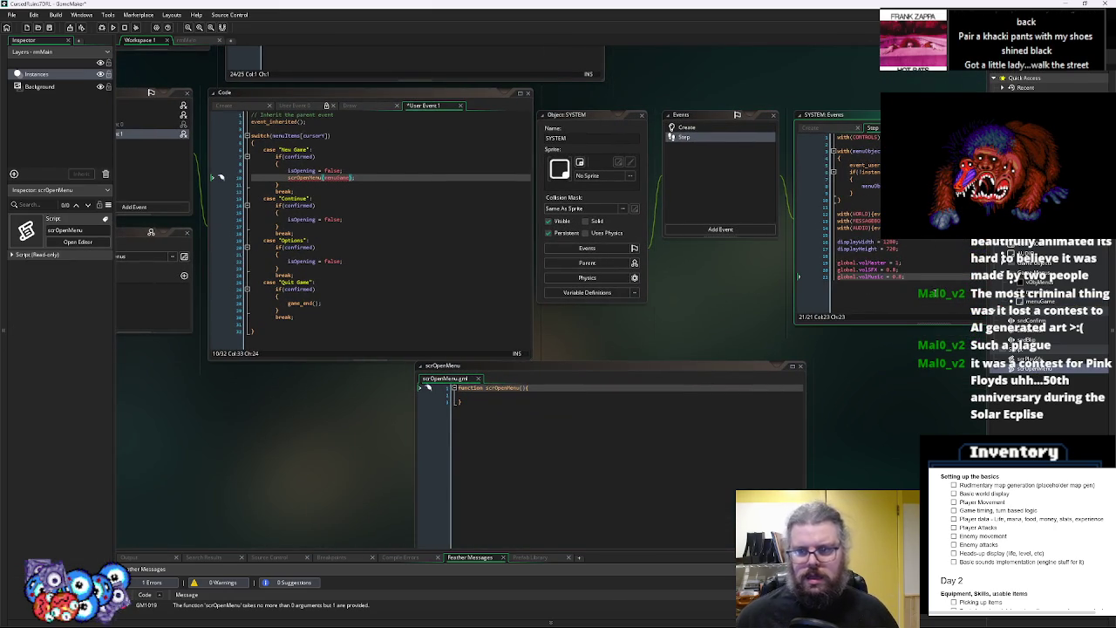
{"action": "left_click", "coordinate": [880, 186]}
{"action": "left_click", "coordinate": [927, 288]}
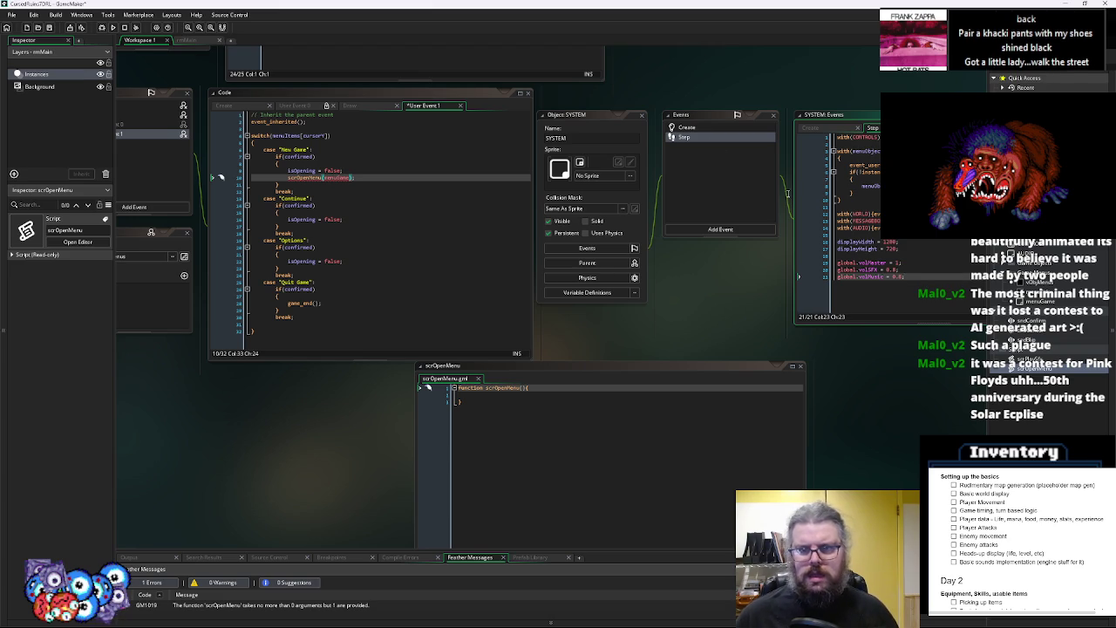
{"action": "left_click", "coordinate": [711, 128]}
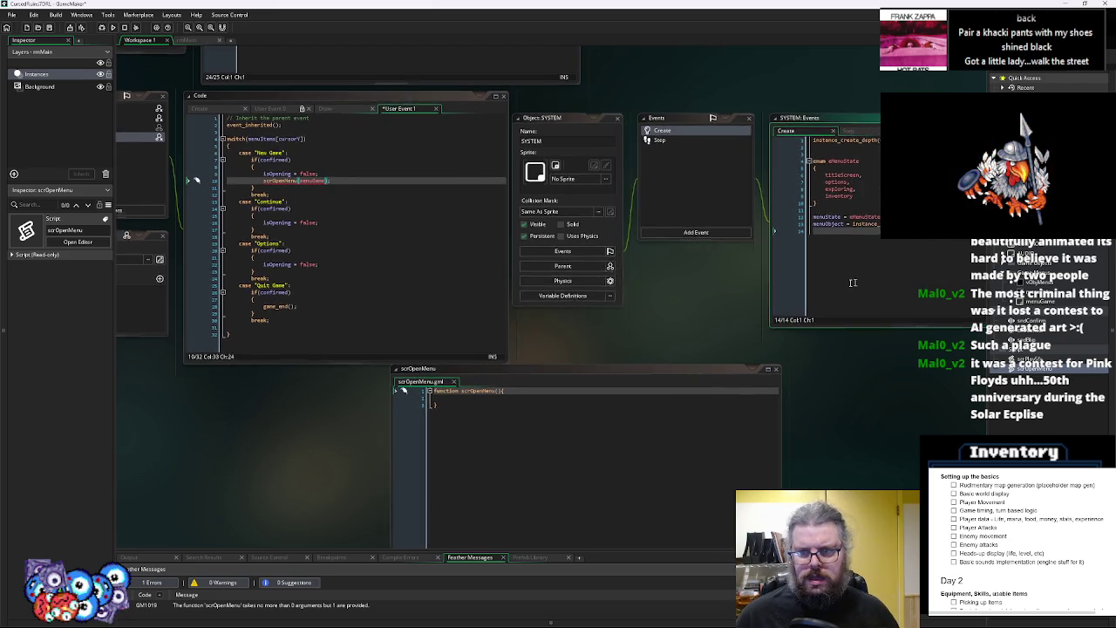
Add an empty function openMenu() { } to SYSTEM's Create event
{"action": "key", "text": "Return"}
{"action": "key", "text": "Return"}
{"action": "type", "text": "function openMenu"}
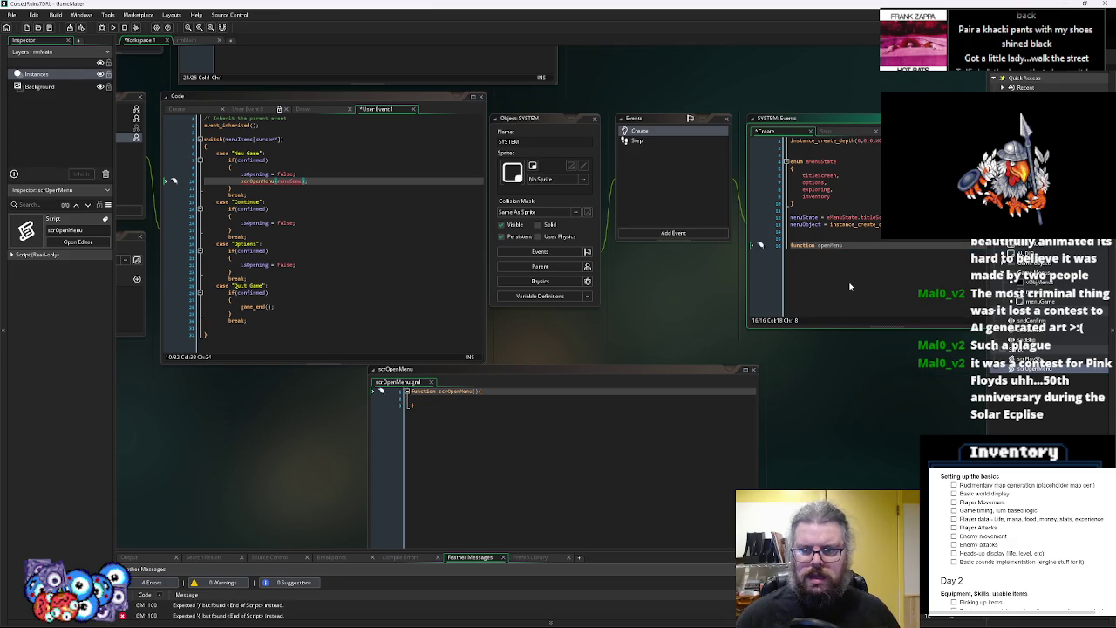
{"action": "key", "text": "Return"}
{"action": "type", "text": "{"}
{"action": "key", "text": "Return"}
{"action": "type", "text": "}"}
{"action": "key", "text": "Return"}
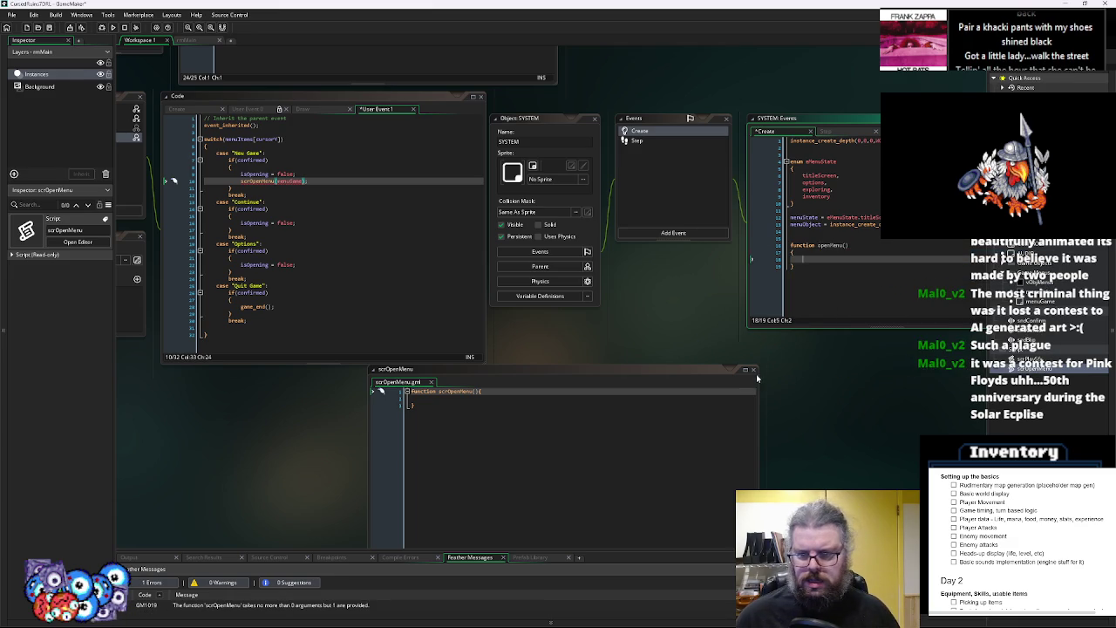
Close the scrOpenMenu script and delete it from the Asset Browser
{"action": "left_click", "coordinate": [753, 370]}
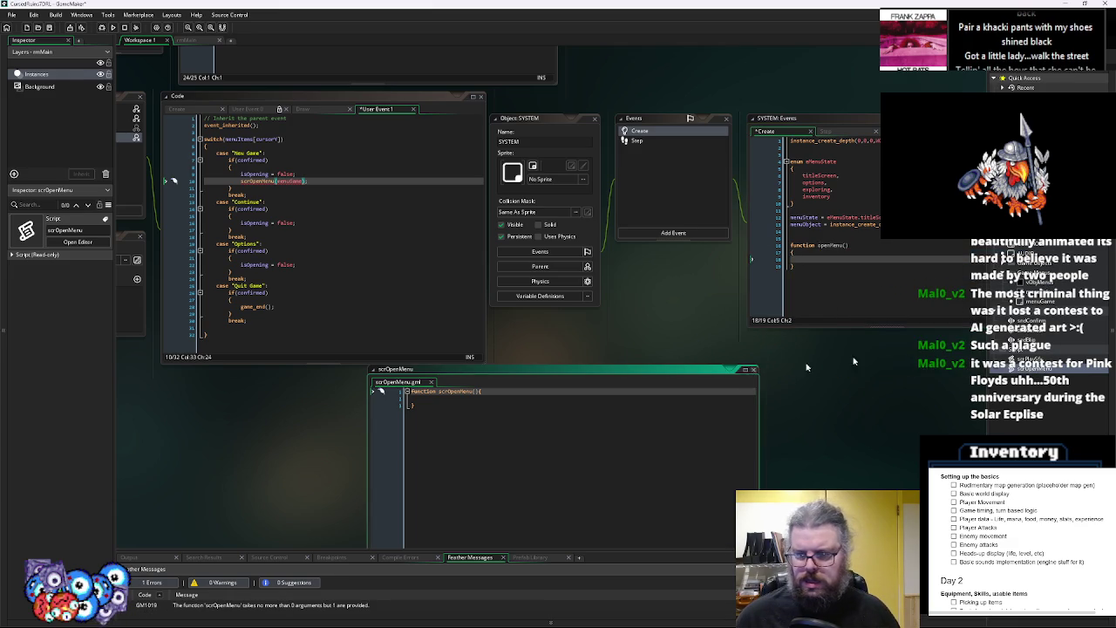
{"action": "right_click", "coordinate": [1033, 373]}
{"action": "left_click", "coordinate": [1015, 424]}
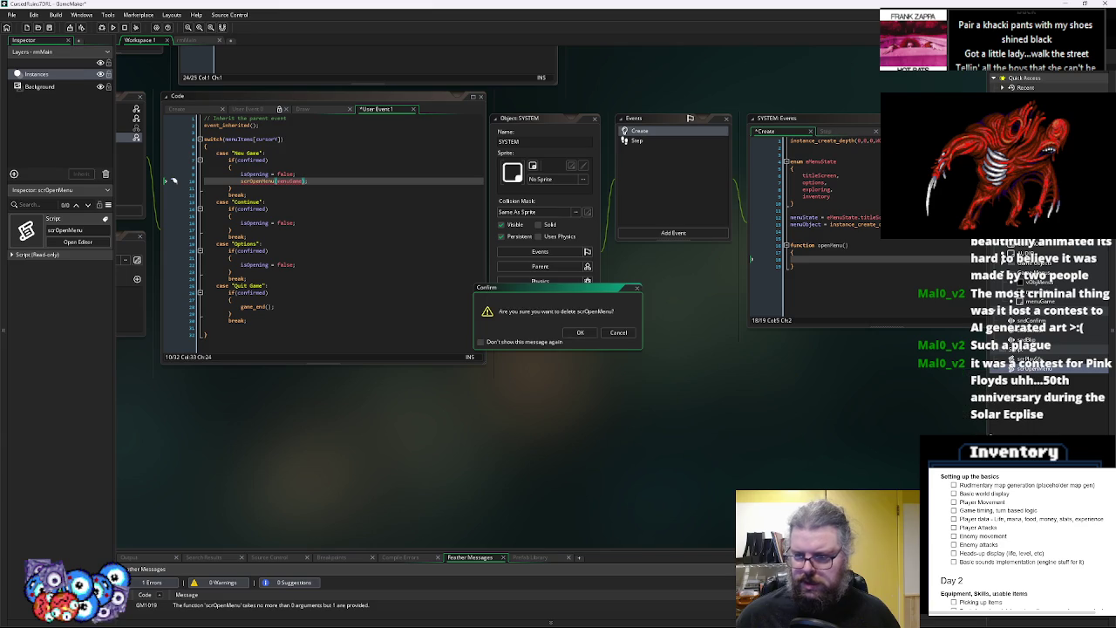
{"action": "left_click", "coordinate": [596, 338]}
{"action": "left_click", "coordinate": [821, 255]}
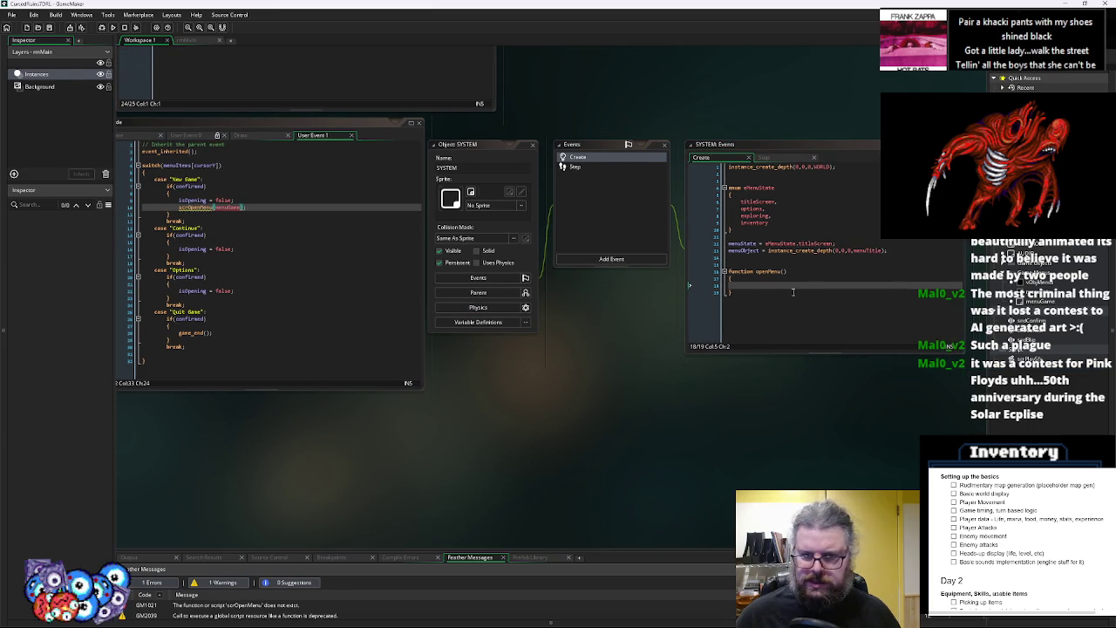
{"action": "left_click", "coordinate": [788, 271]}
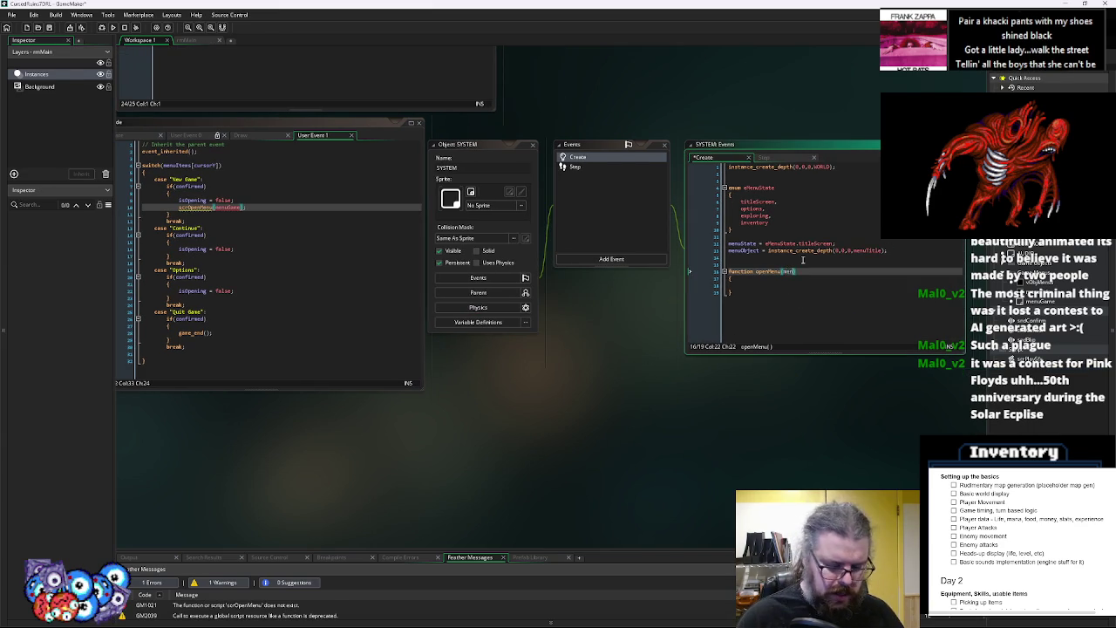
Give openMenu a menuObj parameter that sets menuObject = instance_create(0,0,0,menuObj)
{"action": "type", "text": "uObj)"}
{"action": "key", "text": "Down"}
{"action": "key", "text": "Down"}
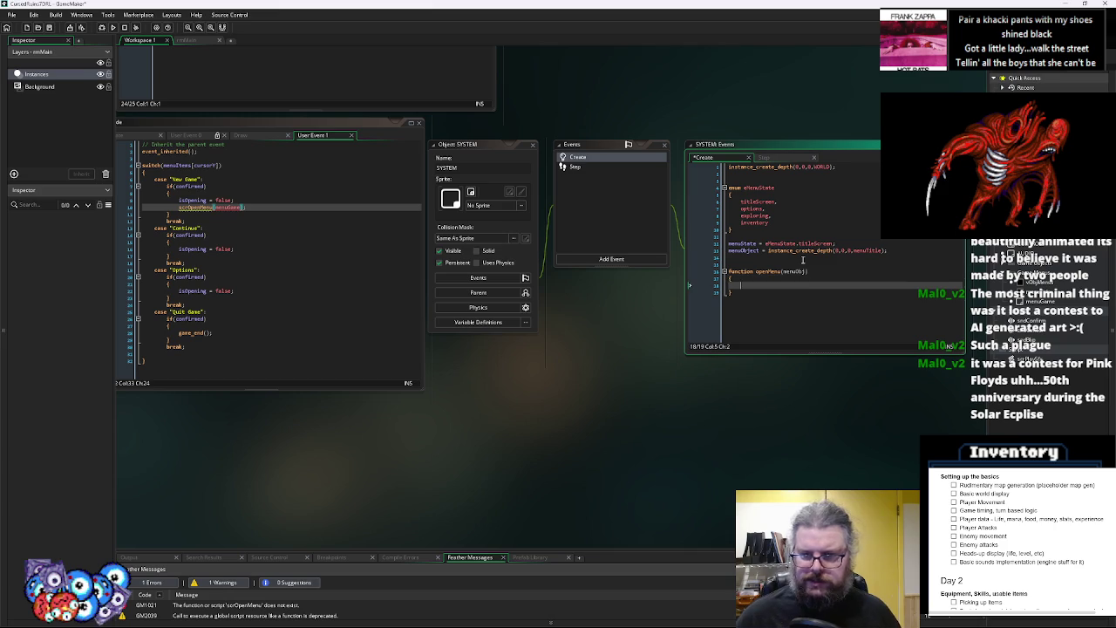
{"action": "type", "text": "men"}
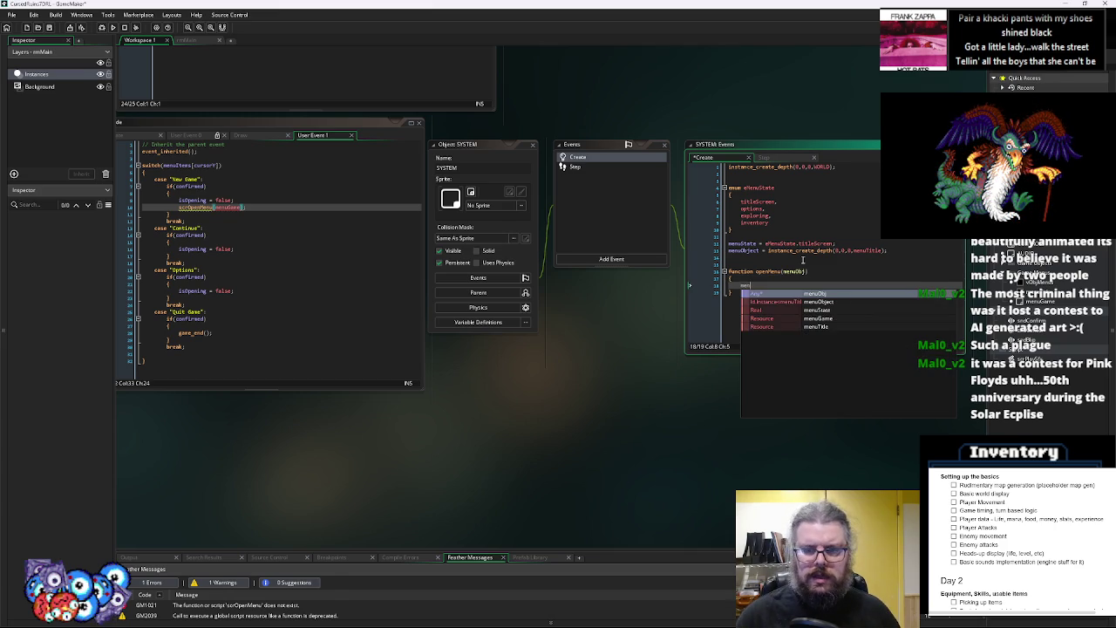
{"action": "type", "text": "uObj"}
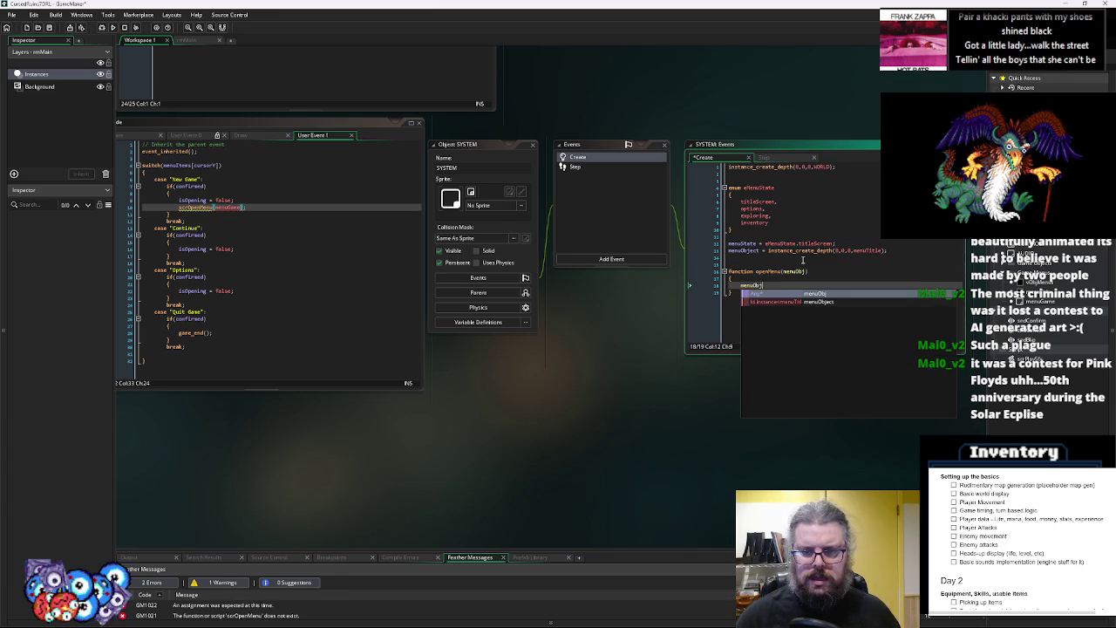
{"action": "type", "text": "ect = inste_create(menuObj)"}
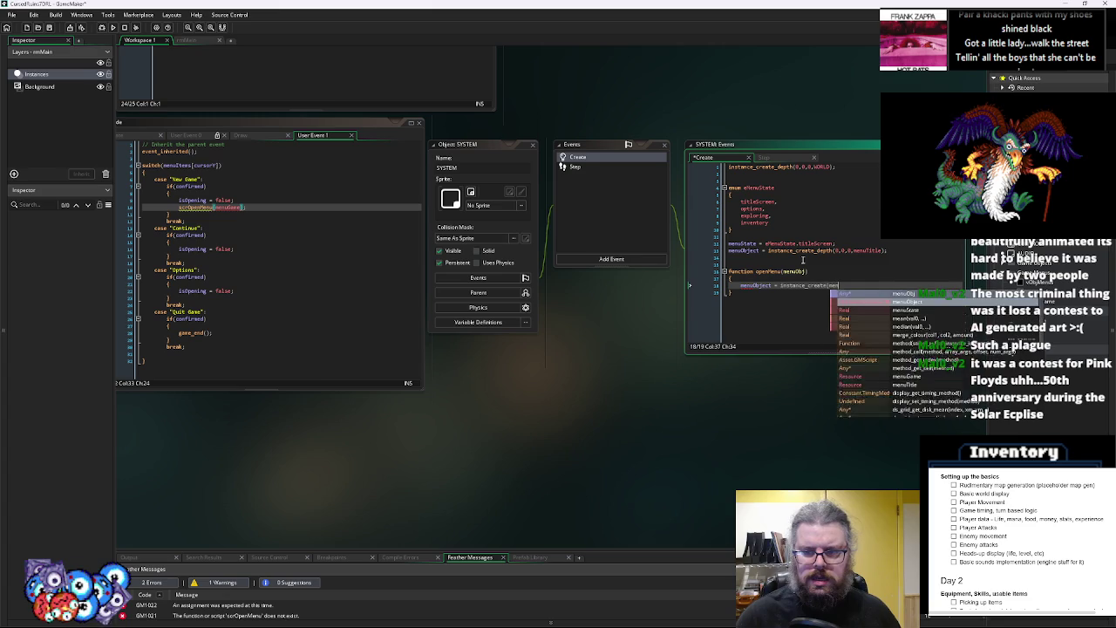
{"action": "type", "text": ";"}
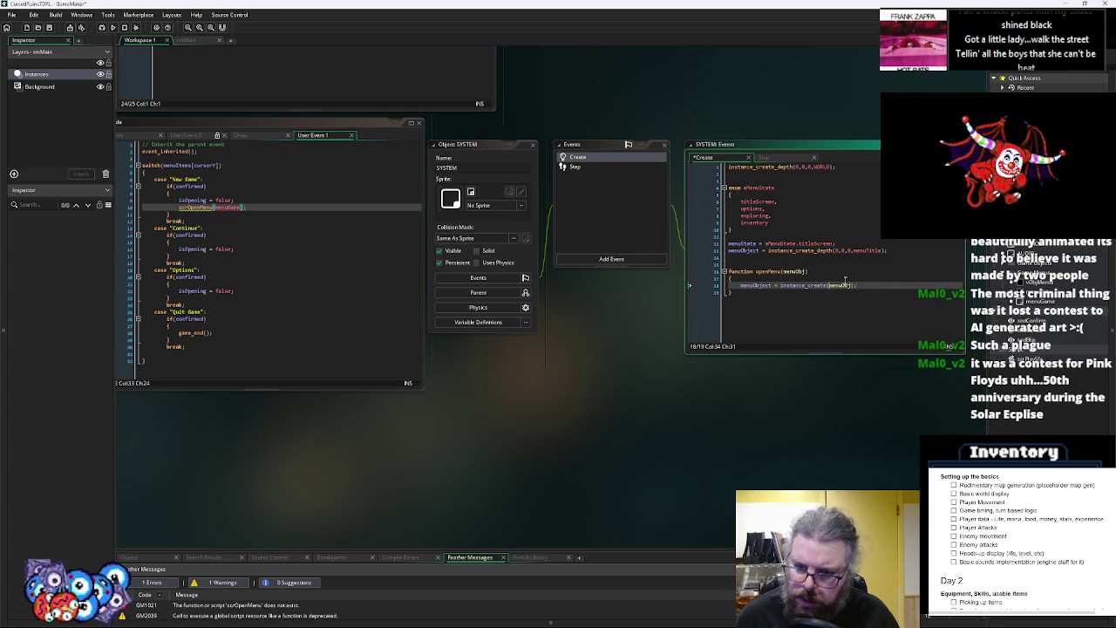
{"action": "type", "text": "0,0,0,"}
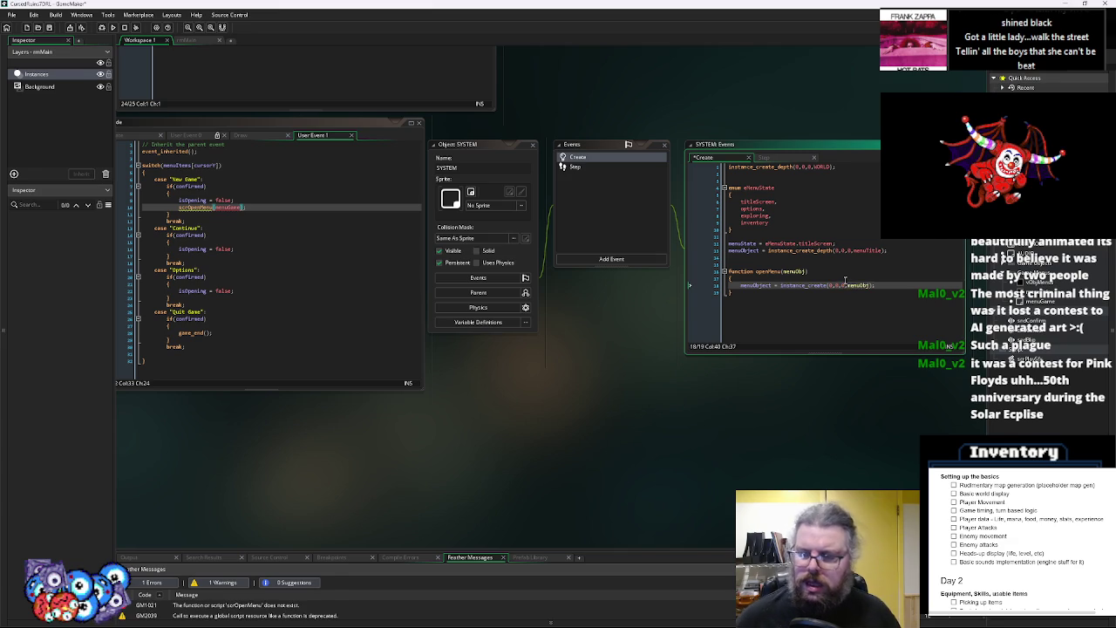
{"action": "key", "text": "Down"}
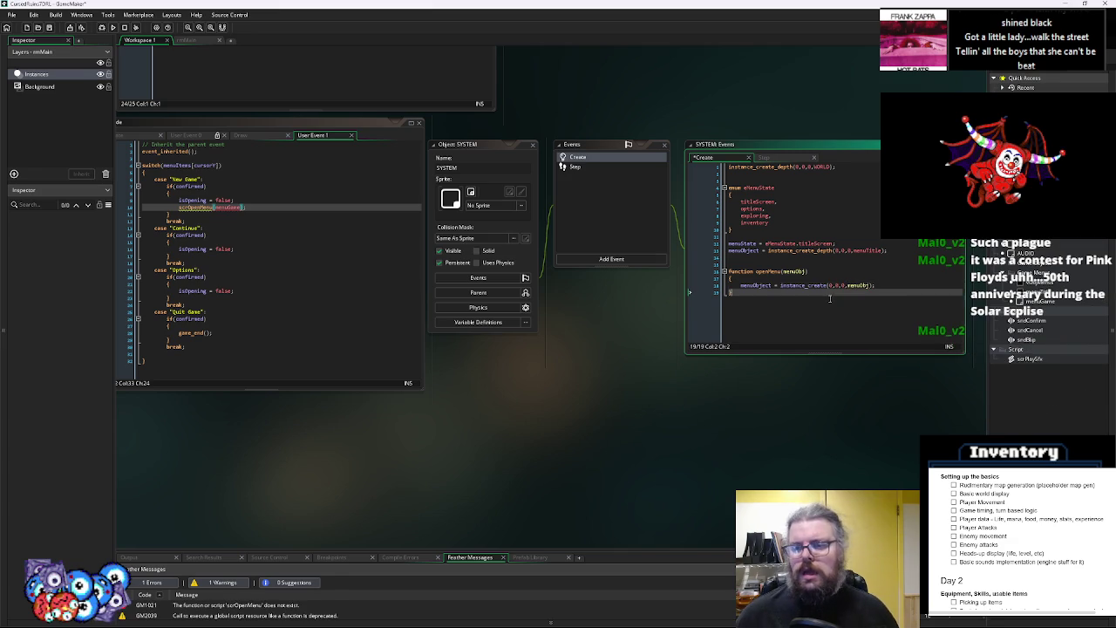
{"action": "left_click_drag", "start_coordinate": [477, 421], "coordinate": [733, 445]}
{"action": "left_click_drag", "start_coordinate": [772, 394], "coordinate": [460, 407]}
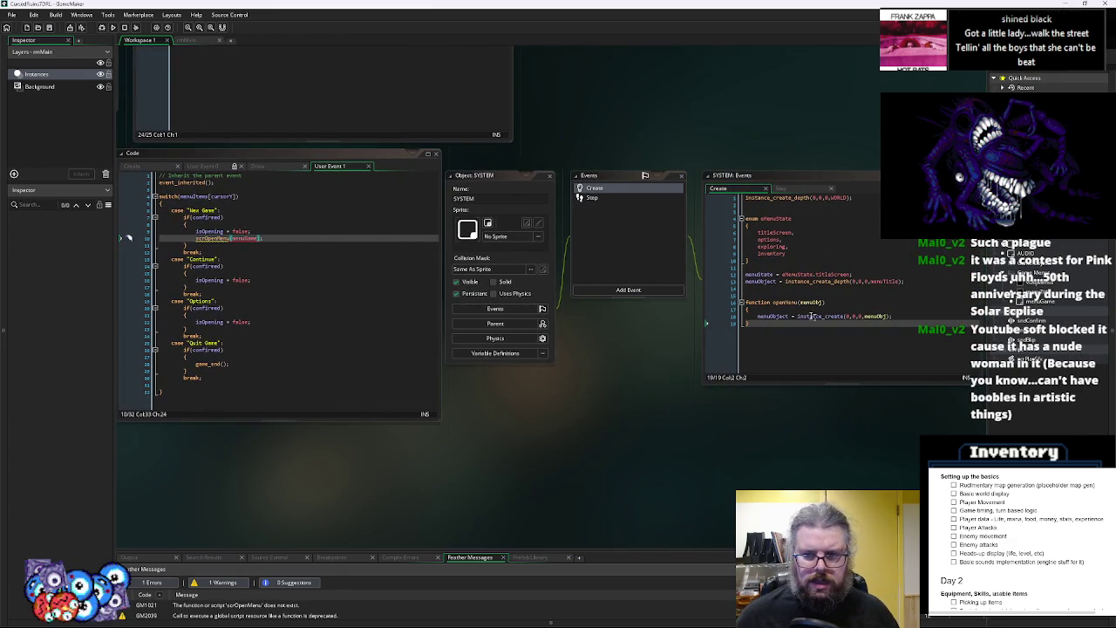
{"action": "left_click", "coordinate": [796, 310]}
{"action": "left_click_drag", "start_coordinate": [479, 459], "coordinate": [689, 459]}
{"action": "left_click", "coordinate": [523, 247]}
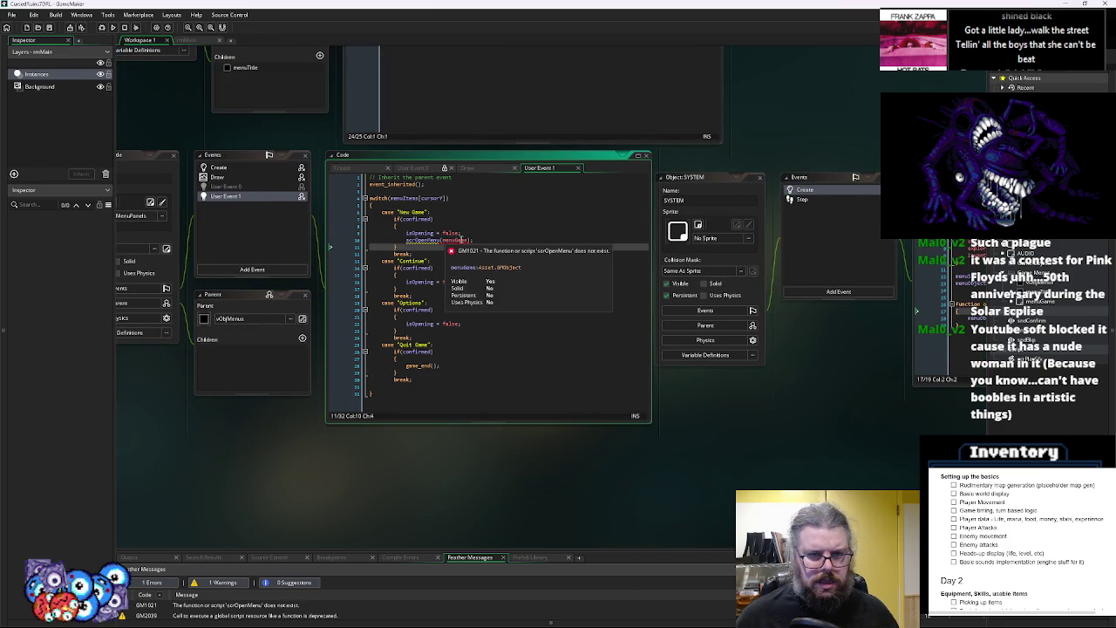
Change the New Game call to SYSTEM.openMenu(menuGame) and trace openMenu to its SYSTEM definition
{"action": "left_click", "coordinate": [712, 205]}
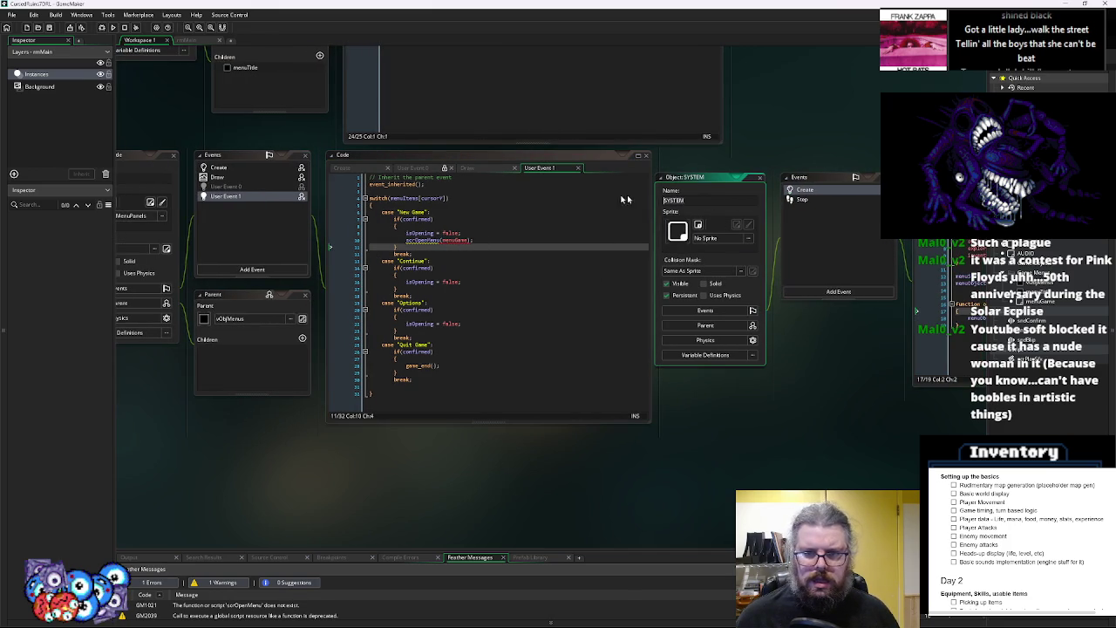
{"action": "left_click", "coordinate": [407, 240]}
{"action": "type", "text": "SYSTEM."}
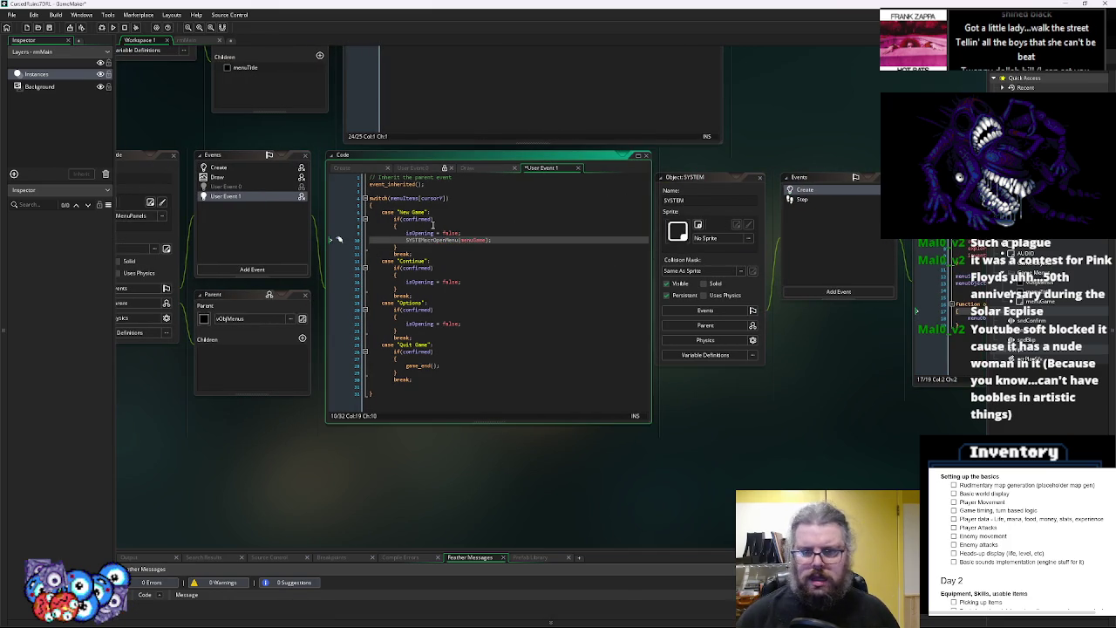
{"action": "key", "text": "F12"}
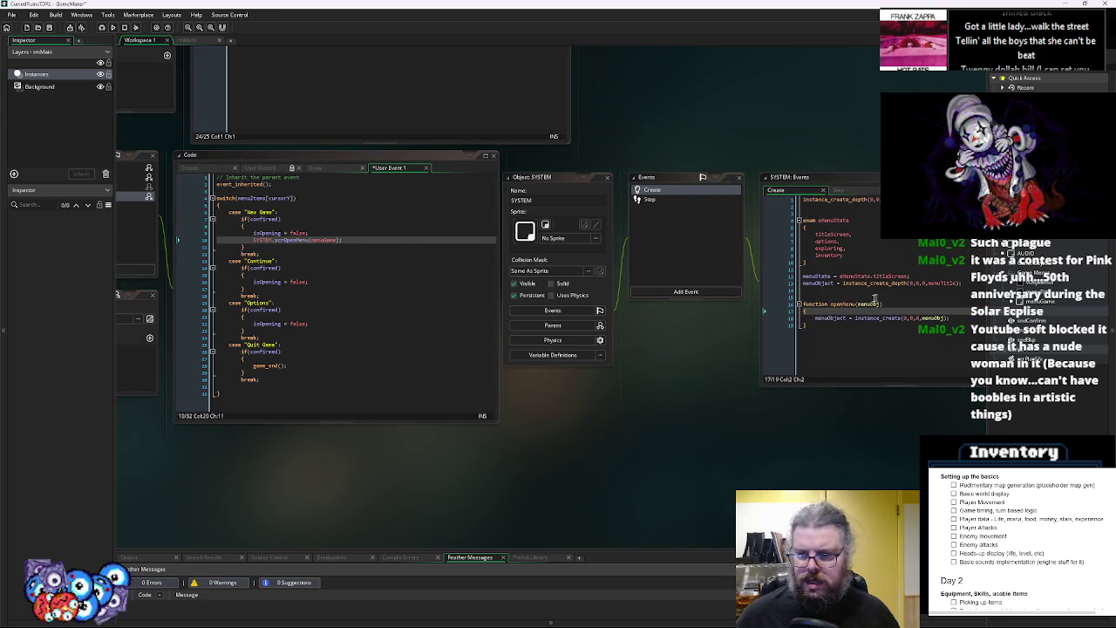
{"action": "double_click", "coordinate": [303, 241]}
{"action": "key", "text": "End"}
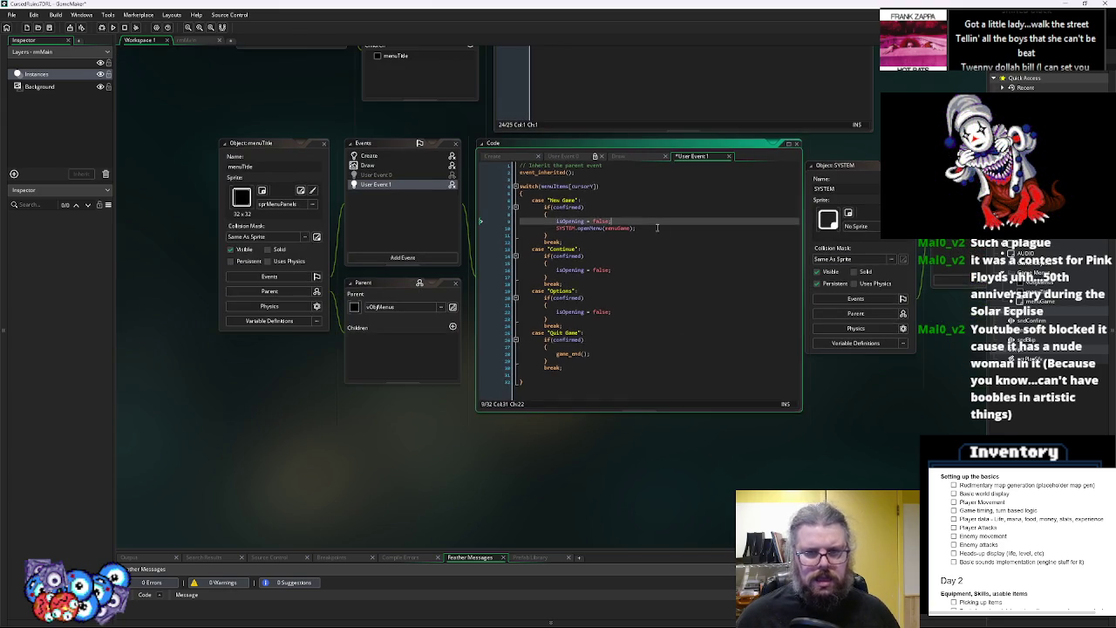
{"action": "left_click", "coordinate": [528, 254]}
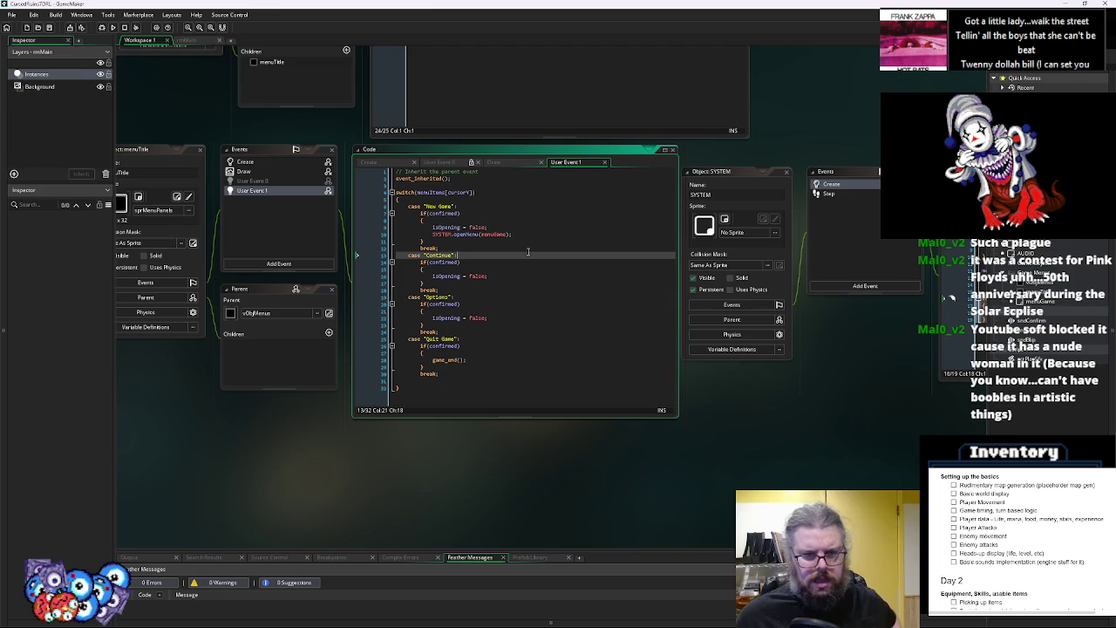
{"action": "double_click", "coordinate": [364, 206]}
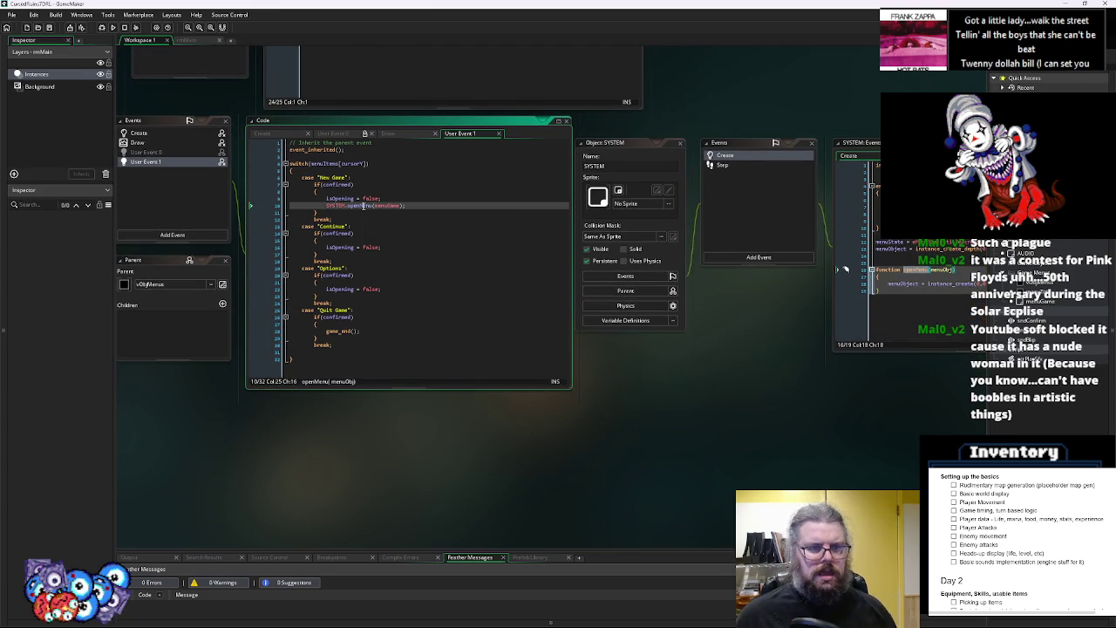
{"action": "left_click", "coordinate": [906, 277]}
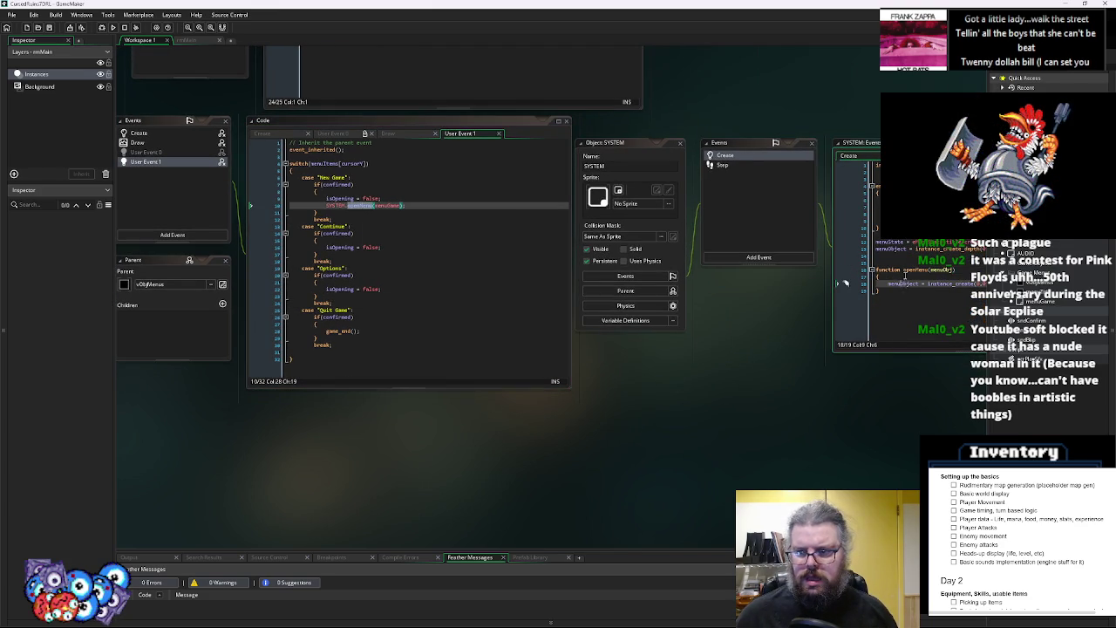
Add menuObject.isOpening = false; inside openMenu and save the project
{"action": "key", "text": "Return"}
{"action": "type", "text": "menuObjec"}
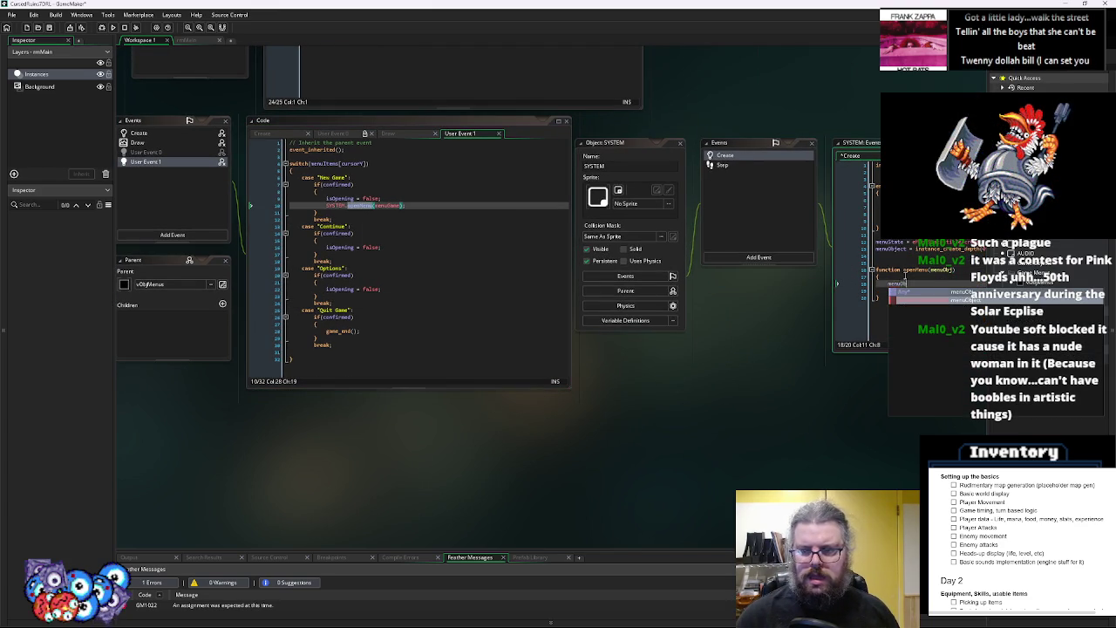
{"action": "type", "text": "t."}
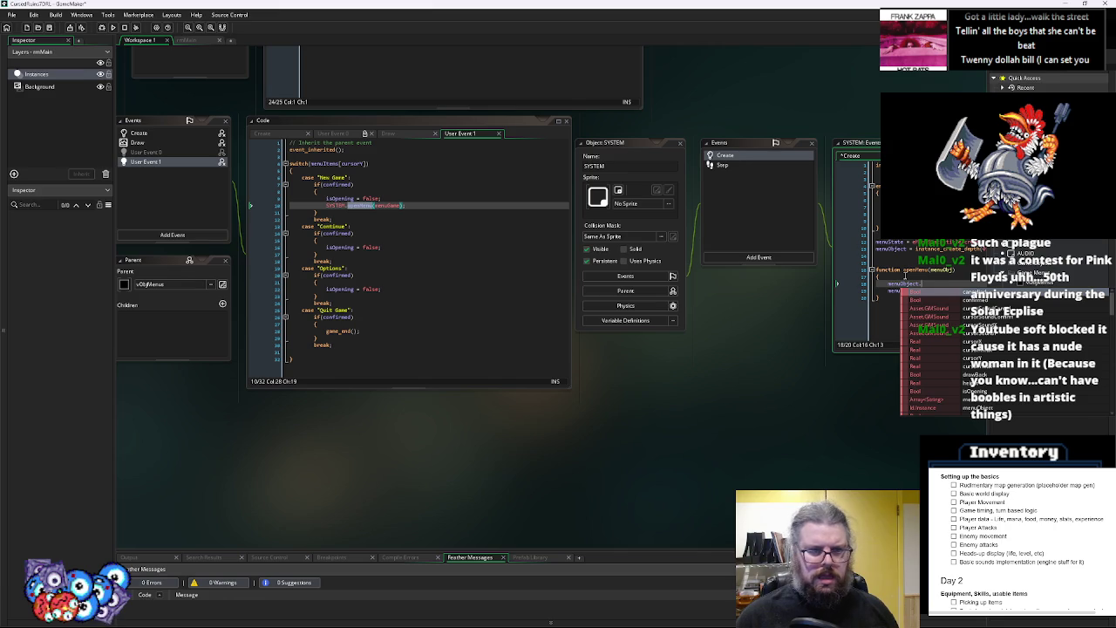
{"action": "type", "text": "isOpening"}
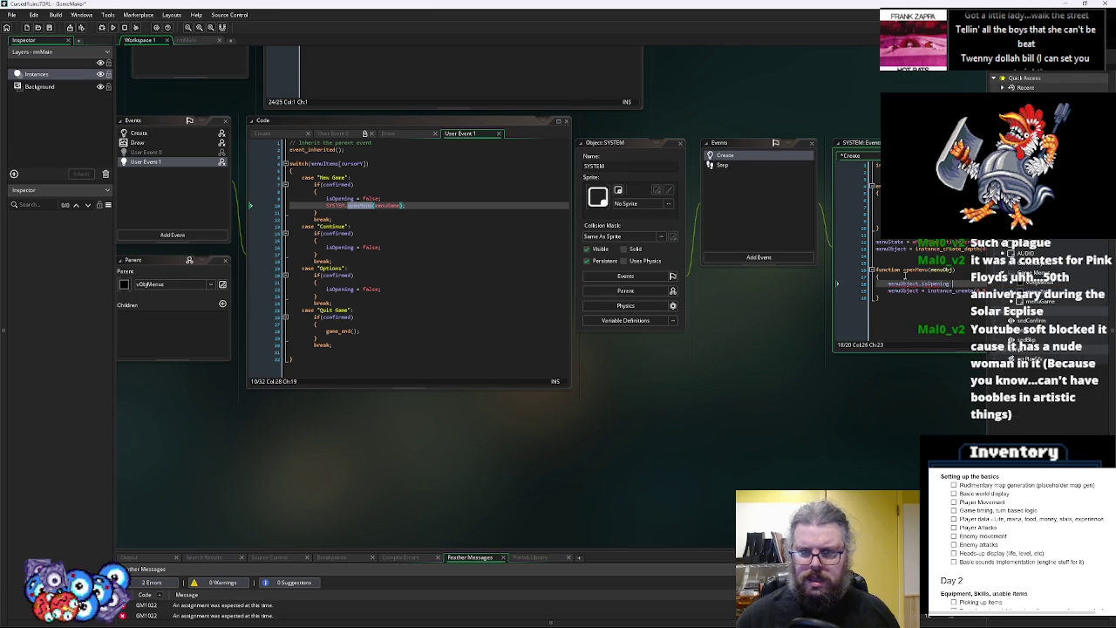
{"action": "type", "text": " = false;"}
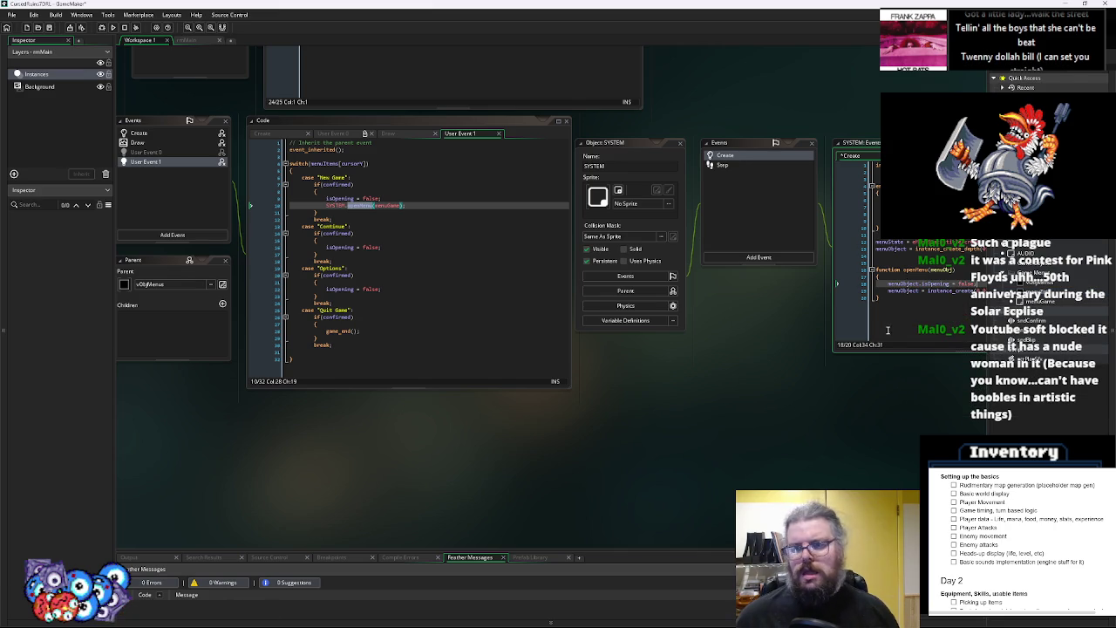
{"action": "scroll", "coordinate": [567, 279], "scroll_direction": "right", "scroll_amount": 2}
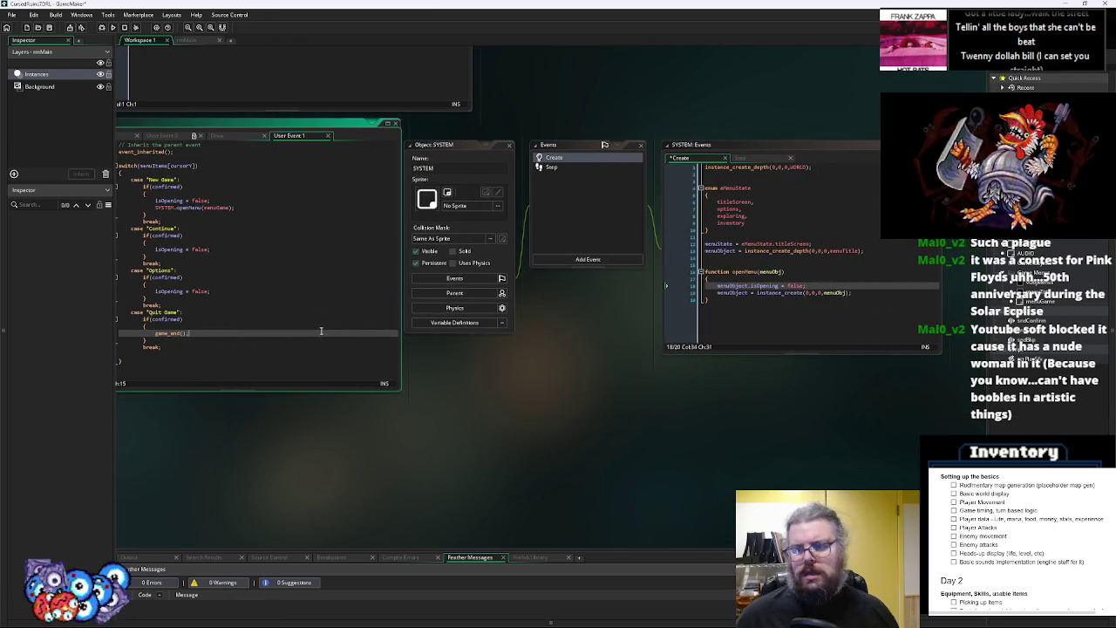
{"action": "left_click", "coordinate": [758, 302]}
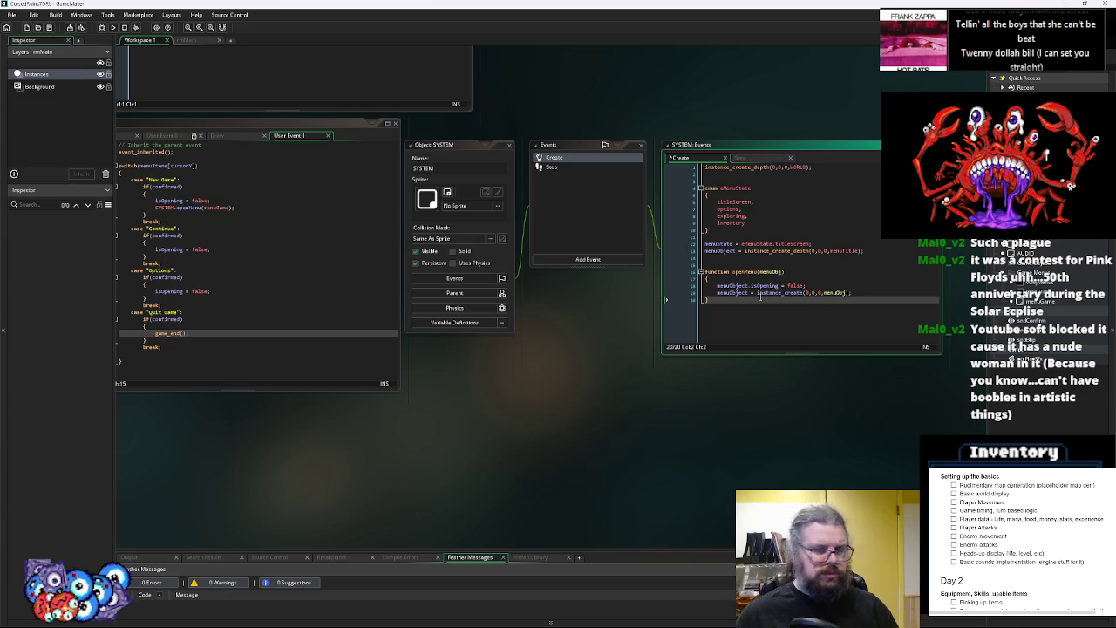
{"action": "left_click", "coordinate": [771, 281]}
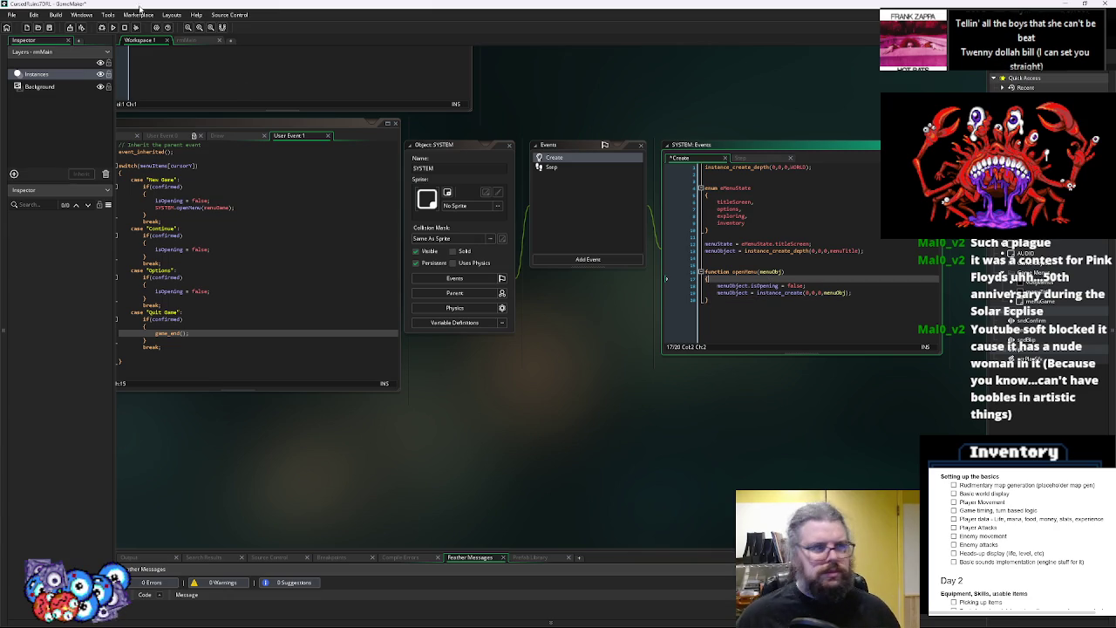
{"action": "left_click", "coordinate": [50, 27]}
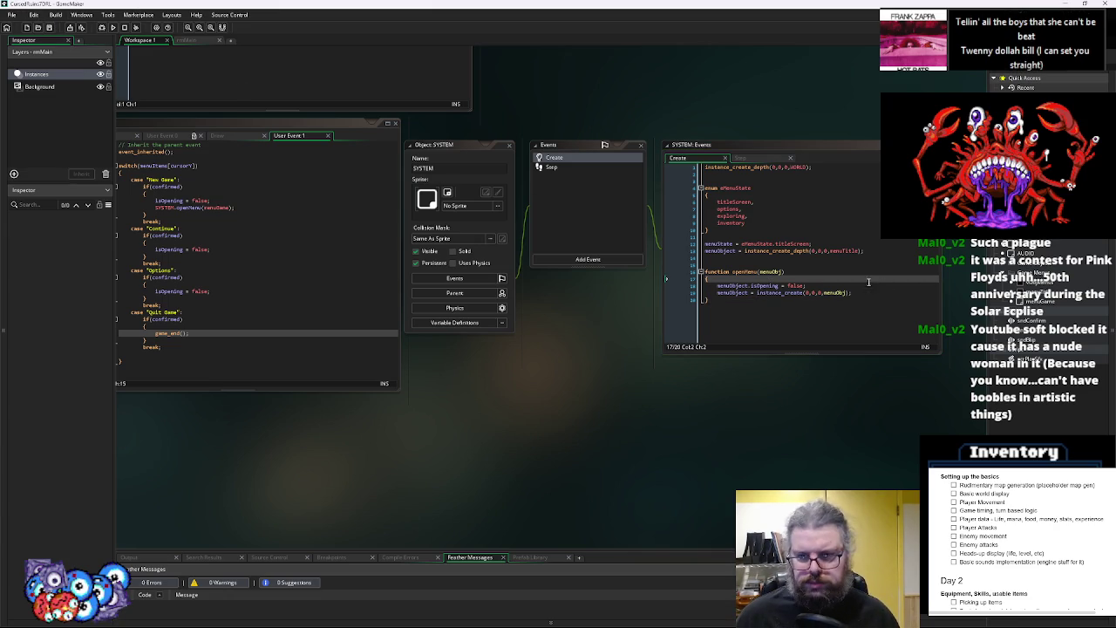
Change instance_create to instance_create_depth in openMenu and save again
{"action": "left_click", "coordinate": [804, 292]}
{"action": "type", "text": "_"}
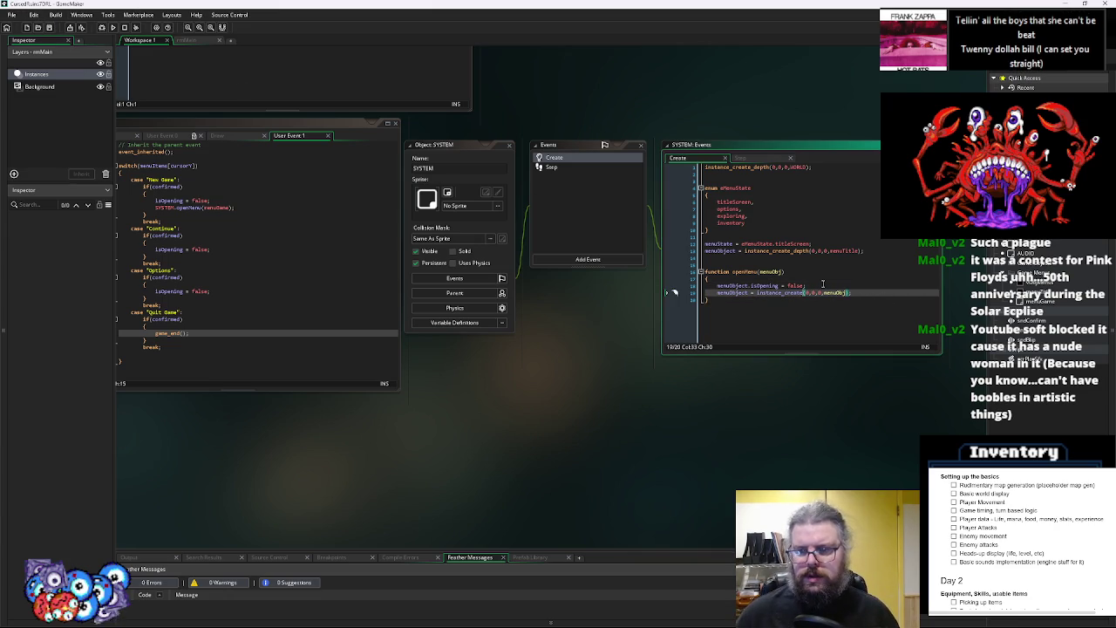
{"action": "type", "text": "depth"}
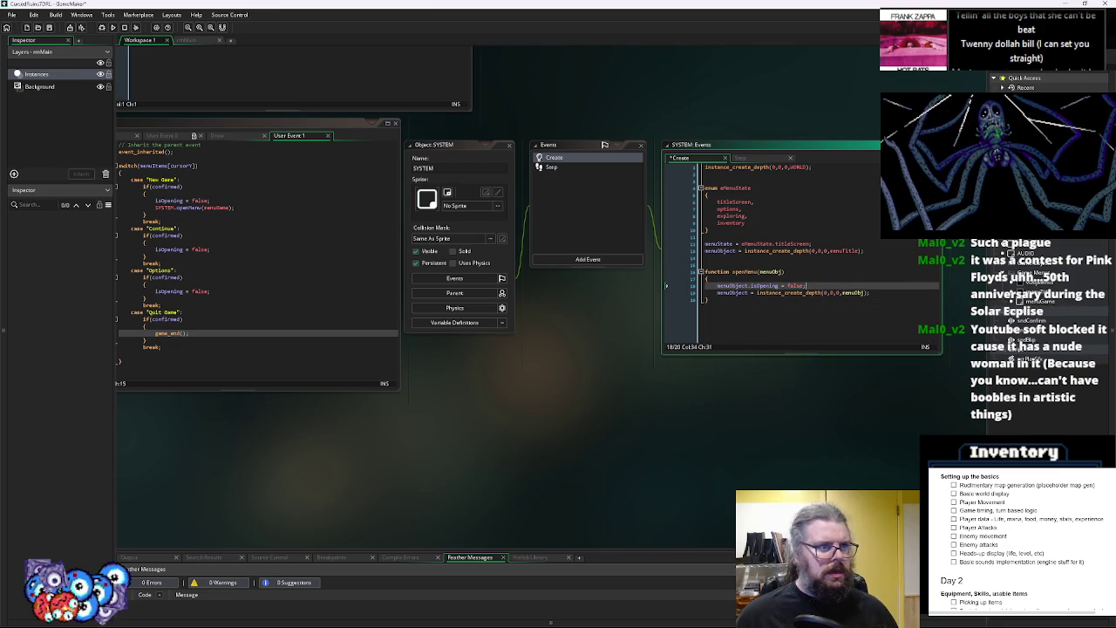
{"action": "left_click", "coordinate": [50, 29]}
{"action": "left_click", "coordinate": [873, 292]}
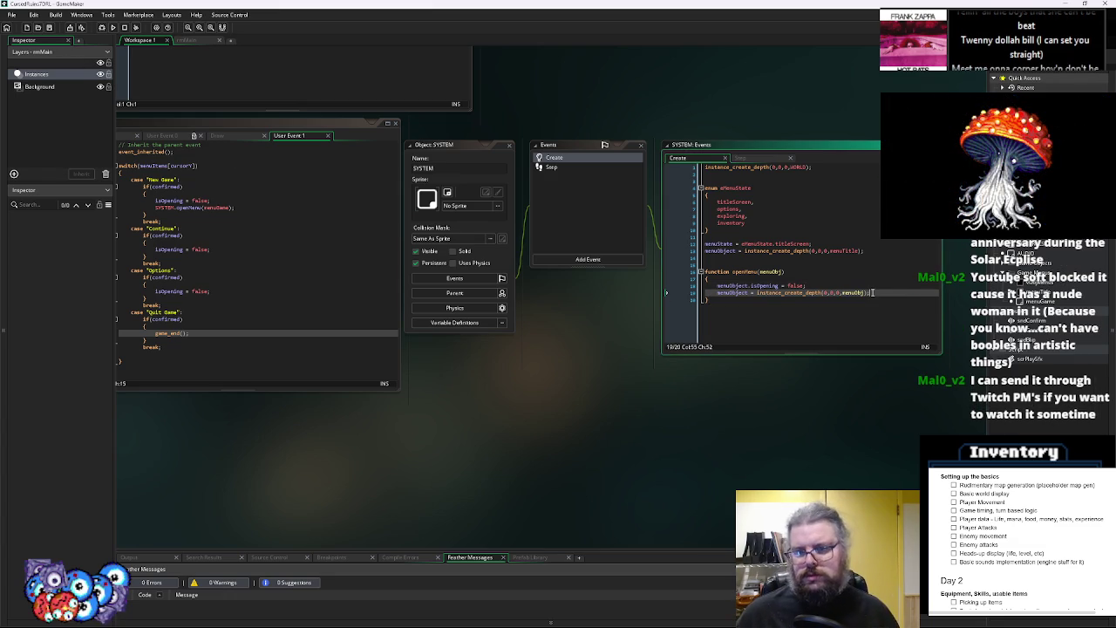
Enlarge the SYSTEM code window and return to line 26 of User Event 1
{"action": "mouse_move", "coordinate": [721, 419]}
{"action": "left_mouse_down"}
{"action": "mouse_move", "coordinate": [832, 467]}
{"action": "mouse_move", "coordinate": [881, 467]}
{"action": "mouse_move", "coordinate": [740, 425]}
{"action": "left_mouse_up"}
{"action": "left_click_drag", "start_coordinate": [455, 151], "coordinate": [467, 146]}
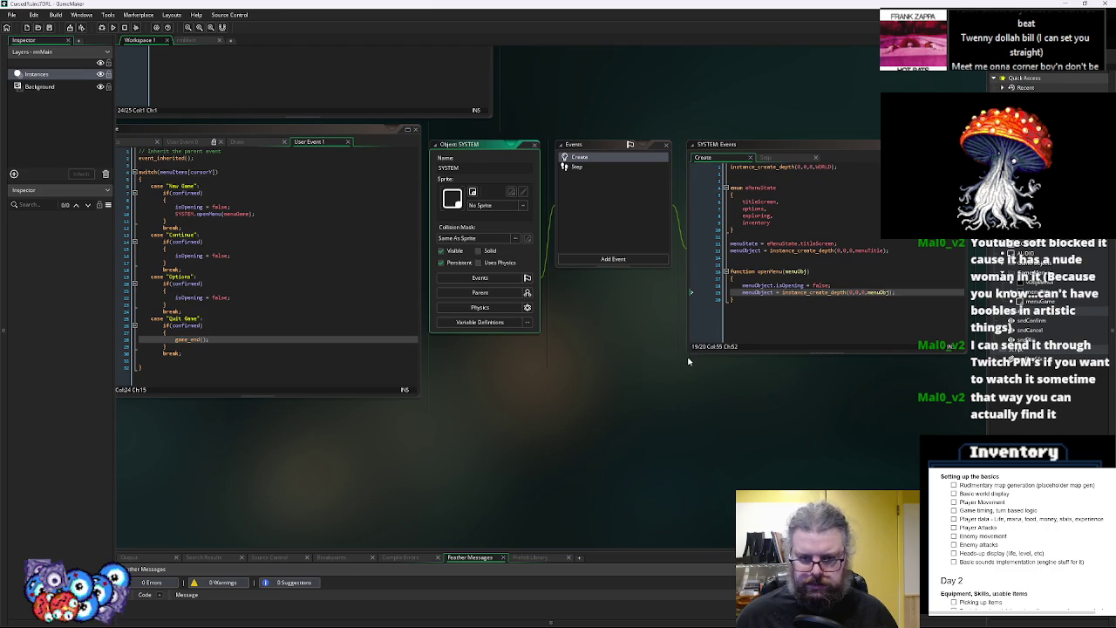
{"action": "mouse_move", "coordinate": [689, 355]}
{"action": "left_mouse_down"}
{"action": "mouse_move", "coordinate": [673, 415]}
{"action": "mouse_move", "coordinate": [635, 422]}
{"action": "mouse_move", "coordinate": [646, 416]}
{"action": "left_mouse_up"}
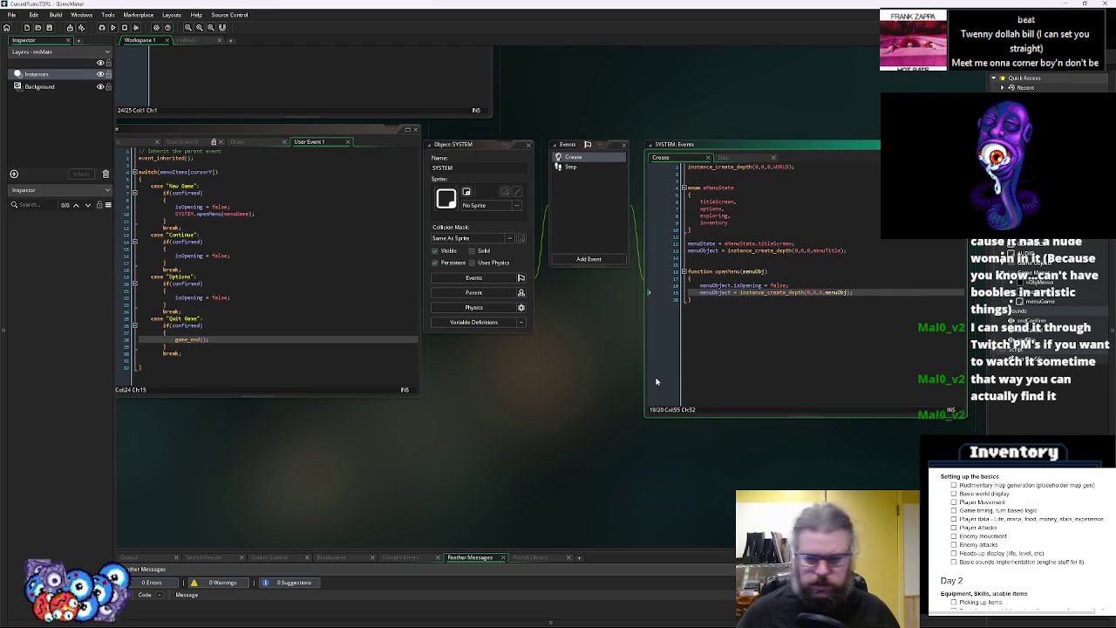
{"action": "left_click", "coordinate": [748, 342]}
{"action": "key", "text": "ctrl+Tab"}
{"action": "left_click", "coordinate": [508, 324]}
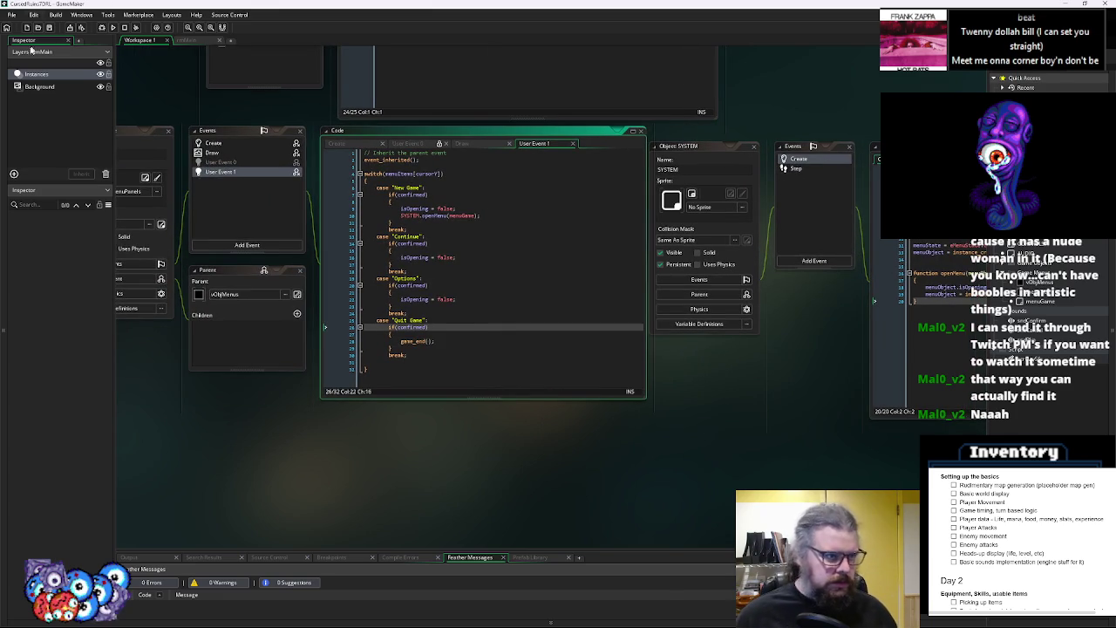
Review the isOpening lines in User Event 1, then select menuGame in the Asset Browser
{"action": "left_click", "coordinate": [504, 210]}
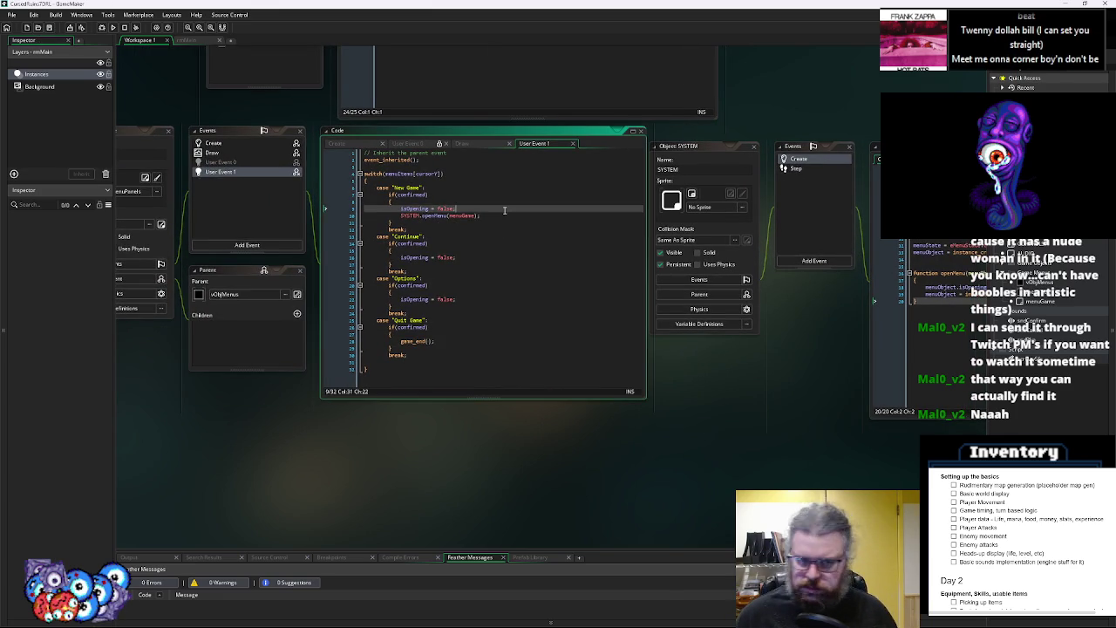
{"action": "left_click", "coordinate": [495, 216]}
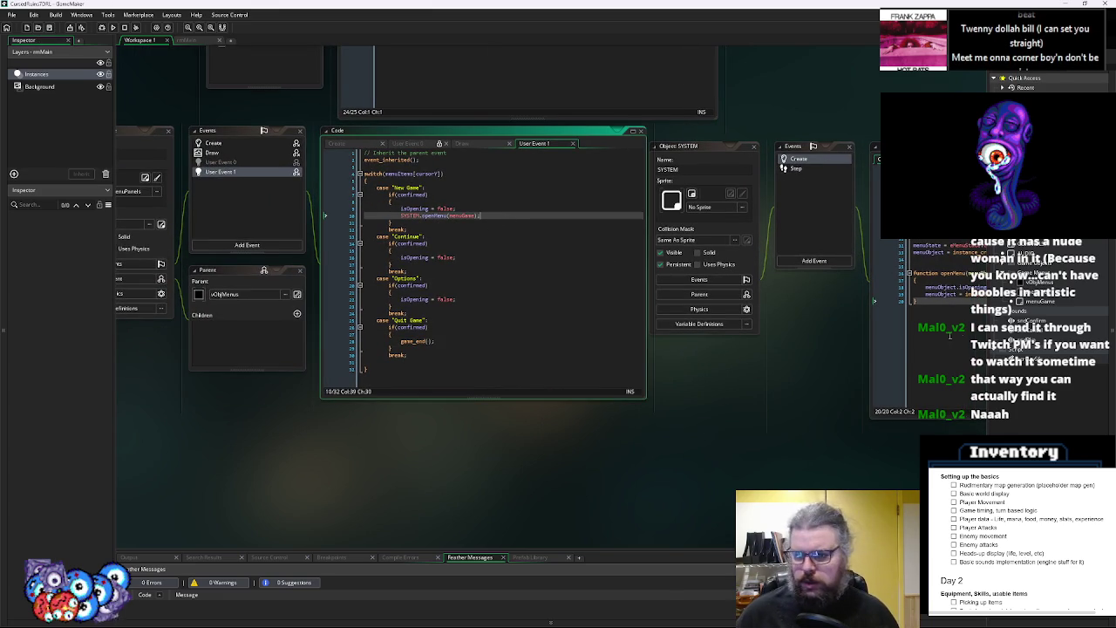
{"action": "left_click", "coordinate": [489, 299]}
{"action": "left_click_drag", "start_coordinate": [910, 345], "coordinate": [685, 396]}
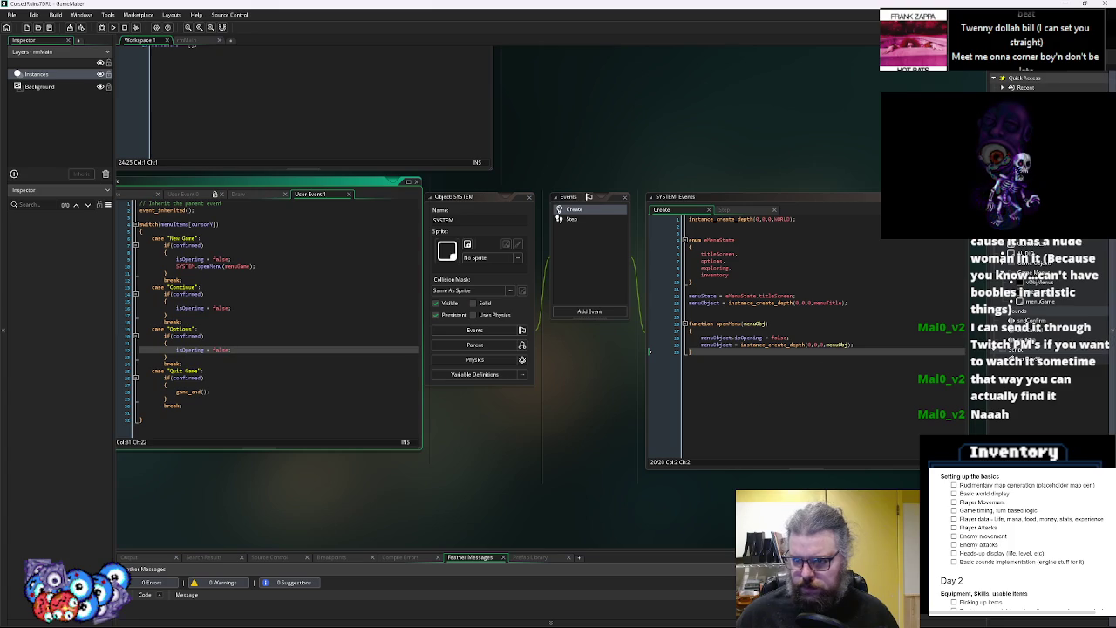
{"action": "left_click", "coordinate": [1039, 303]}
{"action": "left_click", "coordinate": [792, 374]}
{"action": "mouse_move", "coordinate": [792, 373]}
{"action": "left_mouse_down"}
{"action": "mouse_move", "coordinate": [688, 332]}
{"action": "mouse_move", "coordinate": [845, 337]}
{"action": "mouse_move", "coordinate": [752, 338]}
{"action": "left_mouse_up"}
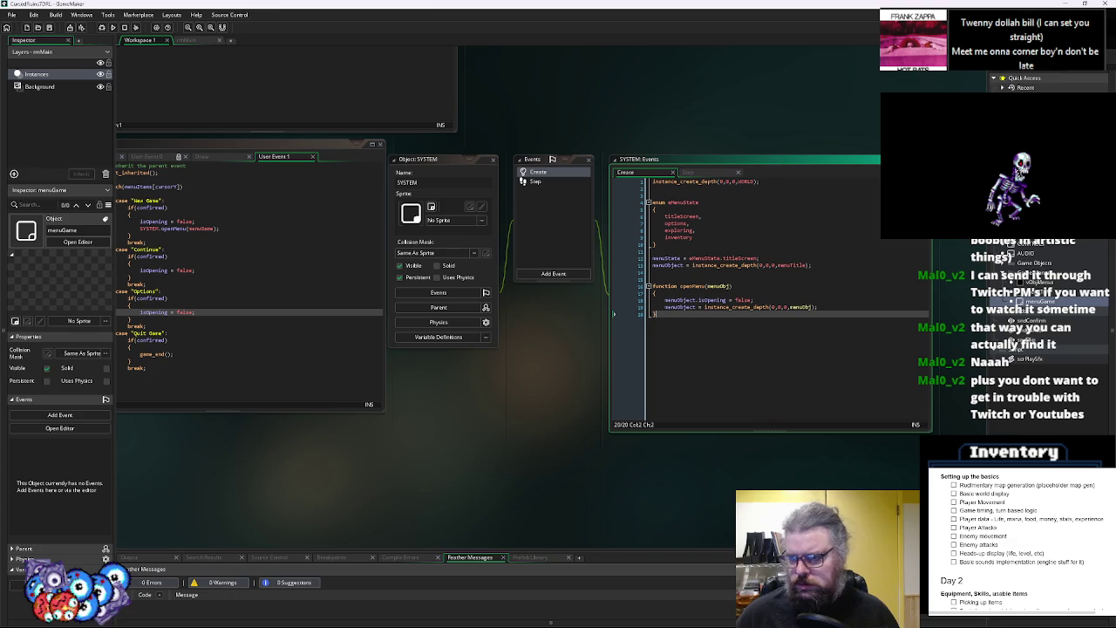
{"action": "left_click", "coordinate": [1040, 303]}
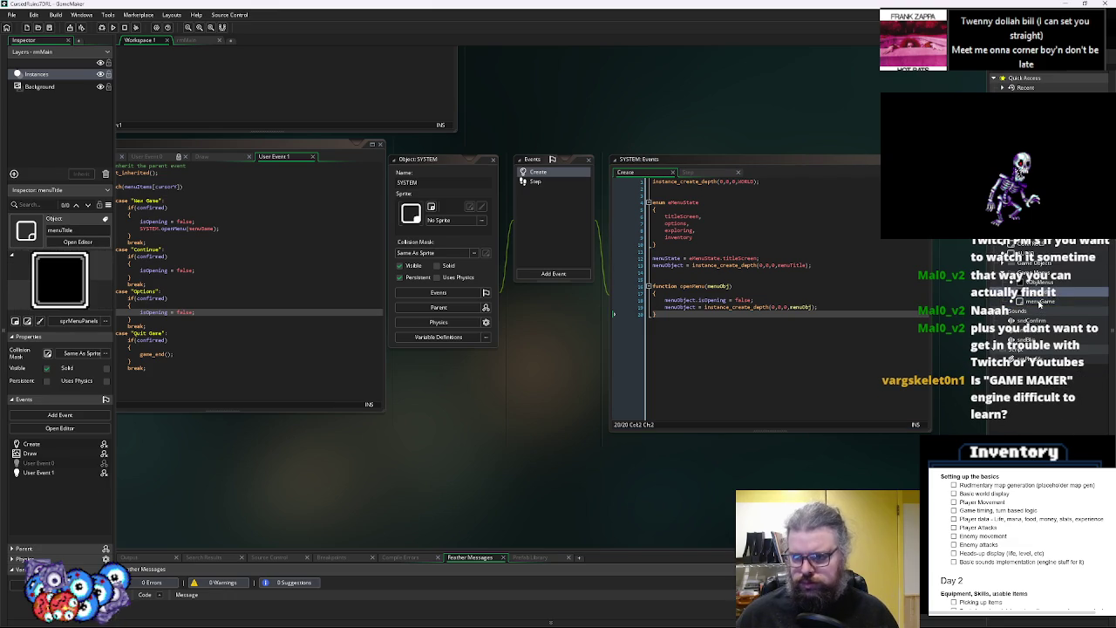
Set menuGame's parent to vObjMenus from the Objects > Game Menu folder
{"action": "double_click", "coordinate": [1040, 303]}
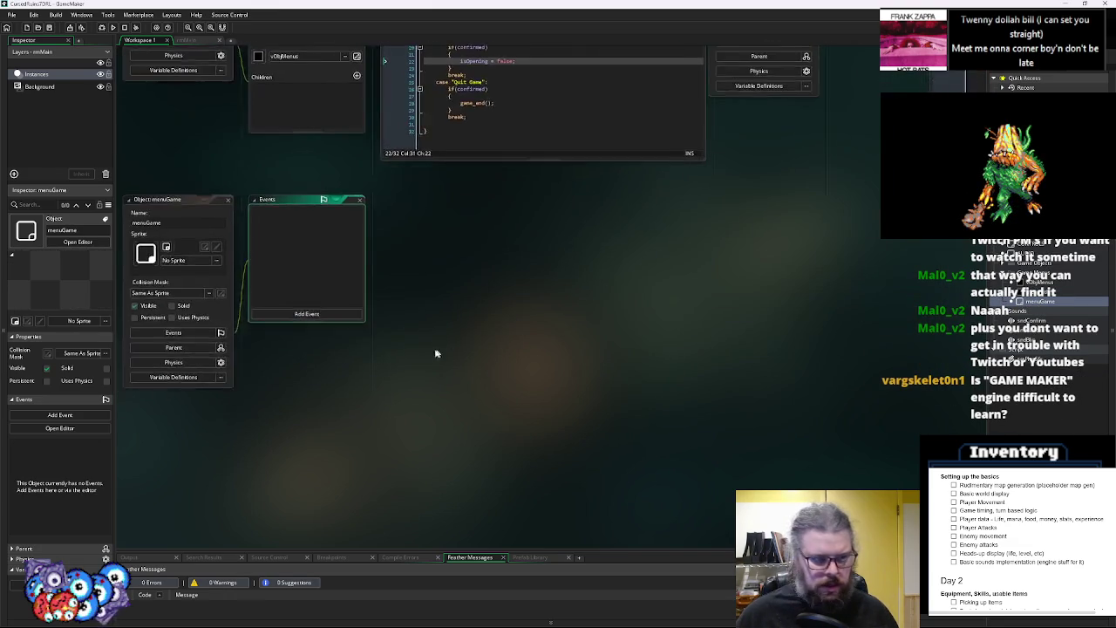
{"action": "left_click", "coordinate": [481, 253]}
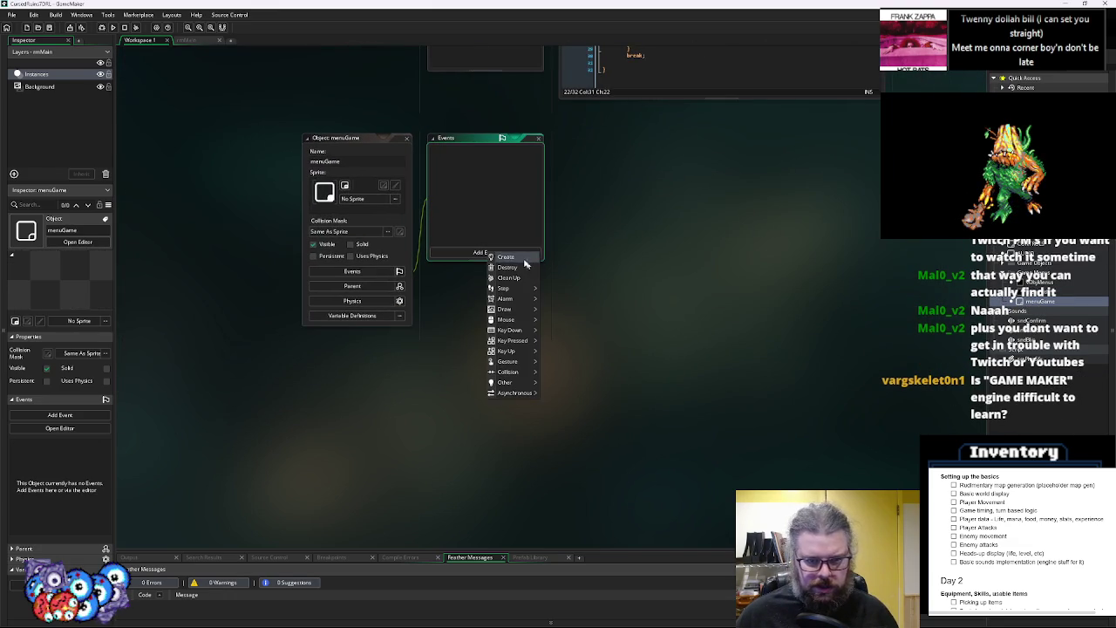
{"action": "left_click", "coordinate": [353, 286]}
{"action": "left_click", "coordinate": [352, 286]}
{"action": "left_click", "coordinate": [535, 303]}
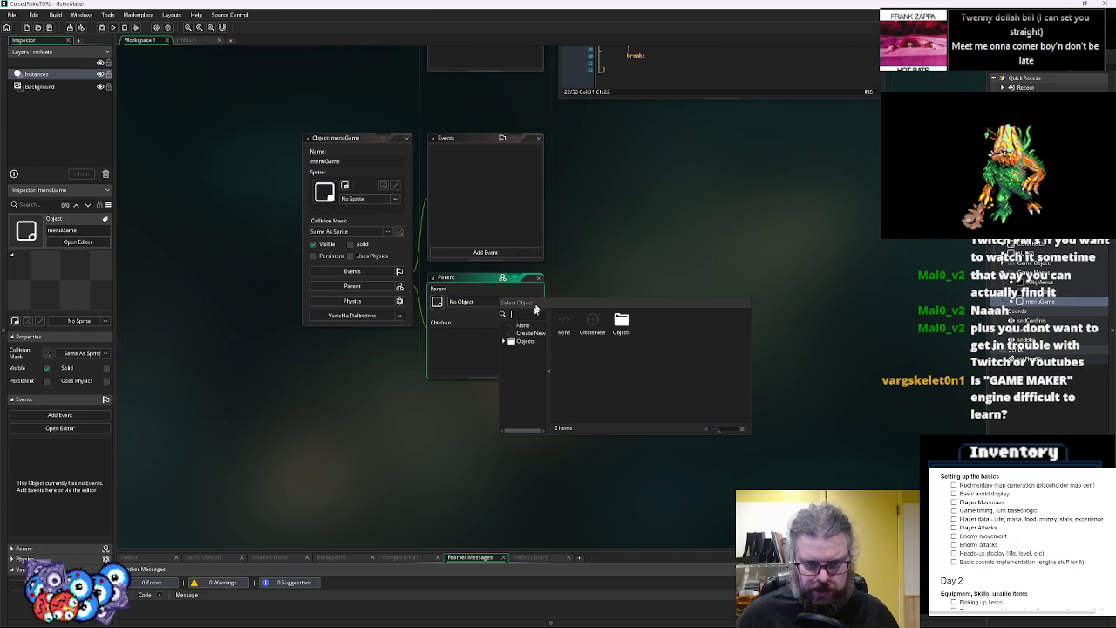
{"action": "double_click", "coordinate": [623, 330]}
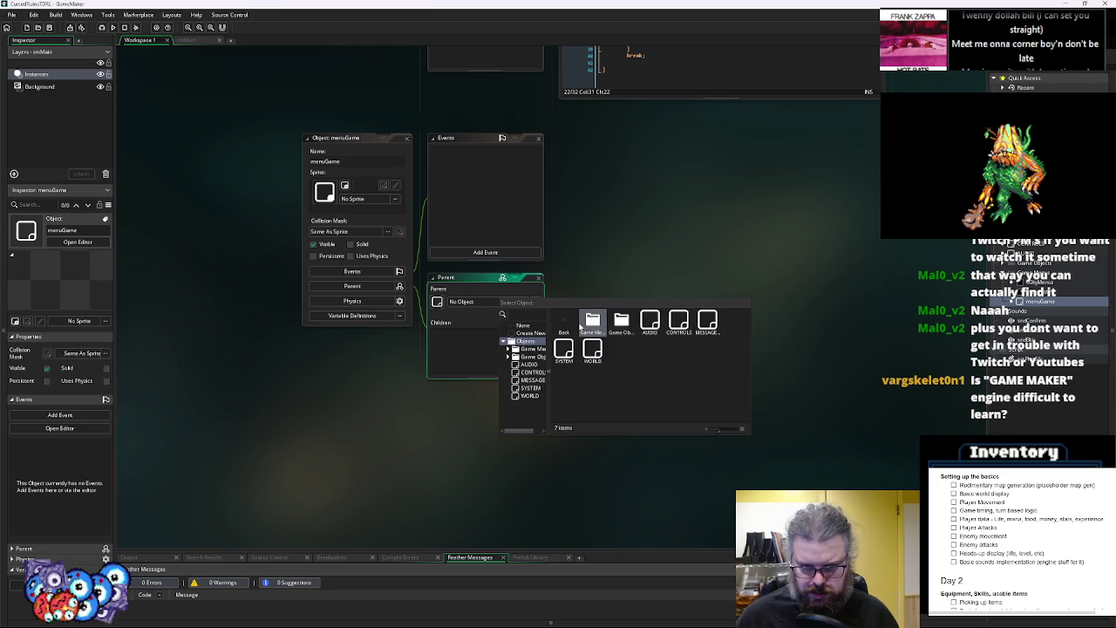
{"action": "double_click", "coordinate": [620, 324]}
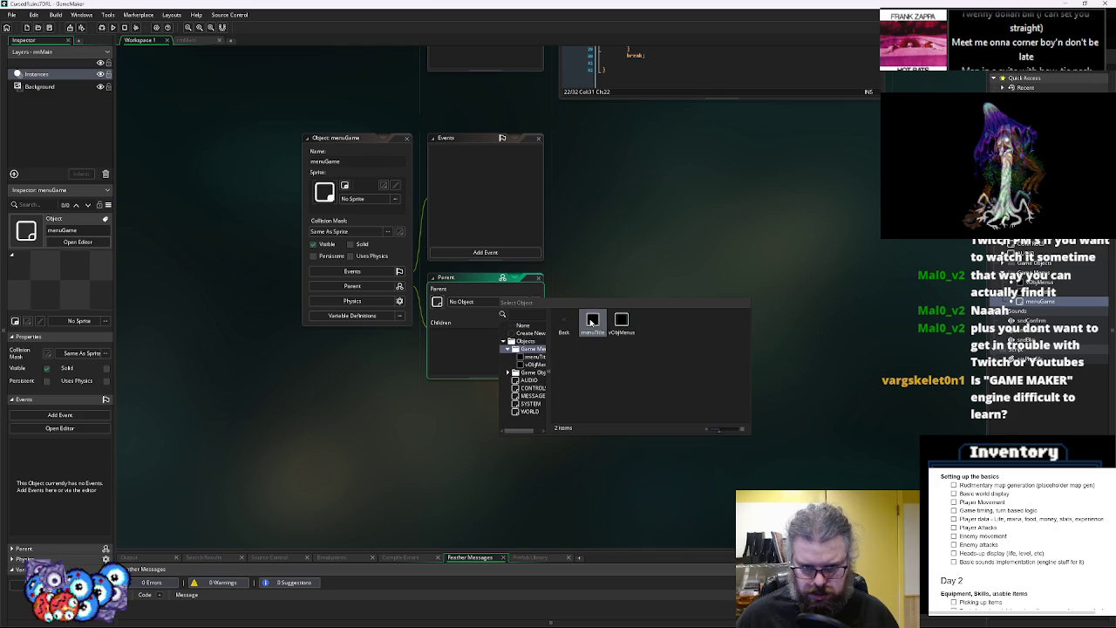
{"action": "double_click", "coordinate": [622, 324]}
Rearrange the menuGame window alongside the code windows
{"action": "left_click_drag", "start_coordinate": [349, 138], "coordinate": [310, 136]}
{"action": "left_click_drag", "start_coordinate": [136, 86], "coordinate": [192, 235]}
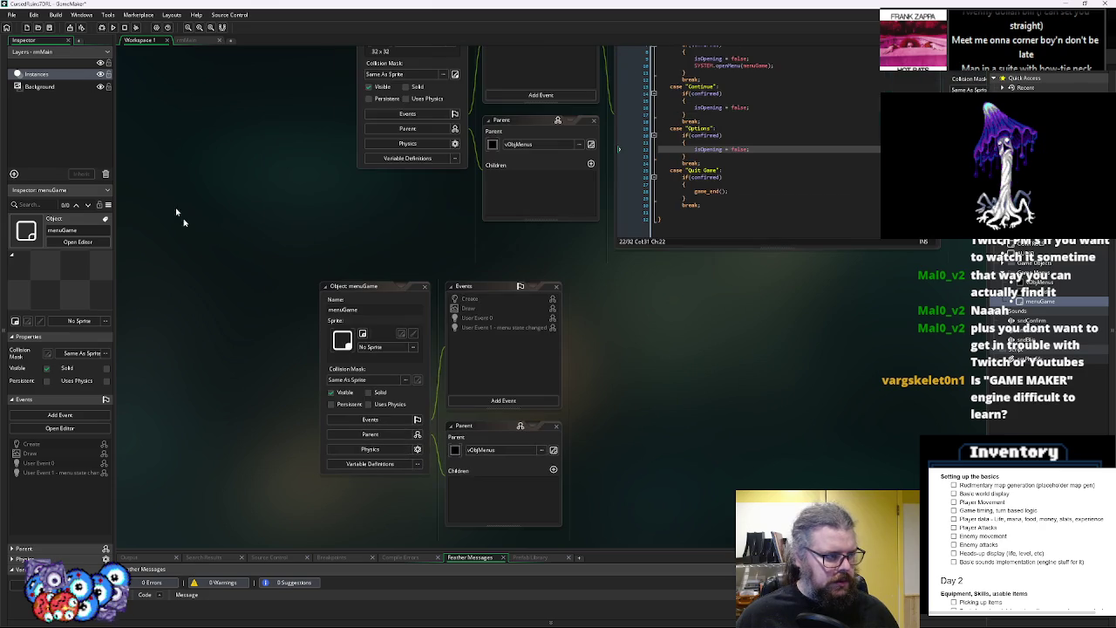
{"action": "mouse_move", "coordinate": [653, 386]}
{"action": "left_mouse_down"}
{"action": "mouse_move", "coordinate": [648, 331]}
{"action": "mouse_move", "coordinate": [622, 289]}
{"action": "left_mouse_up"}
{"action": "mouse_move", "coordinate": [341, 189]}
{"action": "left_mouse_down"}
{"action": "mouse_move", "coordinate": [262, 173]}
{"action": "mouse_move", "coordinate": [307, 174]}
{"action": "left_mouse_up"}
{"action": "mouse_move", "coordinate": [738, 259]}
{"action": "left_mouse_down"}
{"action": "mouse_move", "coordinate": [720, 372]}
{"action": "mouse_move", "coordinate": [658, 244]}
{"action": "left_mouse_up"}
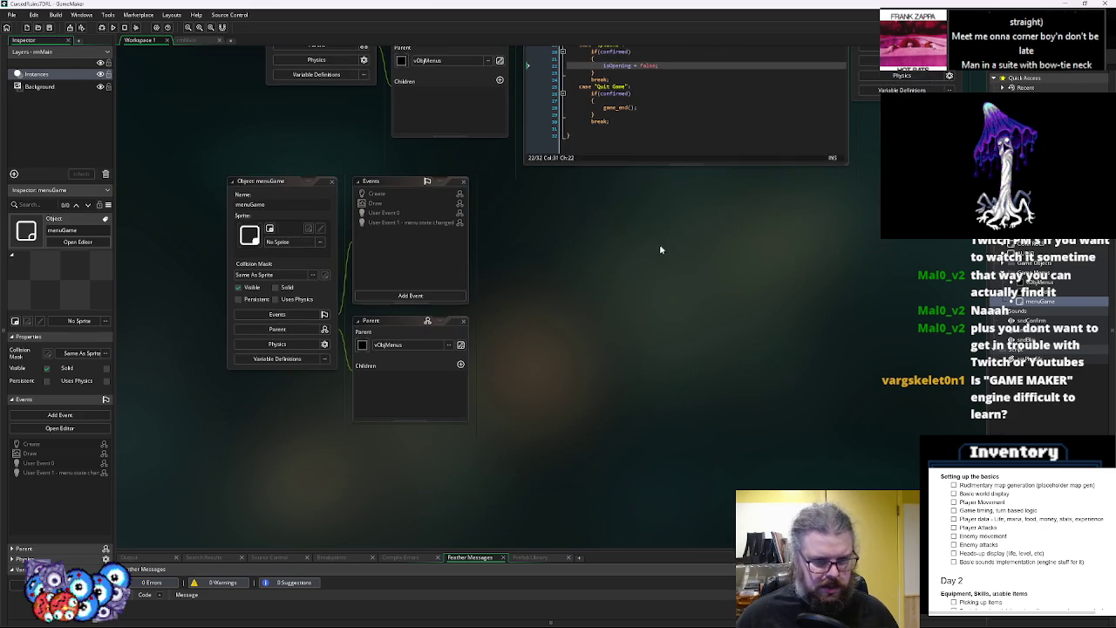
Make menuGame's Create event inherit the parent code and begin an if(!instanc… check
{"action": "left_click", "coordinate": [395, 194]}
{"action": "right_click", "coordinate": [396, 195]}
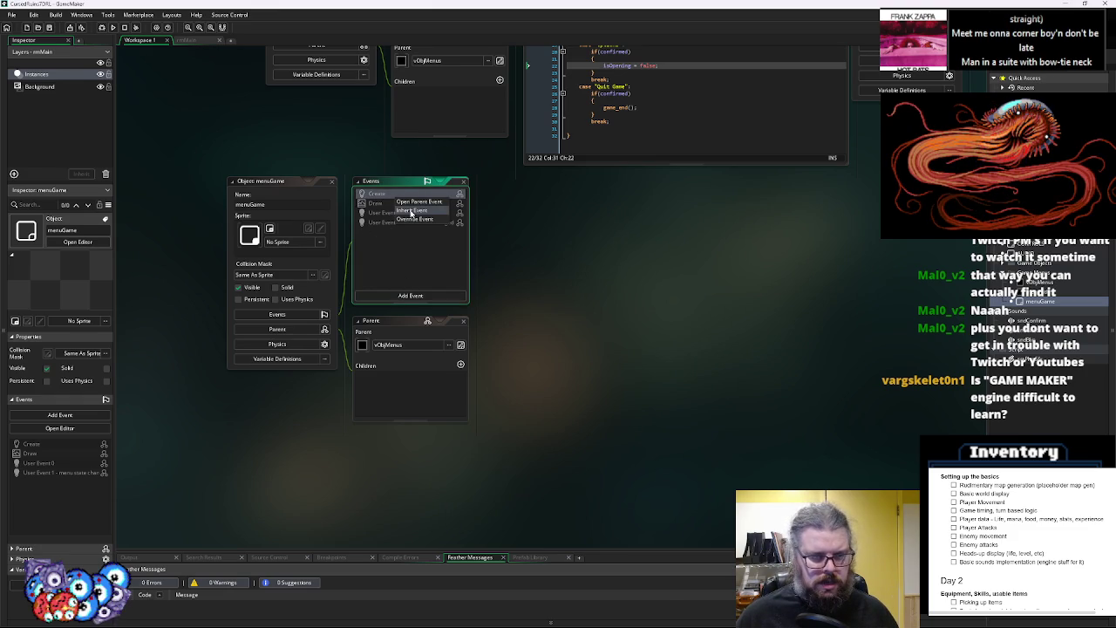
{"action": "left_click", "coordinate": [618, 236]}
{"action": "left_click", "coordinate": [394, 195]}
{"action": "right_click", "coordinate": [397, 197]}
{"action": "left_click", "coordinate": [412, 206]}
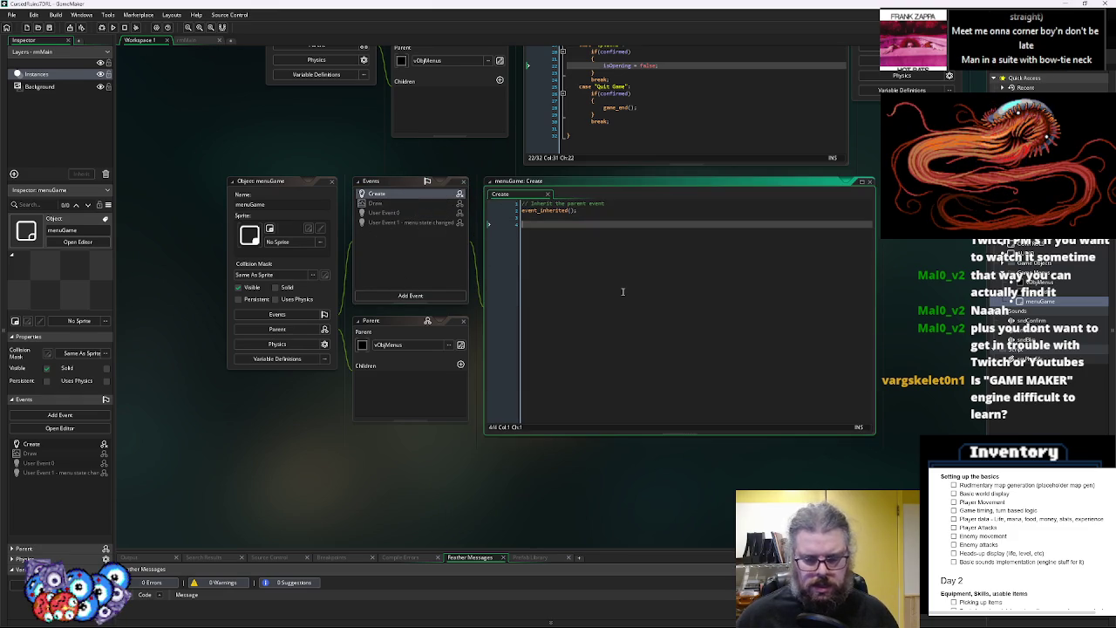
{"action": "type", "text": "if(!instanc"}
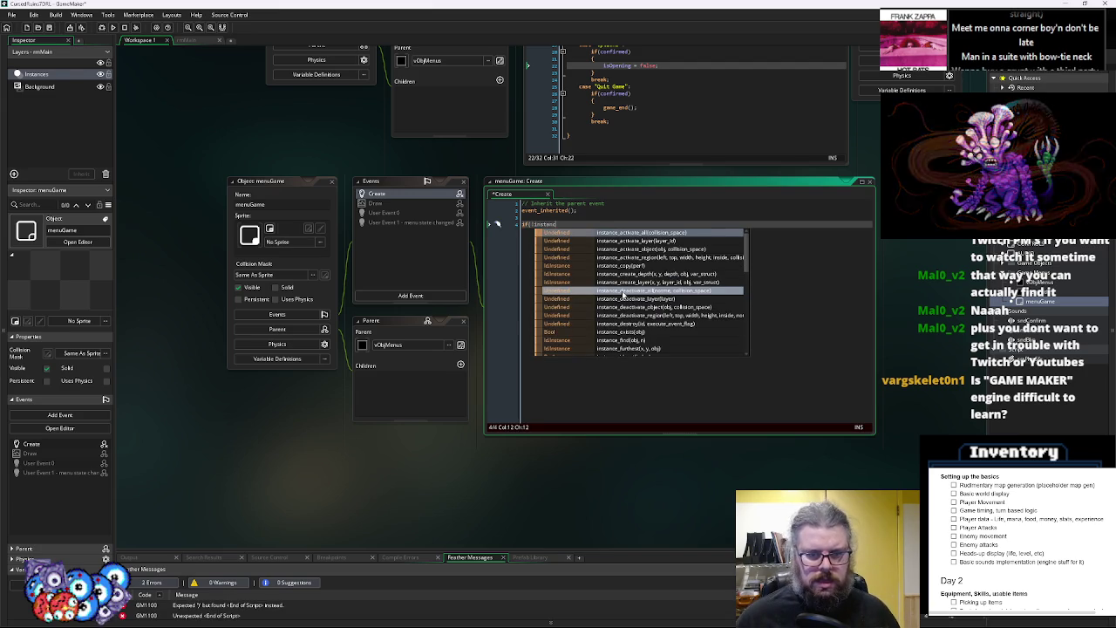
{"action": "key", "text": "Escape"}
{"action": "left_click_drag", "start_coordinate": [709, 330], "coordinate": [484, 305]}
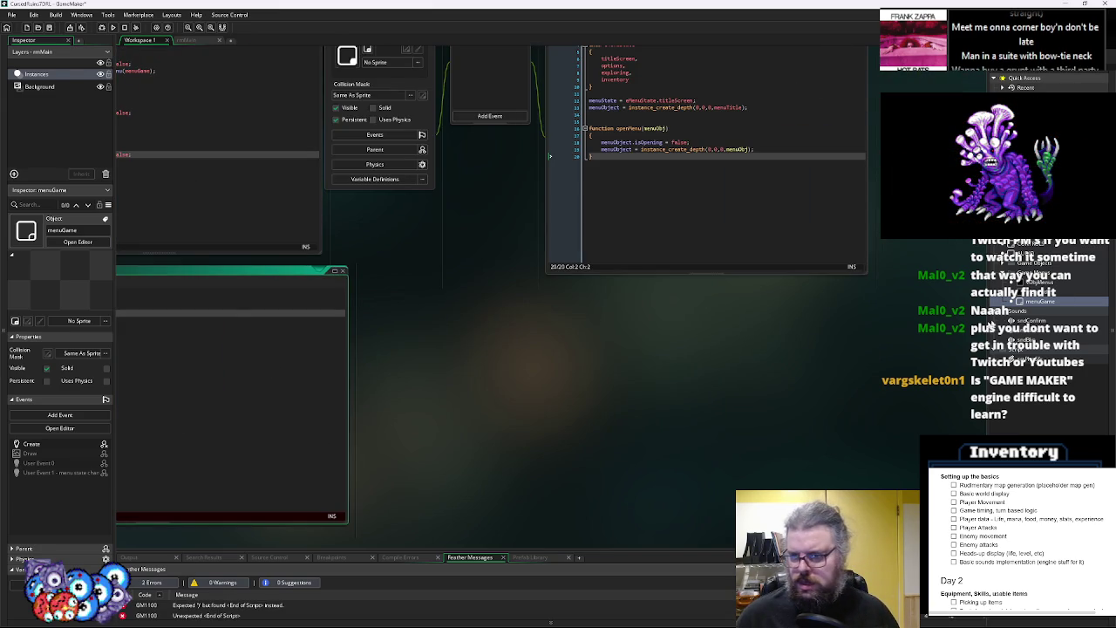
{"action": "scroll", "coordinate": [721, 298], "scroll_direction": "up", "scroll_amount": 3}
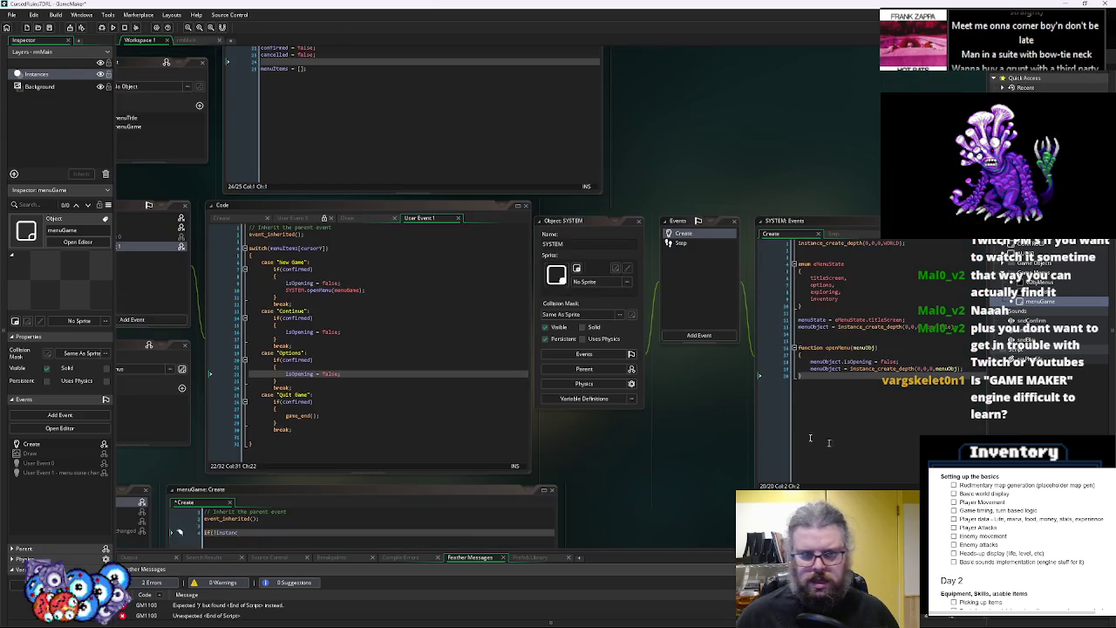
Add instance_create_depth(0,0,0,objPlayer); after SYSTEM.openMenu(menuGame) in the New Game case
{"action": "scroll", "coordinate": [611, 253], "scroll_direction": "left", "scroll_amount": 5}
{"action": "left_click", "coordinate": [633, 221]}
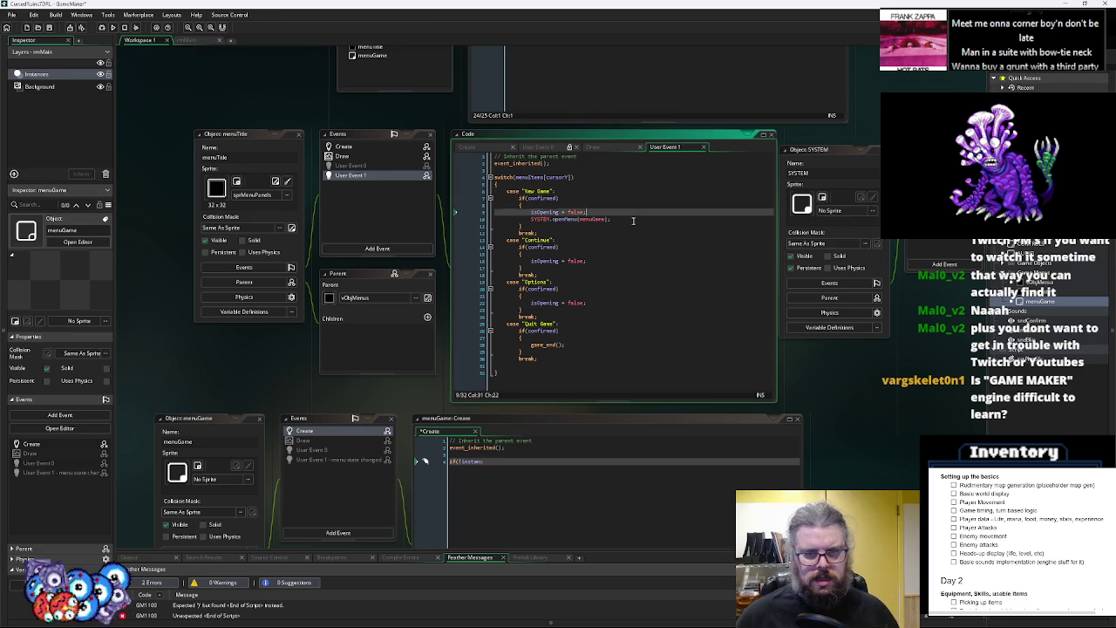
{"action": "key", "text": "Return"}
{"action": "type", "text": "inst"}
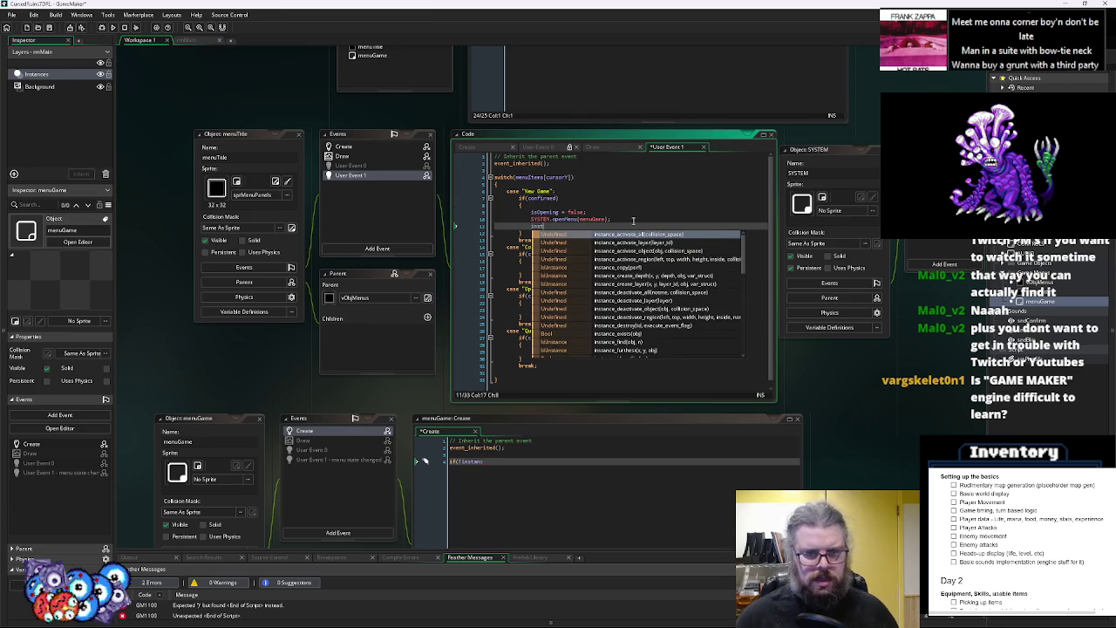
{"action": "type", "text": "ance_crea"}
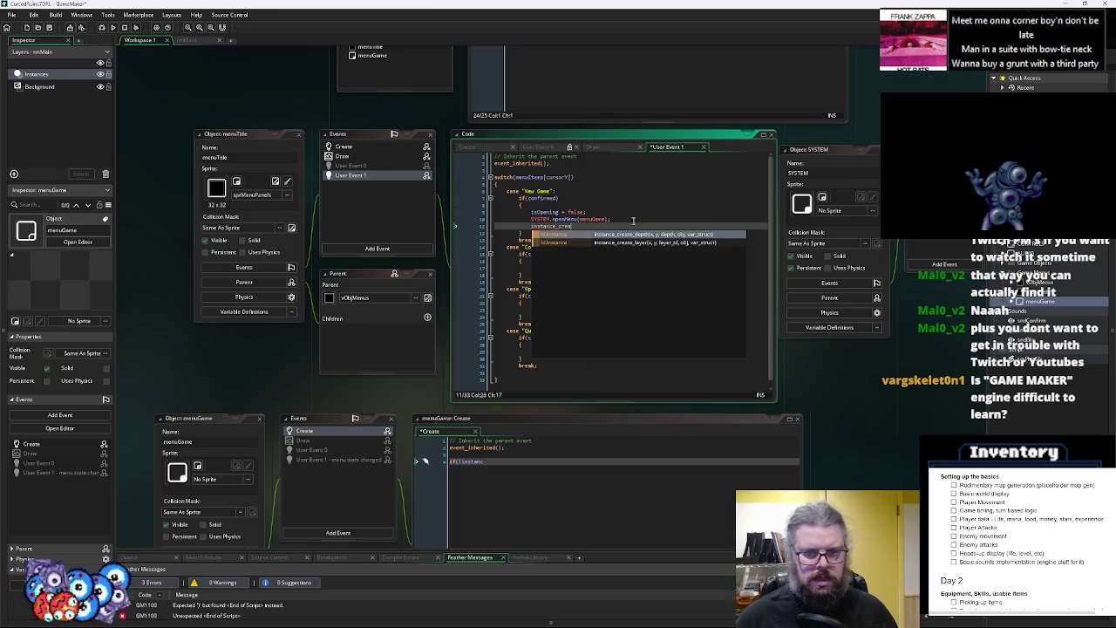
{"action": "type", "text": "te_de"}
{"action": "key", "text": "Return"}
{"action": "type", "text": "(0,0,"}
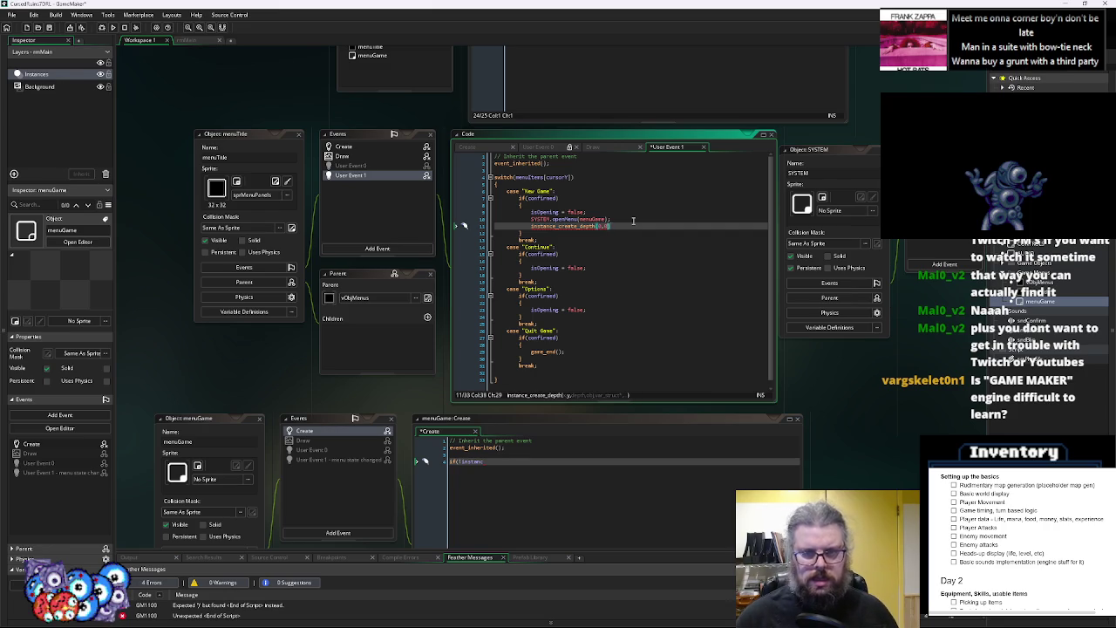
{"action": "type", "text": "objP"}
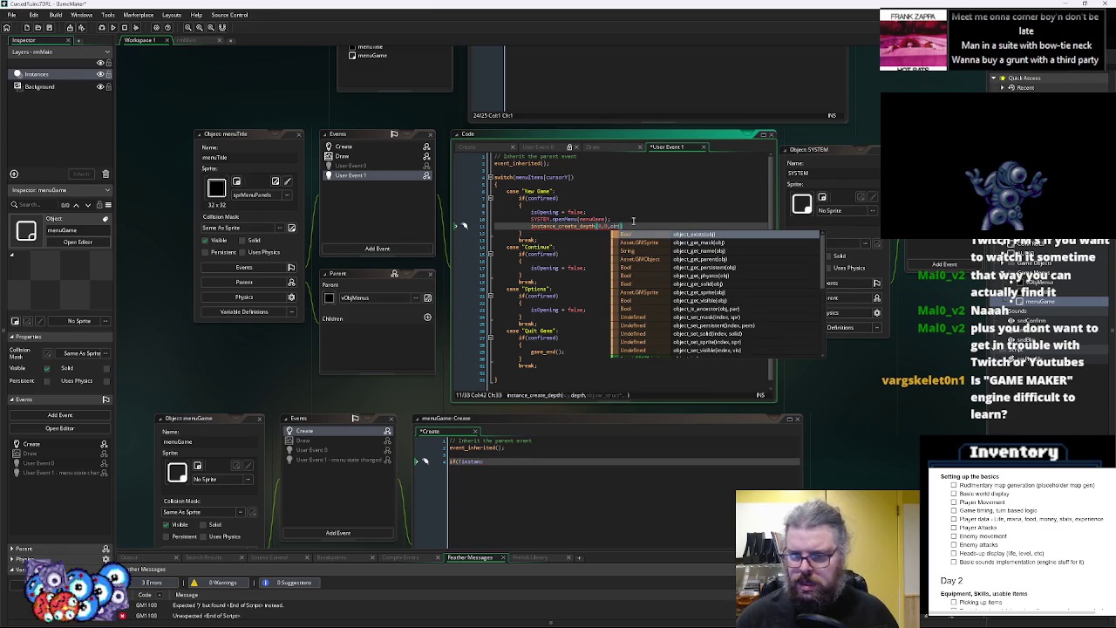
{"action": "key", "text": "Return"}
{"action": "type", "text": ")"}
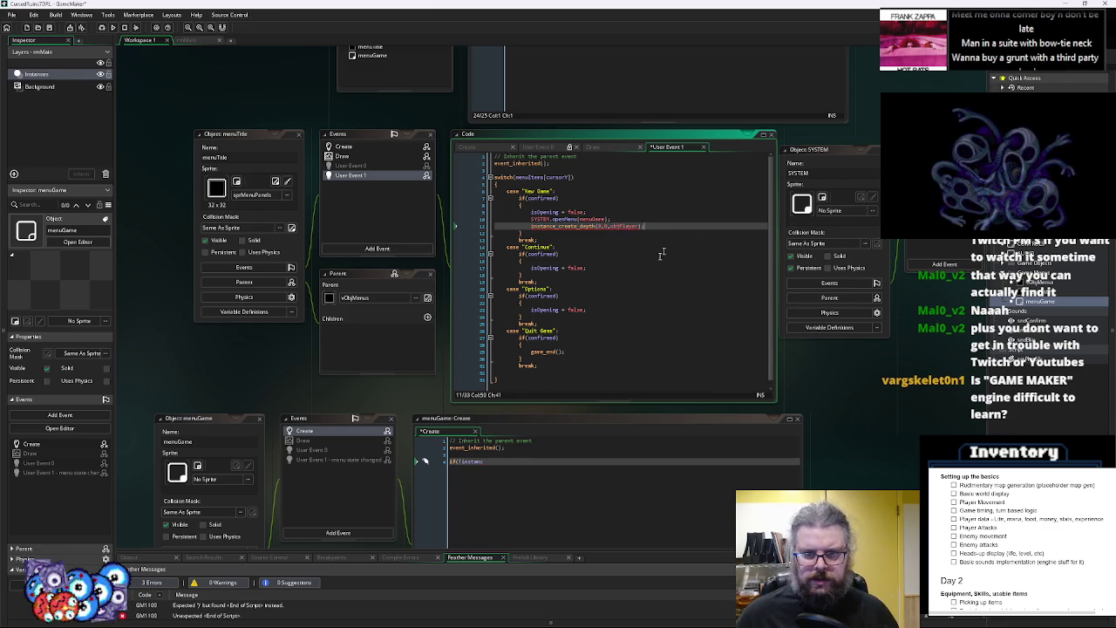
{"action": "left_click", "coordinate": [615, 226]}
{"action": "type", "text": "0,"}
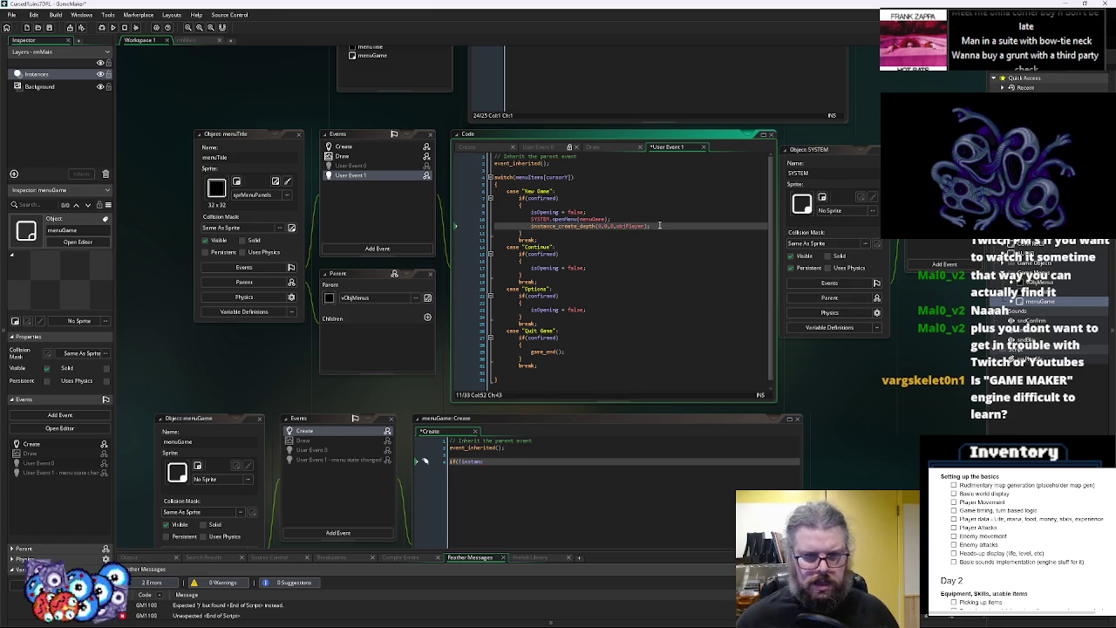
{"action": "key", "text": "Return"}
{"action": "left_click", "coordinate": [650, 489]}
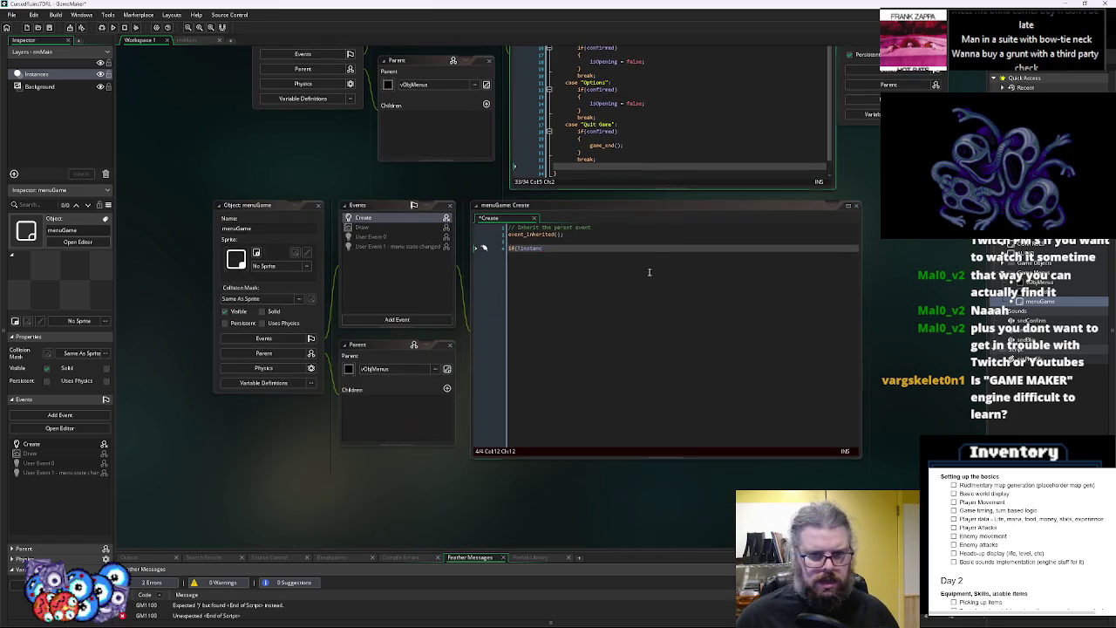
Delete the unfinished if line from menuGame's Create event and reopen menuTitle's User Event 1
{"action": "key", "text": "BackSpace"}
{"action": "key", "text": "BackSpace"}
{"action": "key", "text": "BackSpace"}
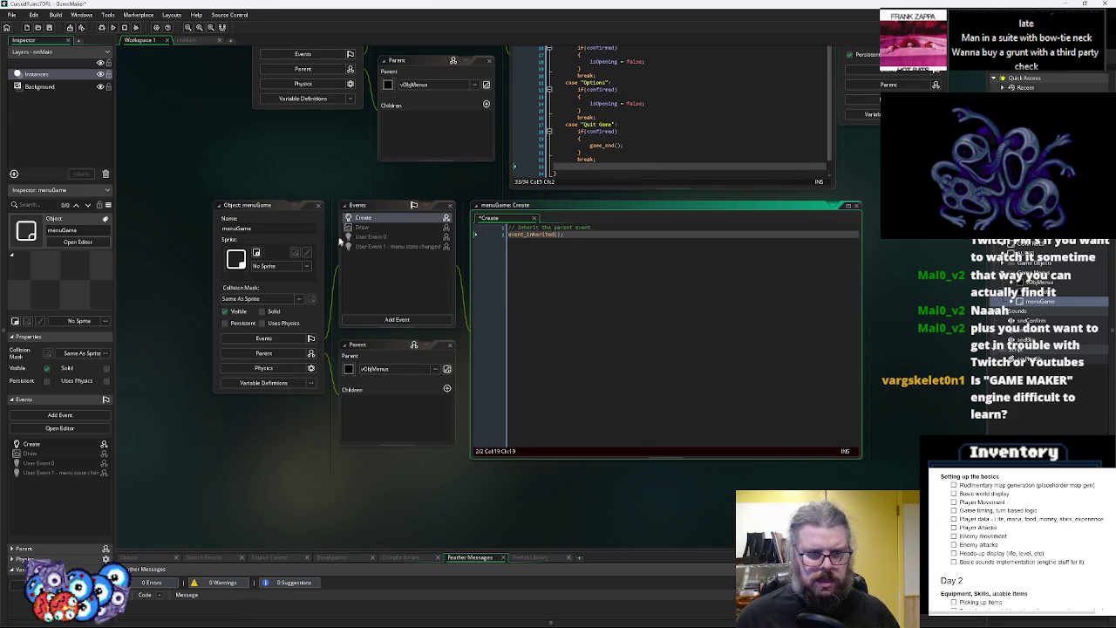
{"action": "left_click", "coordinate": [320, 207]}
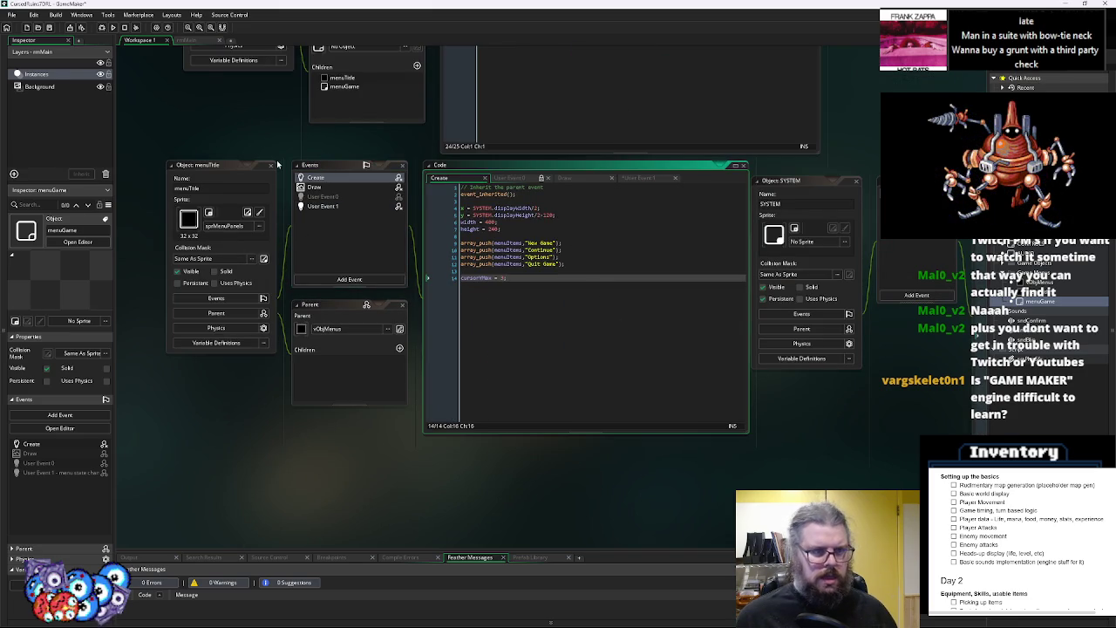
{"action": "double_click", "coordinate": [322, 206]}
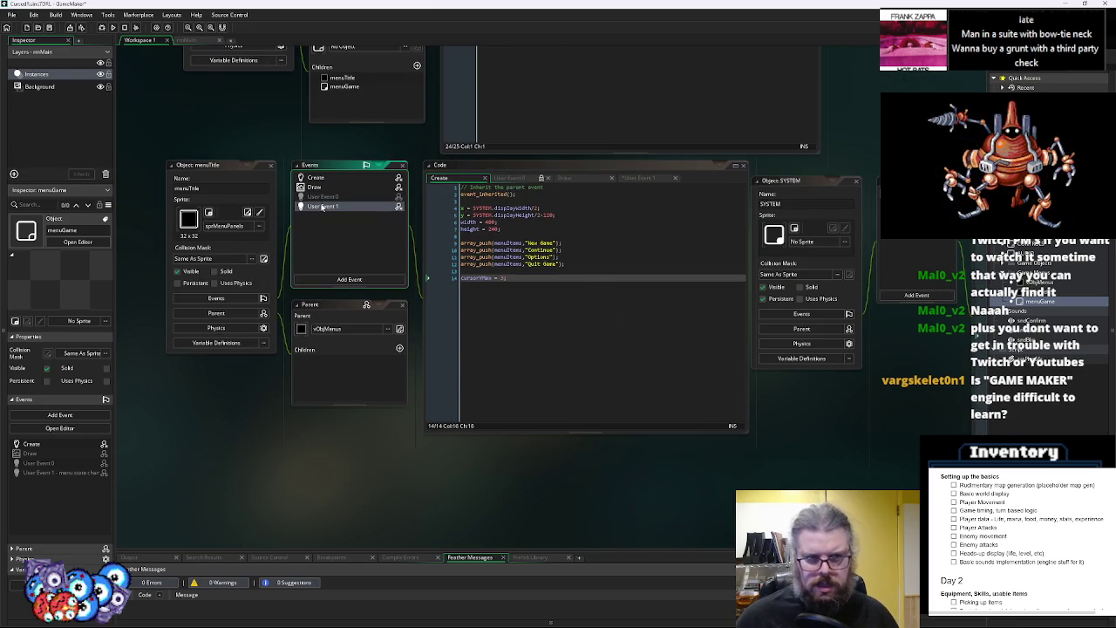
Move the objPlayer instance_create_depth line above SYSTEM.openMenu(menuGame) and remove the blank line
{"action": "left_click", "coordinate": [518, 337]}
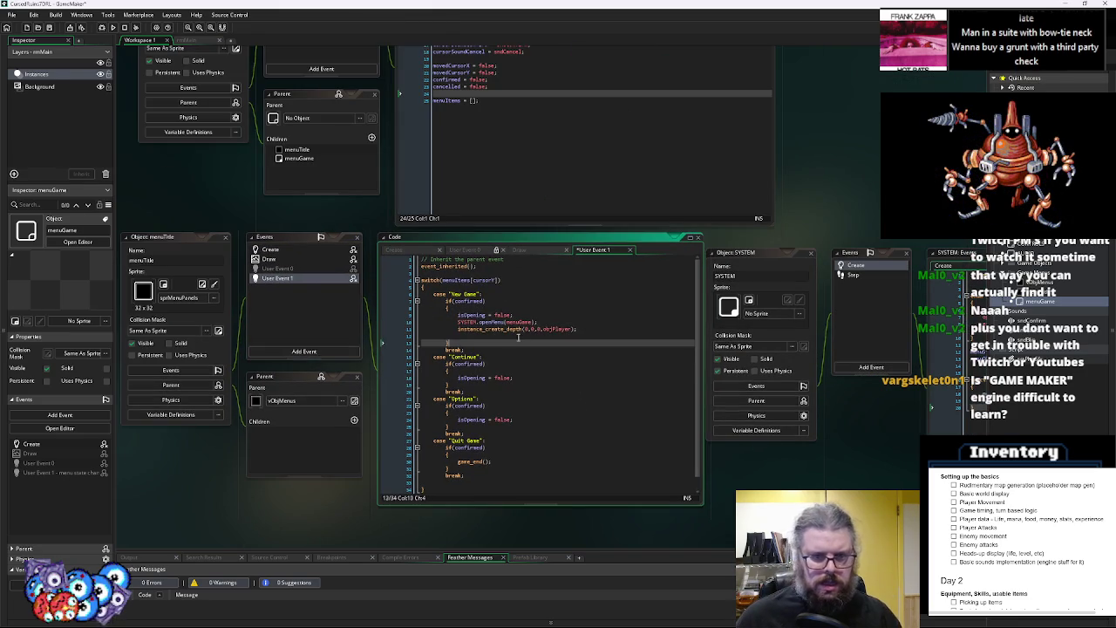
{"action": "scroll", "coordinate": [518, 338], "scroll_direction": "up", "scroll_amount": 3}
{"action": "left_click", "coordinate": [593, 262]}
{"action": "scroll", "coordinate": [593, 262], "scroll_direction": "down", "scroll_amount": 1}
{"action": "scroll", "coordinate": [593, 261], "scroll_direction": "down", "scroll_amount": 1}
{"action": "left_click", "coordinate": [508, 423]}
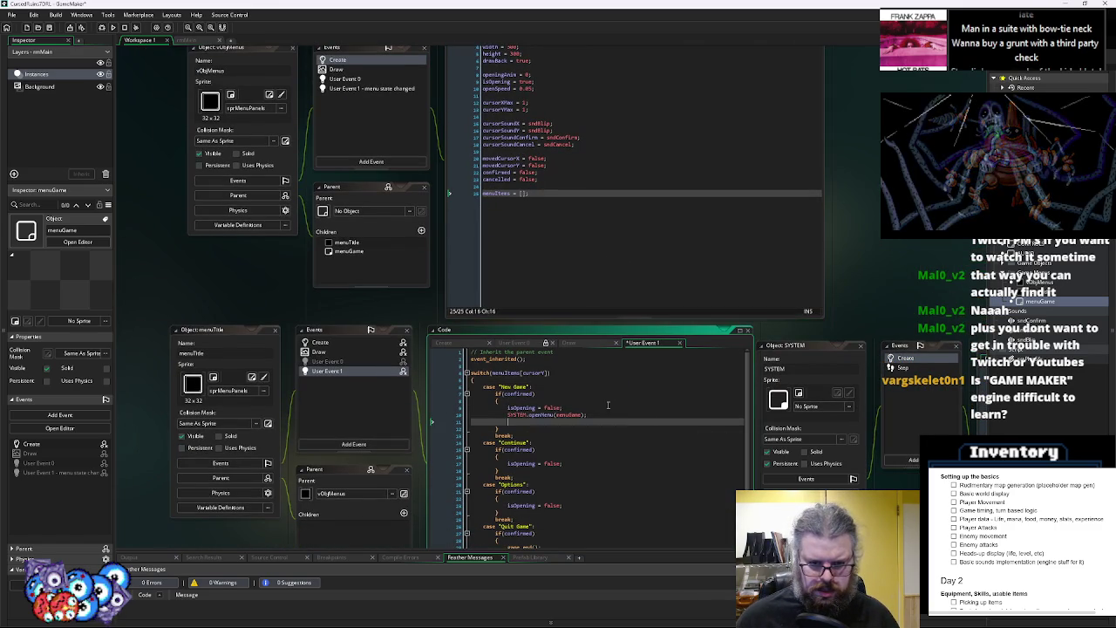
{"action": "key", "text": "alt+Up"}
{"action": "key", "text": "Down"}
{"action": "key", "text": "Down"}
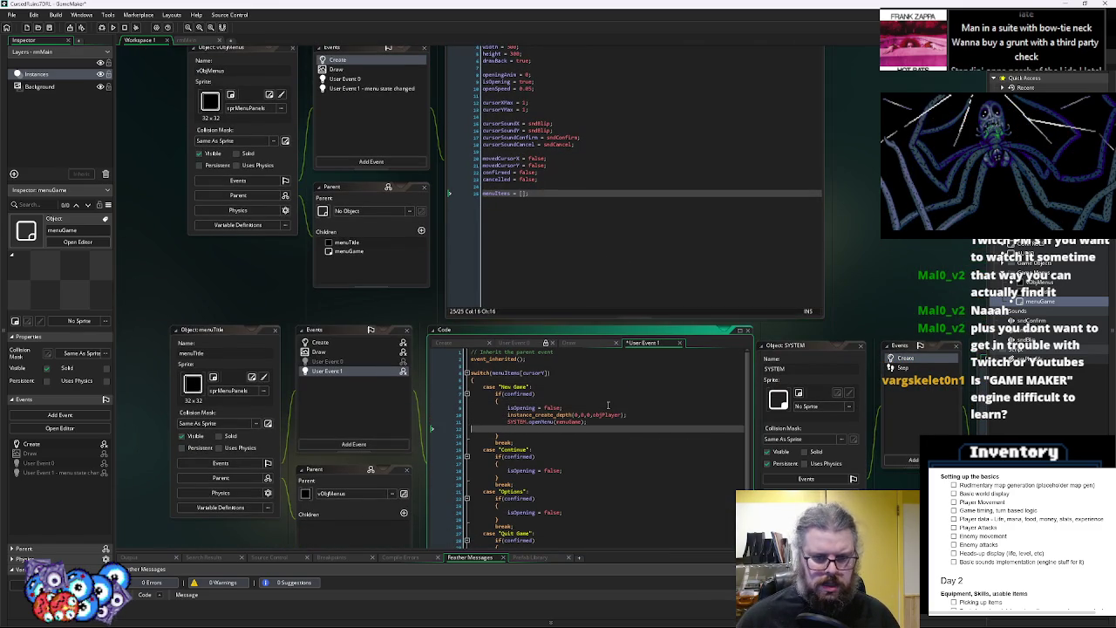
{"action": "key", "text": "BackSpace"}
Pan the workspace to bring the SYSTEM object and its code into view
{"action": "left_click_drag", "start_coordinate": [655, 213], "coordinate": [636, 301]}
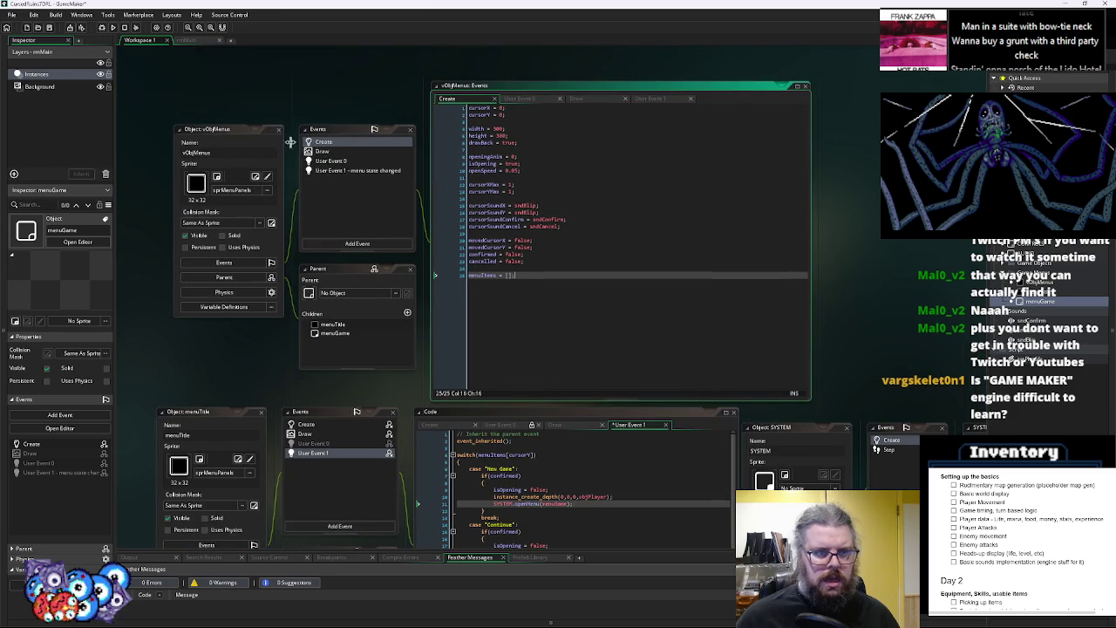
{"action": "left_click_drag", "start_coordinate": [559, 328], "coordinate": [372, 75]}
{"action": "left_click_drag", "start_coordinate": [713, 267], "coordinate": [660, 247]}
{"action": "left_click_drag", "start_coordinate": [706, 333], "coordinate": [636, 337]}
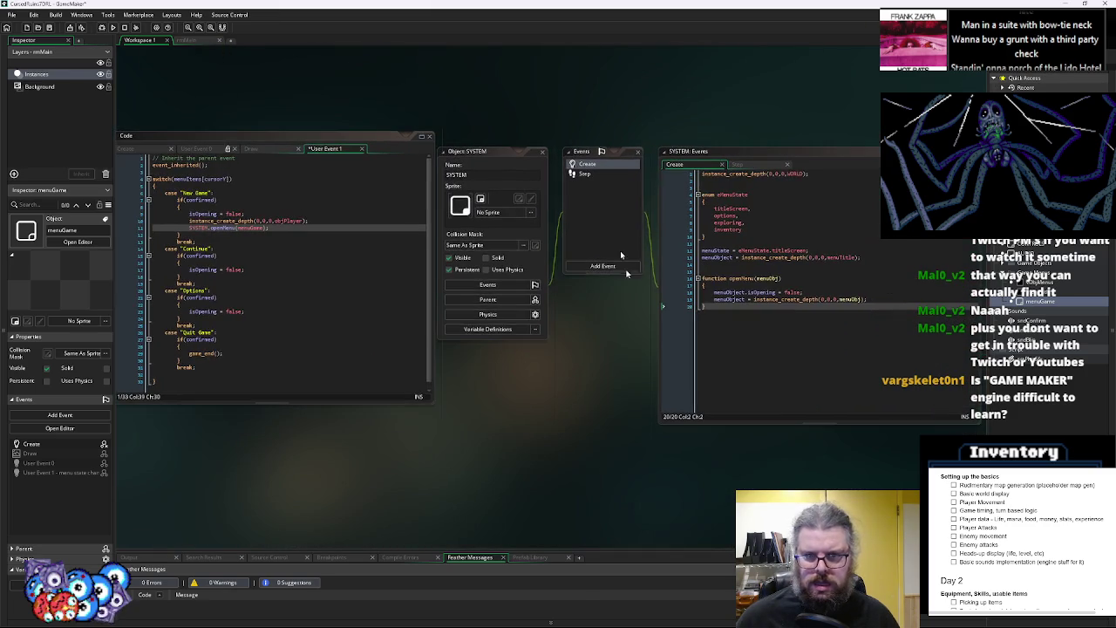
In SYSTEM's Create code, duplicate the WORLD instance_create_depth line several times
{"action": "left_click", "coordinate": [586, 165]}
{"action": "left_click", "coordinate": [788, 262]}
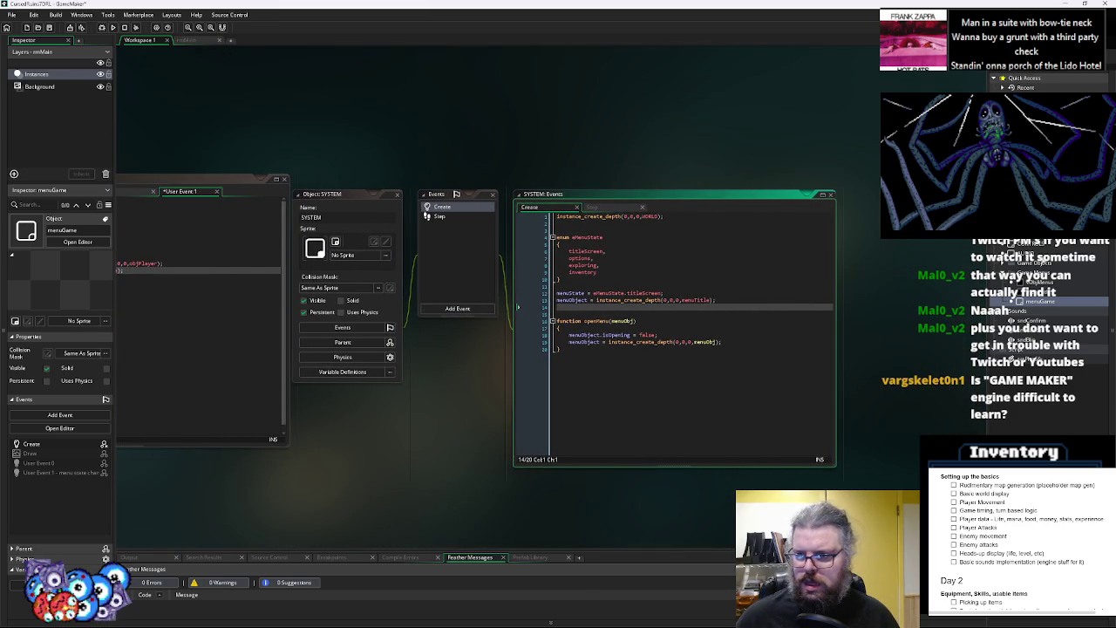
{"action": "left_click", "coordinate": [632, 222]}
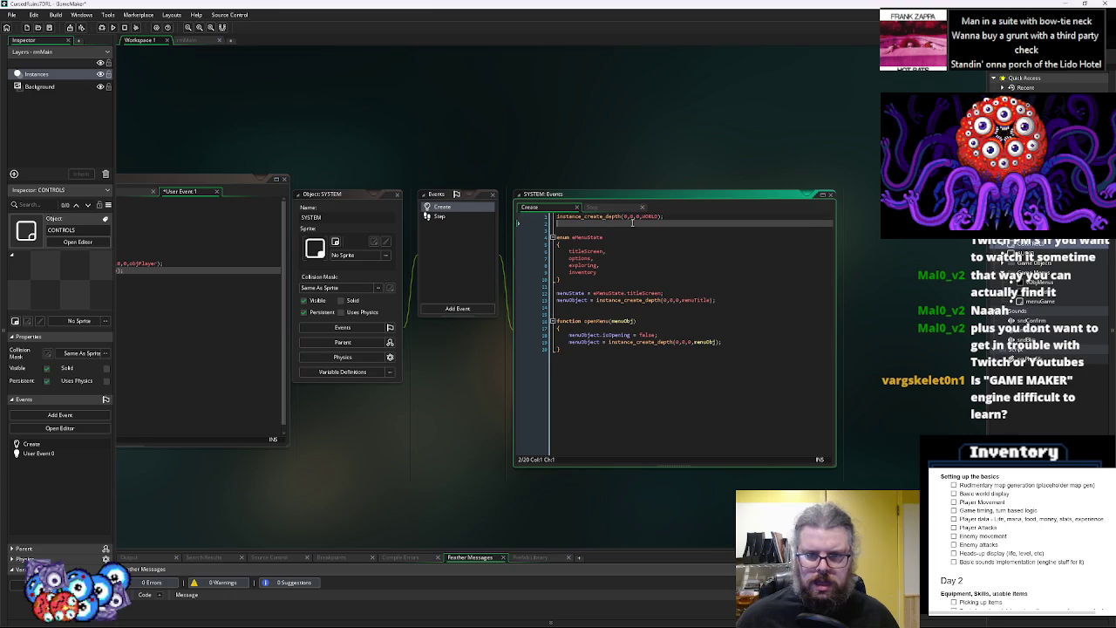
{"action": "key", "text": "ctrl+v"}
{"action": "key", "text": "Return"}
{"action": "key", "text": "ctrl+v"}
{"action": "key", "text": "Return"}
{"action": "key", "text": "ctrl+v"}
{"action": "key", "text": "Return"}
{"action": "key", "text": "ctrl+v"}
{"action": "key", "text": "Return"}
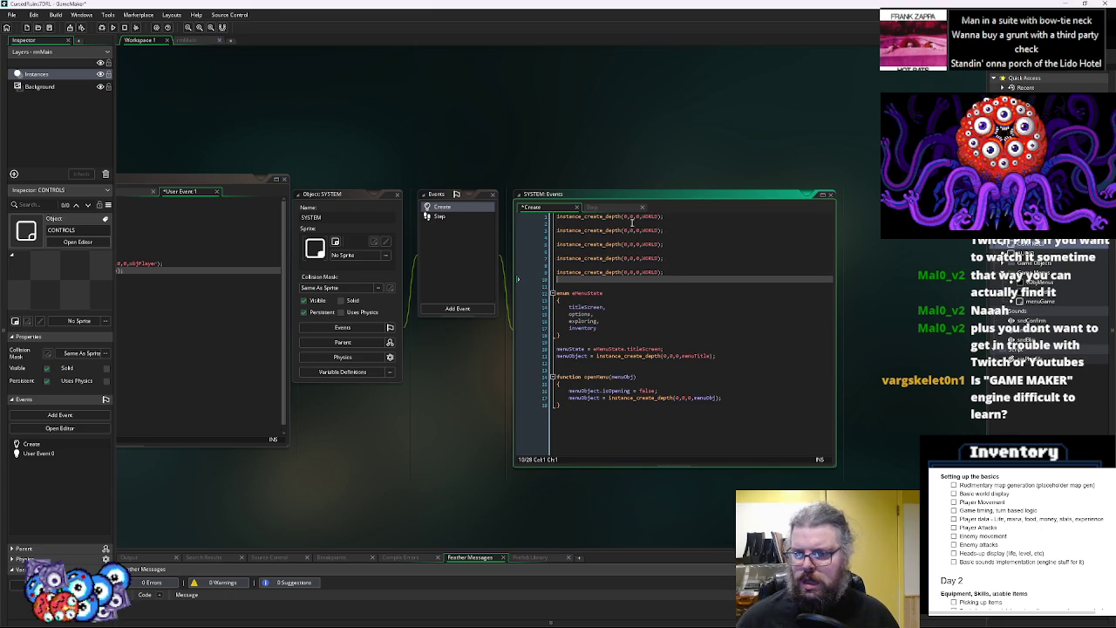
{"action": "left_click", "coordinate": [637, 230]}
{"action": "key", "text": "Down"}
{"action": "key", "text": "Down"}
{"action": "key", "text": "BackSpace"}
{"action": "key", "text": "BackSpace"}
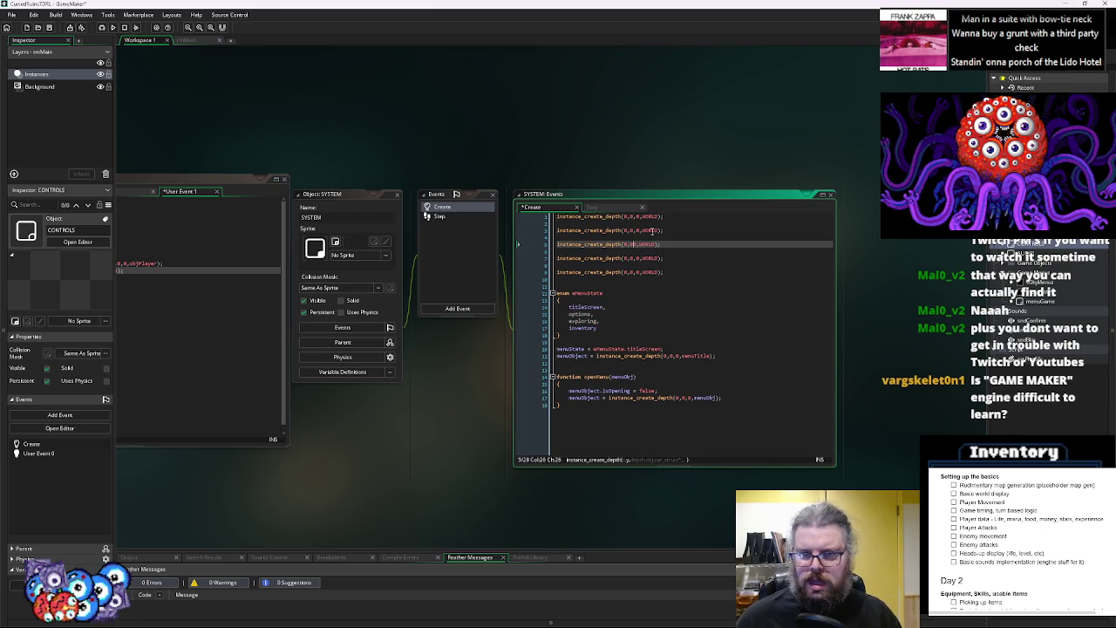
{"action": "key", "text": "ctrl+z"}
Rename the duplicated WORLD calls to MESSAGEBOX, CONTROLS and AUDIO
{"action": "double_click", "coordinate": [653, 230]}
{"action": "type", "text": "MESSAGEBOX"}
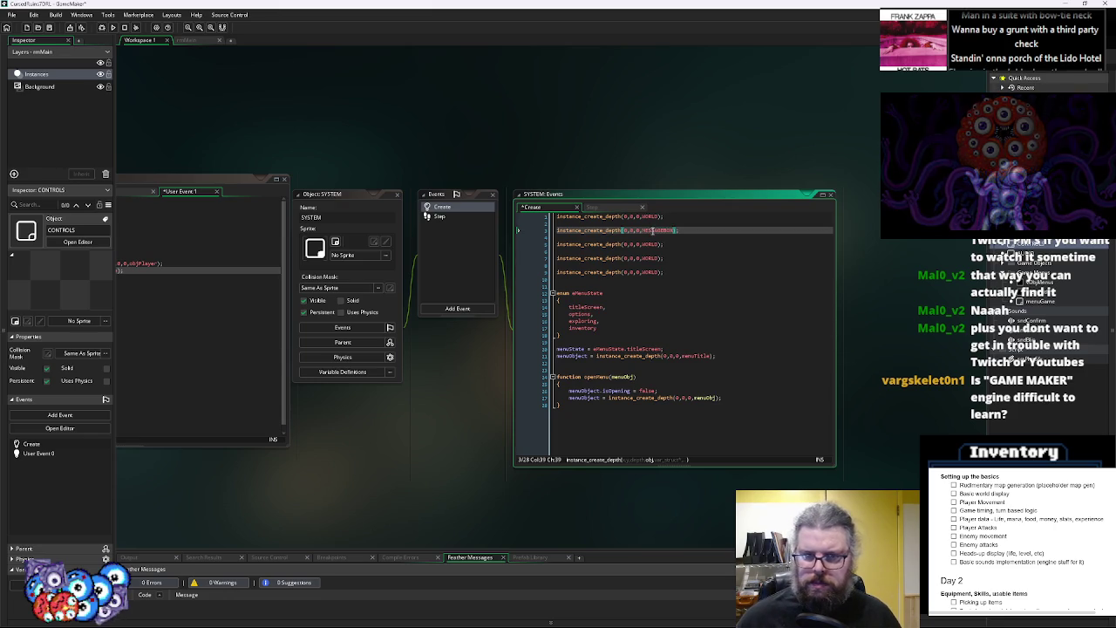
{"action": "left_click", "coordinate": [657, 245]}
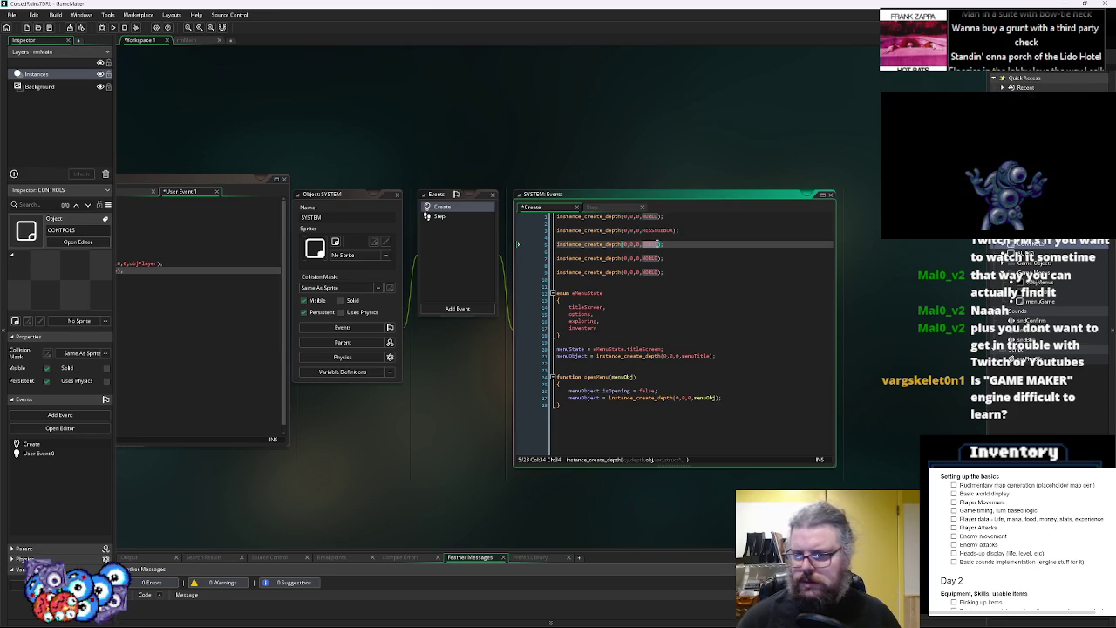
{"action": "type", "text": "CONTROLS"}
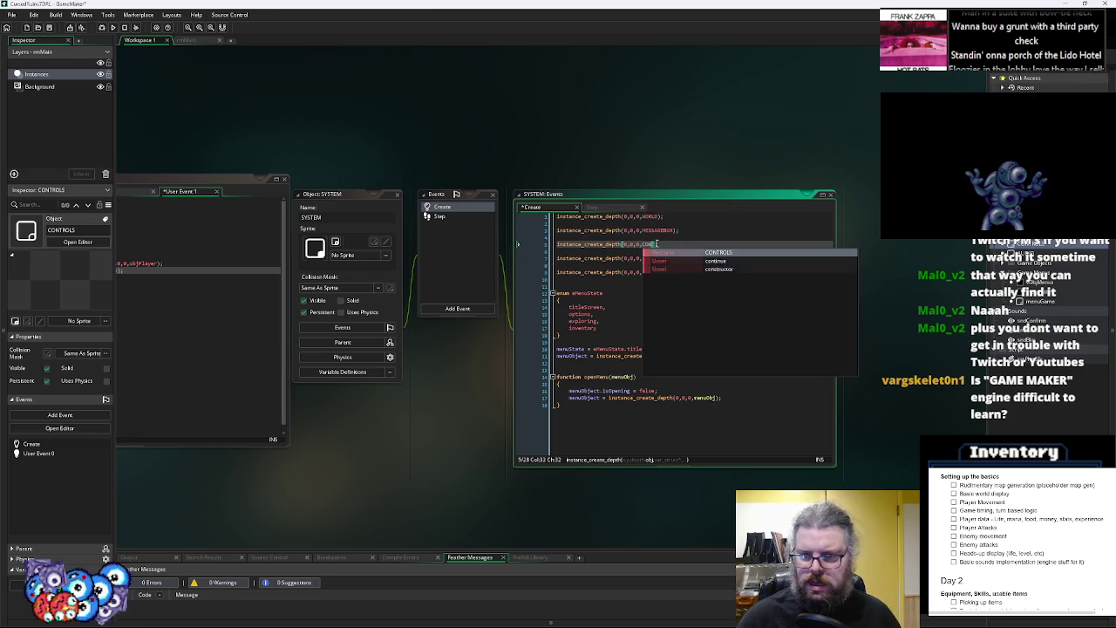
{"action": "double_click", "coordinate": [656, 258]}
{"action": "type", "text": "AUDIO"}
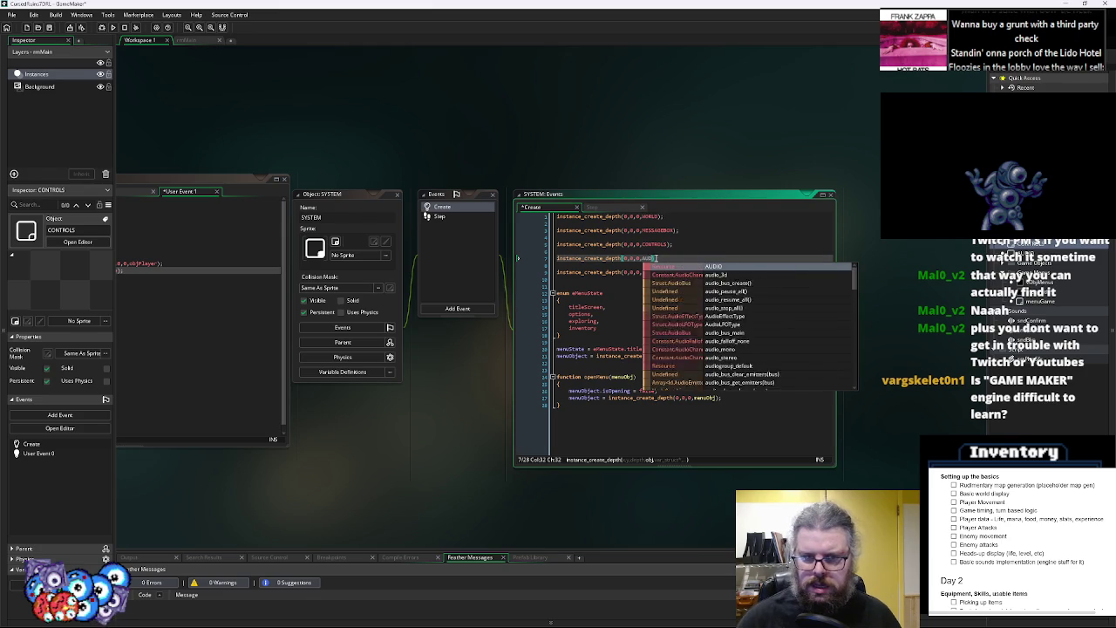
{"action": "key", "text": "Escape"}
Delete the extra line and blank lines so the four creation calls sit consecutively
{"action": "key", "text": "Down"}
{"action": "key", "text": "Down"}
{"action": "key", "text": "ctrl+d"}
{"action": "key", "text": "ctrl+d"}
{"action": "left_click", "coordinate": [626, 251]}
{"action": "key", "text": "ctrl+d"}
{"action": "key", "text": "Up"}
{"action": "key", "text": "Up"}
{"action": "key", "text": "ctrl+d"}
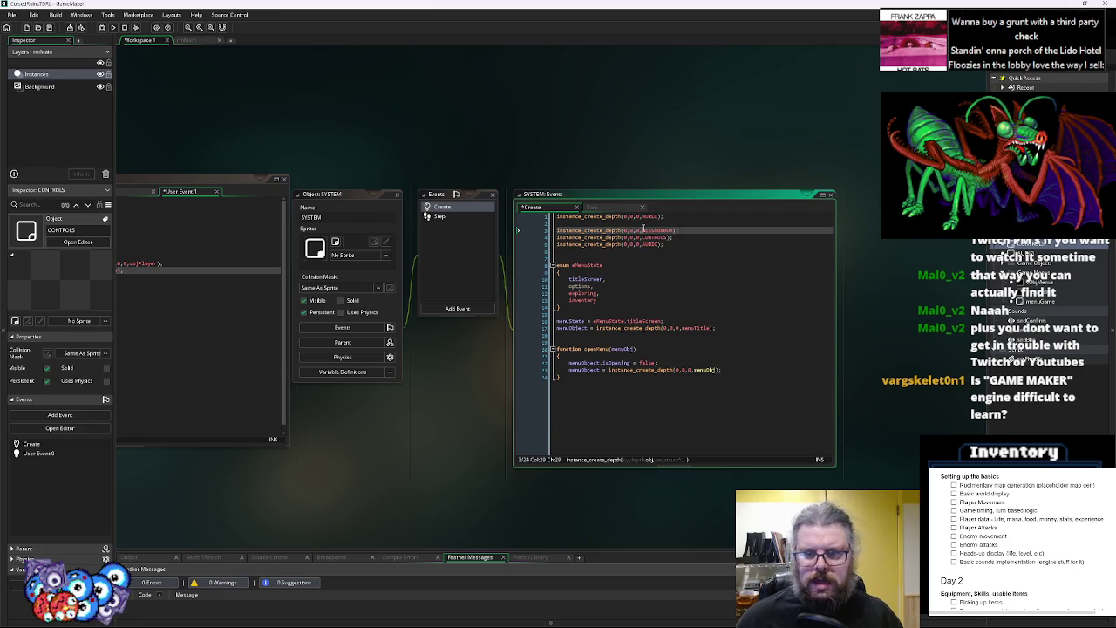
{"action": "left_click", "coordinate": [617, 225]}
{"action": "key", "text": "ctrl+d"}
{"action": "left_click", "coordinate": [601, 250]}
{"action": "key", "text": "ctrl+d"}
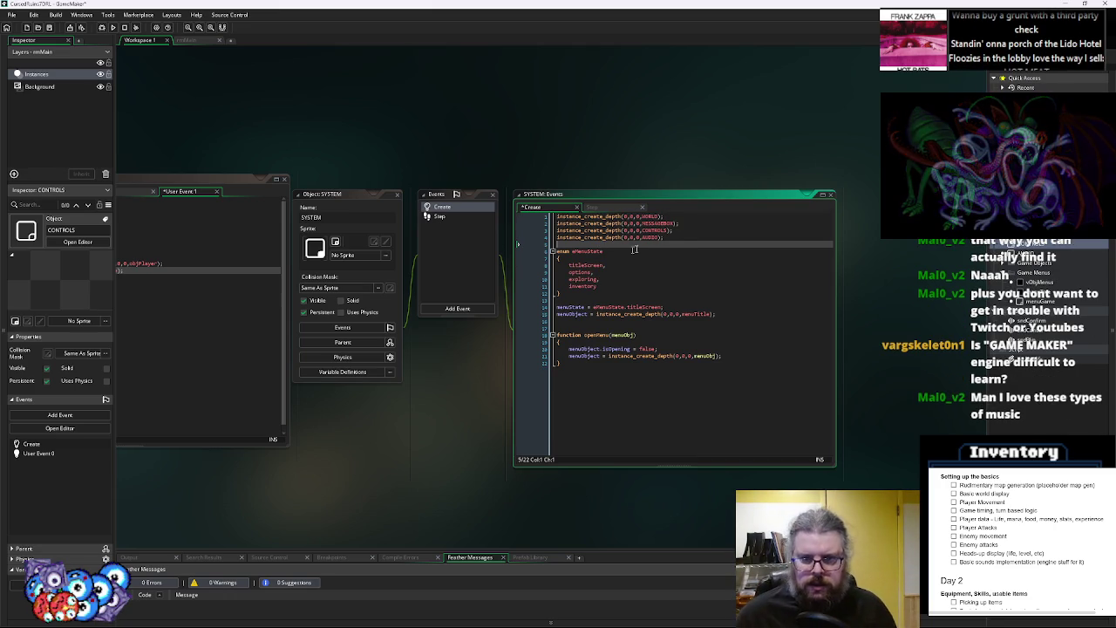
{"action": "left_click_drag", "start_coordinate": [685, 224], "coordinate": [558, 224]}
Cut the MESSAGEBOX creation line and paste it below objPlayer in menuTitle's User Event 1
{"action": "key", "text": "BackSpace"}
{"action": "key", "text": "ctrl+Tab"}
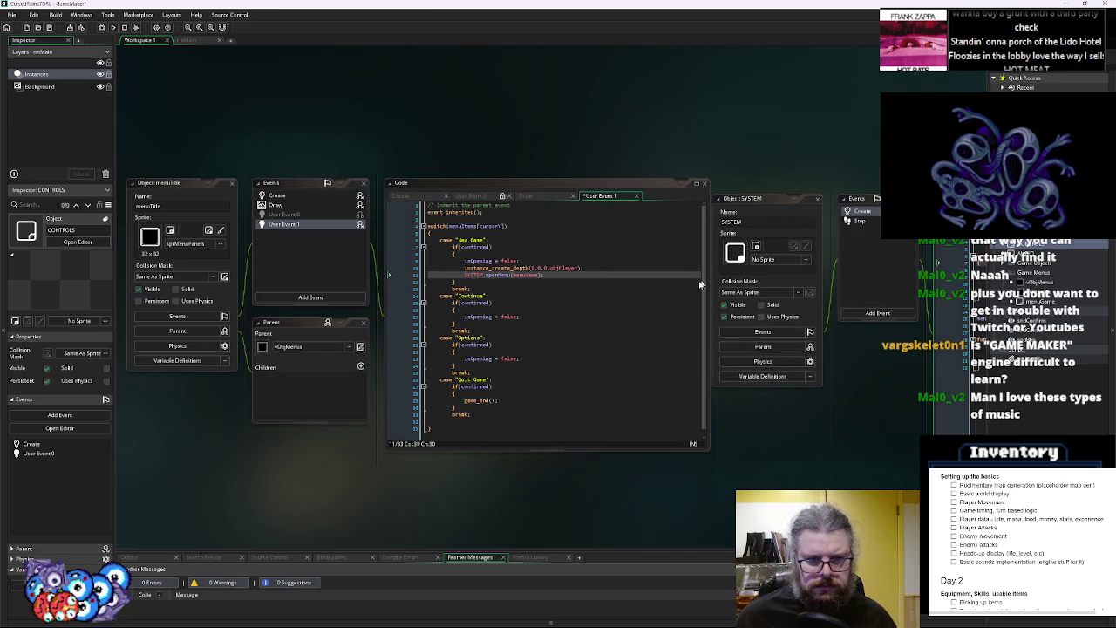
{"action": "left_click", "coordinate": [600, 266]}
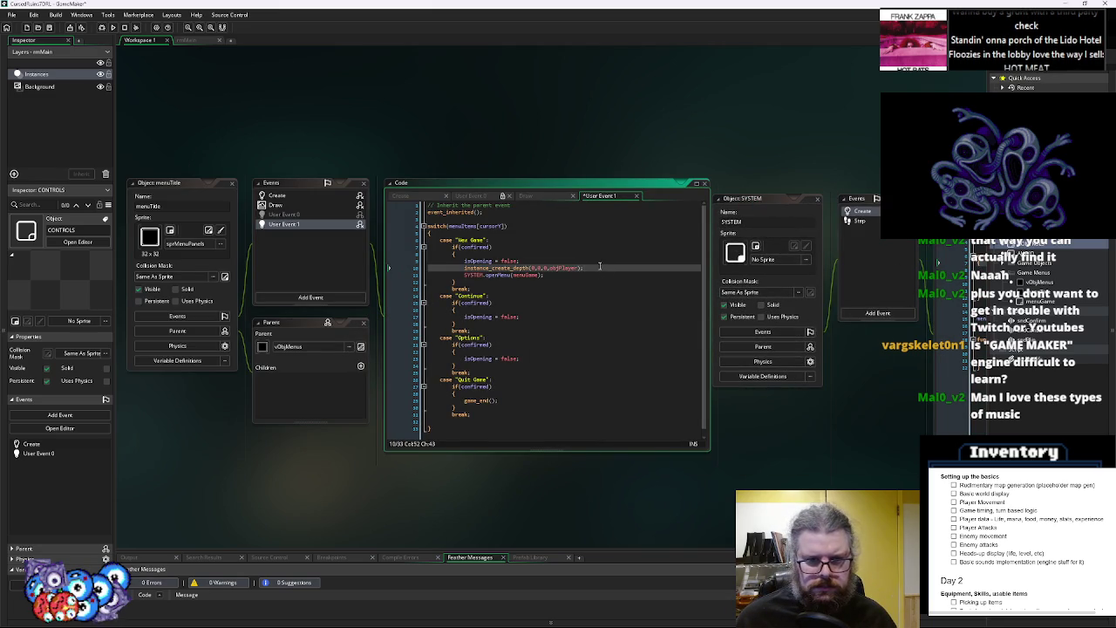
{"action": "key", "text": "Return"}
{"action": "key", "text": "ctrl+v"}
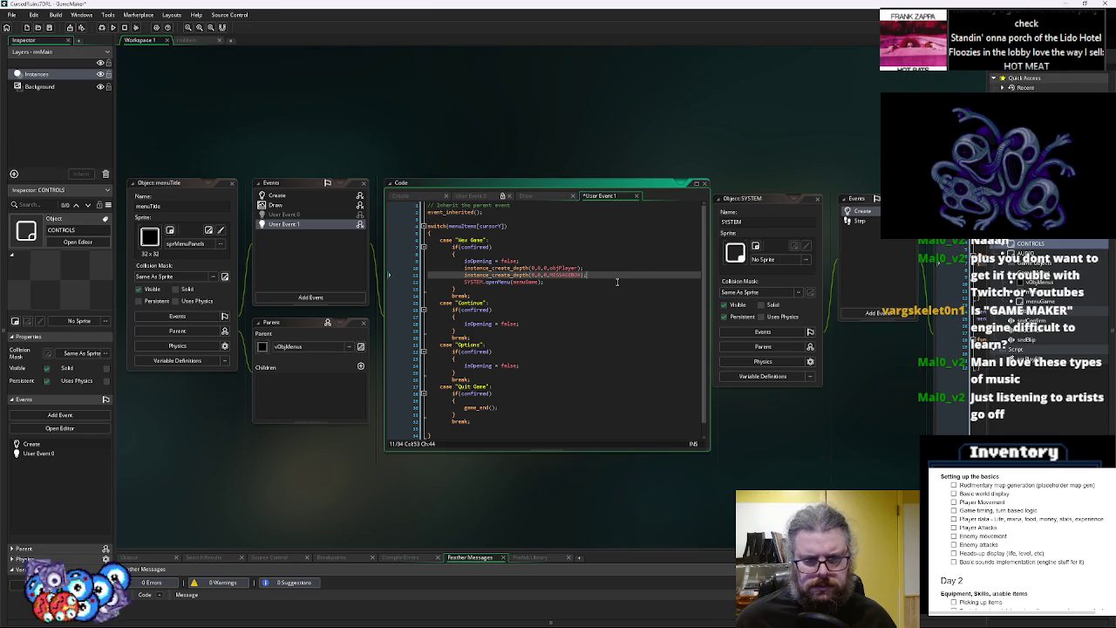
{"action": "scroll", "coordinate": [704, 356], "scroll_direction": "right", "scroll_amount": 3}
Remove the empty line left in SYSTEM's Create code and save the project
{"action": "left_click", "coordinate": [804, 234]}
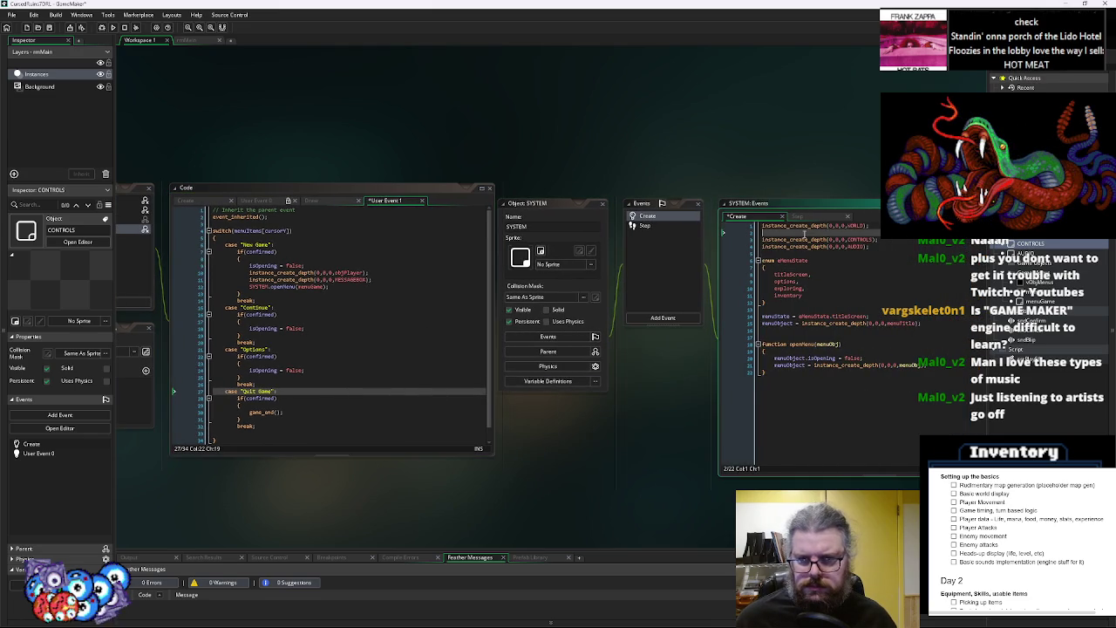
{"action": "key", "text": "BackSpace"}
{"action": "left_click", "coordinate": [815, 247]}
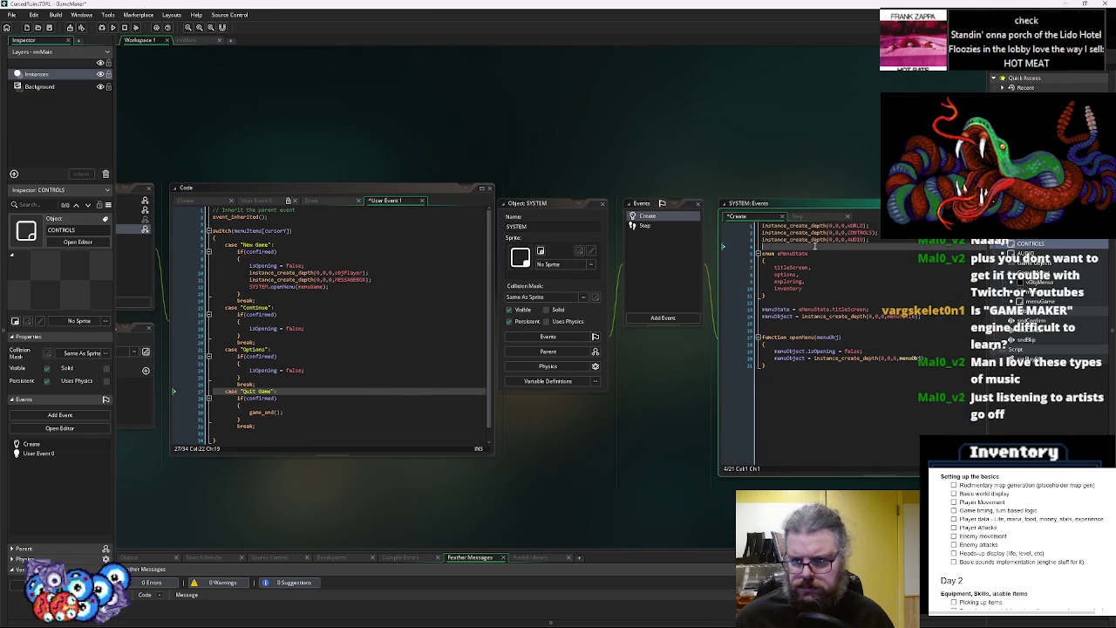
{"action": "left_click", "coordinate": [50, 28]}
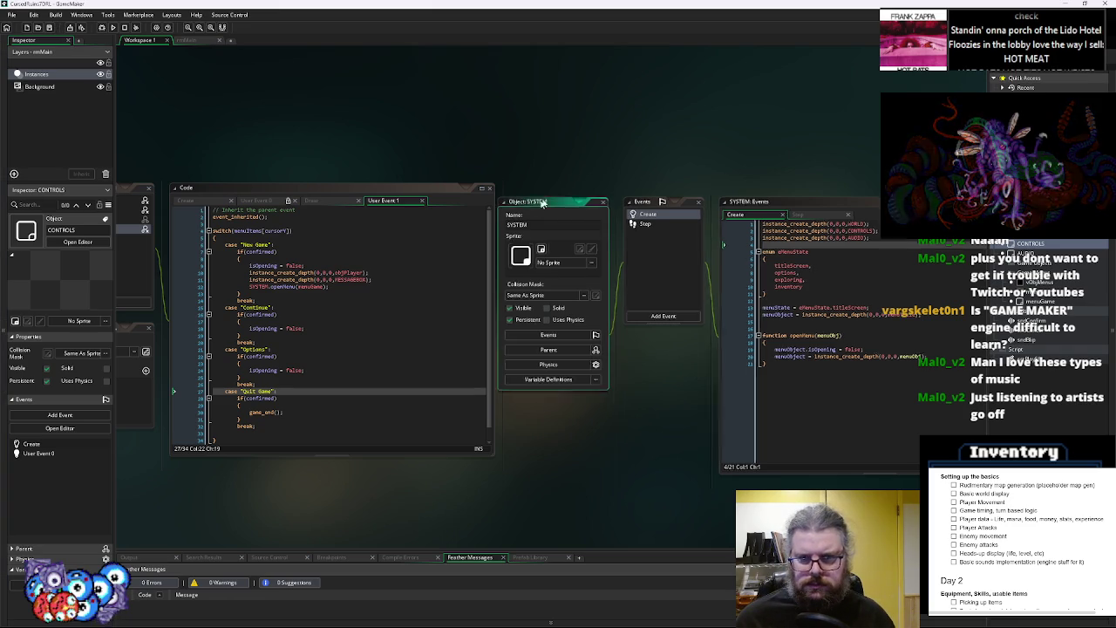
Check the new MESSAGEBOX line in menuTitle's User Event 1, then return to SYSTEM's code
{"action": "left_click", "coordinate": [756, 398]}
{"action": "mouse_move", "coordinate": [566, 418]}
{"action": "left_mouse_down"}
{"action": "mouse_move", "coordinate": [838, 349]}
{"action": "mouse_move", "coordinate": [735, 355]}
{"action": "left_mouse_up"}
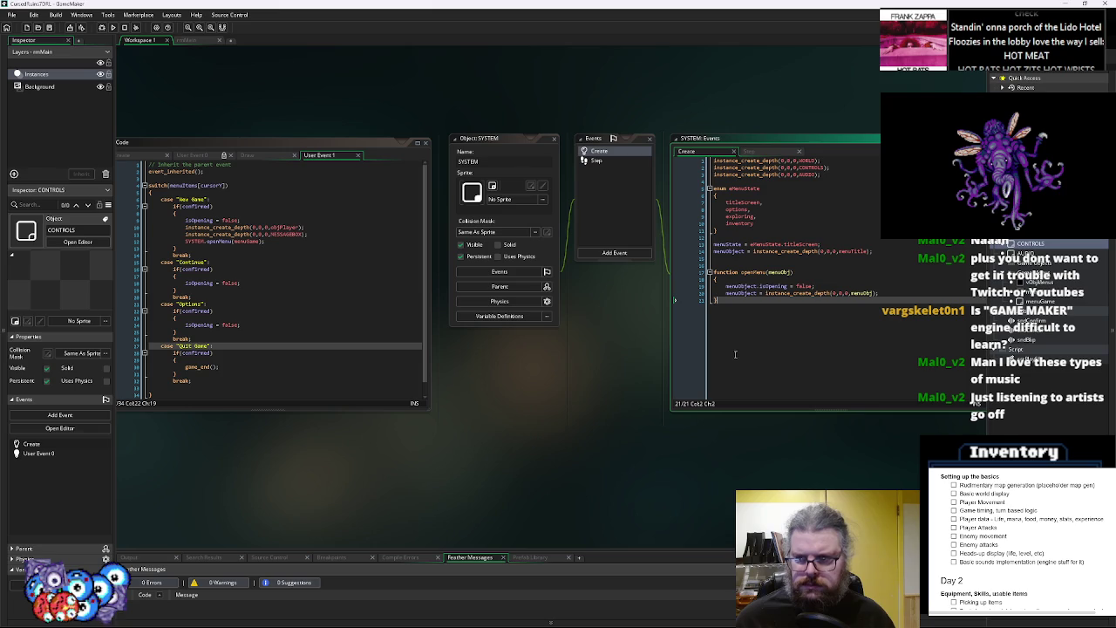
{"action": "left_click", "coordinate": [844, 175]}
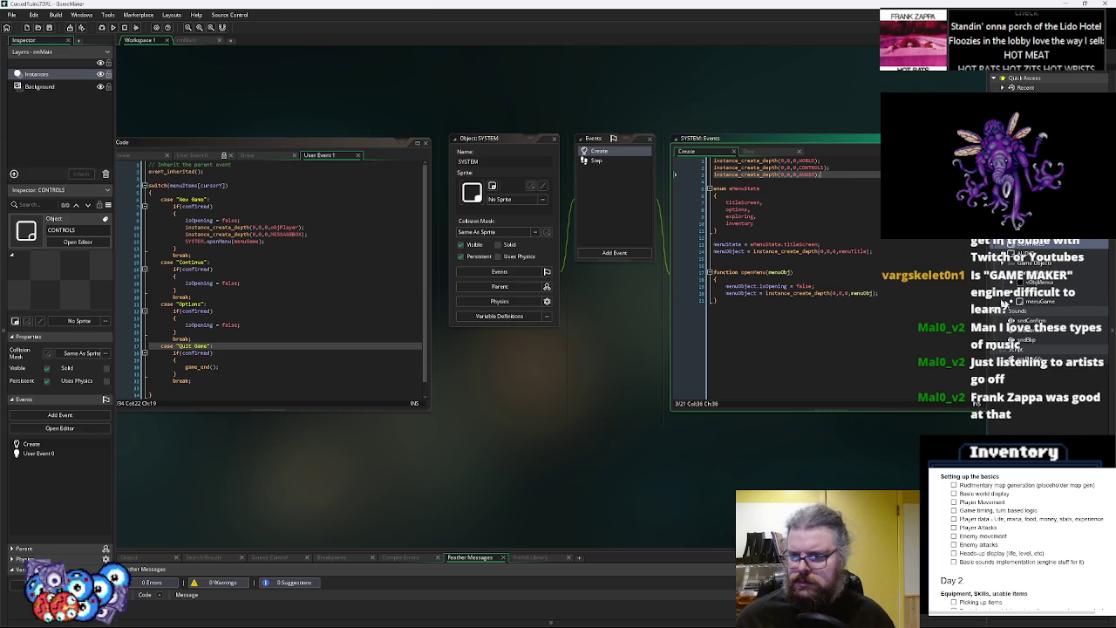
{"action": "left_click", "coordinate": [1036, 305]}
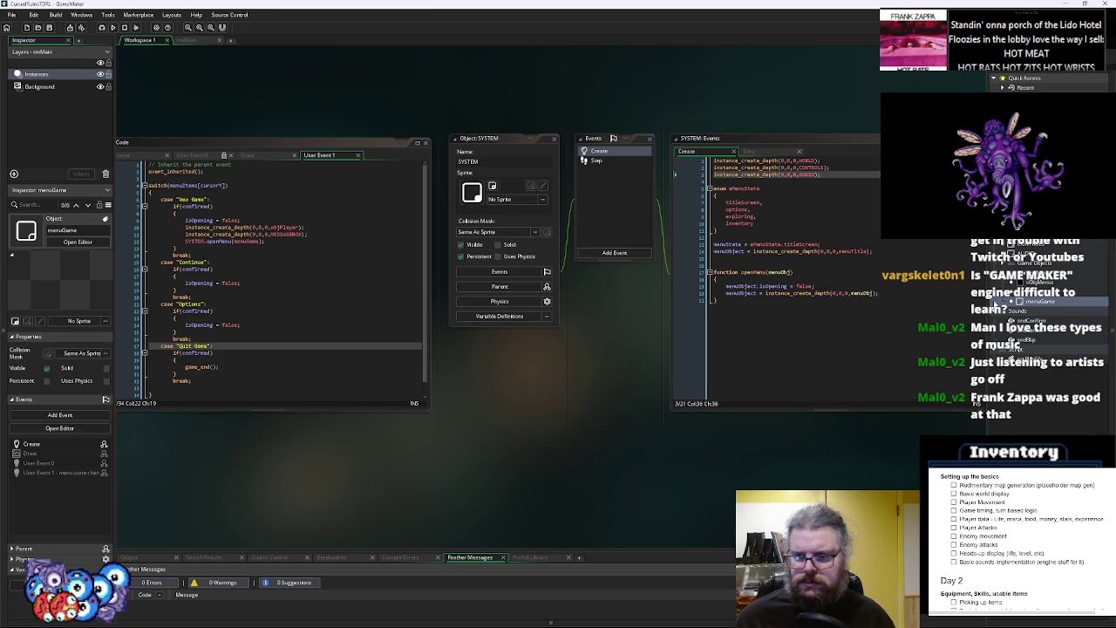
{"action": "left_click", "coordinate": [226, 318]}
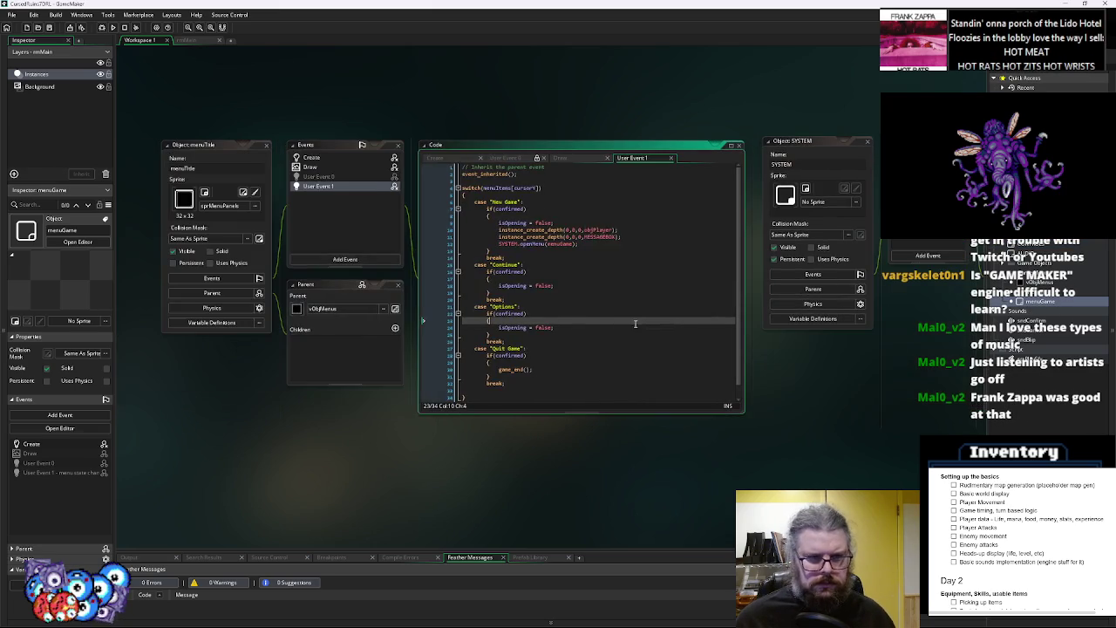
{"action": "left_click", "coordinate": [632, 236]}
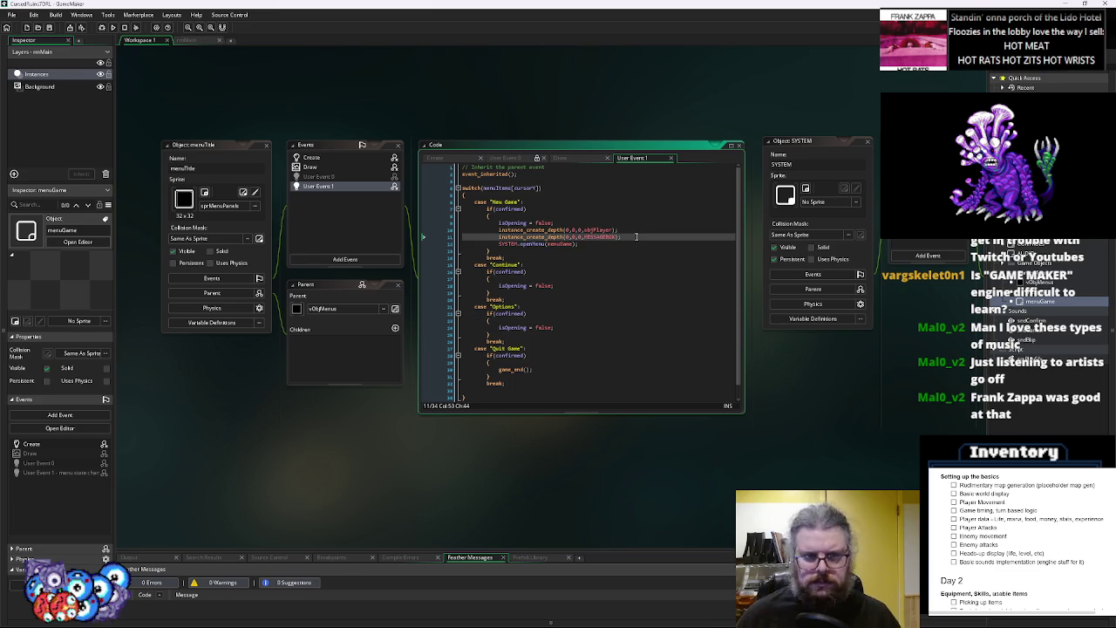
{"action": "left_click", "coordinate": [812, 274]}
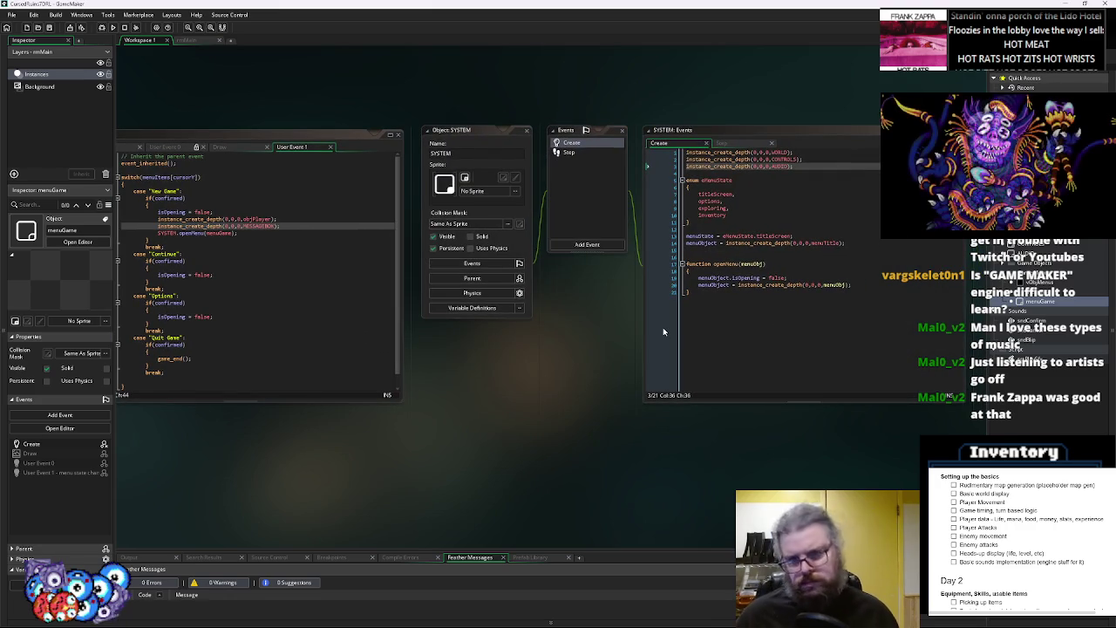
{"action": "left_click", "coordinate": [796, 295]}
Move the three global volume lines from SYSTEM's Step event into a new AUDIO Create event
{"action": "left_click", "coordinate": [572, 152]}
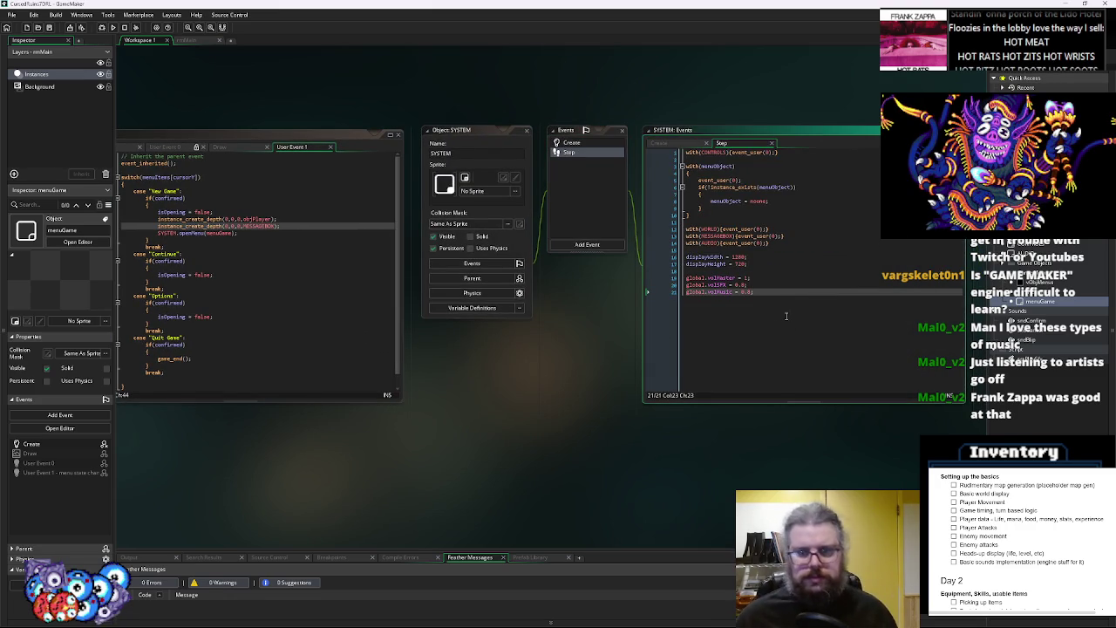
{"action": "left_click_drag", "start_coordinate": [785, 321], "coordinate": [661, 279]}
{"action": "key", "text": "Delete"}
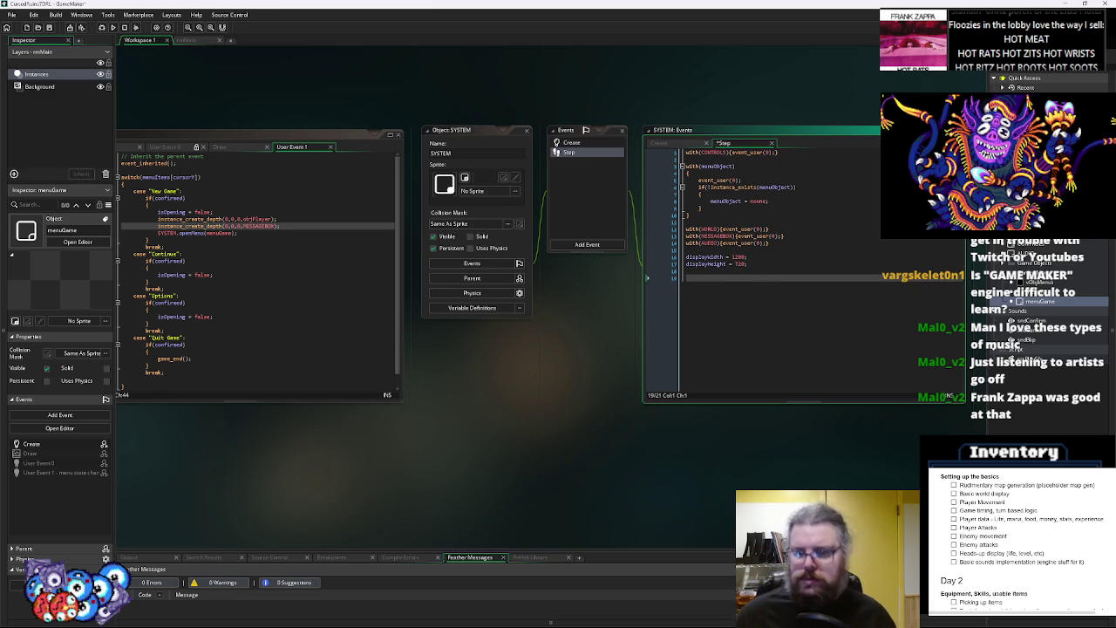
{"action": "double_click", "coordinate": [1025, 248]}
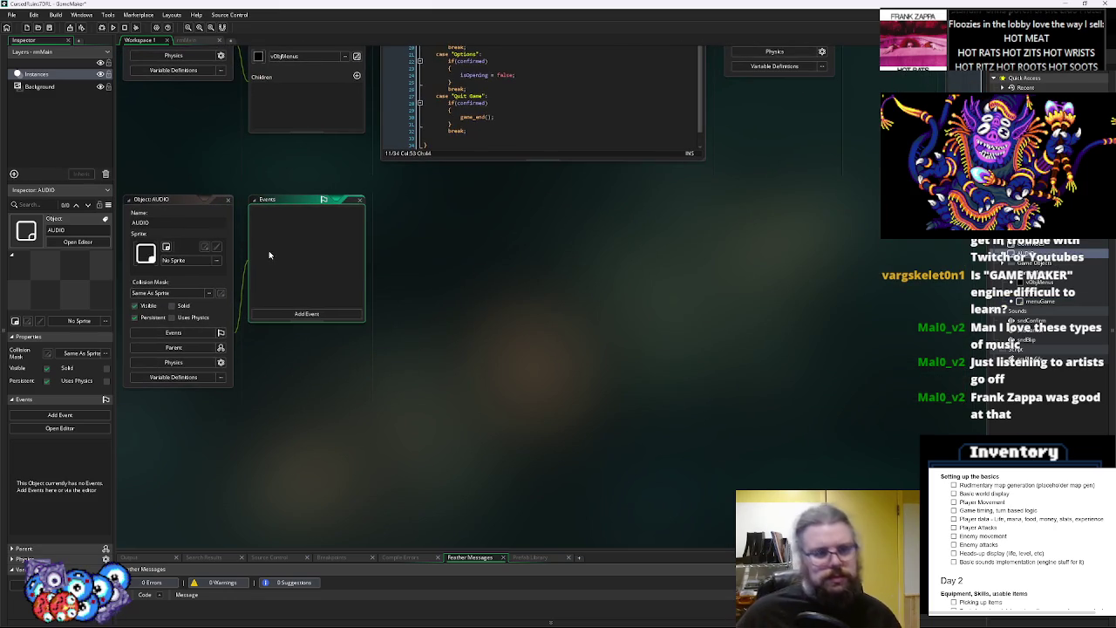
{"action": "left_click", "coordinate": [310, 315]}
{"action": "left_click", "coordinate": [330, 326]}
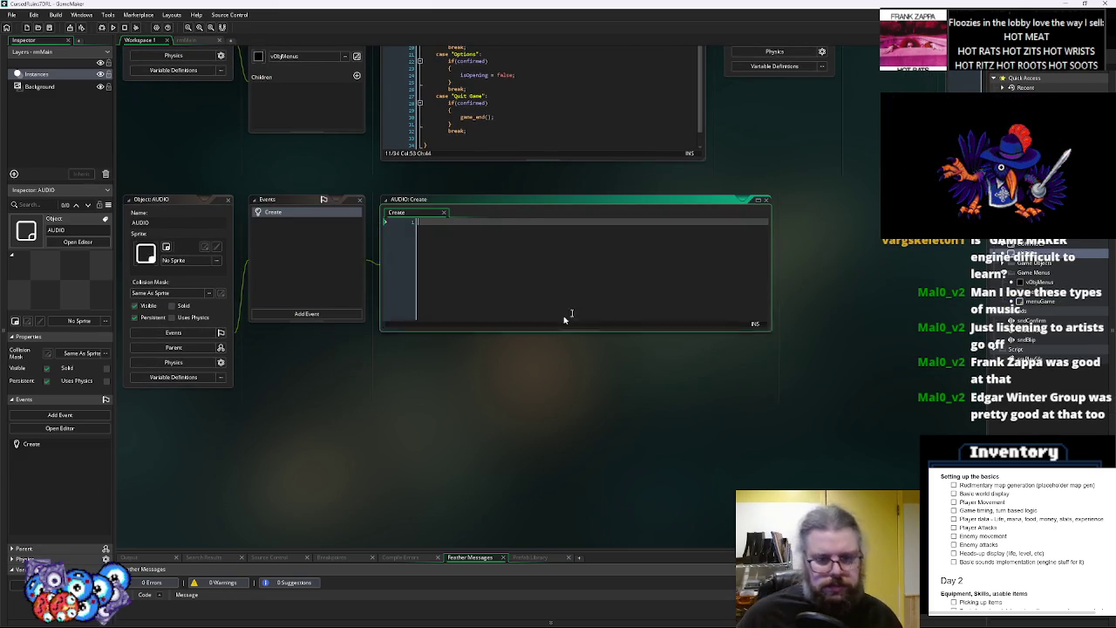
{"action": "key", "text": "ctrl+v"}
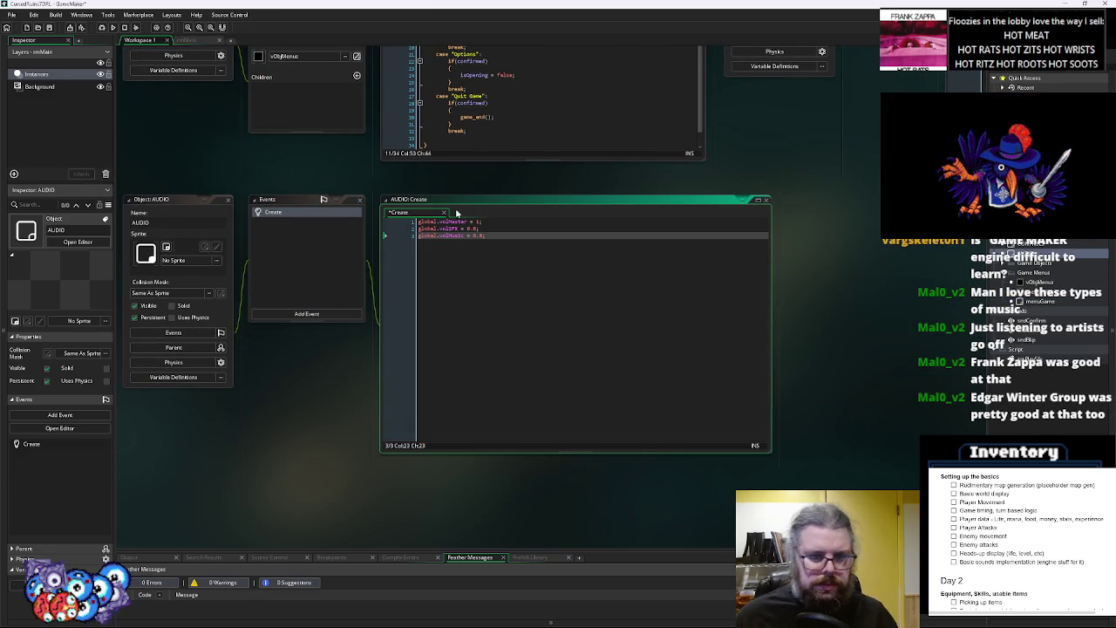
Strip the global. prefixes from volMaster, volSFX and volMusic and add a blank line below
{"action": "left_click", "coordinate": [420, 222]}
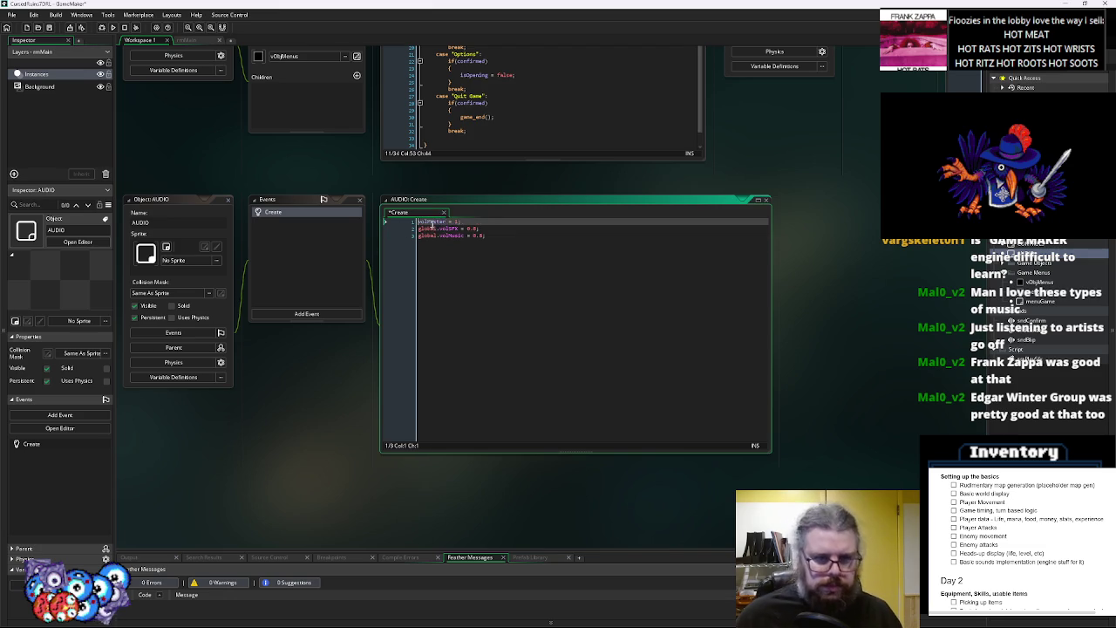
{"action": "left_click_drag", "start_coordinate": [419, 229], "coordinate": [439, 235]}
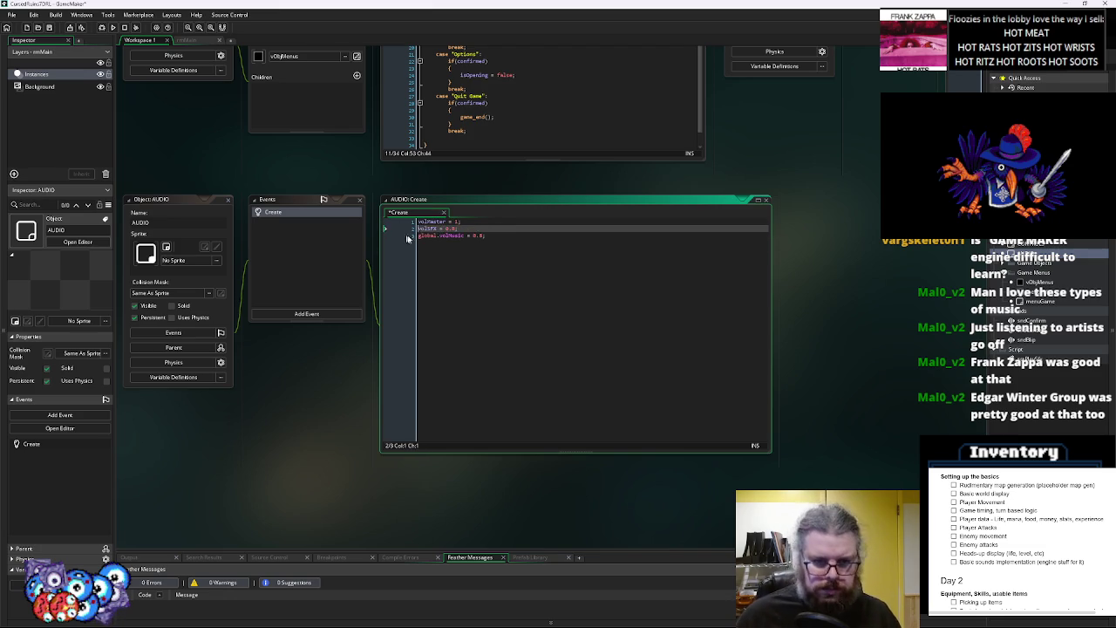
{"action": "key", "text": "Delete"}
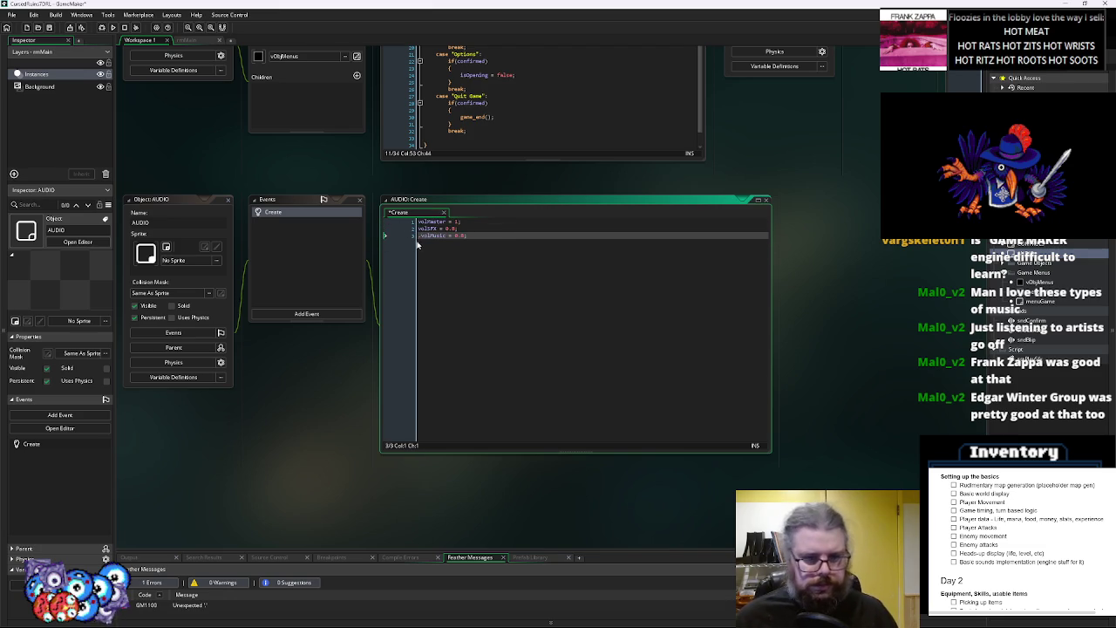
{"action": "key", "text": "End"}
{"action": "key", "text": "Return"}
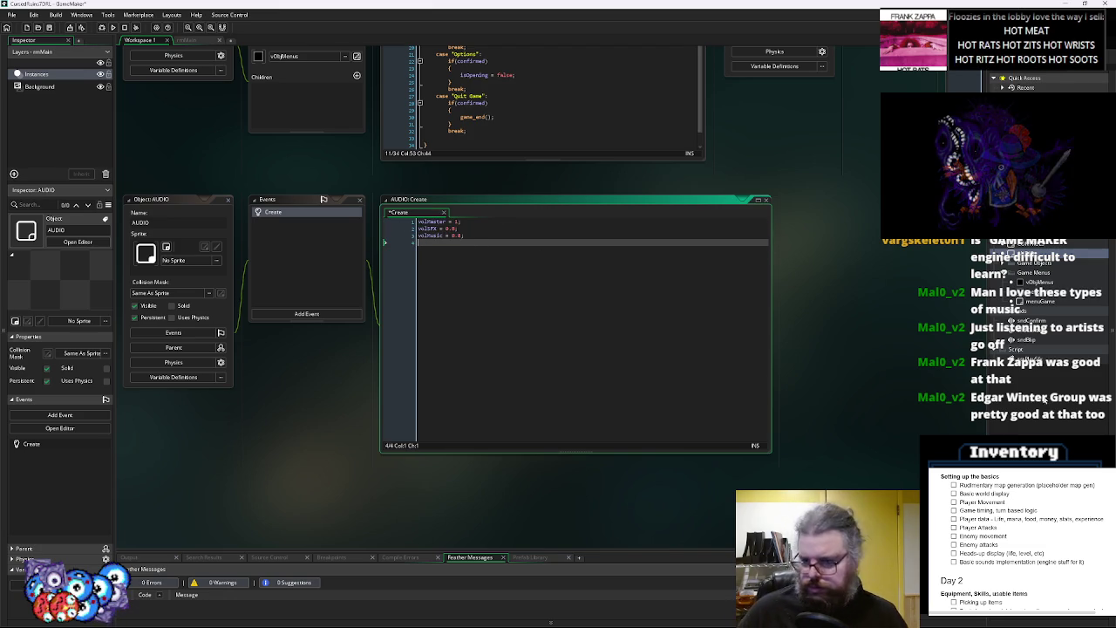
{"action": "double_click", "coordinate": [1027, 358]}
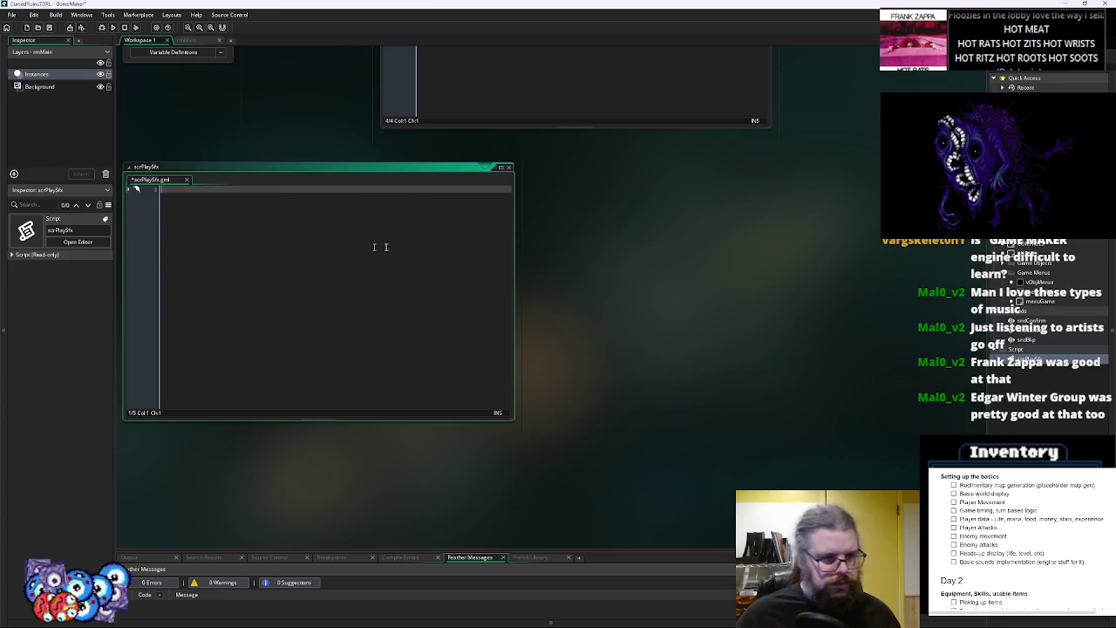
Paste the scrPlaySfx function into AUDIO's Create code and delete the scrPlaySfx script asset
{"action": "left_click", "coordinate": [585, 391]}
{"action": "key", "text": "ctrl+v"}
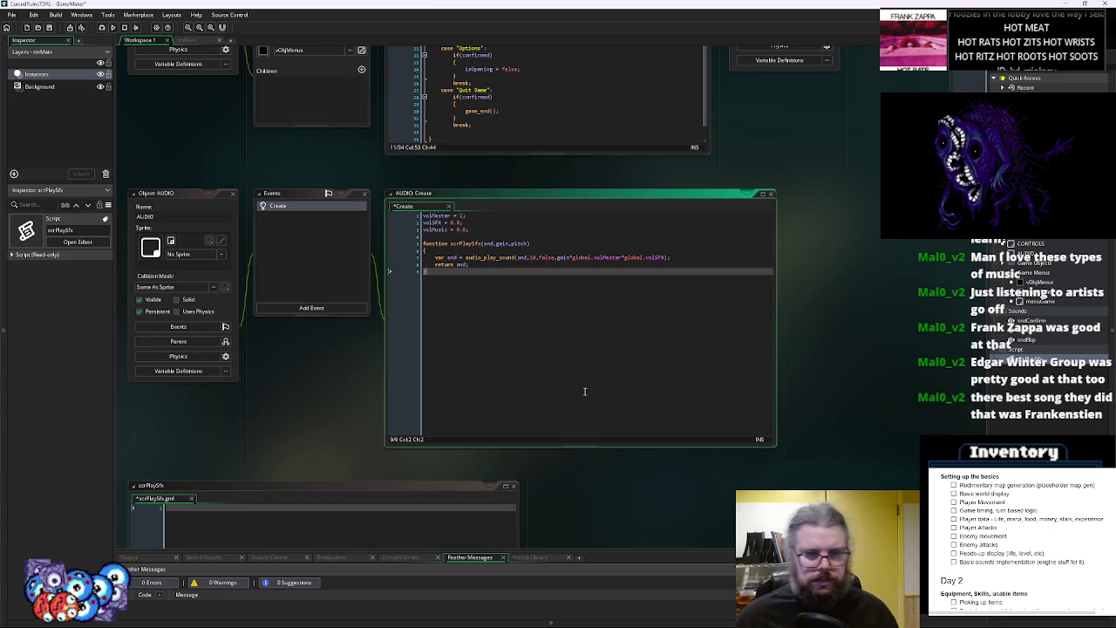
{"action": "left_click", "coordinate": [275, 493]}
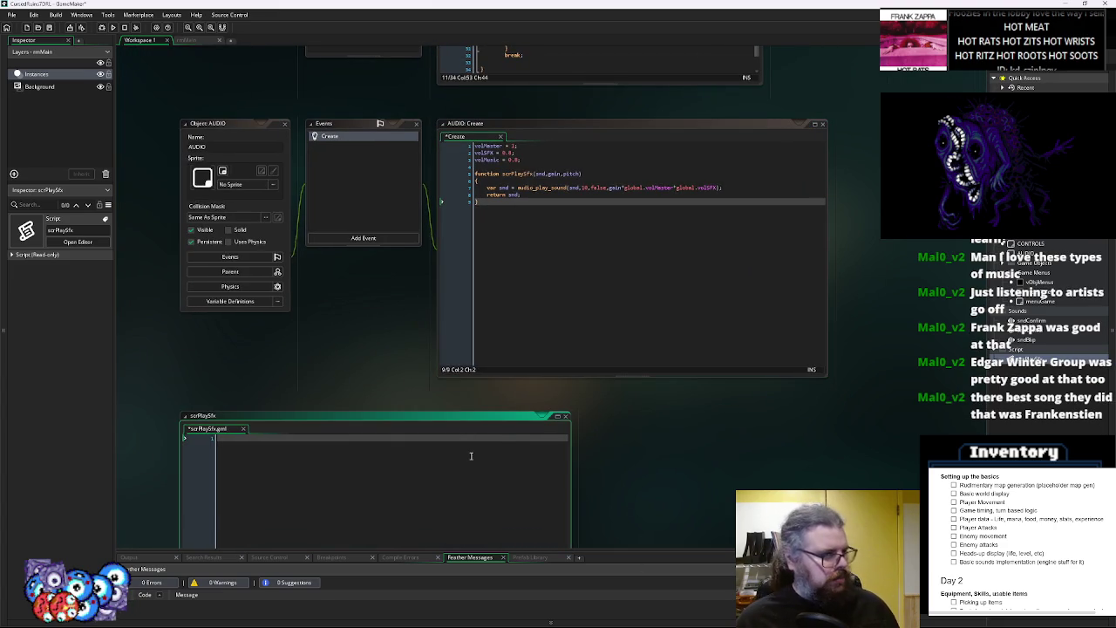
{"action": "left_click", "coordinate": [565, 416]}
{"action": "right_click", "coordinate": [1030, 365]}
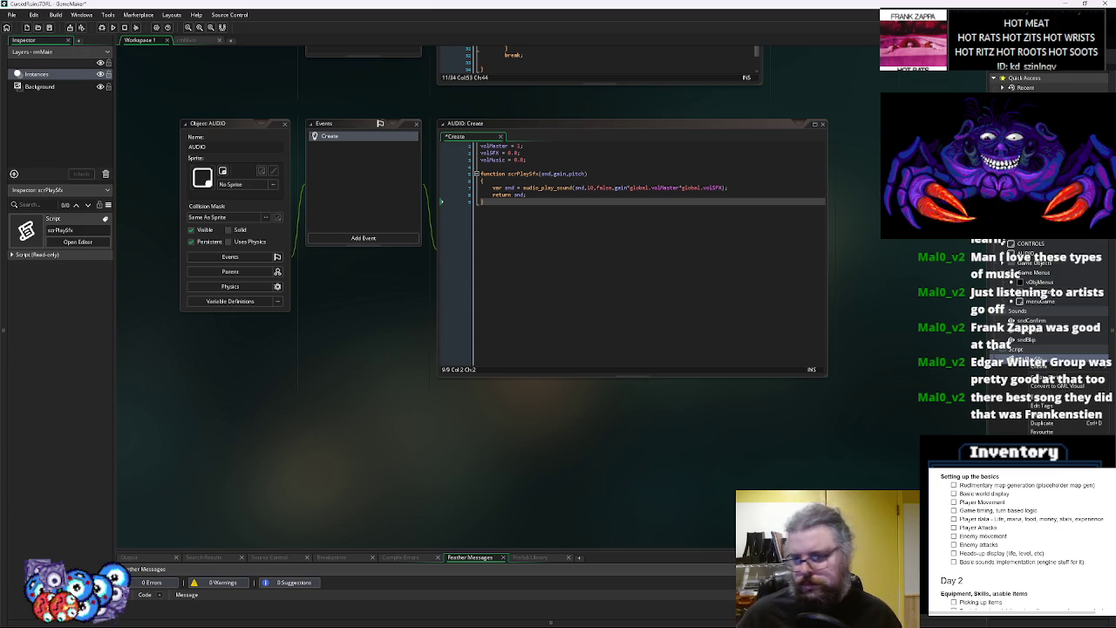
{"action": "left_click", "coordinate": [1042, 381]}
{"action": "left_click", "coordinate": [580, 334]}
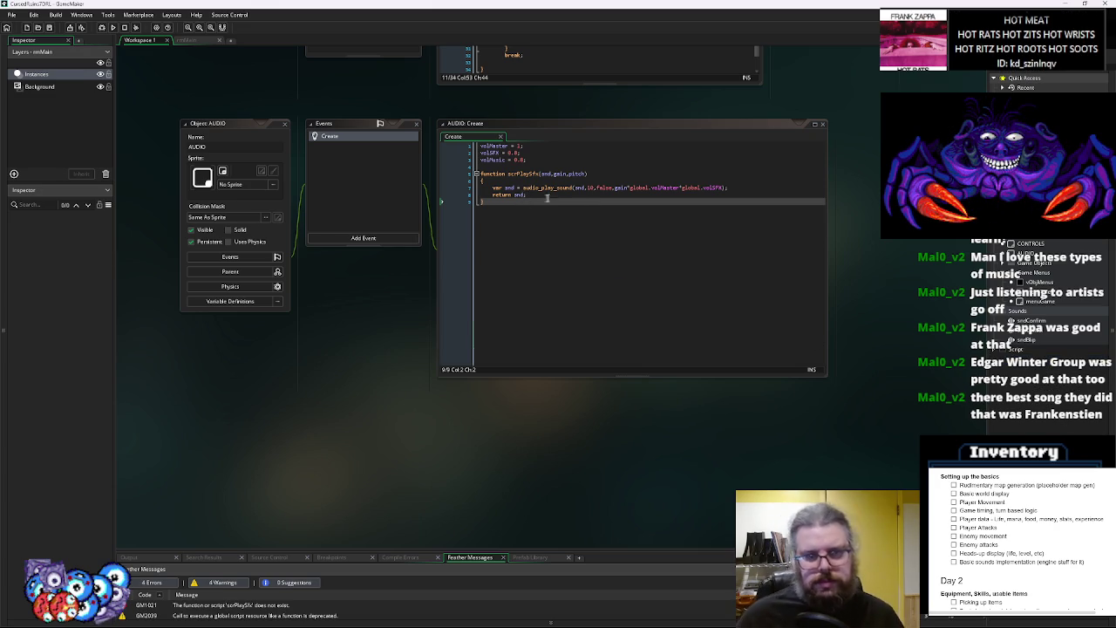
Change the gain to plain gain*volMaster*volSFX, dropping the global. prefixes, and save
{"action": "scroll", "coordinate": [562, 235], "scroll_direction": "up", "scroll_amount": 3}
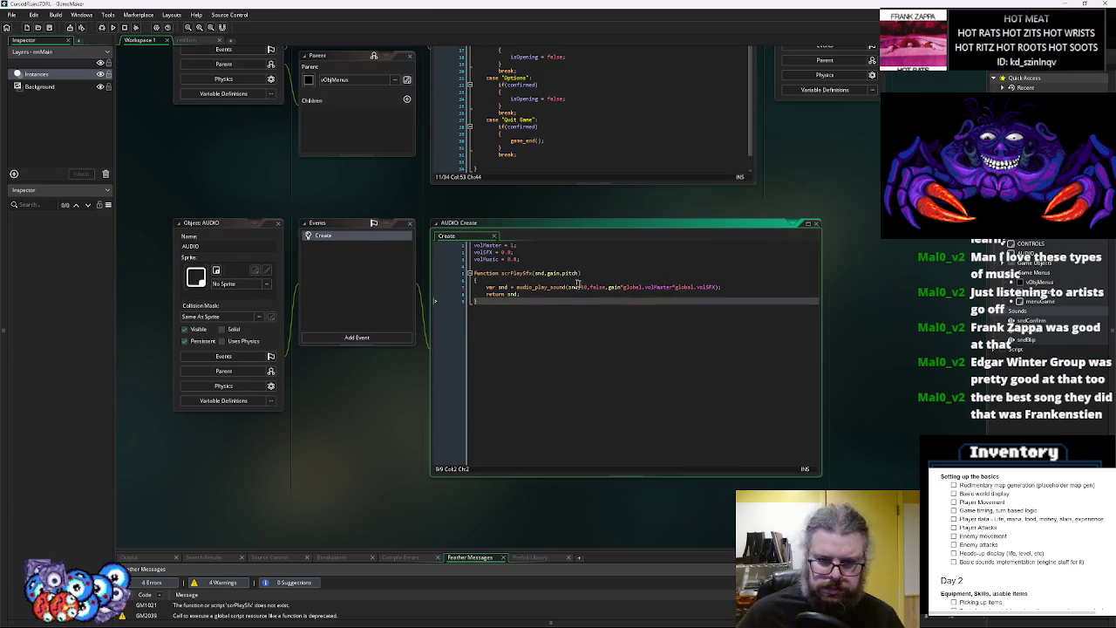
{"action": "left_click", "coordinate": [646, 287]}
{"action": "key", "text": "BackSpace"}
{"action": "key", "text": "BackSpace"}
{"action": "key", "text": "BackSpace"}
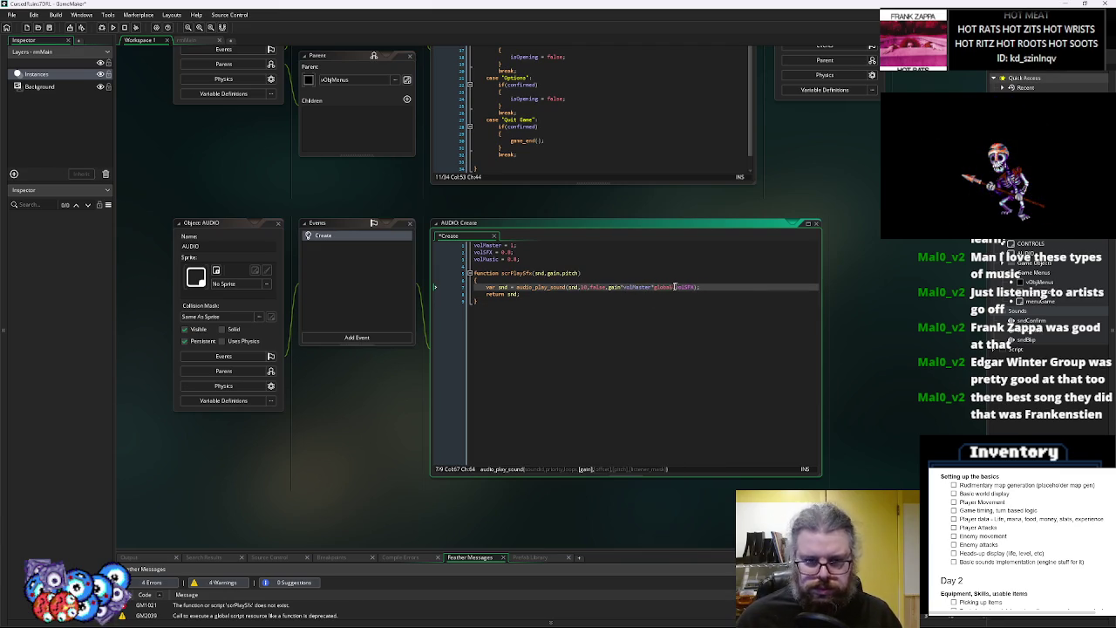
{"action": "key", "text": "BackSpace"}
{"action": "left_click", "coordinate": [614, 323]}
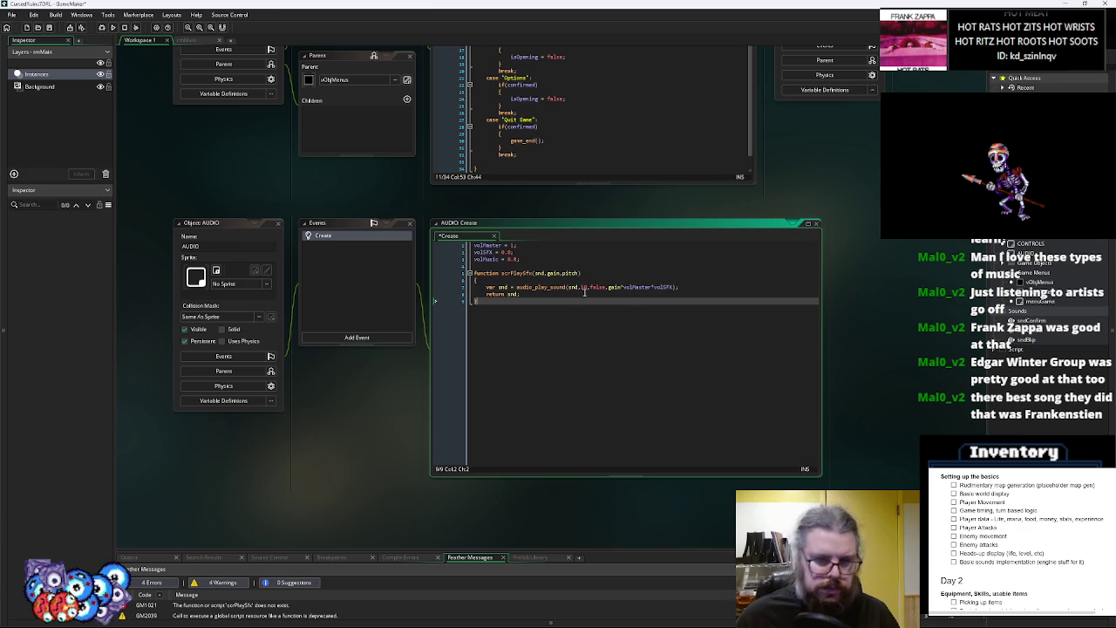
{"action": "left_click", "coordinate": [48, 27]}
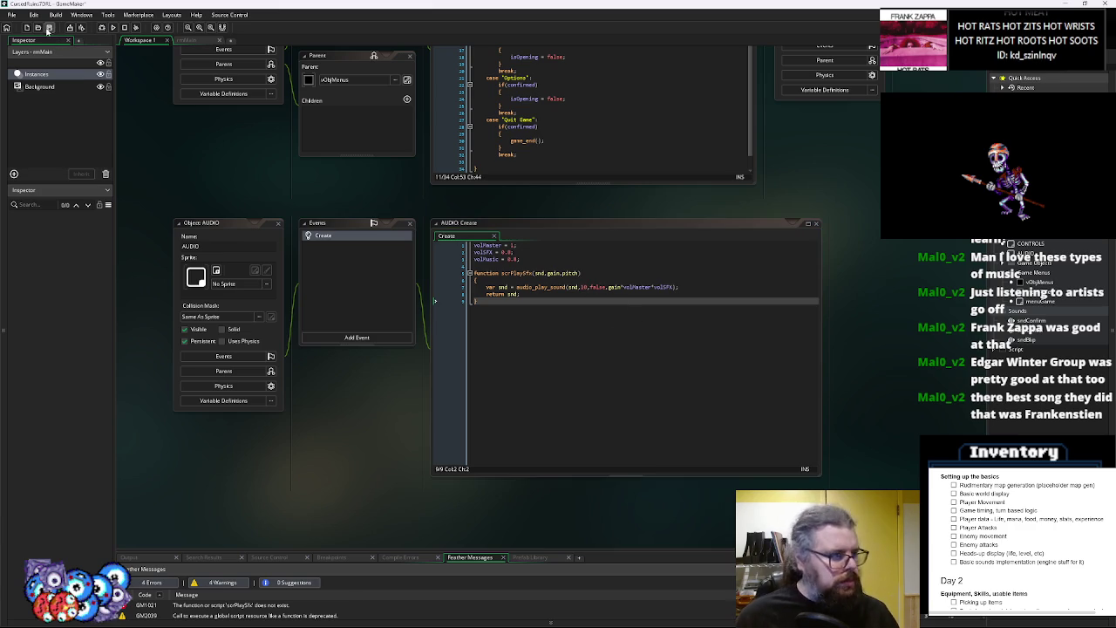
{"action": "left_click", "coordinate": [724, 365]}
{"action": "left_click", "coordinate": [583, 296]}
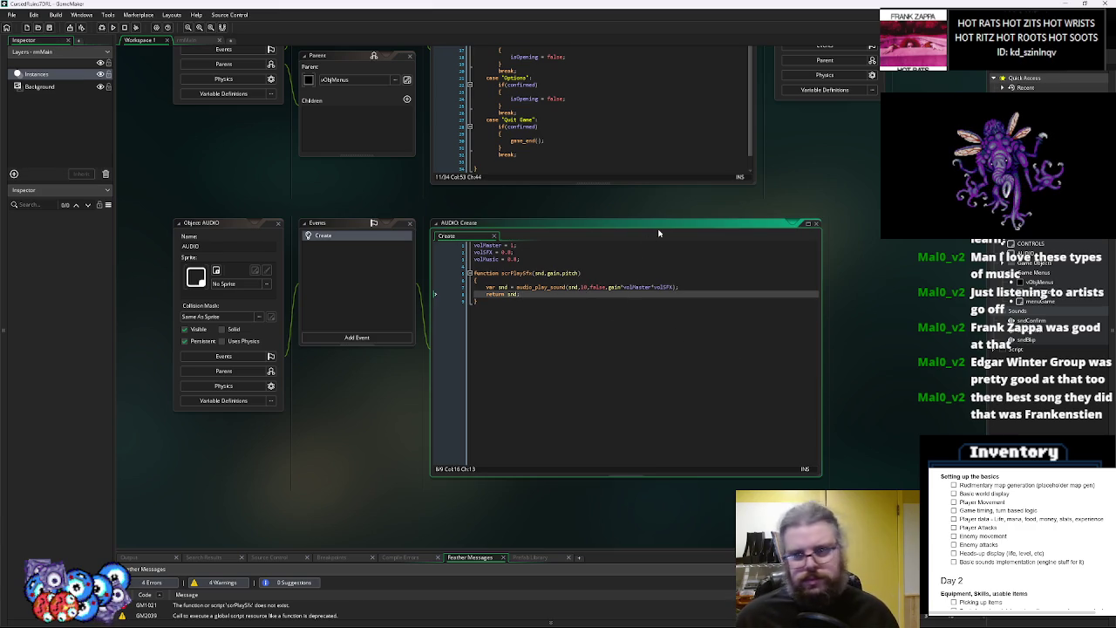
{"action": "scroll", "coordinate": [659, 233], "scroll_direction": "up", "scroll_amount": 5}
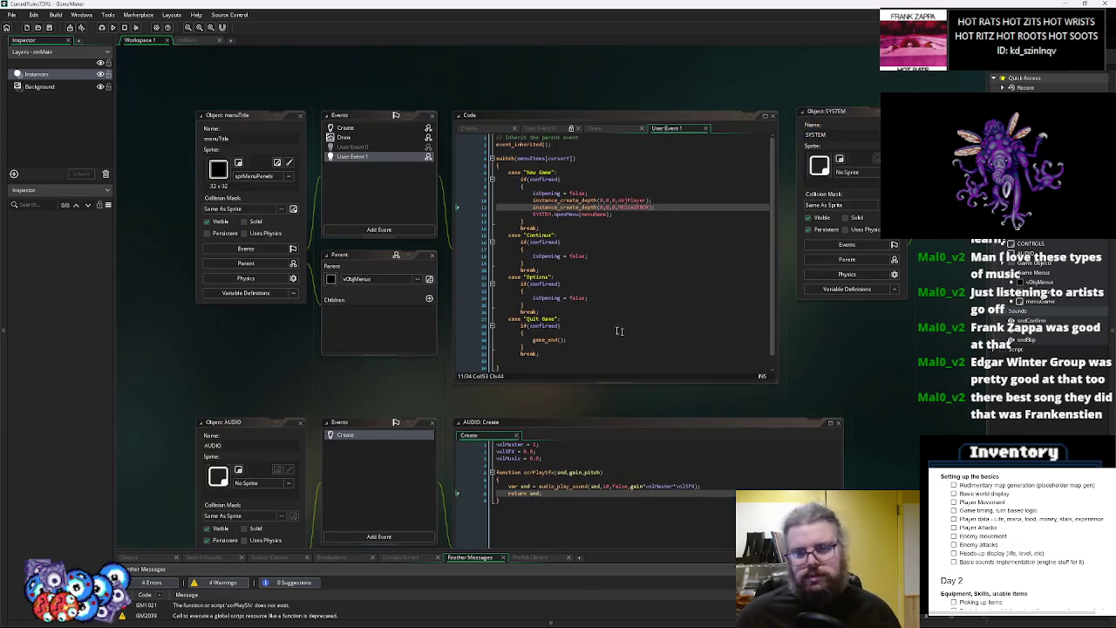
Review menuTitle's User Event 0 and User Event 1 code, then open the parent object vObjMenus
{"action": "double_click", "coordinate": [366, 148]}
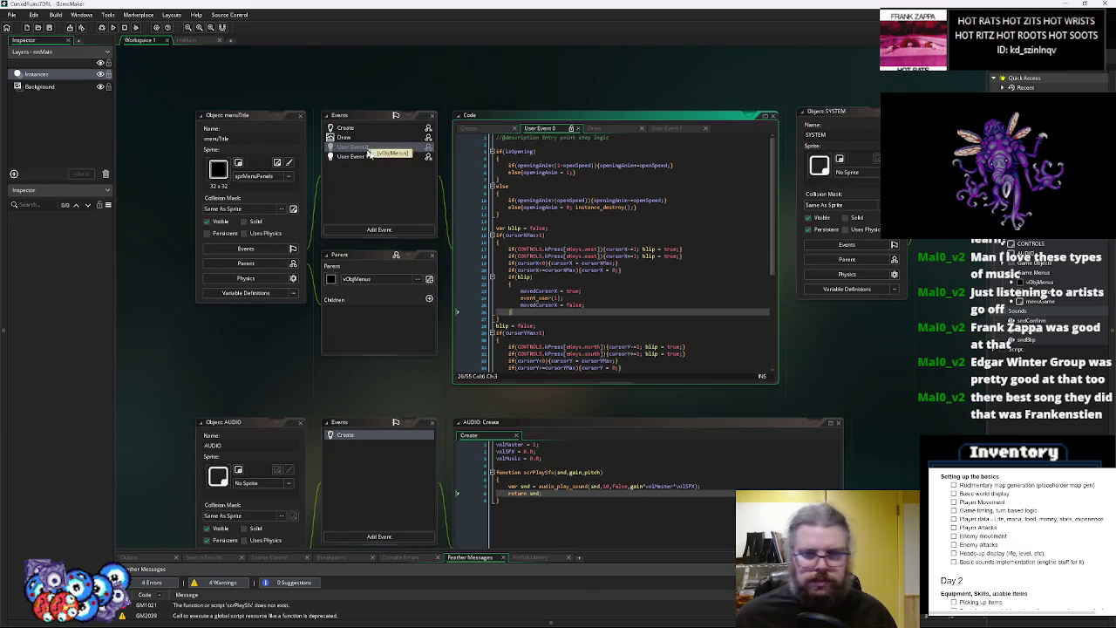
{"action": "left_click", "coordinate": [562, 249]}
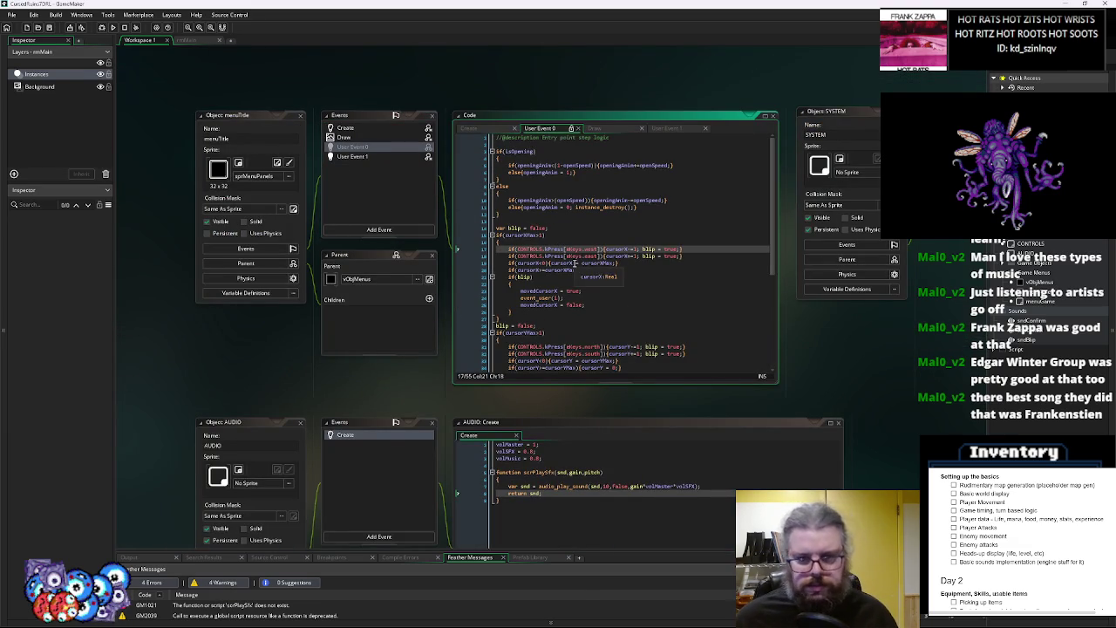
{"action": "left_click", "coordinate": [602, 333]}
{"action": "left_click_drag", "start_coordinate": [277, 143], "coordinate": [358, 169]}
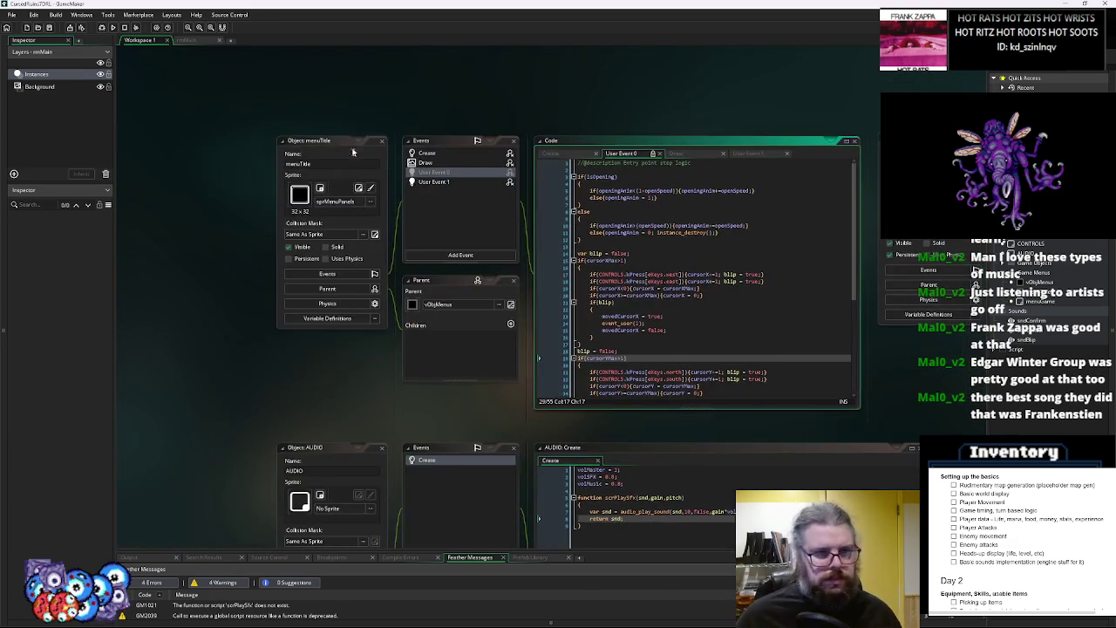
{"action": "double_click", "coordinate": [454, 182]}
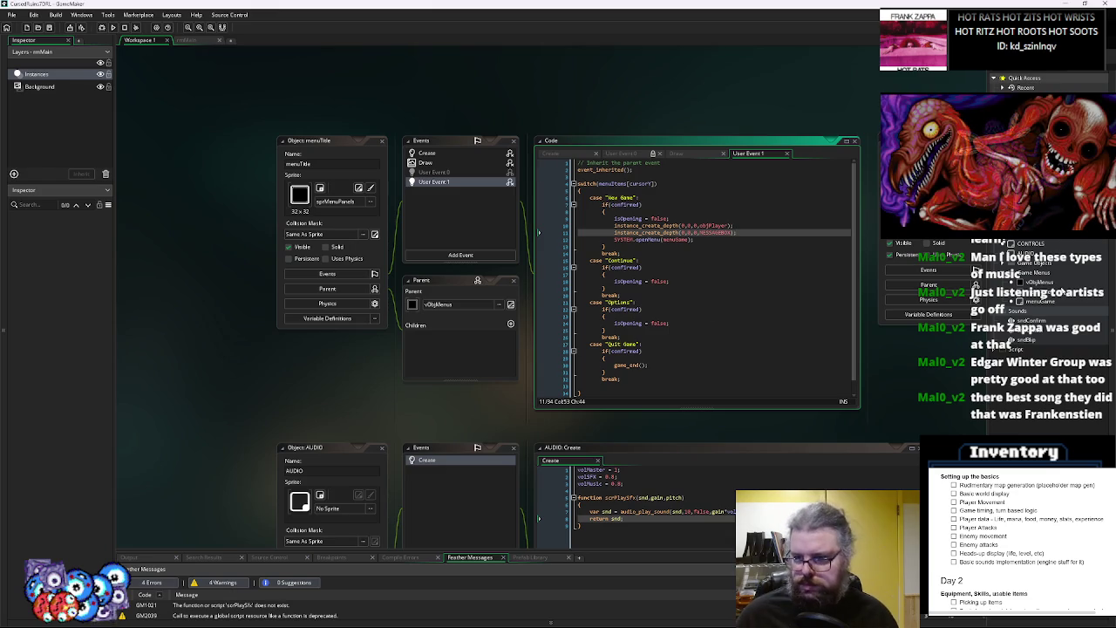
{"action": "left_click", "coordinate": [511, 304]}
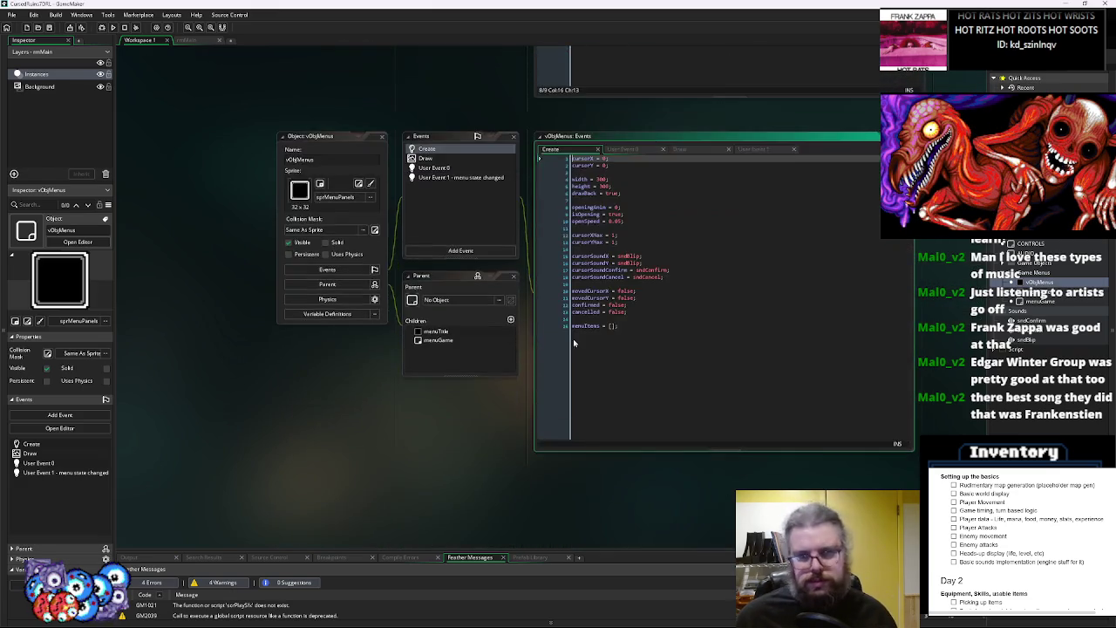
Open vObjMenus' menu-state event and rename the AUDIO function scrPlaySfx to playSfx
{"action": "left_click", "coordinate": [451, 165]}
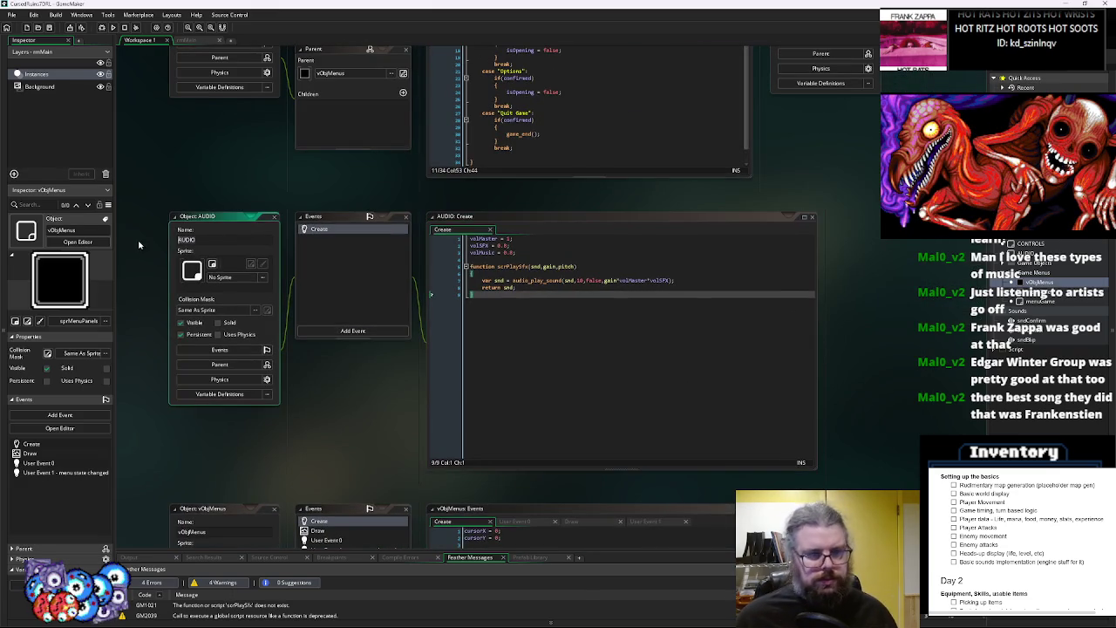
{"action": "scroll", "coordinate": [431, 308], "scroll_direction": "down", "scroll_amount": 5}
{"action": "left_click", "coordinate": [354, 295]}
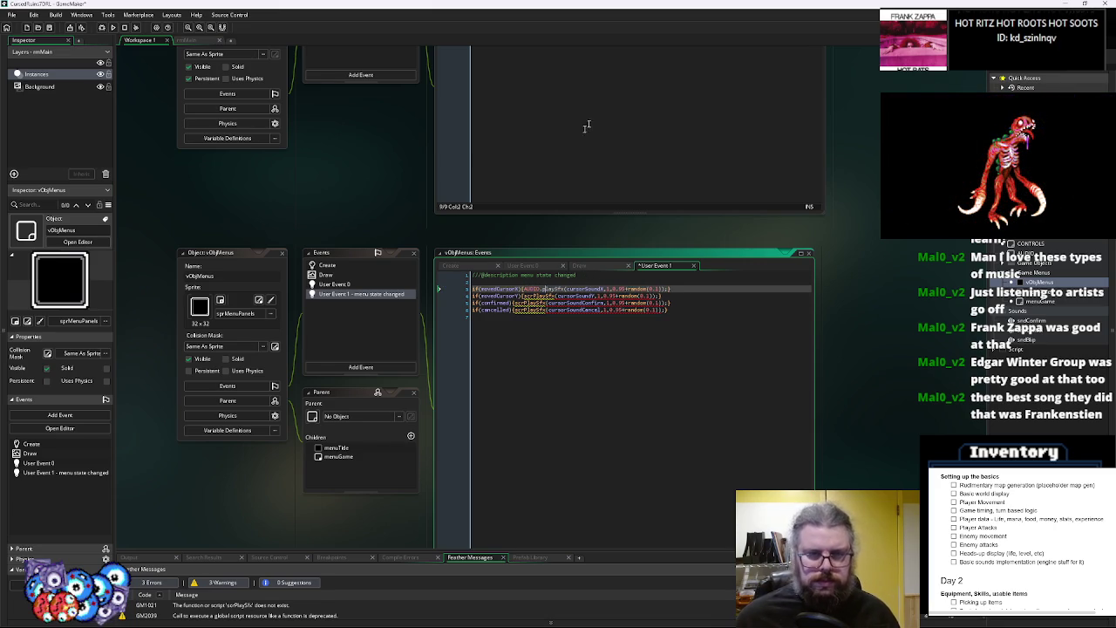
{"action": "key", "text": "F12"}
{"action": "left_click", "coordinate": [532, 248]}
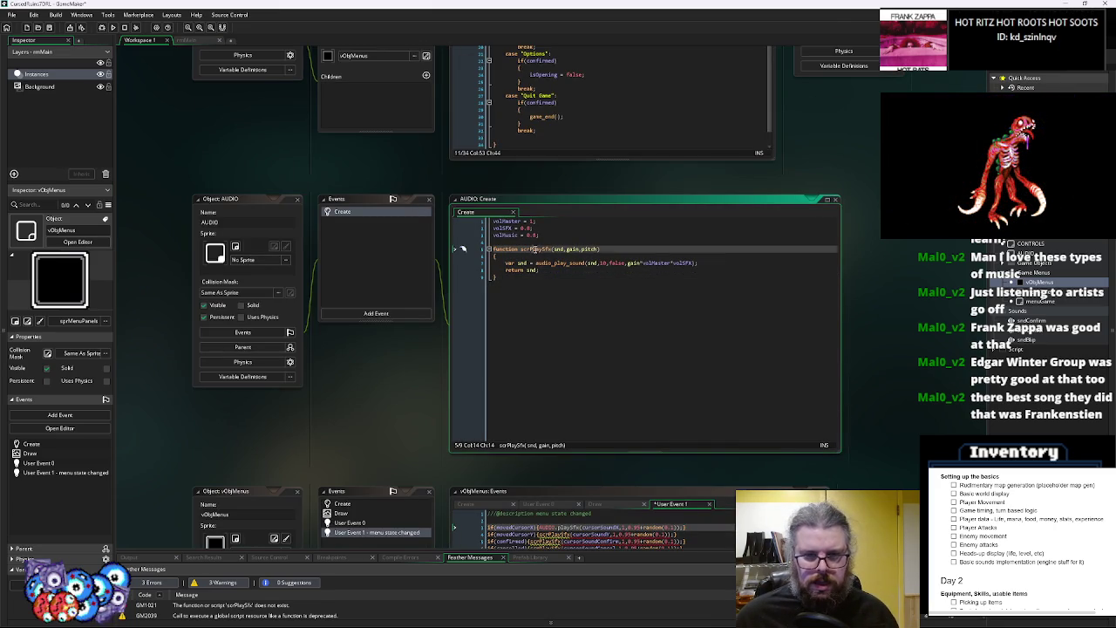
{"action": "key", "text": "BackSpace"}
{"action": "key", "text": "BackSpace"}
{"action": "key", "text": "BackSpace"}
{"action": "type", "text": "p"}
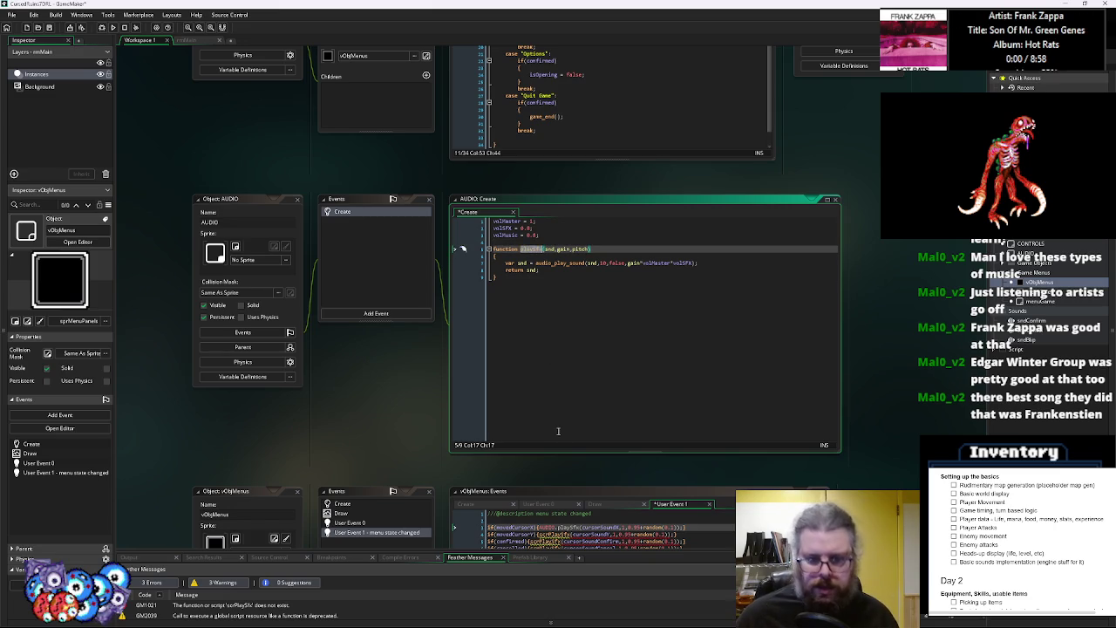
Replace each scrPlaySfx call in vObjMenus' User Event 1 with AUDIO.playSfx
{"action": "key", "text": "alt+Left"}
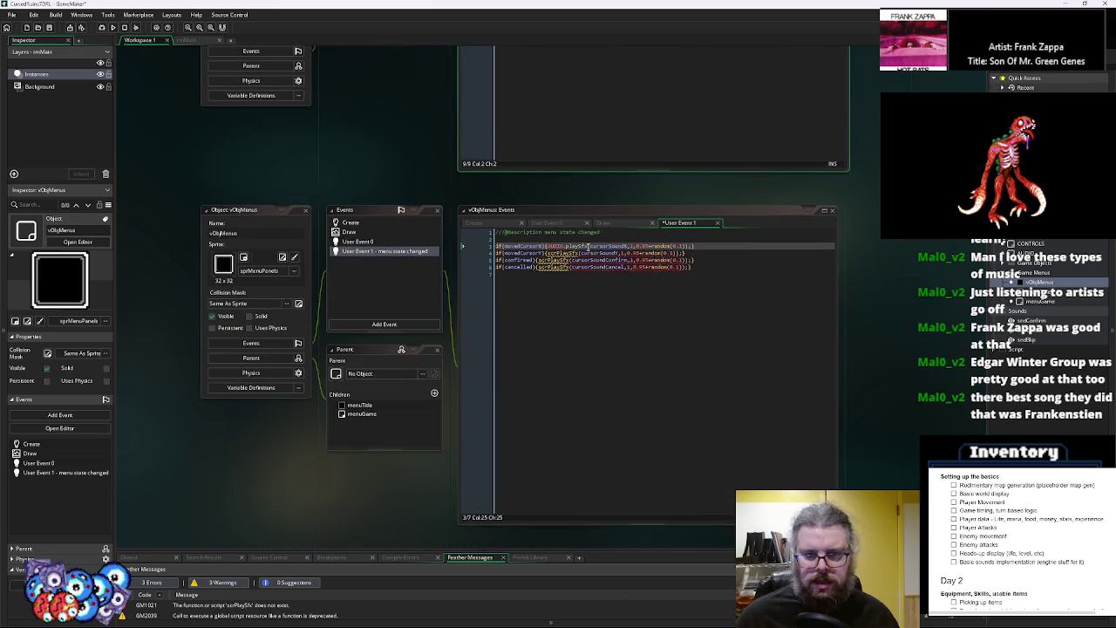
{"action": "left_click", "coordinate": [562, 247]}
{"action": "key", "text": "ctrl+v"}
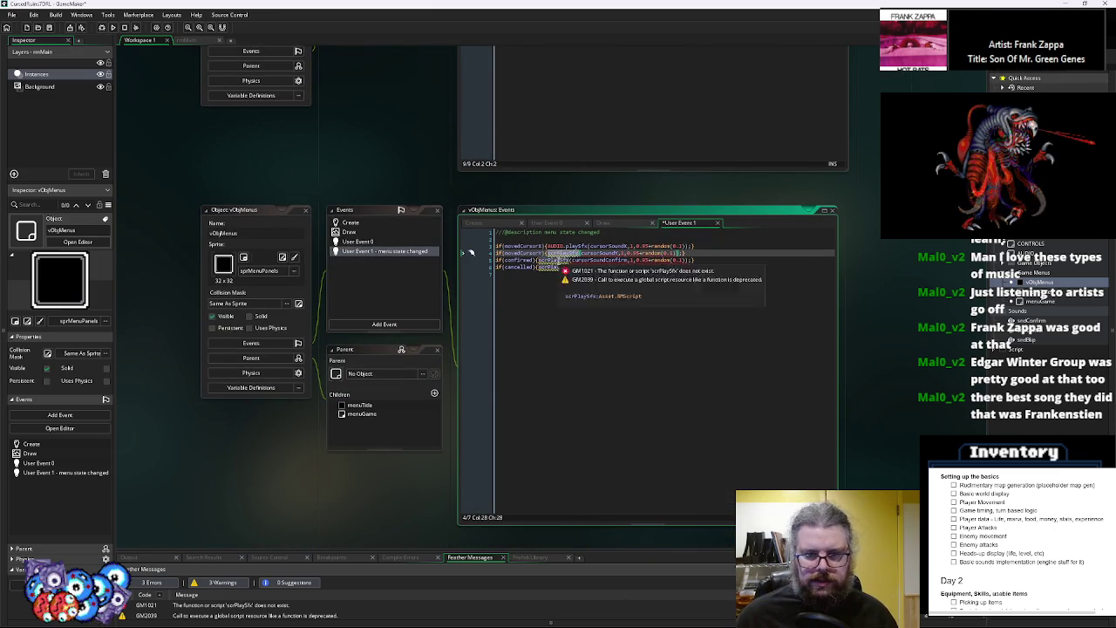
{"action": "type", "text": "AUDIO.playSfx"}
{"action": "double_click", "coordinate": [555, 260]}
{"action": "type", "text": "AUDIO.playSfx"}
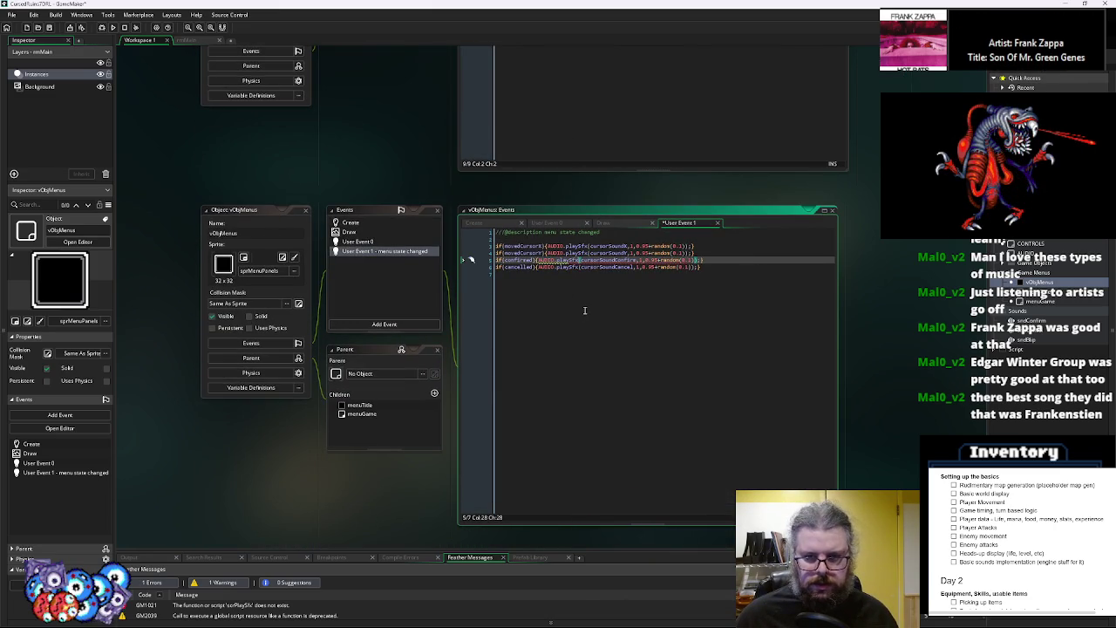
Tidy line 6 and confirm the calls resolve to the playSfx definition in AUDIO Create
{"action": "left_click", "coordinate": [724, 267]}
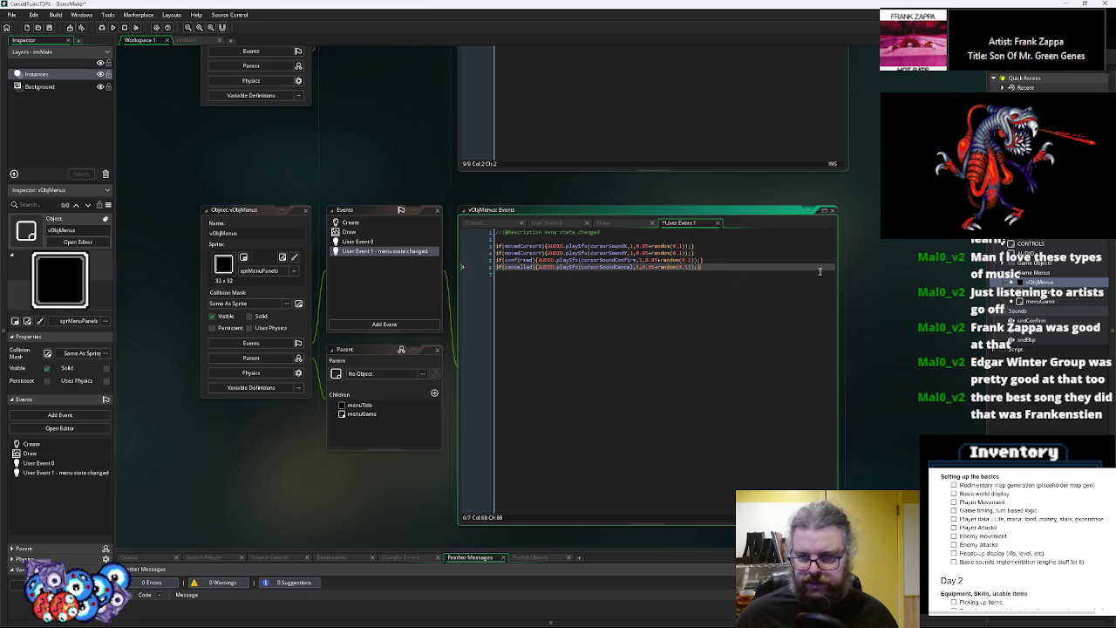
{"action": "left_click_drag", "start_coordinate": [837, 271], "coordinate": [866, 271]}
{"action": "key", "text": "Return"}
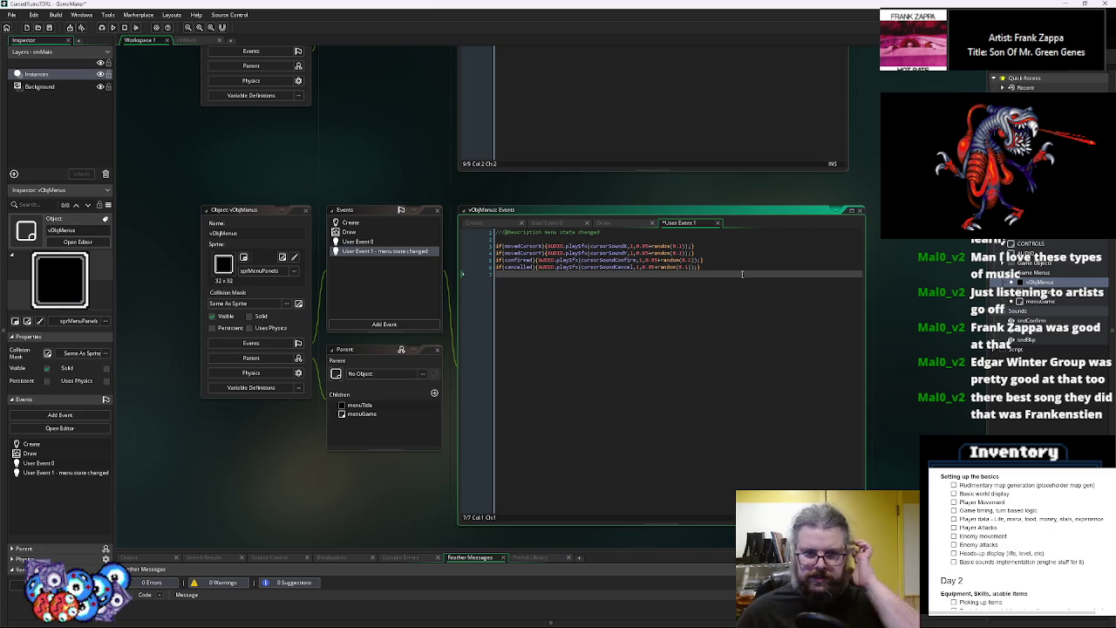
{"action": "key", "text": "BackSpace"}
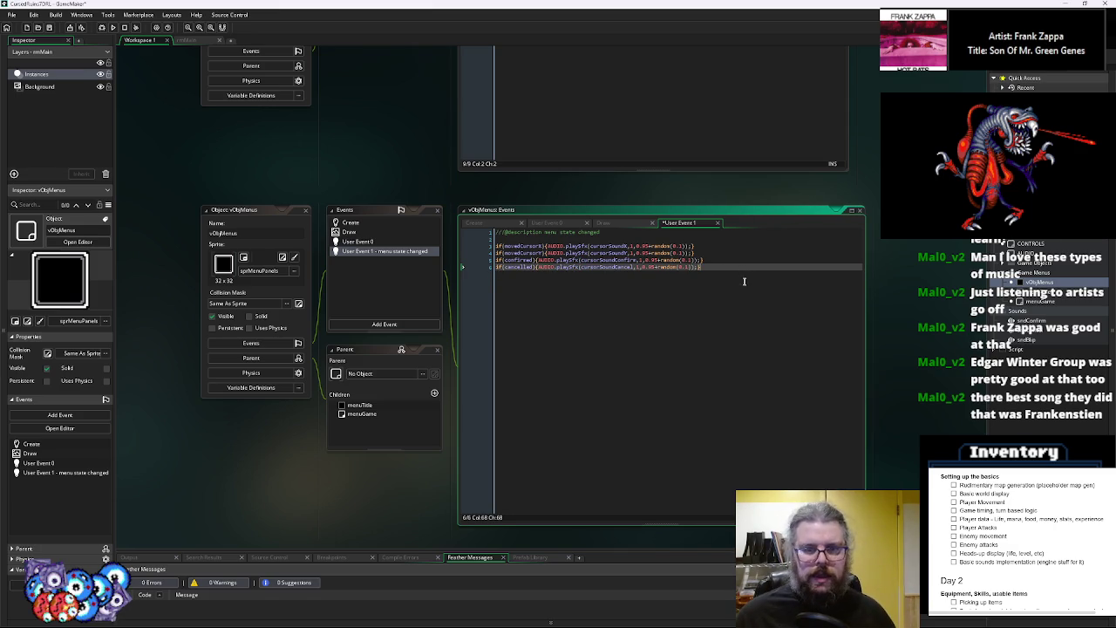
{"action": "middle_click", "coordinate": [565, 267]}
{"action": "left_click", "coordinate": [511, 269]}
{"action": "left_click", "coordinate": [567, 360]}
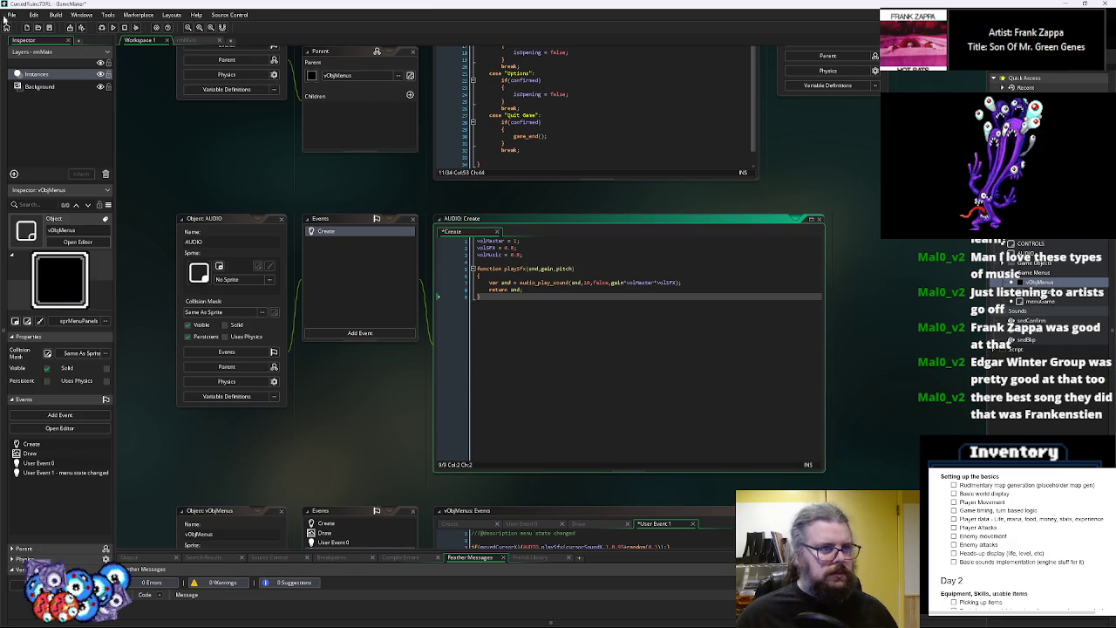
Save both edited events and check the playSfx definition
{"action": "left_click", "coordinate": [50, 27]}
{"action": "left_click", "coordinate": [611, 536]}
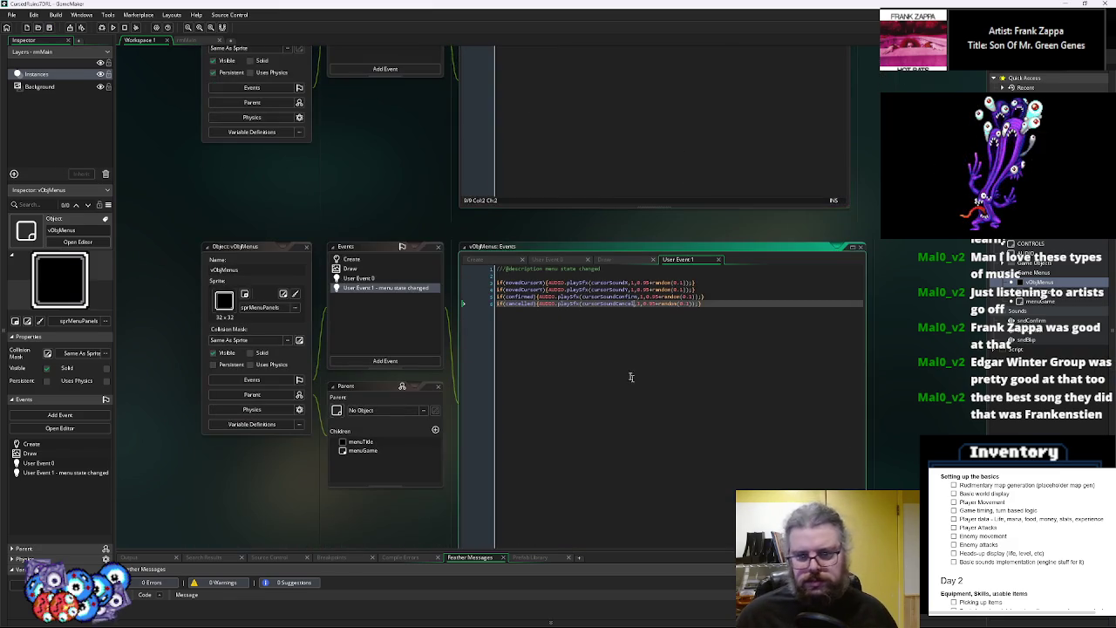
{"action": "middle_click", "coordinate": [564, 301]}
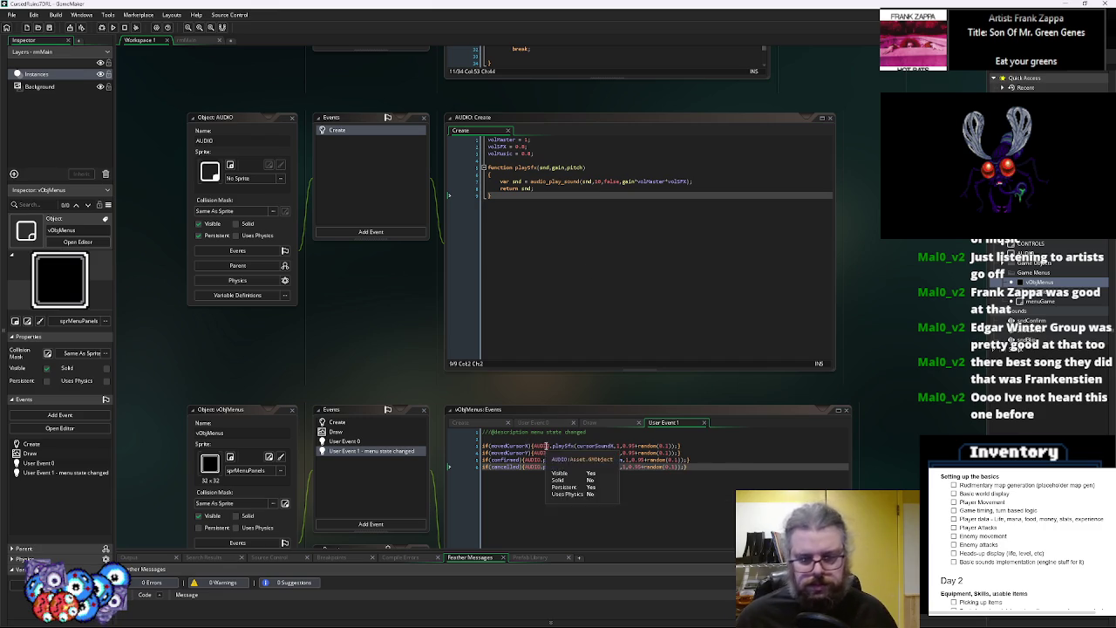
{"action": "middle_click", "coordinate": [558, 446]}
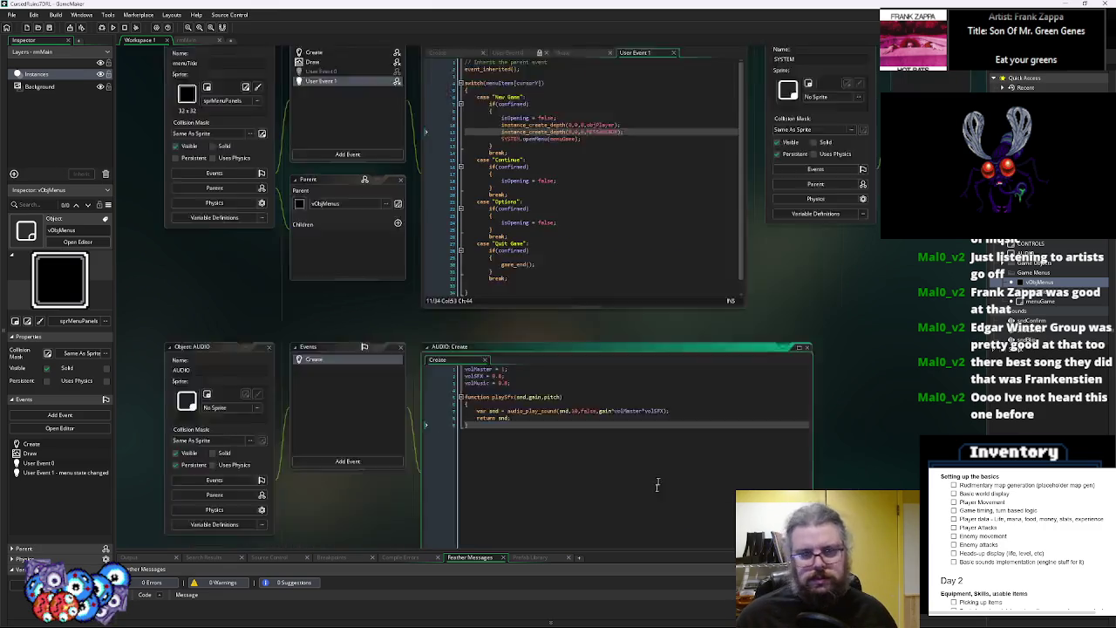
Review the switch over menuItems[cursor] in menuTitle's User Event 1 code
{"action": "left_click", "coordinate": [620, 246]}
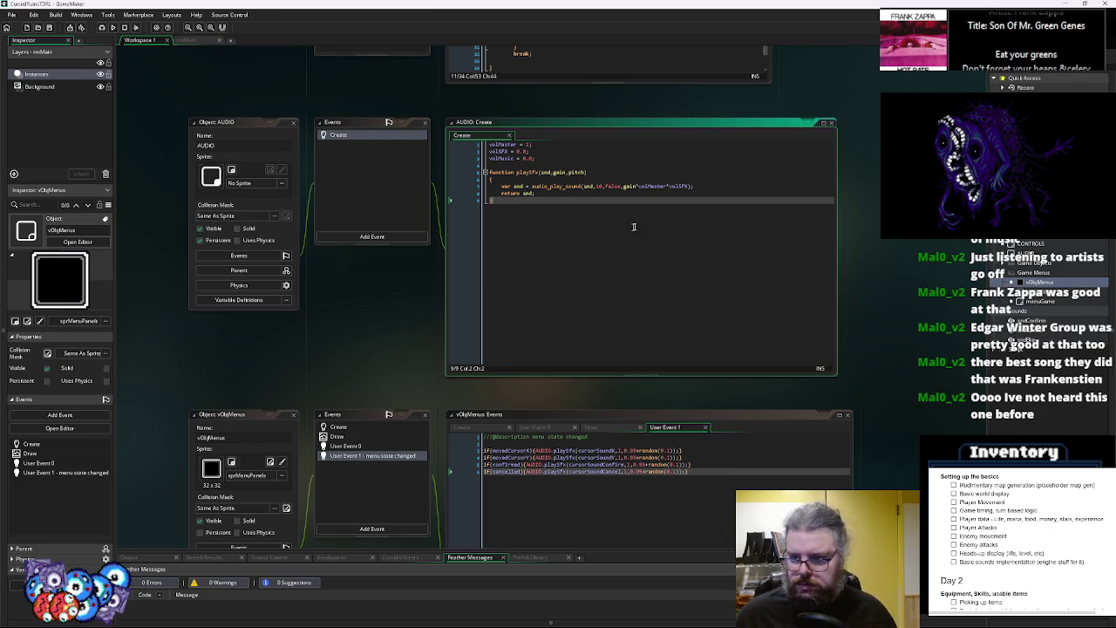
{"action": "scroll", "coordinate": [621, 229], "scroll_direction": "up", "scroll_amount": 5}
{"action": "left_click", "coordinate": [635, 356]}
{"action": "scroll", "coordinate": [635, 356], "scroll_direction": "right", "scroll_amount": 5}
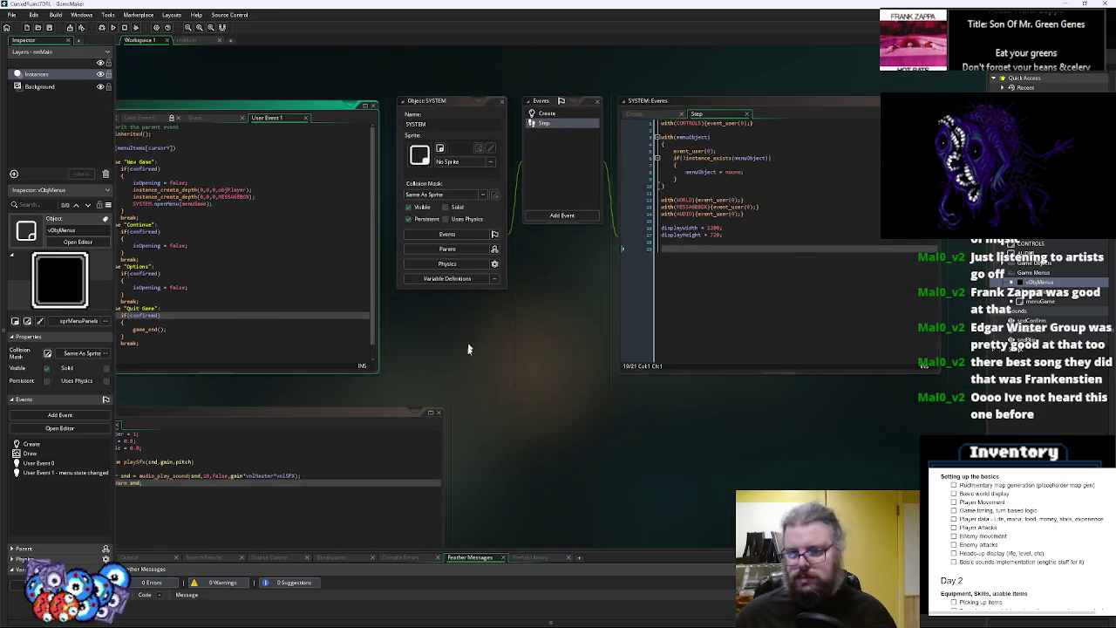
{"action": "left_click", "coordinate": [645, 356]}
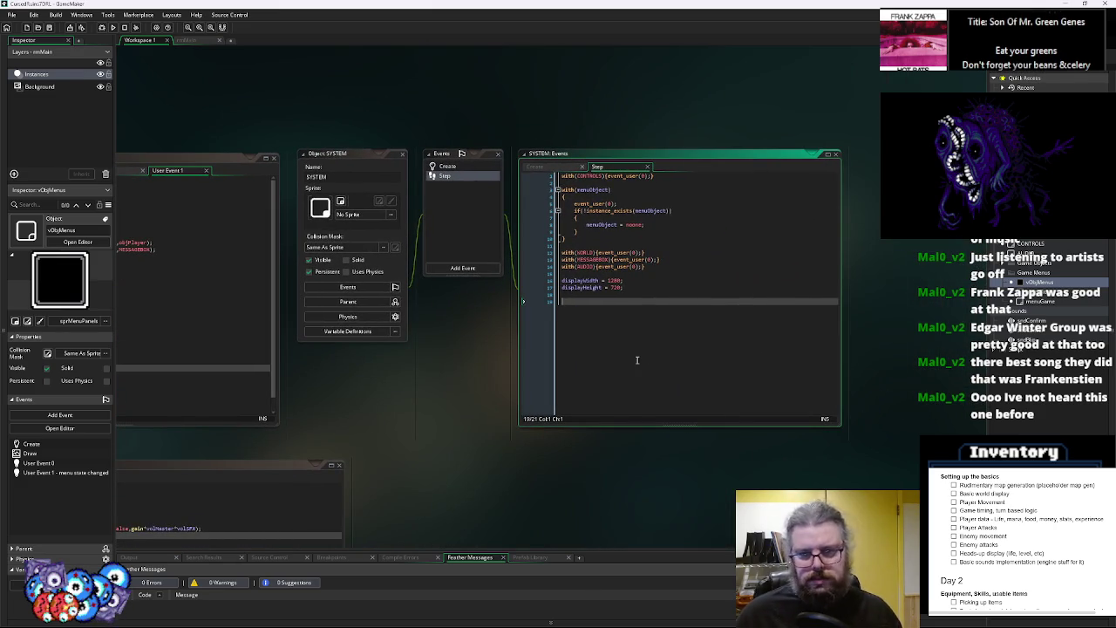
{"action": "left_click_drag", "start_coordinate": [473, 391], "coordinate": [968, 410]}
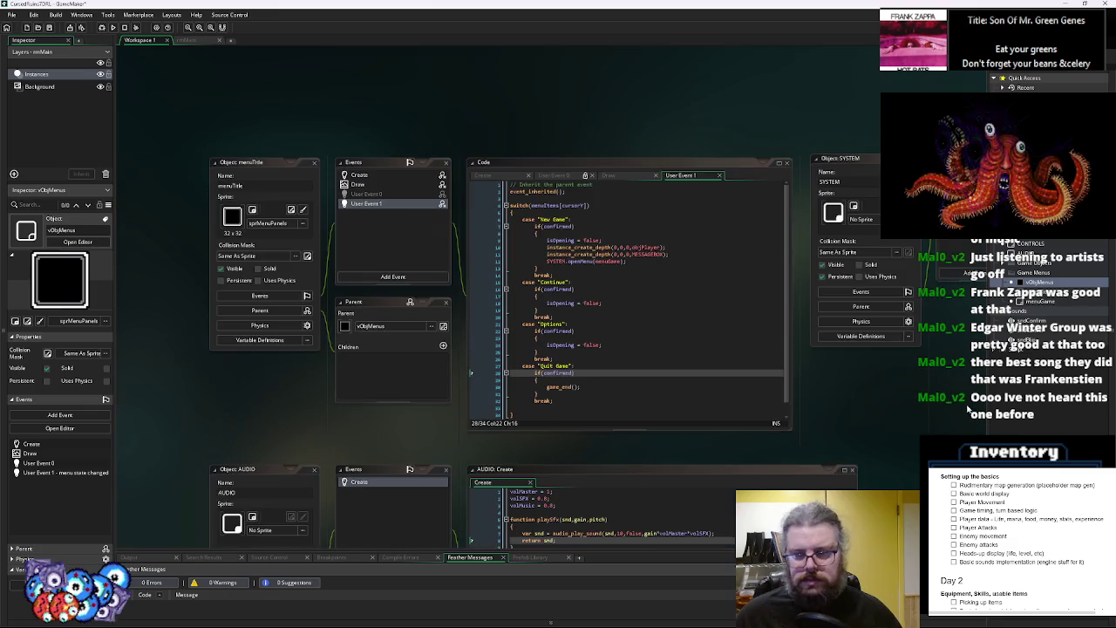
{"action": "left_click", "coordinate": [535, 358]}
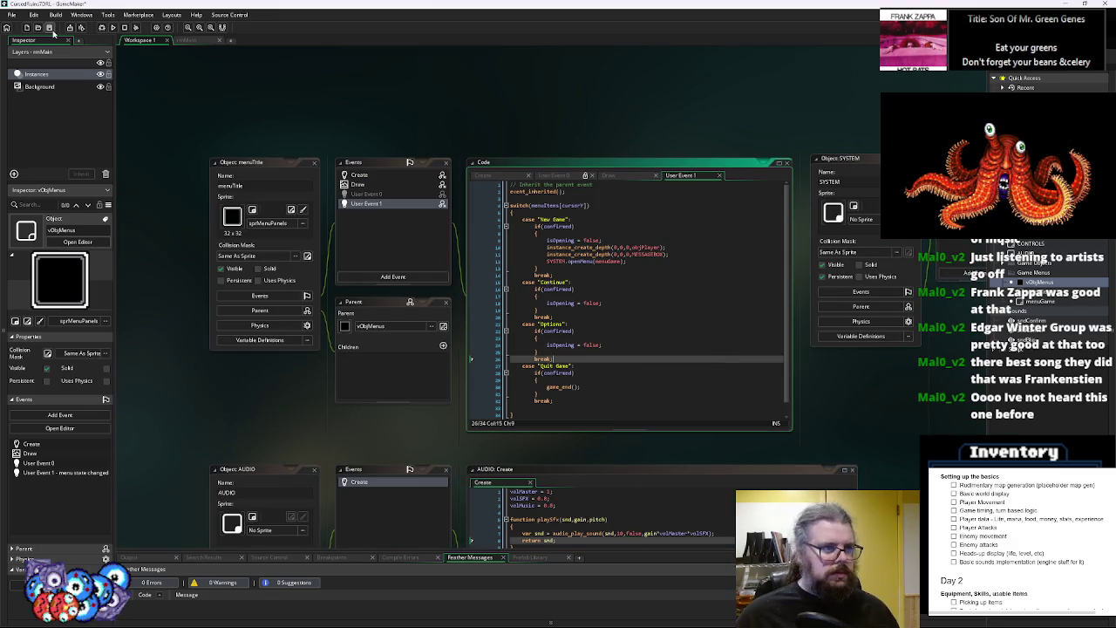
Peek at the rmMain room, then pan around Workspace 1 toward the SYSTEM object
{"action": "left_click", "coordinate": [189, 41]}
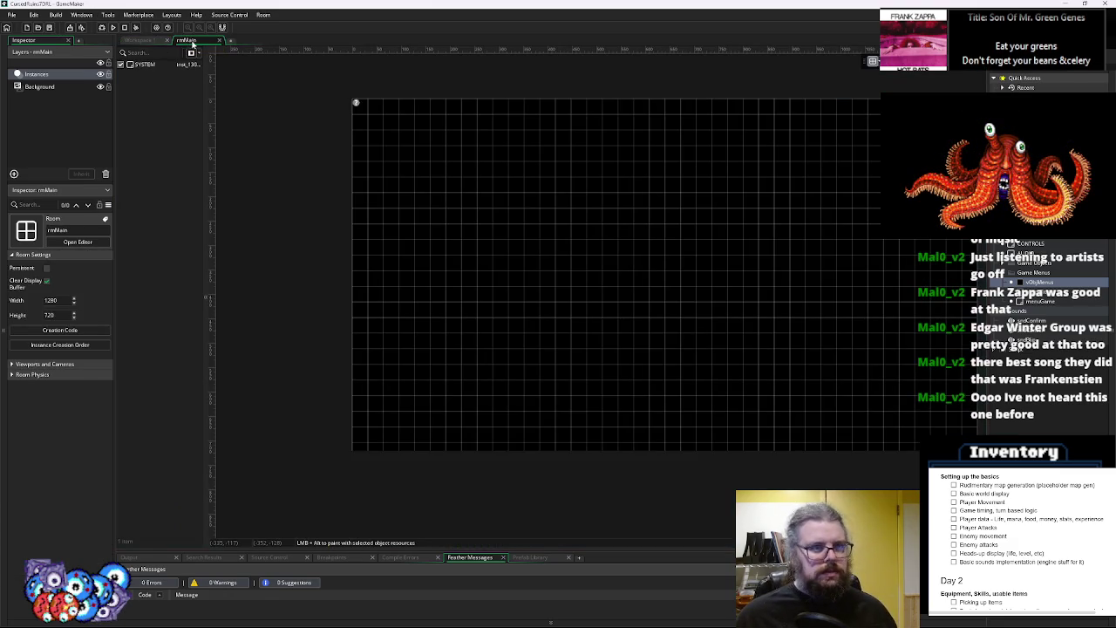
{"action": "left_click", "coordinate": [139, 41]}
{"action": "left_click", "coordinate": [668, 252]}
{"action": "key", "text": "Down"}
{"action": "mouse_move", "coordinate": [670, 398]}
{"action": "left_mouse_down"}
{"action": "mouse_move", "coordinate": [575, 332]}
{"action": "mouse_move", "coordinate": [475, 314]}
{"action": "left_mouse_up"}
{"action": "left_click_drag", "start_coordinate": [760, 374], "coordinate": [491, 391]}
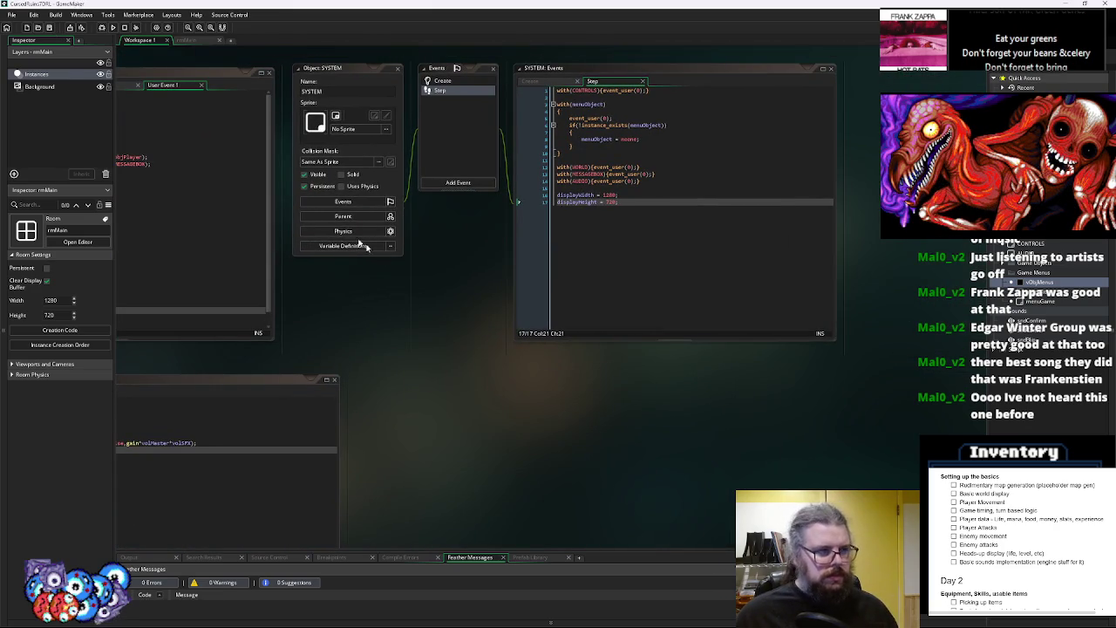
{"action": "scroll", "coordinate": [428, 287], "scroll_direction": "left", "scroll_amount": 5}
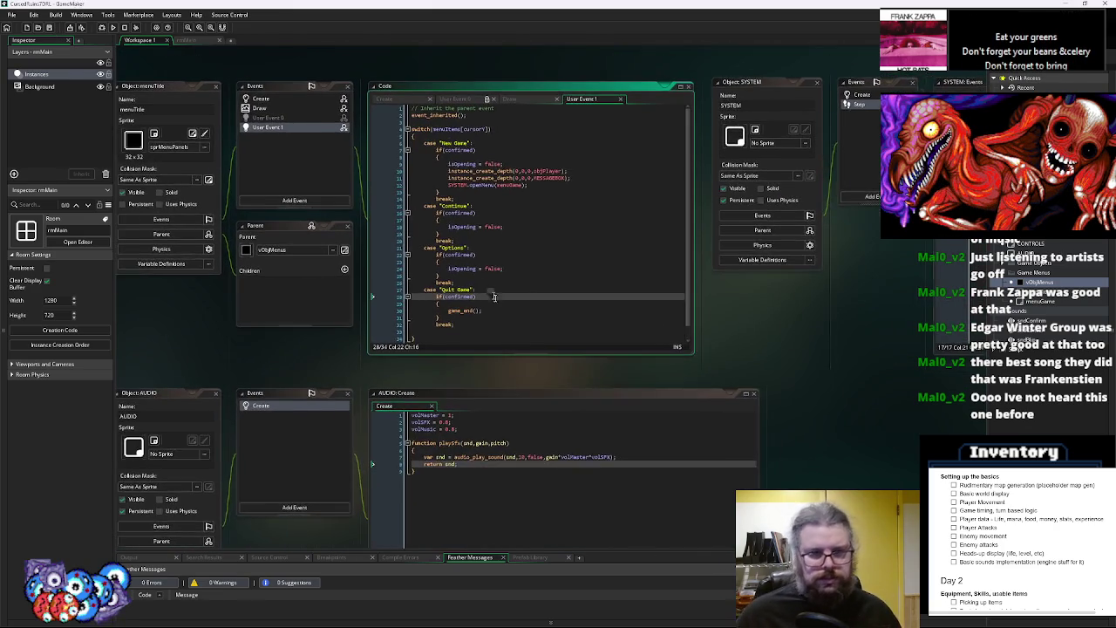
Close the AUDIO object's windows and show the WORLD object in the inspector
{"action": "left_click", "coordinate": [514, 271]}
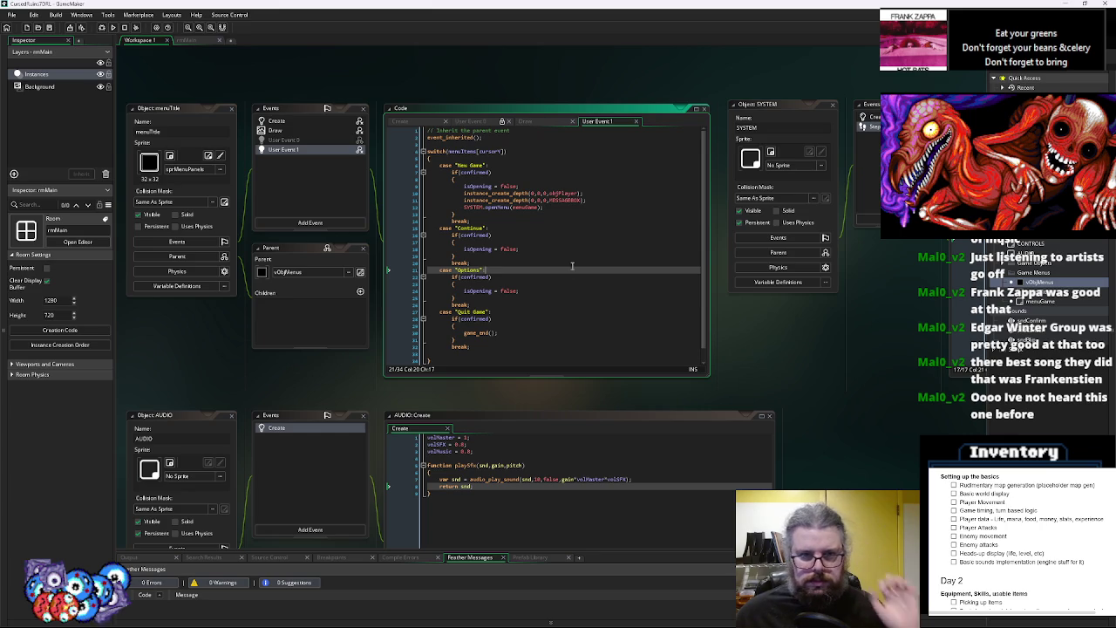
{"action": "scroll", "coordinate": [568, 336], "scroll_direction": "down", "scroll_amount": 1}
{"action": "scroll", "coordinate": [334, 314], "scroll_direction": "left", "scroll_amount": 1}
{"action": "left_click", "coordinate": [324, 322]}
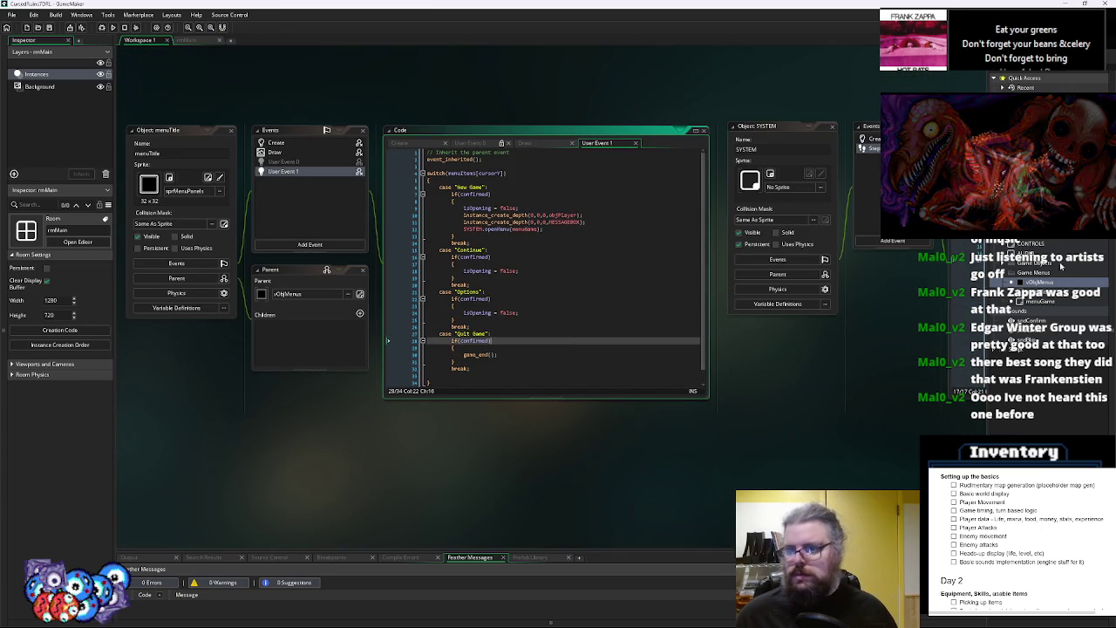
{"action": "left_click", "coordinate": [1038, 209]}
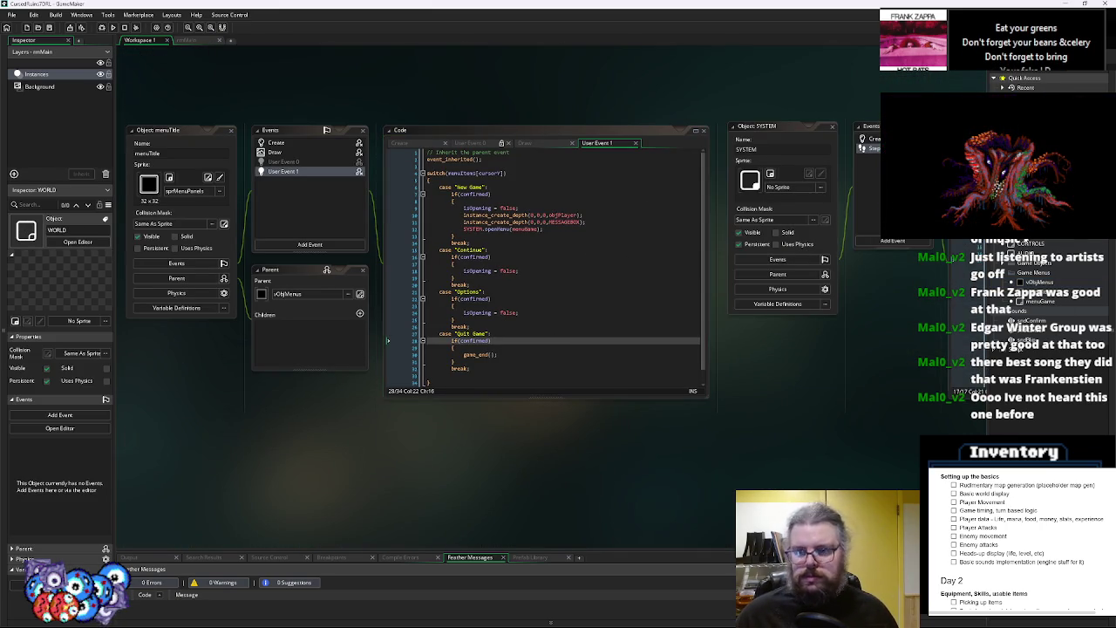
Open WORLD, add a Create event, and write an empty function generateWorld() with braces
{"action": "double_click", "coordinate": [1038, 209]}
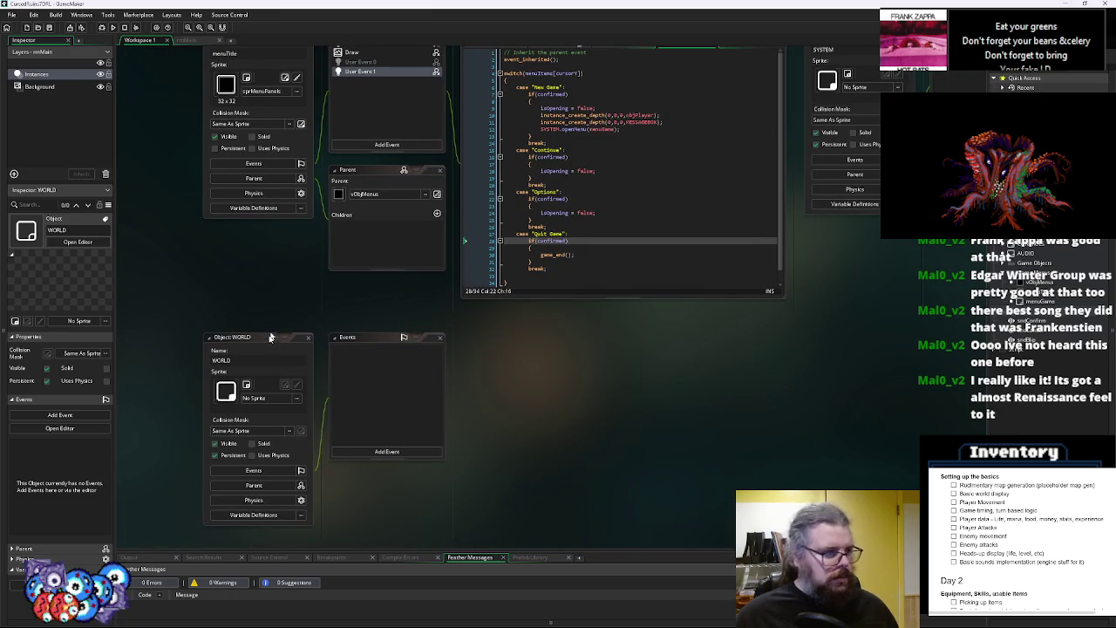
{"action": "left_click_drag", "start_coordinate": [250, 338], "coordinate": [459, 311]}
{"action": "left_click", "coordinate": [600, 424]}
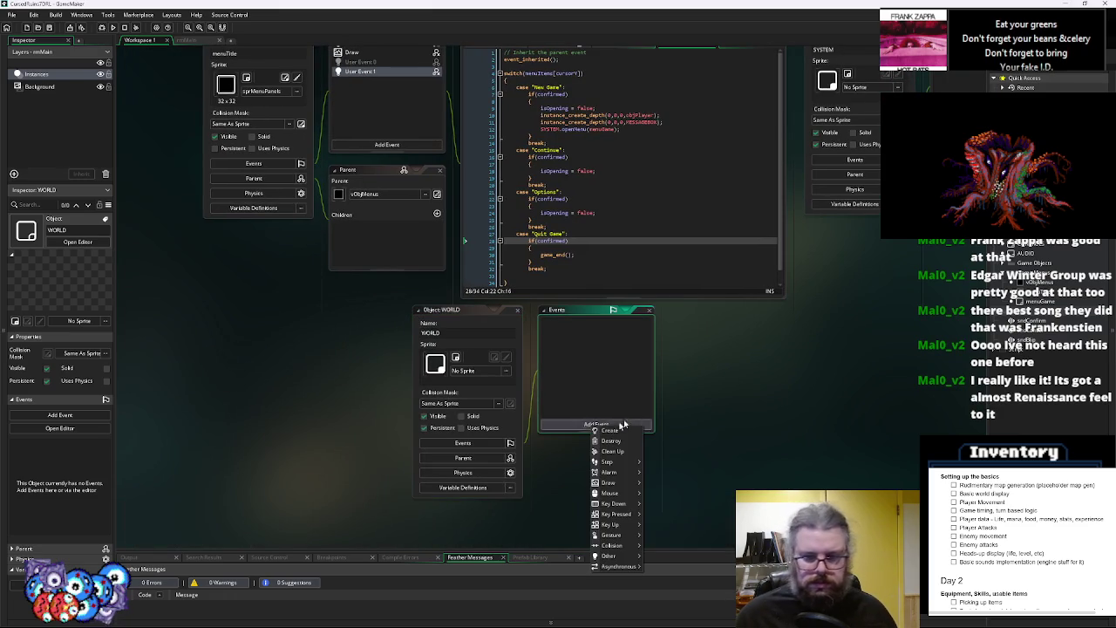
{"action": "left_click", "coordinate": [611, 429]}
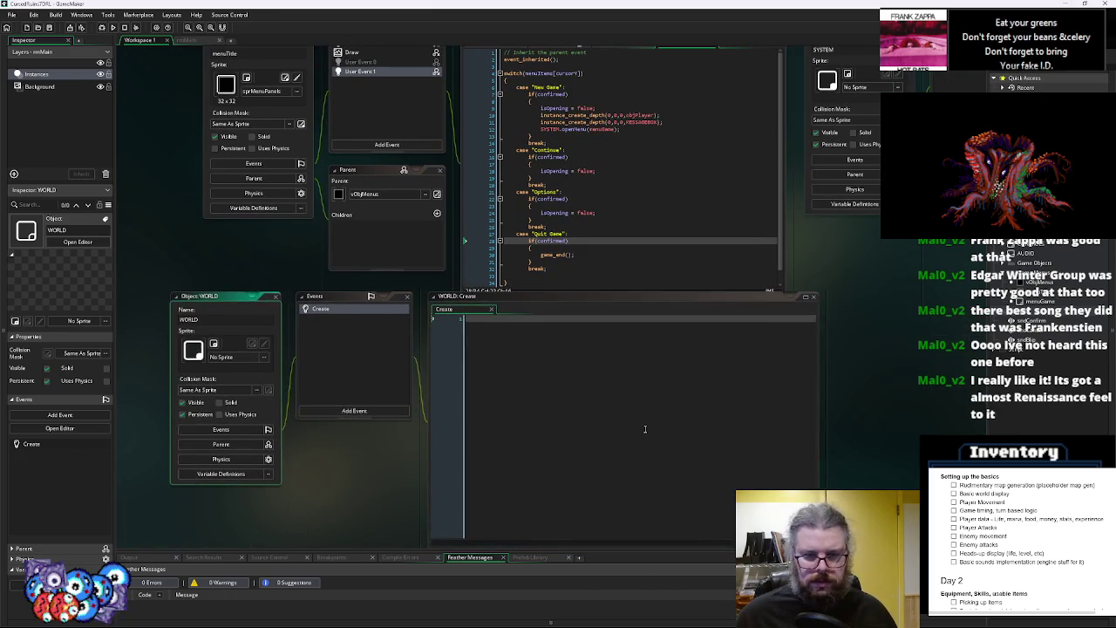
{"action": "left_click", "coordinate": [645, 430]}
{"action": "key", "text": "Return"}
{"action": "key", "text": "Return"}
{"action": "type", "text": "function generateWorld()"}
{"action": "key", "text": "Return"}
{"action": "type", "text": "{"}
{"action": "key", "text": "Return"}
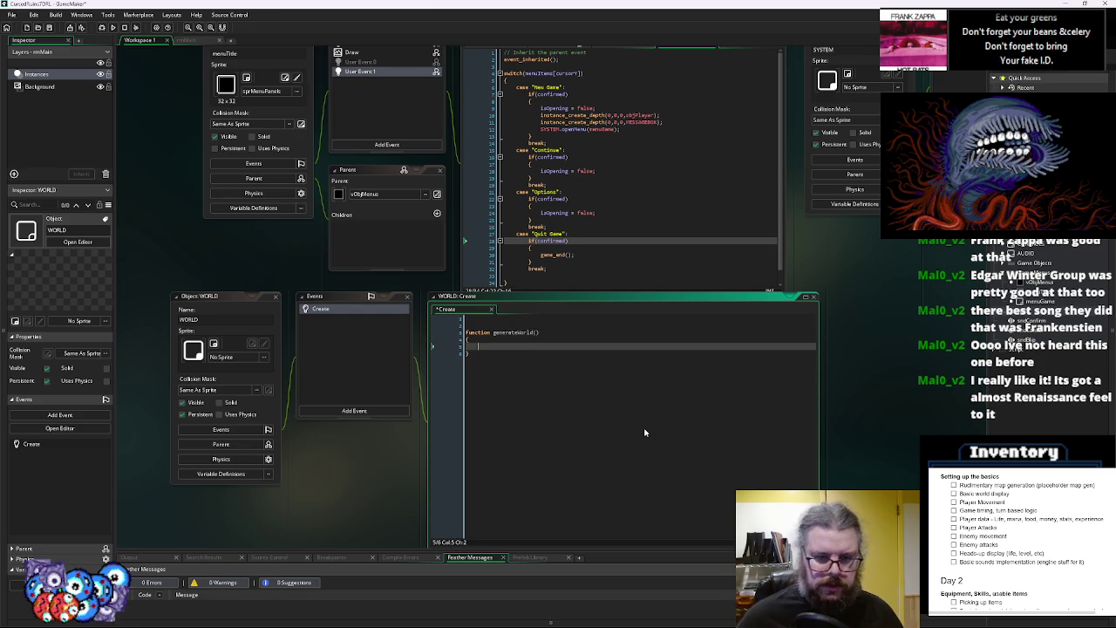
{"action": "scroll", "coordinate": [772, 465], "scroll_direction": "down", "scroll_amount": 5}
Close the vObjMenus object windows and return to the generateWorld code
{"action": "left_click", "coordinate": [334, 369]}
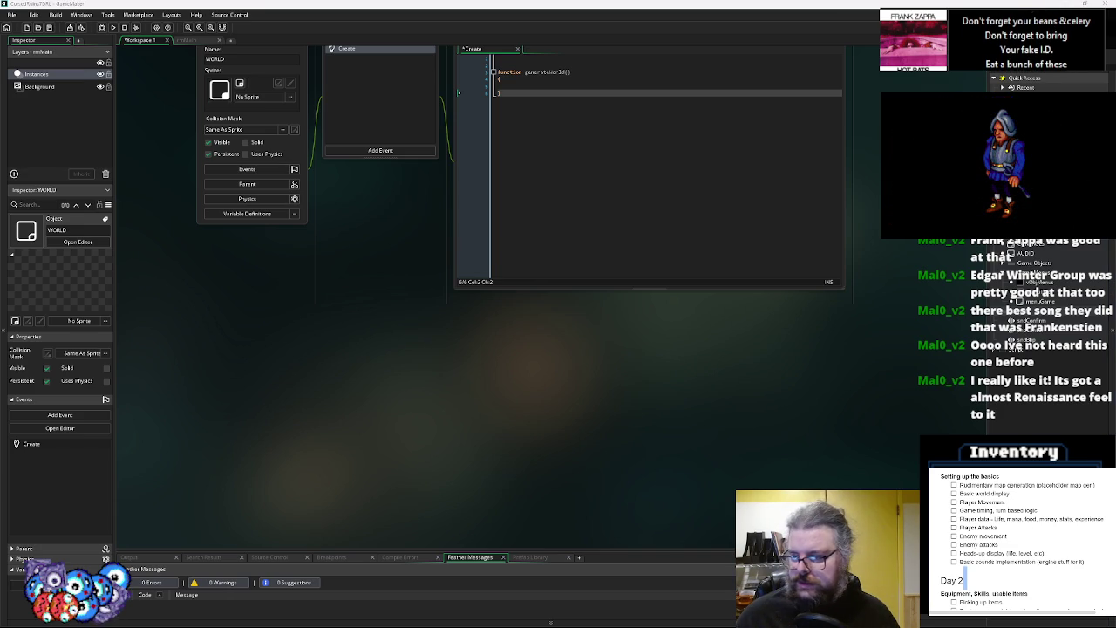
{"action": "scroll", "coordinate": [758, 433], "scroll_direction": "up", "scroll_amount": 3}
{"action": "left_click", "coordinate": [599, 247]}
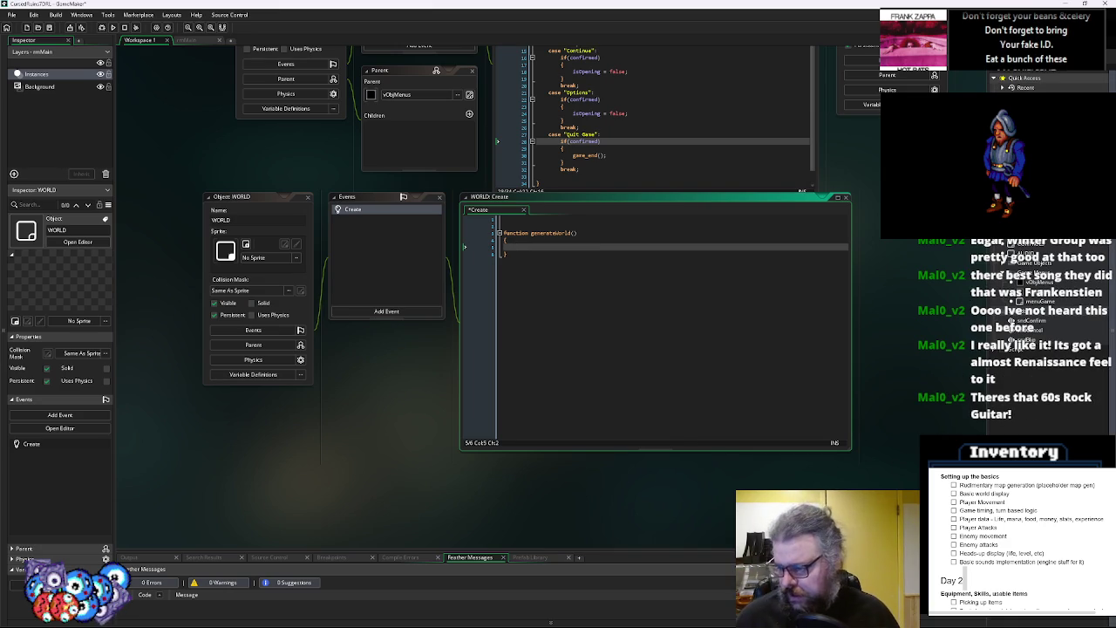
Add a 'Basic Controls/Menu Setup' item to the Inventory checklist and tick it off
{"action": "left_click", "coordinate": [954, 485]}
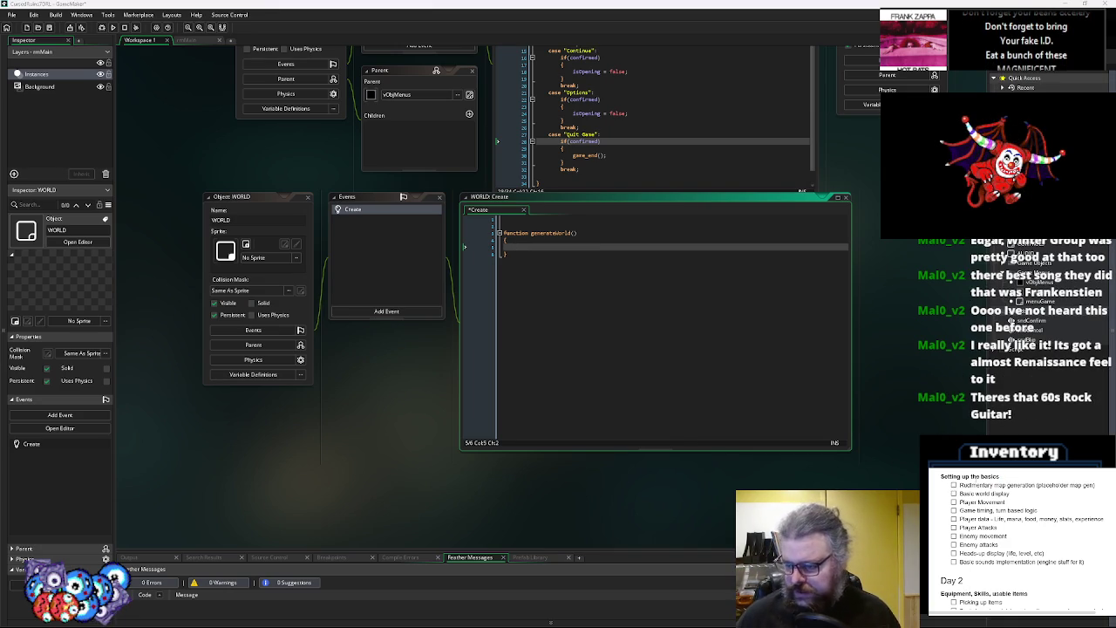
{"action": "key", "text": "Return"}
{"action": "type", "text": "b"}
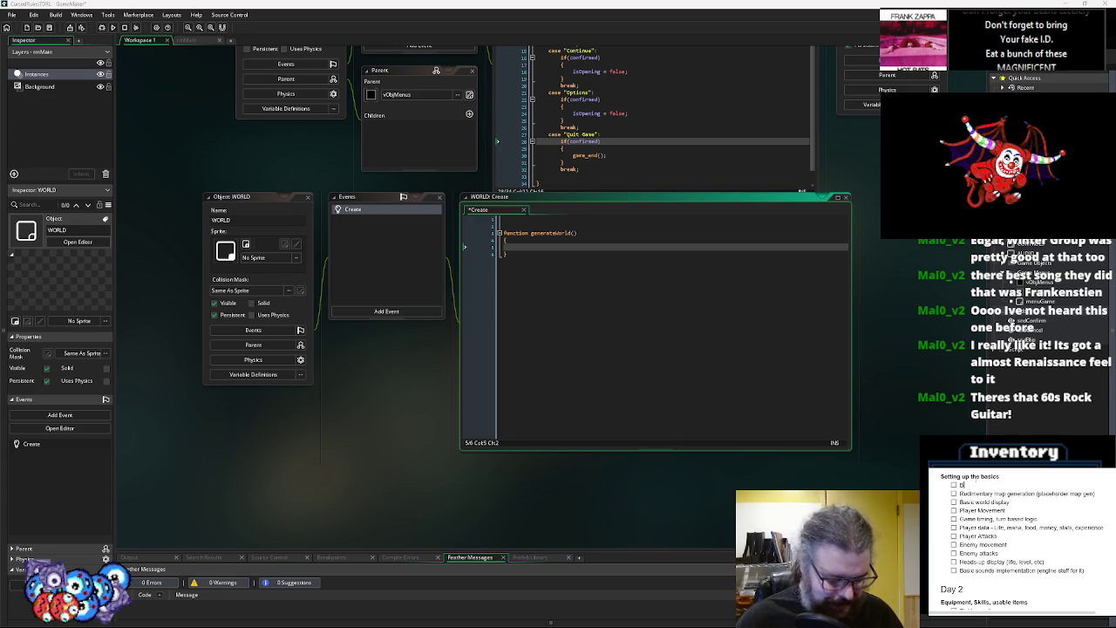
{"action": "type", "text": "ic Co"}
{"action": "type", "text": "trols"}
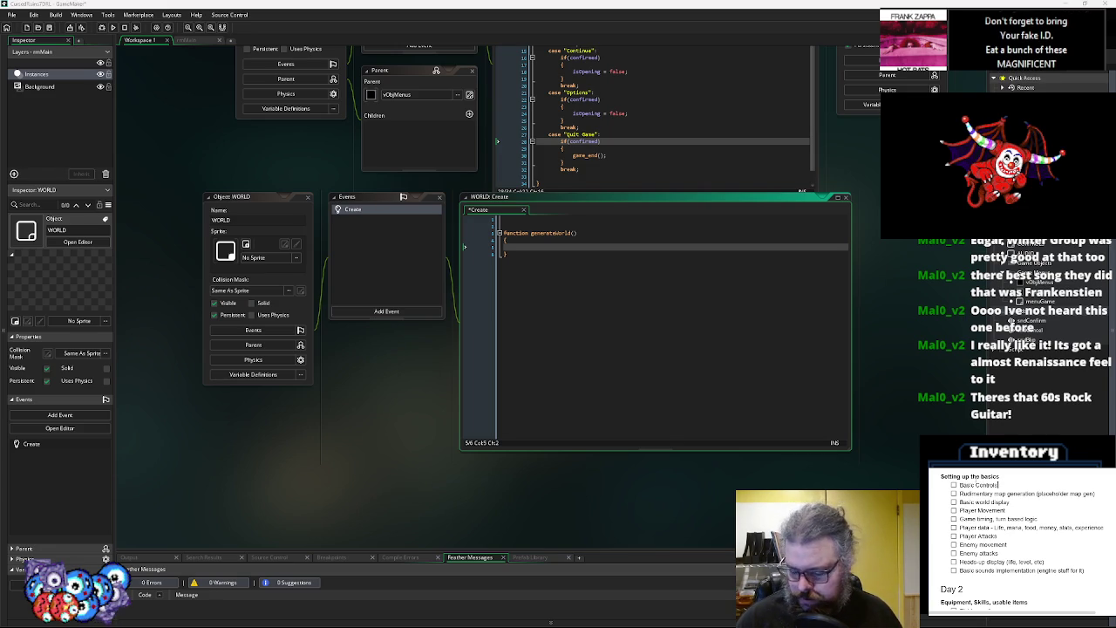
{"action": "type", "text": "/Menu sel"}
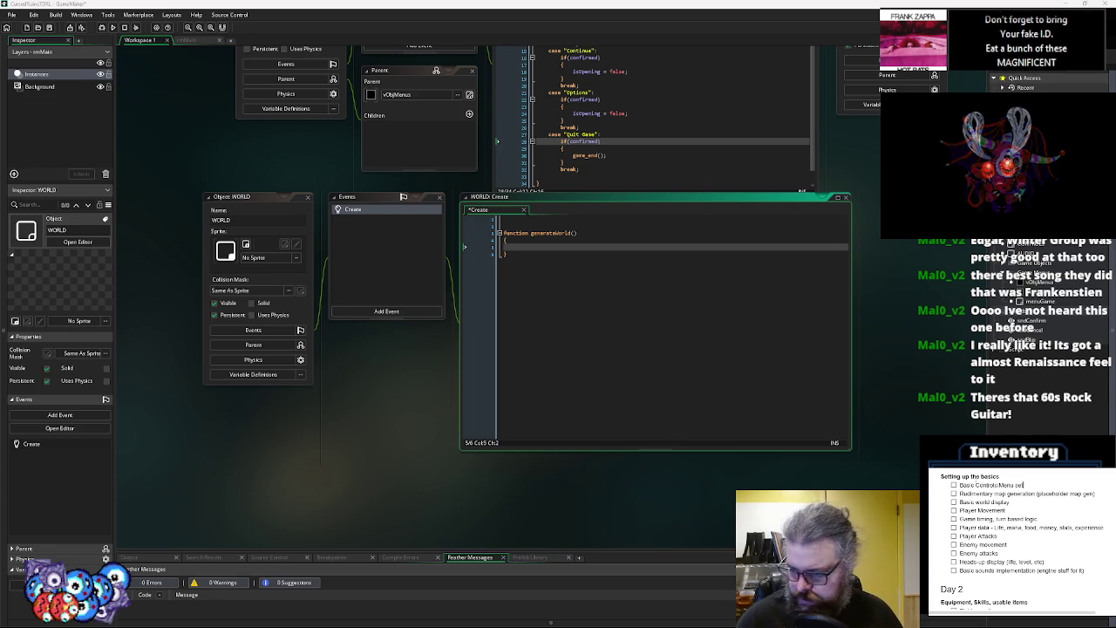
{"action": "key", "text": "BackSpace"}
{"action": "type", "text": "tup"}
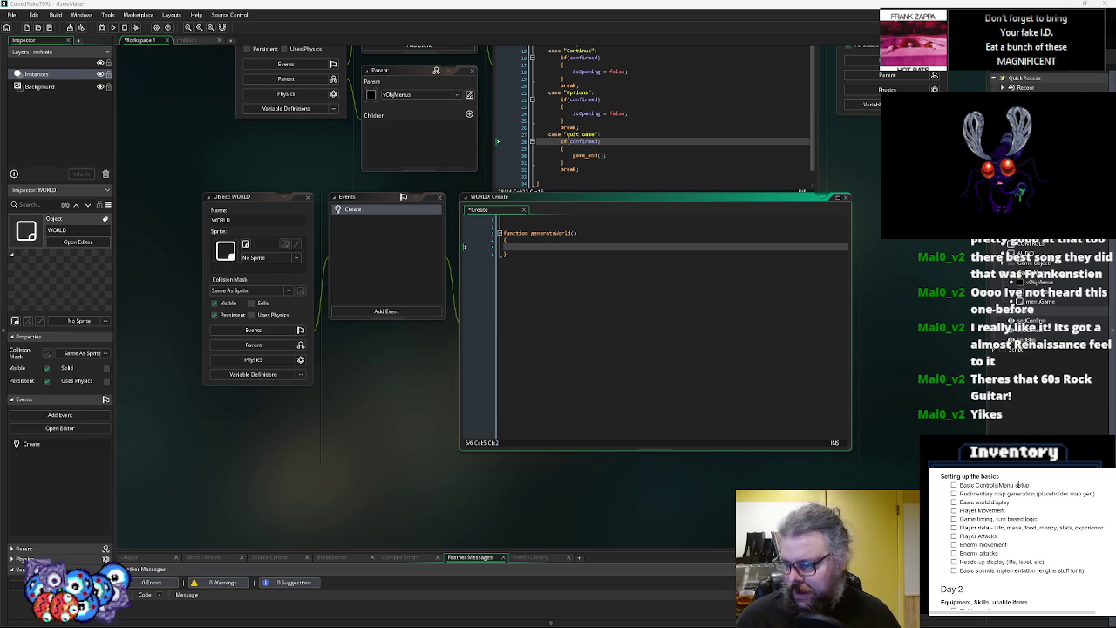
{"action": "type", "text": "S"}
{"action": "left_click", "coordinate": [954, 485]}
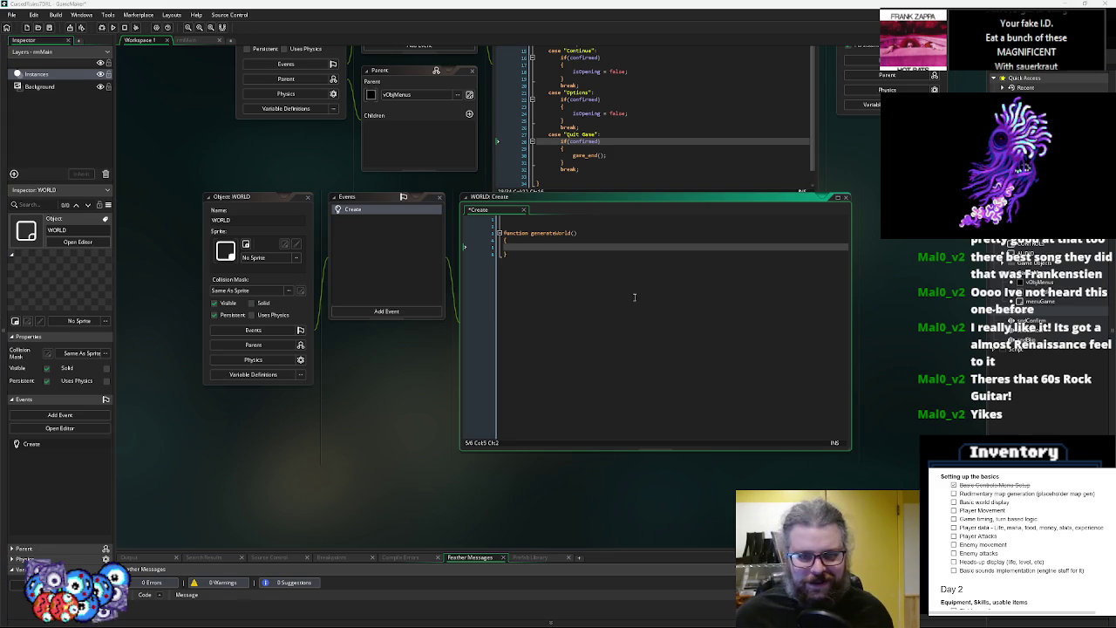
{"action": "left_click", "coordinate": [590, 242]}
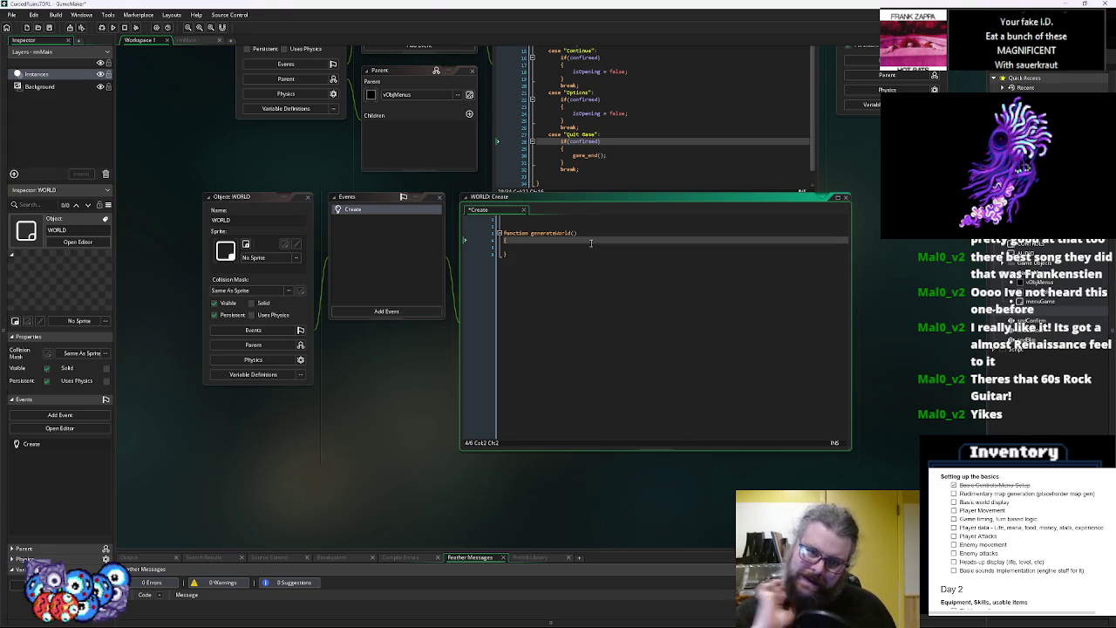
Start a levelGrid = ds_grid_create(120,120) line above the generateWorld function
{"action": "key", "text": "Up"}
{"action": "key", "text": "Up"}
{"action": "key", "text": "Up"}
{"action": "key", "text": "Return"}
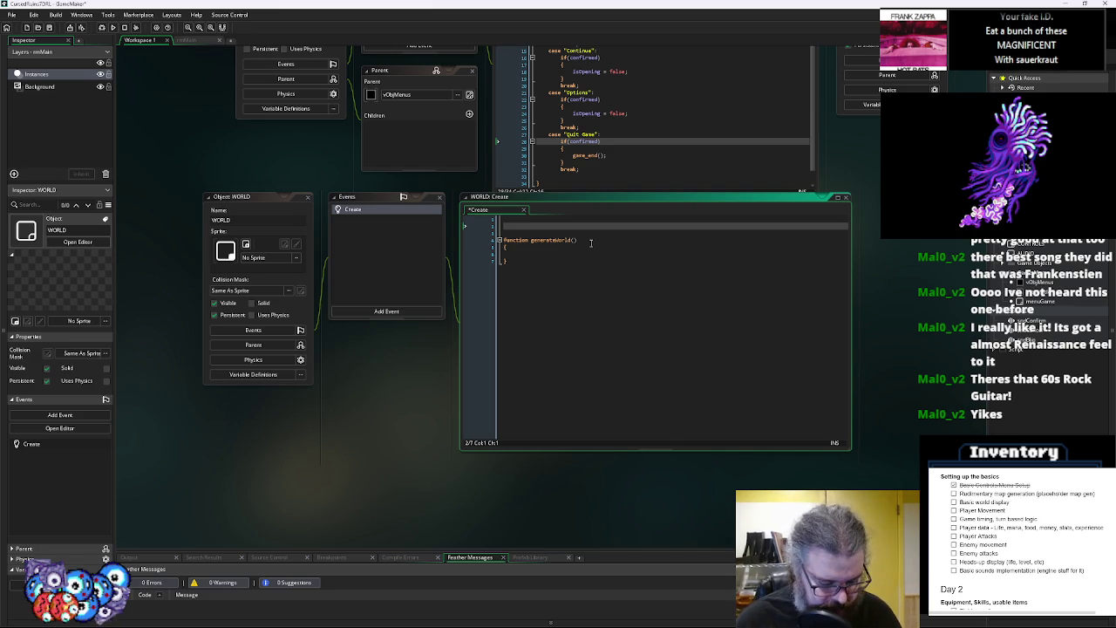
{"action": "type", "text": "grid"}
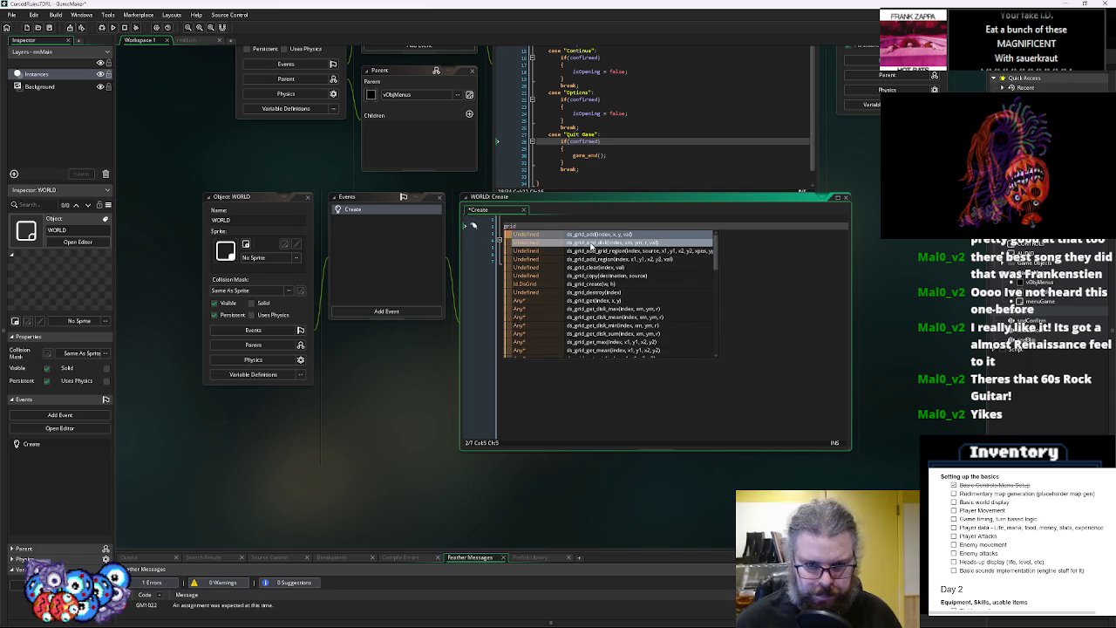
{"action": "key", "text": "BackSpace"}
{"action": "key", "text": "BackSpace"}
{"action": "key", "text": "BackSpace"}
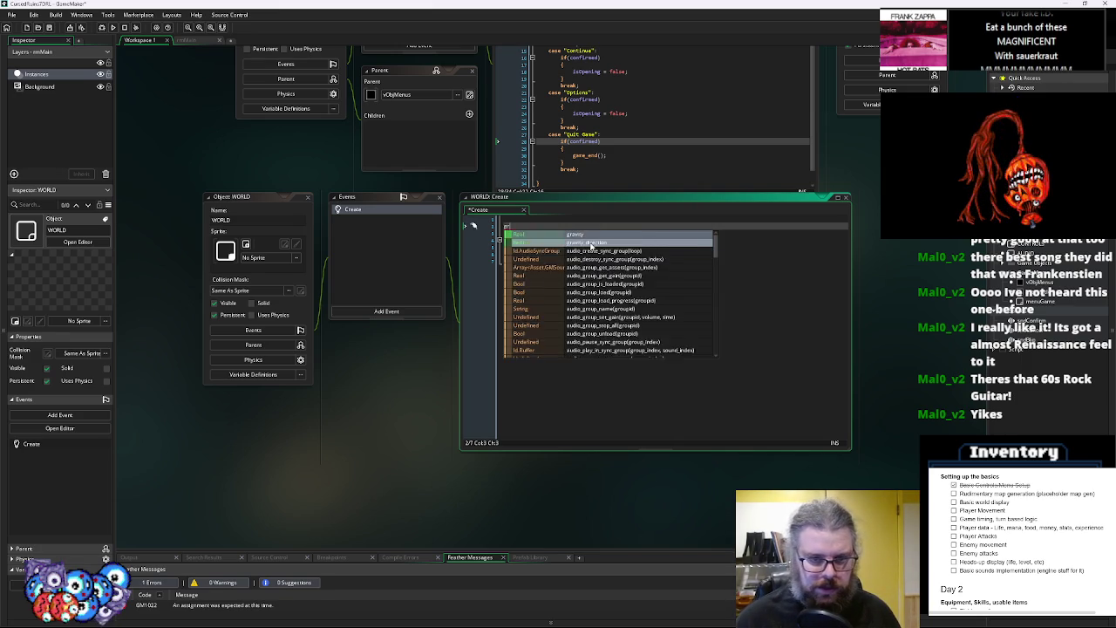
{"action": "type", "text": "levelGrid = d"}
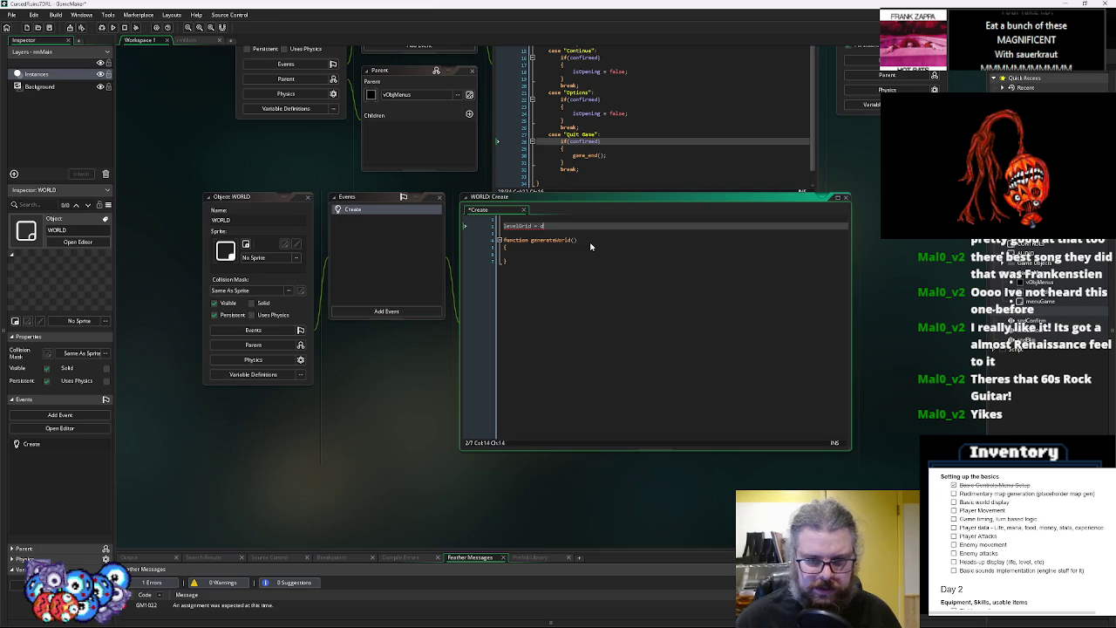
{"action": "type", "text": "s_grid_creat"}
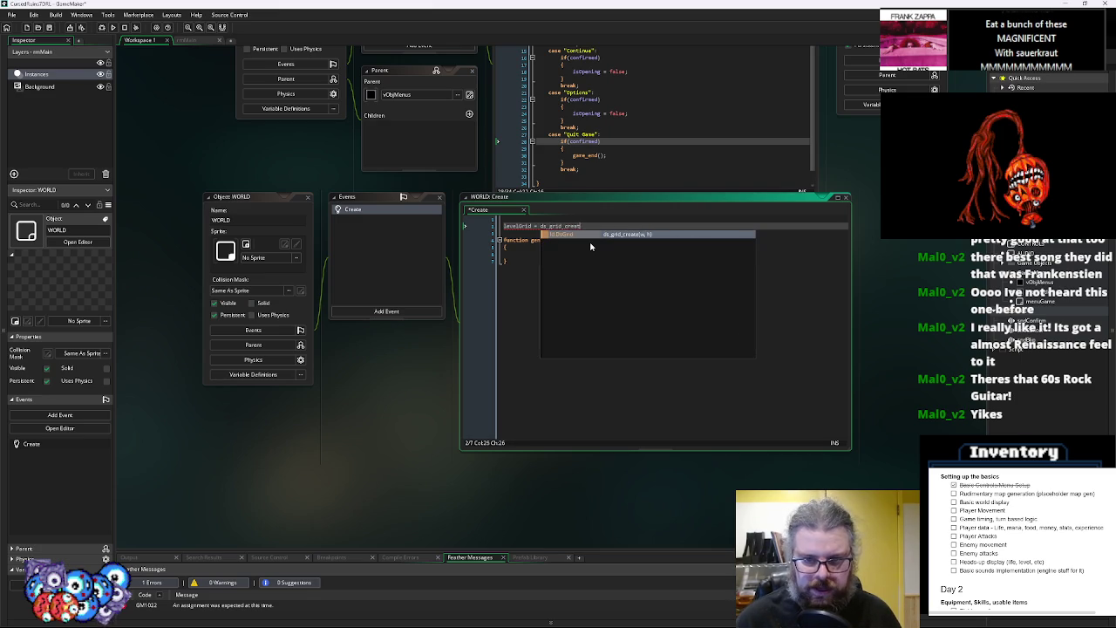
{"action": "key", "text": "Return"}
{"action": "type", "text": "())"}
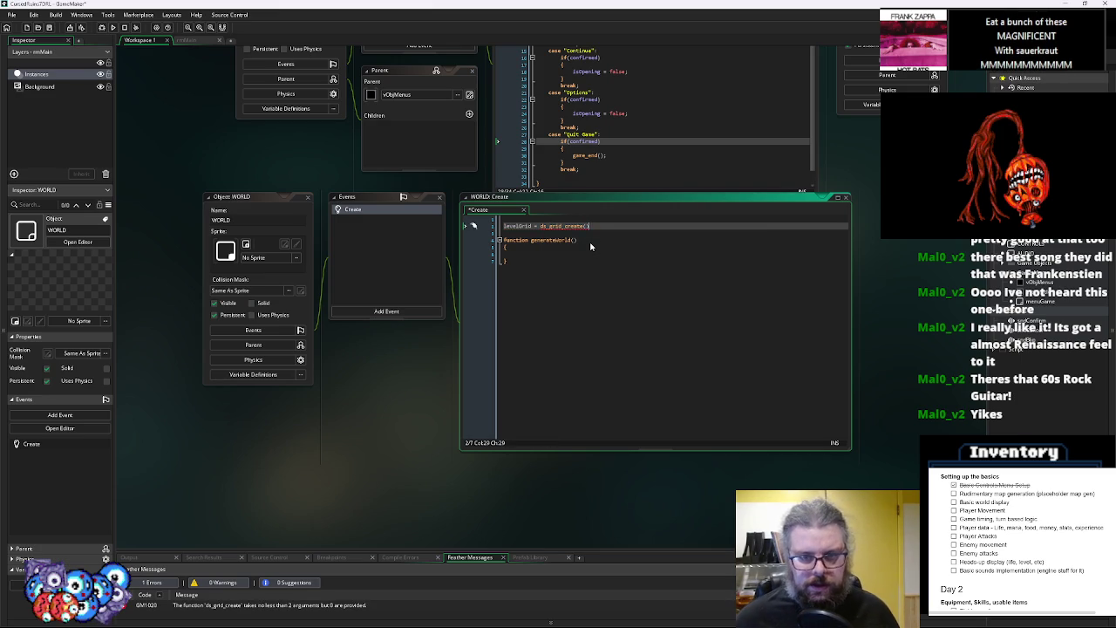
{"action": "key", "text": "Left"}
{"action": "key", "text": "Left"}
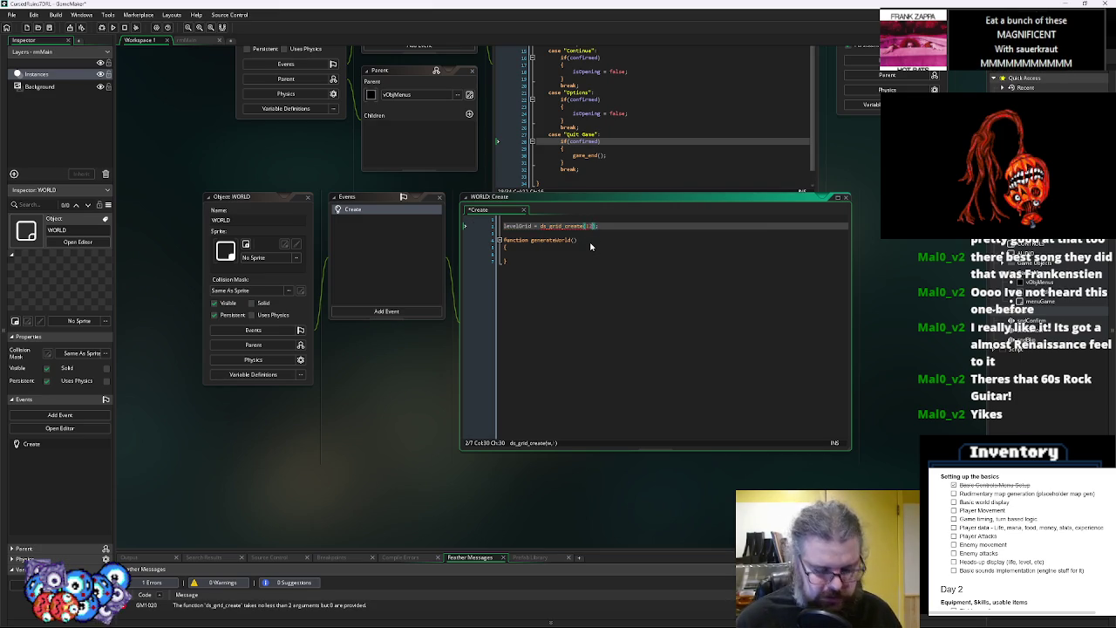
{"action": "type", "text": "120,120"}
Change the grid size to ds_grid_create(64,64) and end the line with a semicolon
{"action": "key", "text": "Left"}
{"action": "key", "text": "Left"}
{"action": "key", "text": "BackSpace"}
{"action": "key", "text": "BackSpace"}
{"action": "key", "text": "BackSpace"}
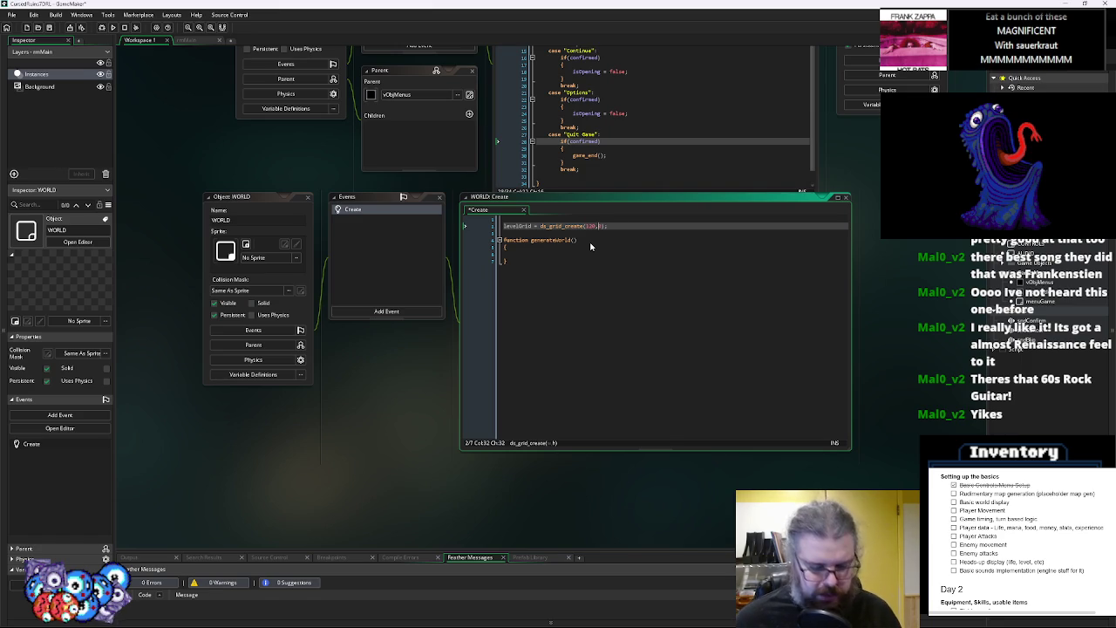
{"action": "key", "text": "Left"}
{"action": "key", "text": "BackSpace"}
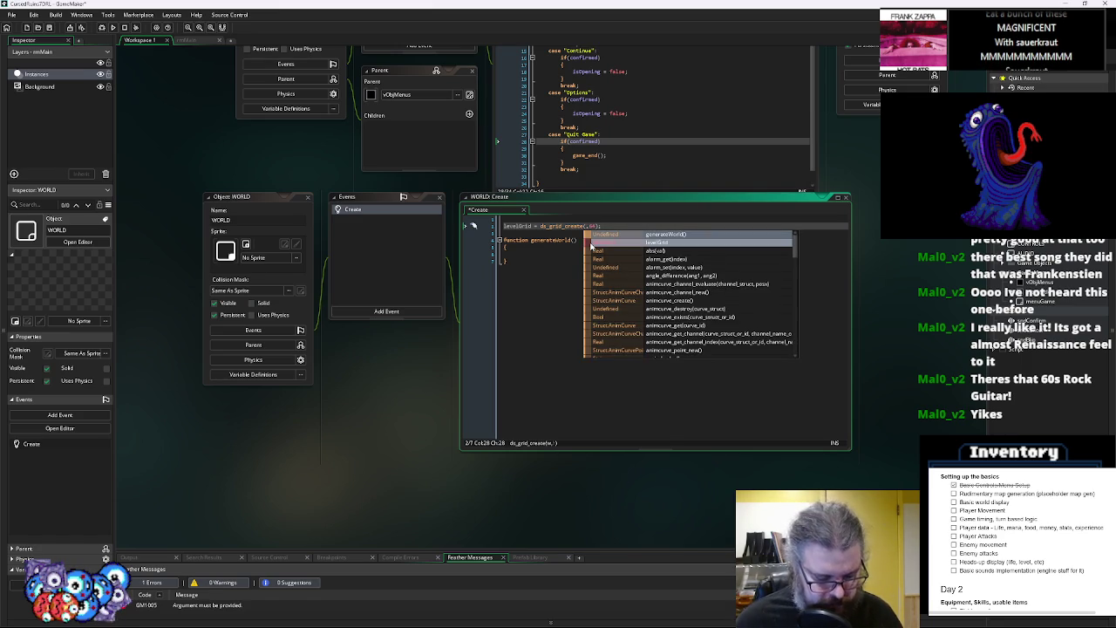
{"action": "type", "text": "64"}
{"action": "key", "text": "Right"}
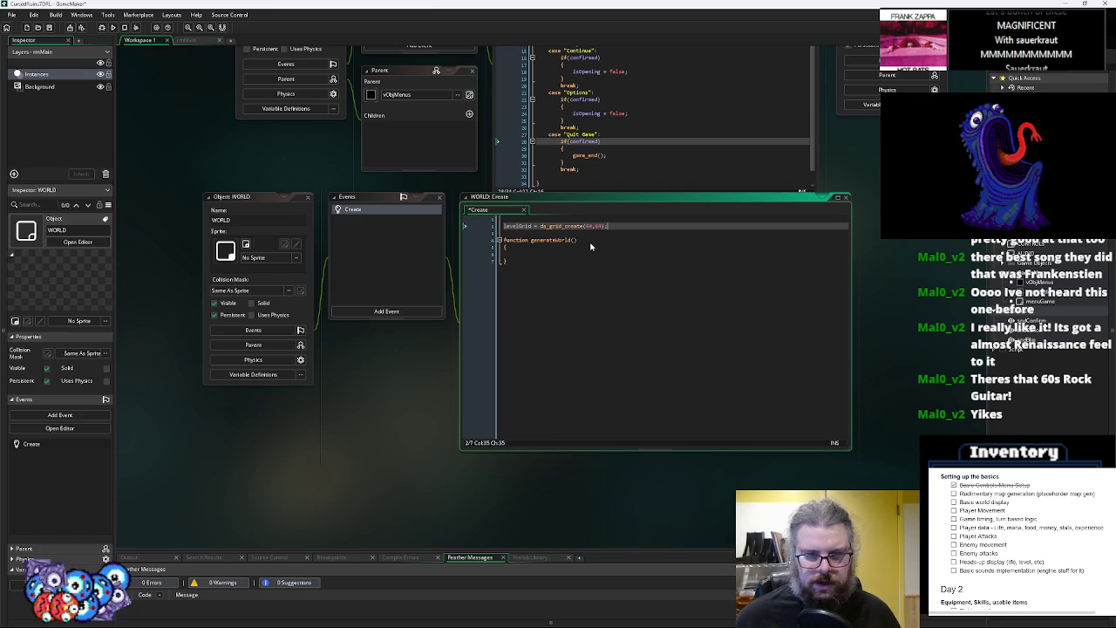
{"action": "type", "text": ";"}
{"action": "key", "text": "Return"}
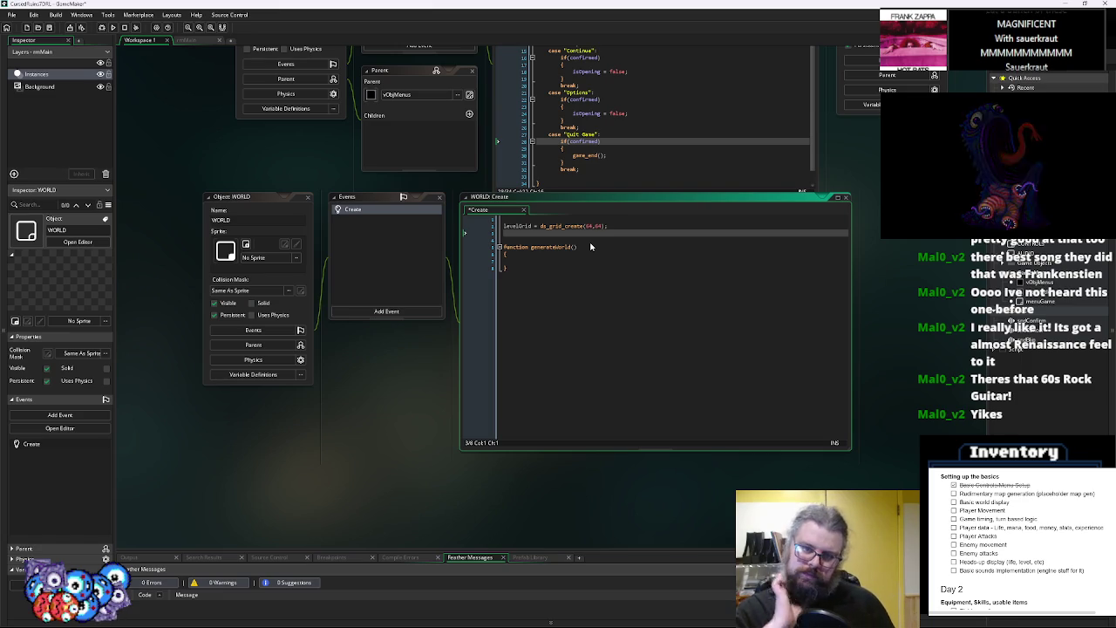
Tidy the blank lines below levelGrid and open a declaration line above generateWorld
{"action": "key", "text": "Up"}
{"action": "key", "text": "Up"}
{"action": "key", "text": "Delete"}
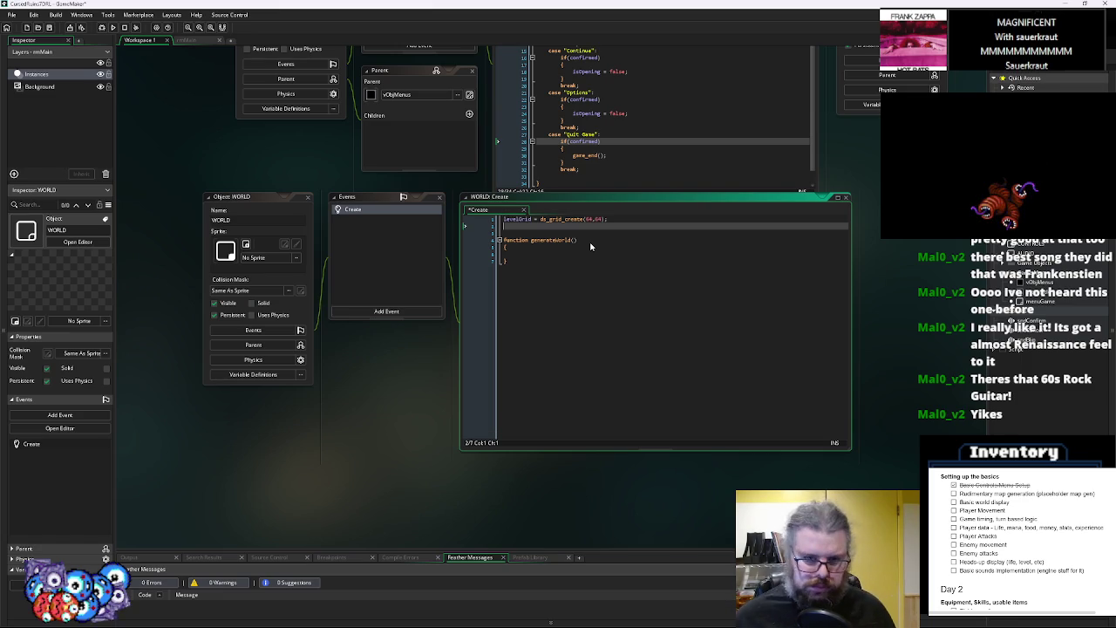
{"action": "key", "text": "Down"}
{"action": "key", "text": "Delete"}
{"action": "key", "text": "Return"}
{"action": "key", "text": "Down"}
{"action": "key", "text": "Down"}
{"action": "key", "text": "Down"}
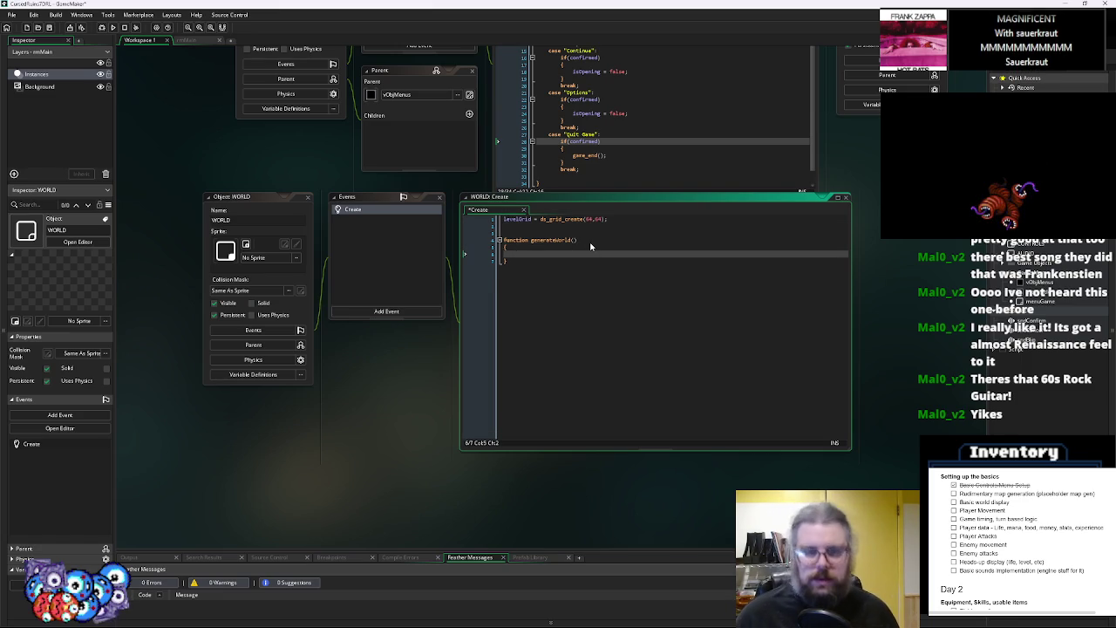
{"action": "key", "text": "Up"}
{"action": "key", "text": "Up"}
{"action": "key", "text": "Up"}
{"action": "key", "text": "Return"}
{"action": "key", "text": "Up"}
{"action": "type", "text": "e"}
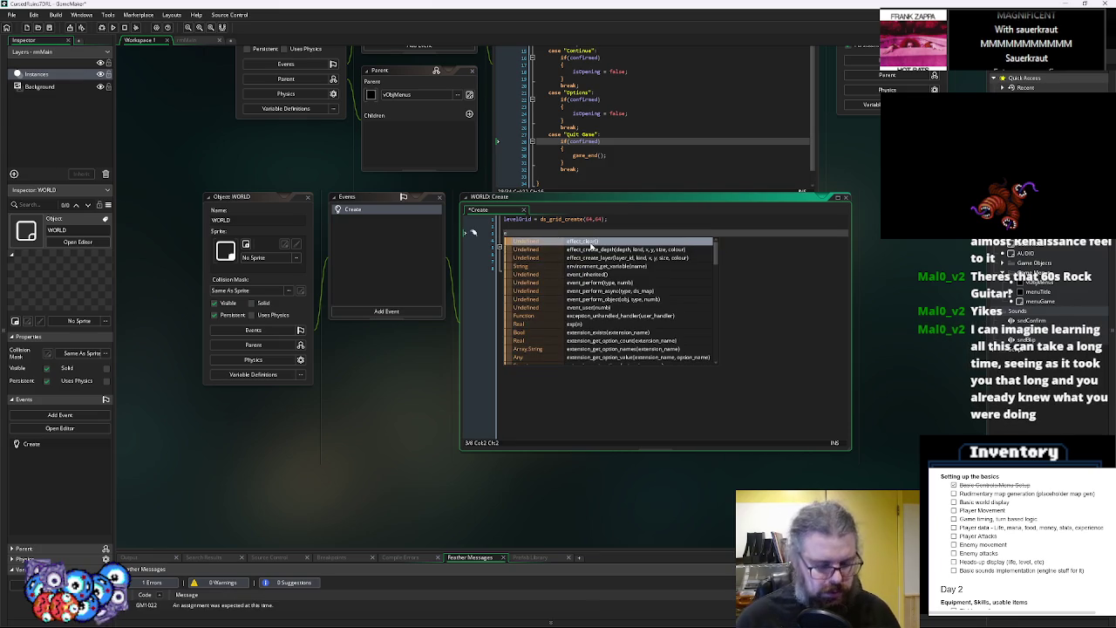
{"action": "type", "text": "nabl"}
{"action": "type", "text": "e"}
Declare enum worldType with braces and its first entry, empty
{"action": "key", "text": "BackSpace"}
{"action": "key", "text": "BackSpace"}
{"action": "key", "text": "BackSpace"}
{"action": "key", "text": "BackSpace"}
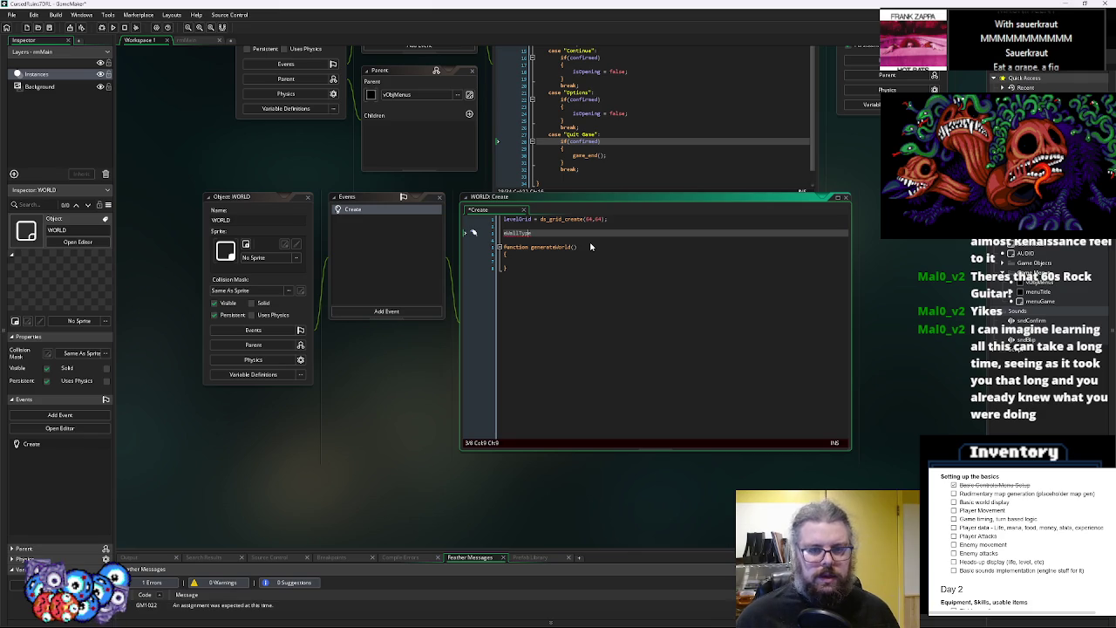
{"action": "type", "text": "enum worldType"}
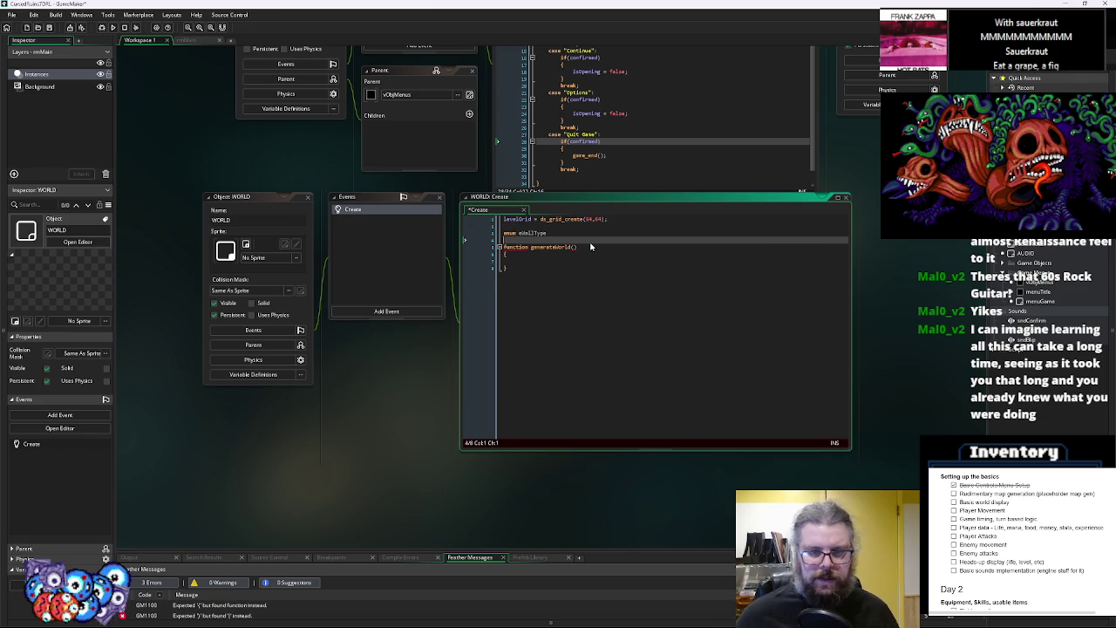
{"action": "key", "text": "Return"}
{"action": "type", "text": "{"}
{"action": "key", "text": "Return"}
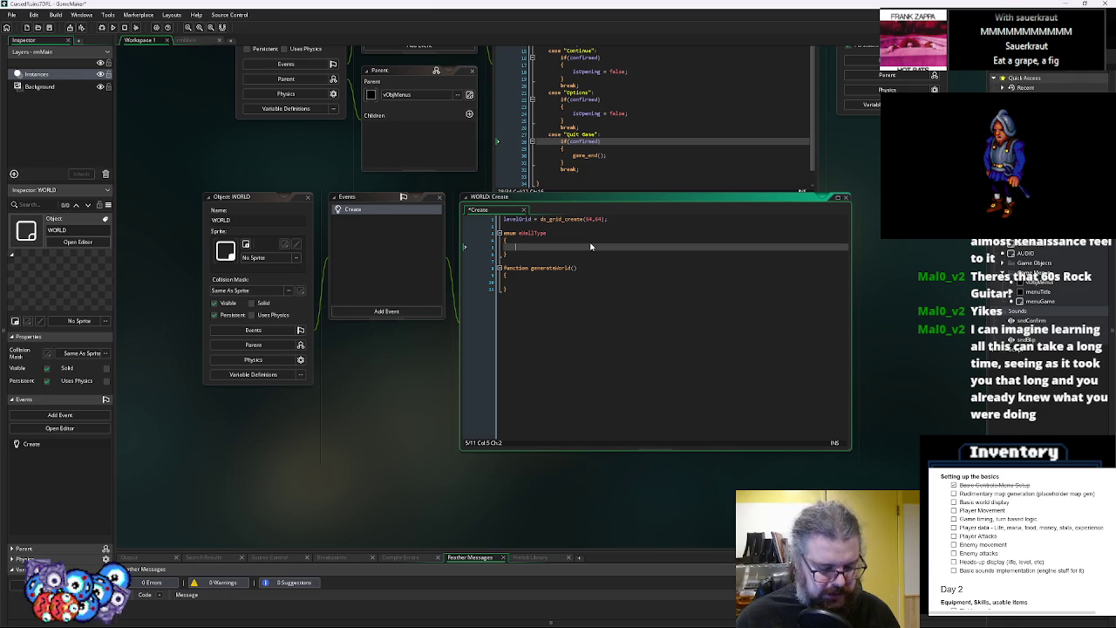
{"action": "type", "text": "e"}
{"action": "key", "text": "ctrl+space"}
{"action": "key", "text": "Escape"}
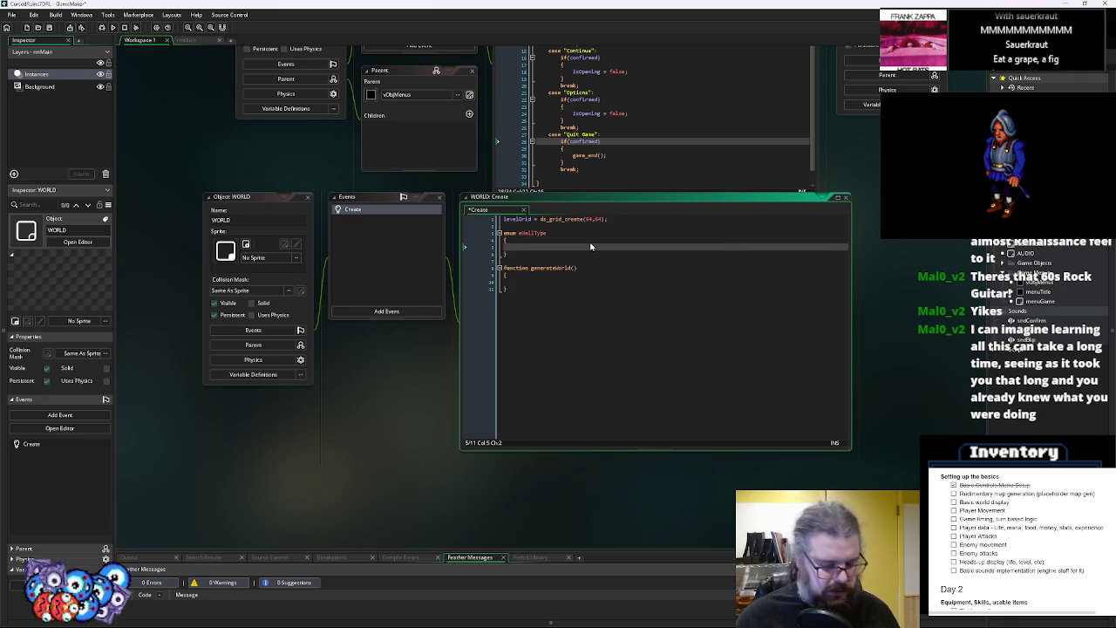
{"action": "type", "text": "empty,"}
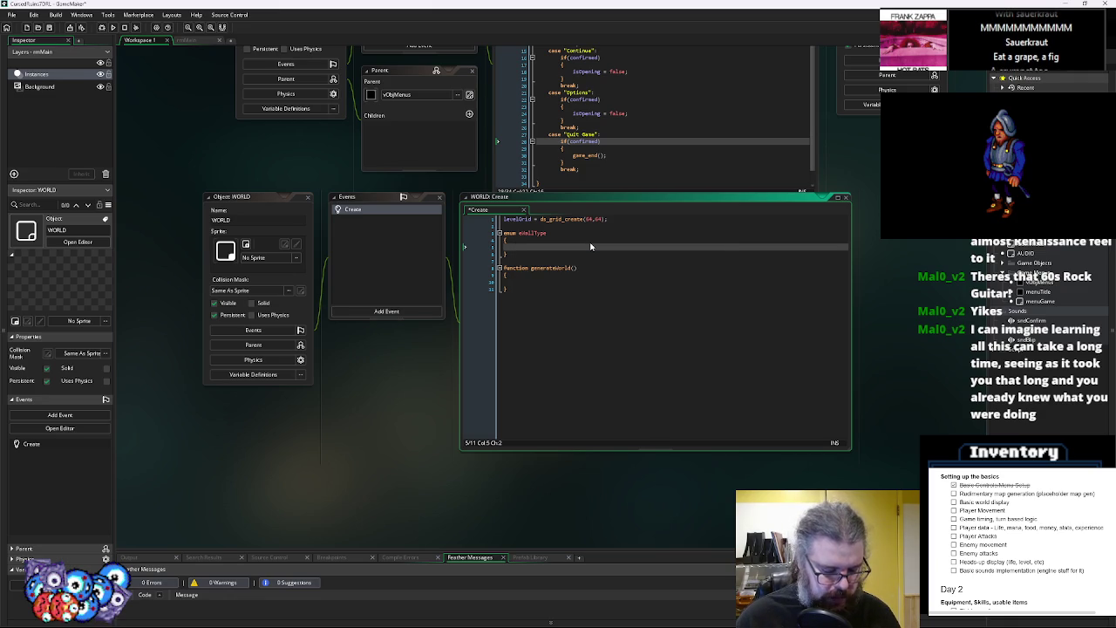
{"action": "key", "text": "Return"}
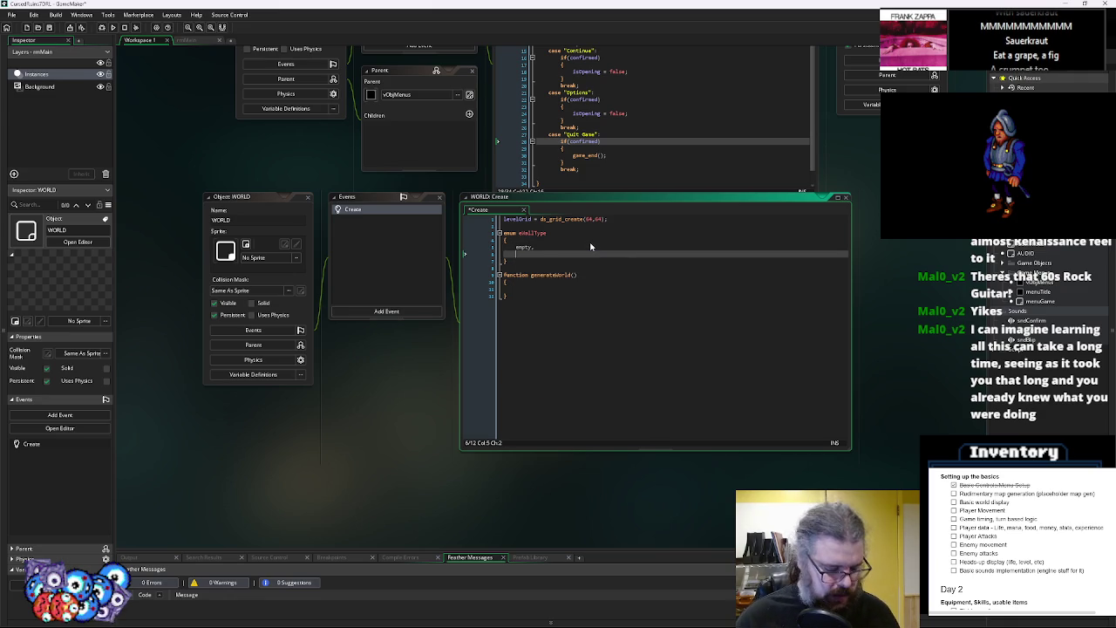
Add the grass, wallBottom, wallTop, door and chest entries to the enum
{"action": "type", "text": "grass,"}
{"action": "key", "text": "Return"}
{"action": "type", "text": "wallBo"}
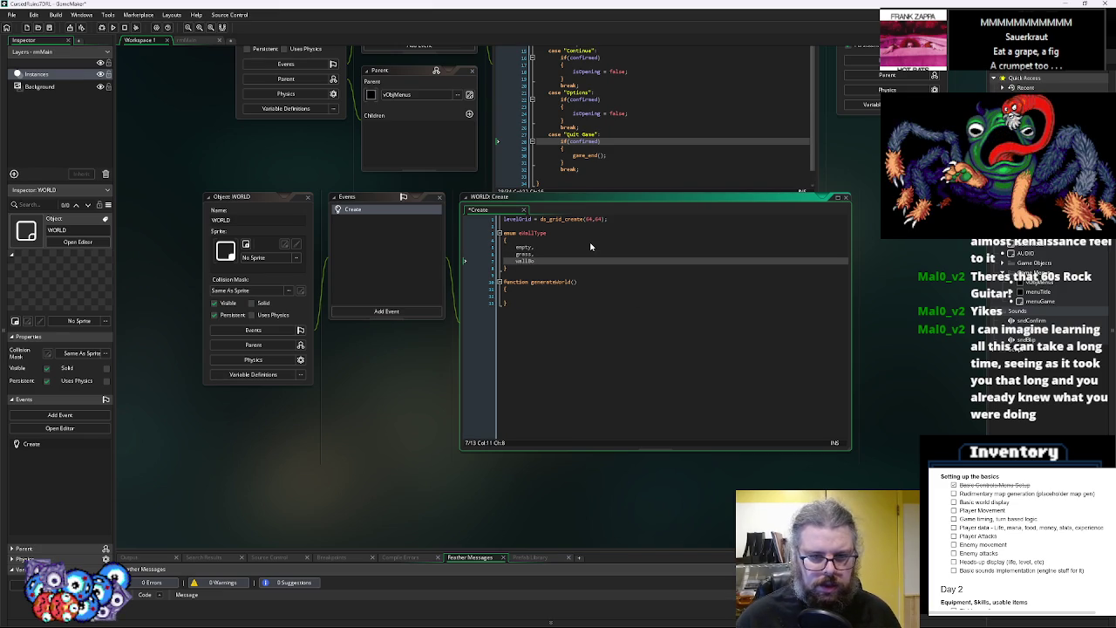
{"action": "type", "text": "ttom,"}
{"action": "key", "text": "Return"}
{"action": "type", "text": "wallTop,"}
{"action": "key", "text": "Return"}
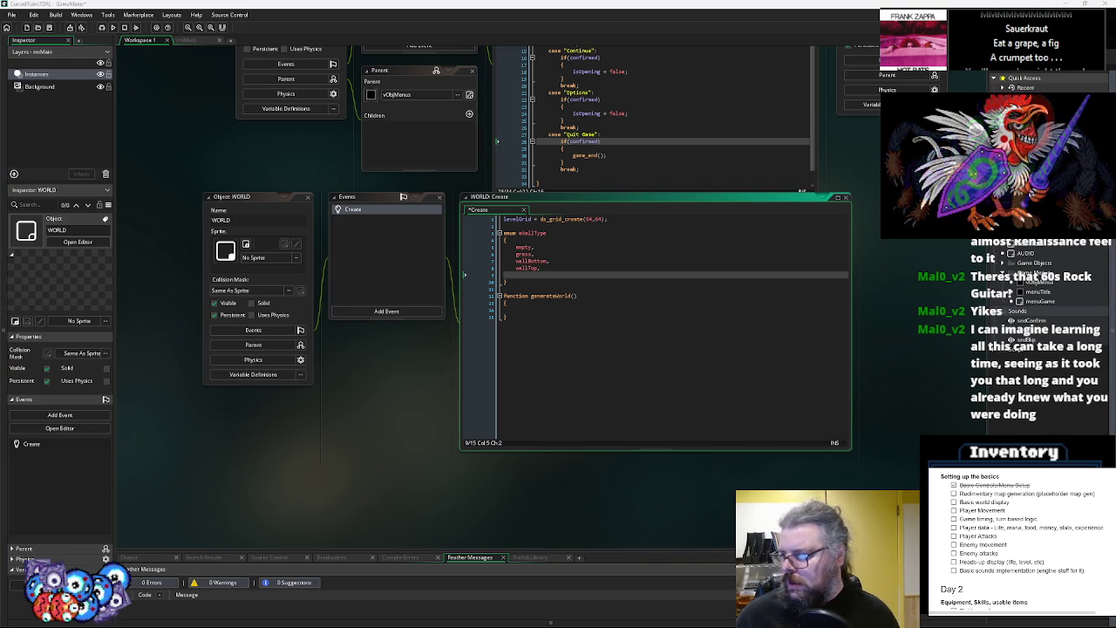
{"action": "type", "text": "door,"}
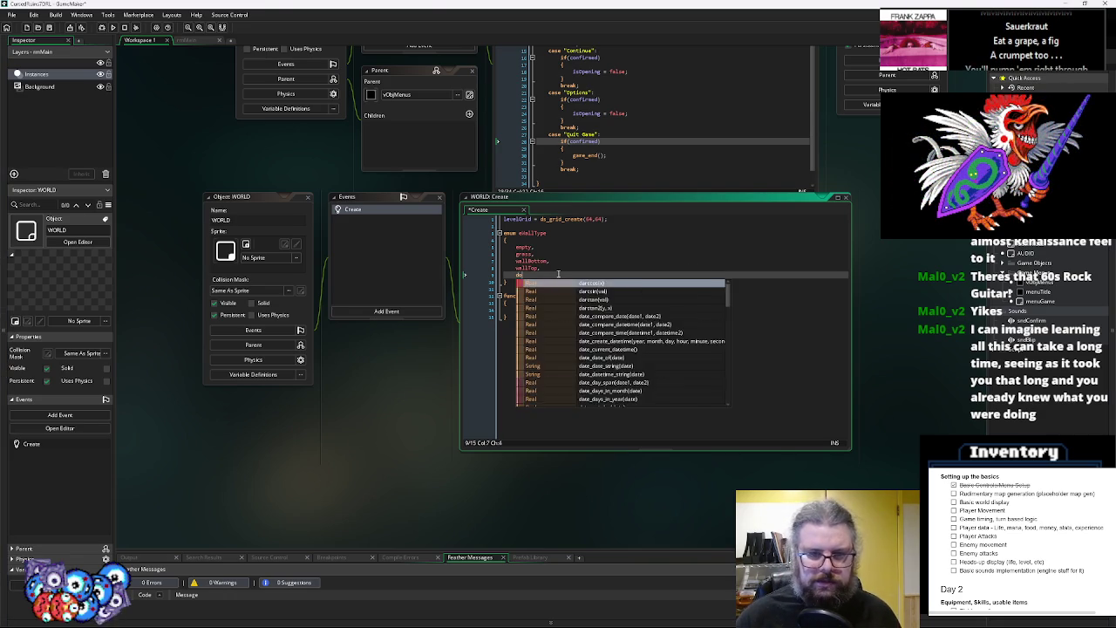
{"action": "key", "text": "Return"}
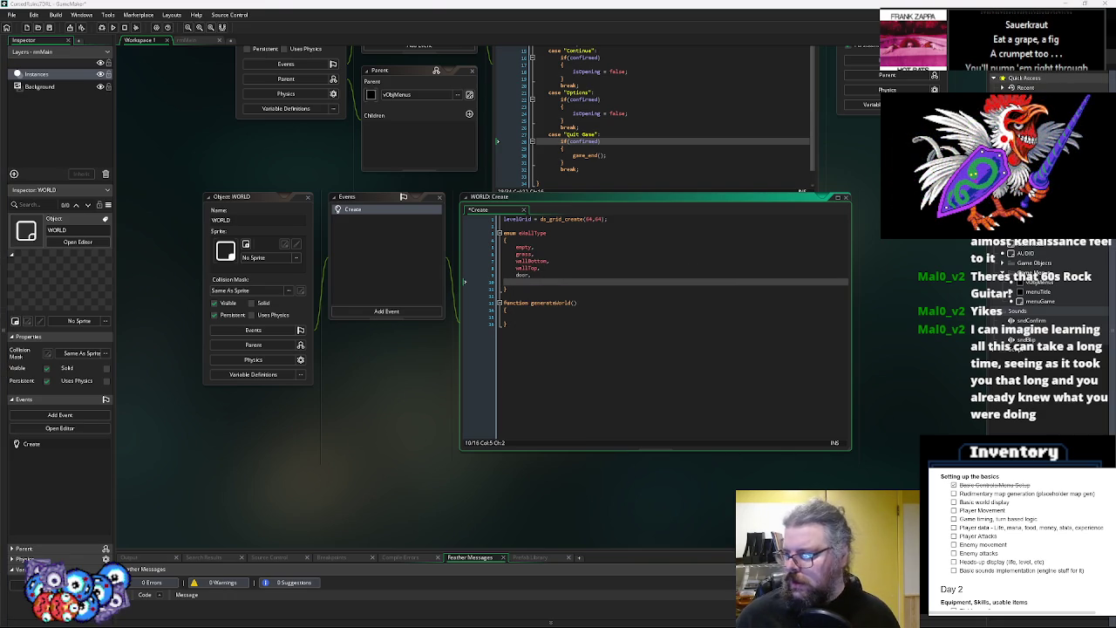
{"action": "type", "text": "chestClosed,"}
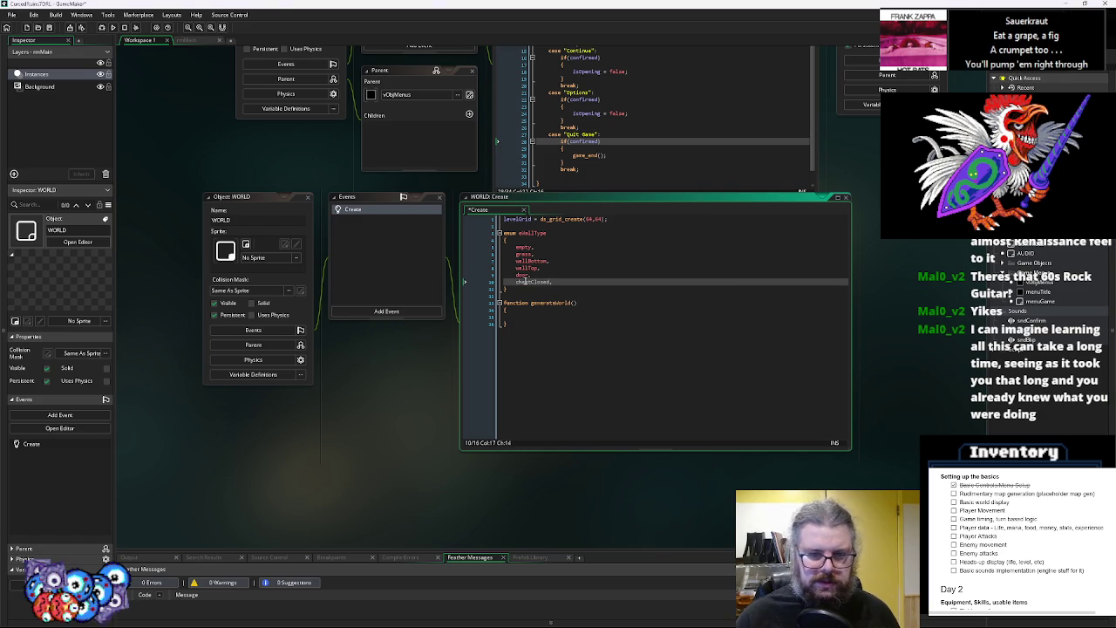
{"action": "key", "text": "BackSpace"}
{"action": "key", "text": "BackSpace"}
{"action": "key", "text": "BackSpace"}
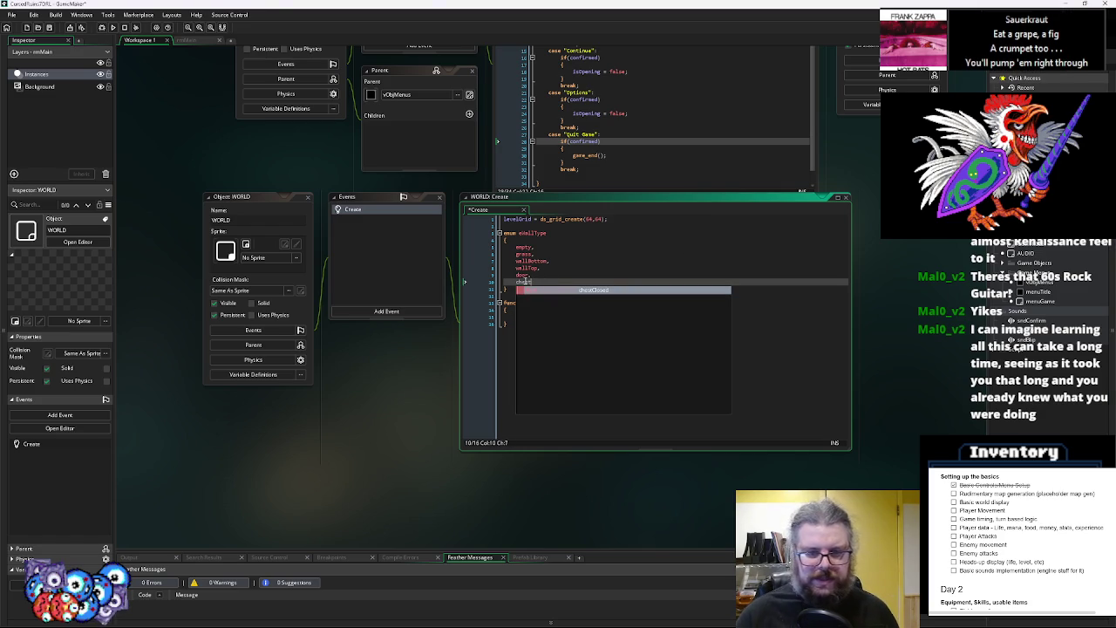
{"action": "left_click", "coordinate": [549, 260]}
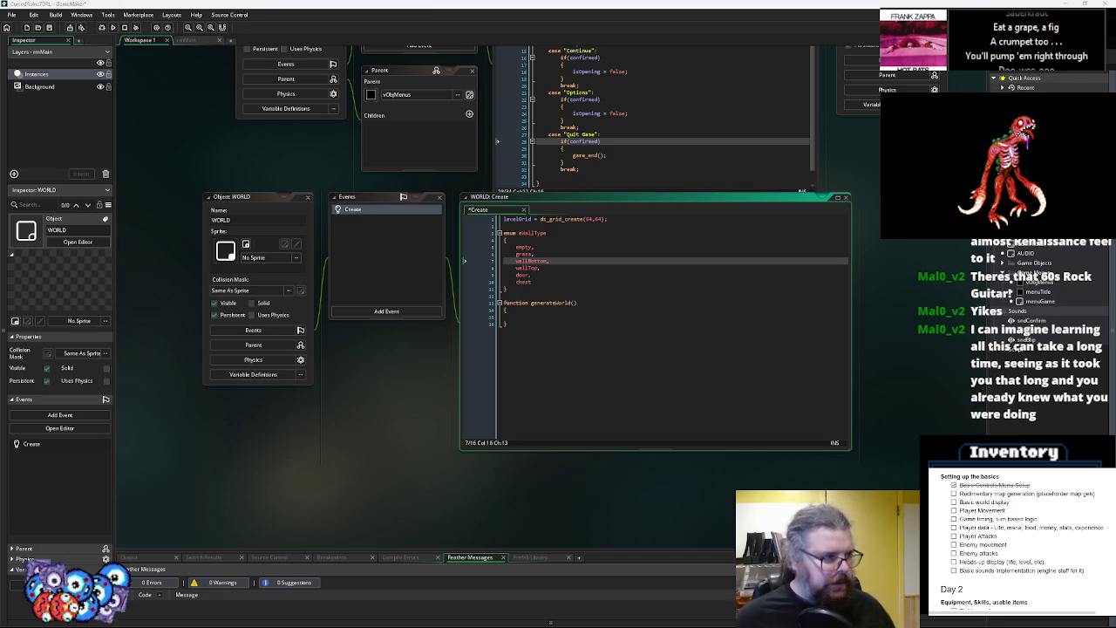
{"action": "left_click", "coordinate": [559, 277]}
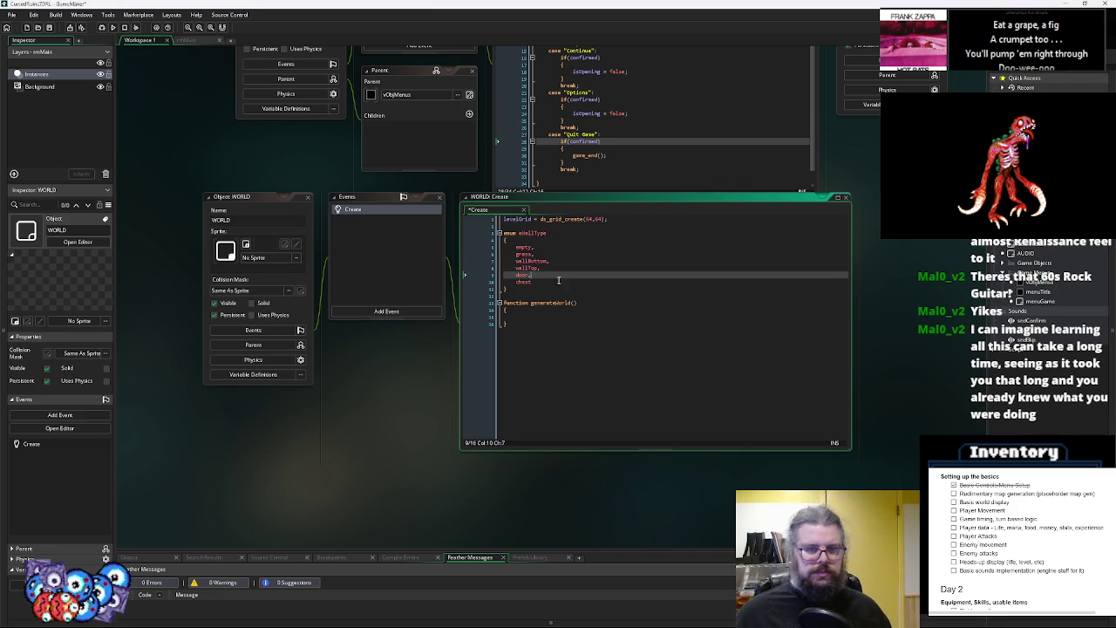
{"action": "left_click", "coordinate": [544, 317]}
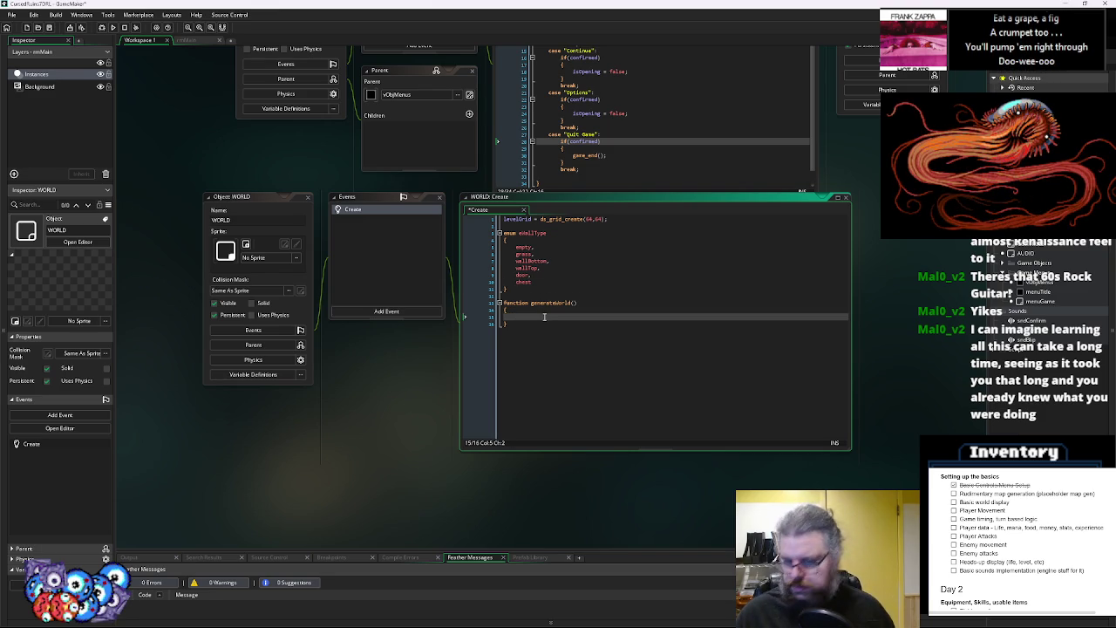
Rename the enum's grass entry to detail
{"action": "left_click", "coordinate": [516, 253]}
{"action": "type", "text": "etail,"}
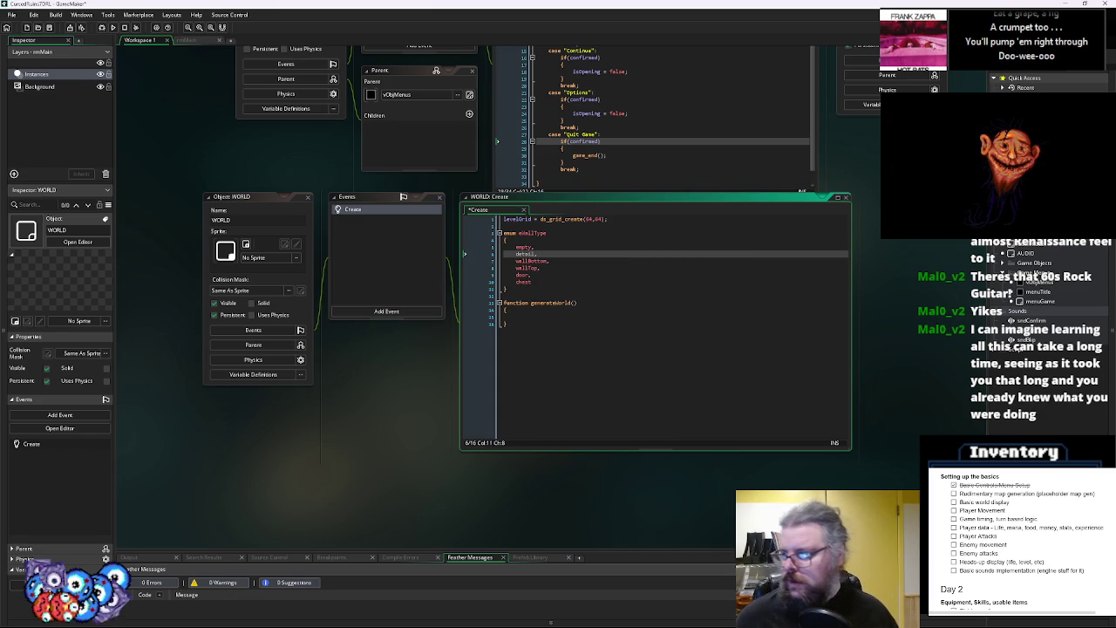
{"action": "left_click", "coordinate": [665, 328]}
{"action": "left_click", "coordinate": [580, 317]}
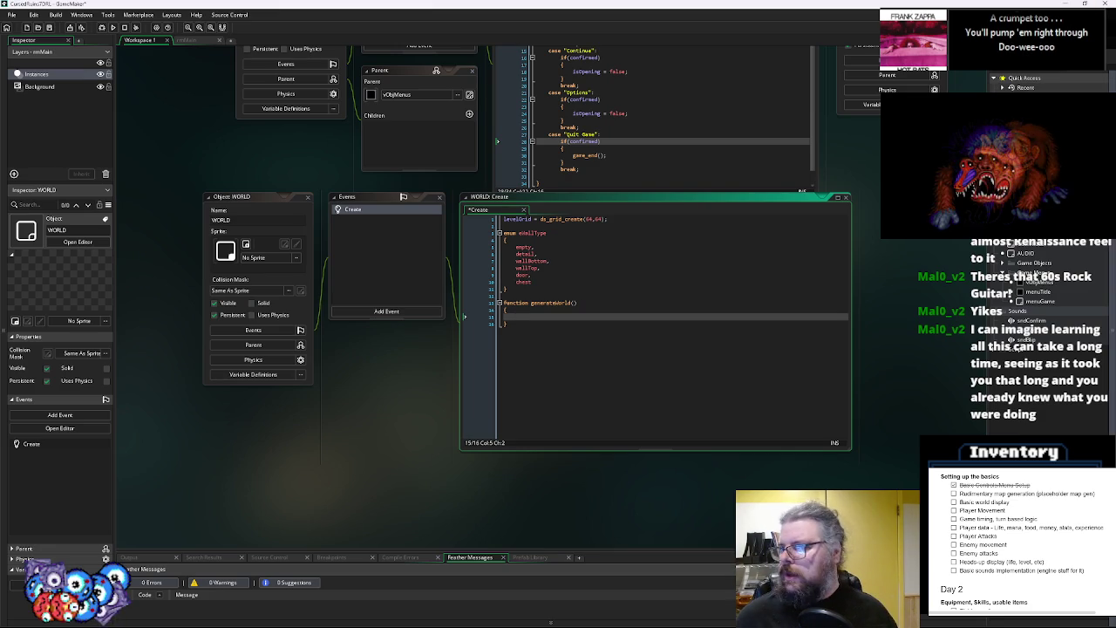
Bring the WorldTiles.gif sketch in Aseprite to the front and move its window up
{"action": "key", "text": "alt+Tab"}
{"action": "mouse_move", "coordinate": [233, 148]}
{"action": "left_mouse_down"}
{"action": "mouse_move", "coordinate": [188, 96]}
{"action": "mouse_move", "coordinate": [460, 44]}
{"action": "mouse_move", "coordinate": [441, 46]}
{"action": "left_mouse_up"}
{"action": "scroll", "coordinate": [555, 345], "scroll_direction": "up", "scroll_amount": 1}
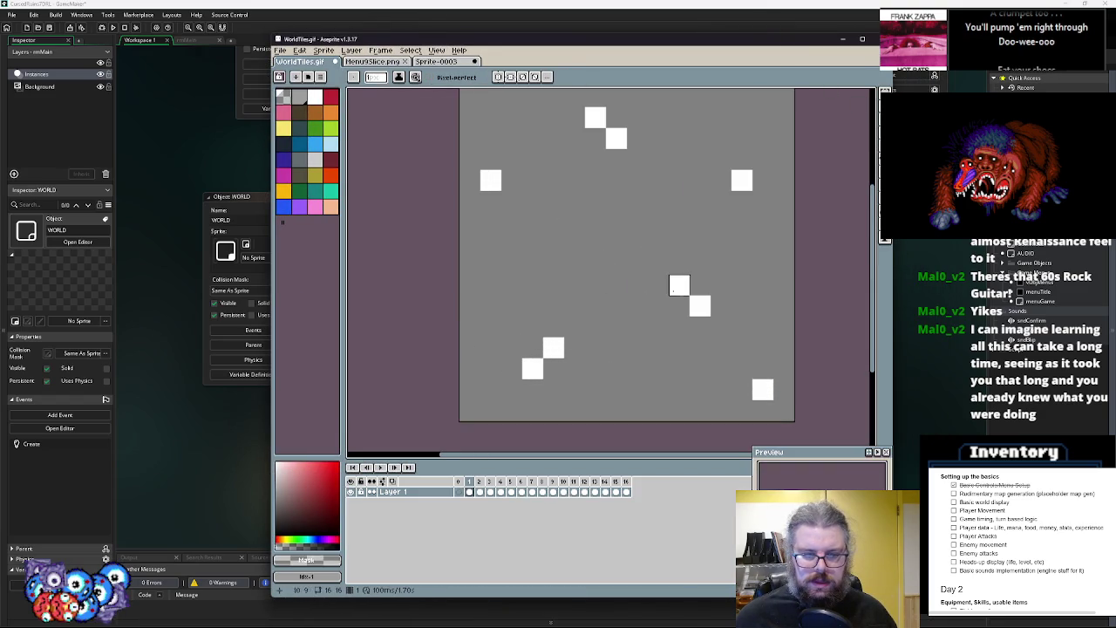
Paint scattered white wall pixels across the grey WorldTiles tile
{"action": "left_click", "coordinate": [512, 286]}
{"action": "left_click", "coordinate": [553, 286]}
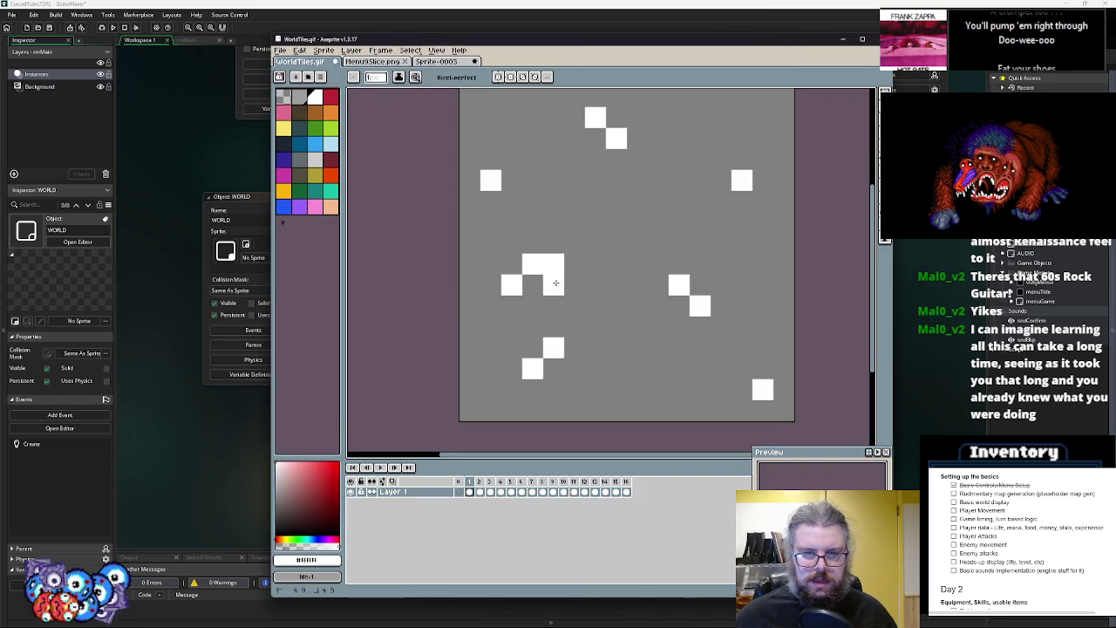
{"action": "left_click", "coordinate": [574, 264]}
{"action": "left_click", "coordinate": [595, 243]}
{"action": "left_click", "coordinate": [574, 222]}
{"action": "left_click", "coordinate": [616, 264]}
{"action": "left_click", "coordinate": [637, 242]}
{"action": "left_click", "coordinate": [700, 179]}
{"action": "left_click", "coordinate": [721, 201]}
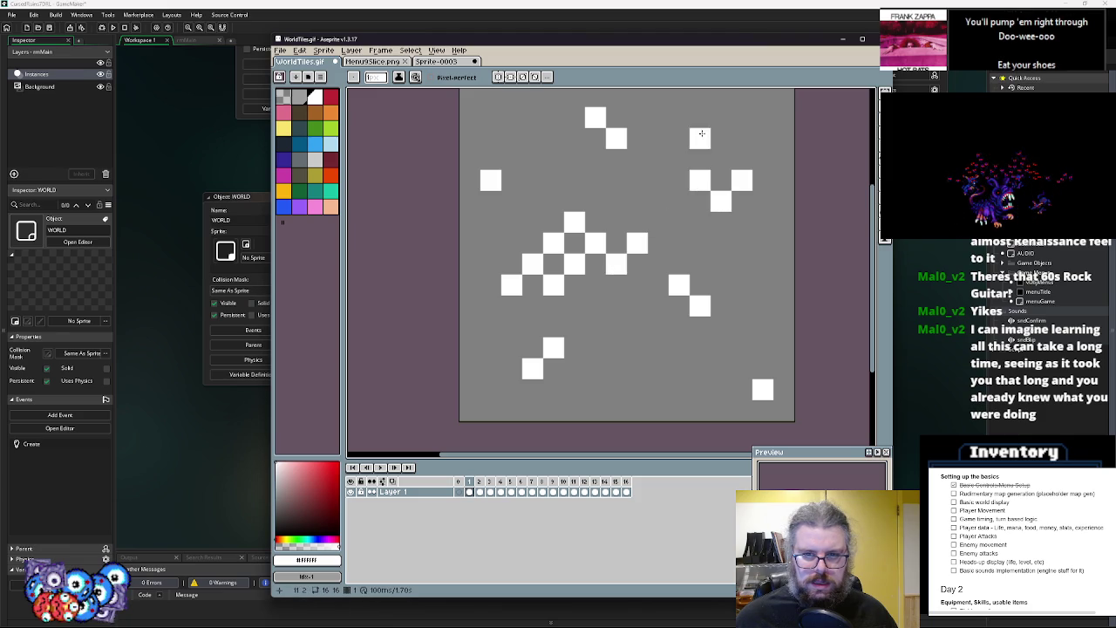
{"action": "left_click", "coordinate": [702, 139]}
{"action": "left_click", "coordinate": [657, 180]}
{"action": "left_click_drag", "start_coordinate": [642, 176], "coordinate": [523, 274]}
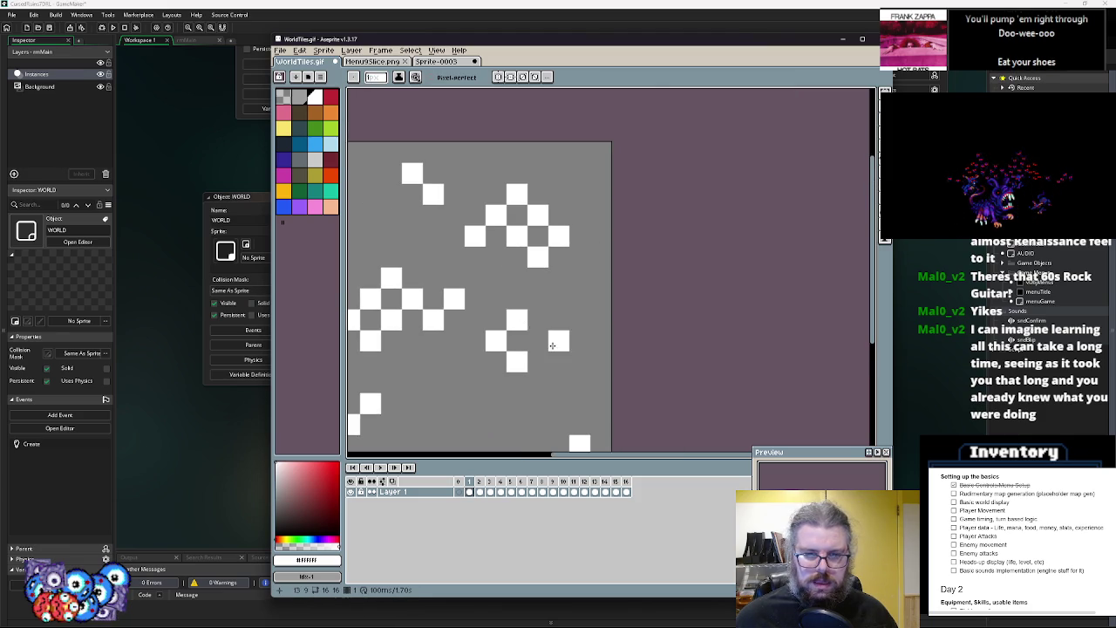
{"action": "left_click_drag", "start_coordinate": [548, 343], "coordinate": [594, 260]}
{"action": "left_click", "coordinate": [583, 259]}
{"action": "key", "text": "x"}
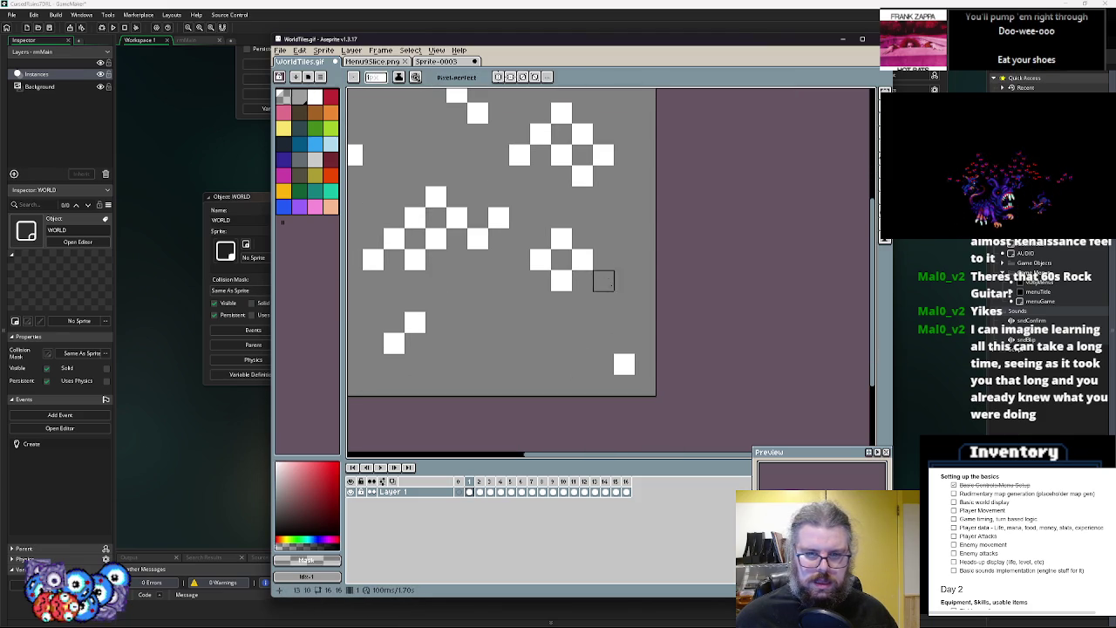
{"action": "key", "text": "x"}
{"action": "left_click", "coordinate": [603, 280]}
{"action": "left_click", "coordinate": [582, 301]}
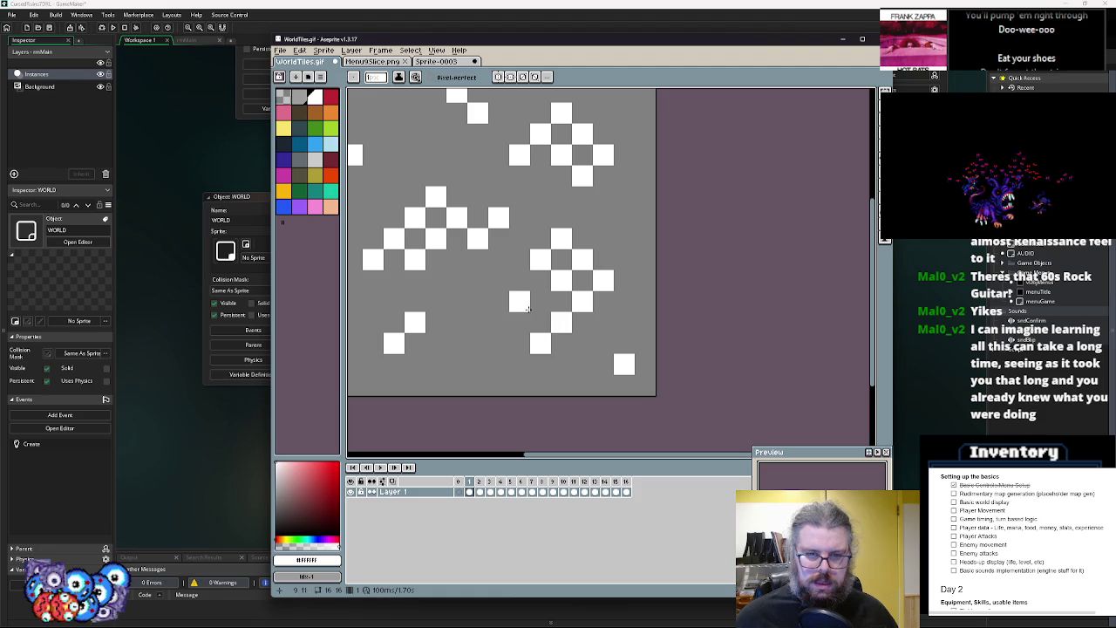
{"action": "left_click", "coordinate": [484, 357]}
{"action": "left_click", "coordinate": [463, 378]}
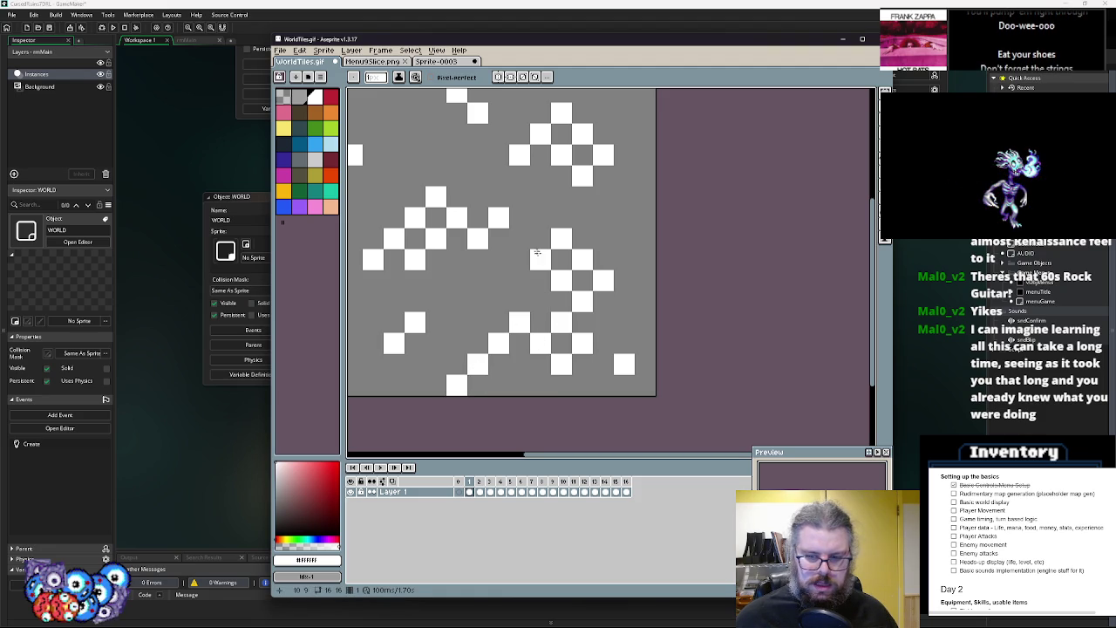
Add and erase more white pixels to refine the tile's pattern
{"action": "left_click_drag", "start_coordinate": [393, 93], "coordinate": [471, 177]}
{"action": "left_click", "coordinate": [471, 177]}
{"action": "left_click", "coordinate": [514, 177]}
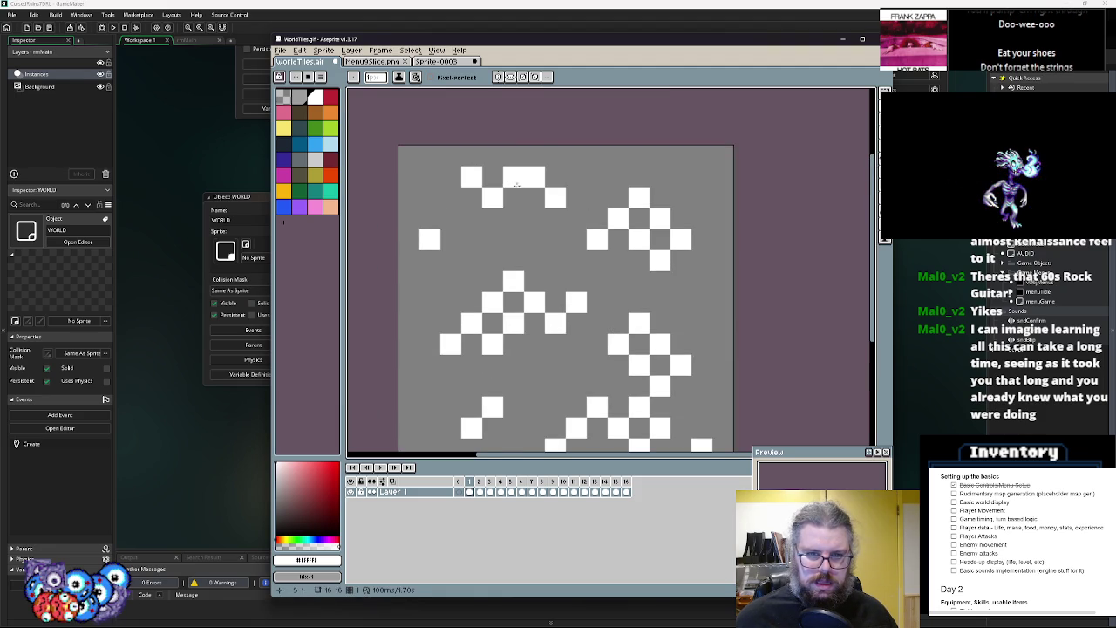
{"action": "left_click", "coordinate": [534, 198]}
{"action": "right_click", "coordinate": [555, 198]}
{"action": "left_click", "coordinate": [535, 156]}
{"action": "left_click", "coordinate": [493, 156]}
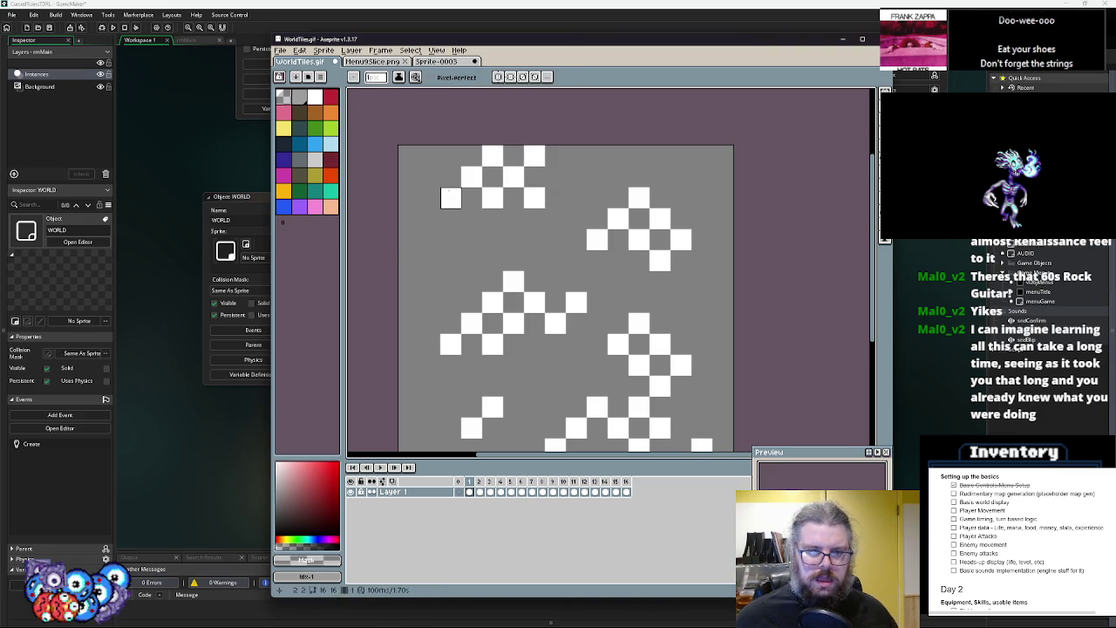
{"action": "right_click", "coordinate": [429, 240]}
{"action": "left_click", "coordinate": [450, 261]}
{"action": "left_click", "coordinate": [681, 177]}
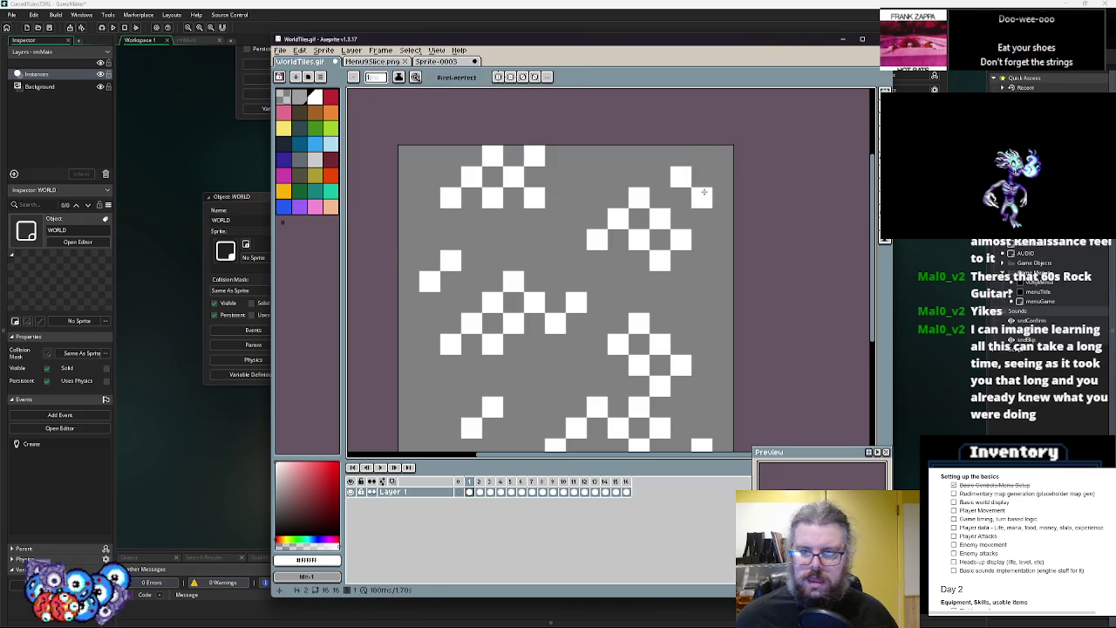
{"action": "left_click", "coordinate": [702, 323]}
{"action": "left_click_drag", "start_coordinate": [720, 314], "coordinate": [755, 189]}
{"action": "left_click", "coordinate": [464, 304]}
{"action": "right_click", "coordinate": [464, 304]}
{"action": "left_click", "coordinate": [443, 305]}
{"action": "left_click", "coordinate": [464, 283]}
{"action": "left_click", "coordinate": [756, 283]}
{"action": "scroll", "coordinate": [737, 248], "scroll_direction": "up", "scroll_amount": 4}
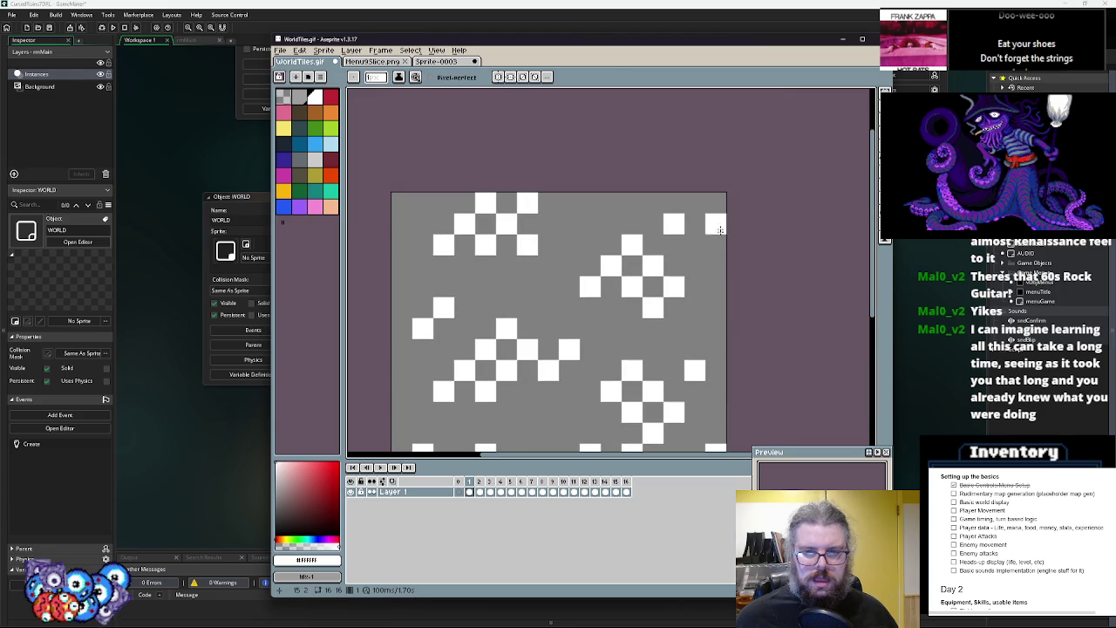
{"action": "left_click", "coordinate": [715, 223]}
{"action": "scroll", "coordinate": [716, 224], "scroll_direction": "down", "scroll_amount": 3}
{"action": "scroll", "coordinate": [540, 196], "scroll_direction": "up", "scroll_amount": 2}
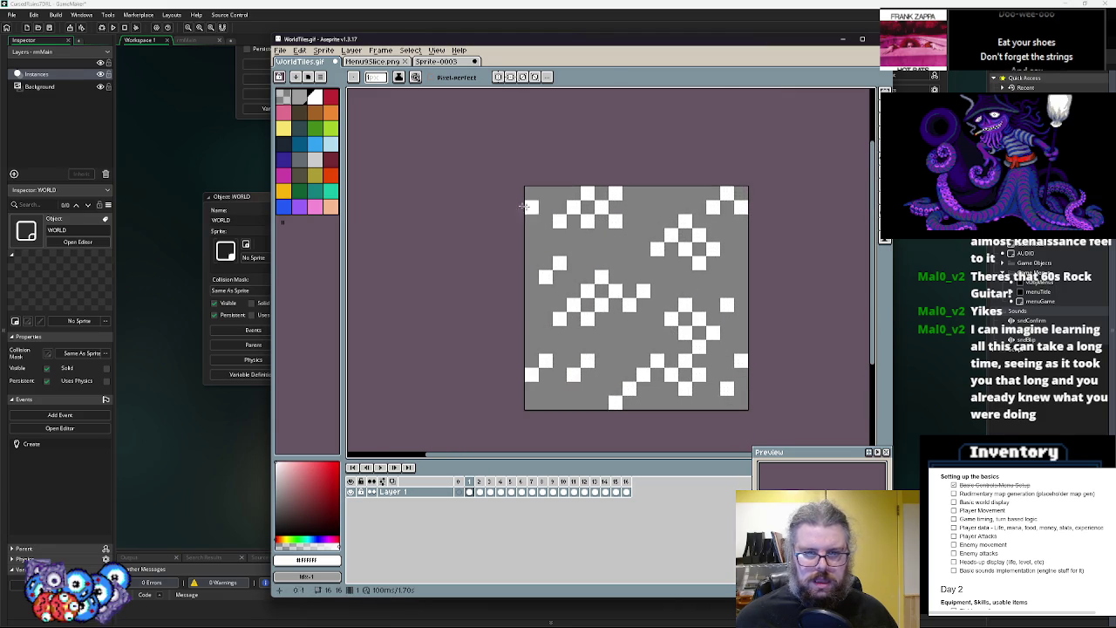
{"action": "left_click_drag", "start_coordinate": [680, 344], "coordinate": [634, 314]}
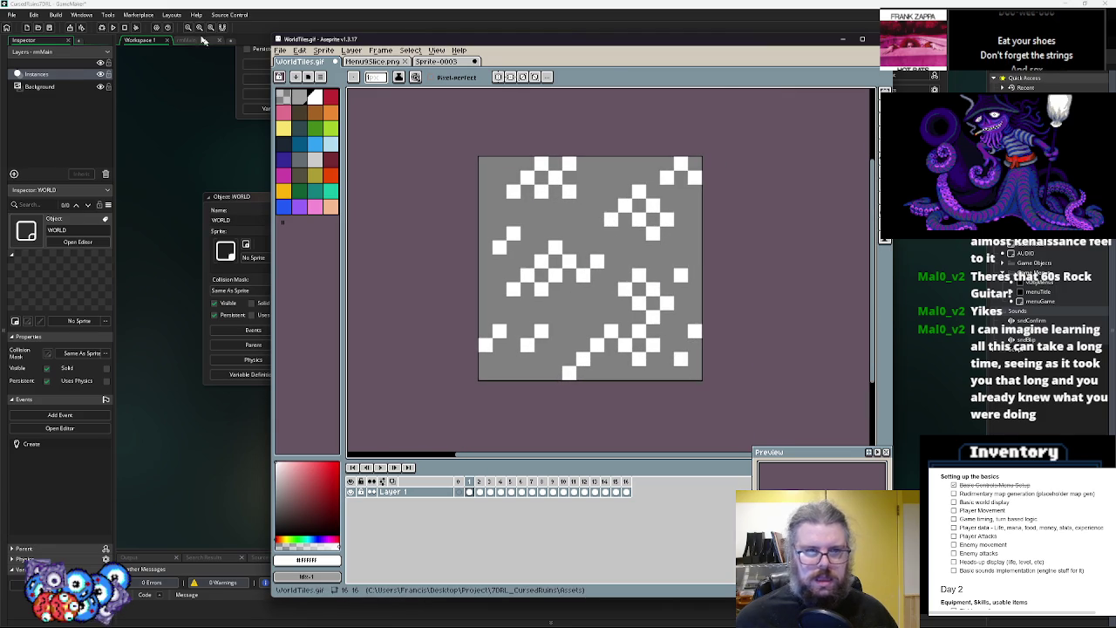
Save the edited WorldTiles.gif with File > Save
{"action": "left_click", "coordinate": [281, 51]}
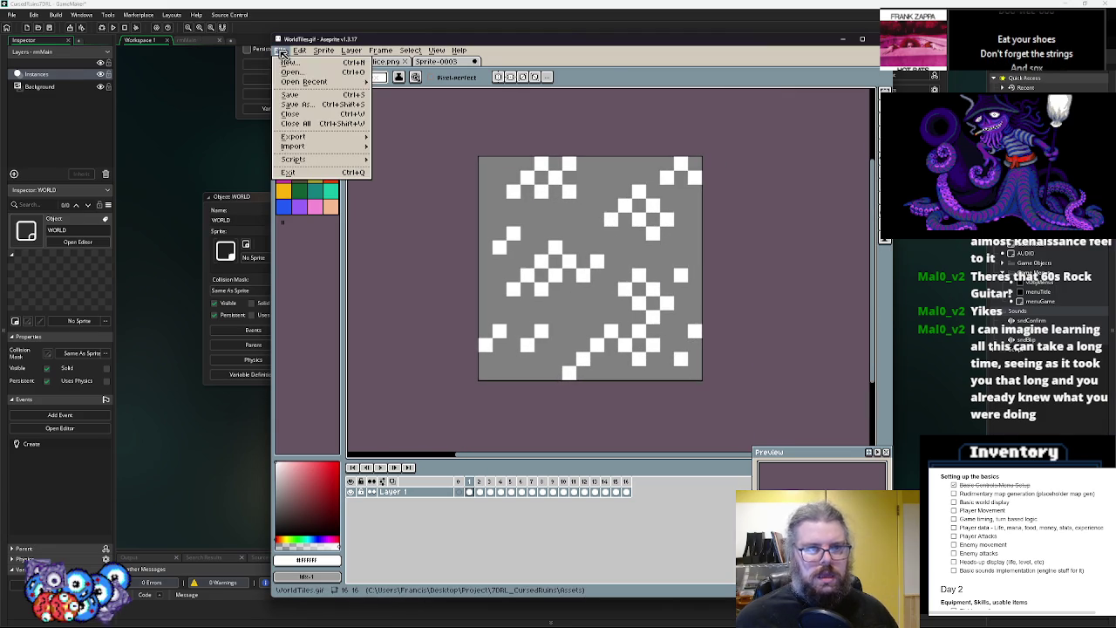
{"action": "left_click", "coordinate": [289, 94]}
{"action": "key", "text": "alt+Tab"}
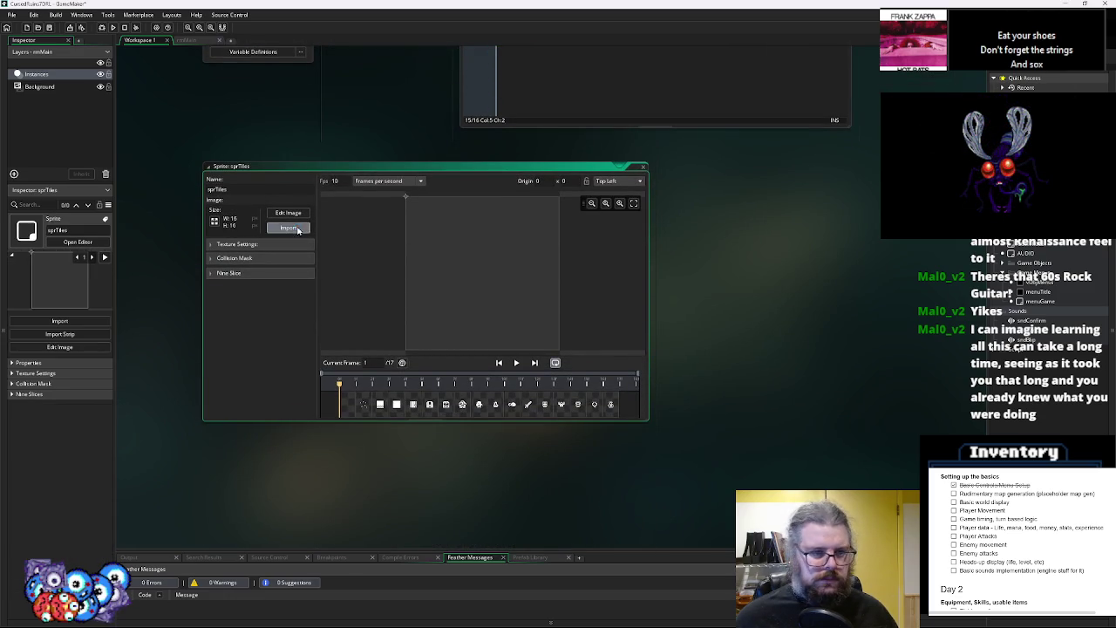
Import WorldTiles.gif into sprTiles as its 17 frames and close the sprite editor
{"action": "left_click", "coordinate": [297, 228]}
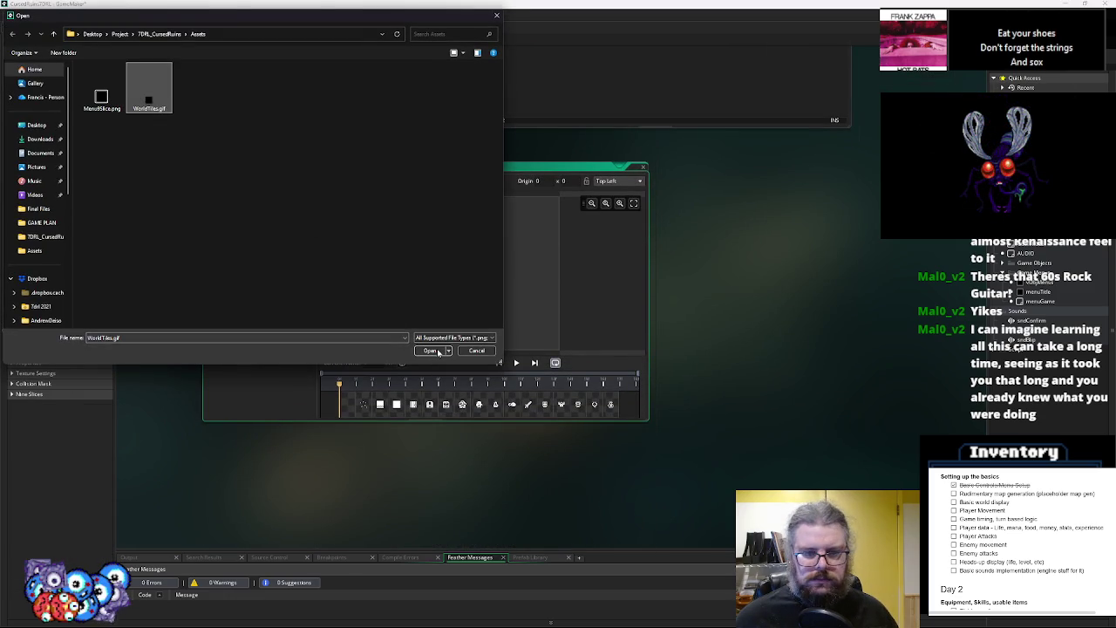
{"action": "double_click", "coordinate": [151, 103]}
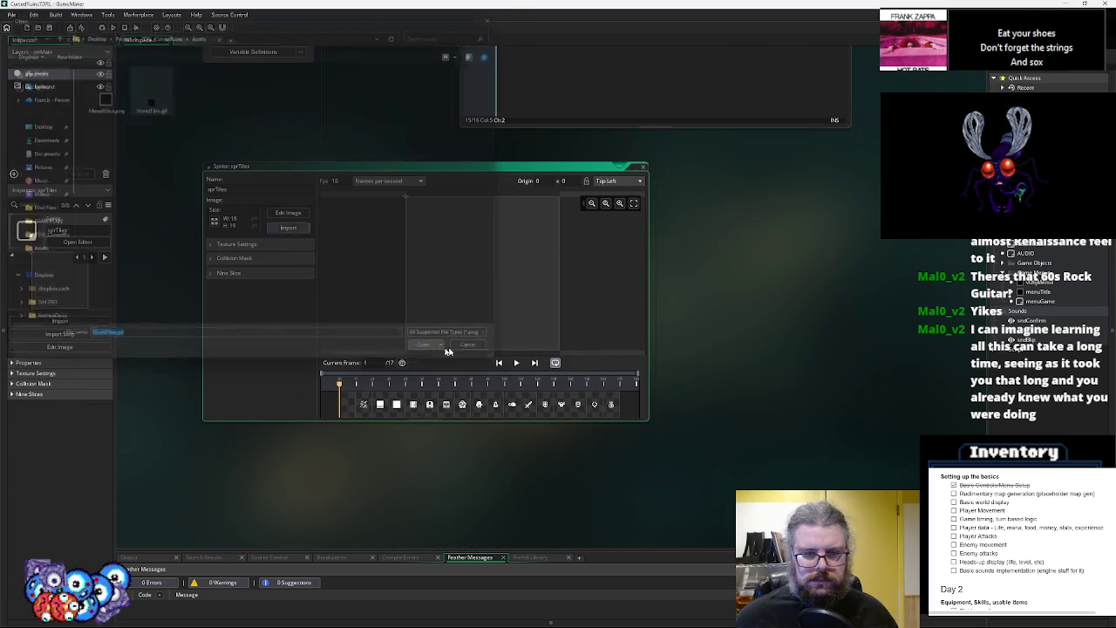
{"action": "left_click", "coordinate": [644, 168]}
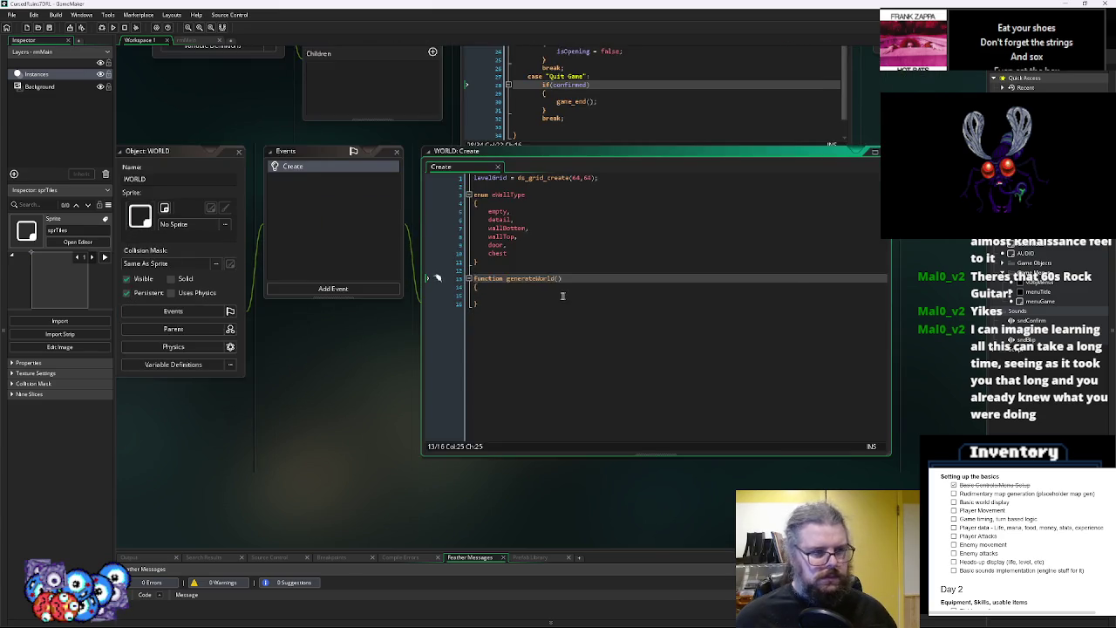
Write ds_grid_clear(levelGrid,0) as the first line of generateWorld
{"action": "left_click", "coordinate": [499, 287]}
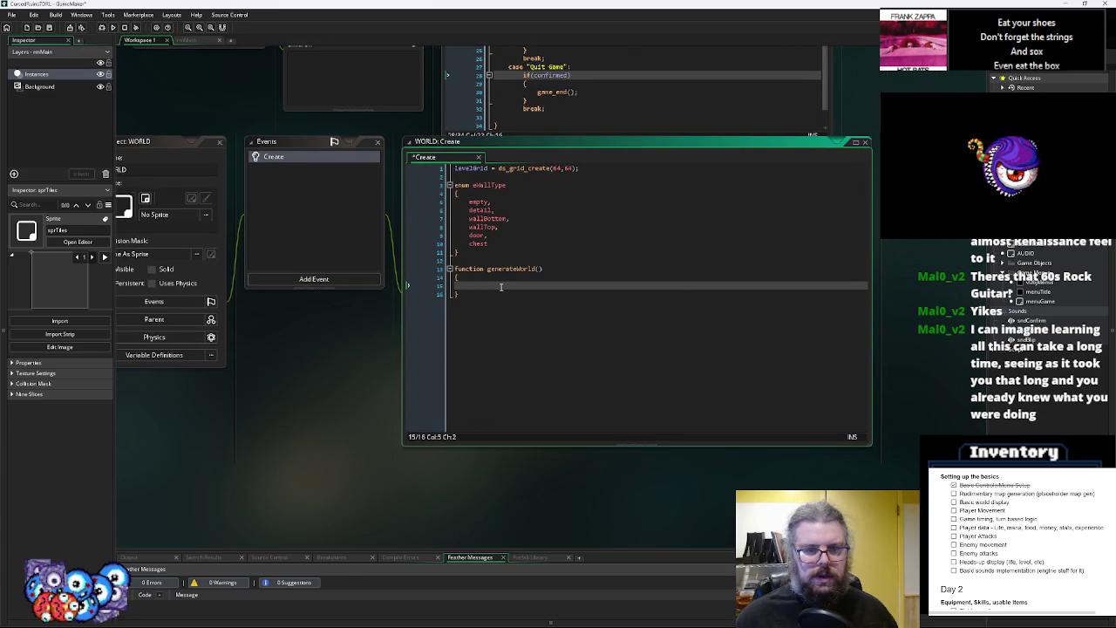
{"action": "type", "text": "ds_grid"}
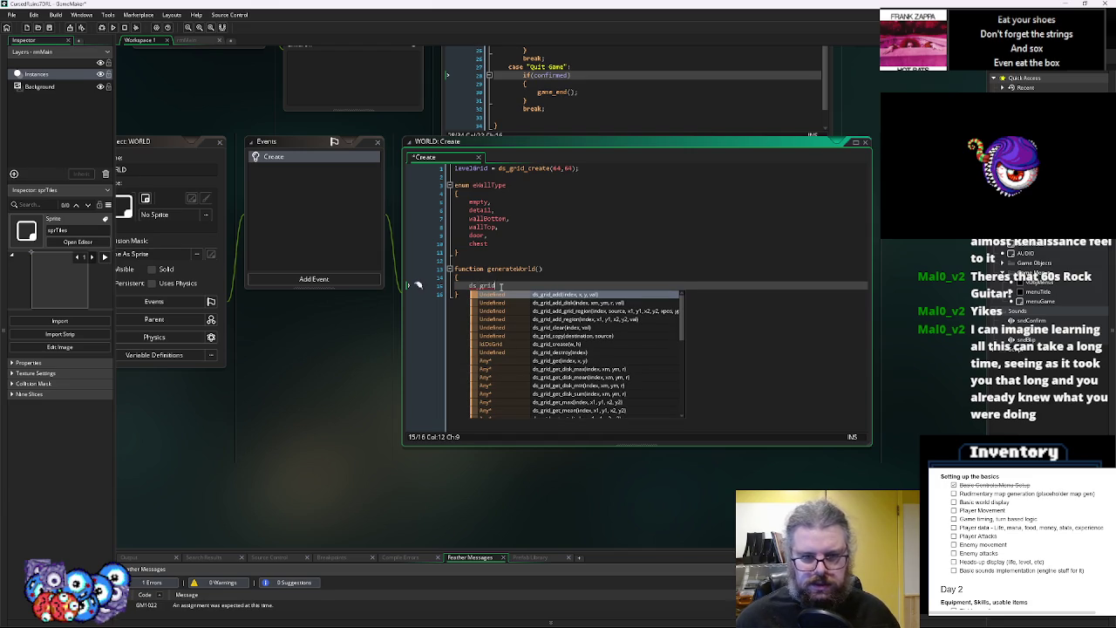
{"action": "type", "text": "_w"}
{"action": "key", "text": "BackSpace"}
{"action": "key", "text": "BackSpace"}
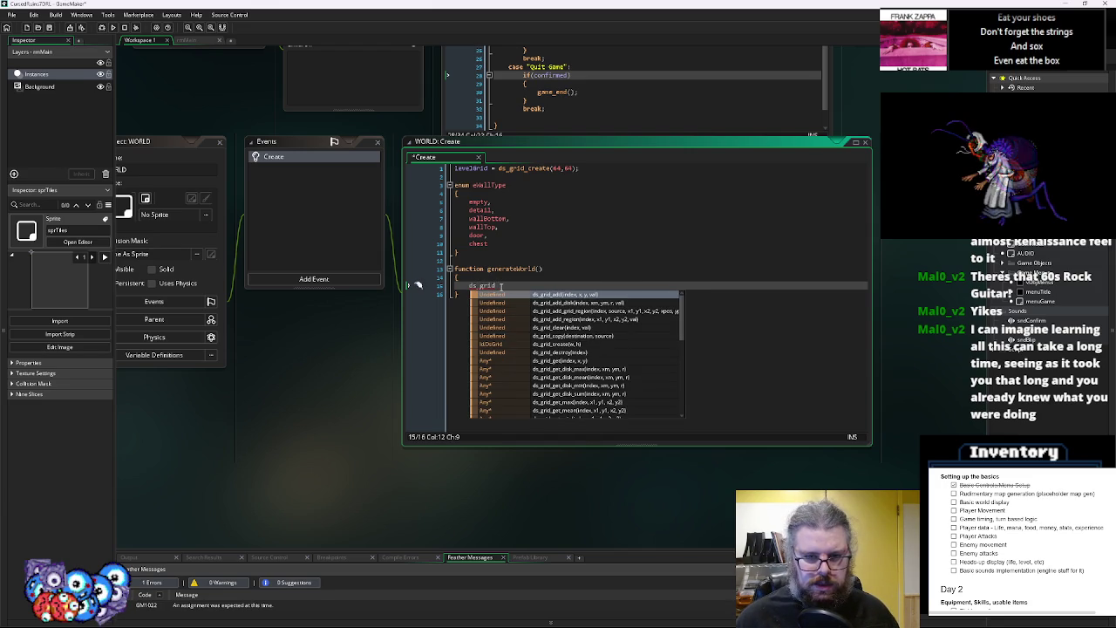
{"action": "type", "text": "_cl"}
{"action": "key", "text": "Return"}
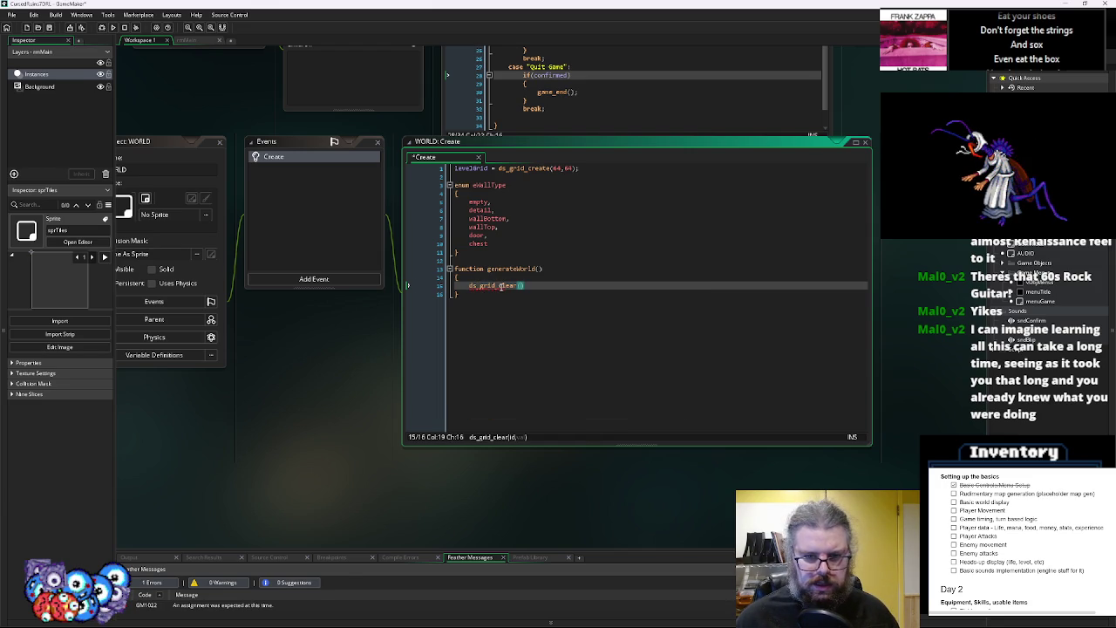
{"action": "type", "text": "levelGrid"}
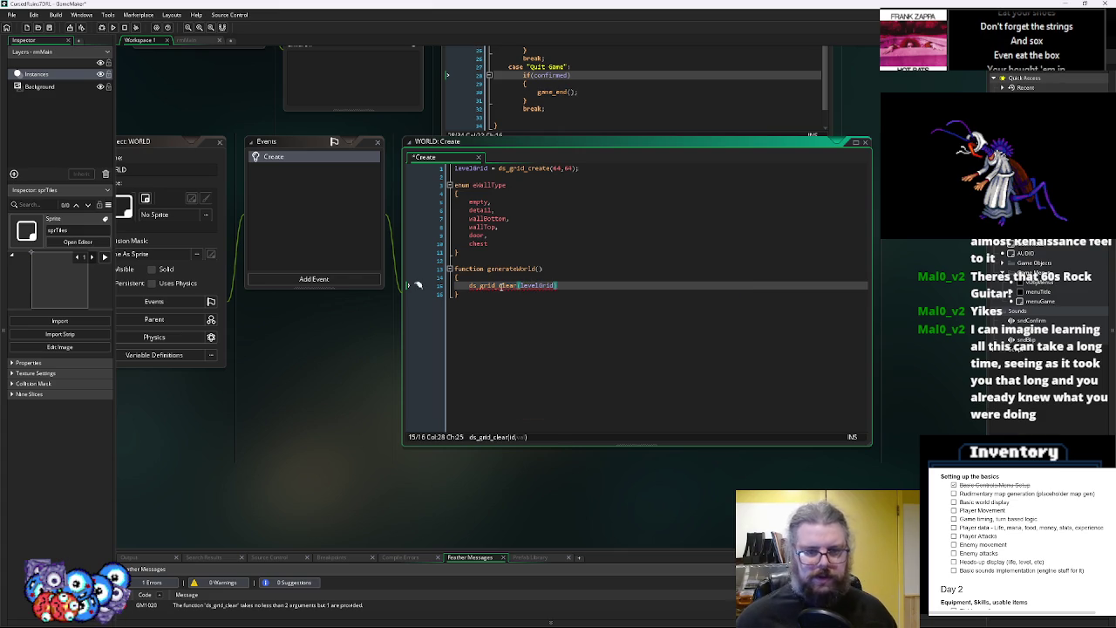
{"action": "type", "text": ",0"}
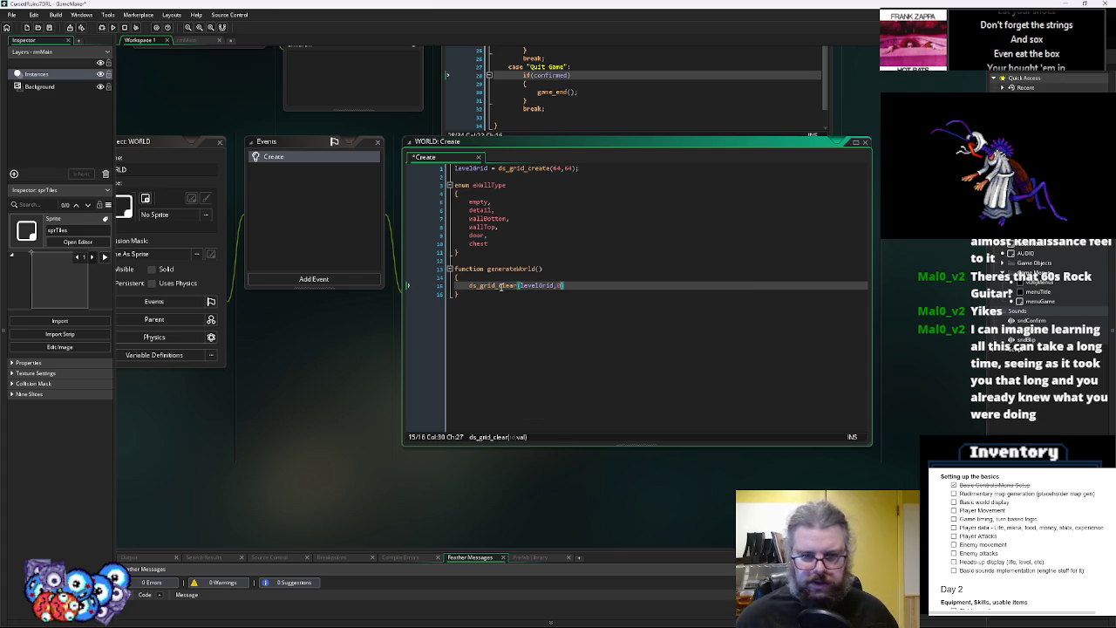
{"action": "type", "text": ";"}
{"action": "key", "text": "Return"}
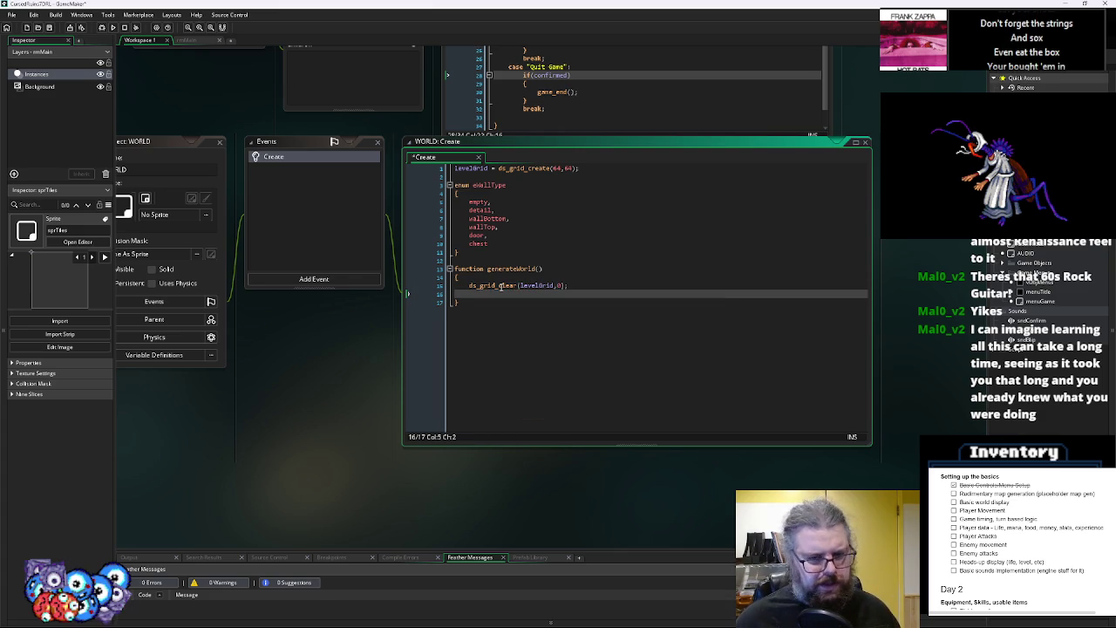
Add an empty ds_grid_set_region() call below the clear line from autocomplete
{"action": "type", "text": "fs_grid"}
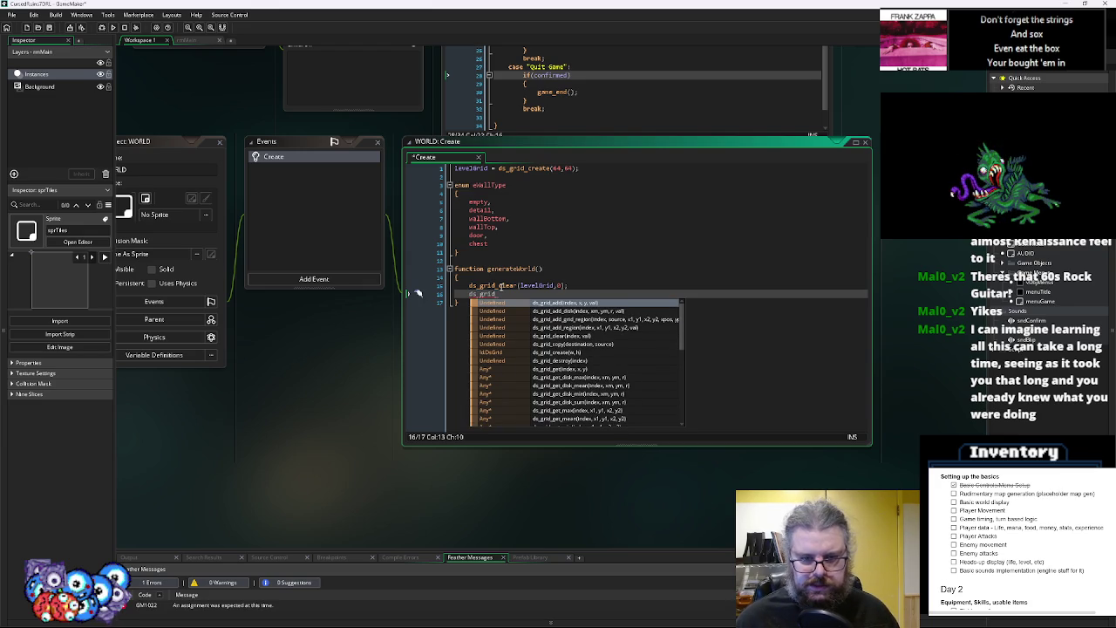
{"action": "type", "text": "re"}
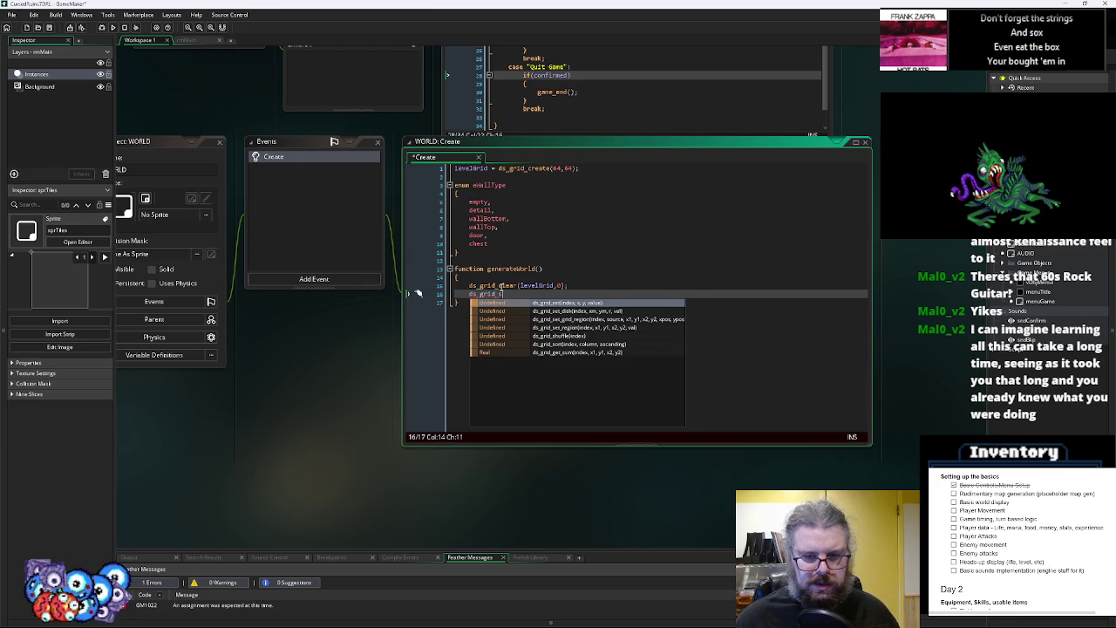
{"action": "key", "text": "BackSpace"}
{"action": "key", "text": "BackSpace"}
{"action": "type", "text": "set"}
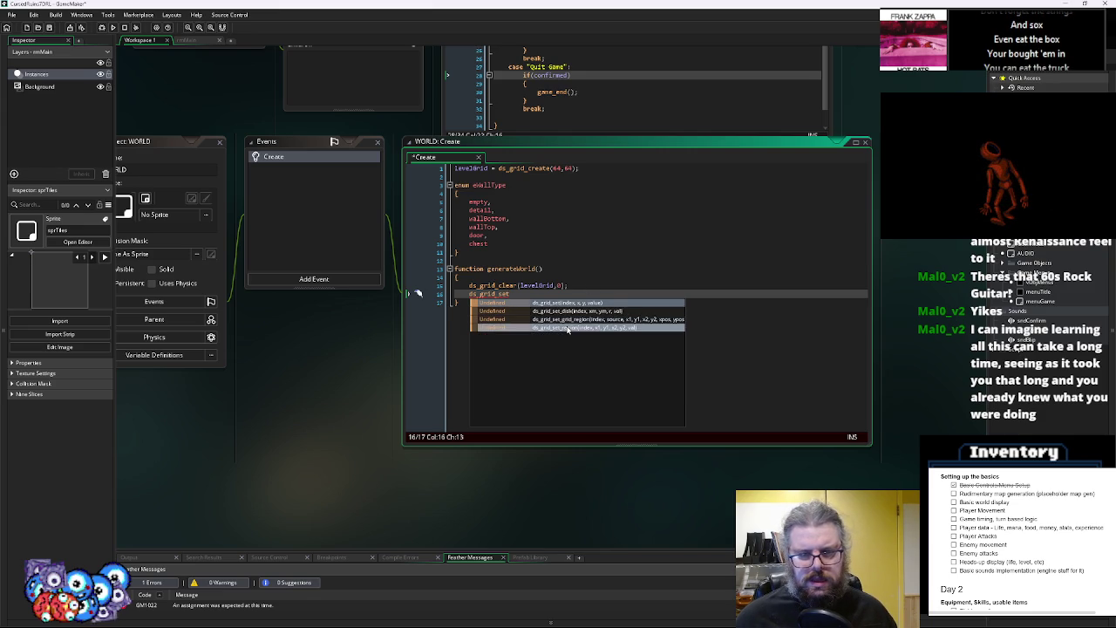
{"action": "double_click", "coordinate": [567, 329]}
{"action": "left_click", "coordinate": [573, 285]}
{"action": "double_click", "coordinate": [561, 285]}
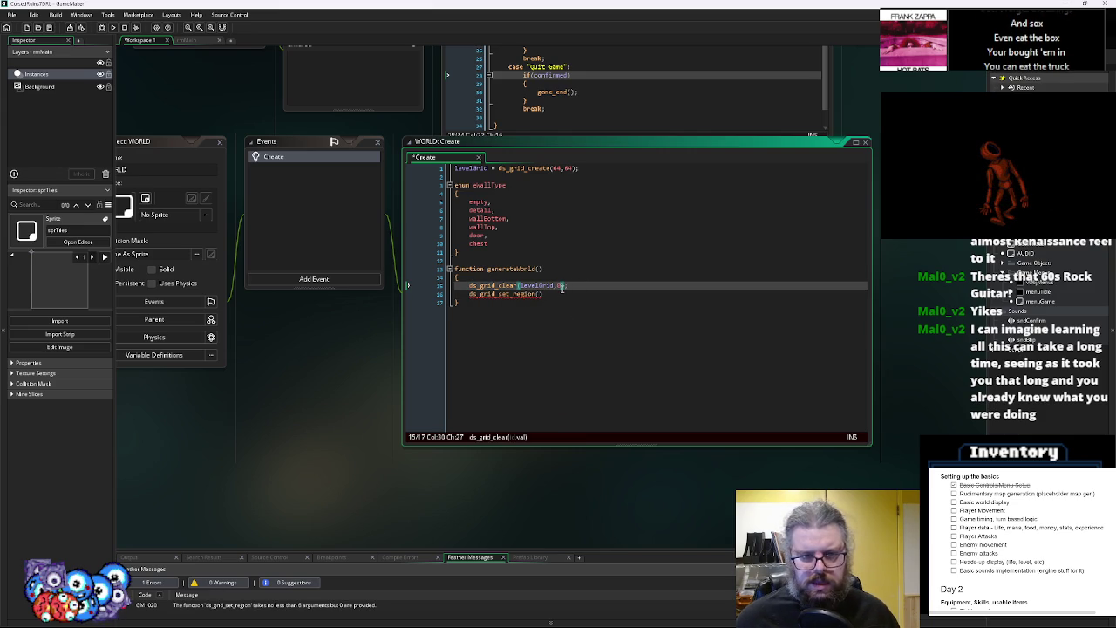
{"action": "mouse_move", "coordinate": [562, 288]}
{"action": "left_mouse_down"}
{"action": "mouse_move", "coordinate": [546, 246]}
{"action": "mouse_move", "coordinate": [533, 416]}
{"action": "mouse_move", "coordinate": [524, 320]}
{"action": "left_mouse_up"}
{"action": "scroll", "coordinate": [524, 320], "scroll_direction": "down", "scroll_amount": 2}
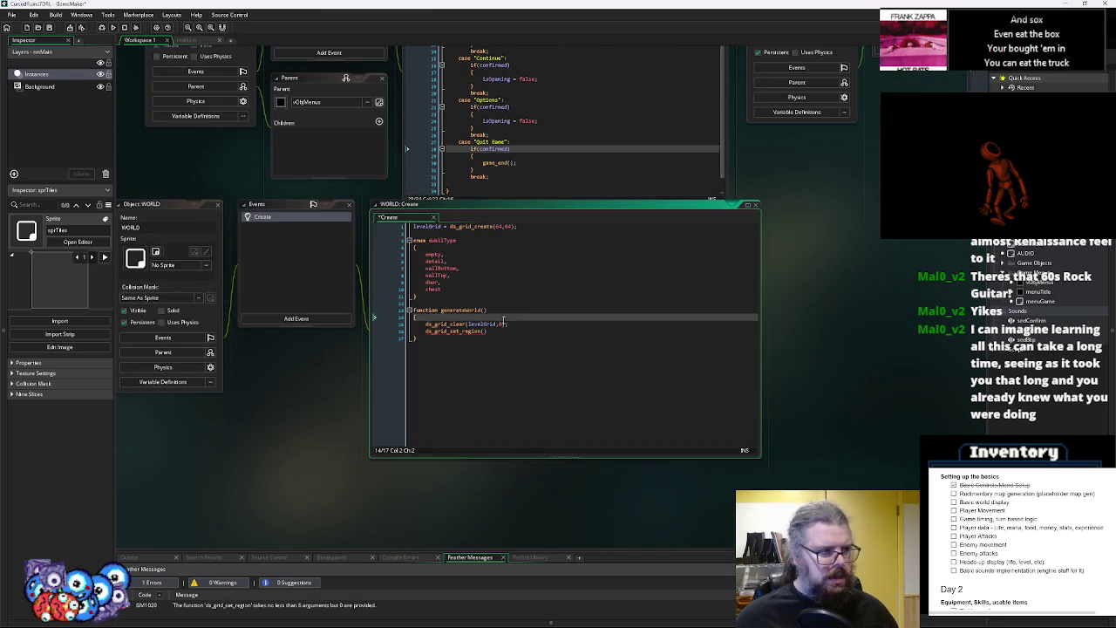
{"action": "scroll", "coordinate": [504, 321], "scroll_direction": "up", "scroll_amount": 1}
{"action": "left_click", "coordinate": [639, 358]}
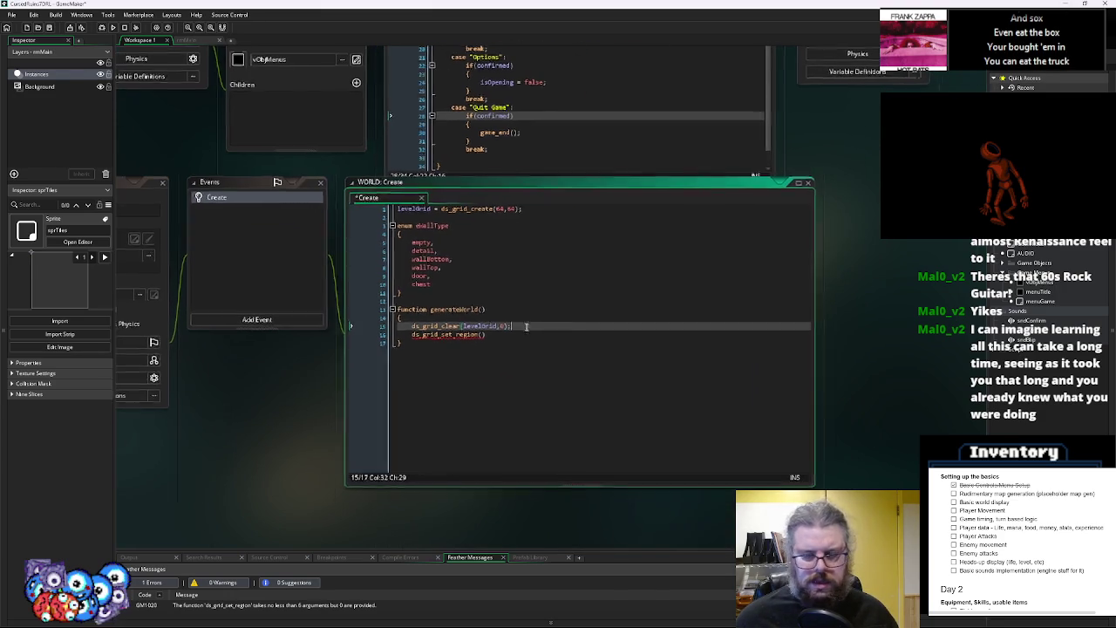
{"action": "scroll", "coordinate": [639, 358], "scroll_direction": "up", "scroll_amount": 1}
{"action": "left_click", "coordinate": [516, 316]}
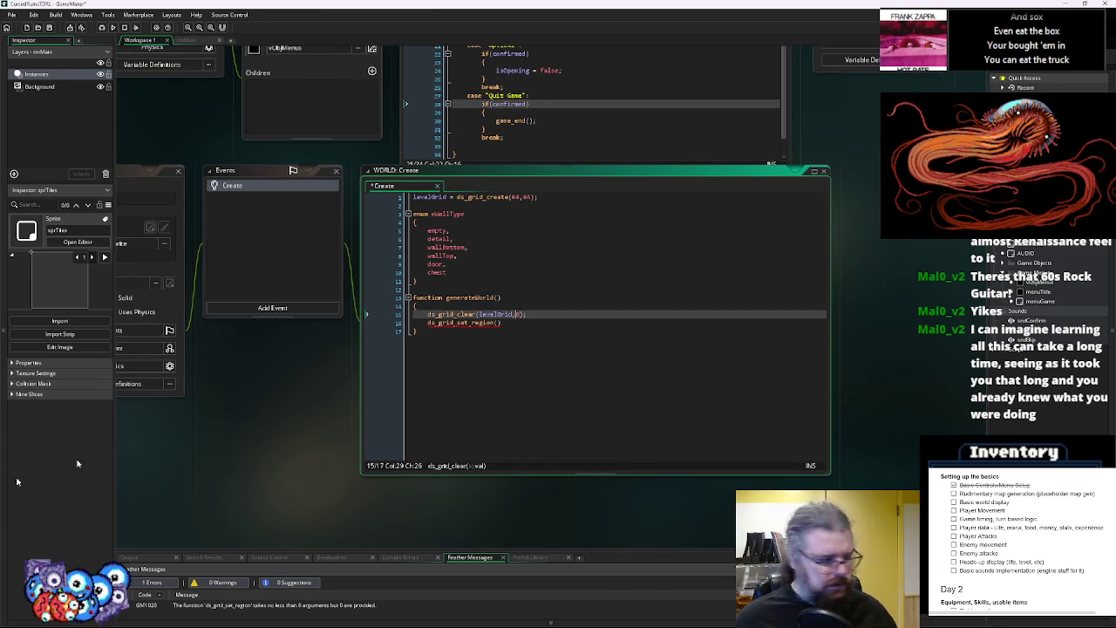
{"action": "key", "text": "alt+Tab"}
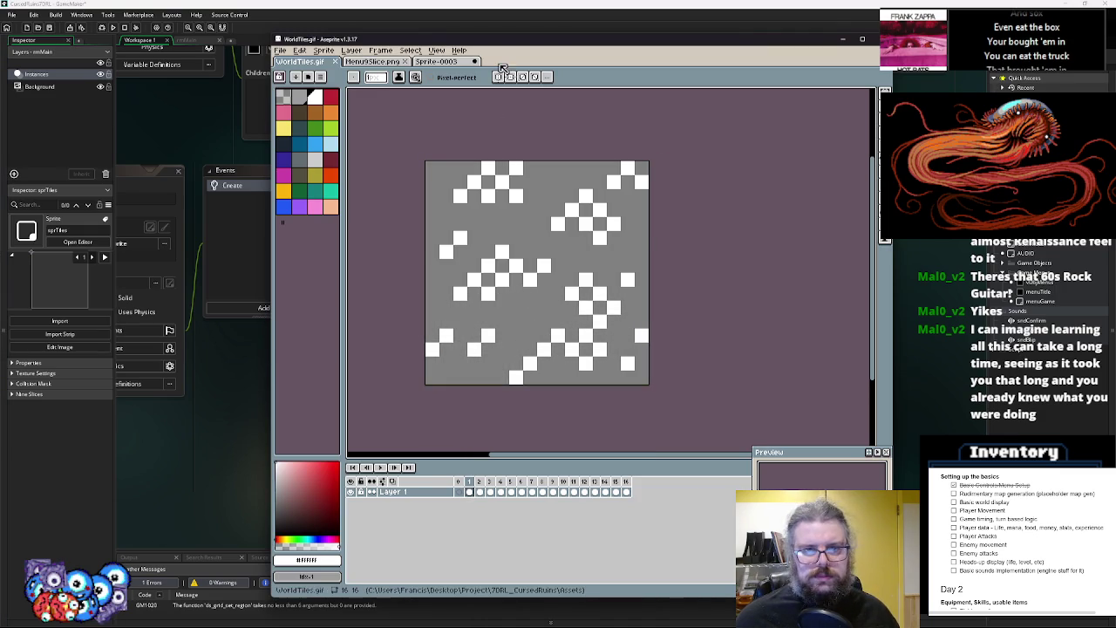
Complete the clear call as ds_grid_clear(levelGrid, eWallType.wallTop)
{"action": "key", "text": "alt+Tab"}
{"action": "left_click", "coordinate": [513, 314]}
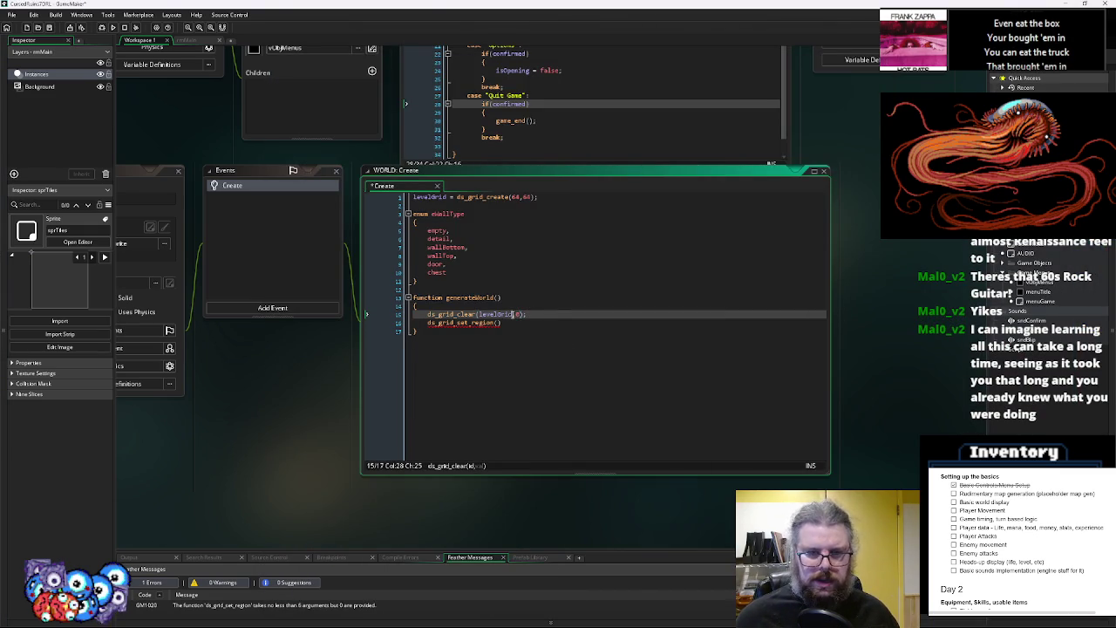
{"action": "type", "text": "0"}
{"action": "key", "text": "Down"}
{"action": "key", "text": "Left"}
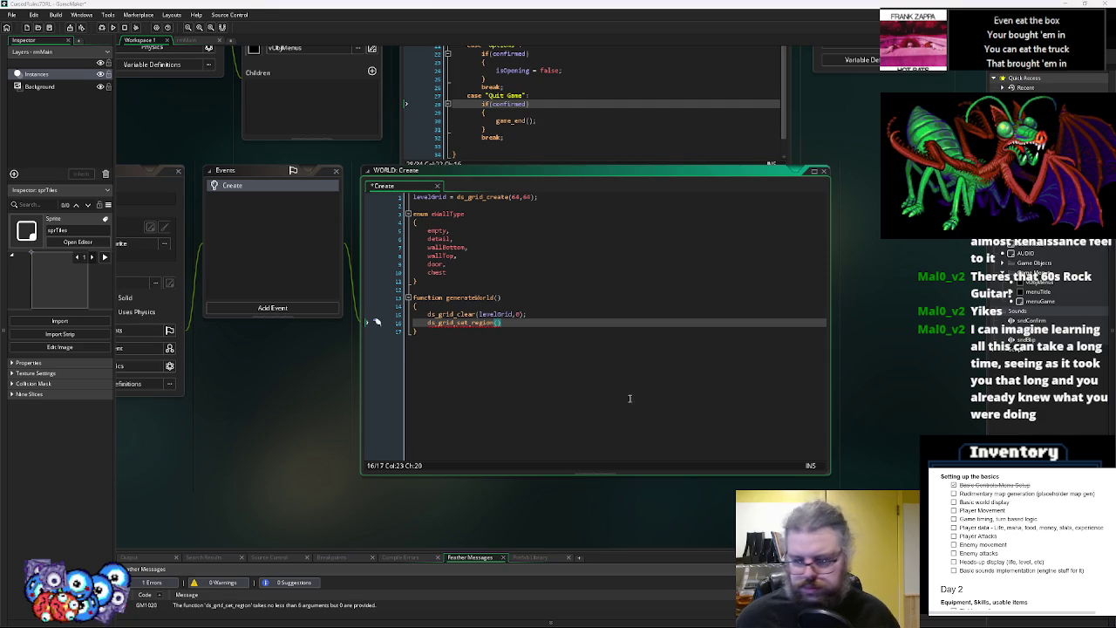
{"action": "left_click", "coordinate": [515, 314]}
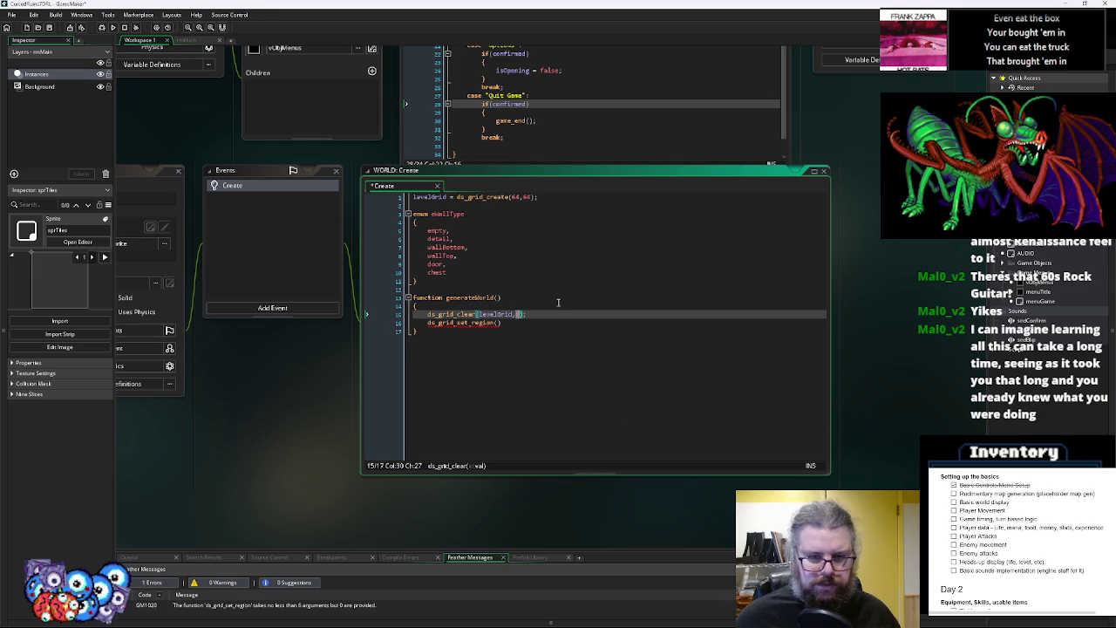
{"action": "type", "text": "eWallT"}
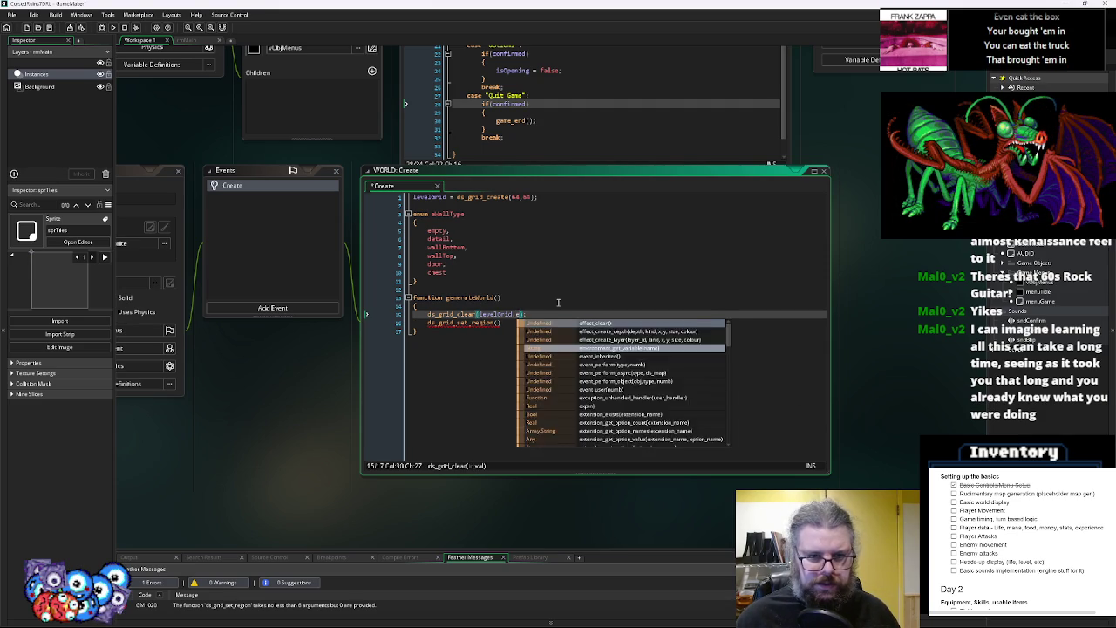
{"action": "type", "text": "ype.w"}
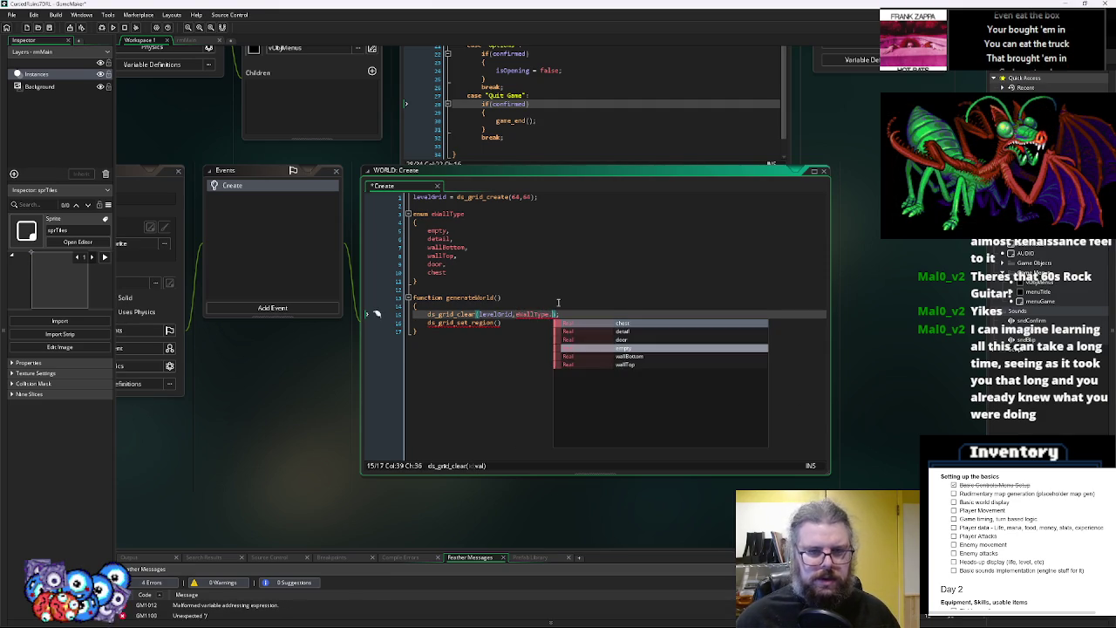
{"action": "key", "text": "Return"}
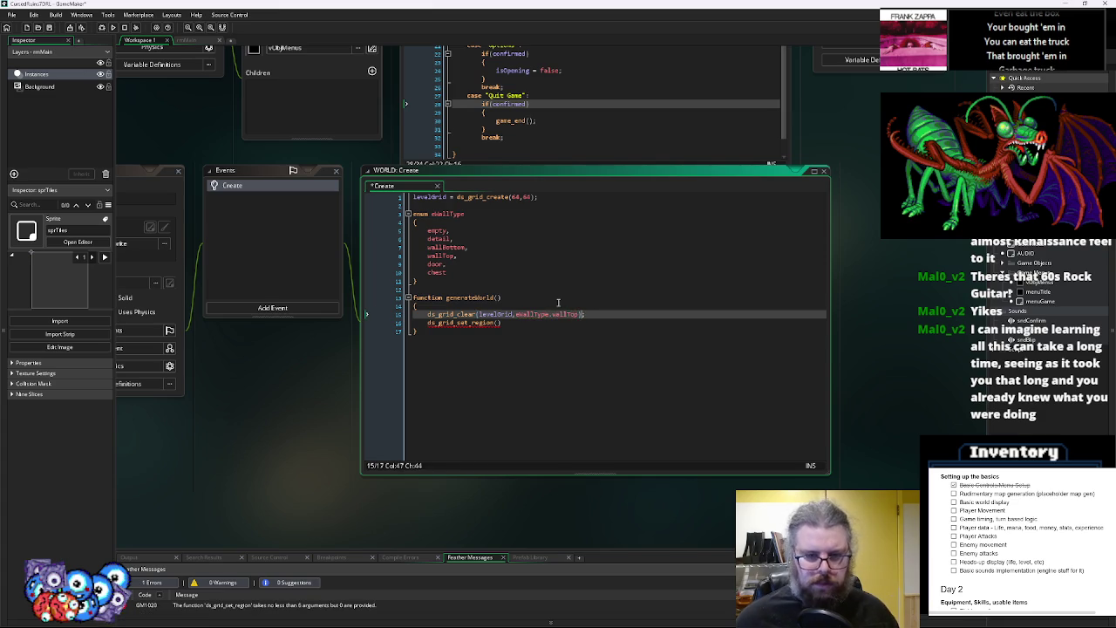
Write ds_grid_set_region(levelGrid, 1, 1, 63, 63, eWallType.empty) on the next line
{"action": "key", "text": "Down"}
{"action": "key", "text": "Left"}
{"action": "type", "text": "levelGri"}
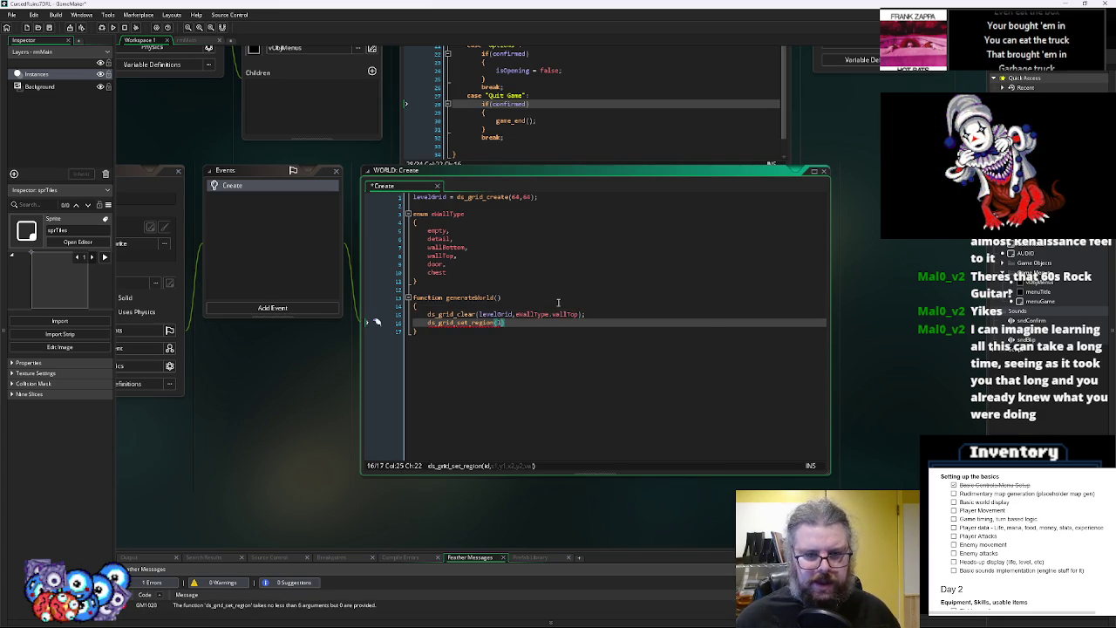
{"action": "type", "text": "d,"}
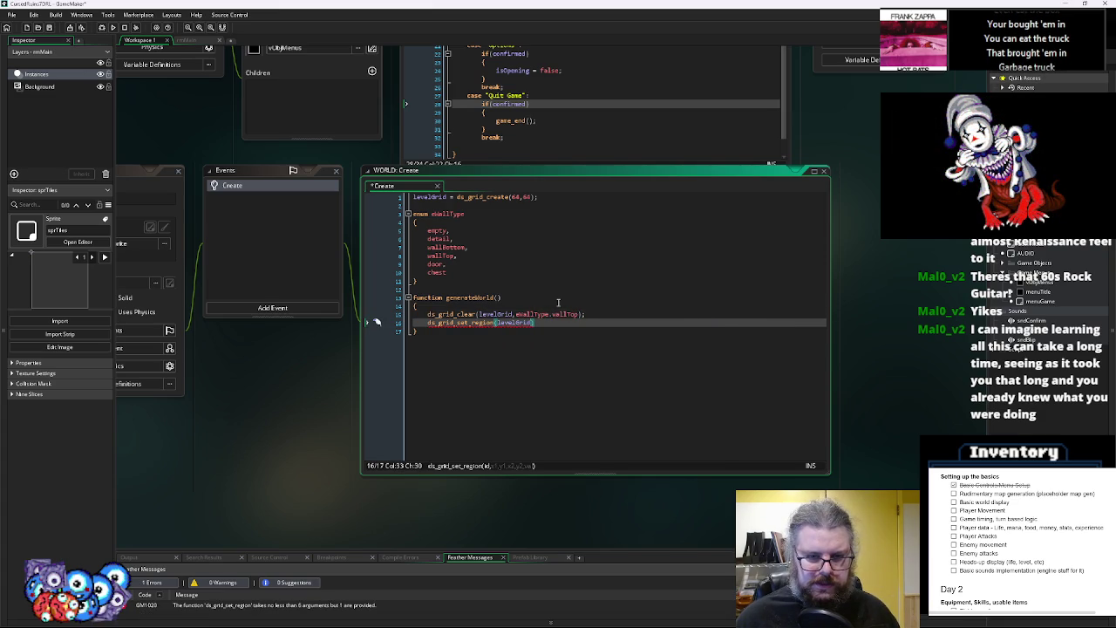
{"action": "type", "text": "ewall"}
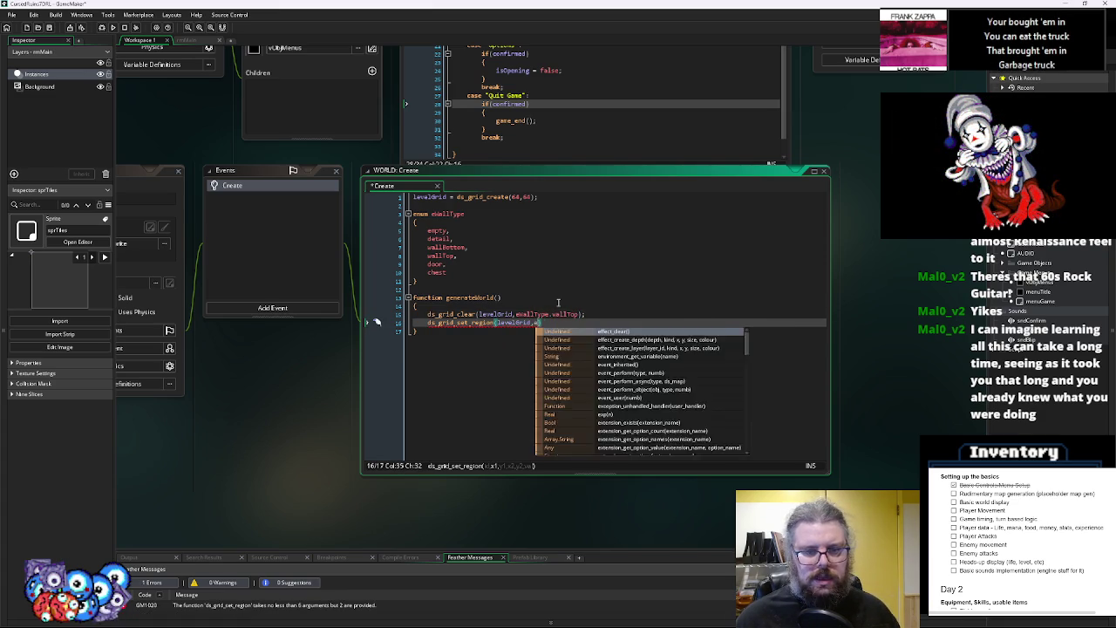
{"action": "key", "text": "Return"}
{"action": "type", "text": "."}
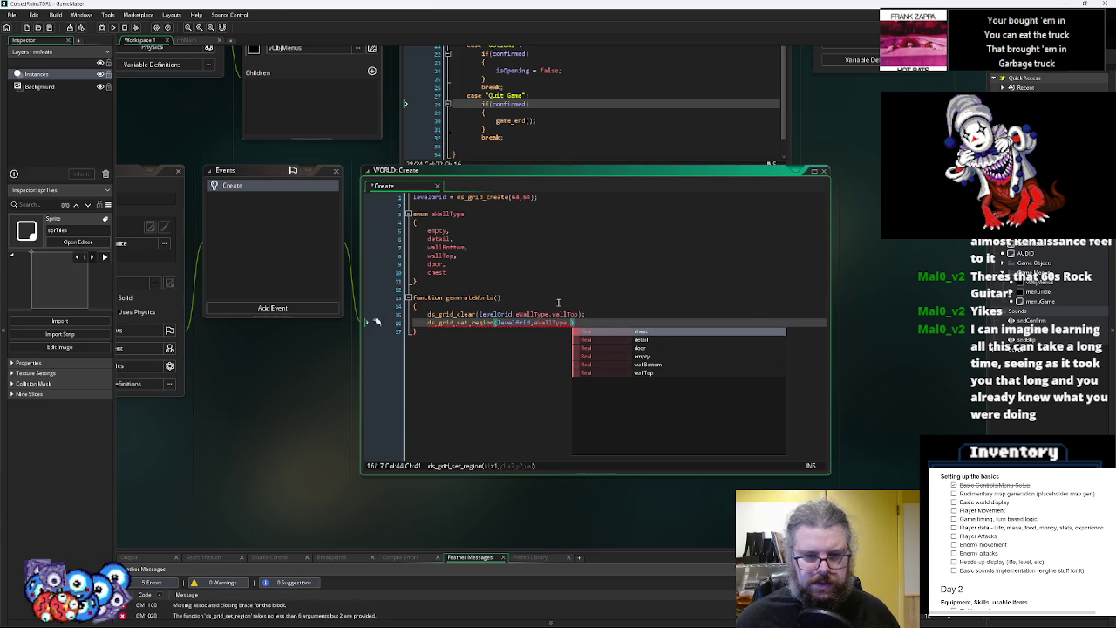
{"action": "type", "text": "w"}
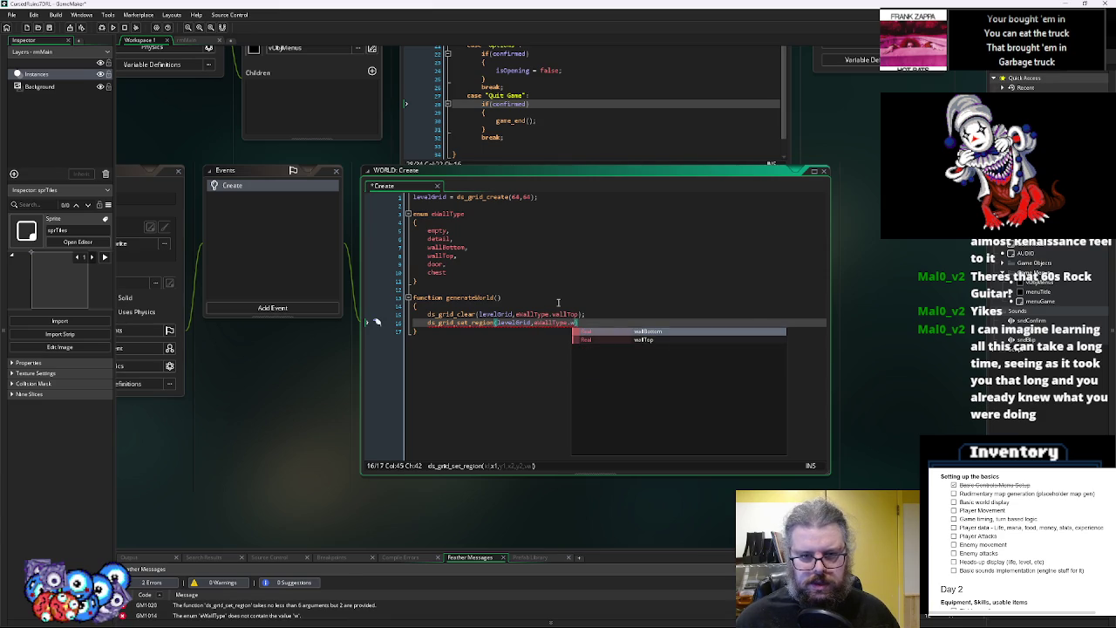
{"action": "type", "text": "empty)"}
{"action": "key", "text": "Return"}
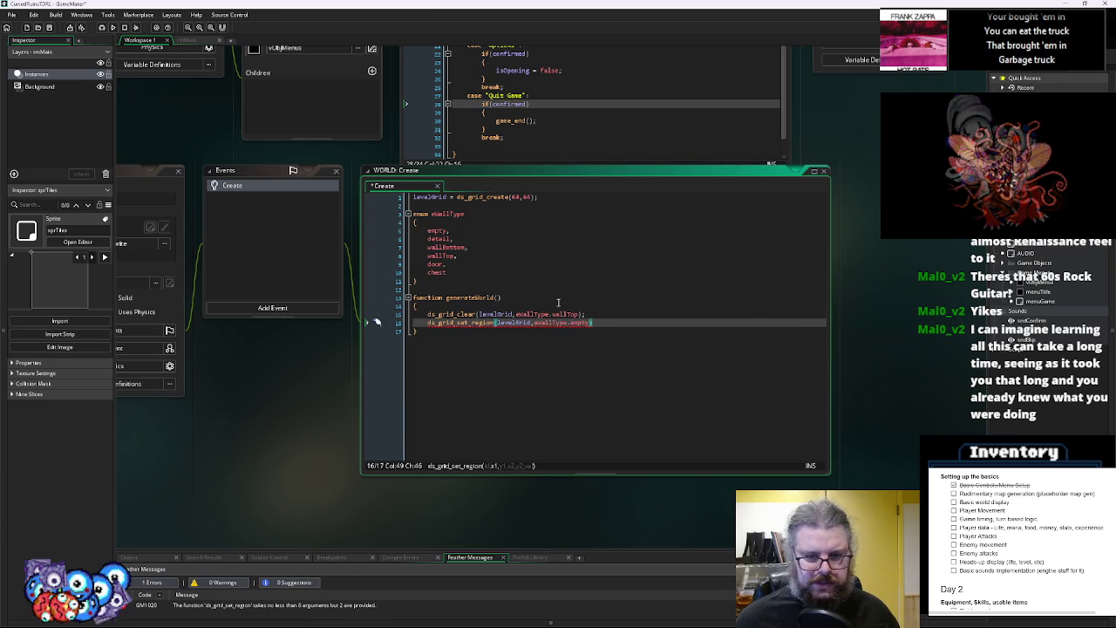
{"action": "key", "text": "Right"}
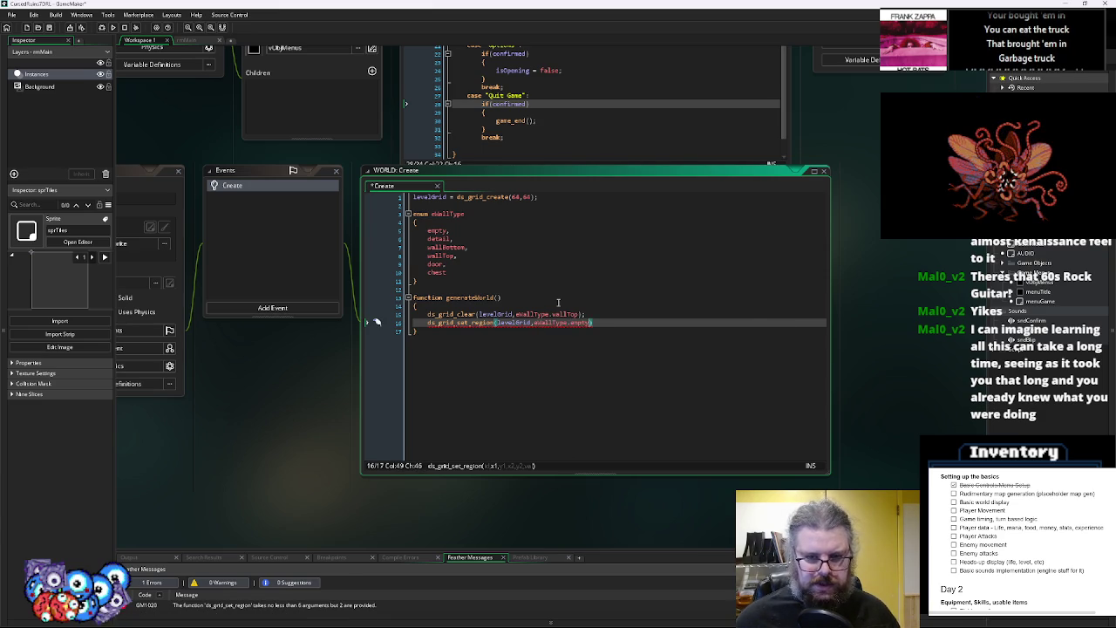
{"action": "key", "text": "BackSpace"}
{"action": "key", "text": "Left"}
{"action": "key", "text": "Left"}
{"action": "key", "text": "Left"}
{"action": "key", "text": "Left"}
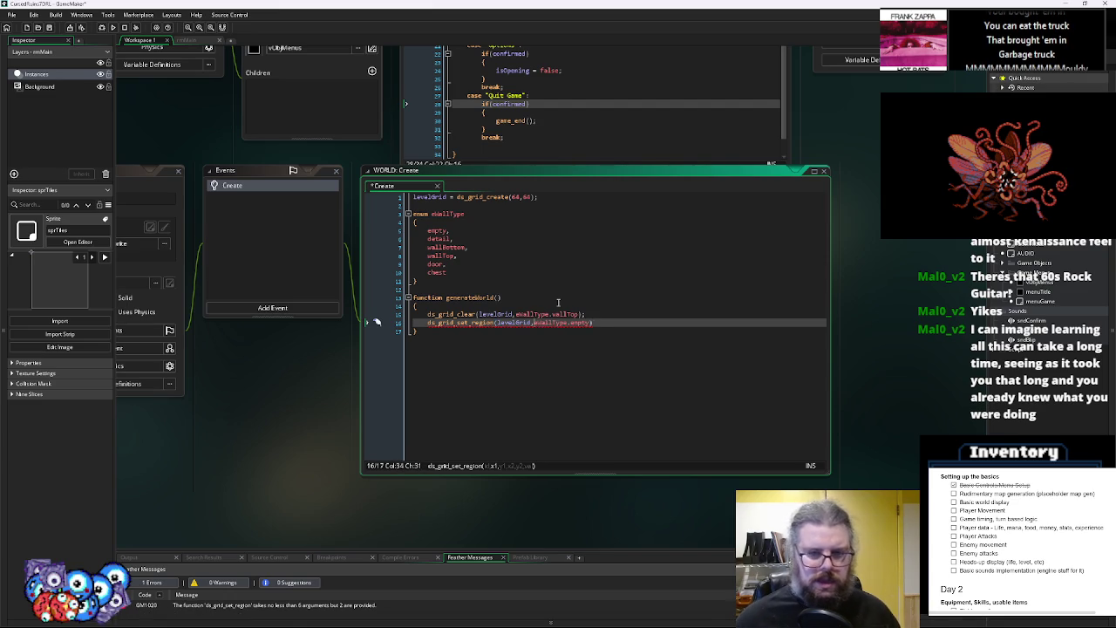
{"action": "type", "text": ",1,"}
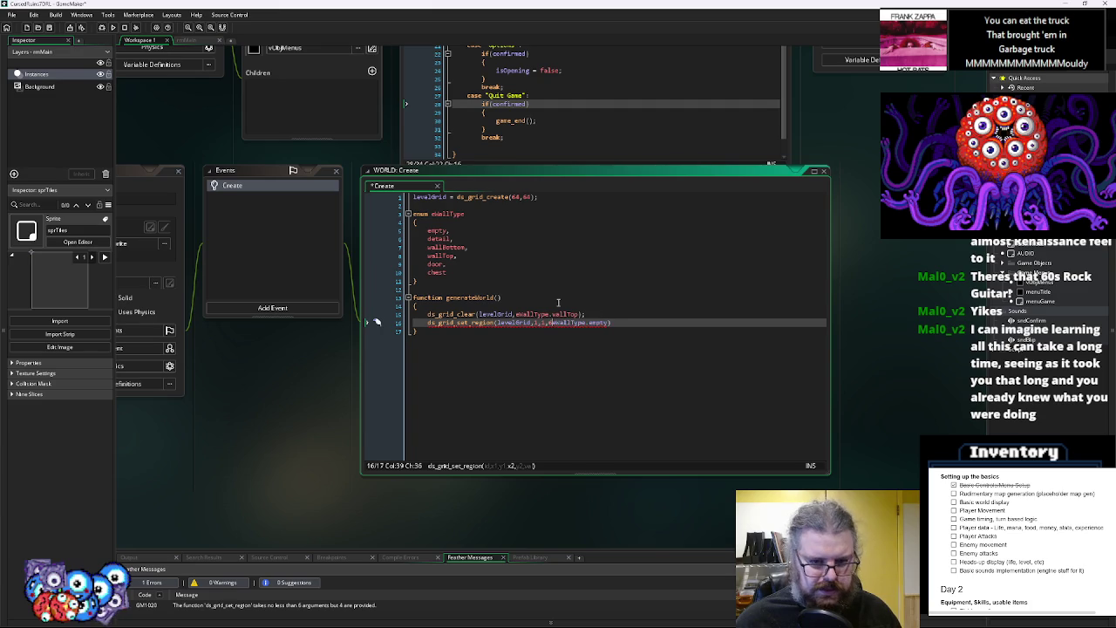
{"action": "type", "text": "63,63,"}
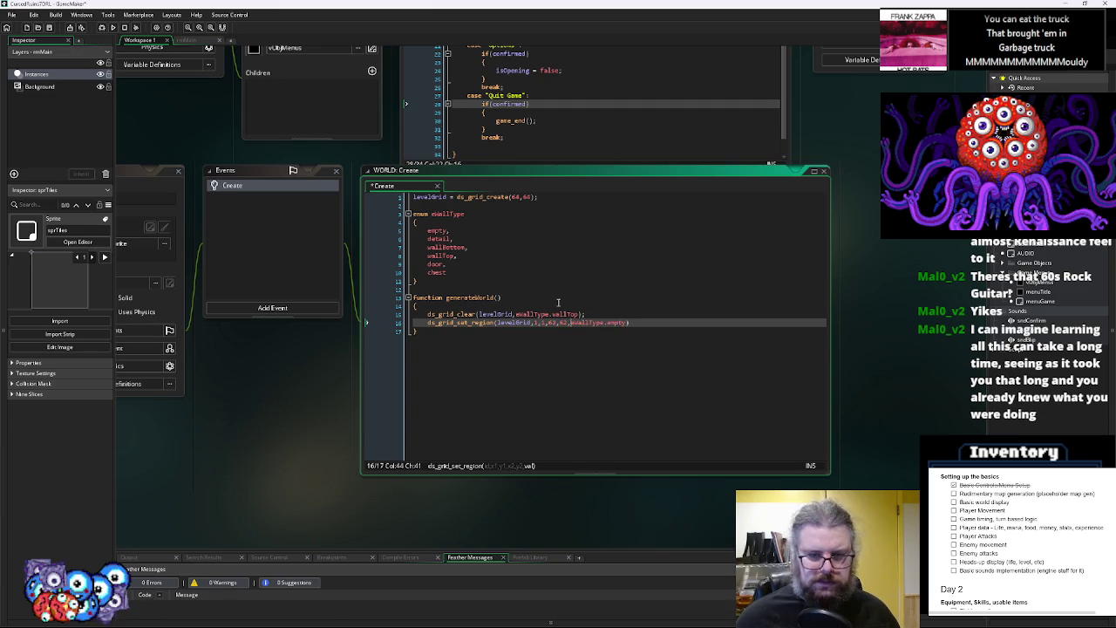
{"action": "left_click", "coordinate": [661, 326]}
{"action": "type", "text": ";"}
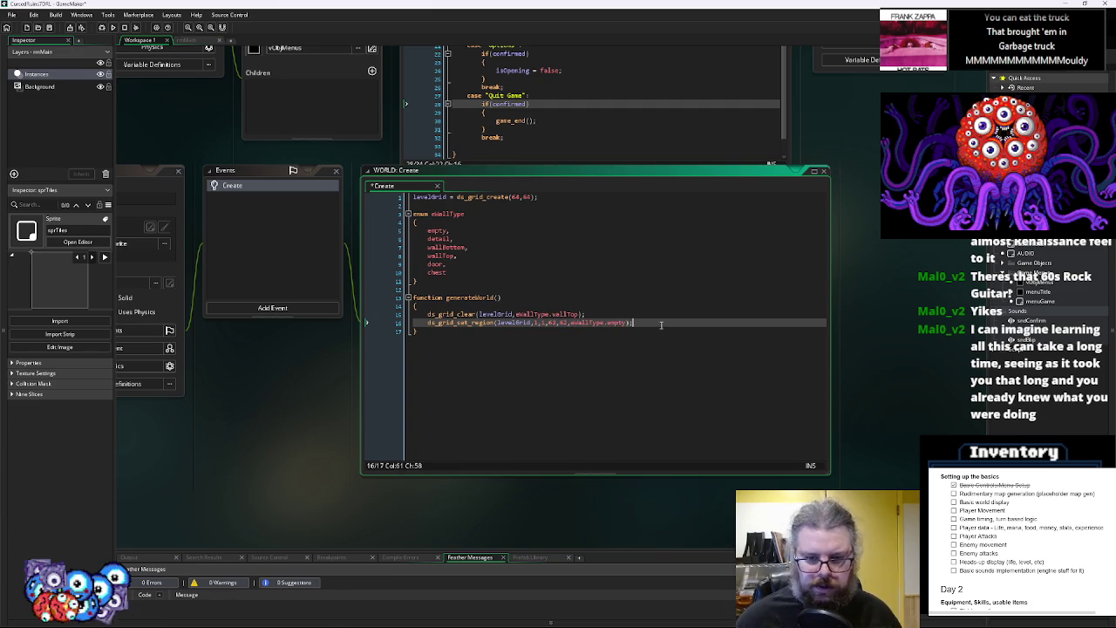
Add a '// process tiles' comment below the grid setup lines
{"action": "key", "text": "Return"}
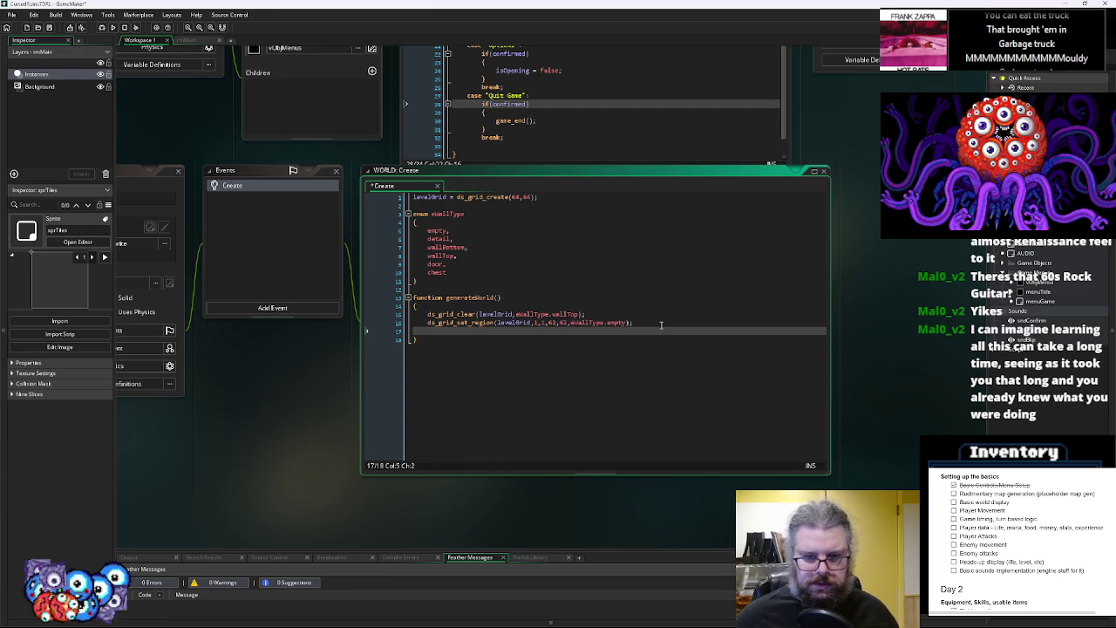
{"action": "left_click_drag", "start_coordinate": [661, 325], "coordinate": [395, 316]}
{"action": "key", "text": "Down"}
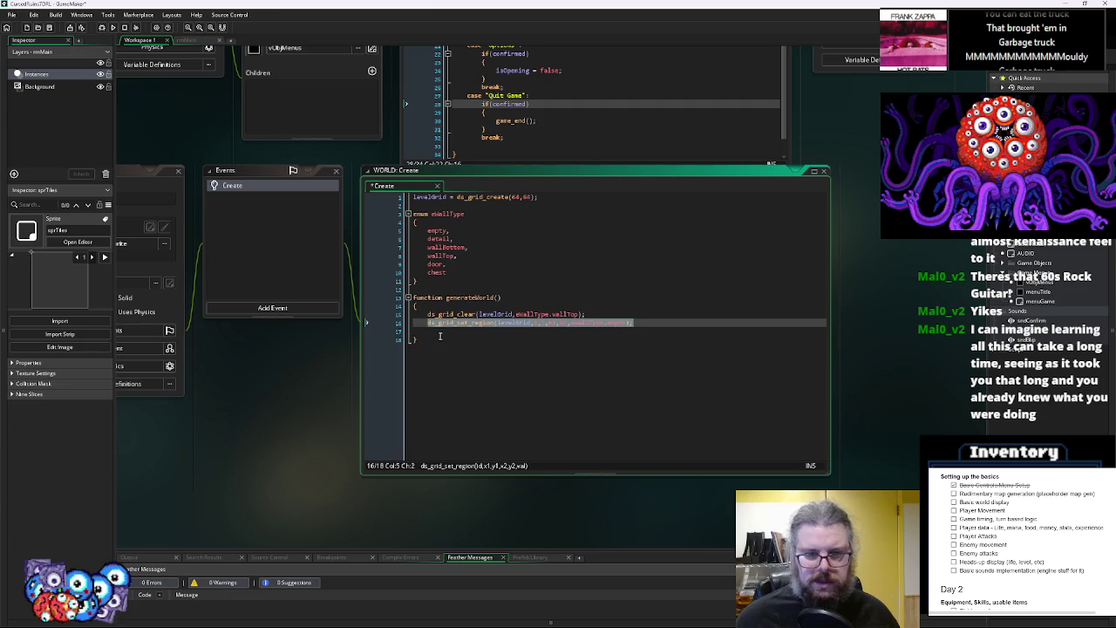
{"action": "left_click", "coordinate": [462, 329]}
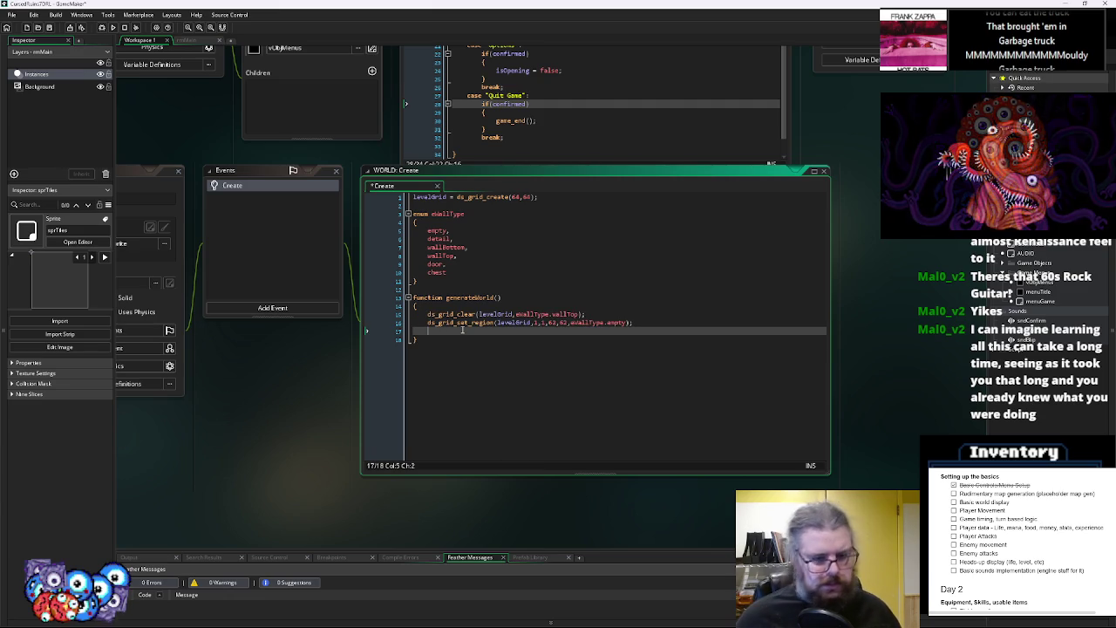
{"action": "key", "text": "Return"}
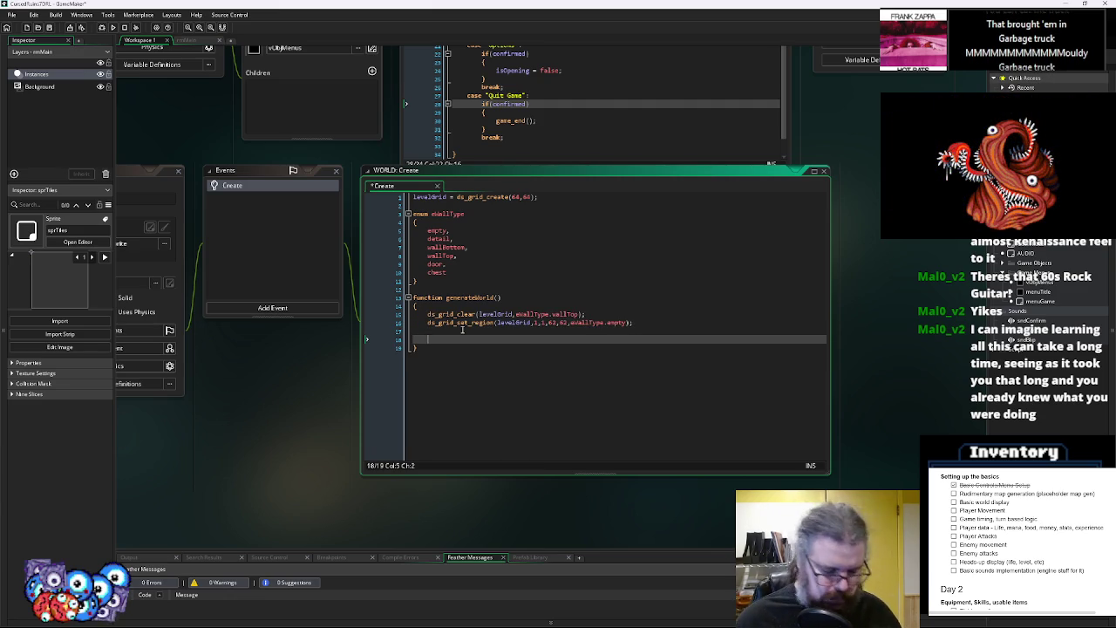
{"action": "type", "text": "// process wal"}
{"action": "key", "text": "BackSpace"}
{"action": "key", "text": "BackSpace"}
{"action": "key", "text": "BackSpace"}
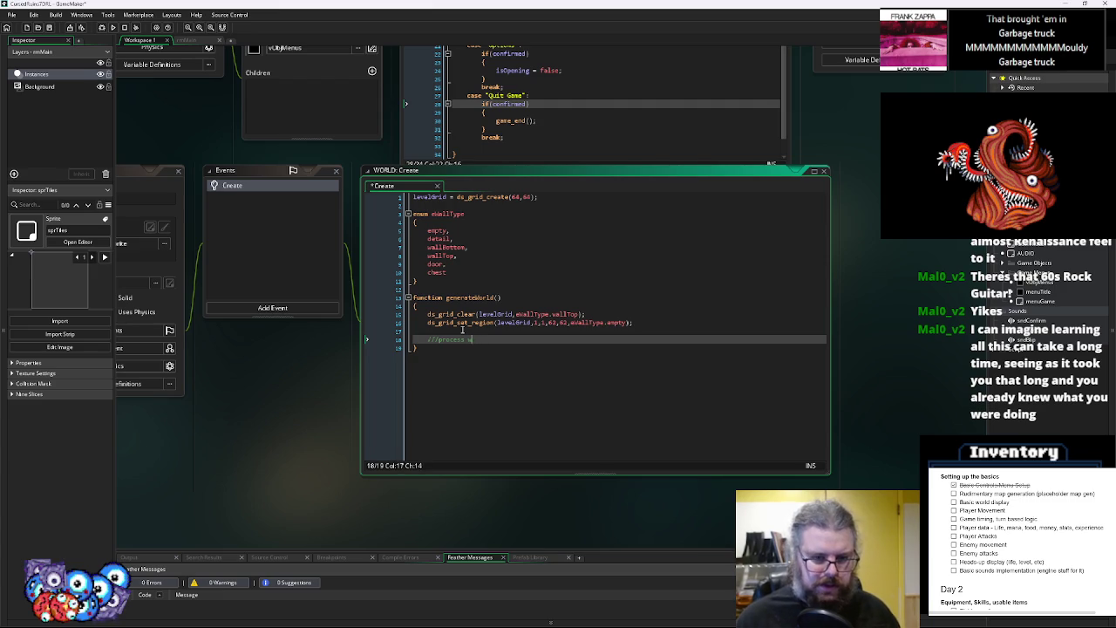
{"action": "type", "text": "iles"}
{"action": "key", "text": "Return"}
Write a for loop with _i from 0 below 64 and paste a nested copy inside it
{"action": "type", "text": "{ar _i = "}
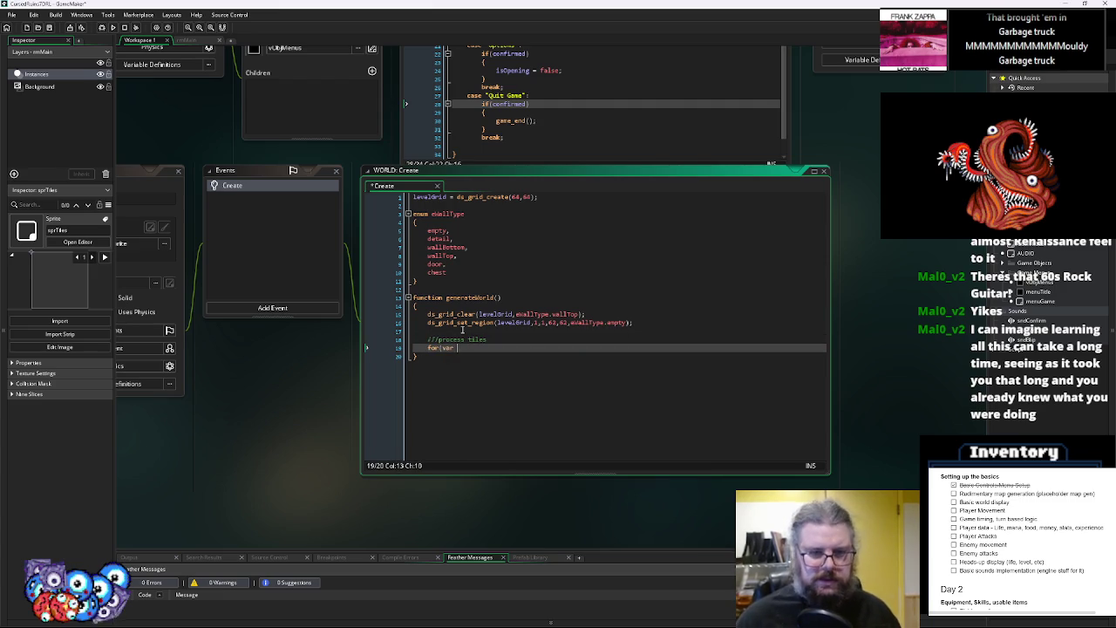
{"action": "type", "text": "_i <"}
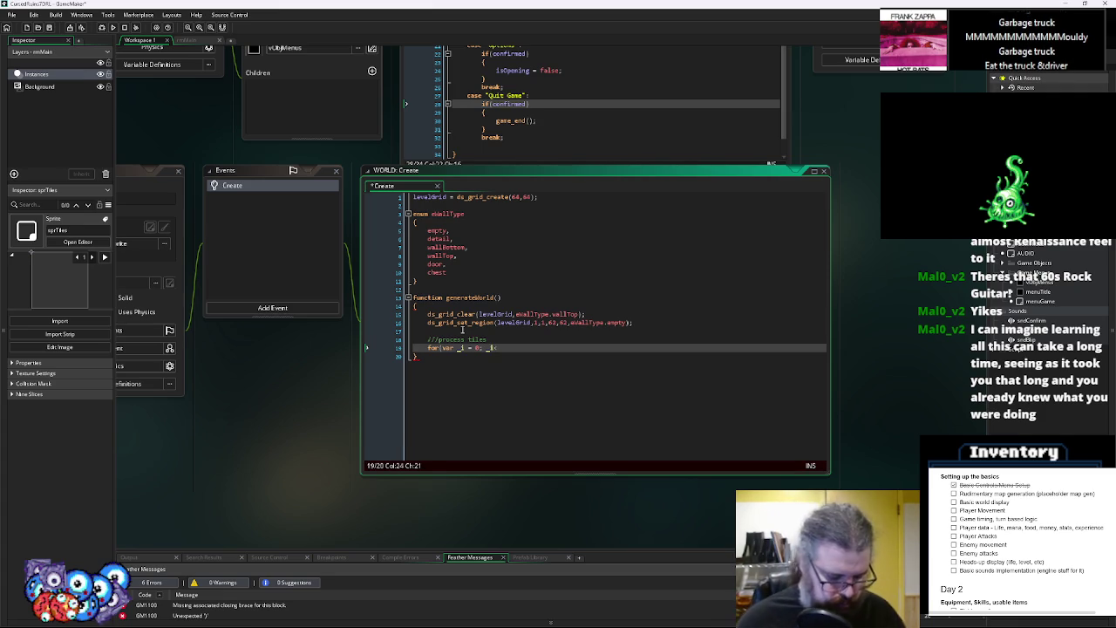
{"action": "type", "text": "64"}
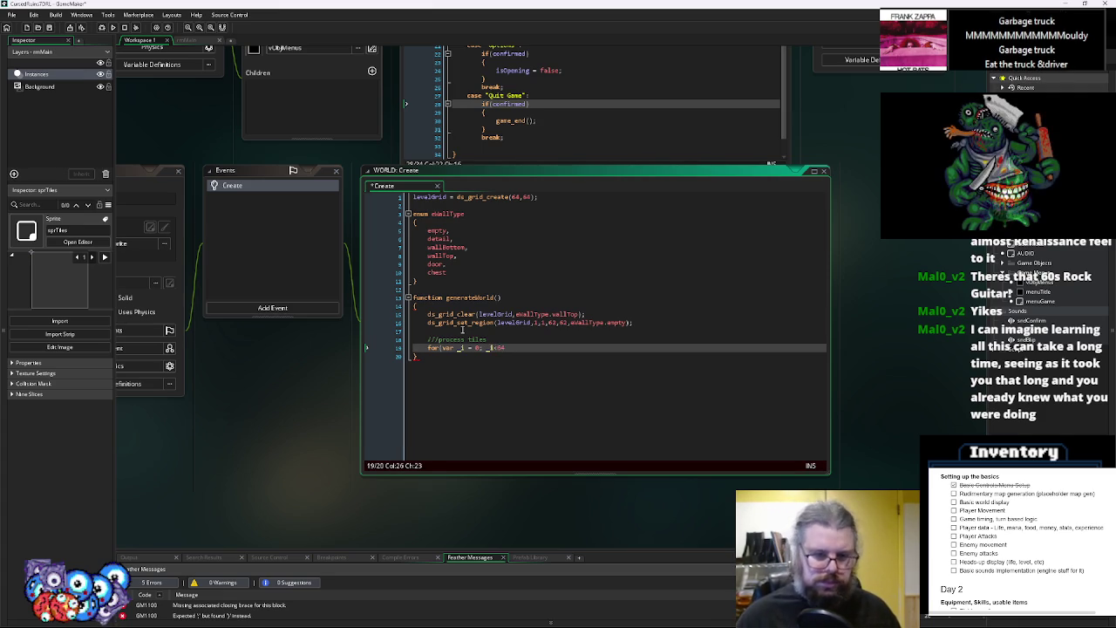
{"action": "type", "text": "; _i++"}
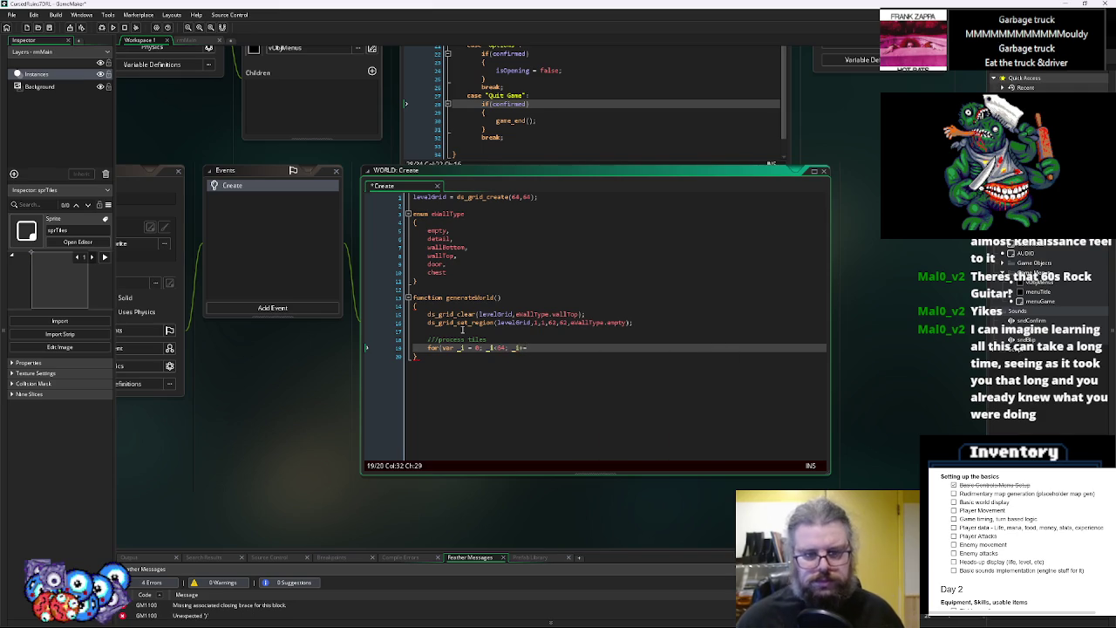
{"action": "key", "text": "Return"}
{"action": "type", "text": "{"}
{"action": "key", "text": "Return"}
{"action": "type", "text": "}"}
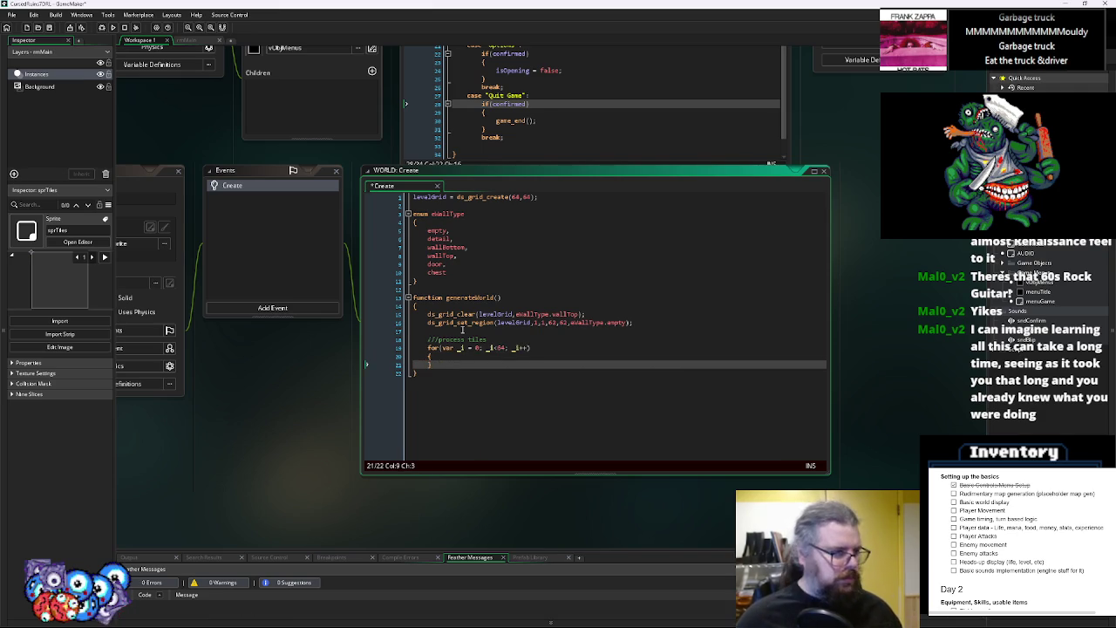
{"action": "left_click", "coordinate": [445, 355]}
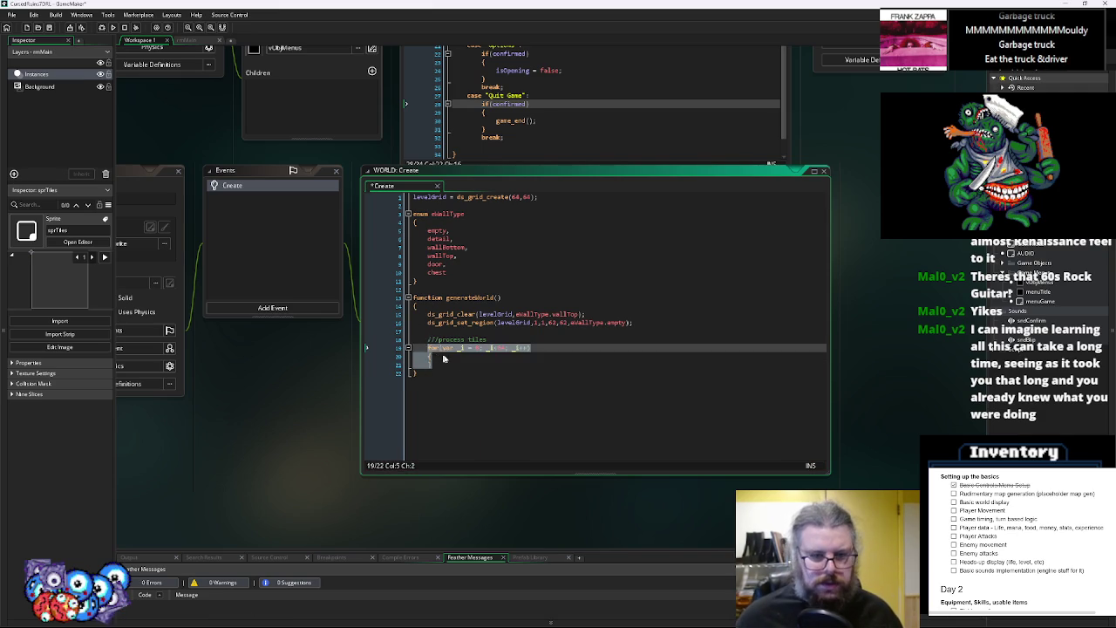
{"action": "key", "text": "Return"}
{"action": "key", "text": "ctrl+v"}
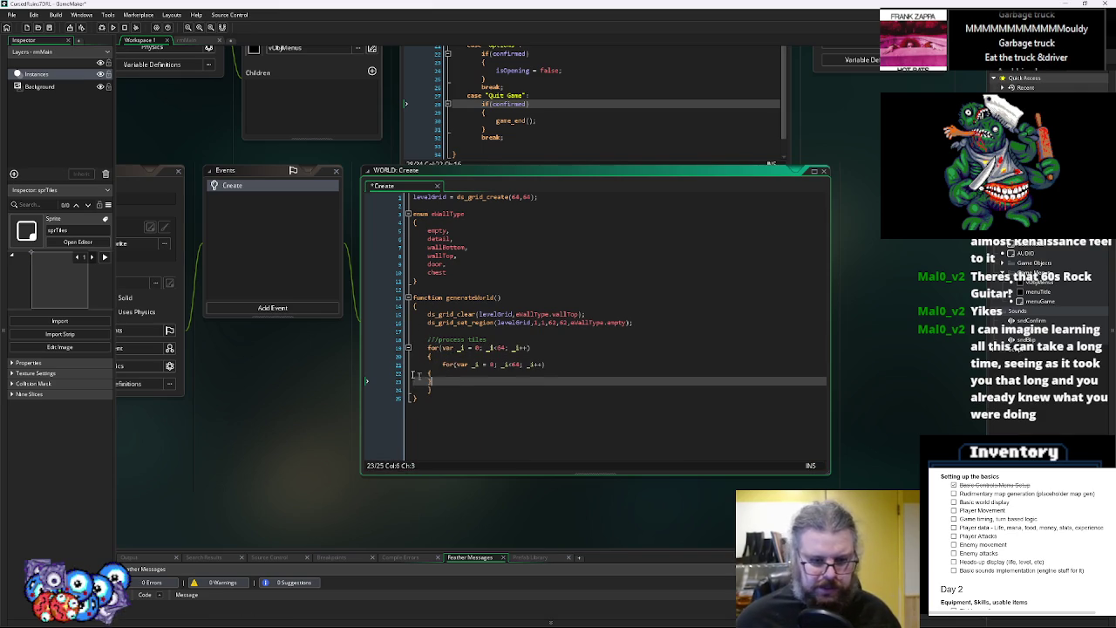
{"action": "type", "text": "}"}
Insert a blank line above the comment and select the nested loop block
{"action": "left_click", "coordinate": [559, 356]}
{"action": "left_click", "coordinate": [643, 328]}
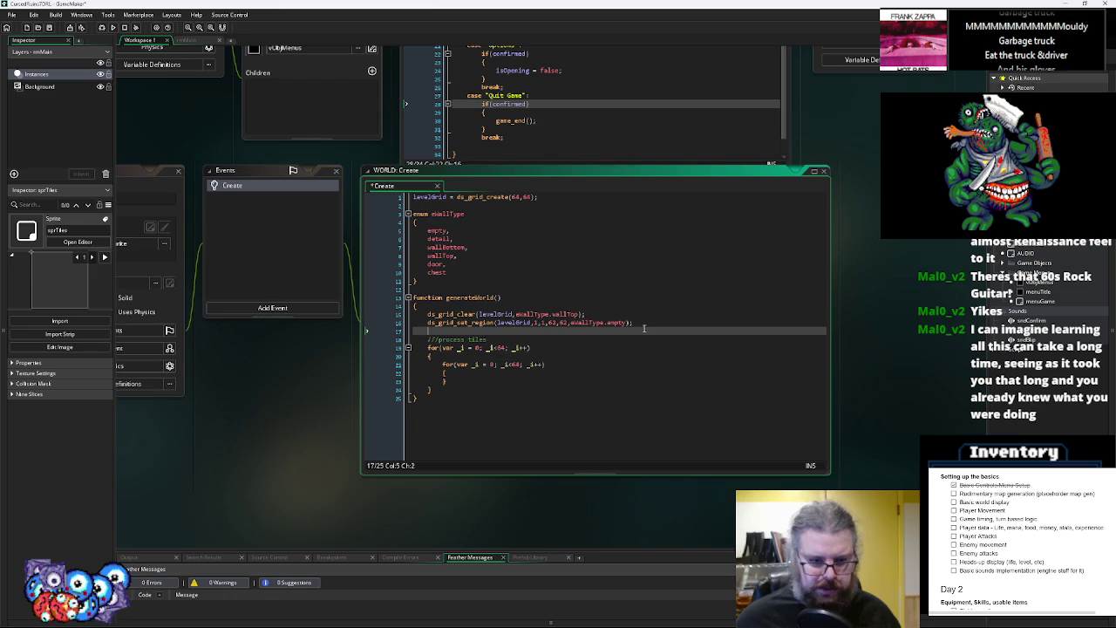
{"action": "key", "text": "Return"}
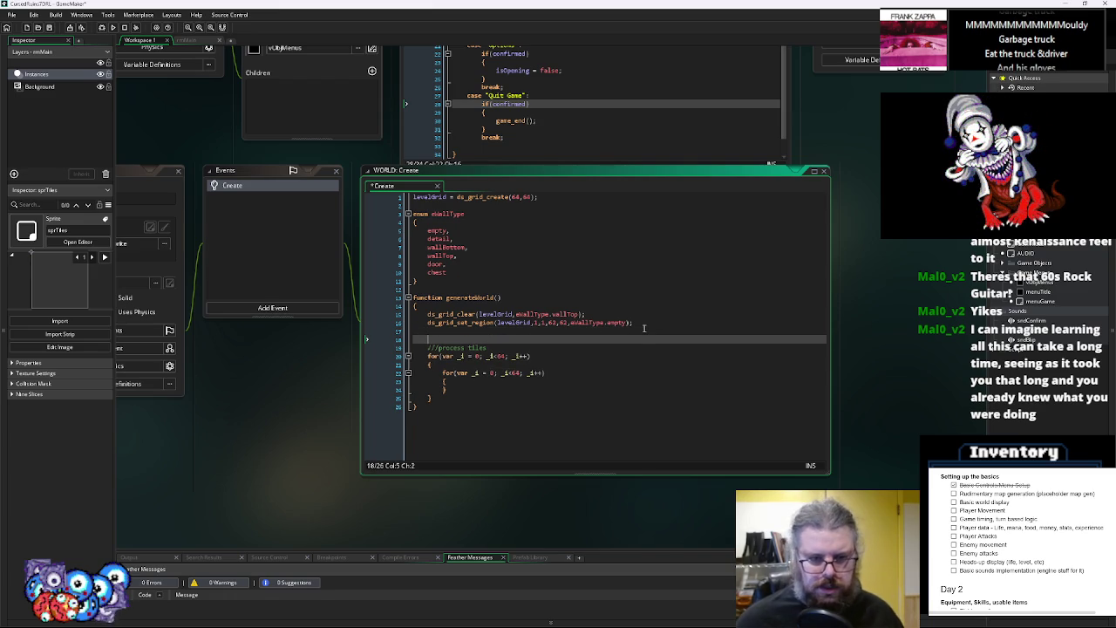
{"action": "type", "text": "d"}
{"action": "key", "text": "BackSpace"}
{"action": "key", "text": "BackSpace"}
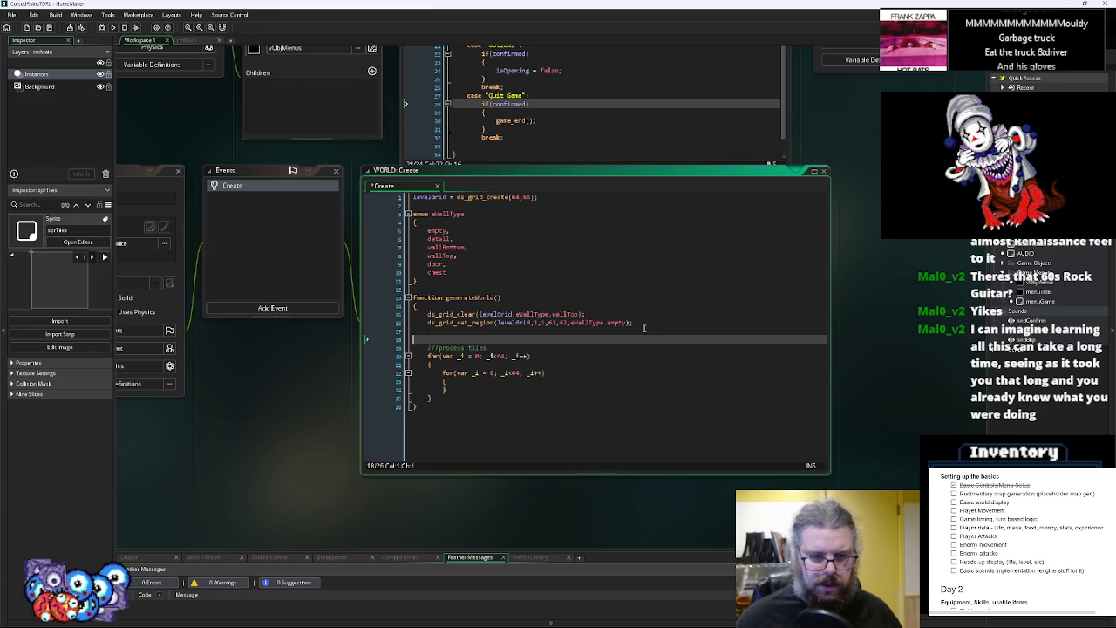
{"action": "left_click_drag", "start_coordinate": [485, 366], "coordinate": [436, 356]}
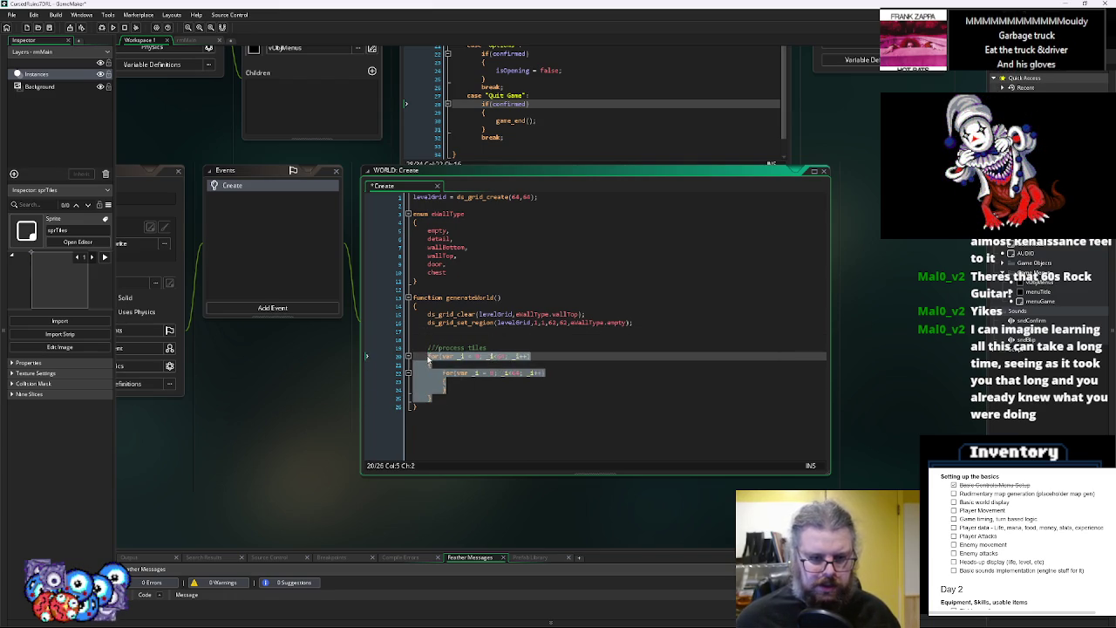
Paste a copy of the nested loops above process tiles, commented 'place random walls'
{"action": "left_click", "coordinate": [448, 338]}
{"action": "key", "text": "ctrl+v"}
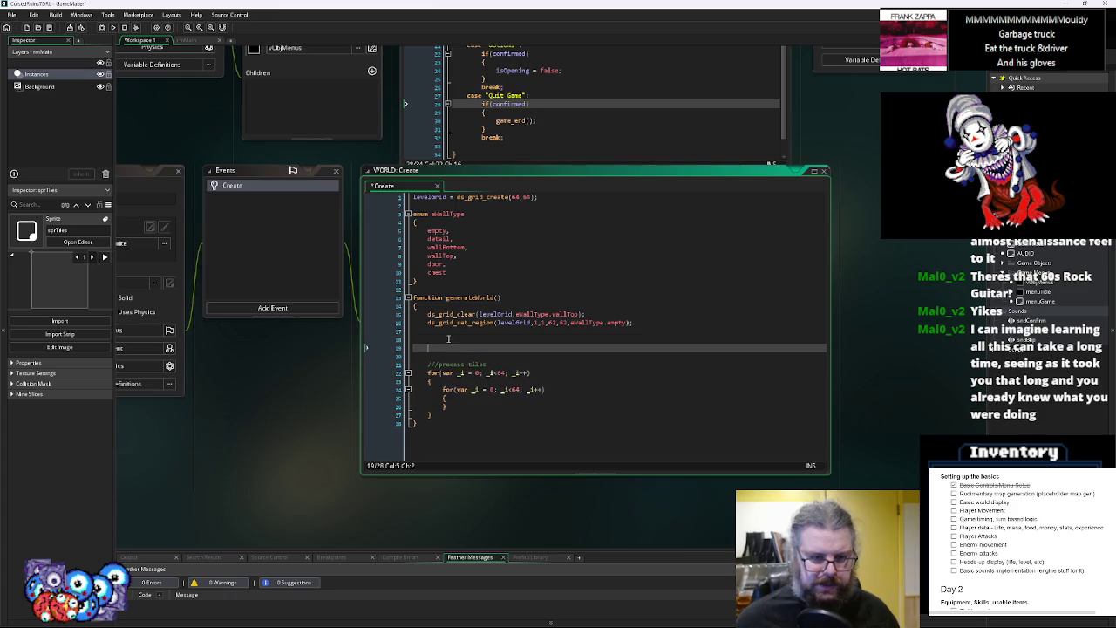
{"action": "left_click", "coordinate": [468, 340]}
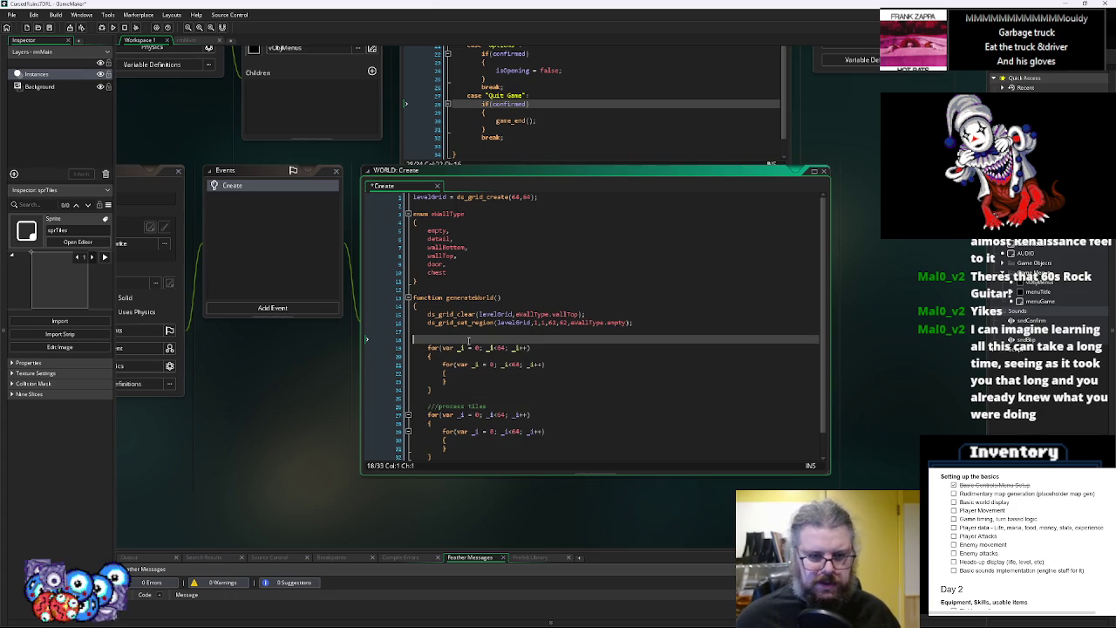
{"action": "type", "text": "///place random walls"}
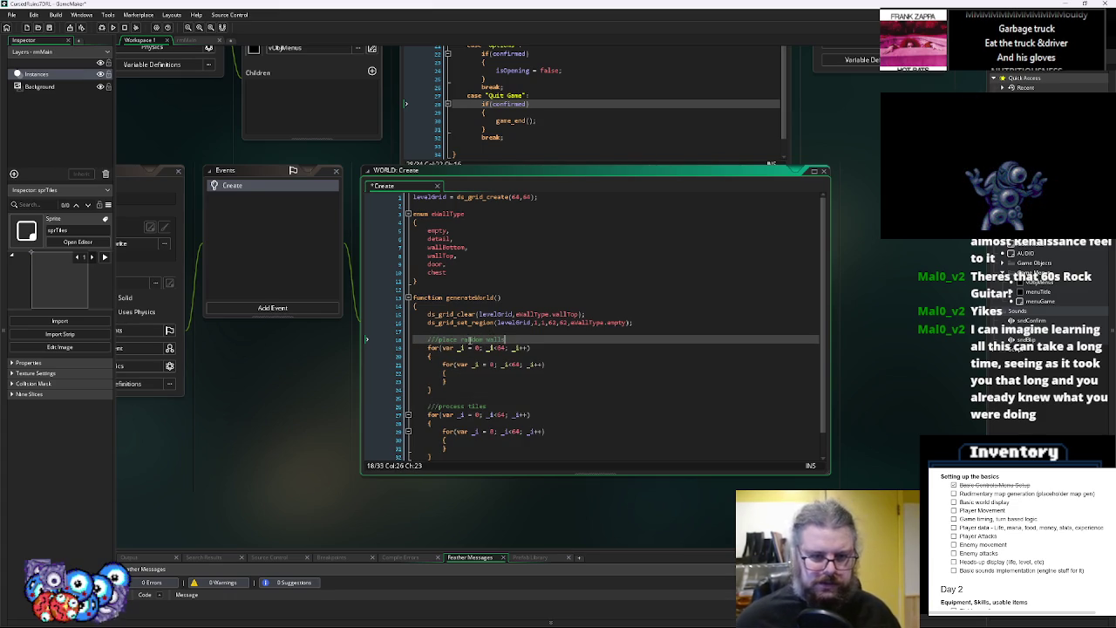
{"action": "scroll", "coordinate": [468, 340], "scroll_direction": "down", "scroll_amount": 1}
{"action": "left_click", "coordinate": [475, 347]}
{"action": "key", "text": "Return"}
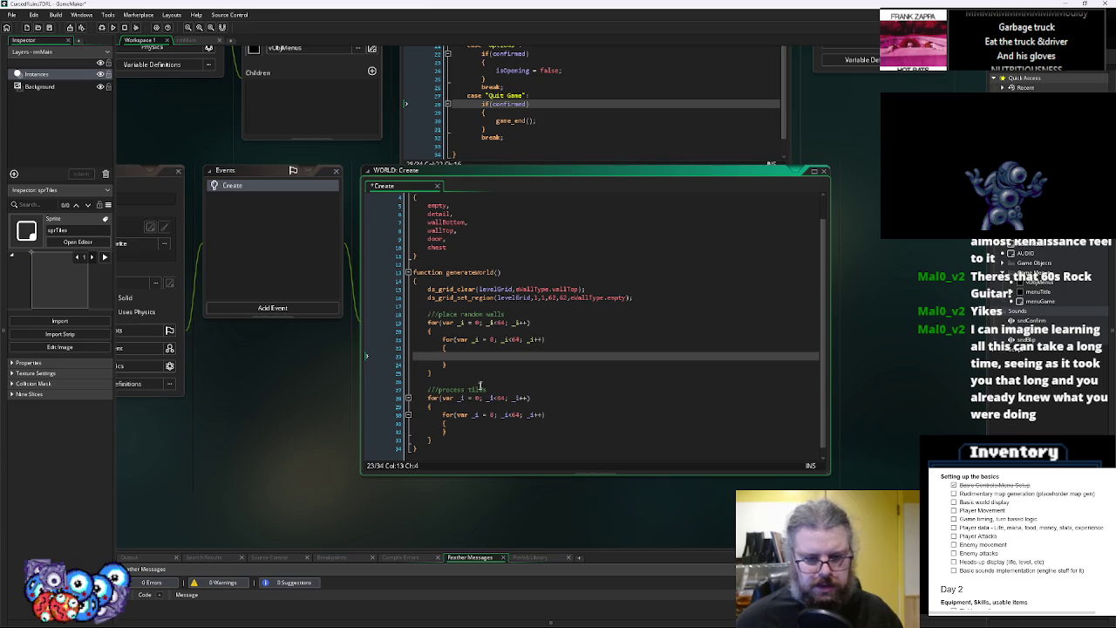
{"action": "left_click", "coordinate": [470, 426]}
{"action": "key", "text": "Return"}
{"action": "left_click", "coordinate": [475, 356]}
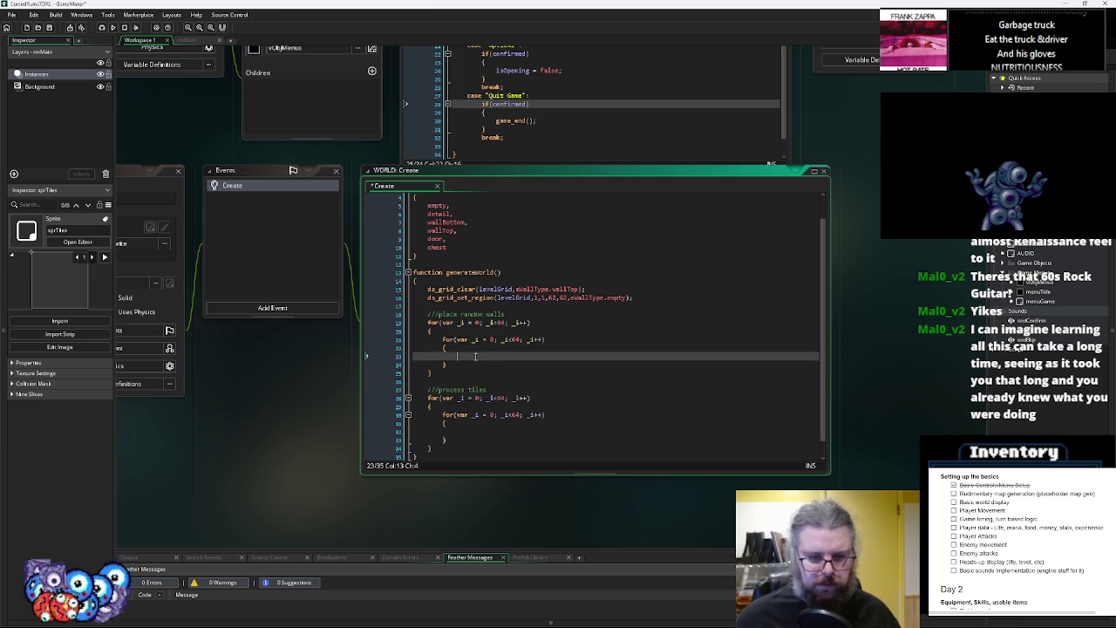
Inside, add if irandom(10)<=3 calling ds_grid_set(levelGrid, _i, _j, ) with value unfilled
{"action": "type", "text": "if(ra"}
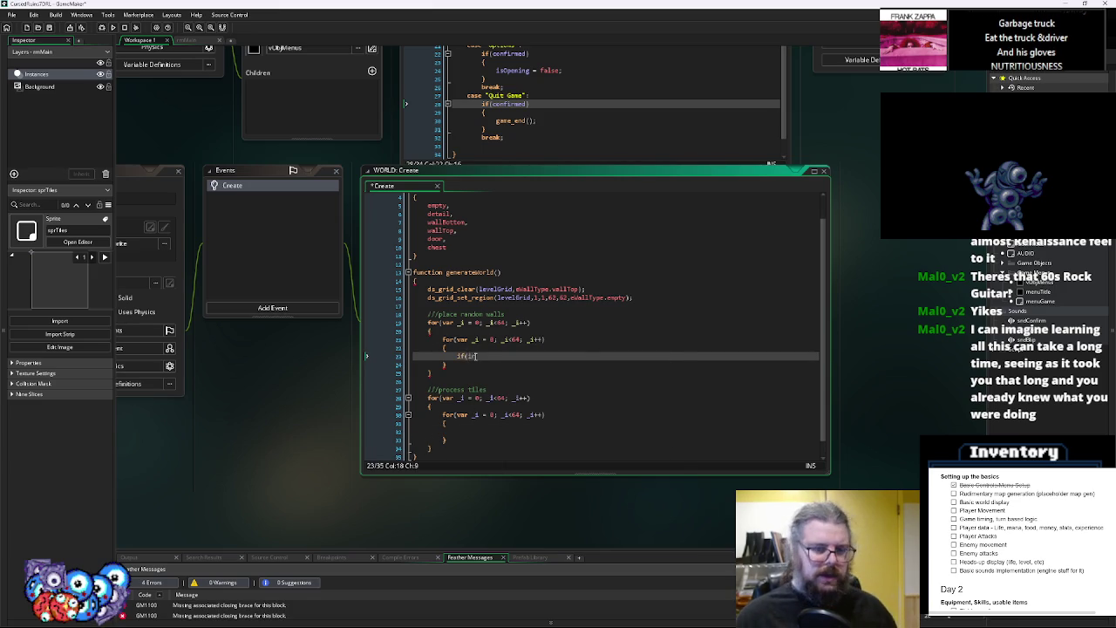
{"action": "type", "text": "ndom("}
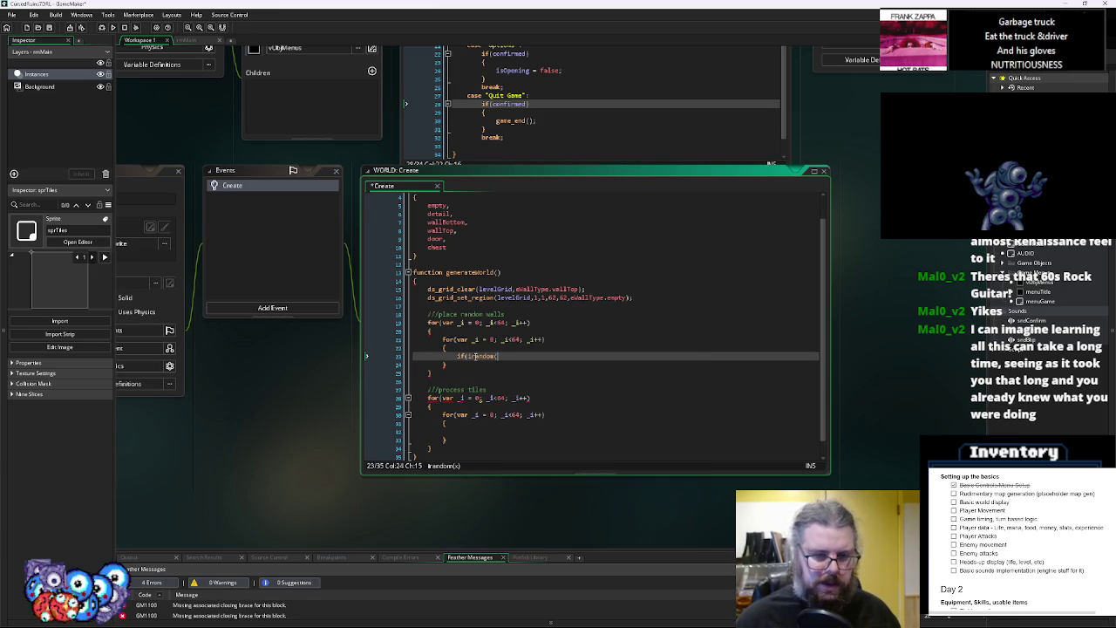
{"action": "type", "text": "10)<3"}
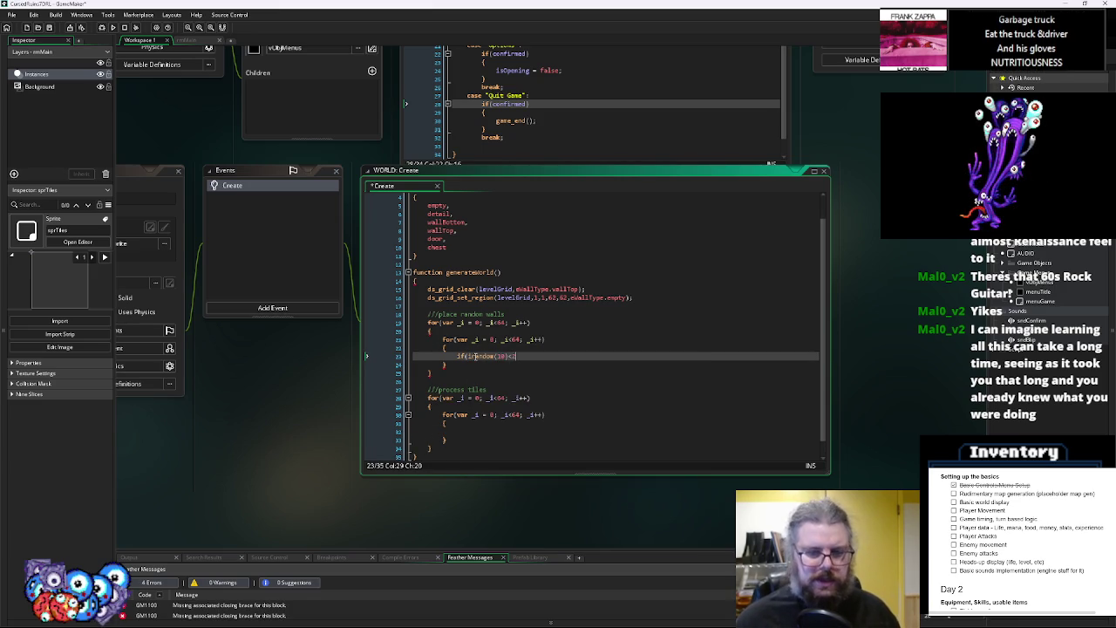
{"action": "type", "text": "=3"}
{"action": "key", "text": "Left"}
{"action": "key", "text": "Left"}
{"action": "key", "text": "Left"}
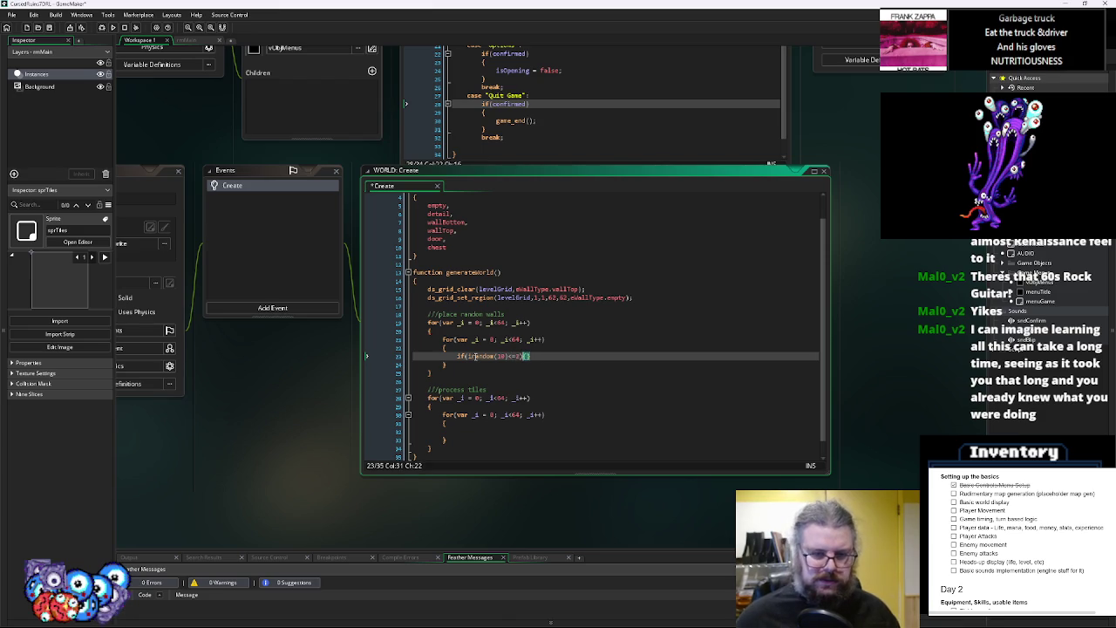
{"action": "key", "text": "Right"}
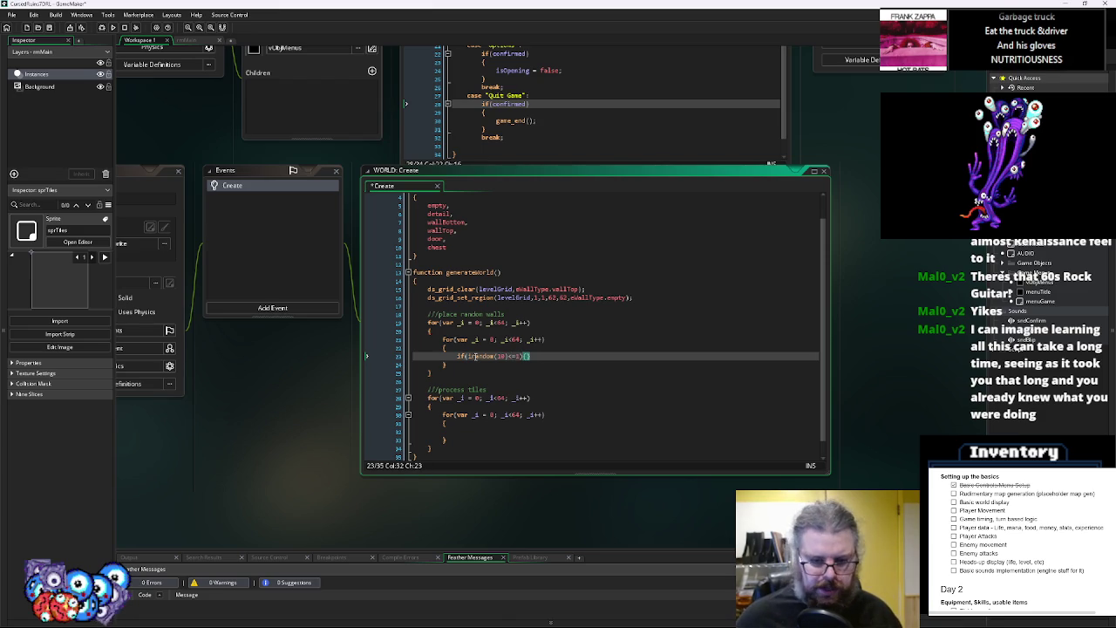
{"action": "type", "text": "dra"}
{"action": "key", "text": "BackSpace"}
{"action": "key", "text": "BackSpace"}
{"action": "key", "text": "BackSpace"}
{"action": "type", "text": "ds_grid_"}
{"action": "type", "text": "set()"}
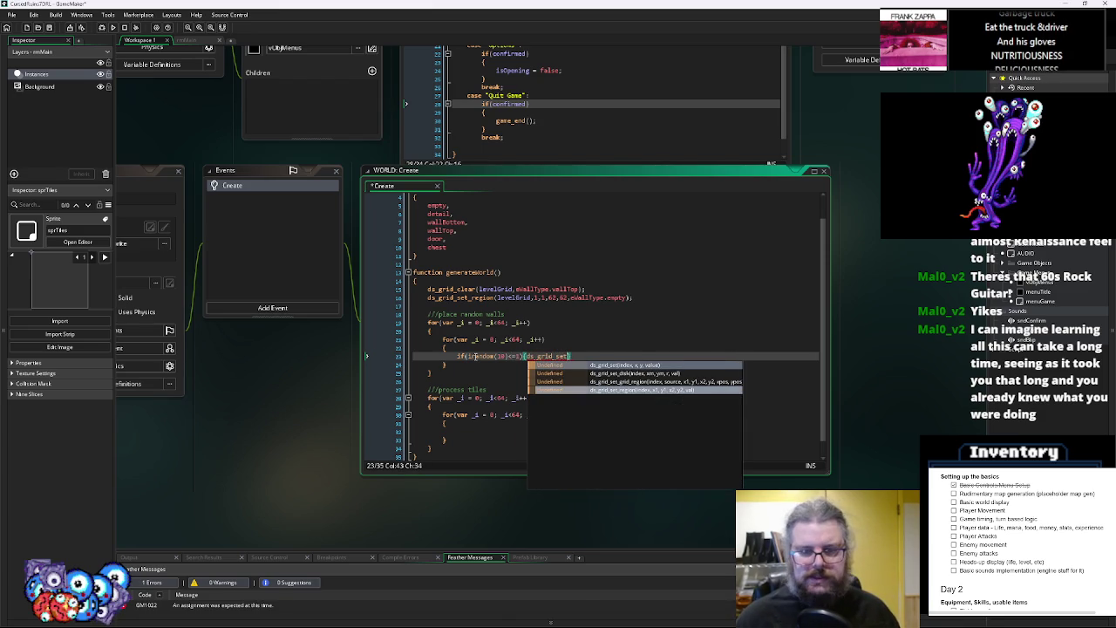
{"action": "scroll", "coordinate": [523, 344], "scroll_direction": "down", "scroll_amount": 1}
{"action": "left_click", "coordinate": [581, 332]}
{"action": "left_click", "coordinate": [576, 339]}
{"action": "type", "text": ";"}
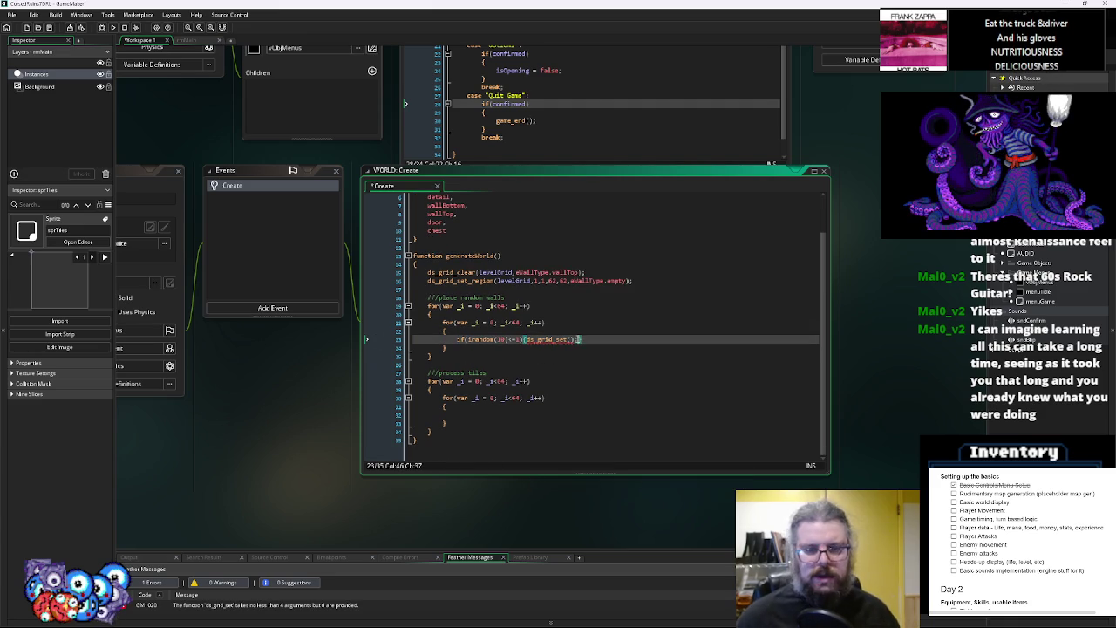
{"action": "left_click", "coordinate": [603, 336]}
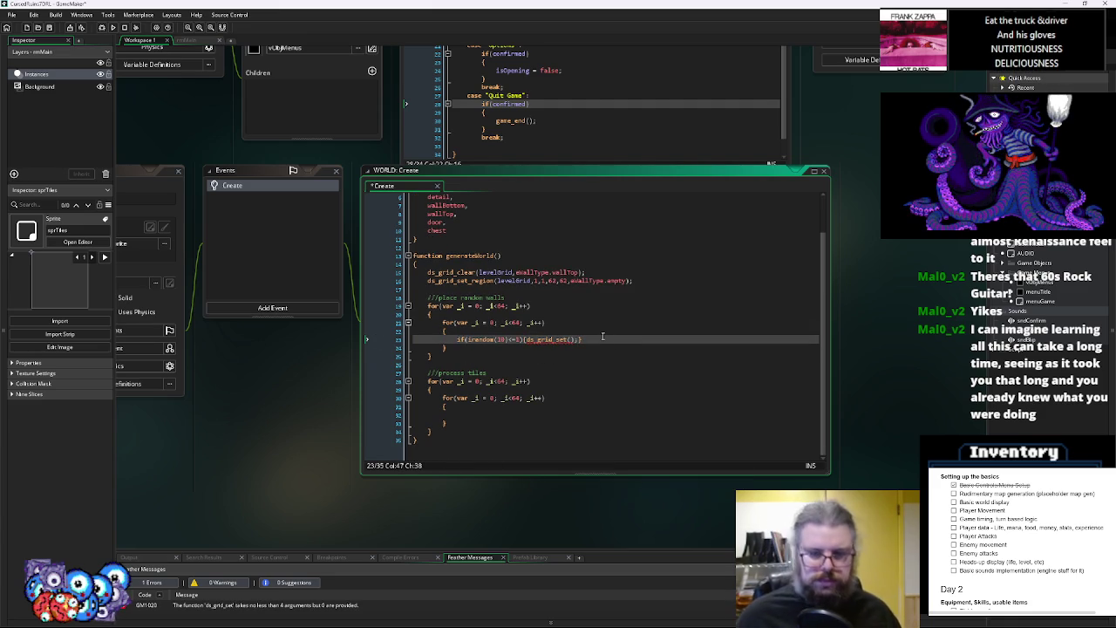
{"action": "left_click", "coordinate": [572, 340]}
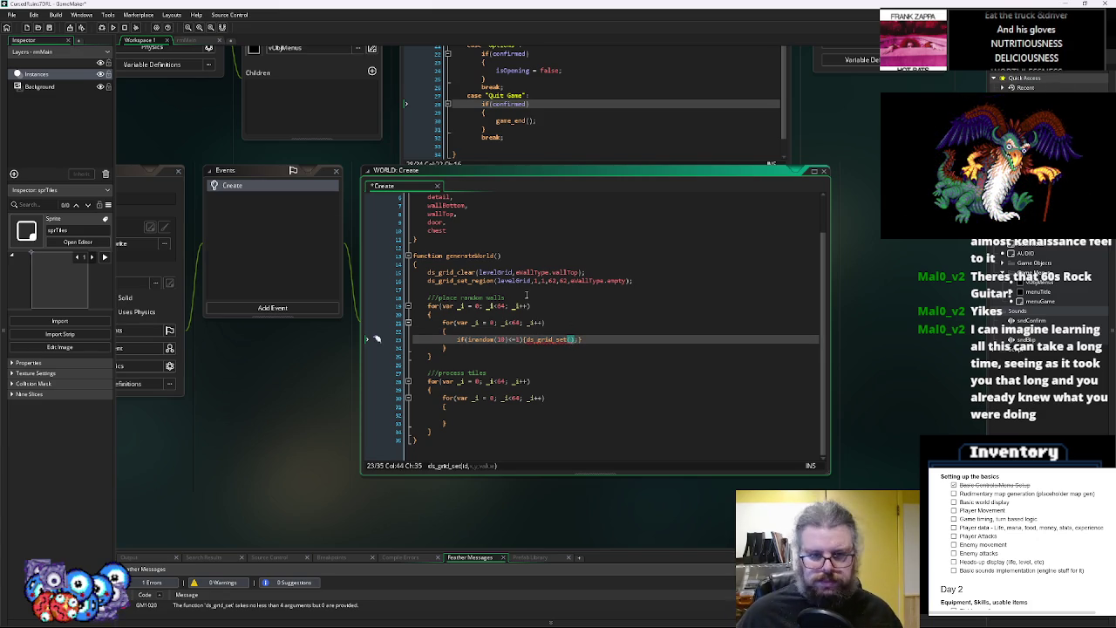
{"action": "type", "text": "levelGrid"}
{"action": "type", "text": ","}
{"action": "type", "text": "_i, _"}
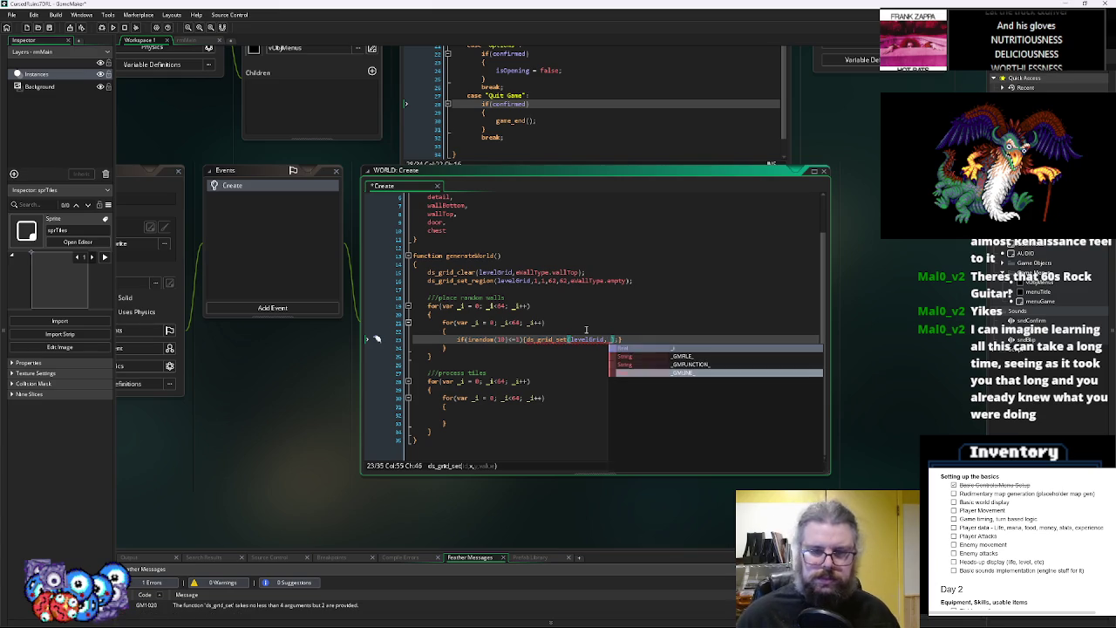
{"action": "type", "text": "j"}
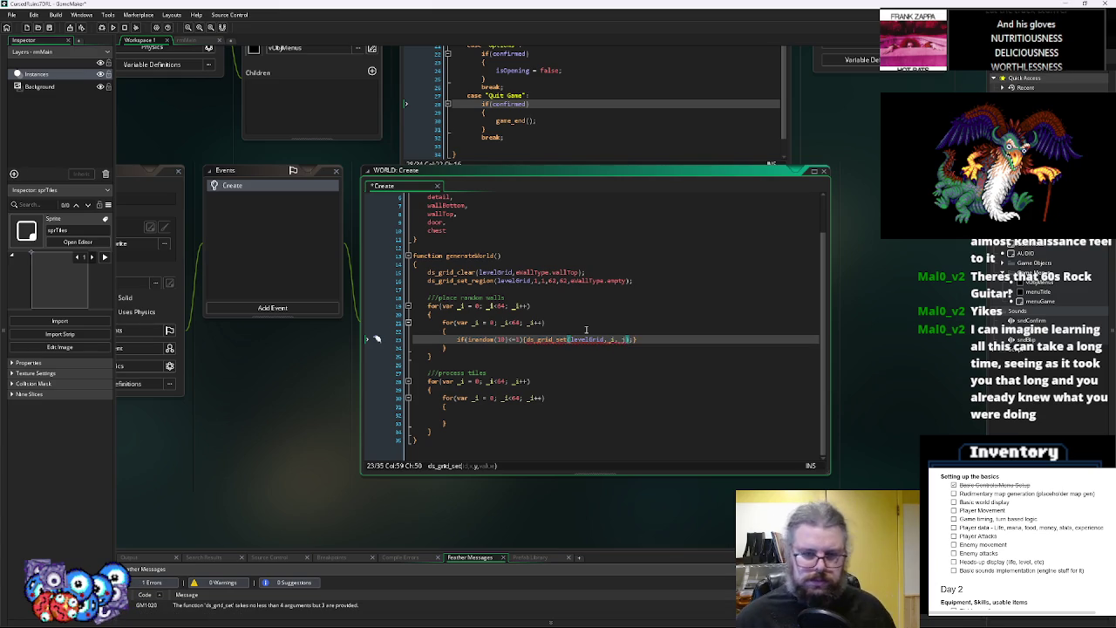
{"action": "type", "text": ","}
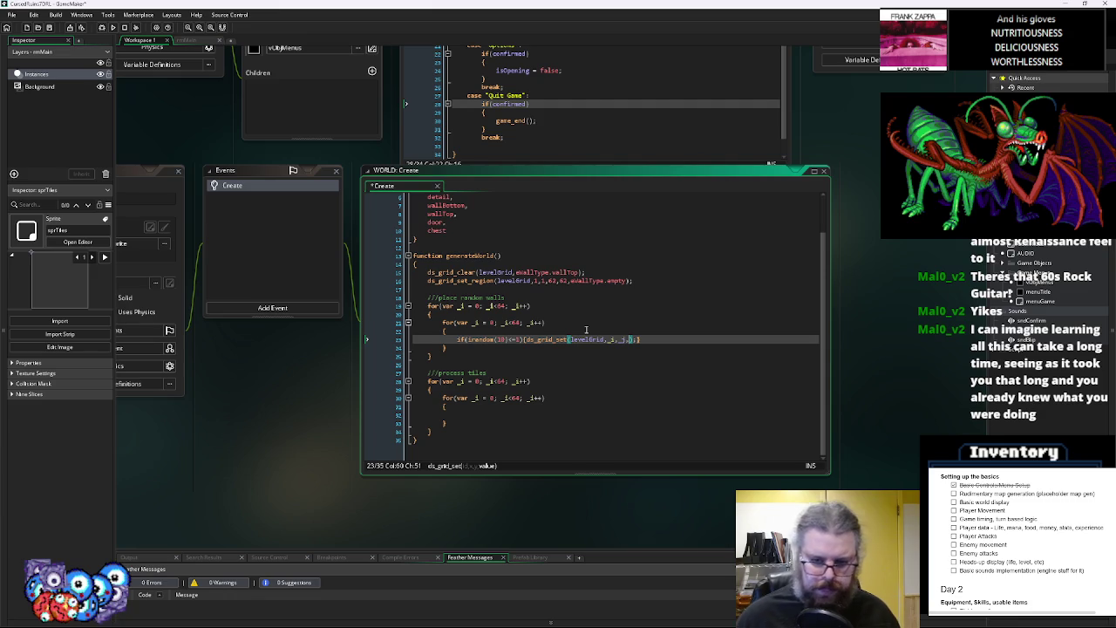
{"action": "key", "text": "Left"}
{"action": "key", "text": "Left"}
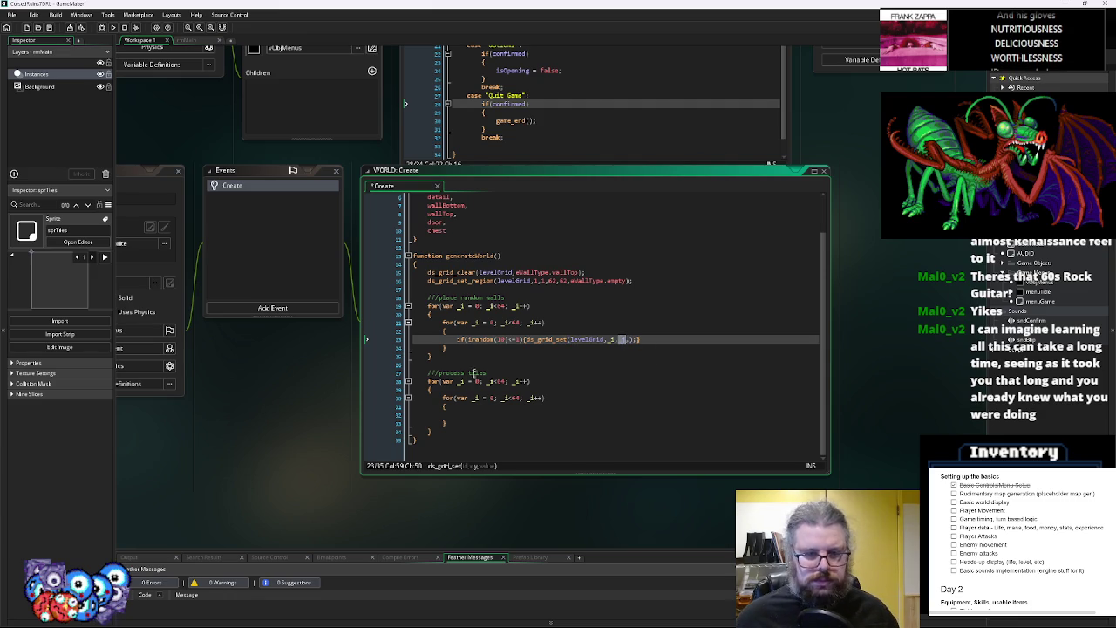
Rename the process-tiles inner loop counter from _i to _j
{"action": "left_click", "coordinate": [478, 405]}
{"action": "left_click", "coordinate": [477, 397]}
{"action": "key", "text": "BackSpace"}
{"action": "type", "text": "j"}
{"action": "left_click", "coordinate": [505, 398]}
{"action": "key", "text": "BackSpace"}
{"action": "type", "text": "j"}
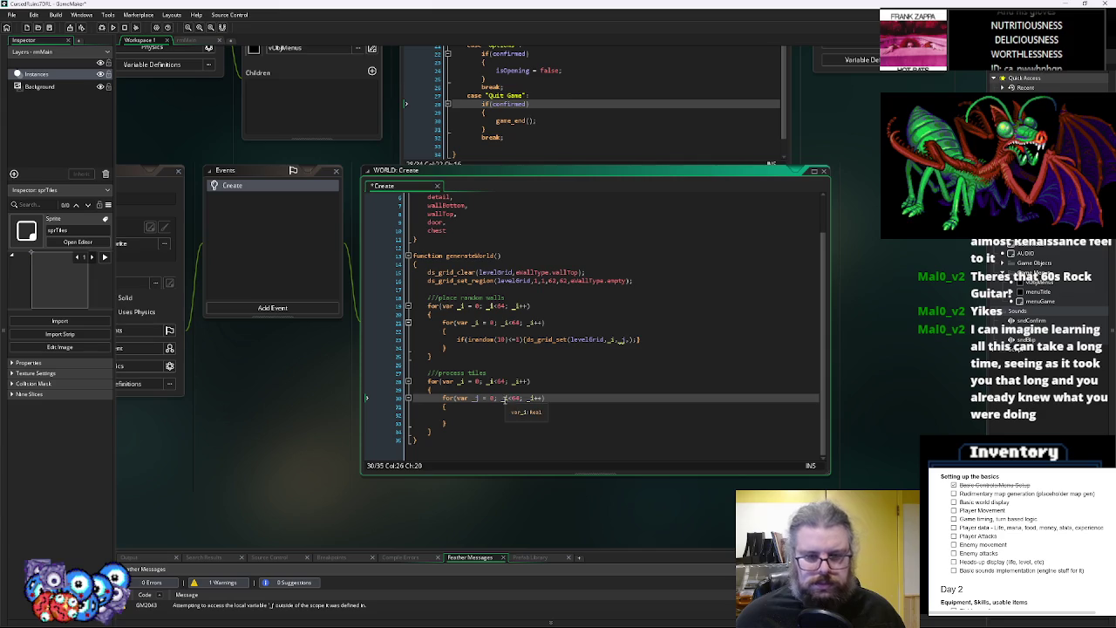
{"action": "left_click", "coordinate": [534, 398]}
{"action": "key", "text": "BackSpace"}
{"action": "type", "text": "j"}
Rename the random-walls inner loop counter from _i to _j
{"action": "left_click", "coordinate": [534, 322]}
{"action": "key", "text": "BackSpace"}
{"action": "type", "text": "j"}
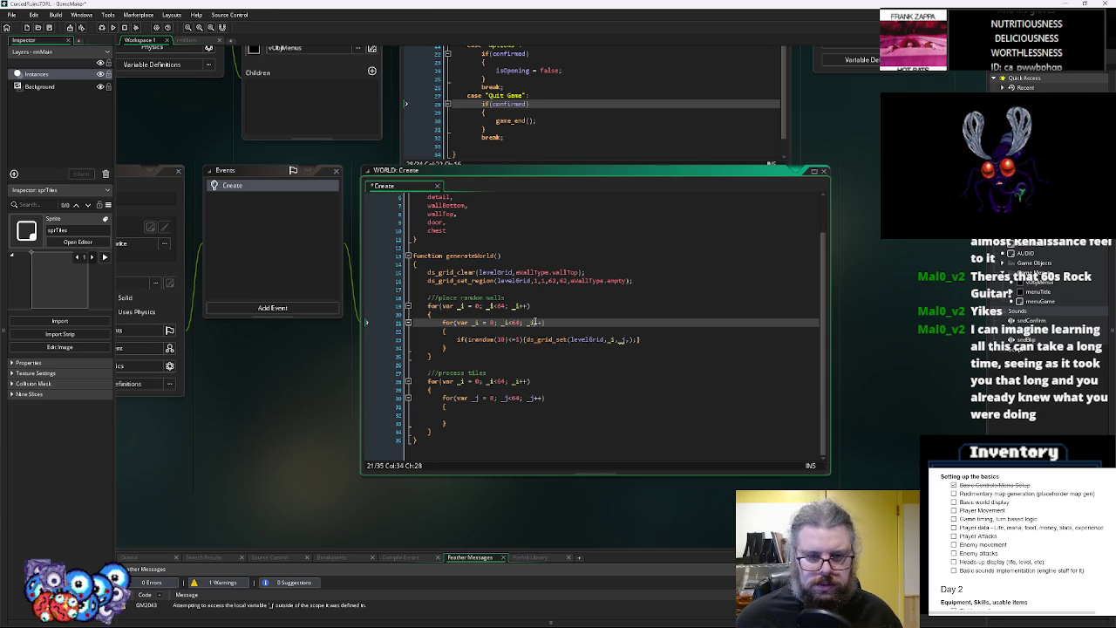
{"action": "left_click", "coordinate": [505, 322]}
{"action": "key", "text": "BackSpace"}
{"action": "type", "text": "j"}
{"action": "double_click", "coordinate": [477, 323]}
{"action": "type", "text": "_j"}
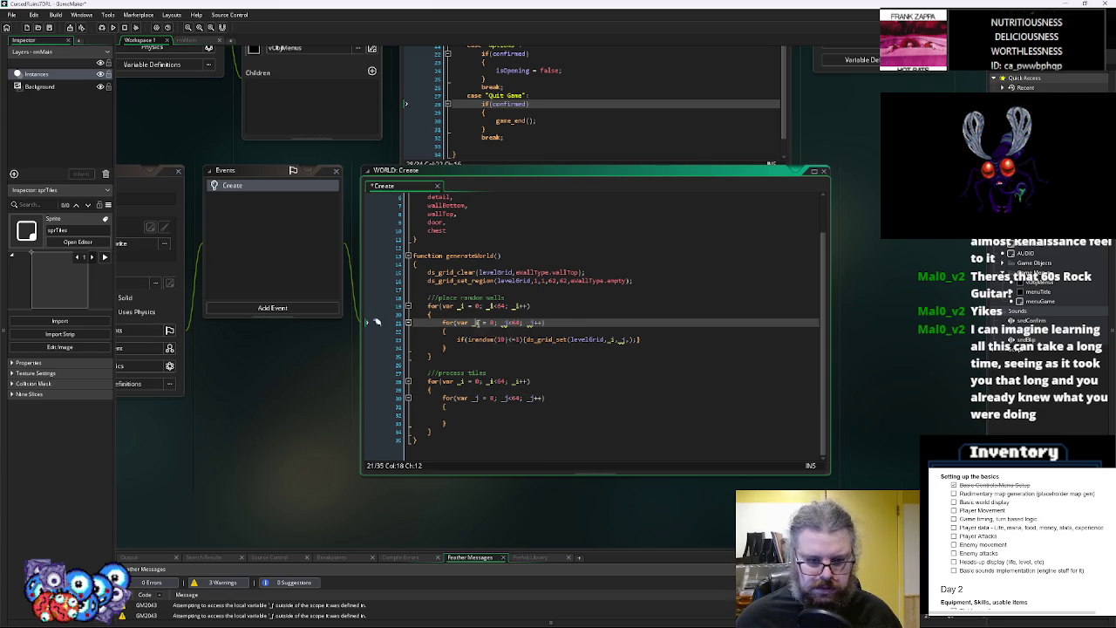
Pass eWallType.wallTop as the ds_grid_set value for random walls
{"action": "left_click", "coordinate": [629, 339]}
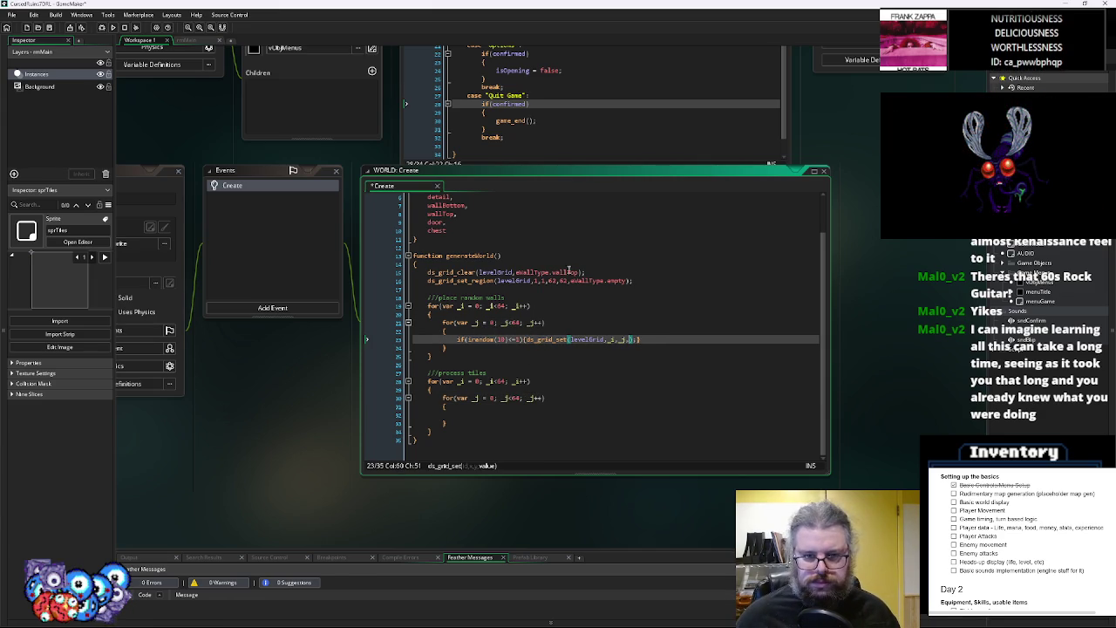
{"action": "left_click", "coordinate": [602, 281]}
{"action": "left_click", "coordinate": [638, 339]}
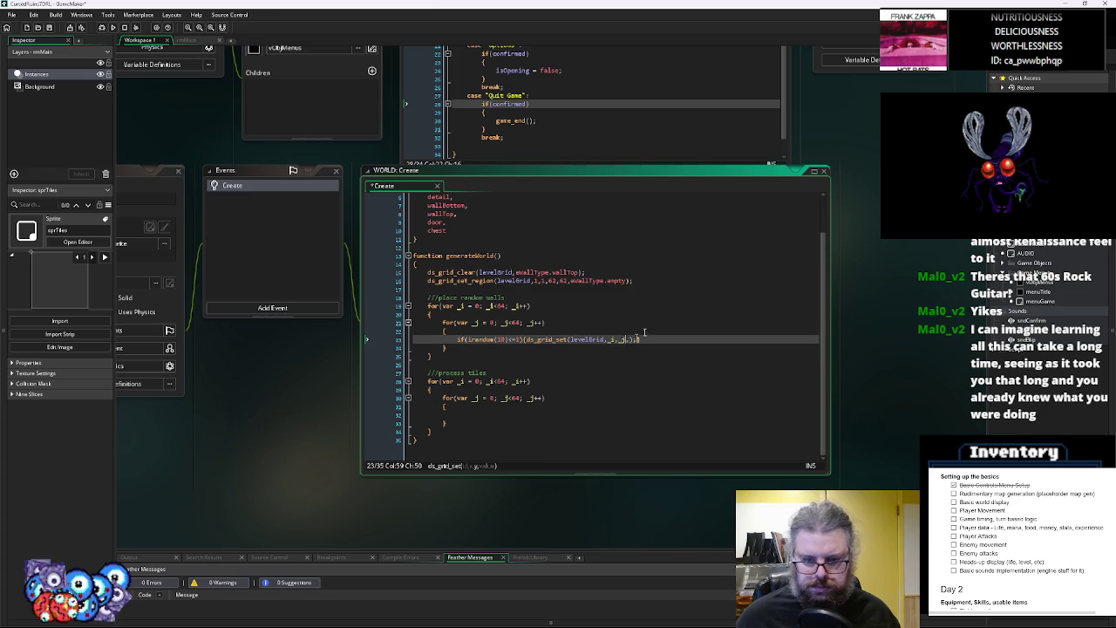
{"action": "type", "text": "eWallType."}
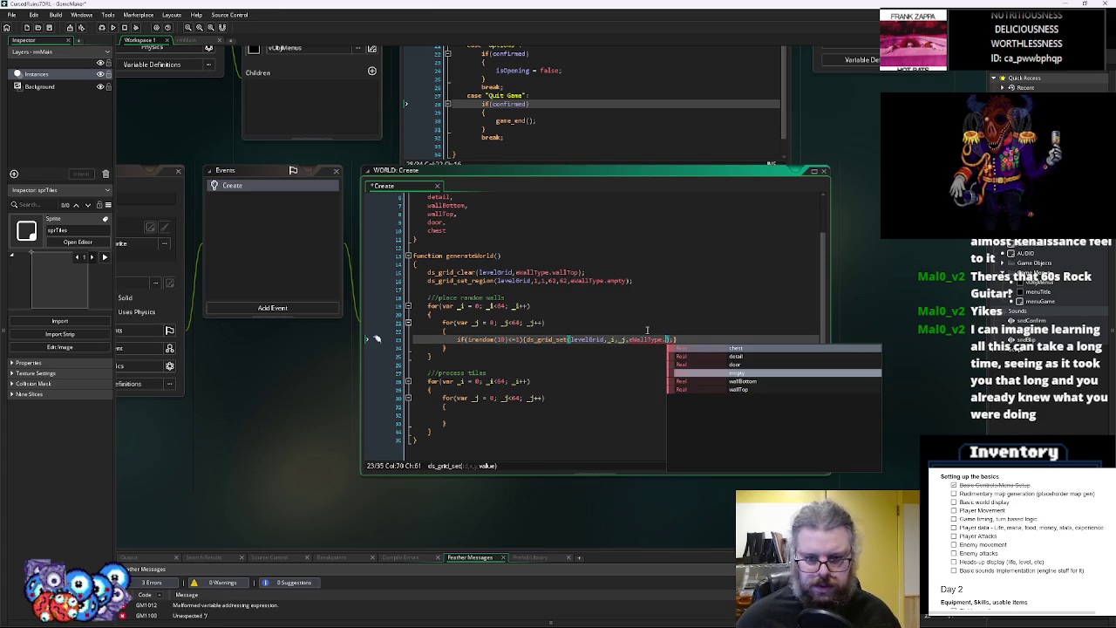
{"action": "key", "text": "Down"}
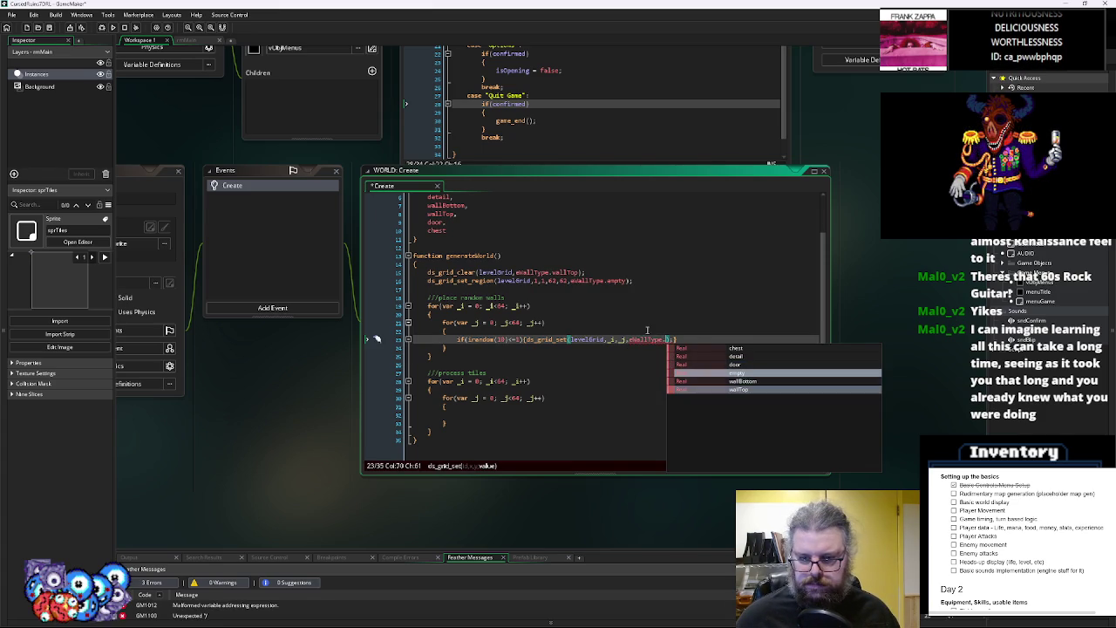
{"action": "key", "text": "Return"}
{"action": "key", "text": "End"}
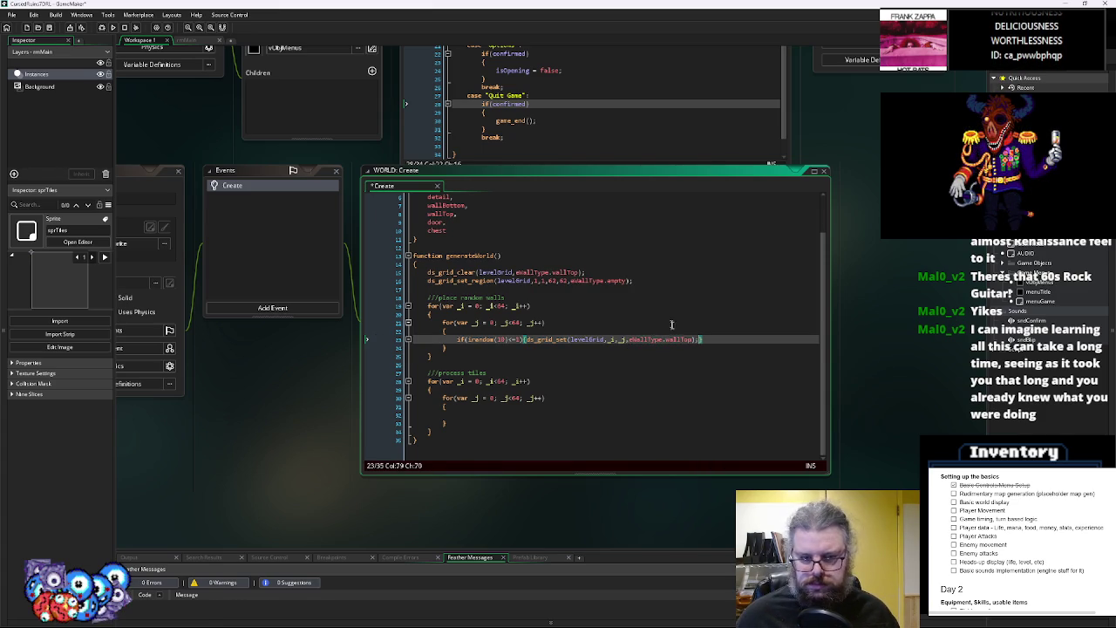
{"action": "left_click_drag", "start_coordinate": [717, 340], "coordinate": [453, 343]}
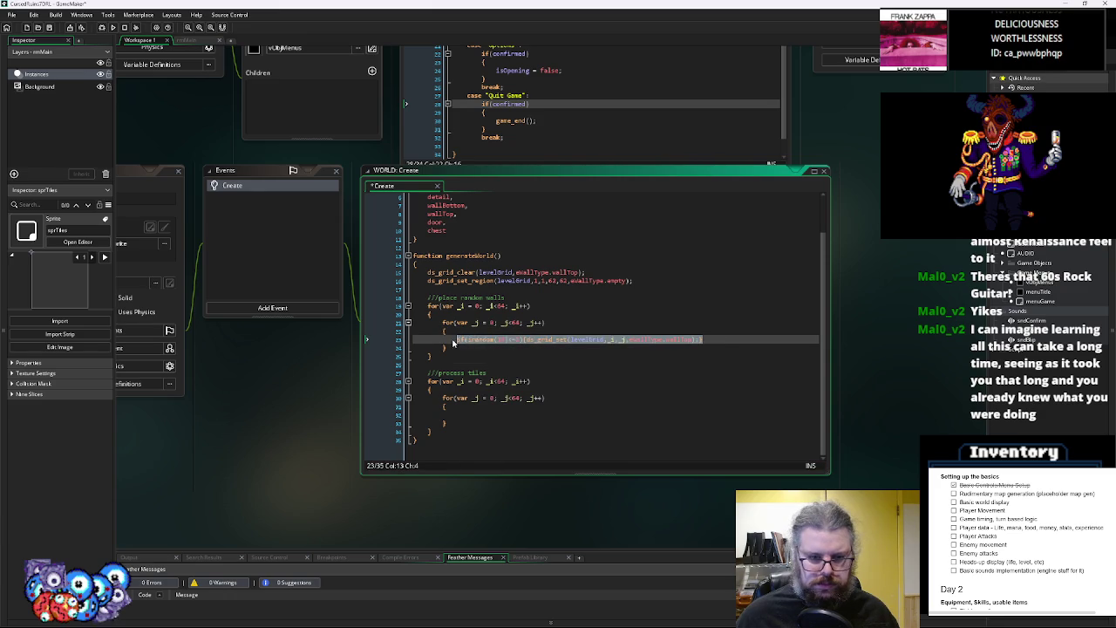
{"action": "left_click", "coordinate": [717, 339]}
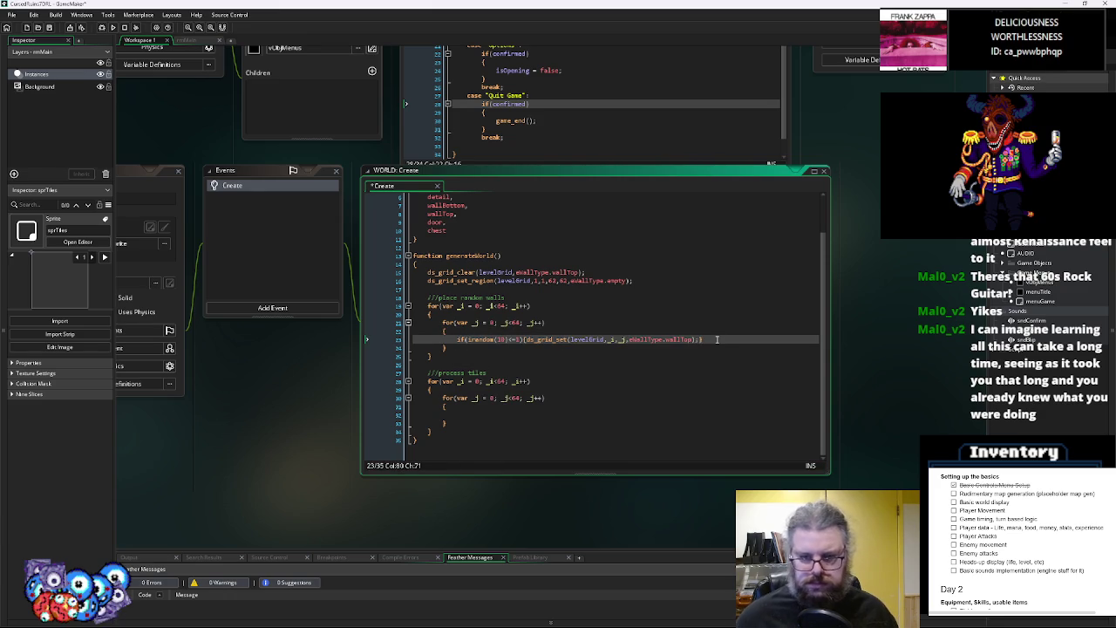
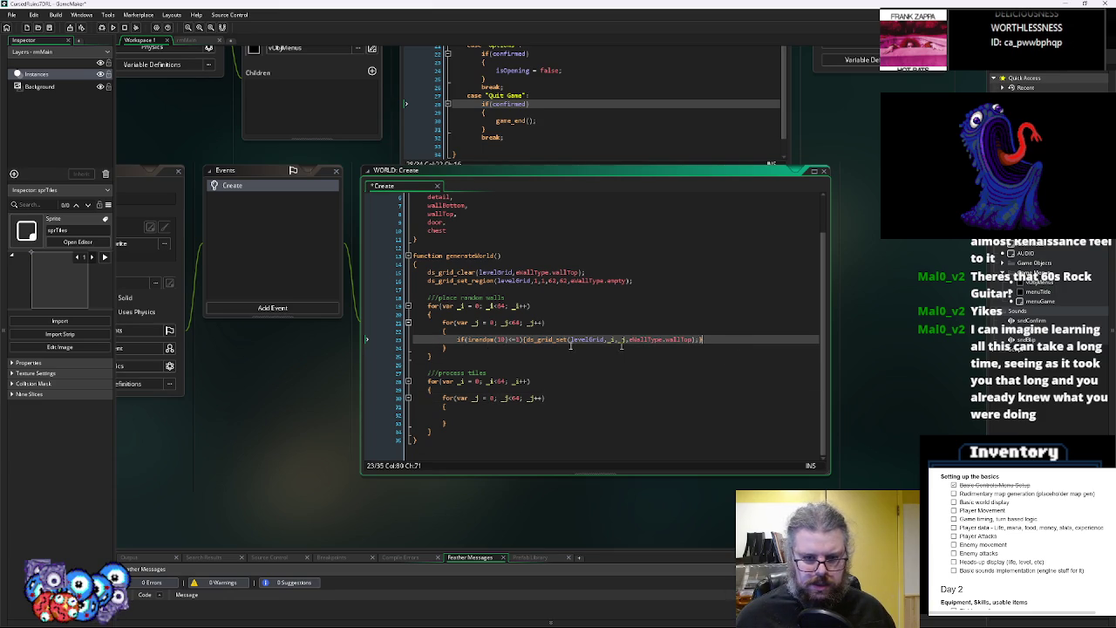
Start a ds_grid line below the random-walls loop, then select the existing ds_grid_set_region line to copy
{"action": "left_click", "coordinate": [518, 340]}
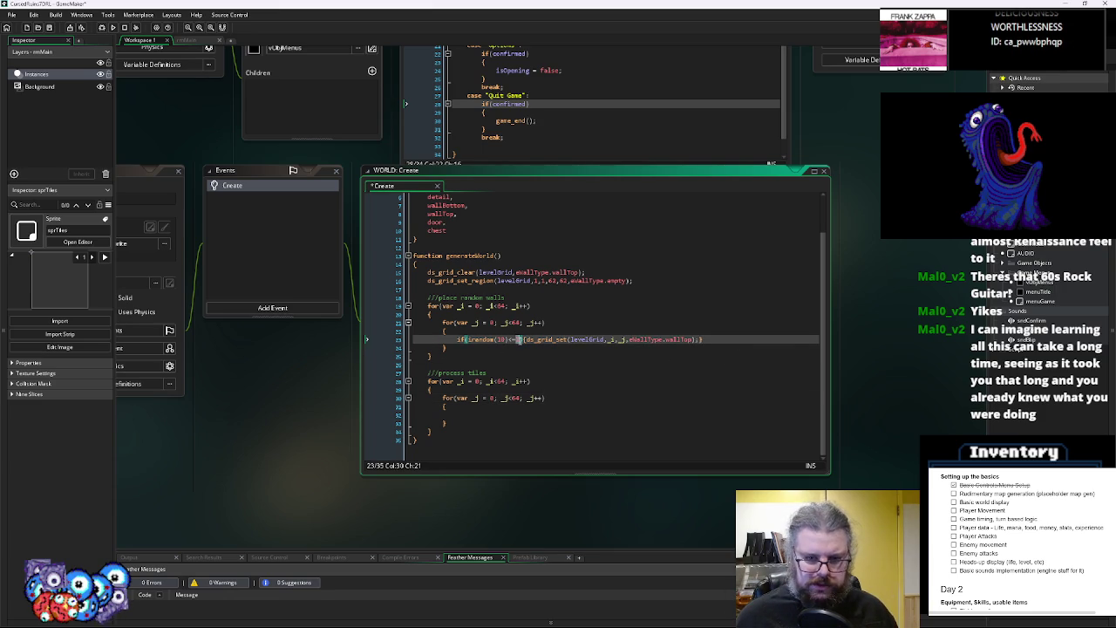
{"action": "left_click", "coordinate": [725, 340]}
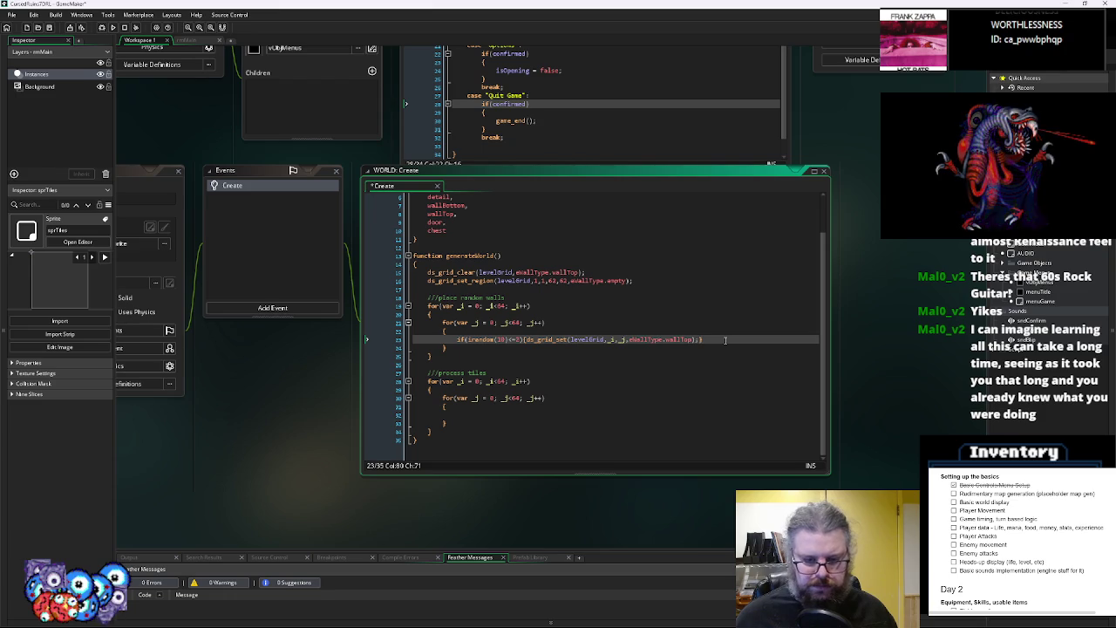
{"action": "left_click", "coordinate": [541, 356]}
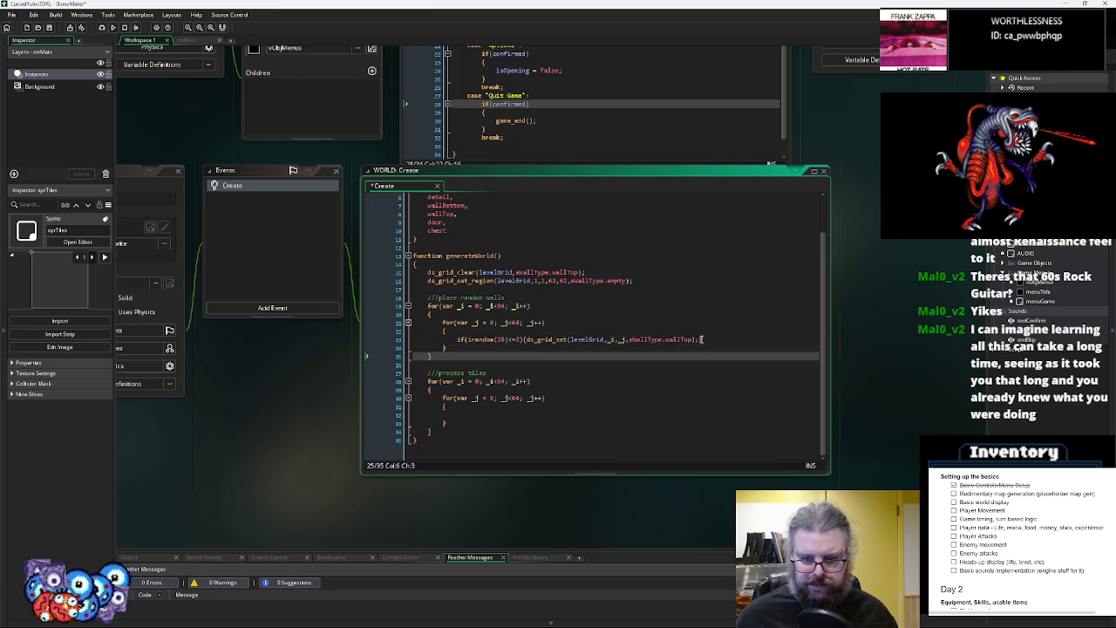
{"action": "left_click", "coordinate": [689, 340]}
{"action": "left_click", "coordinate": [510, 348]}
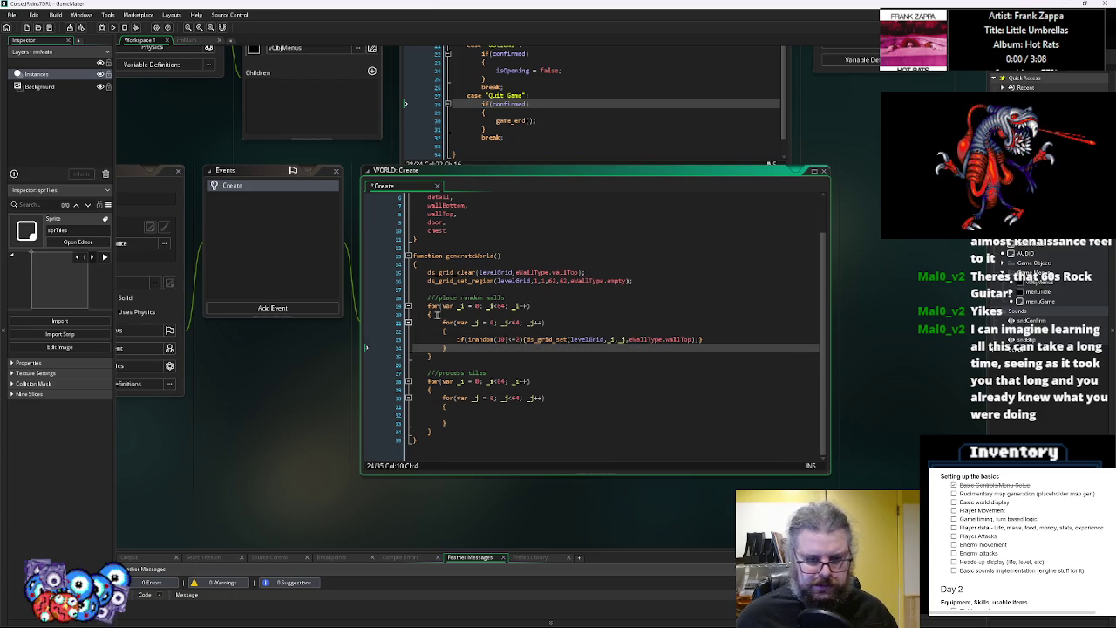
{"action": "left_click", "coordinate": [444, 364]}
{"action": "left_click", "coordinate": [444, 357]}
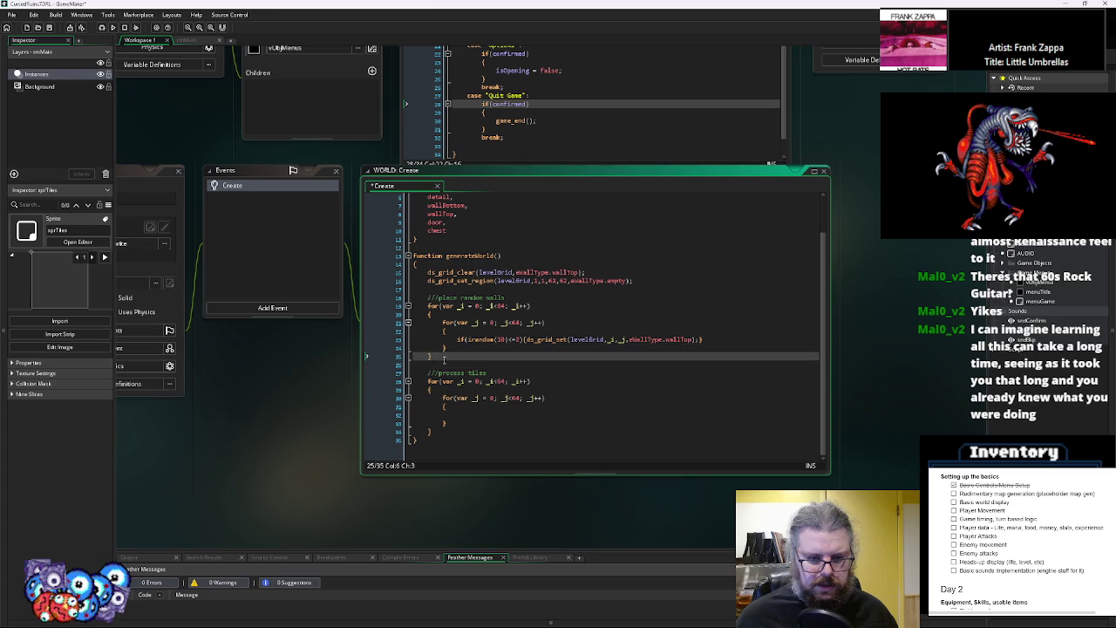
{"action": "key", "text": "Return"}
{"action": "key", "text": "Return"}
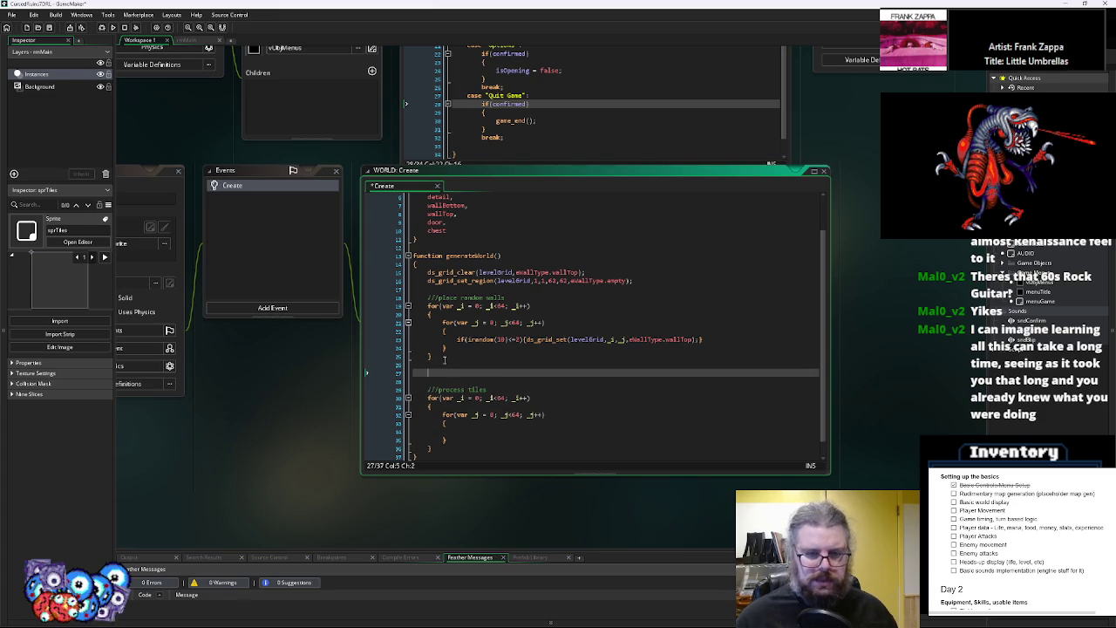
{"action": "type", "text": "ds_grid"}
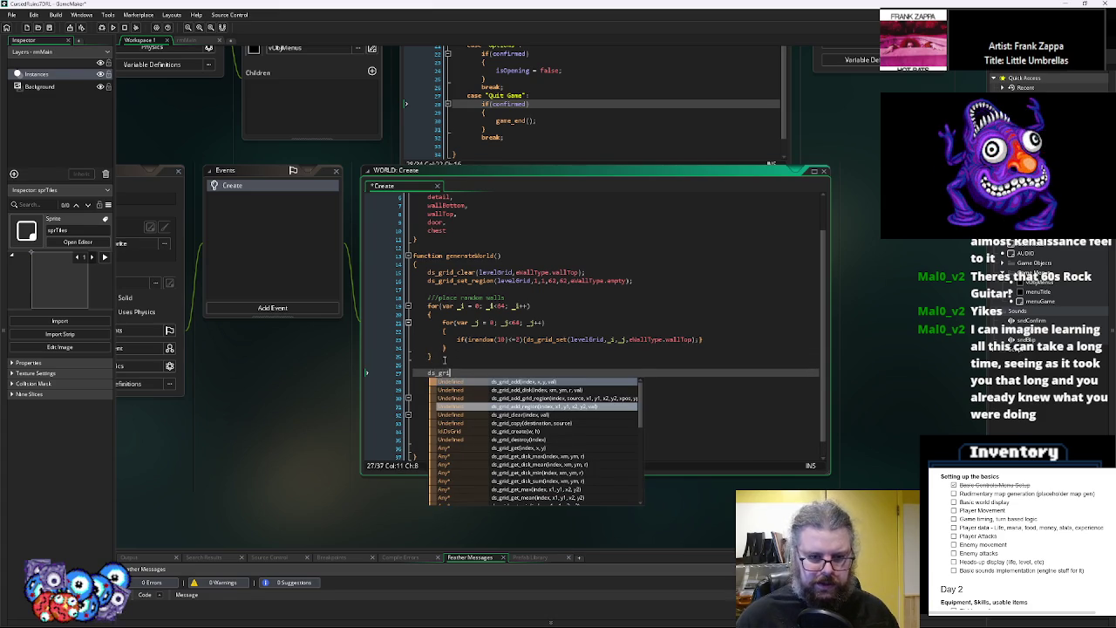
{"action": "left_click", "coordinate": [479, 281]}
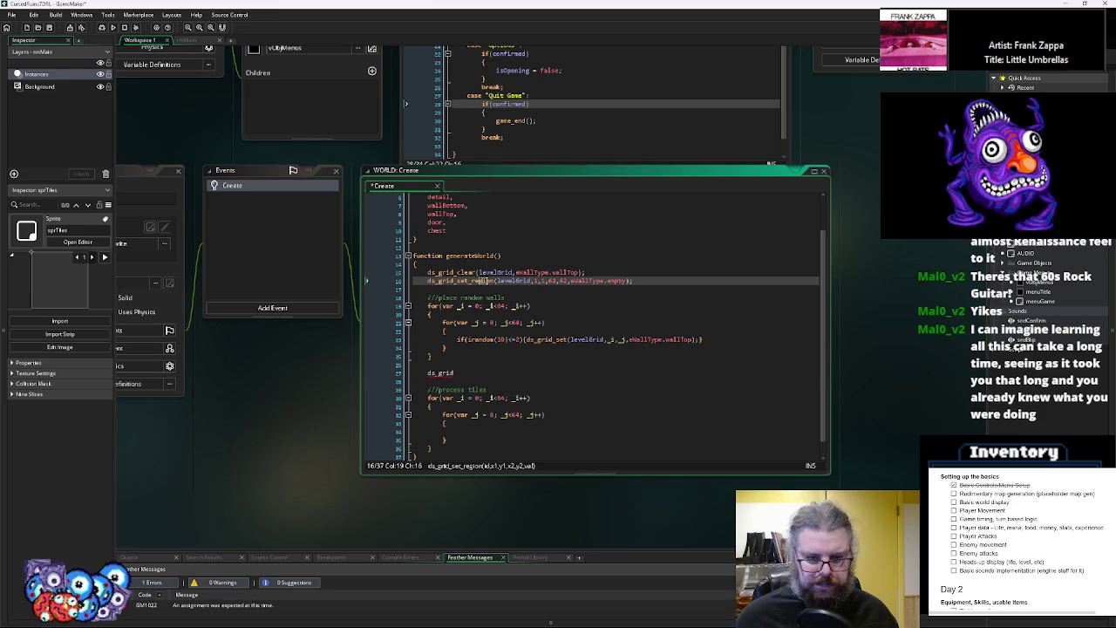
{"action": "left_click_drag", "start_coordinate": [628, 281], "coordinate": [427, 281]}
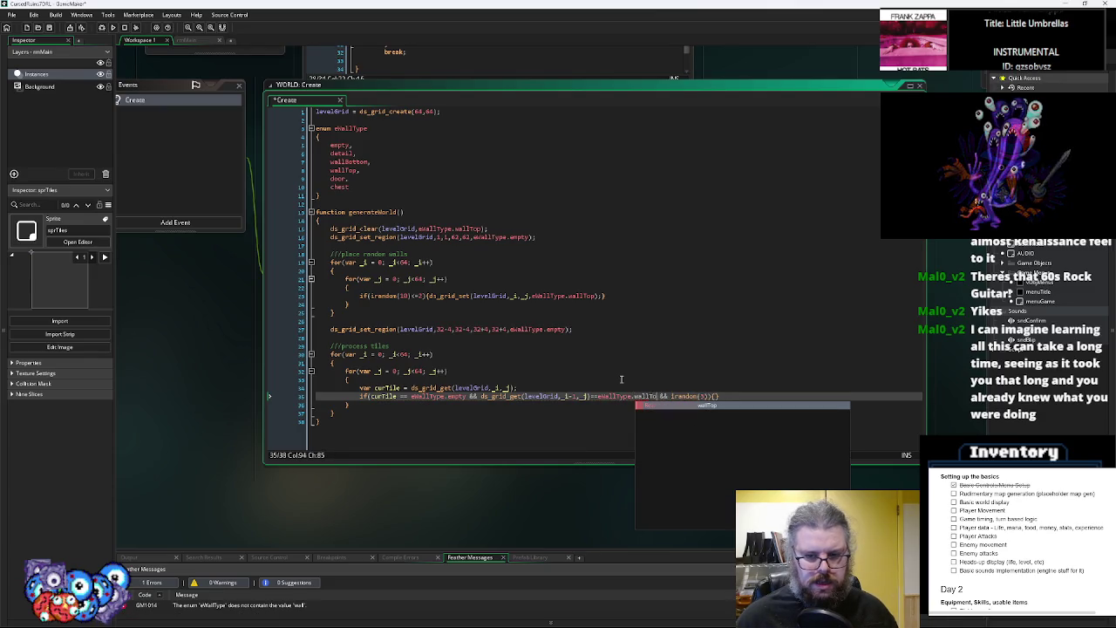
Complete the wallTop neighbour check and duplicate it with new grid arguments (_i, _j-), widening the editor
{"action": "key", "text": "Return"}
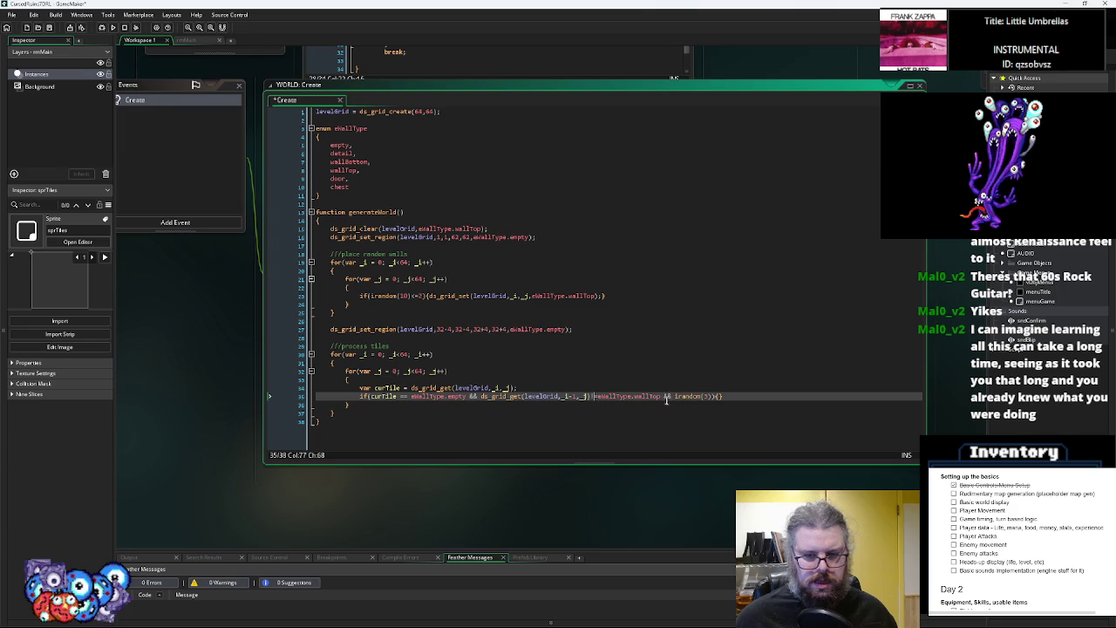
{"action": "left_click_drag", "start_coordinate": [662, 400], "coordinate": [498, 405]}
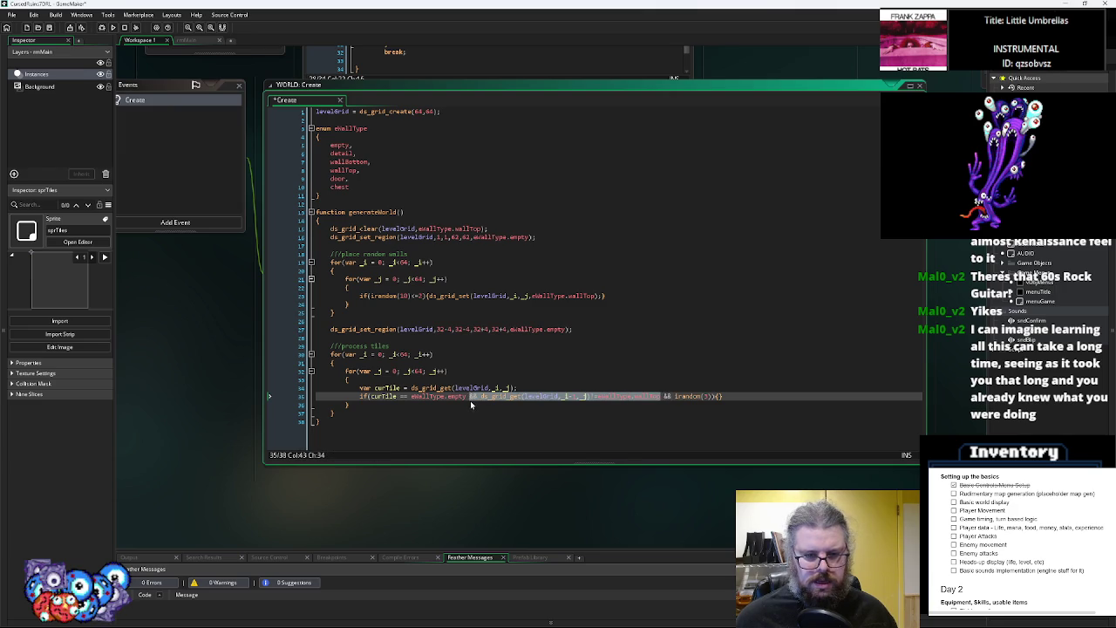
{"action": "key", "text": "ctrl+c"}
{"action": "left_click", "coordinate": [663, 398]}
{"action": "key", "text": "ctrl+v"}
{"action": "left_click", "coordinate": [772, 397]}
{"action": "key", "text": "BackSpace"}
{"action": "key", "text": "BackSpace"}
{"action": "type", "text": ",_i-"}
{"action": "key", "text": "Down"}
{"action": "left_click_drag", "start_coordinate": [775, 396], "coordinate": [615, 384]}
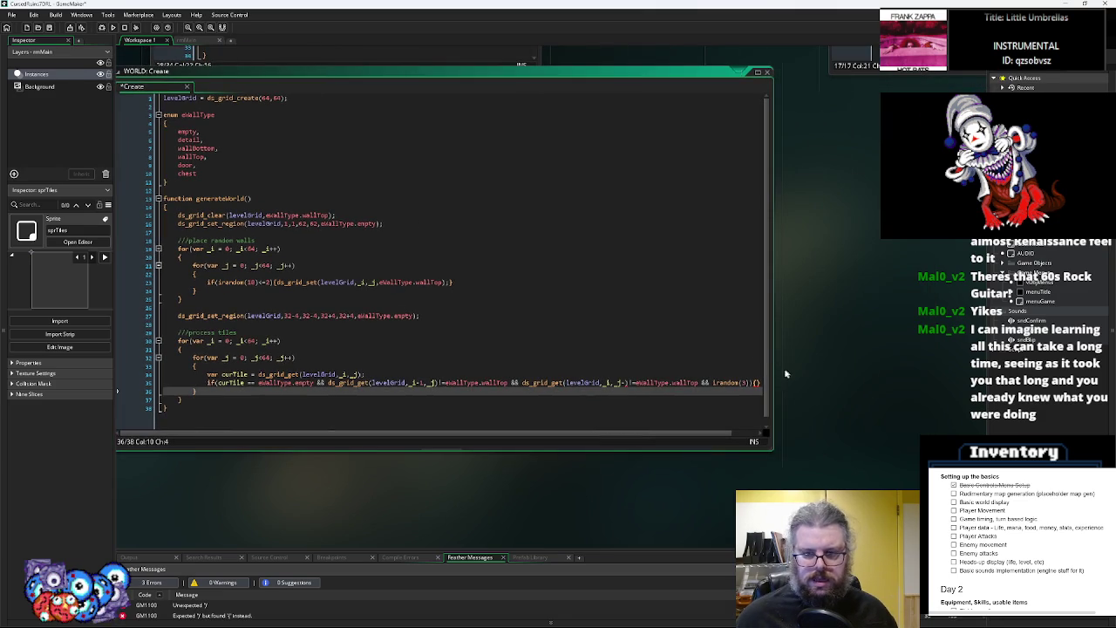
{"action": "left_click_drag", "start_coordinate": [779, 377], "coordinate": [910, 377]}
Add a third neighbour check at (_i-1, _j-1) and change the second check's _j offset to +1
{"action": "mouse_move", "coordinate": [703, 381]}
{"action": "left_mouse_down"}
{"action": "mouse_move", "coordinate": [471, 384]}
{"action": "mouse_move", "coordinate": [518, 384]}
{"action": "left_mouse_up"}
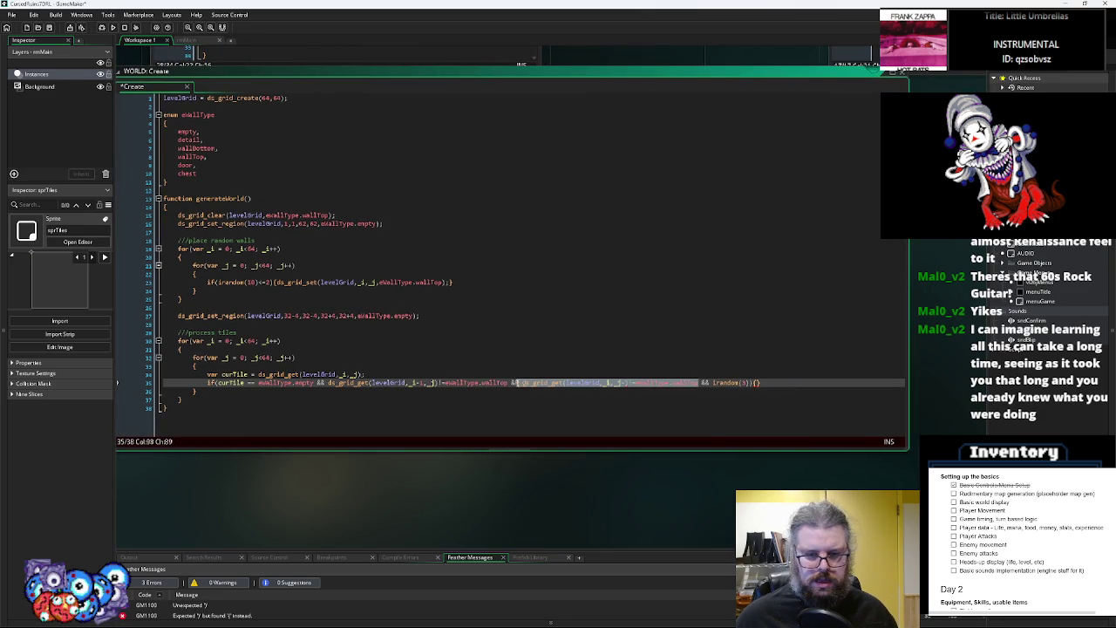
{"action": "left_click", "coordinate": [703, 384]}
{"action": "key", "text": "ctrl+v"}
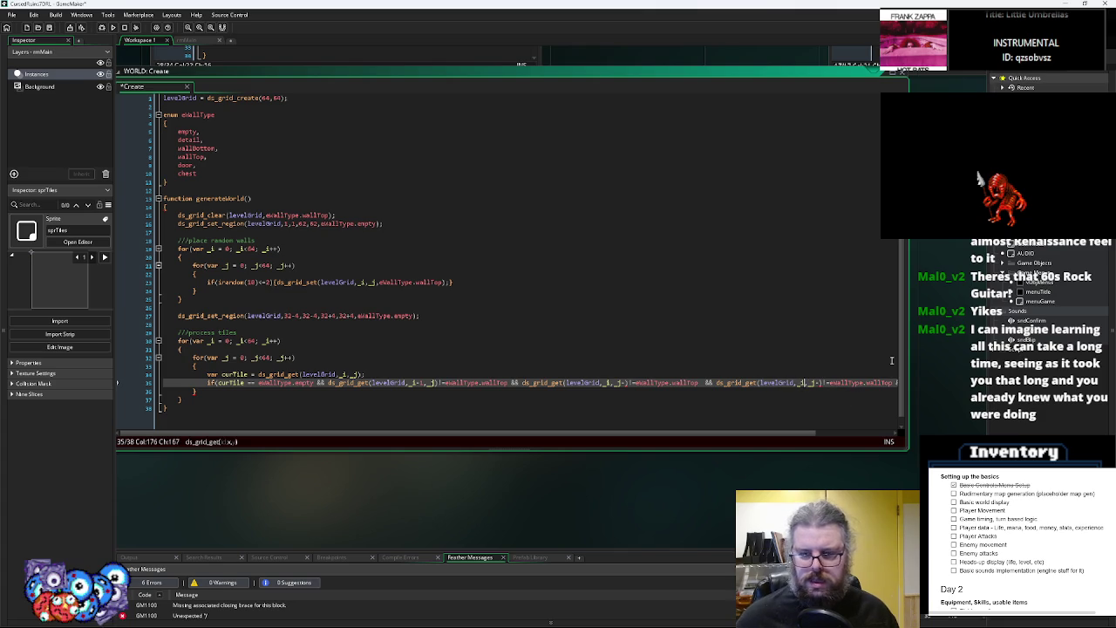
{"action": "key", "text": "BackSpace"}
{"action": "key", "text": "BackSpace"}
{"action": "key", "text": "Left"}
{"action": "key", "text": "Left"}
{"action": "key", "text": "Left"}
{"action": "type", "text": "-1,_j-1"}
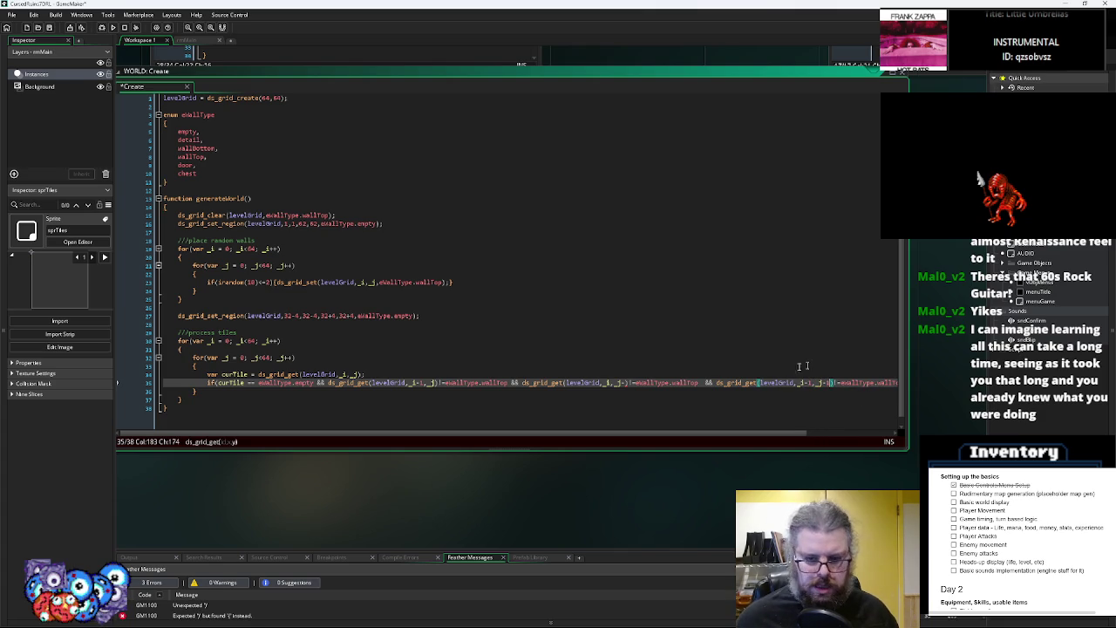
{"action": "left_click", "coordinate": [623, 385]}
{"action": "type", "text": "+1"}
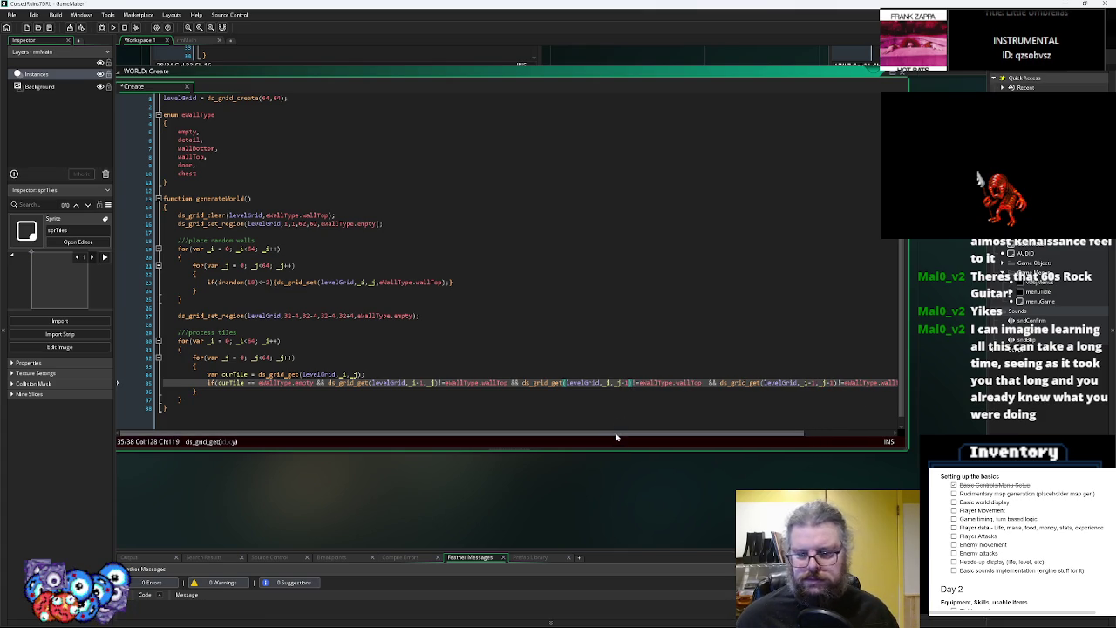
{"action": "left_click_drag", "start_coordinate": [625, 433], "coordinate": [773, 435]}
Change the irandom chance at the end of the condition to end with 0)<2, completing the if
{"action": "left_click", "coordinate": [872, 382]}
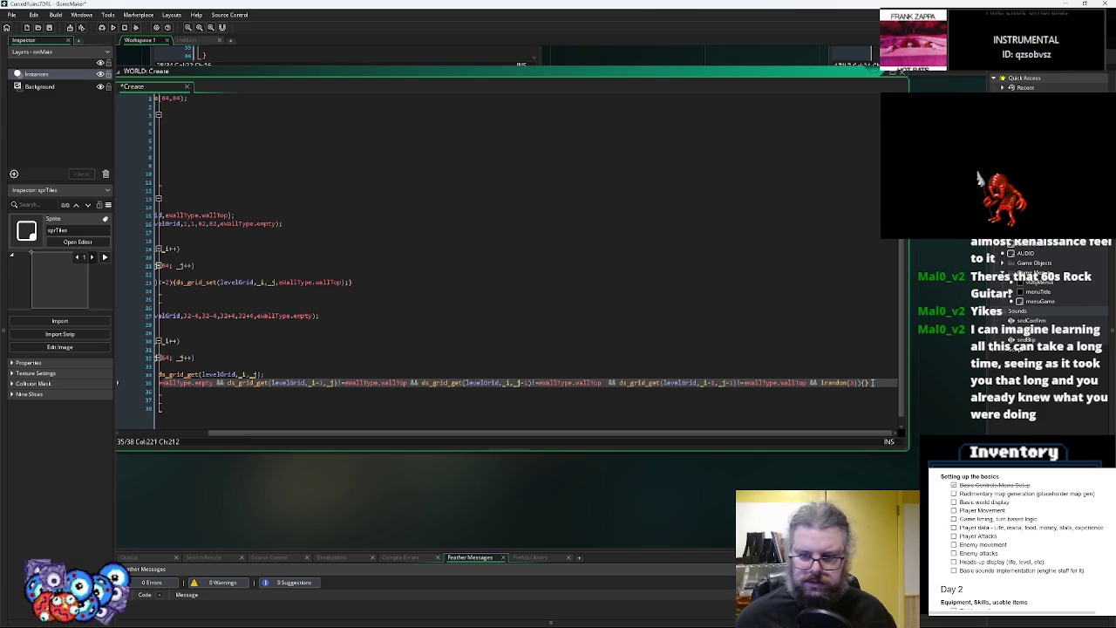
{"action": "key", "text": "Left"}
{"action": "key", "text": "Left"}
{"action": "key", "text": "Left"}
{"action": "key", "text": "BackSpace"}
{"action": "type", "text": "0)<2"}
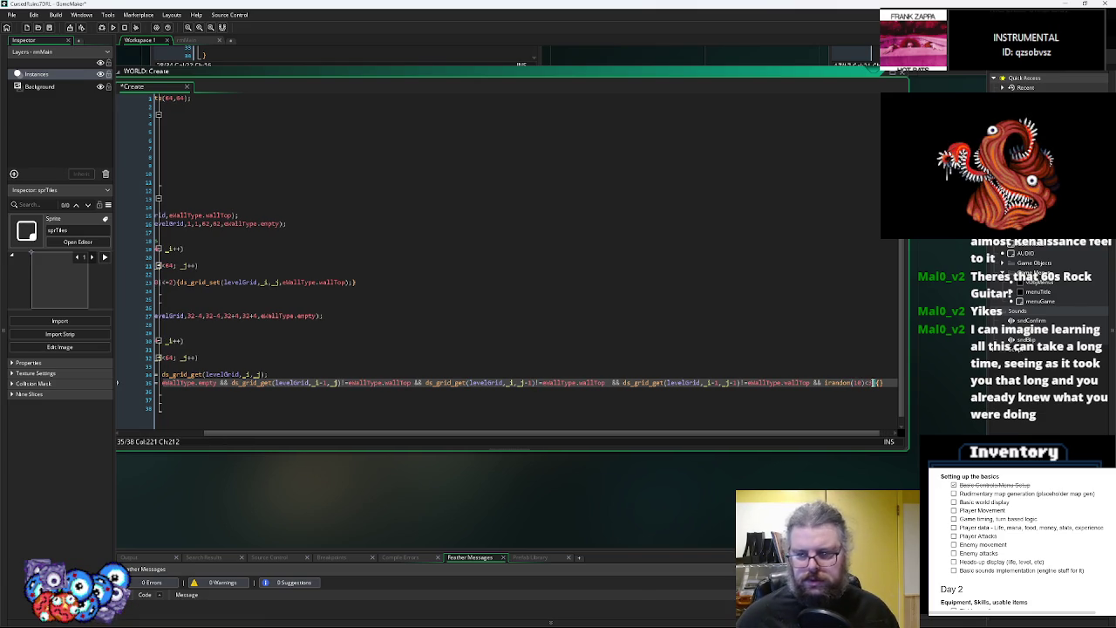
{"action": "key", "text": "Return"}
{"action": "key", "text": "Return"}
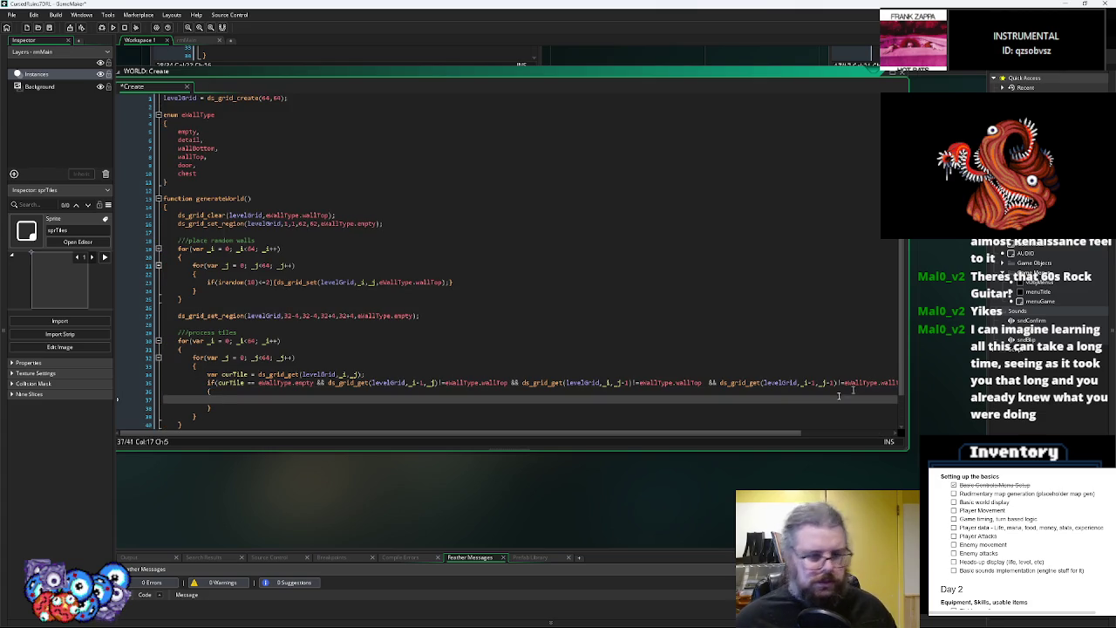
Paste the wall-placing ds_grid_set call into the if block and change its value to eWallType.detail
{"action": "left_click_drag", "start_coordinate": [451, 282], "coordinate": [274, 286]}
{"action": "key", "text": "ctrl+c"}
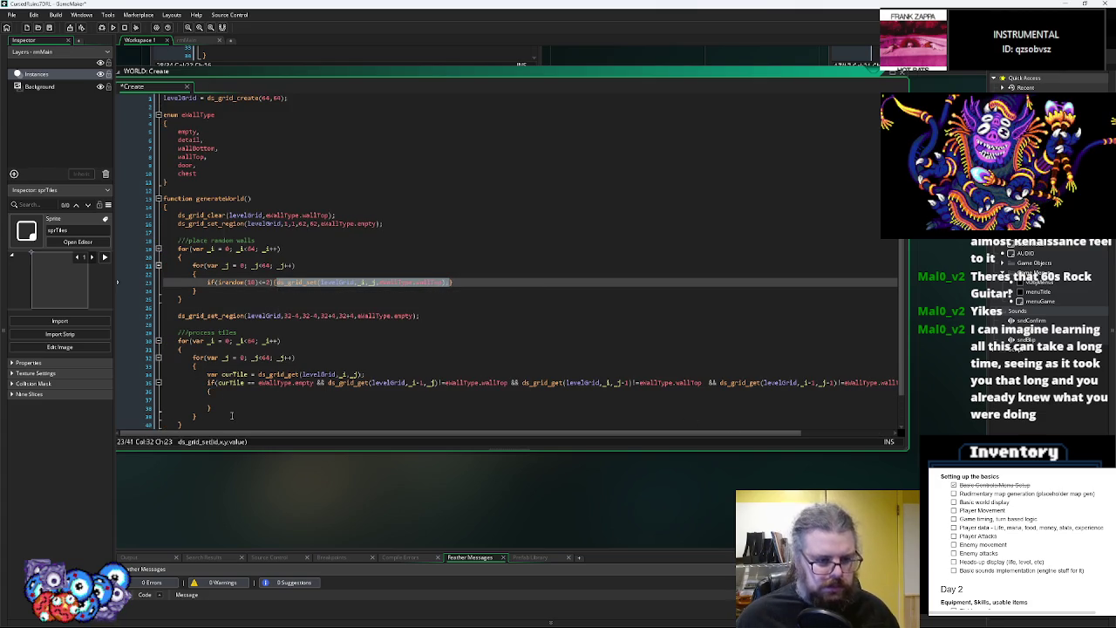
{"action": "left_click", "coordinate": [349, 401]}
{"action": "key", "text": "ctrl+v"}
{"action": "key", "text": "BackSpace"}
{"action": "key", "text": "BackSpace"}
{"action": "key", "text": "BackSpace"}
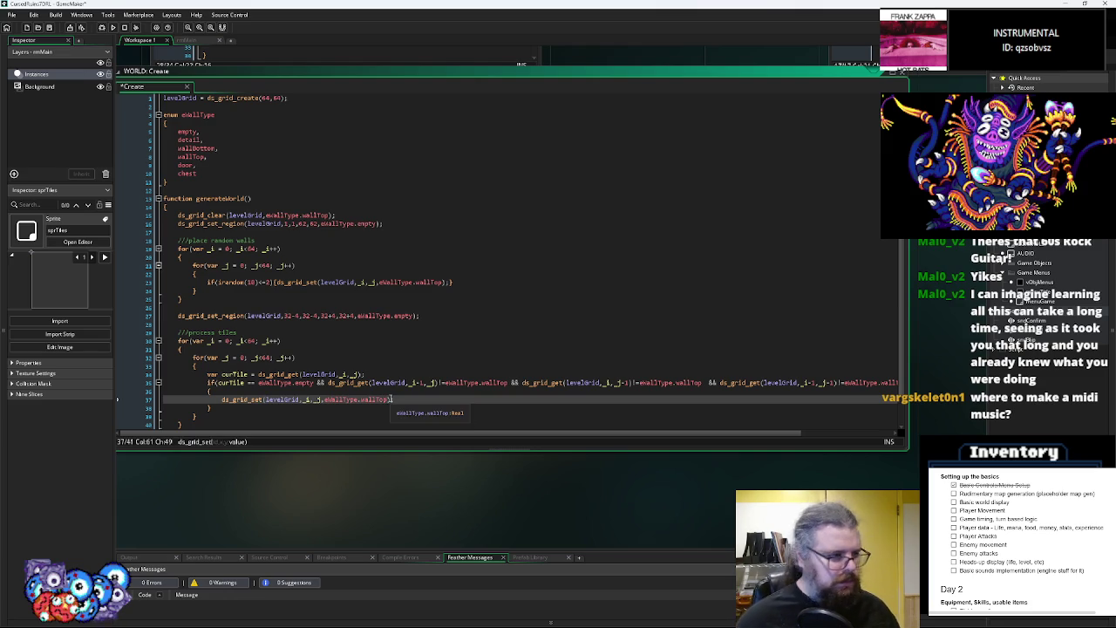
{"action": "key", "text": "BackSpace"}
{"action": "key", "text": "BackSpace"}
{"action": "key", "text": "BackSpace"}
{"action": "type", "text": ";"}
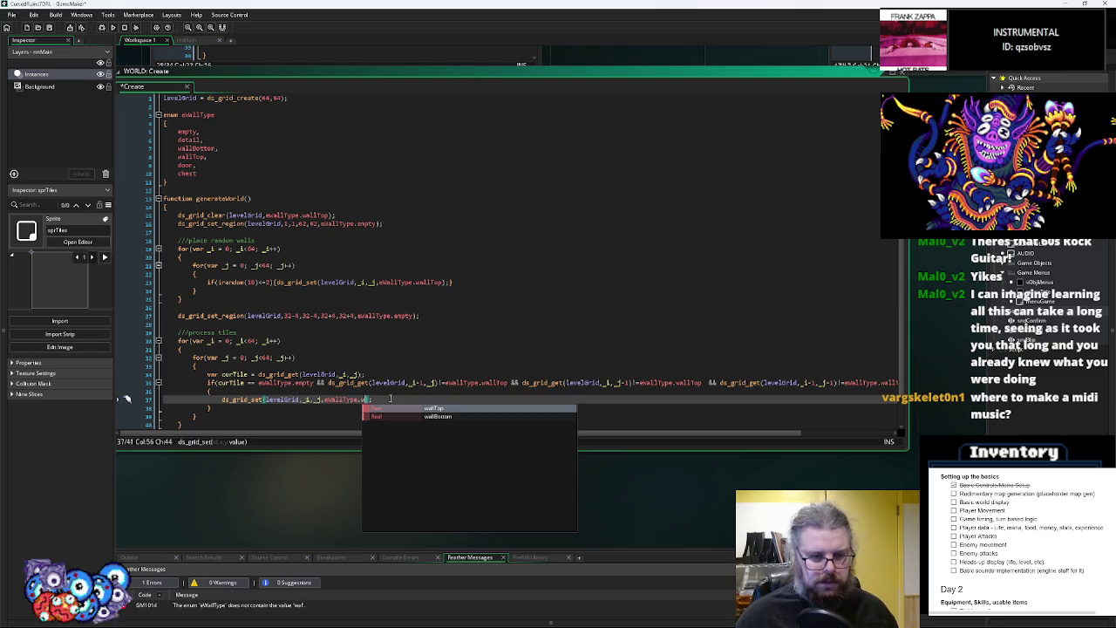
{"action": "key", "text": "BackSpace"}
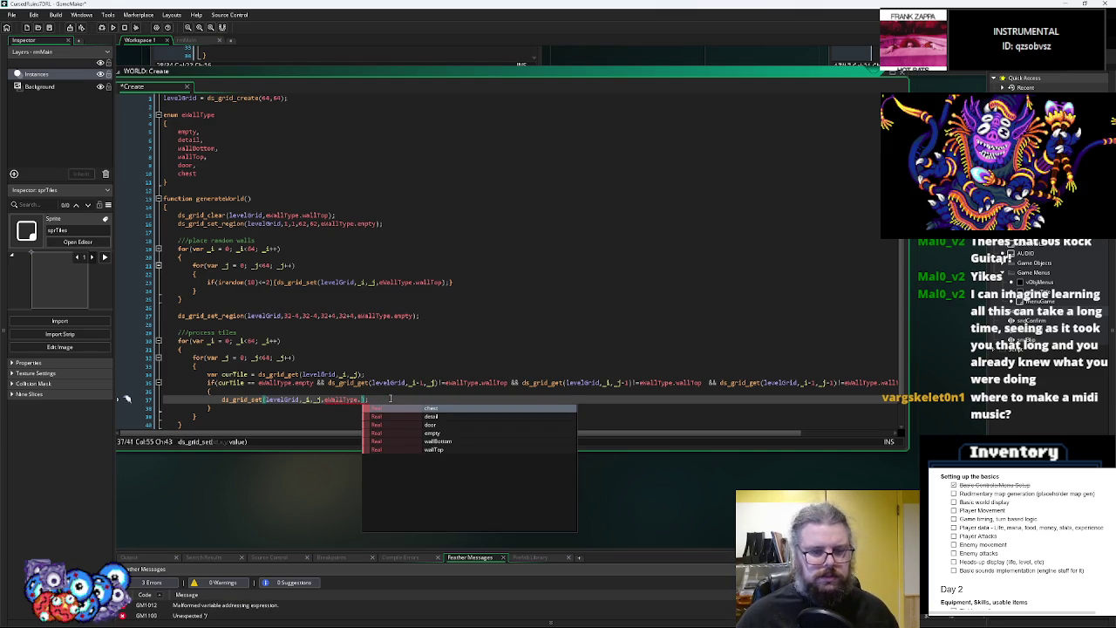
{"action": "key", "text": "Down"}
{"action": "key", "text": "Down"}
{"action": "key", "text": "Down"}
{"action": "key", "text": "Up"}
{"action": "key", "text": "Up"}
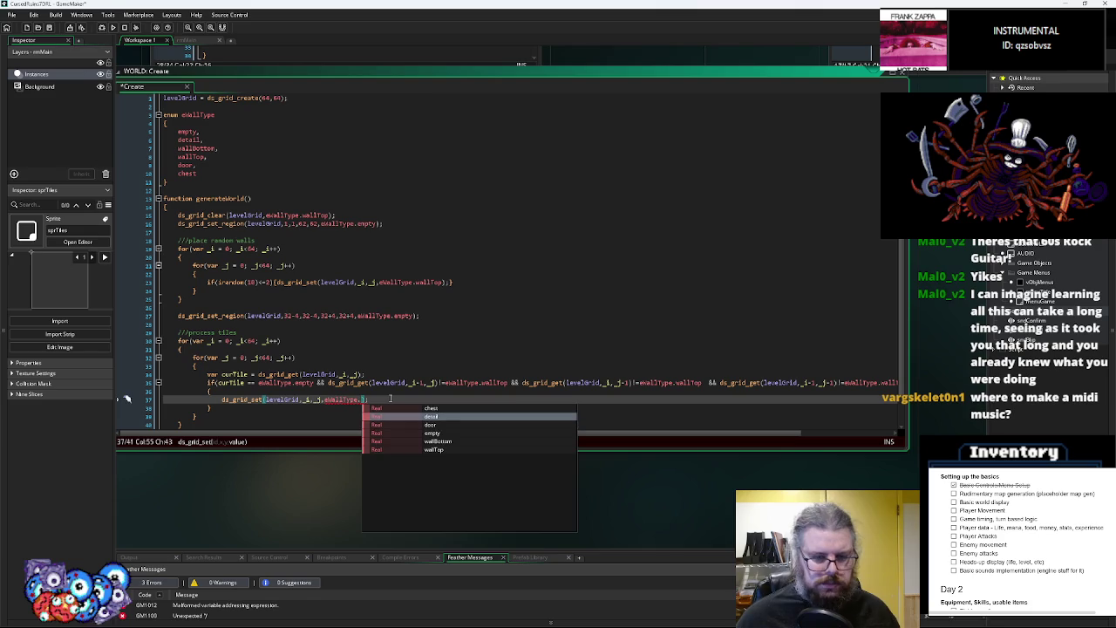
{"action": "key", "text": "Return"}
{"action": "scroll", "coordinate": [346, 362], "scroll_direction": "down", "scroll_amount": 2}
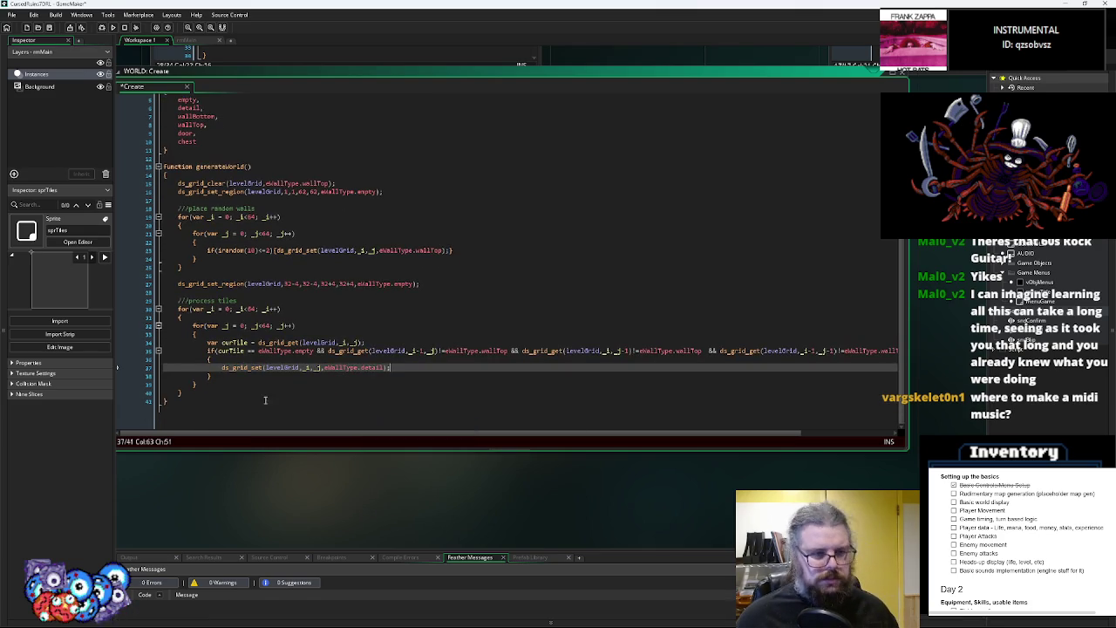
{"action": "left_click", "coordinate": [241, 350]}
{"action": "scroll", "coordinate": [272, 349], "scroll_direction": "up", "scroll_amount": 1}
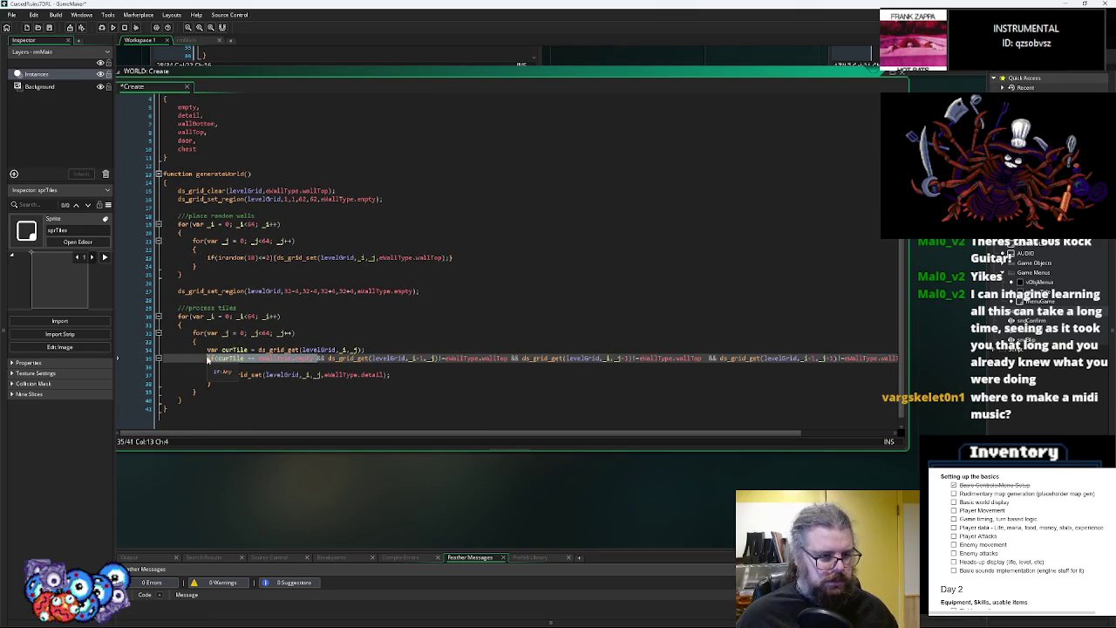
Add a new if(curTile == eWallType.wallTop) block after the detail check
{"action": "left_click", "coordinate": [241, 381]}
{"action": "key", "text": "Return"}
{"action": "key", "text": "Return"}
{"action": "type", "text": "if(curTile == eWallType.empty"}
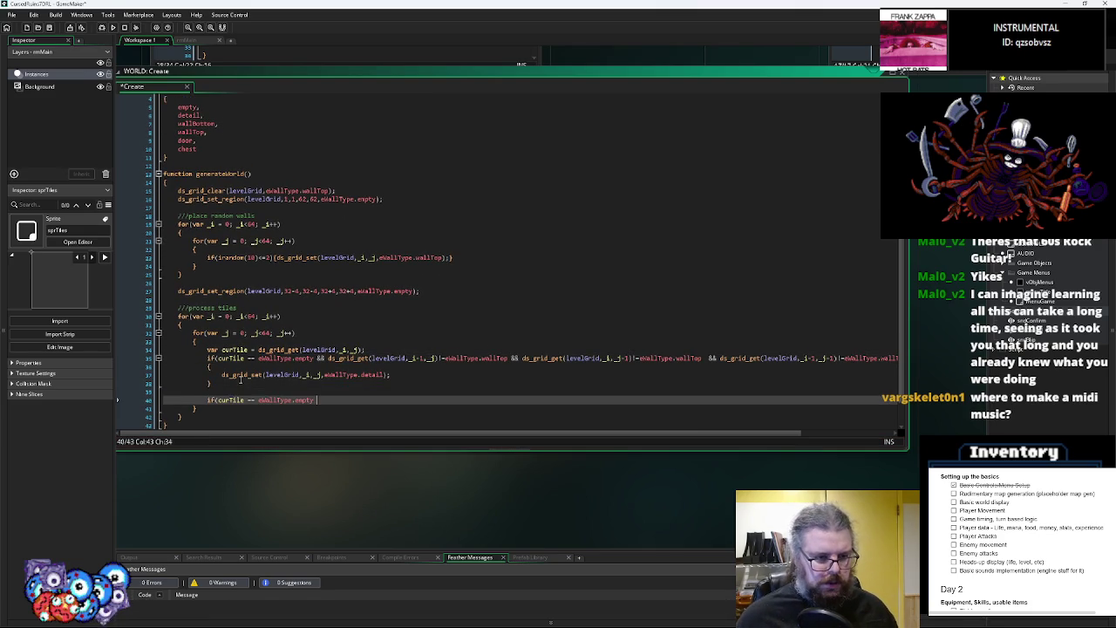
{"action": "scroll", "coordinate": [332, 372], "scroll_direction": "down", "scroll_amount": 1}
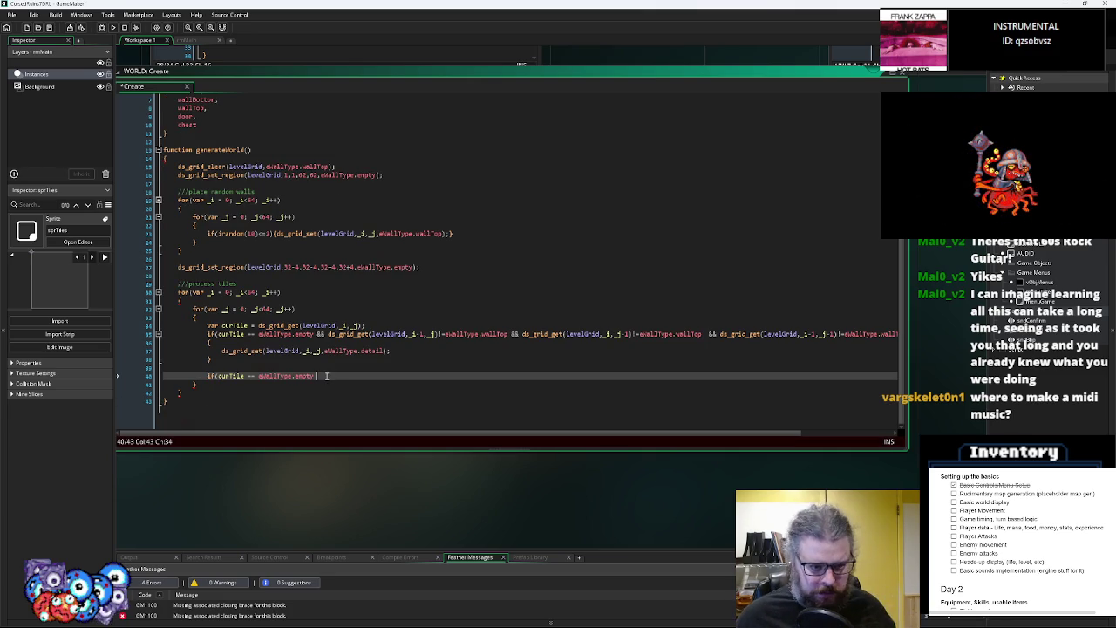
{"action": "key", "text": "BackSpace"}
{"action": "key", "text": "BackSpace"}
{"action": "key", "text": "BackSpace"}
{"action": "scroll", "coordinate": [328, 376], "scroll_direction": "up", "scroll_amount": 1}
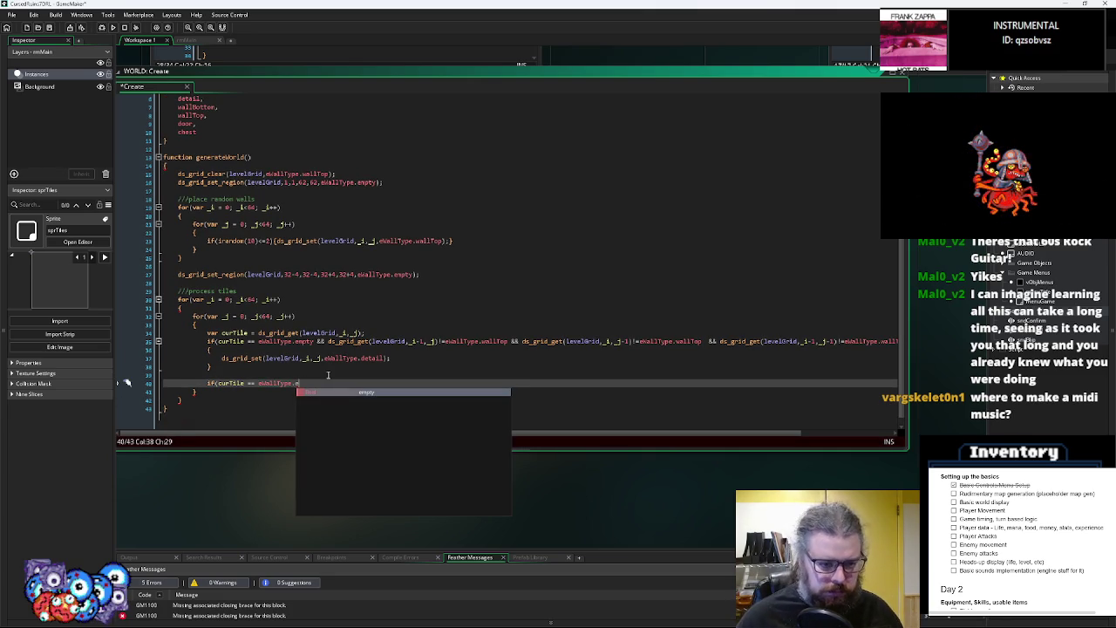
{"action": "type", "text": "wall"}
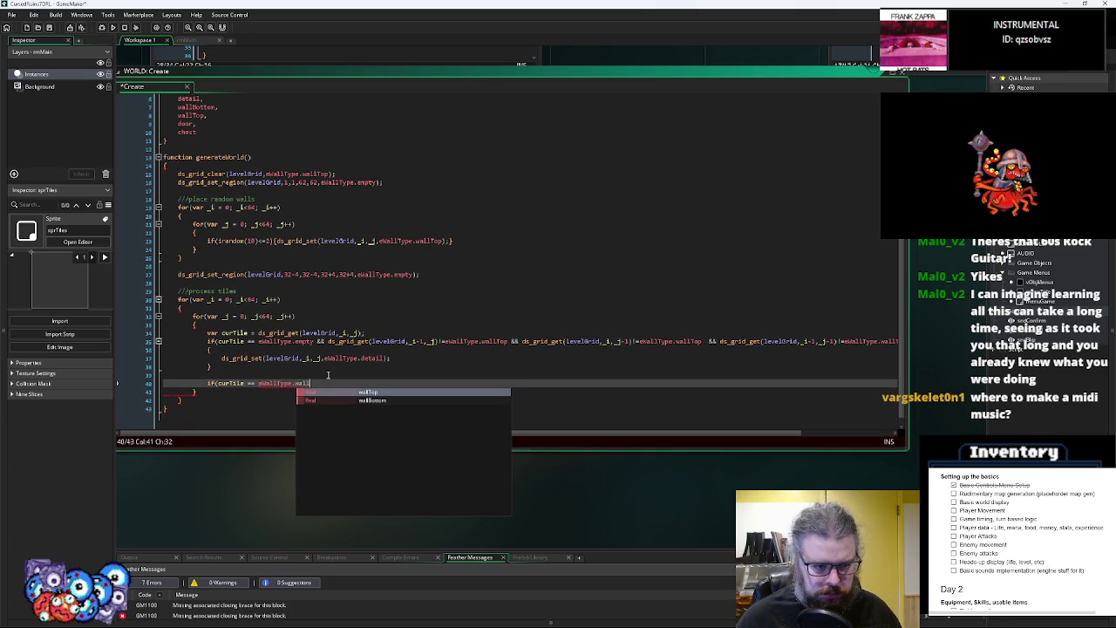
{"action": "key", "text": "Return"}
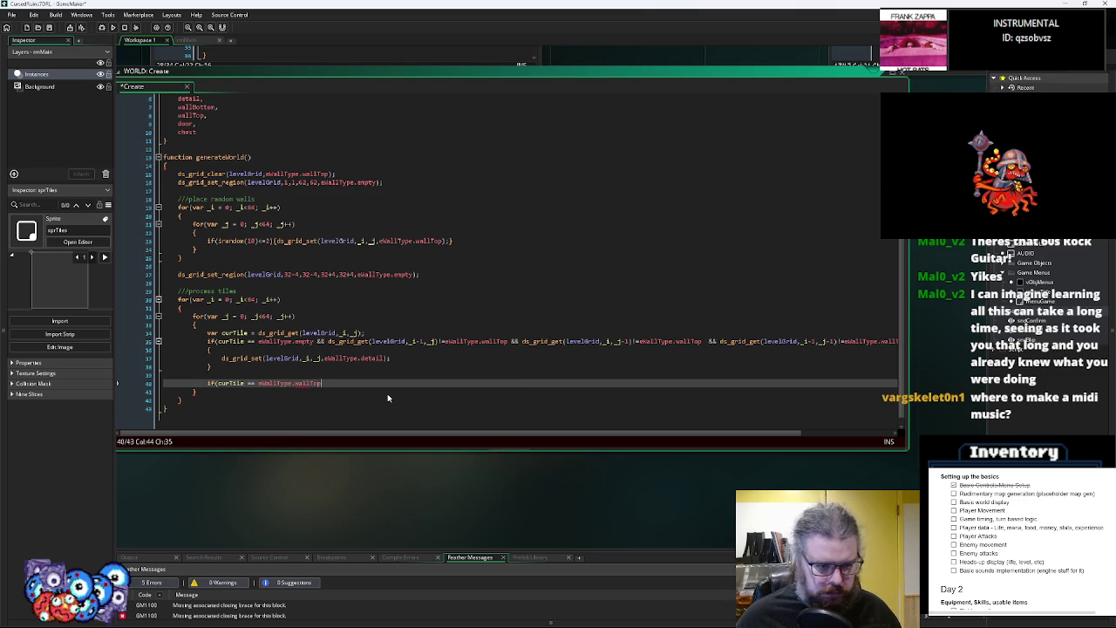
{"action": "type", "text": ")"}
{"action": "key", "text": "Return"}
{"action": "type", "text": "{"}
{"action": "key", "text": "Return"}
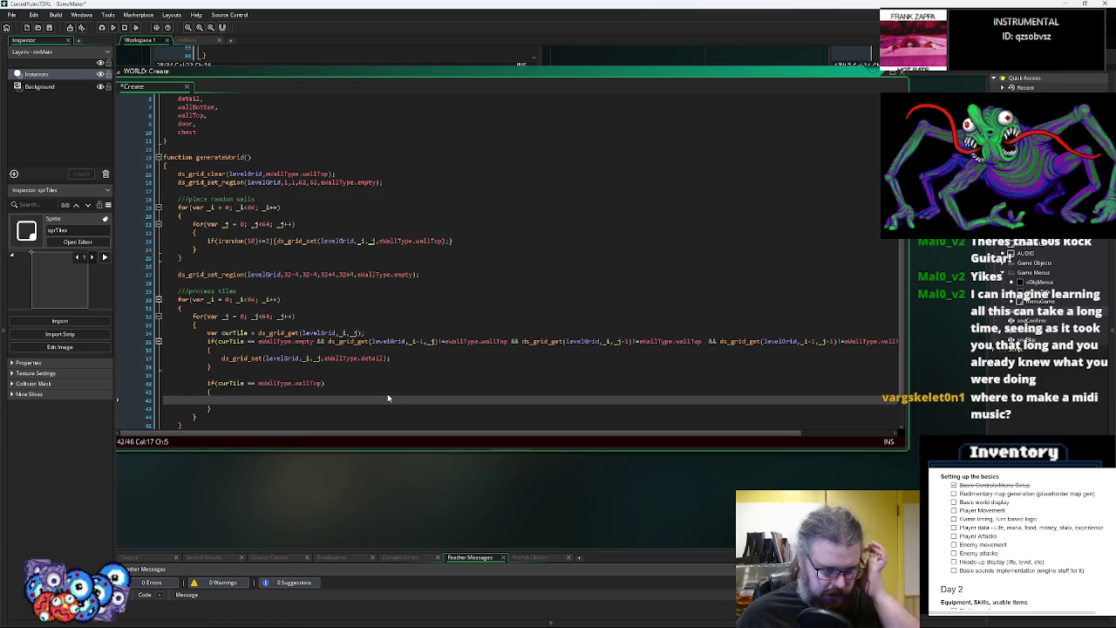
{"action": "scroll", "coordinate": [388, 399], "scroll_direction": "down", "scroll_amount": 1}
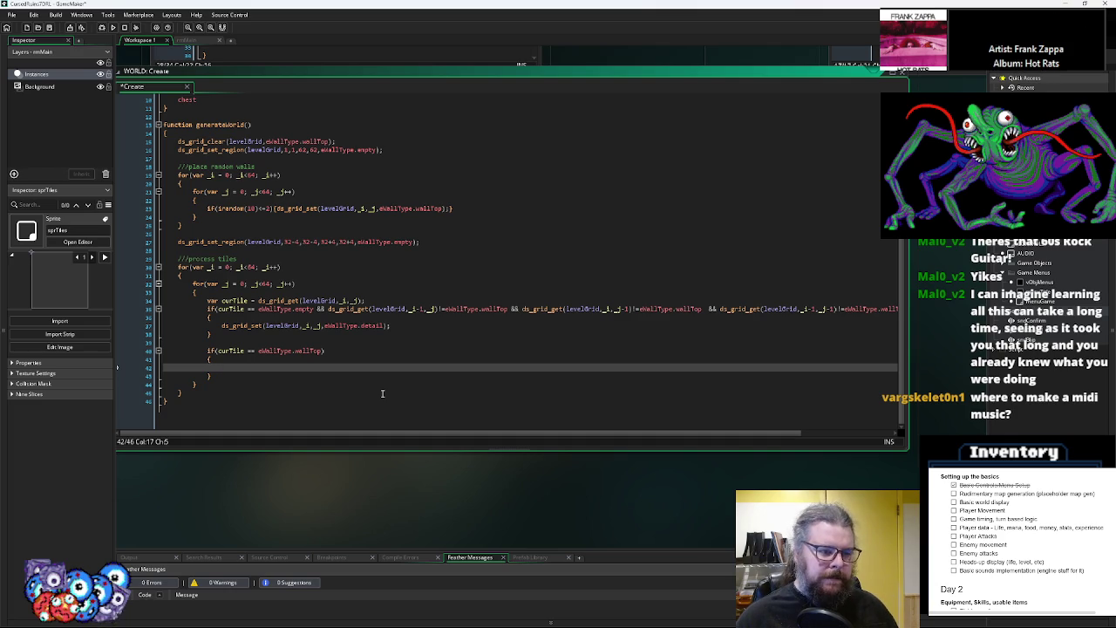
Write the inner condition if(_j<63 && tile below isn't wallTop) using a copied neighbour check
{"action": "type", "text": "if("}
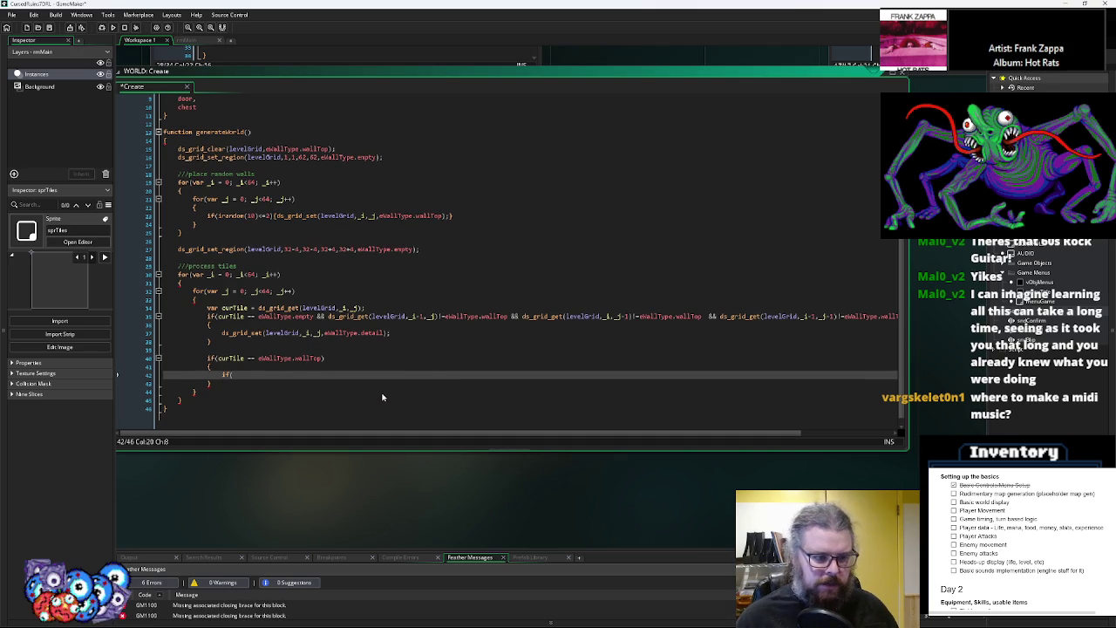
{"action": "type", "text": "_"}
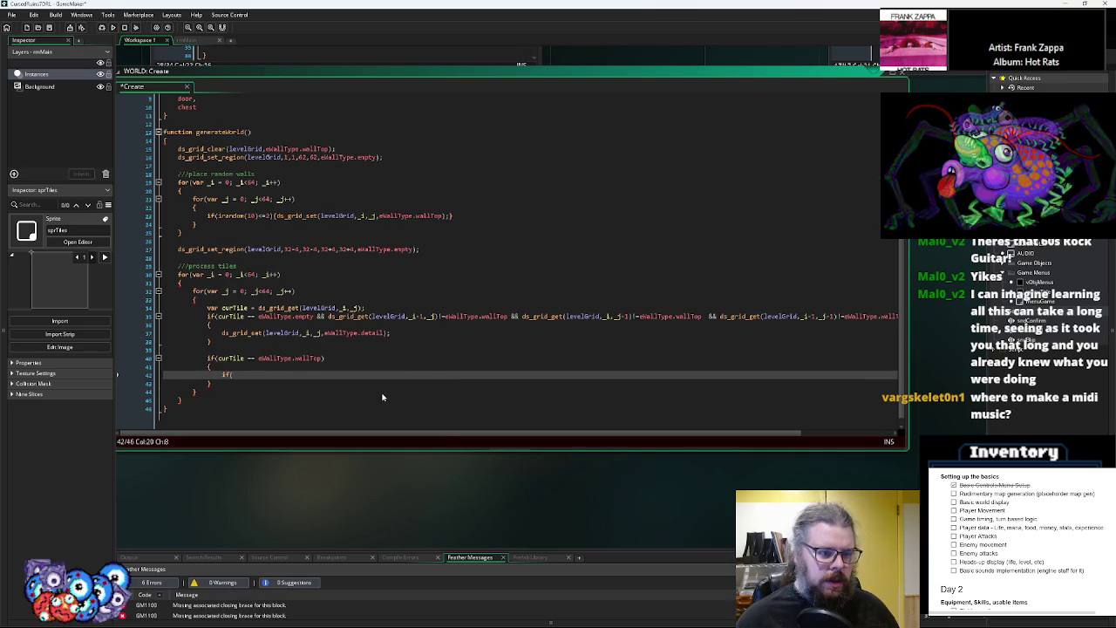
{"action": "type", "text": "j"}
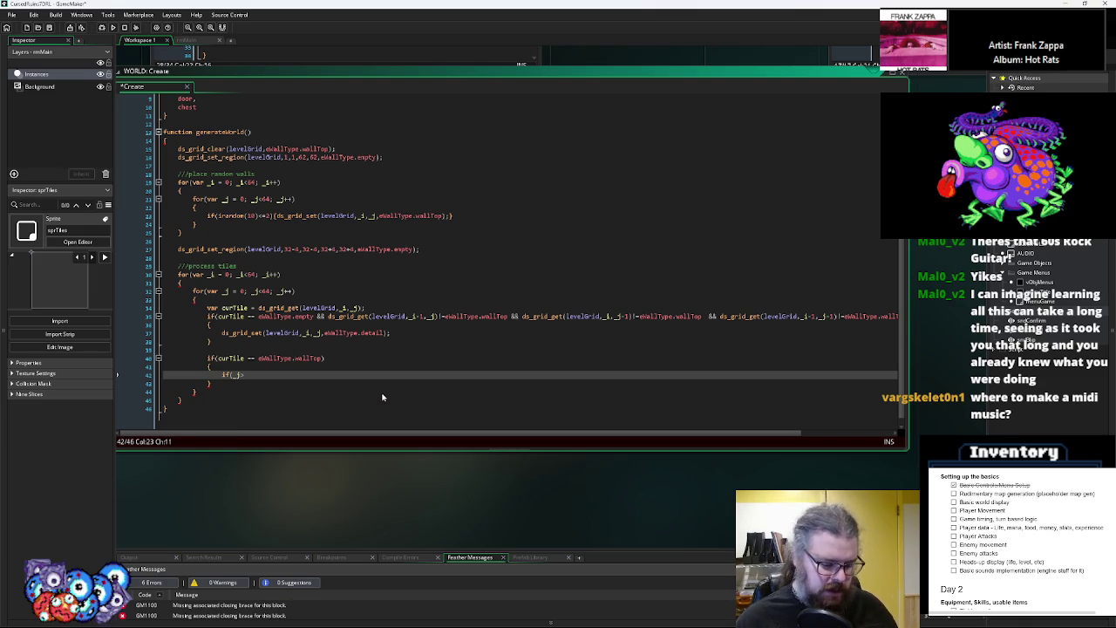
{"action": "type", "text": "<63 &&"}
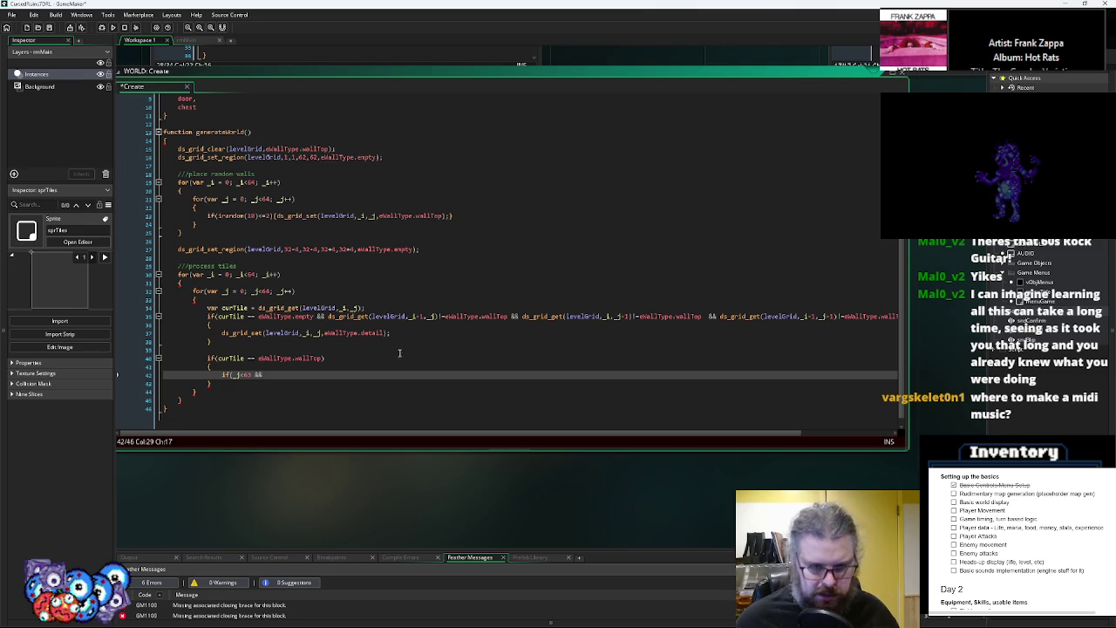
{"action": "left_click_drag", "start_coordinate": [506, 315], "coordinate": [328, 317]}
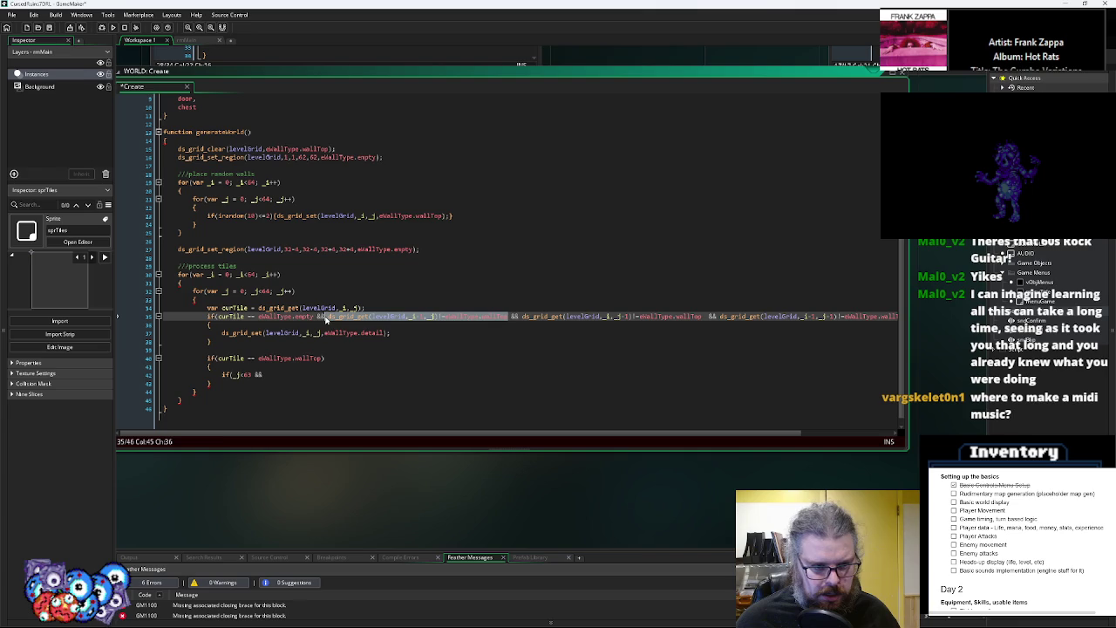
{"action": "key", "text": "ctrl+c"}
{"action": "left_click", "coordinate": [291, 377]}
{"action": "key", "text": "ctrl+v"}
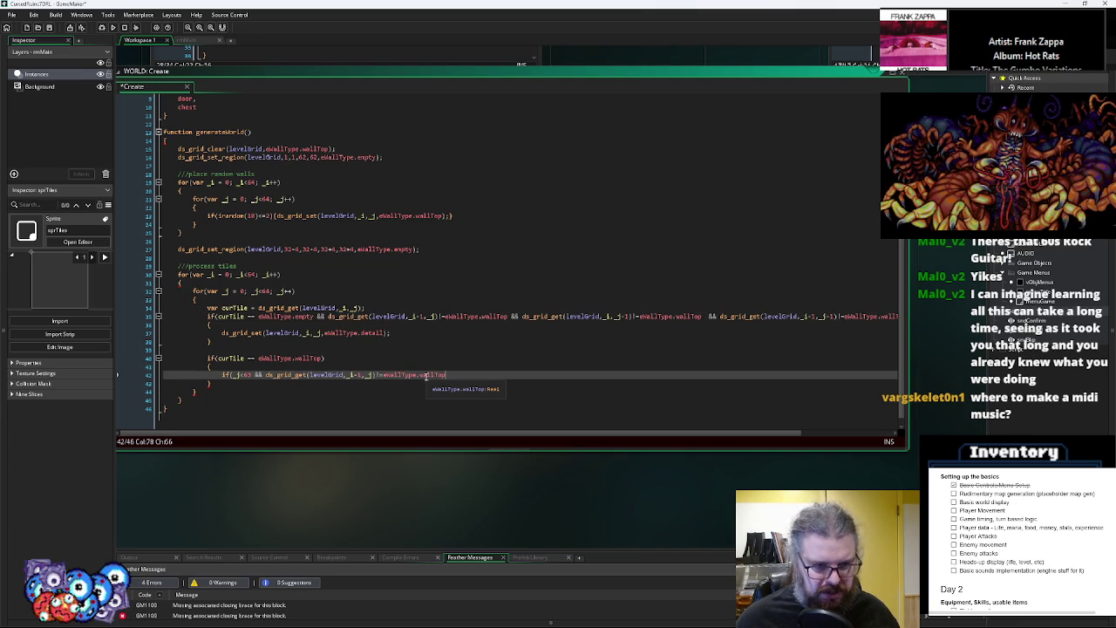
{"action": "left_click", "coordinate": [363, 375]}
{"action": "key", "text": "BackSpace"}
{"action": "key", "text": "BackSpace"}
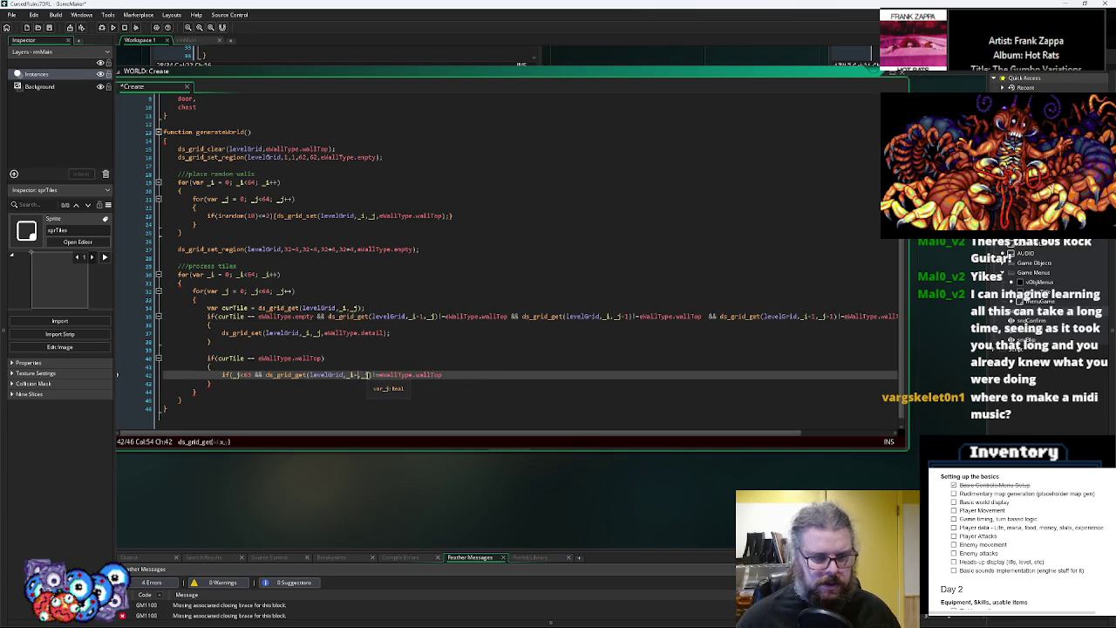
{"action": "type", "text": "+1"}
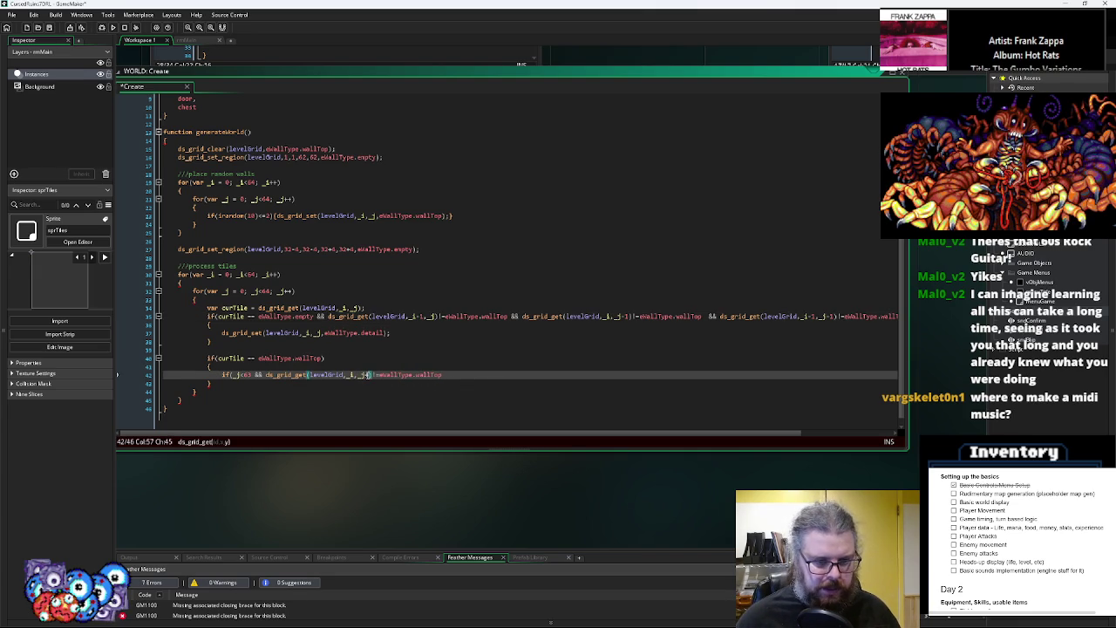
{"action": "key", "text": "BackSpace"}
{"action": "key", "text": "BackSpace"}
{"action": "left_click", "coordinate": [468, 377]}
{"action": "type", "text": "{}"}
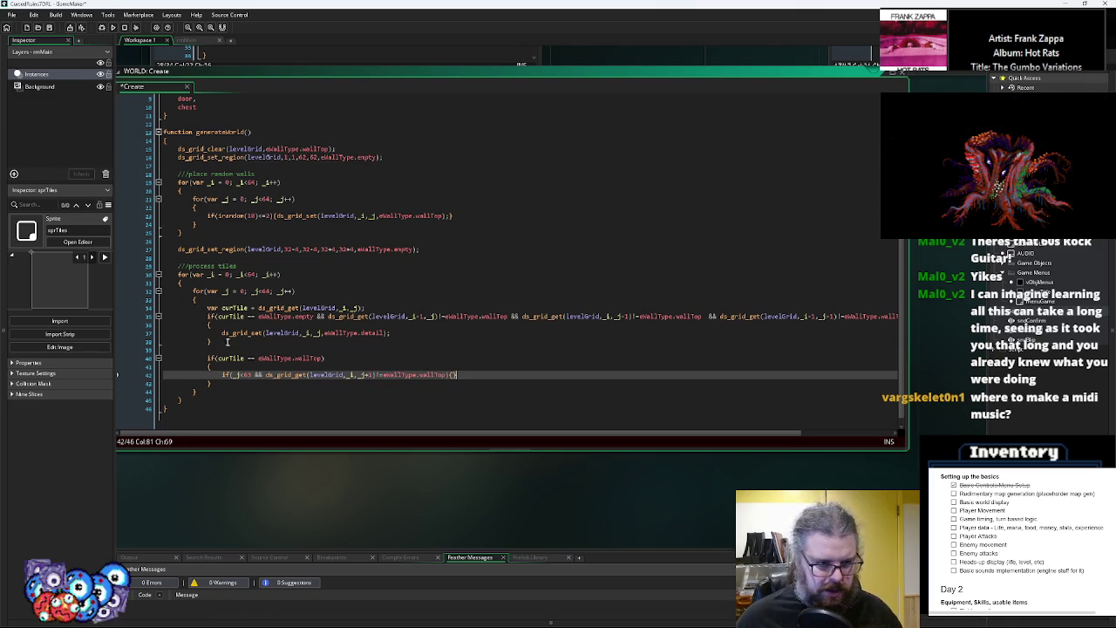
Paste the ds_grid_set call into the inner braces and change its value to eWallType.wallBottom
{"action": "left_click", "coordinate": [224, 334]}
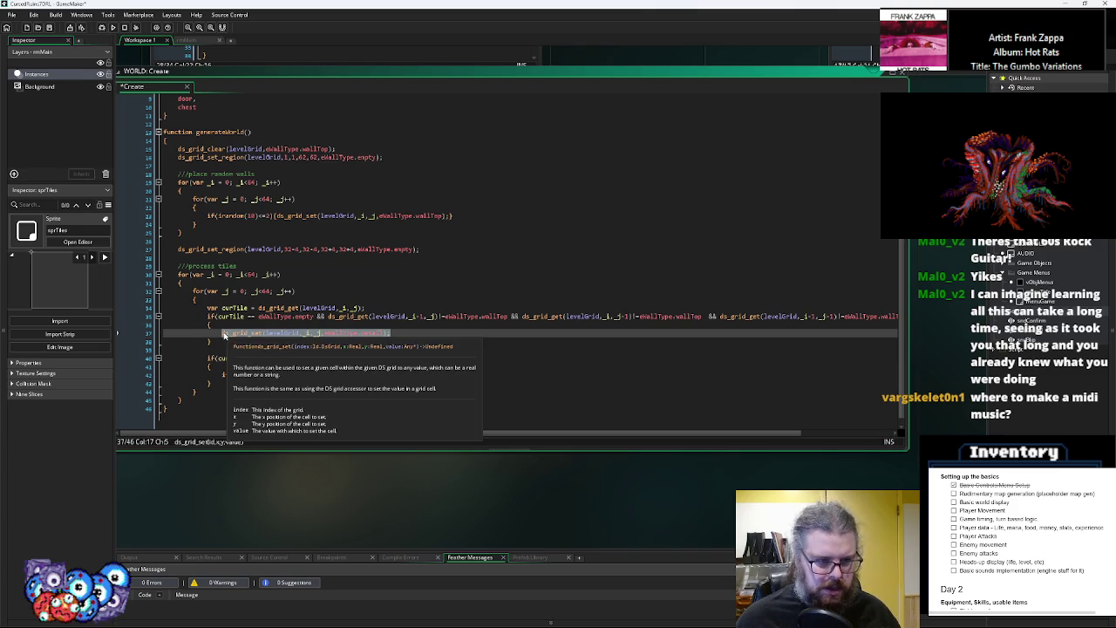
{"action": "key", "text": "ctrl+c"}
{"action": "left_click", "coordinate": [455, 375]}
{"action": "key", "text": "ctrl+v"}
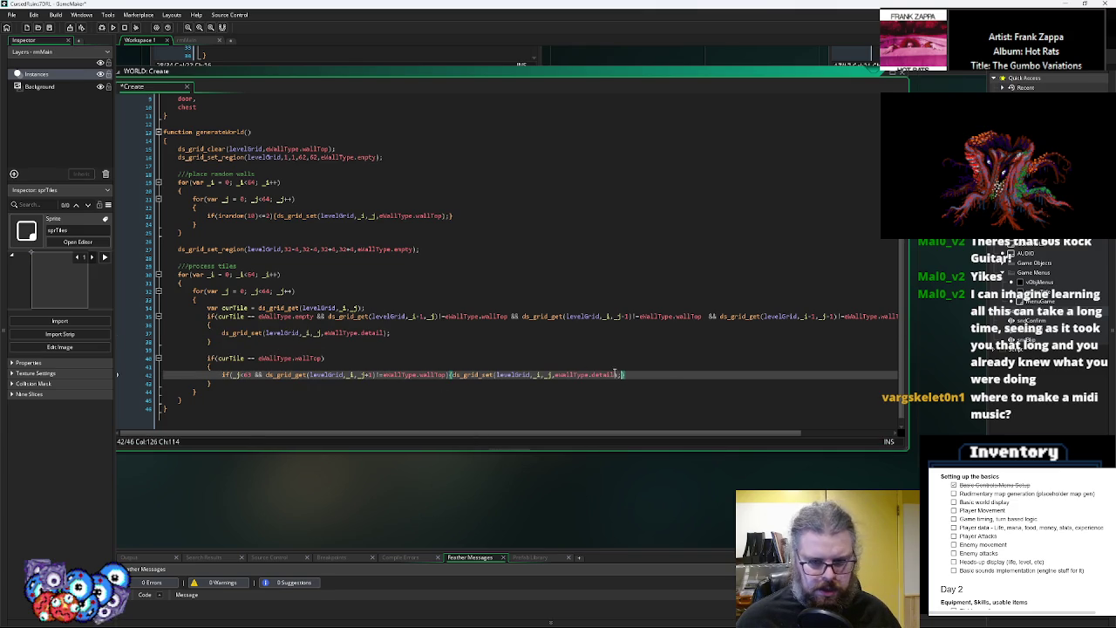
{"action": "key", "text": "BackSpace"}
{"action": "key", "text": "BackSpace"}
{"action": "key", "text": "BackSpace"}
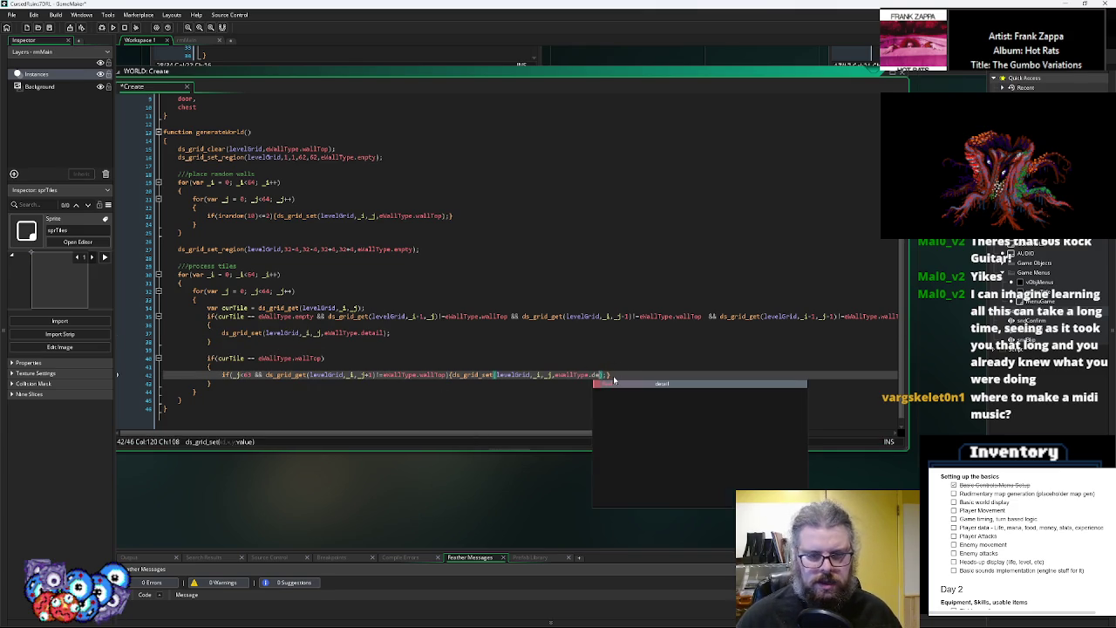
{"action": "type", "text": "w"}
{"action": "key", "text": "Down"}
{"action": "key", "text": "Return"}
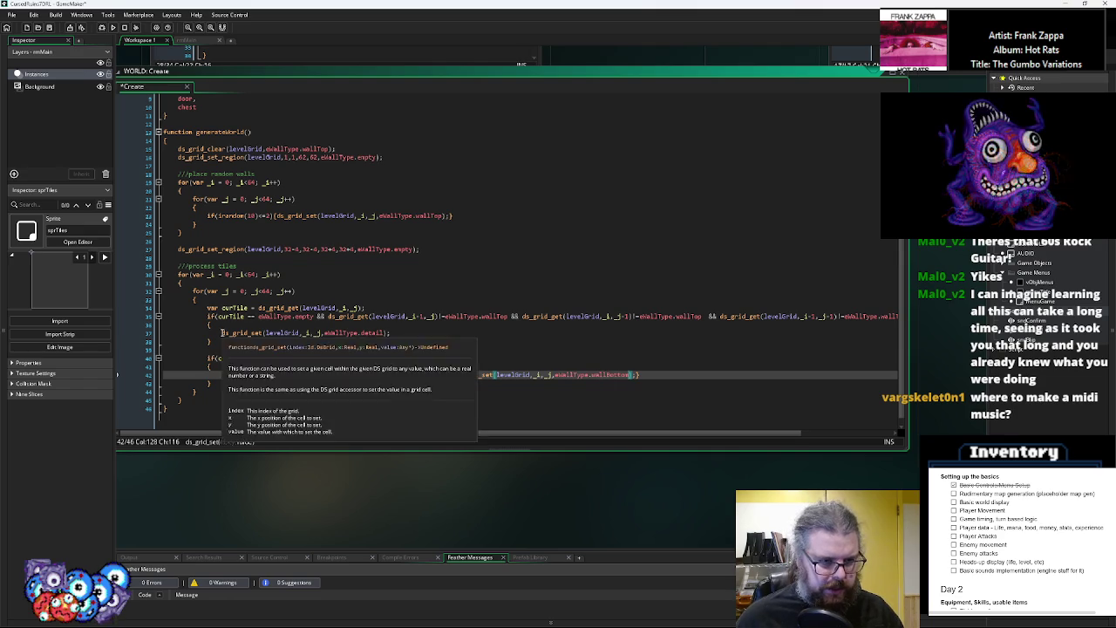
Tidy the braces, deleting blank line 37 and compacting the wallBottom block onto one line
{"action": "left_click", "coordinate": [163, 332]}
{"action": "key", "text": "BackSpace"}
{"action": "left_click_drag", "start_coordinate": [209, 341], "coordinate": [146, 347]}
{"action": "key", "text": "BackSpace"}
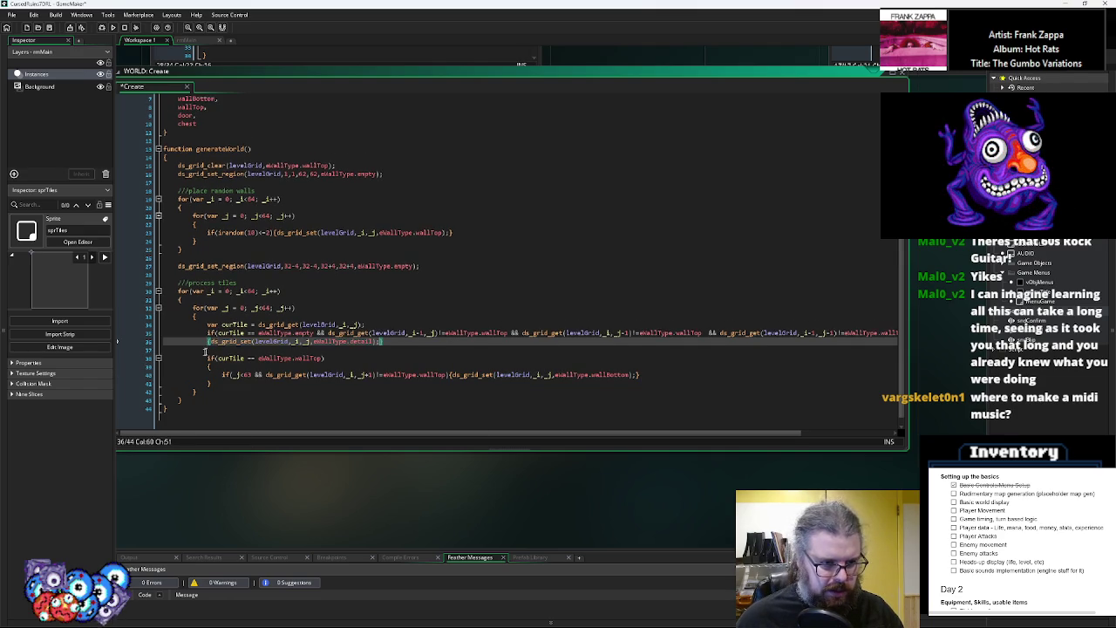
{"action": "left_click_drag", "start_coordinate": [223, 375], "coordinate": [134, 380]}
{"action": "key", "text": "BackSpace"}
{"action": "key", "text": "BackSpace"}
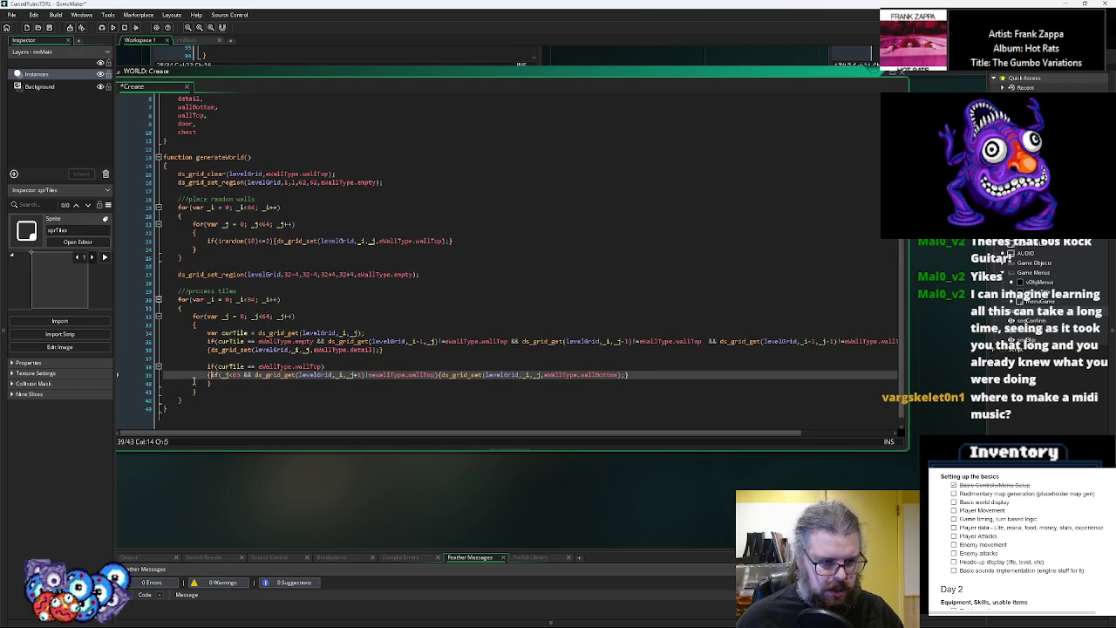
{"action": "key", "text": "End"}
{"action": "key", "text": "Delete"}
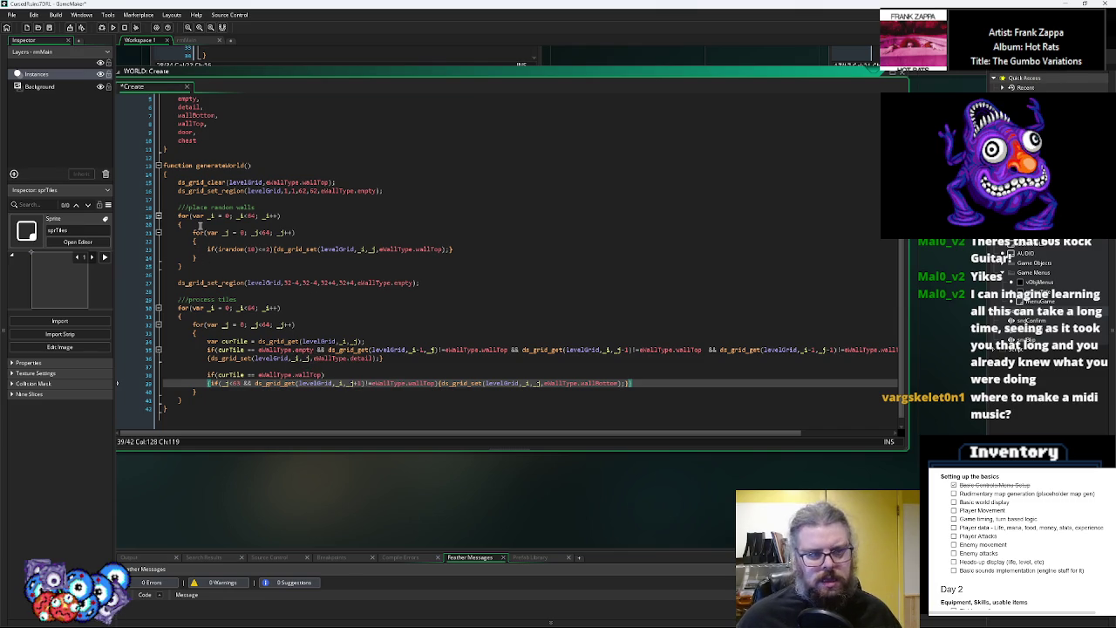
Show the WORLD object window and bring up the list of events to add
{"action": "left_click", "coordinate": [205, 273]}
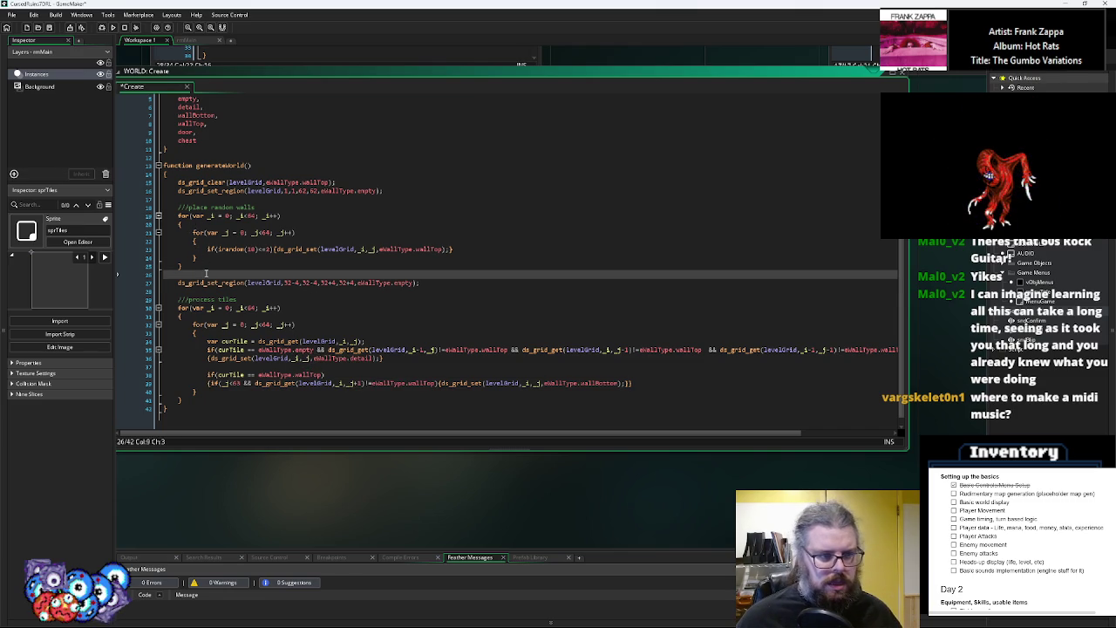
{"action": "left_click", "coordinate": [48, 29]}
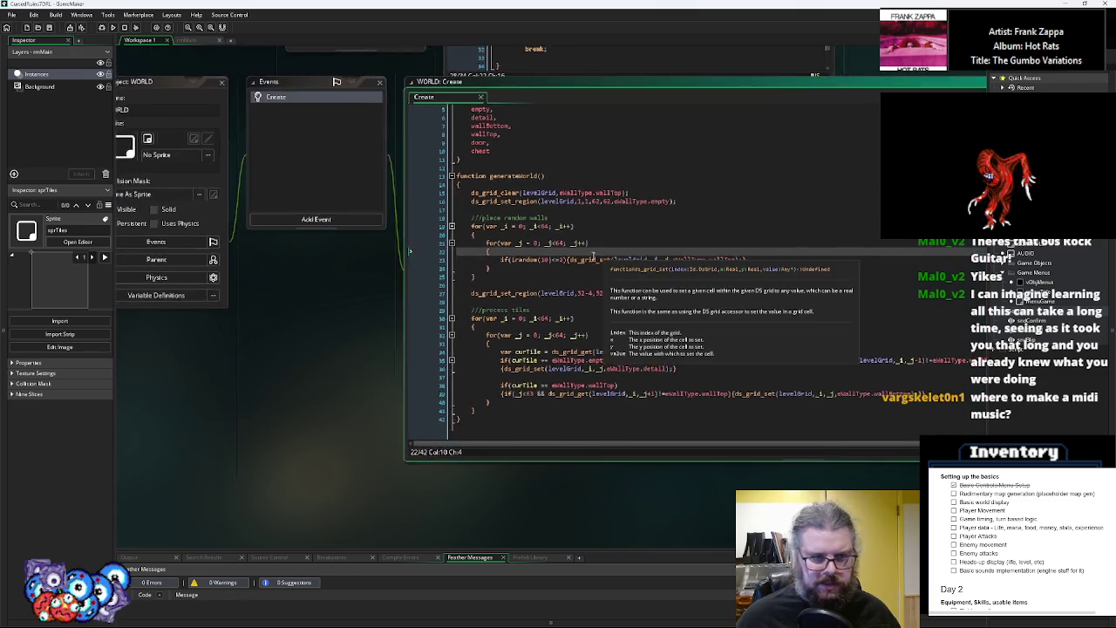
{"action": "left_click", "coordinate": [332, 232]}
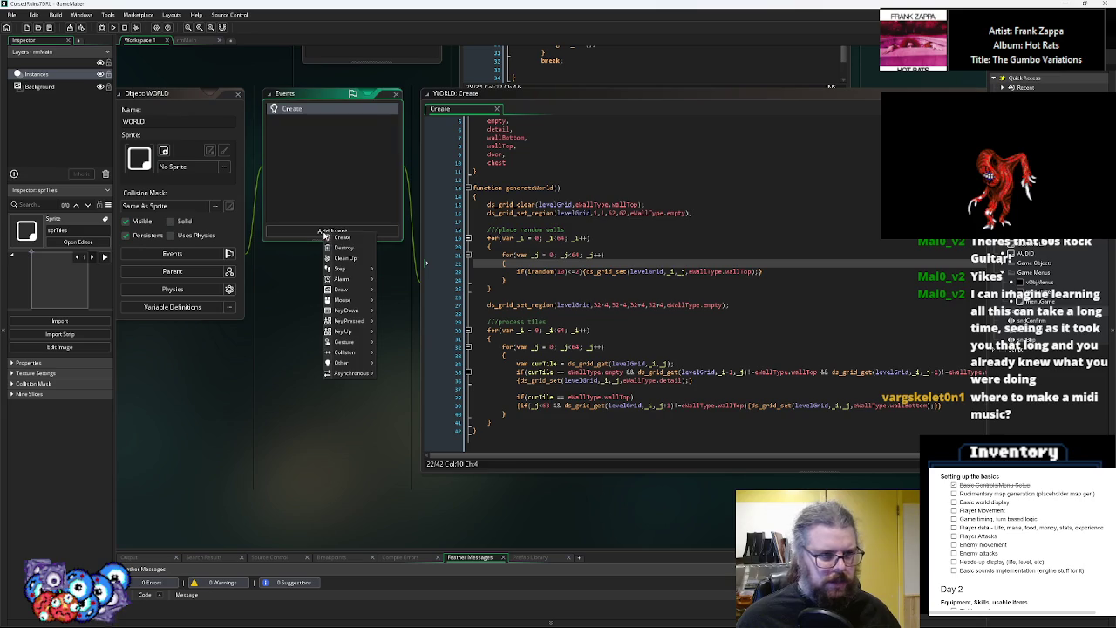
Add a Draw event to the WORLD object
{"action": "mouse_move", "coordinate": [342, 294]}
{"action": "left_click", "coordinate": [383, 289]}
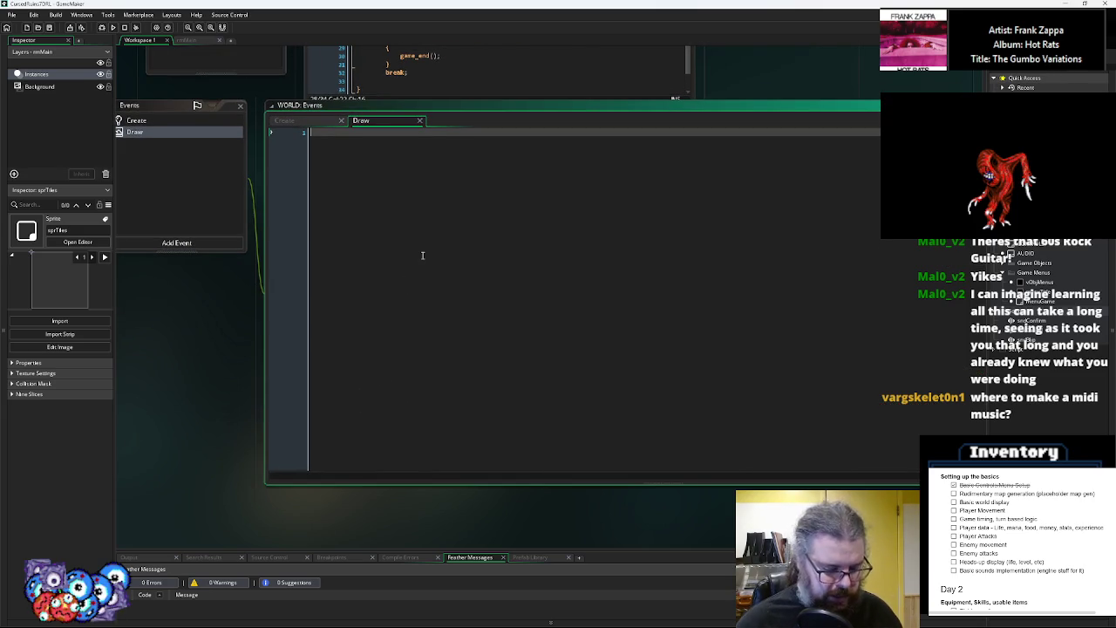
{"action": "left_click", "coordinate": [174, 120]}
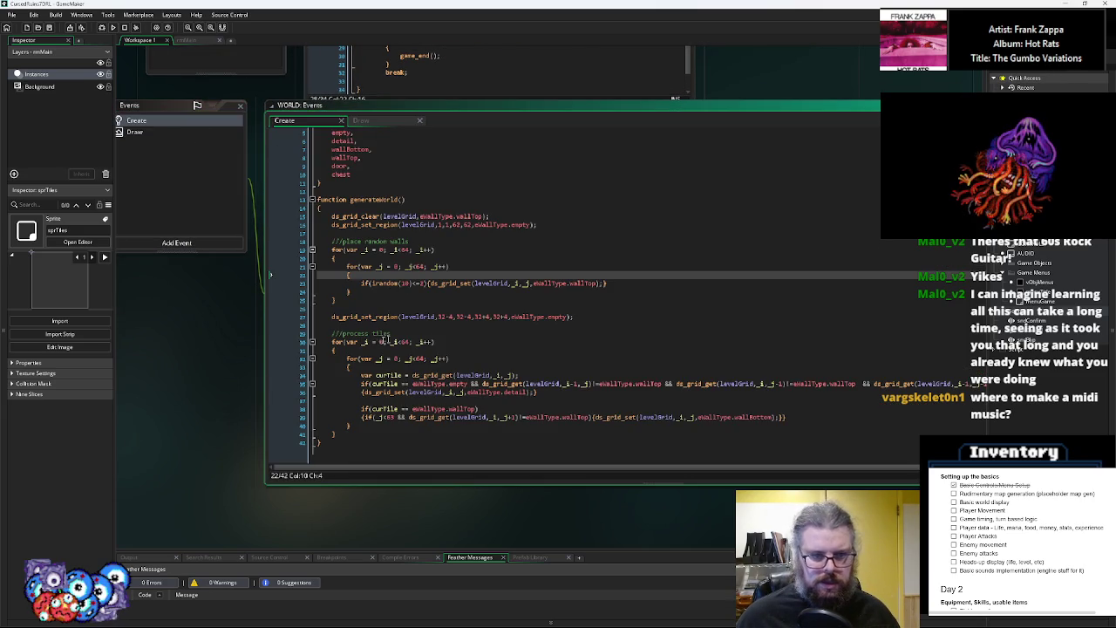
{"action": "left_click_drag", "start_coordinate": [339, 300], "coordinate": [324, 250]}
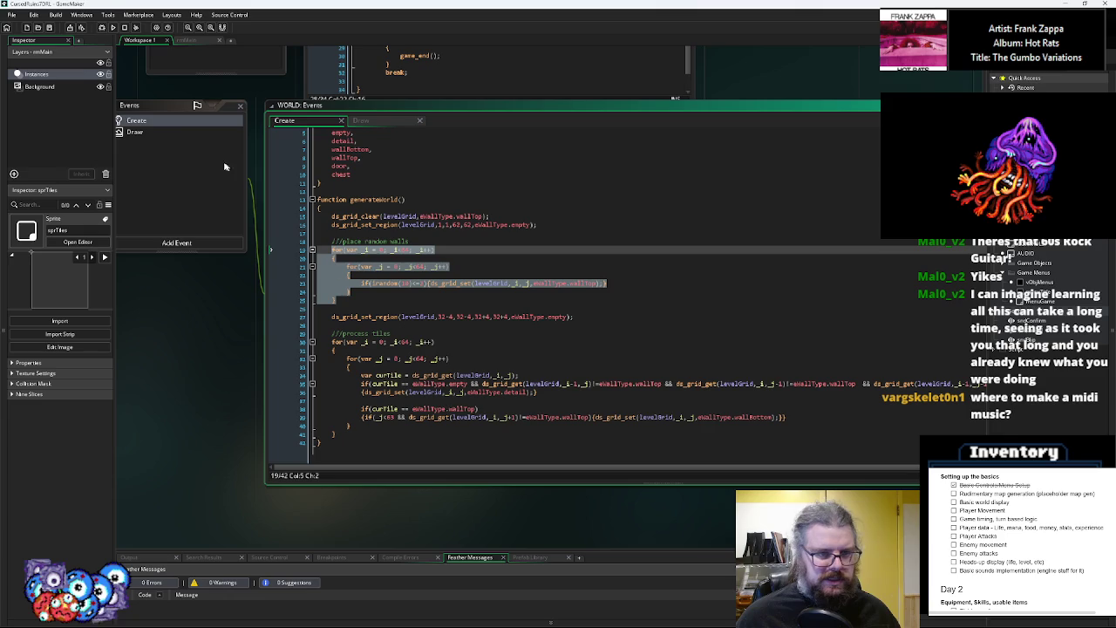
{"action": "left_click", "coordinate": [397, 224]}
Declare roomGenerated = false; on a new line above the generateWorld function
{"action": "scroll", "coordinate": [383, 226], "scroll_direction": "up", "scroll_amount": 2}
{"action": "left_click", "coordinate": [367, 230]}
{"action": "key", "text": "Up"}
{"action": "type", "text": "worldGene"}
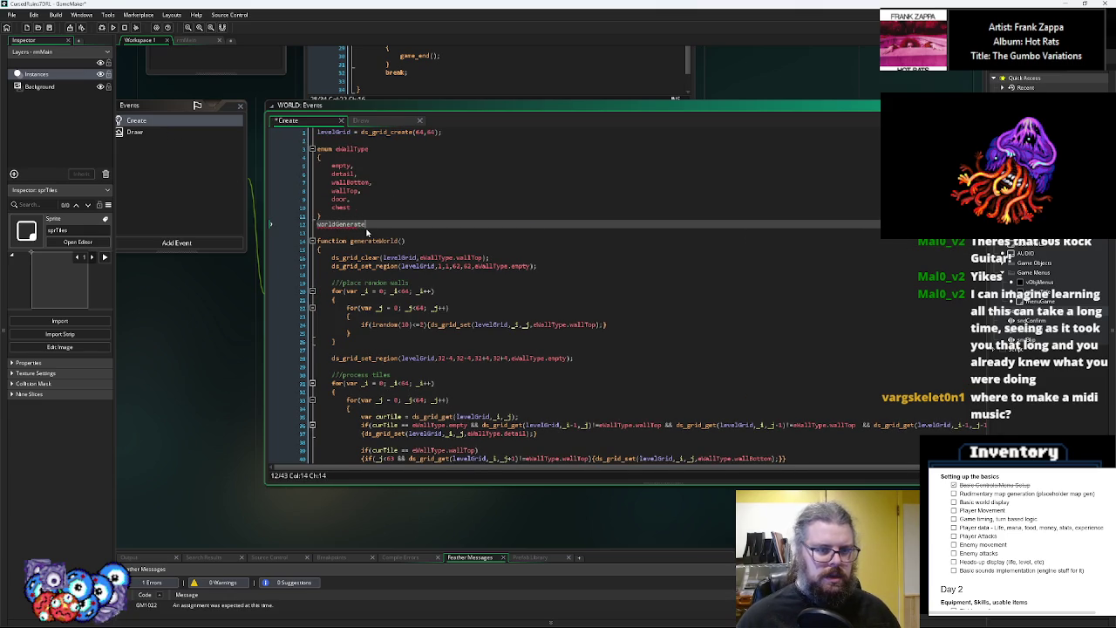
{"action": "key", "text": "Escape"}
{"action": "key", "text": "BackSpace"}
{"action": "key", "text": "BackSpace"}
{"action": "key", "text": "BackSpace"}
{"action": "key", "text": "Return"}
{"action": "type", "text": "roomGenerated = fals"}
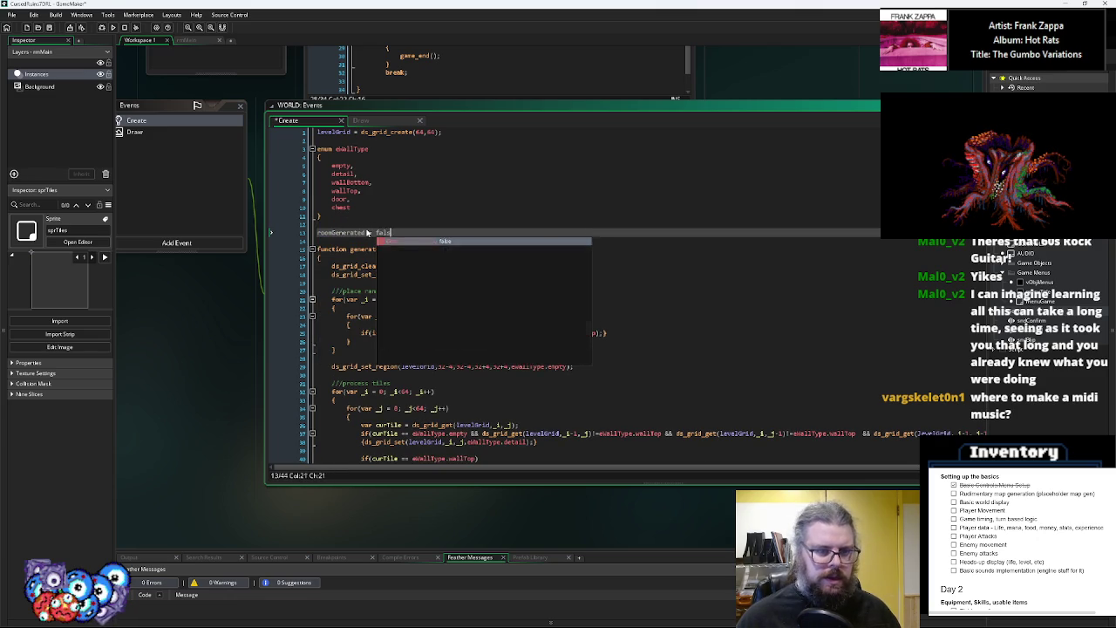
{"action": "type", "text": "e;"}
Set roomGenerated = true; at the end of generateWorld, after tile processing
{"action": "double_click", "coordinate": [345, 233]}
{"action": "scroll", "coordinate": [357, 384], "scroll_direction": "down", "scroll_amount": 2}
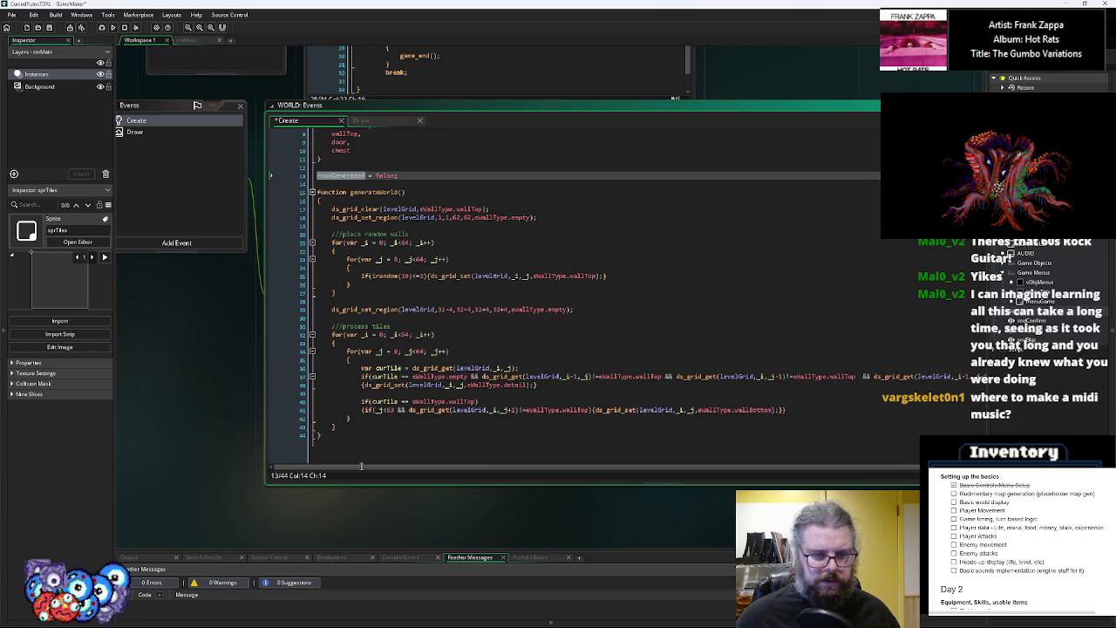
{"action": "left_click", "coordinate": [370, 433]}
{"action": "key", "text": "Up"}
{"action": "key", "text": "End"}
{"action": "key", "text": "Return"}
{"action": "type", "text": "roomGenerated"}
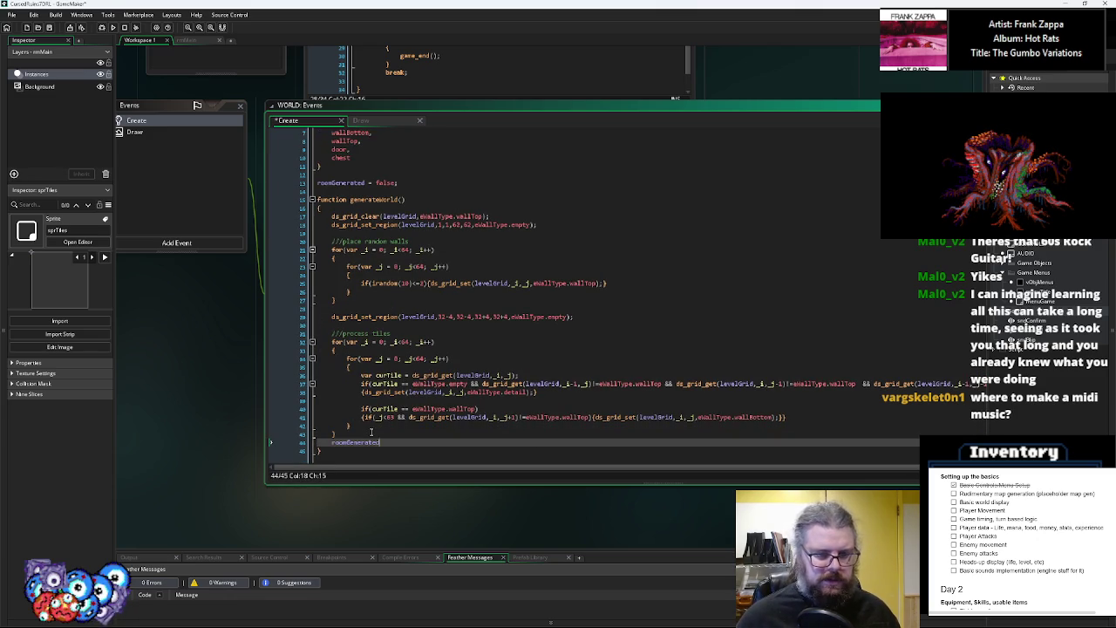
{"action": "type", "text": " = true;"}
{"action": "left_click", "coordinate": [423, 363]}
{"action": "left_click", "coordinate": [356, 443]}
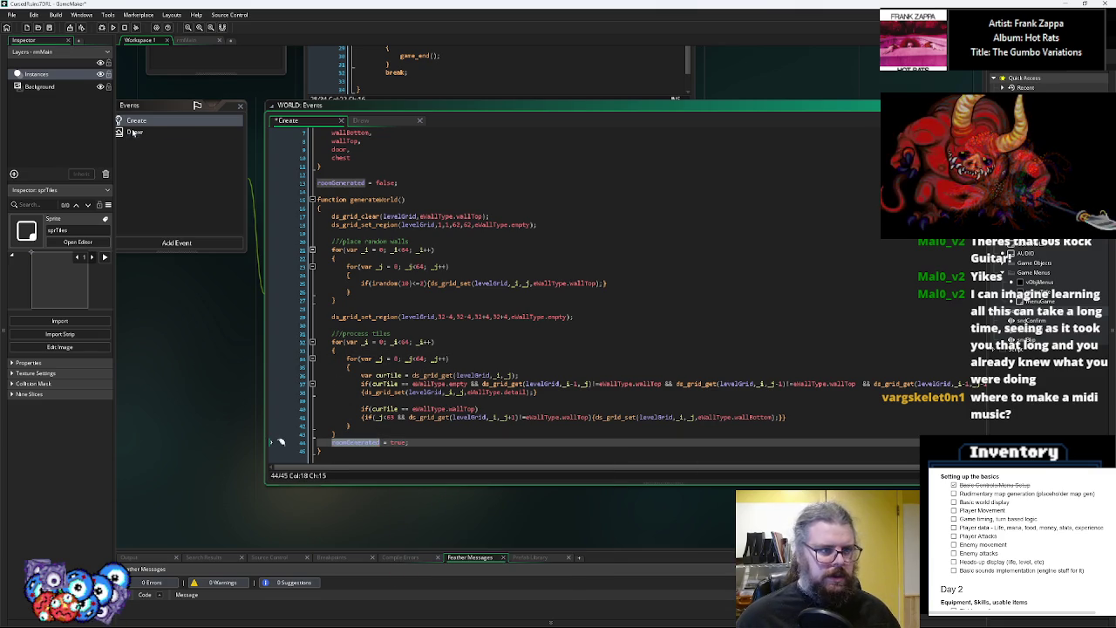
In WORLD's Draw event, write an if(roomGenerated) check with an empty { } block
{"action": "left_click", "coordinate": [362, 120]}
{"action": "type", "text": "if(roomGenerated"}
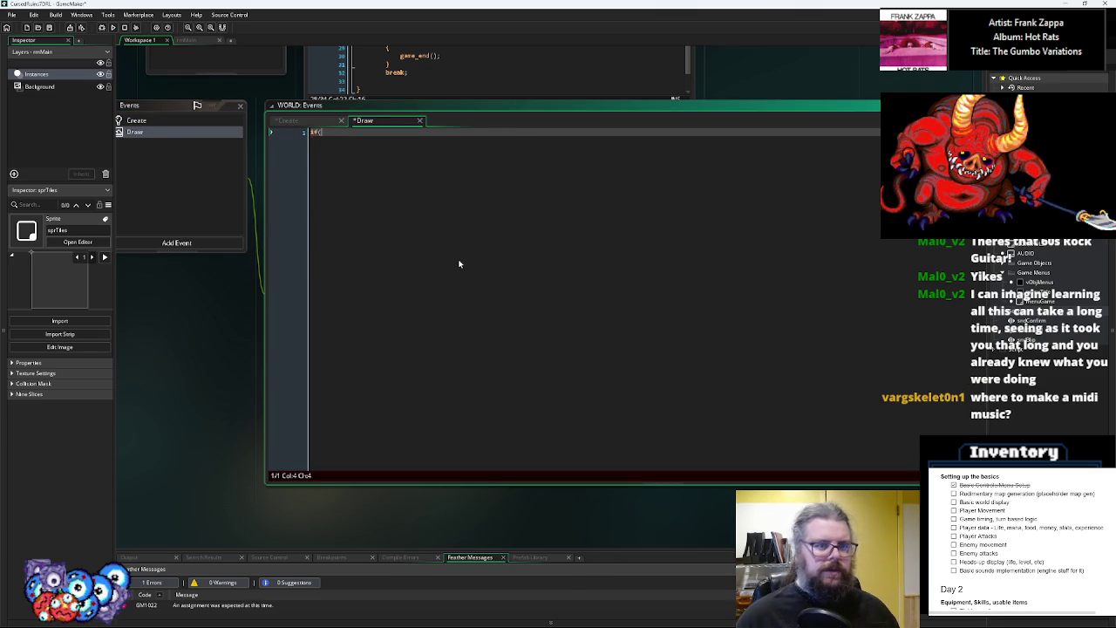
{"action": "key", "text": "Return"}
{"action": "type", "text": "{"}
{"action": "key", "text": "Return"}
{"action": "type", "text": "}"}
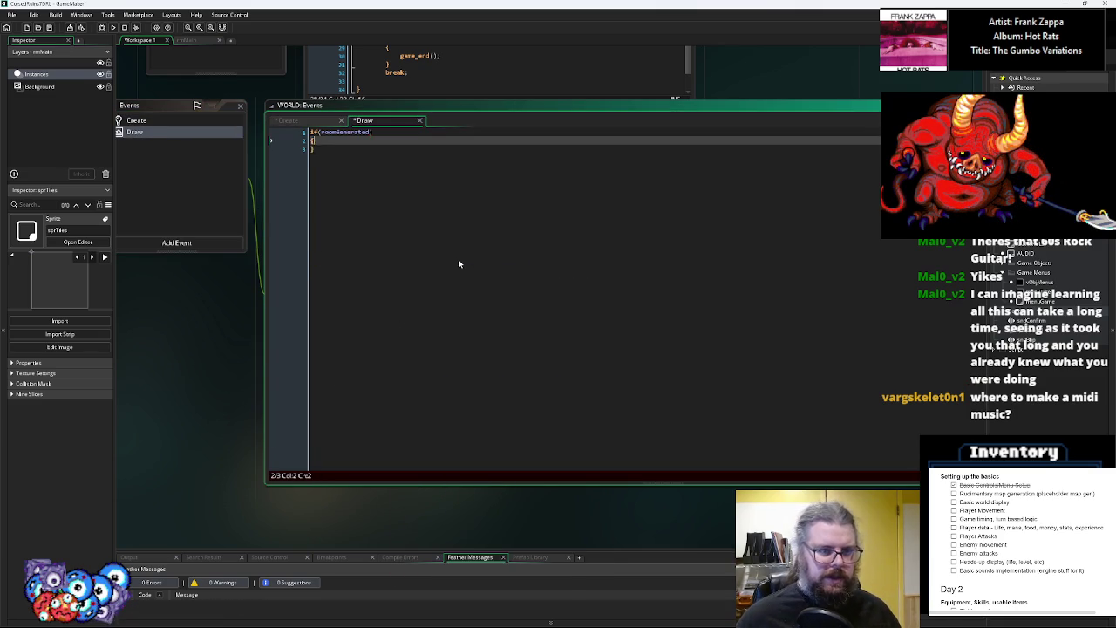
Copy the nested _i/_j grid loop from the Create event into the roomGenerated block
{"action": "left_click", "coordinate": [137, 120]}
{"action": "mouse_move", "coordinate": [389, 306]}
{"action": "left_mouse_down"}
{"action": "mouse_move", "coordinate": [339, 275]}
{"action": "mouse_move", "coordinate": [333, 253]}
{"action": "left_mouse_up"}
{"action": "key", "text": "ctrl+c"}
{"action": "left_click", "coordinate": [160, 133]}
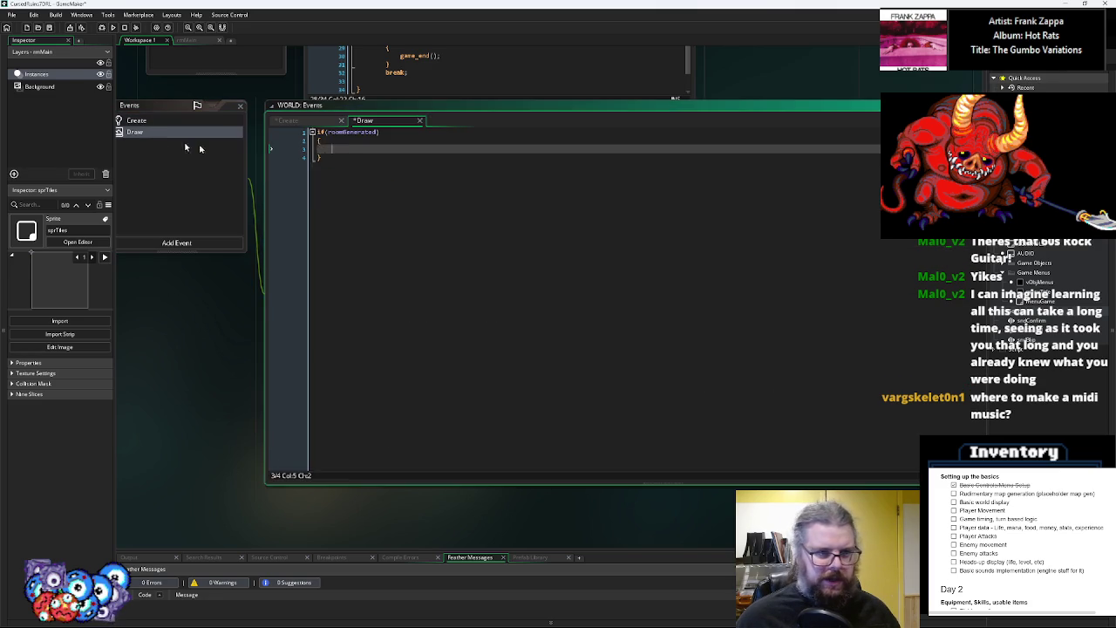
{"action": "key", "text": "ctrl+v"}
{"action": "key", "text": "Up"}
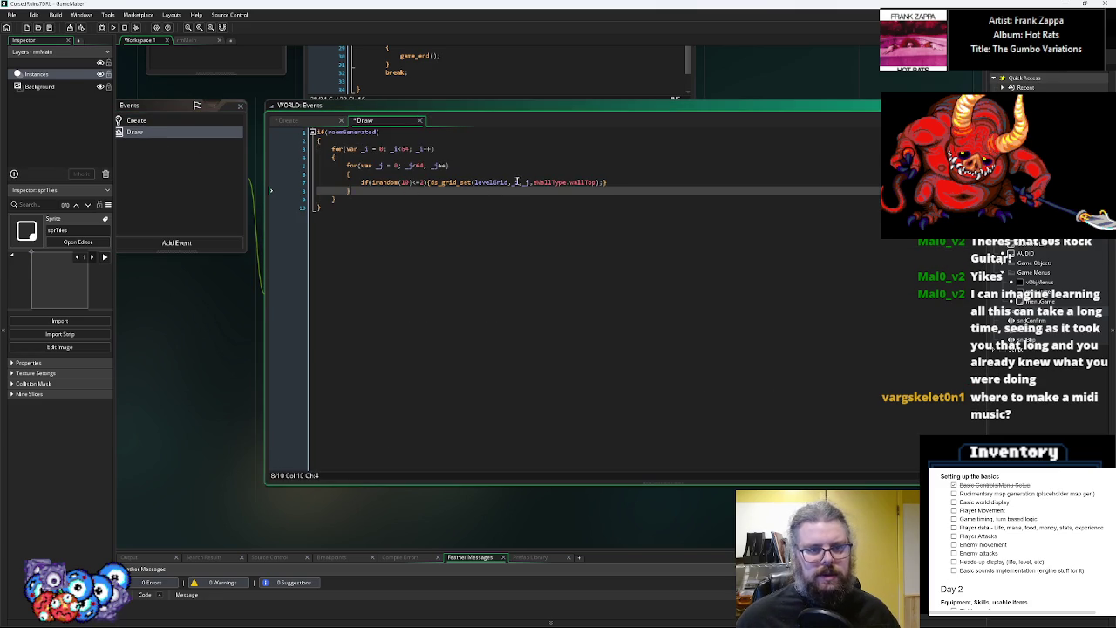
Replace the loop body with var tile = ds_grid_get(levelGrid,_i,_j); copied from Create
{"action": "mouse_move", "coordinate": [633, 183]}
{"action": "left_mouse_down"}
{"action": "mouse_move", "coordinate": [328, 183]}
{"action": "mouse_move", "coordinate": [361, 182]}
{"action": "left_mouse_up"}
{"action": "type", "text": "var tile ="}
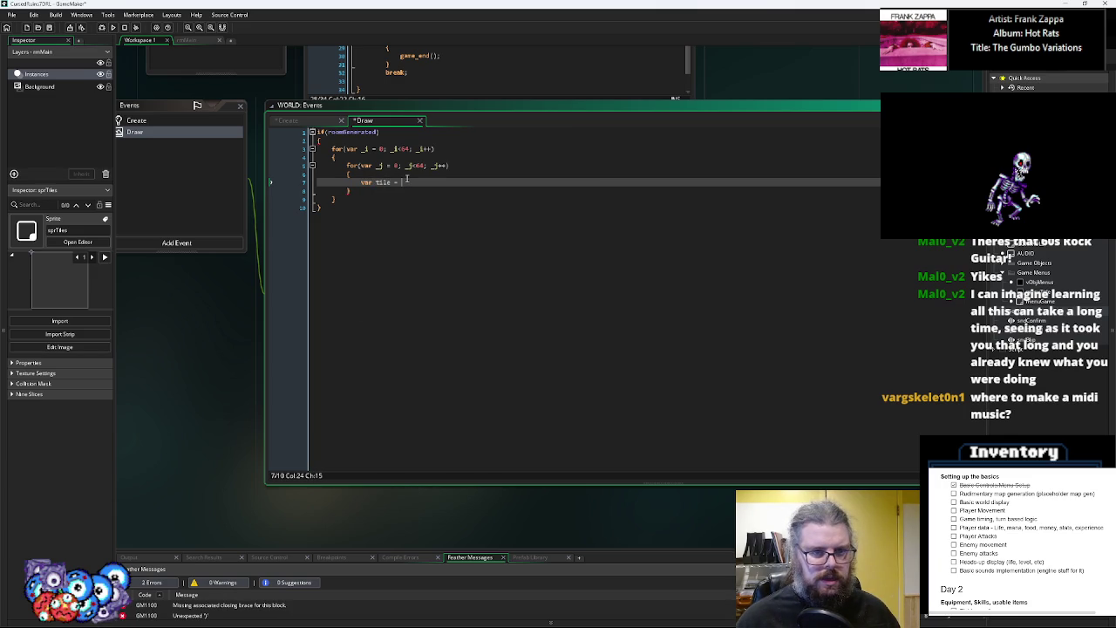
{"action": "key", "text": "ctrl+v"}
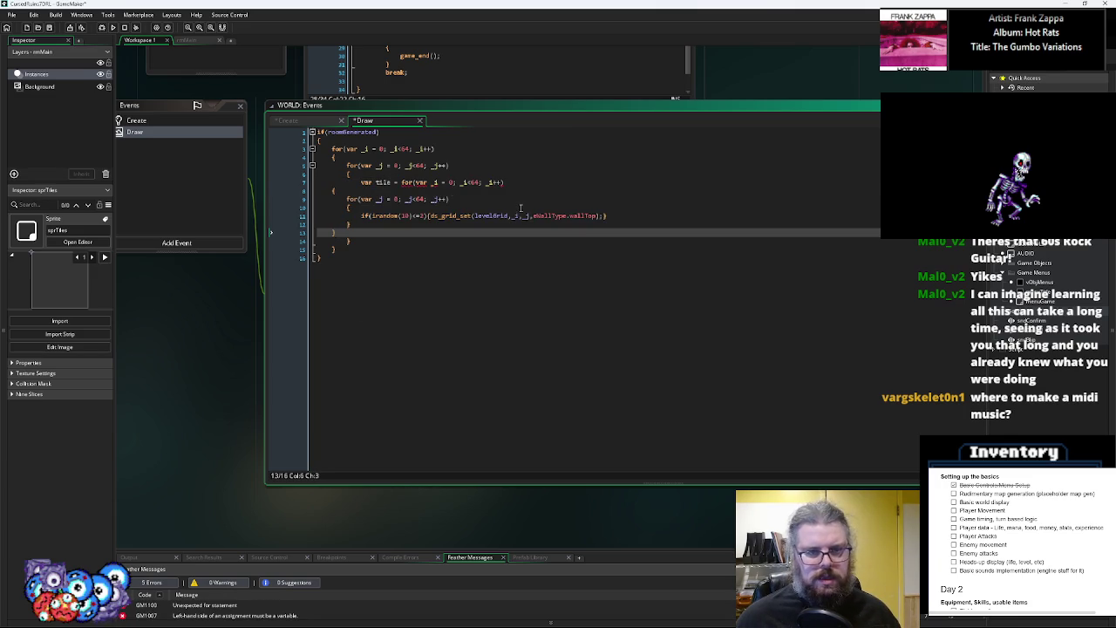
{"action": "key", "text": "ctrl+z"}
{"action": "left_click", "coordinate": [178, 117]}
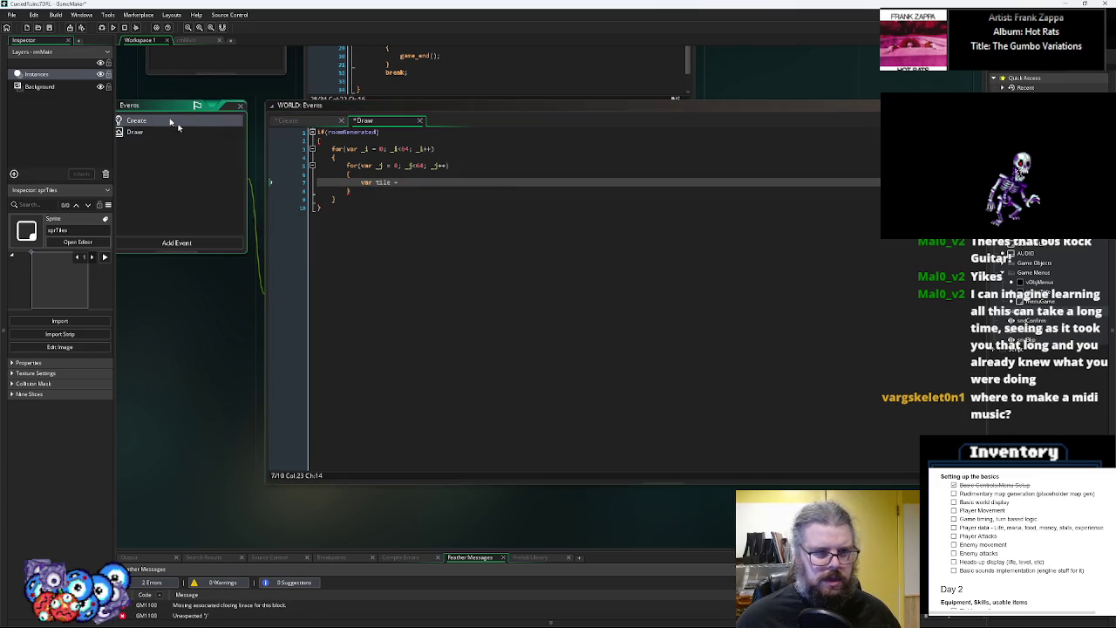
{"action": "left_click_drag", "start_coordinate": [520, 366], "coordinate": [411, 367]}
{"action": "key", "text": "ctrl+c"}
{"action": "left_click", "coordinate": [183, 132]}
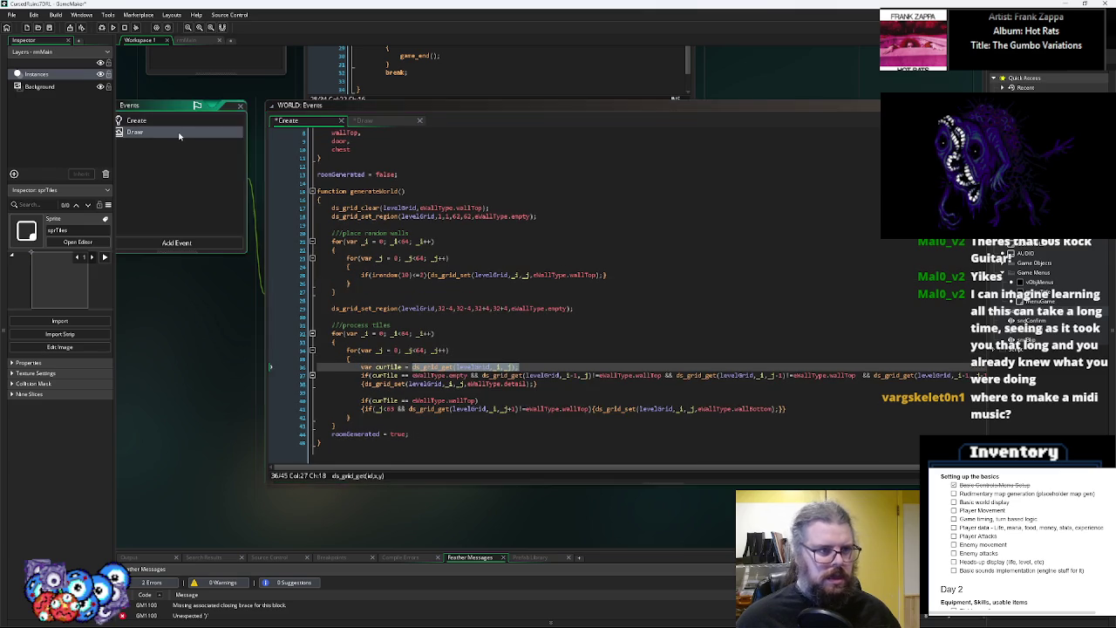
{"action": "key", "text": "ctrl+v"}
{"action": "type", "text": ";"}
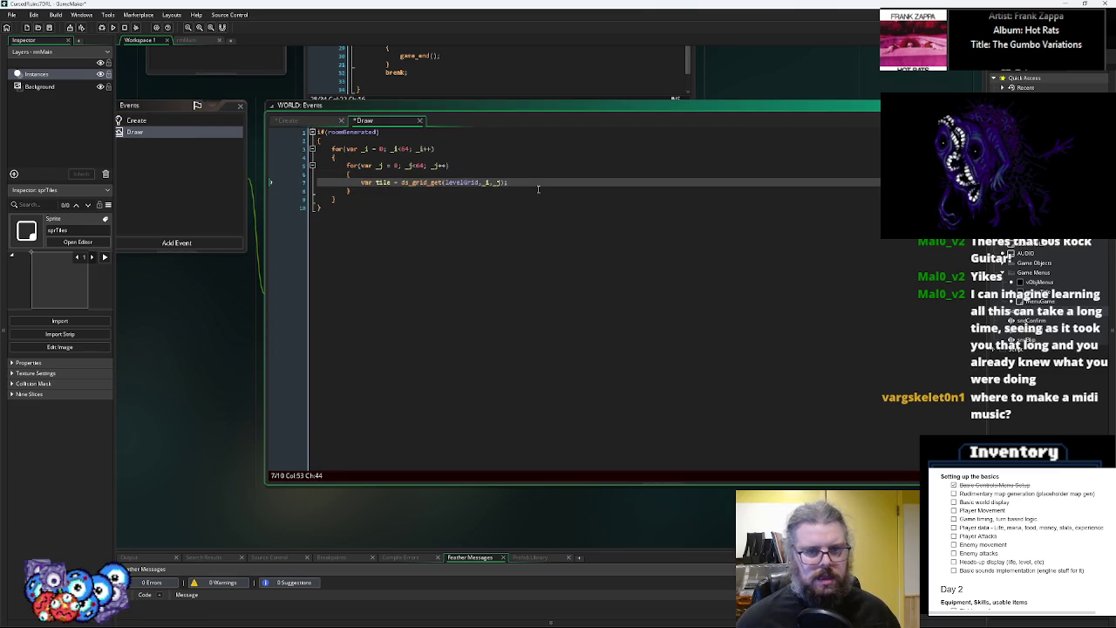
Add draw_sprite(sprTiles,tile,_i*16,_j*16) below the tile lookup
{"action": "key", "text": "Return"}
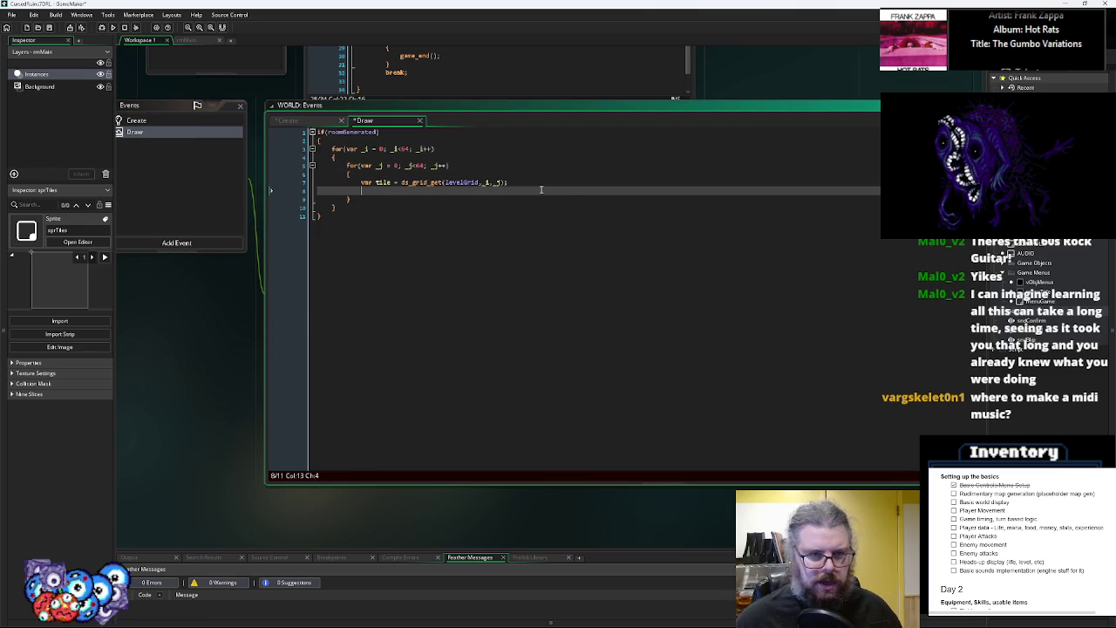
{"action": "type", "text": "draw_sprite"}
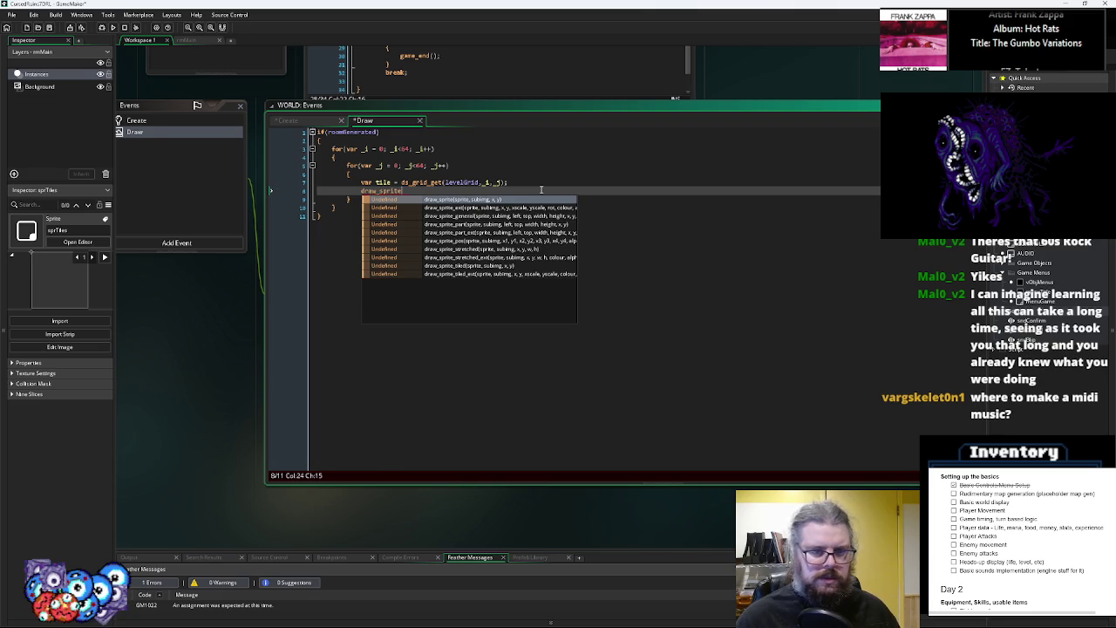
{"action": "key", "text": "Return"}
{"action": "type", "text": "sprite("}
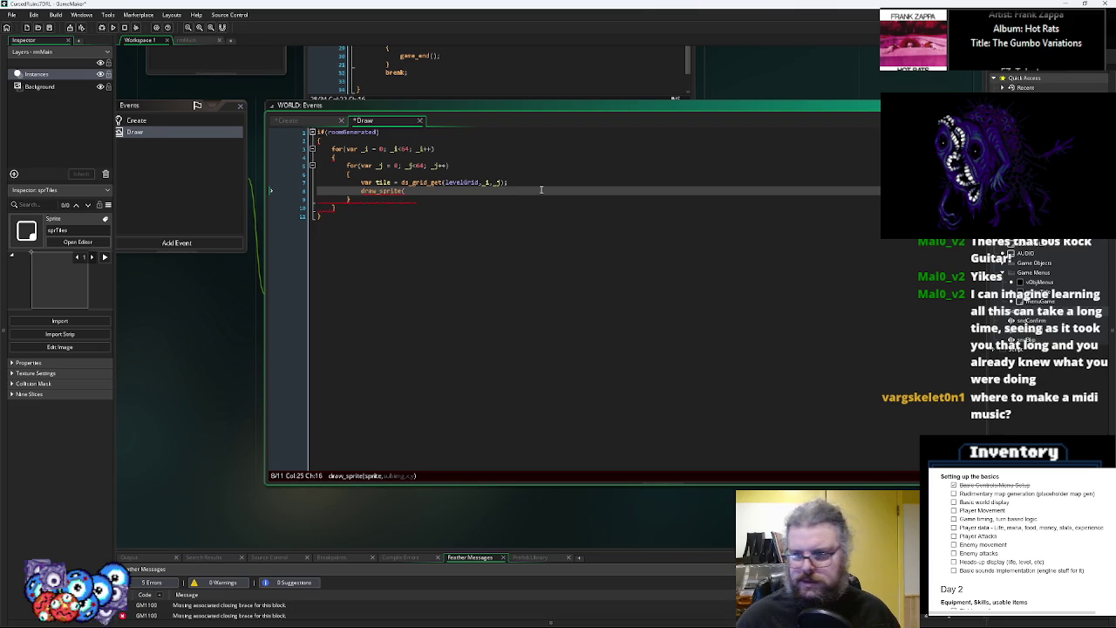
{"action": "type", "text": "sprTile"}
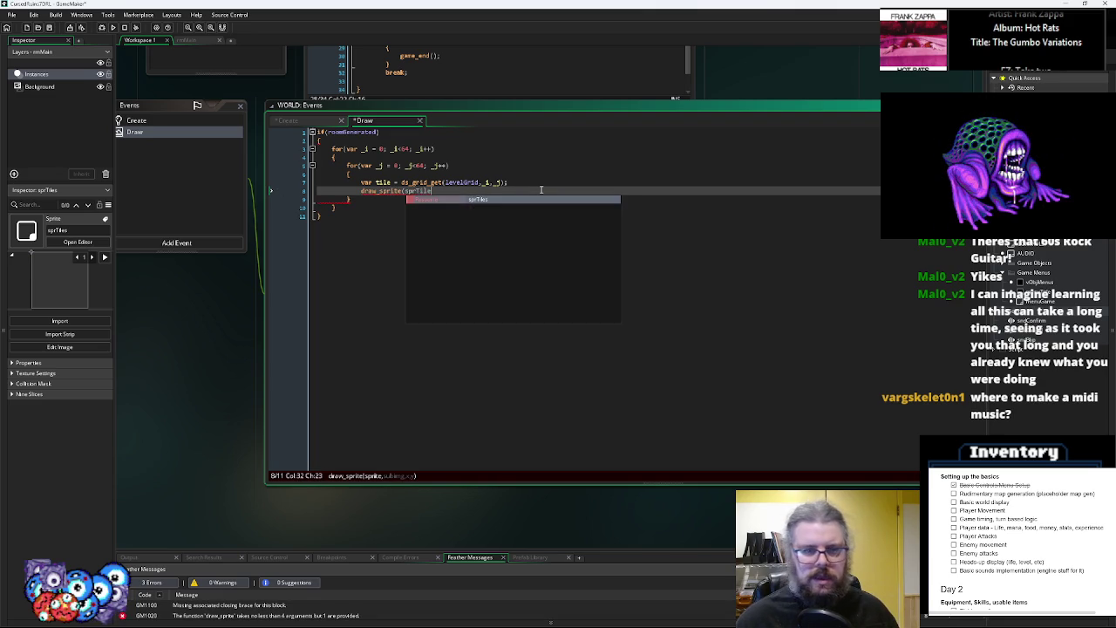
{"action": "type", "text": "s,tile"}
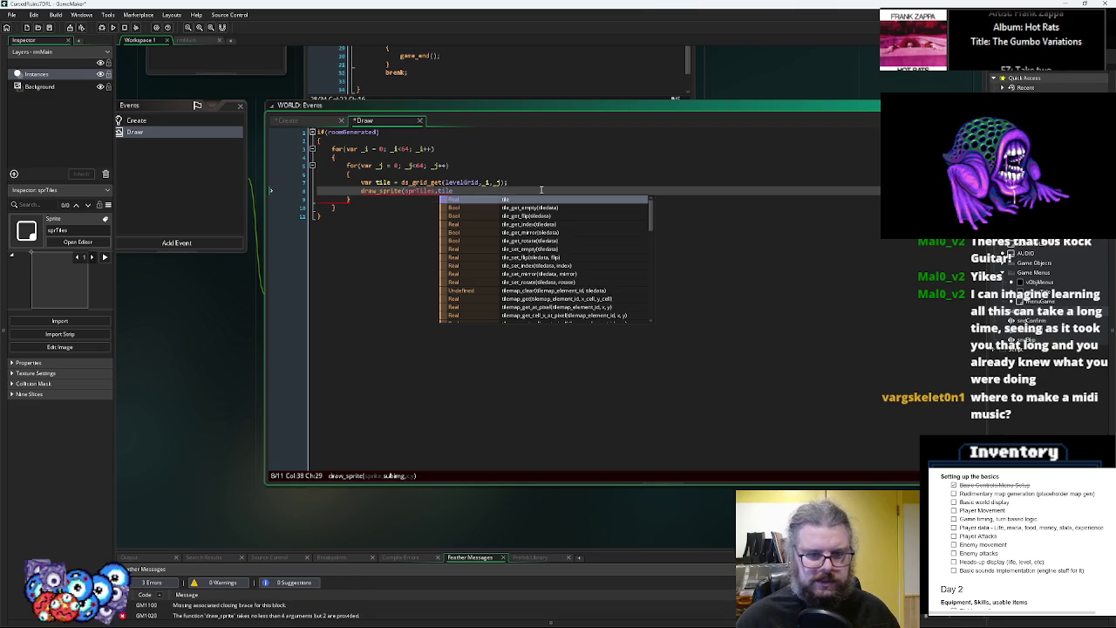
{"action": "type", "text": ",_i*16"}
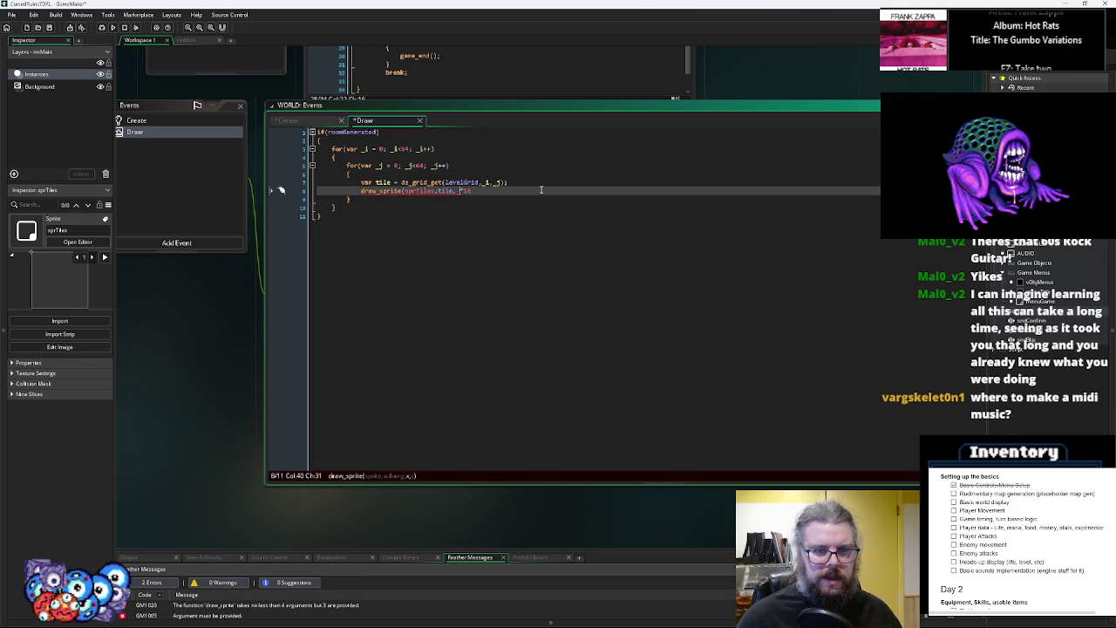
{"action": "type", "text": " , _j"}
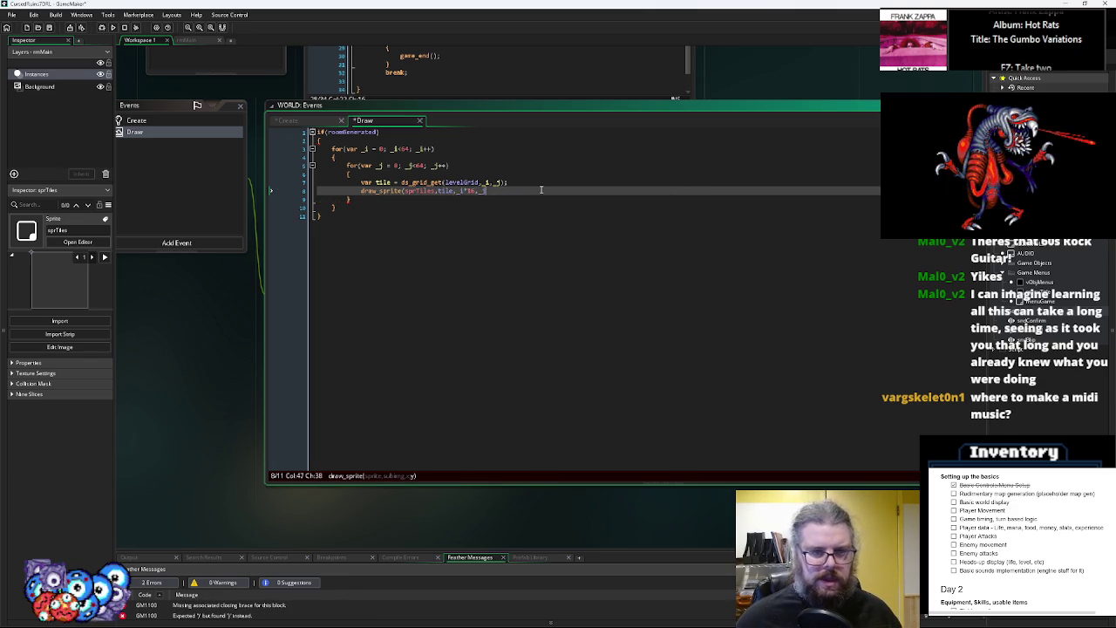
{"action": "type", "text": "16;"}
{"action": "left_click", "coordinate": [479, 380]}
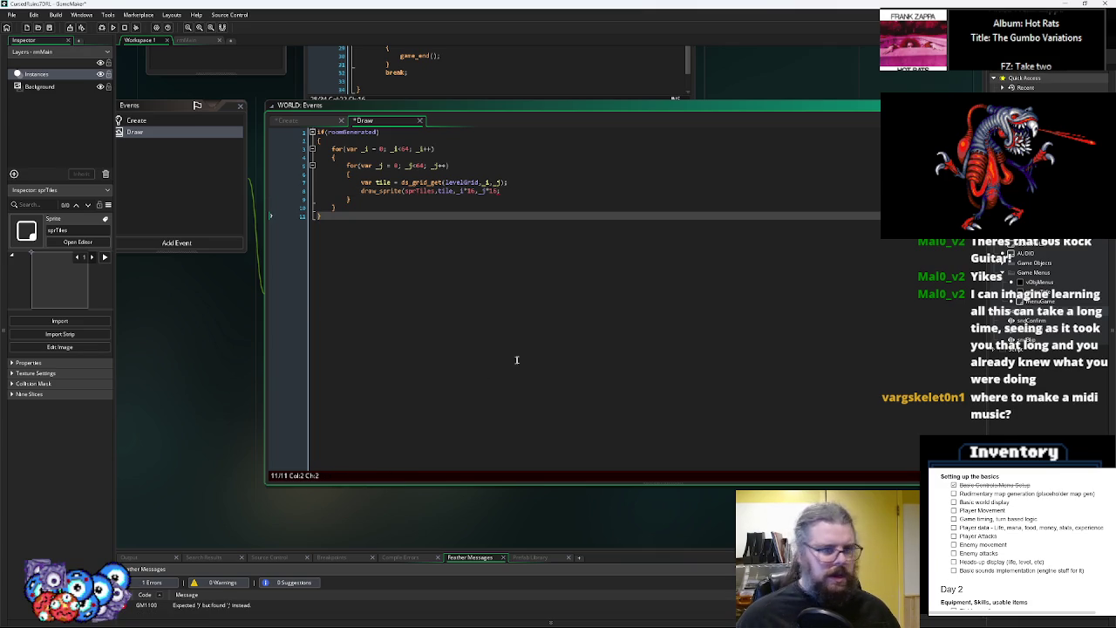
{"action": "left_click", "coordinate": [501, 190]}
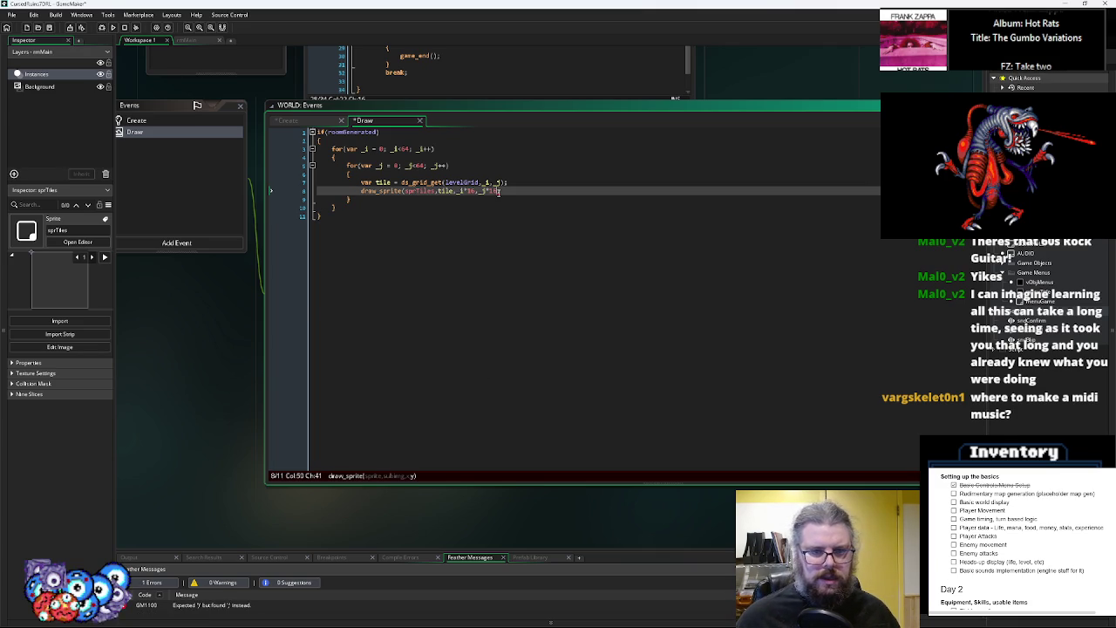
{"action": "type", "text": ")"}
{"action": "key", "text": "ctrl+End"}
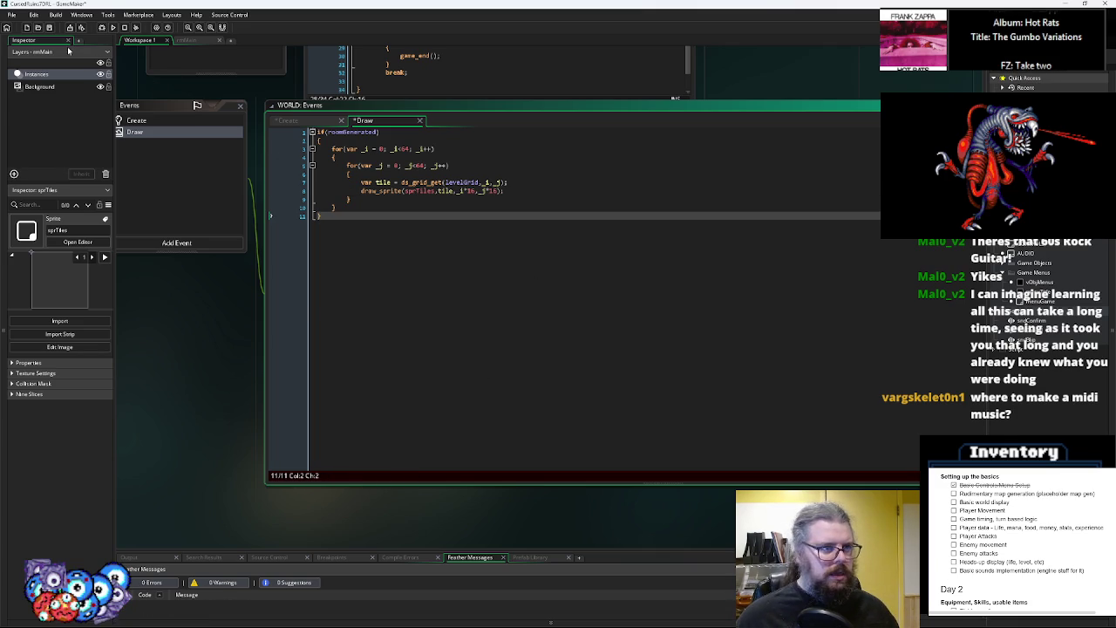
{"action": "scroll", "coordinate": [558, 305], "scroll_direction": "up", "scroll_amount": 3}
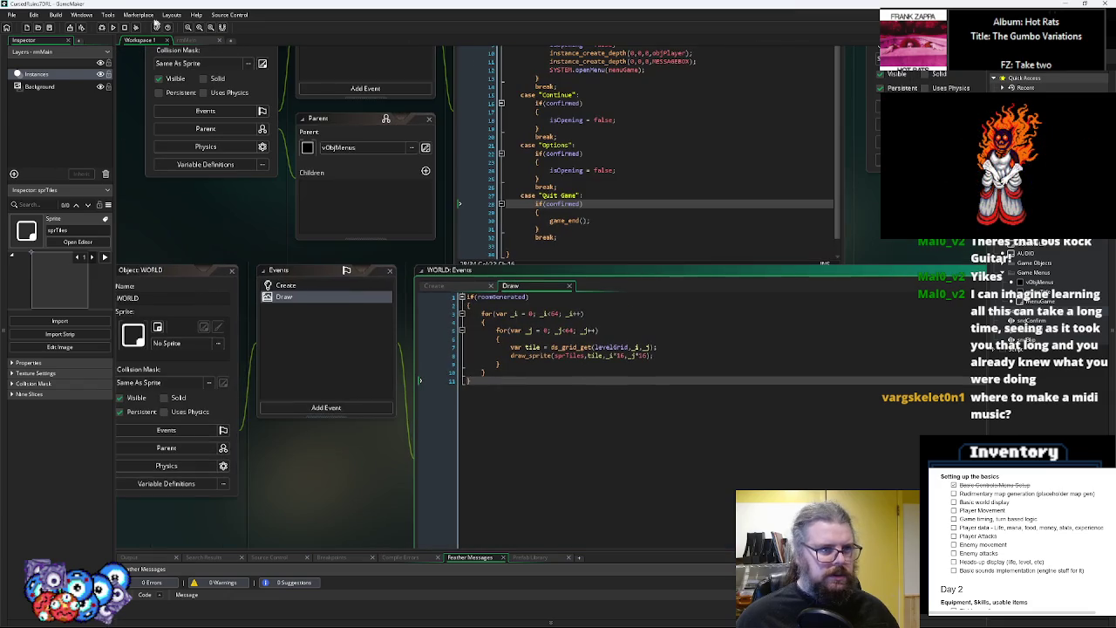
Debug-run the game and jump to the compile error in AUDIO's playSfx snd variable
{"action": "left_click", "coordinate": [101, 28]}
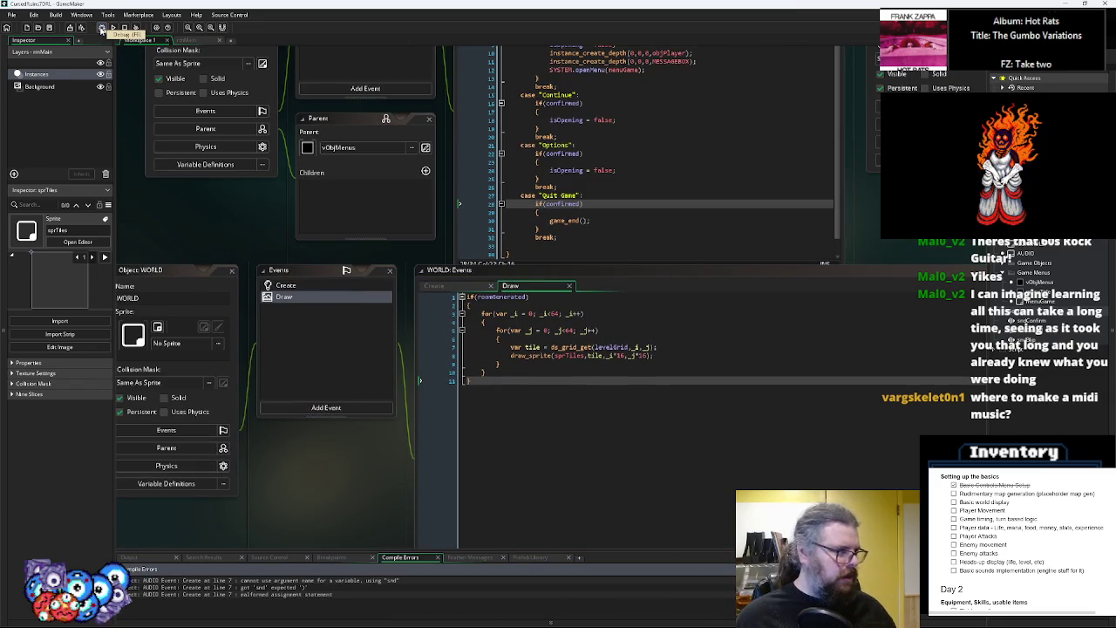
{"action": "double_click", "coordinate": [315, 580]}
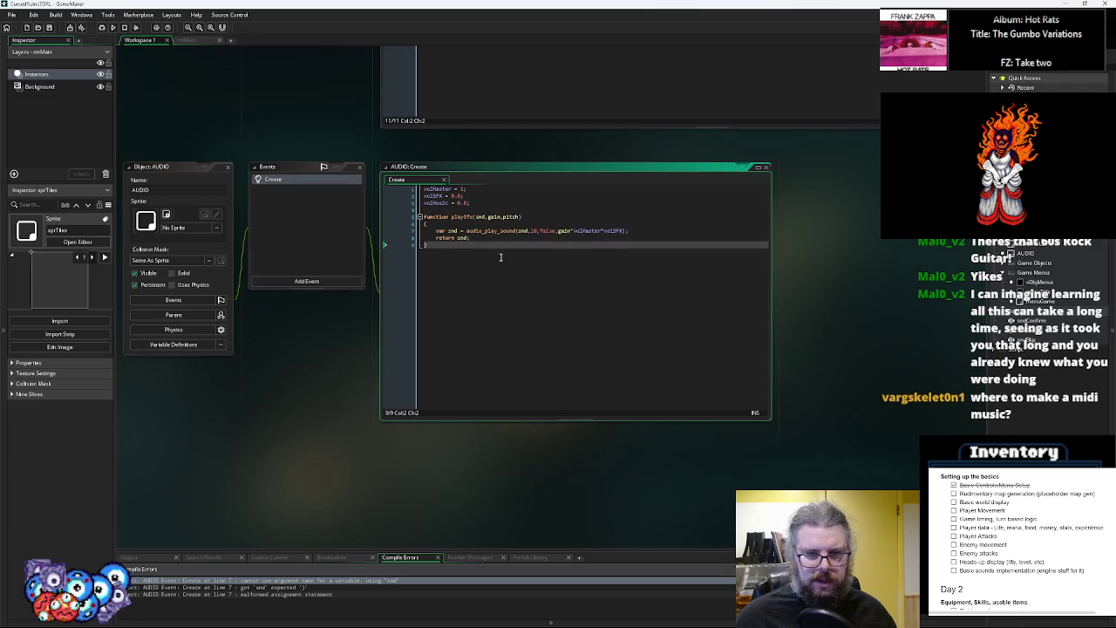
{"action": "left_click", "coordinate": [505, 239]}
{"action": "left_click", "coordinate": [458, 231]}
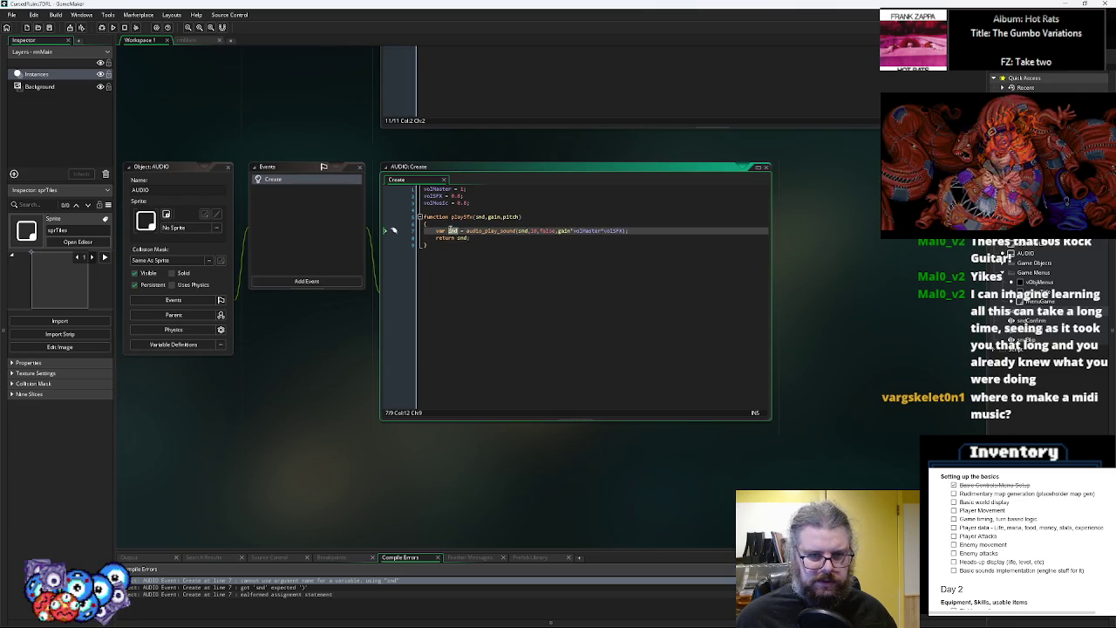
{"action": "left_click", "coordinate": [508, 231]}
{"action": "left_click", "coordinate": [460, 231]}
Rename playSfx's snd to soundFile in the parameter and audio_play_sound call, then save and run
{"action": "key", "text": "Up"}
{"action": "key", "text": "Up"}
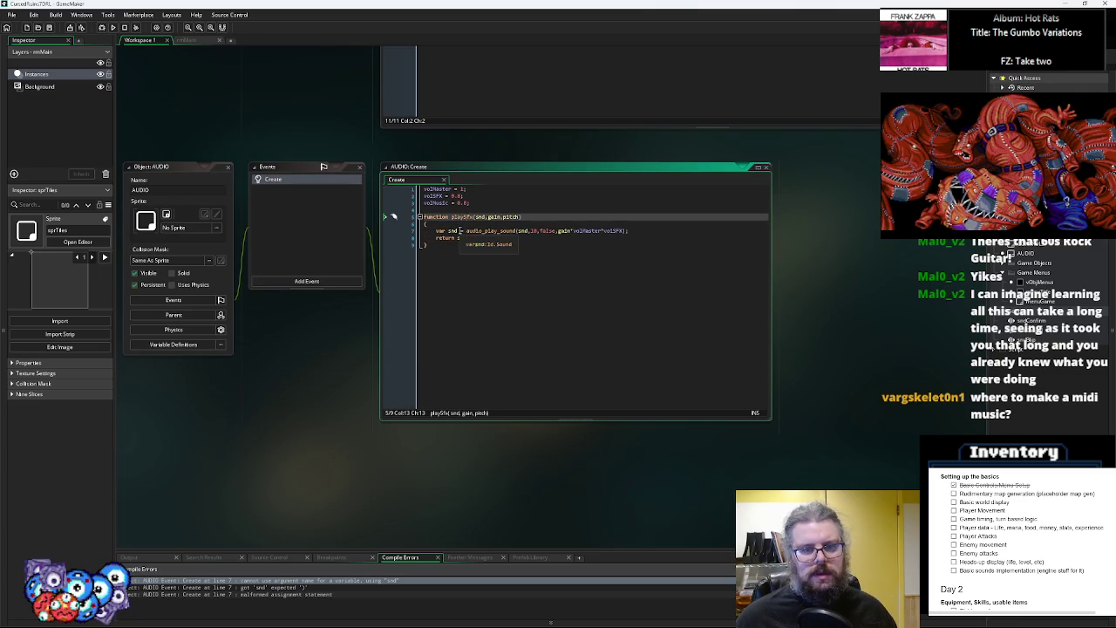
{"action": "key", "text": "BackSpace"}
{"action": "key", "text": "BackSpace"}
{"action": "key", "text": "BackSpace"}
{"action": "type", "text": "soundFX"}
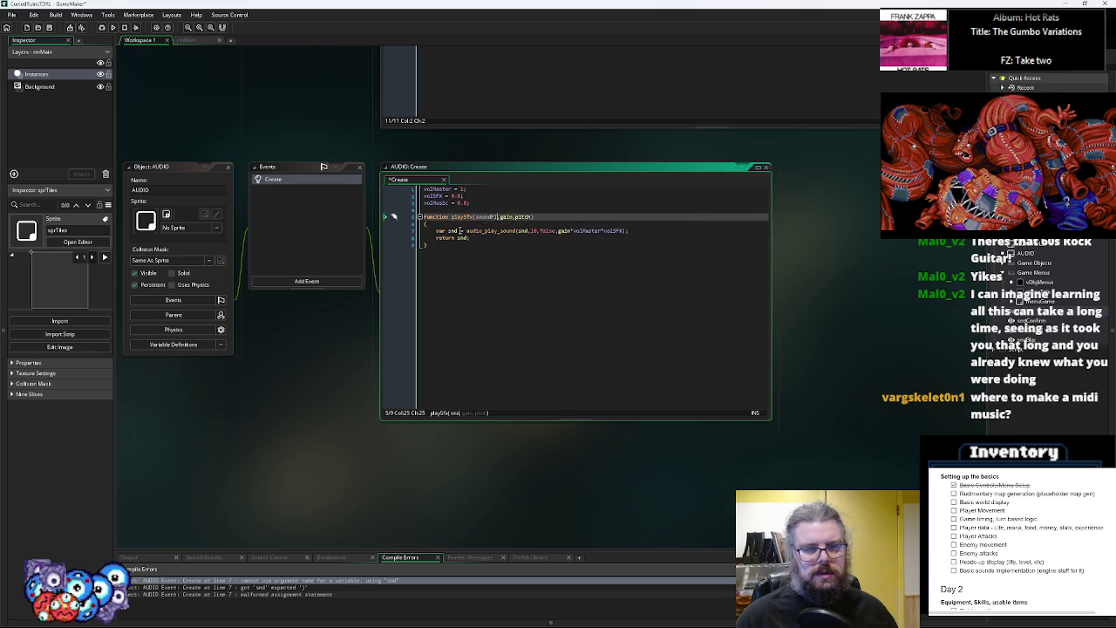
{"action": "key", "text": "BackSpace"}
{"action": "type", "text": "le"}
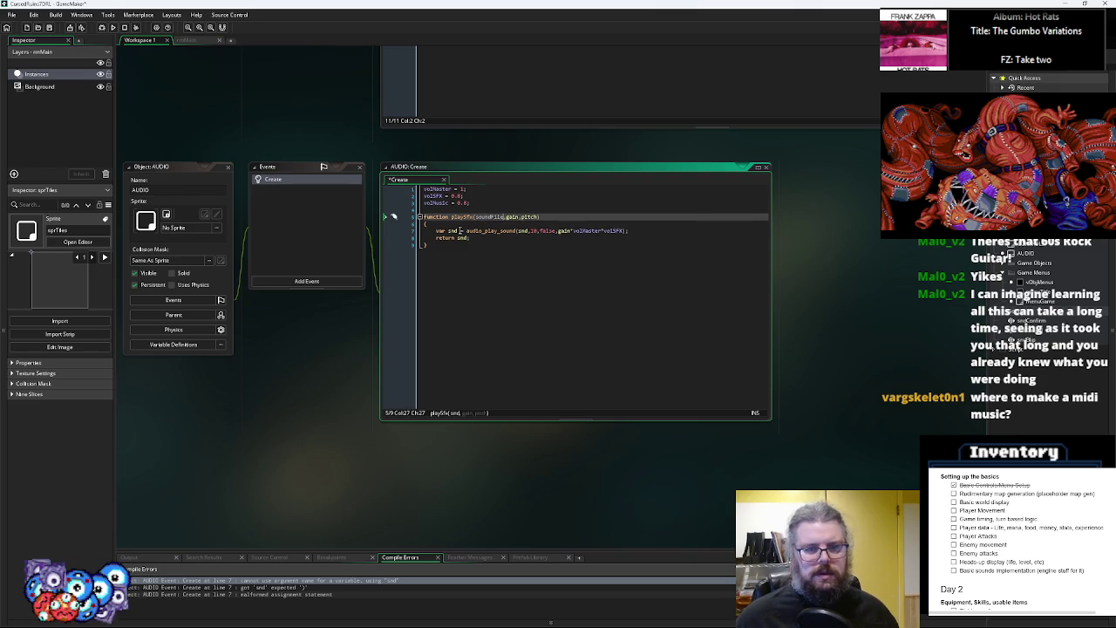
{"action": "double_click", "coordinate": [521, 231]}
{"action": "type", "text": "soundFile"}
{"action": "key", "text": "Down"}
{"action": "key", "text": "Down"}
{"action": "key", "text": "F5"}
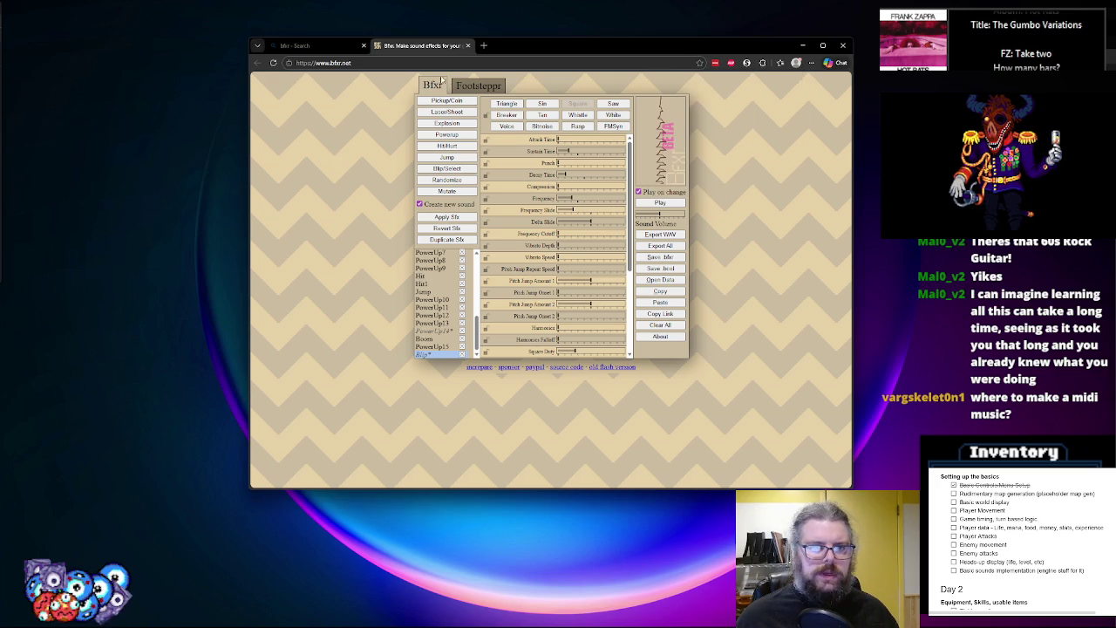
Close the Bfxr browser window
{"action": "left_click", "coordinate": [837, 44]}
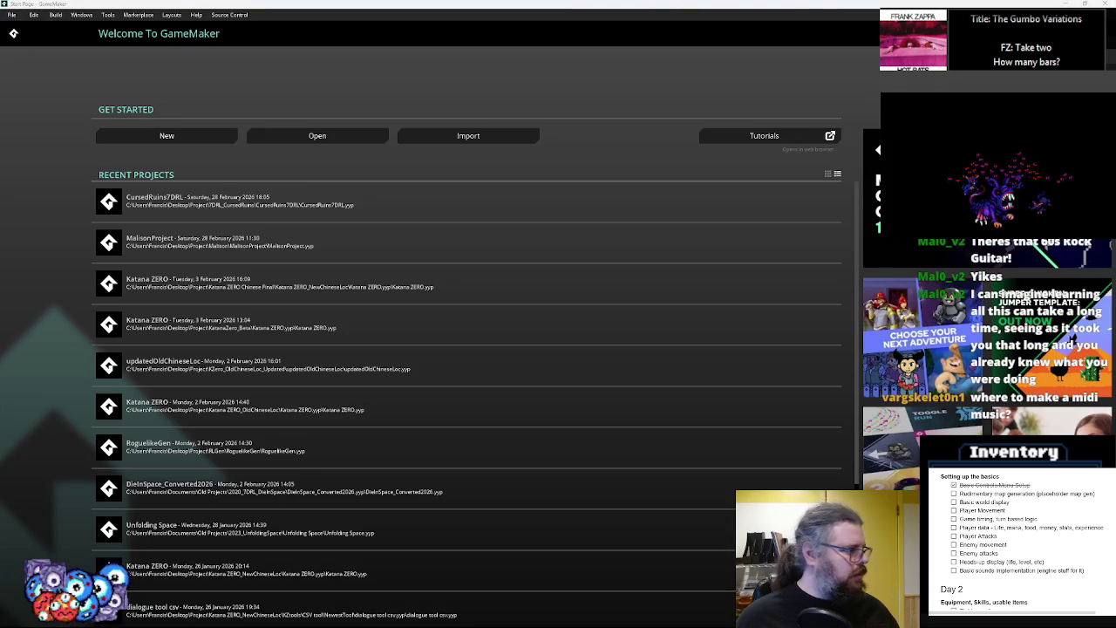
Reopen CursedRuins7DRL from the start page's Recent Projects list
{"action": "left_click", "coordinate": [181, 207]}
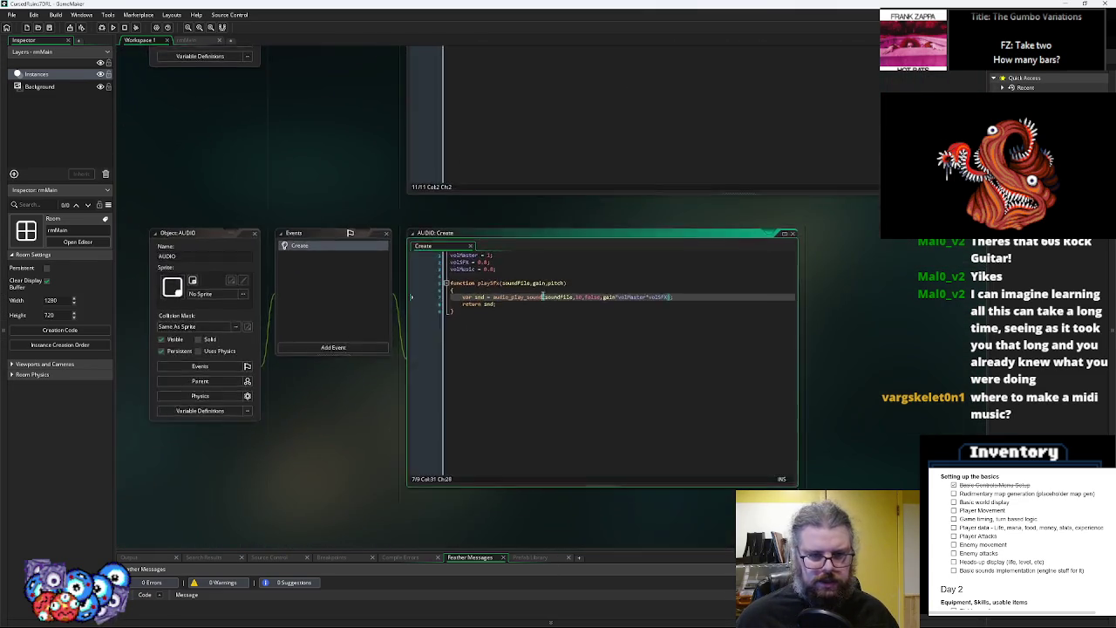
Arrange the workspace to review SYSTEM's Step code and menuTitle's Create code
{"action": "left_click_drag", "start_coordinate": [520, 301], "coordinate": [520, 454]}
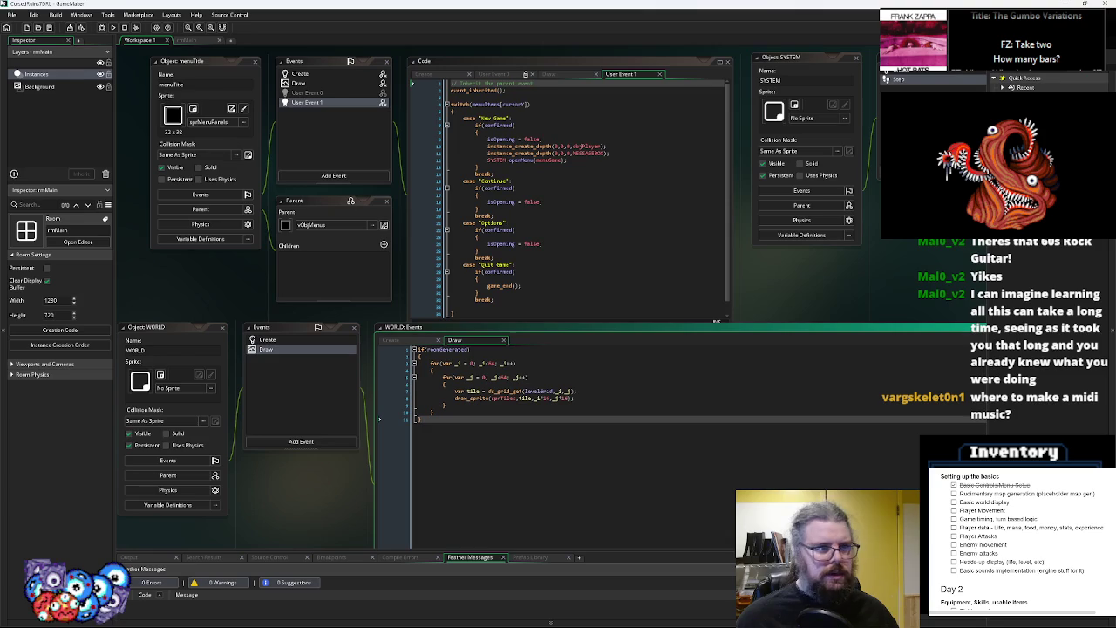
{"action": "left_click", "coordinate": [611, 188]}
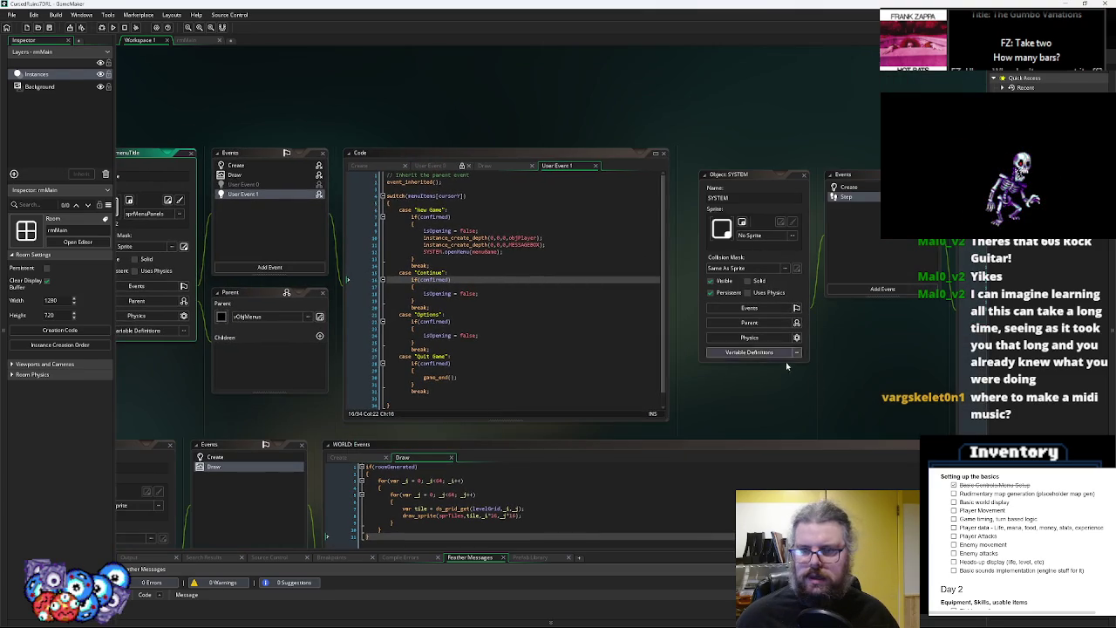
{"action": "left_click", "coordinate": [833, 170]}
{"action": "left_click", "coordinate": [341, 206]}
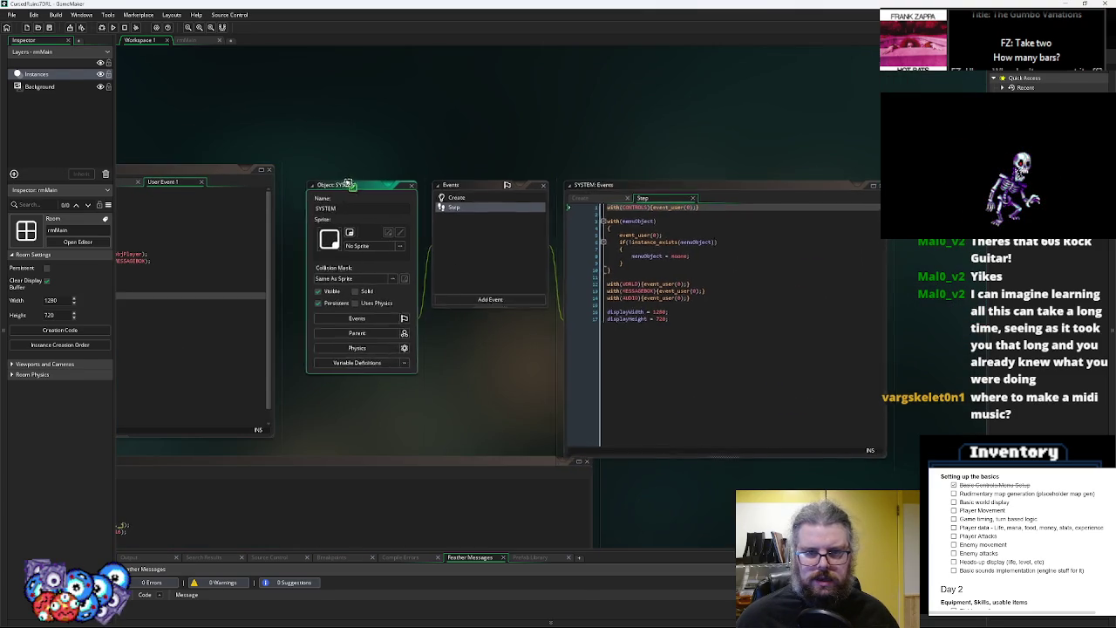
{"action": "left_click", "coordinate": [649, 296]}
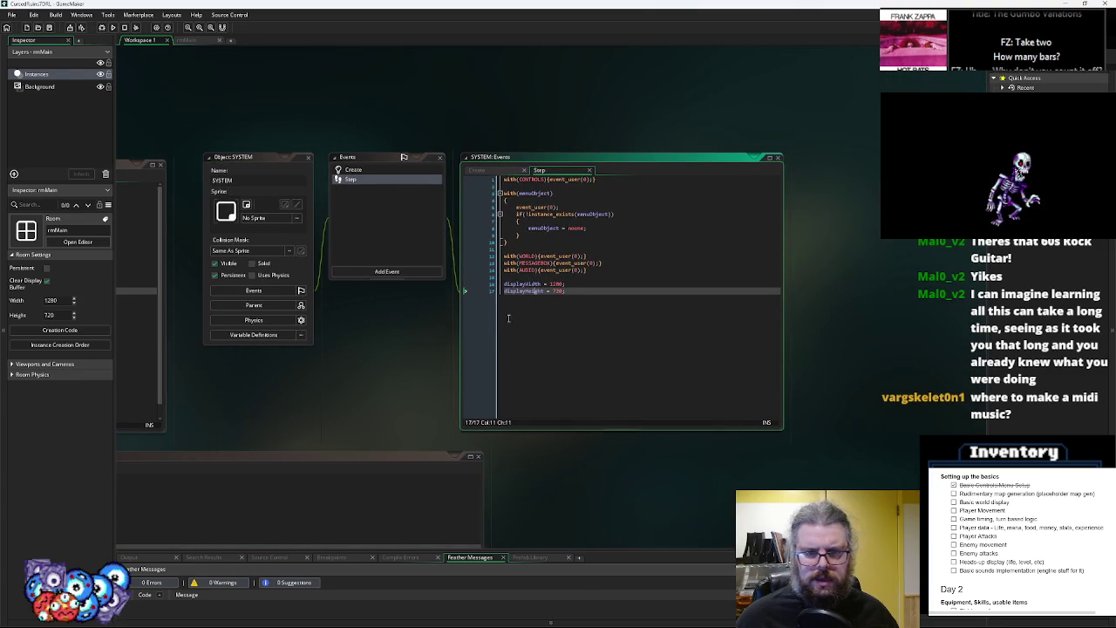
{"action": "left_click_drag", "start_coordinate": [385, 381], "coordinate": [703, 254]}
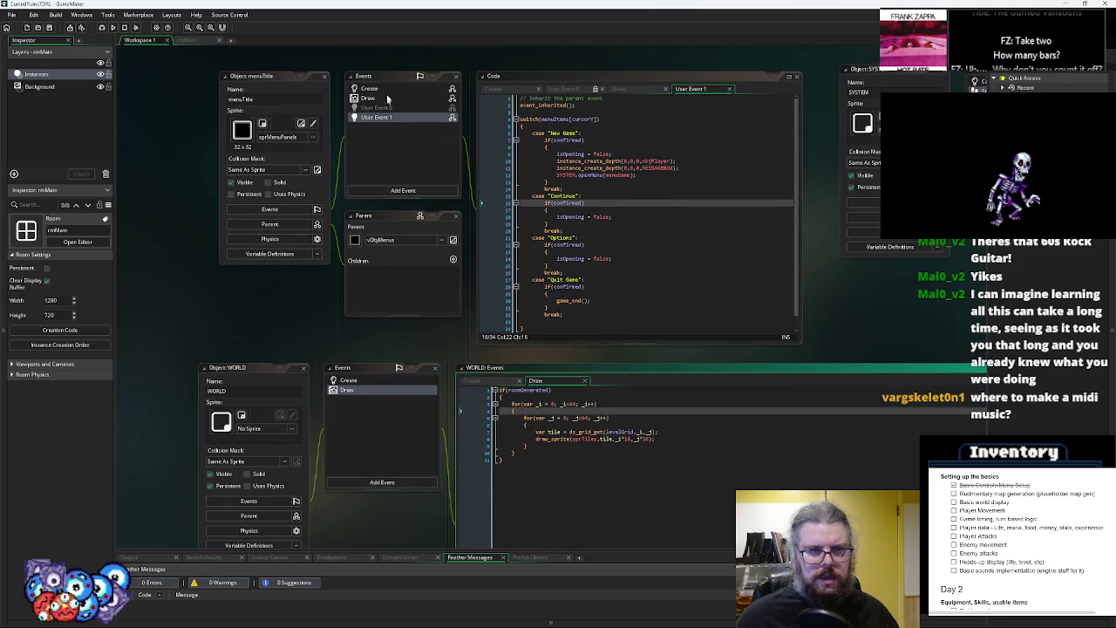
{"action": "left_click", "coordinate": [389, 92]}
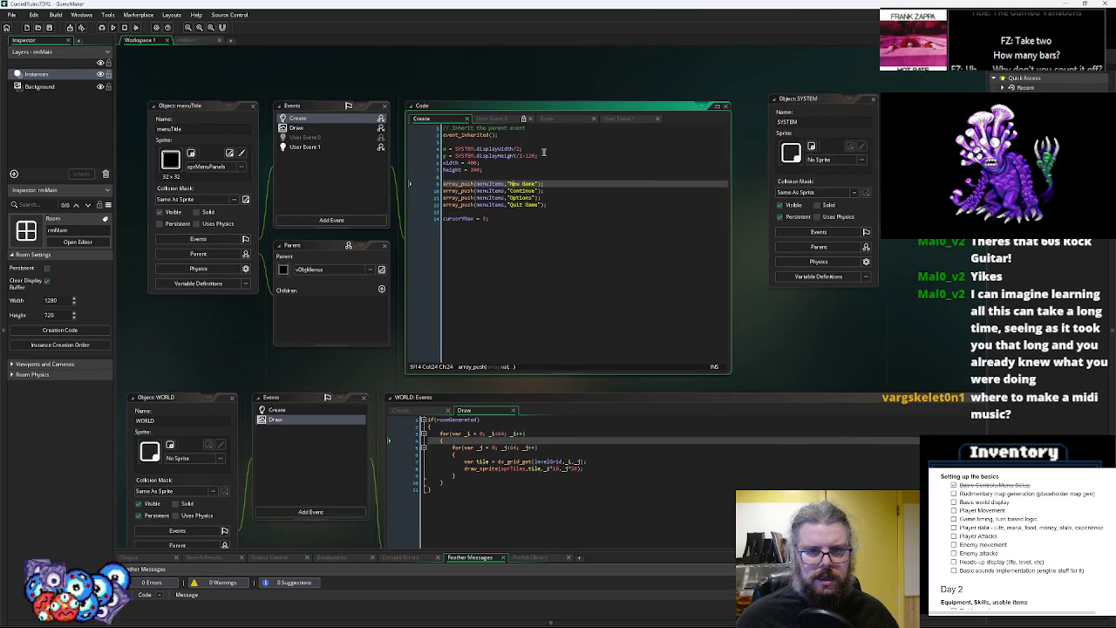
{"action": "left_click_drag", "start_coordinate": [430, 157], "coordinate": [430, 147]}
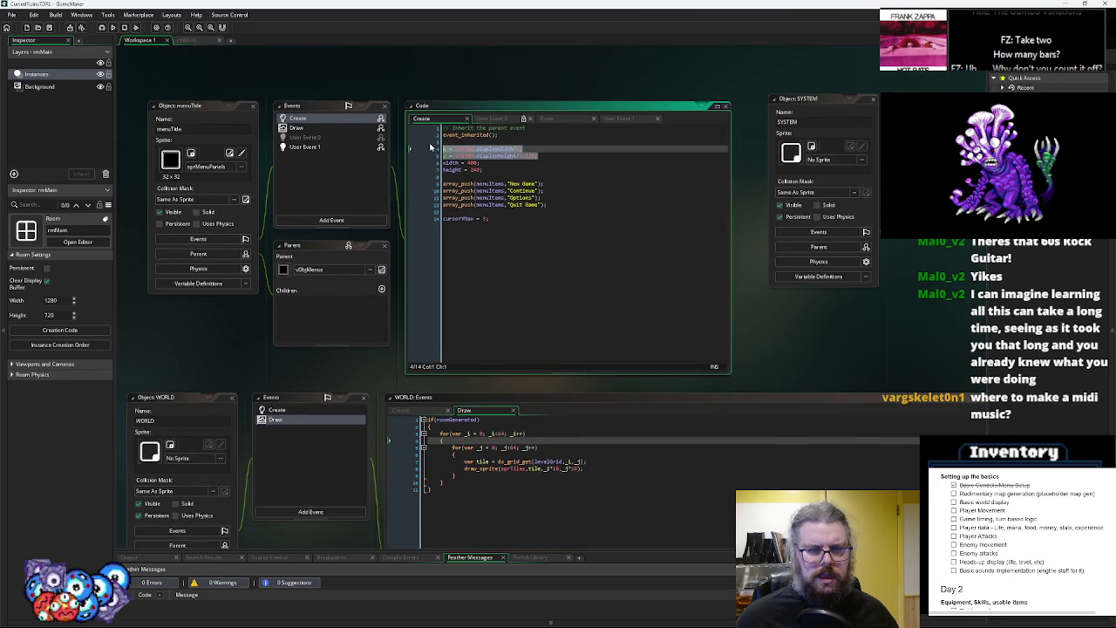
{"action": "left_click", "coordinate": [507, 140]}
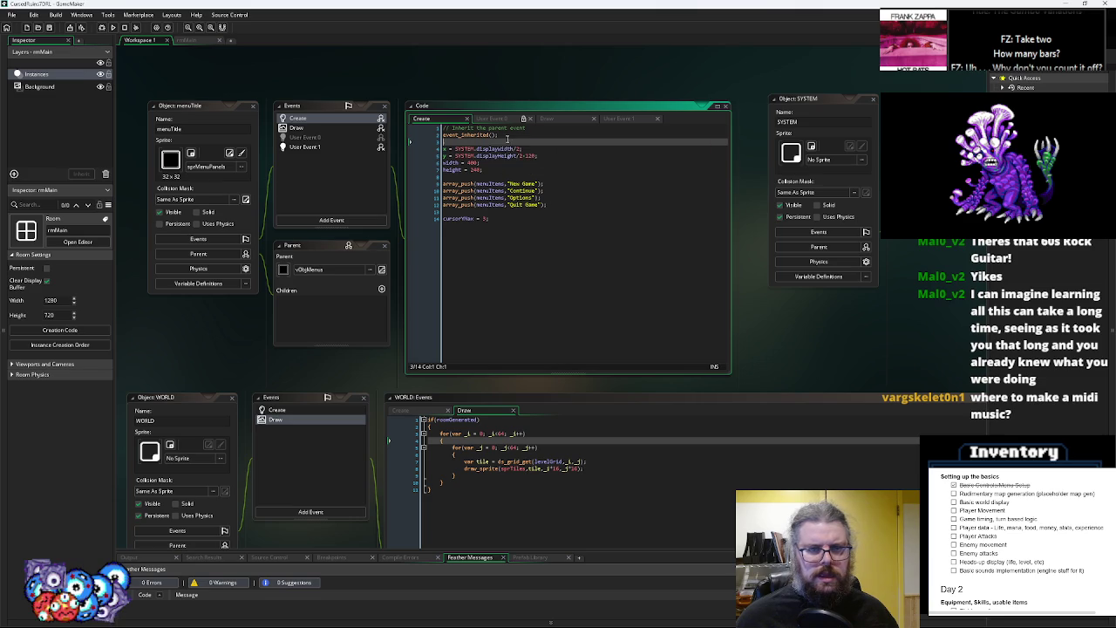
{"action": "left_click", "coordinate": [676, 344]}
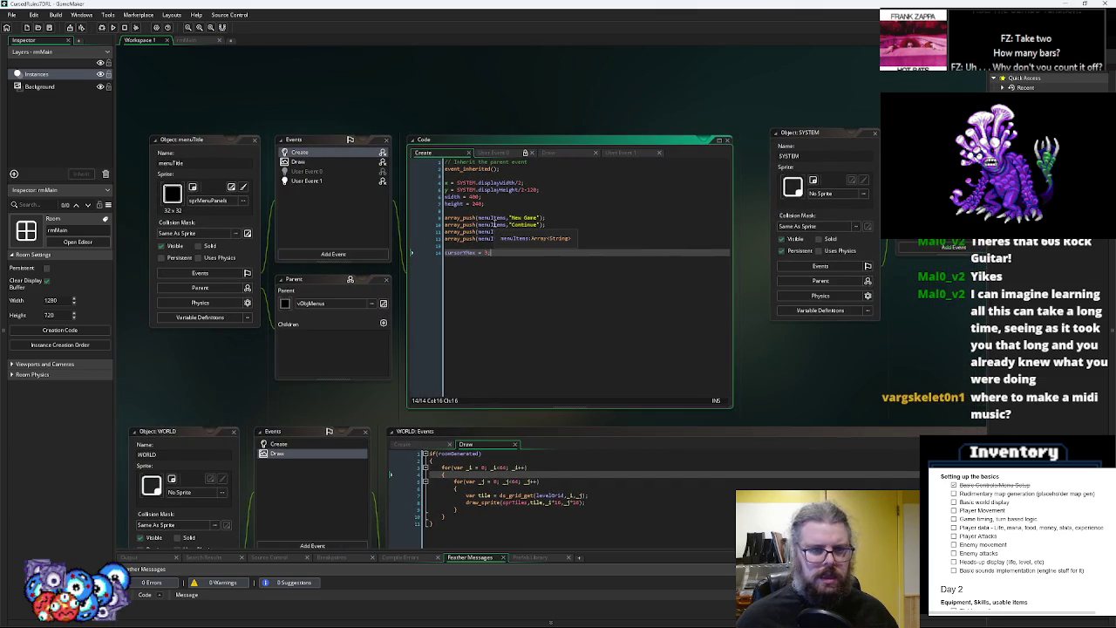
Cut the displayWidth = 1280 and displayHeight = 720 lines from SYSTEM's Step event
{"action": "mouse_move", "coordinate": [639, 363]}
{"action": "left_mouse_down"}
{"action": "mouse_move", "coordinate": [476, 337]}
{"action": "mouse_move", "coordinate": [341, 345]}
{"action": "left_mouse_up"}
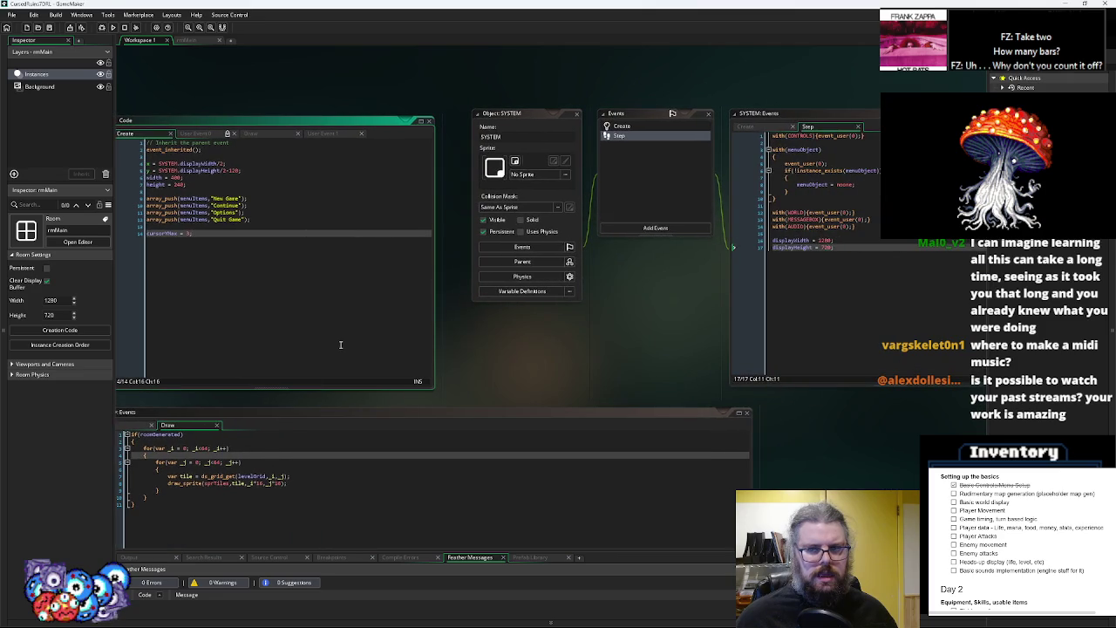
{"action": "left_click", "coordinate": [819, 307]}
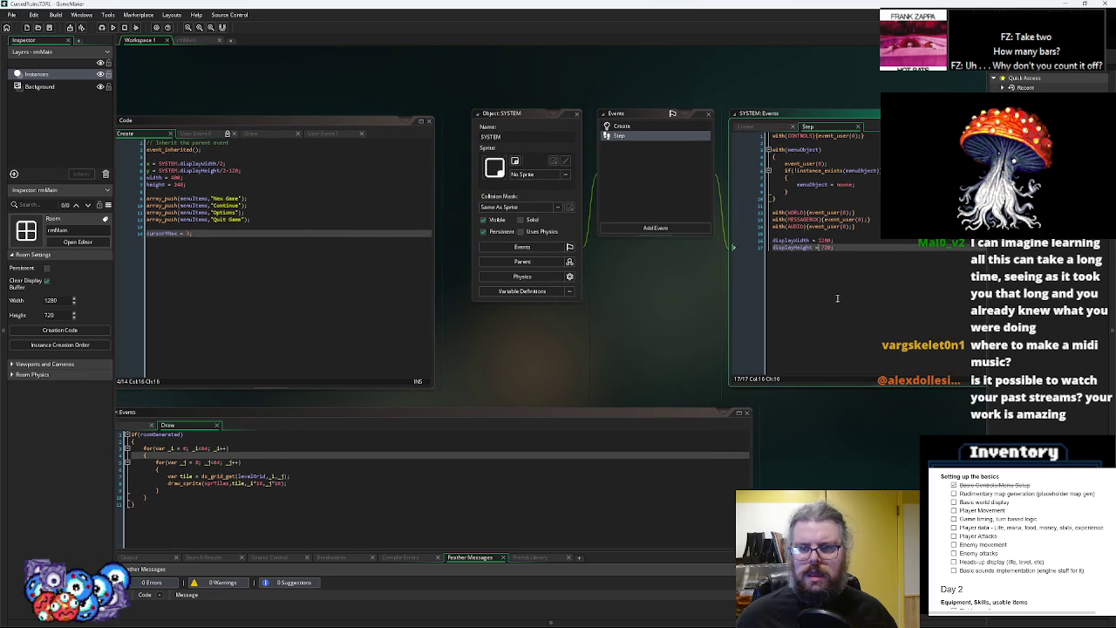
{"action": "left_click", "coordinate": [621, 127]}
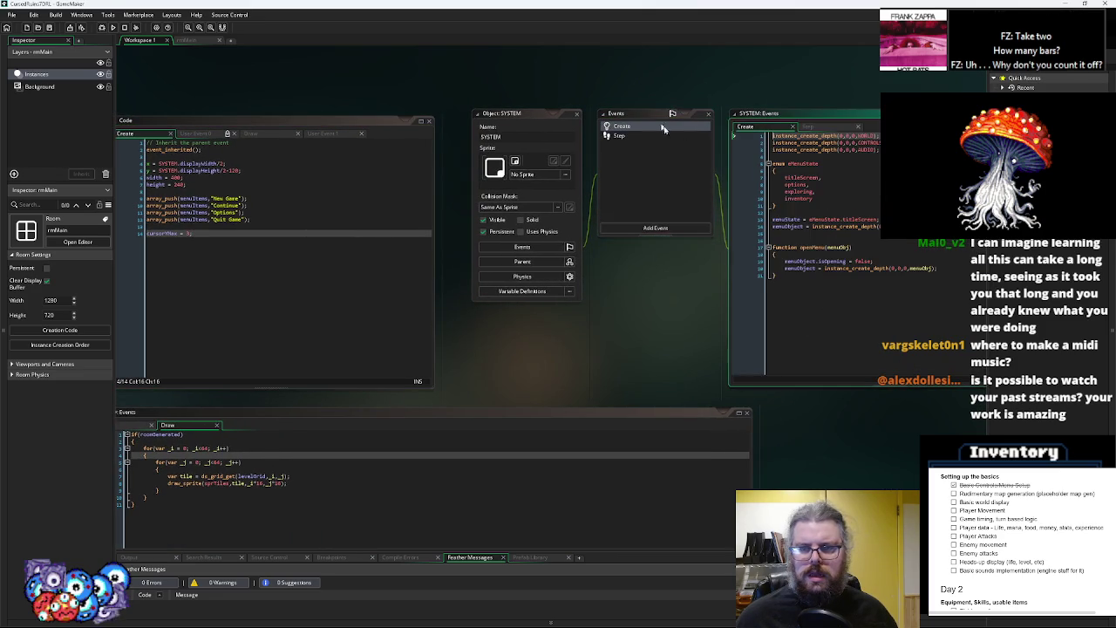
{"action": "left_click", "coordinate": [839, 295]}
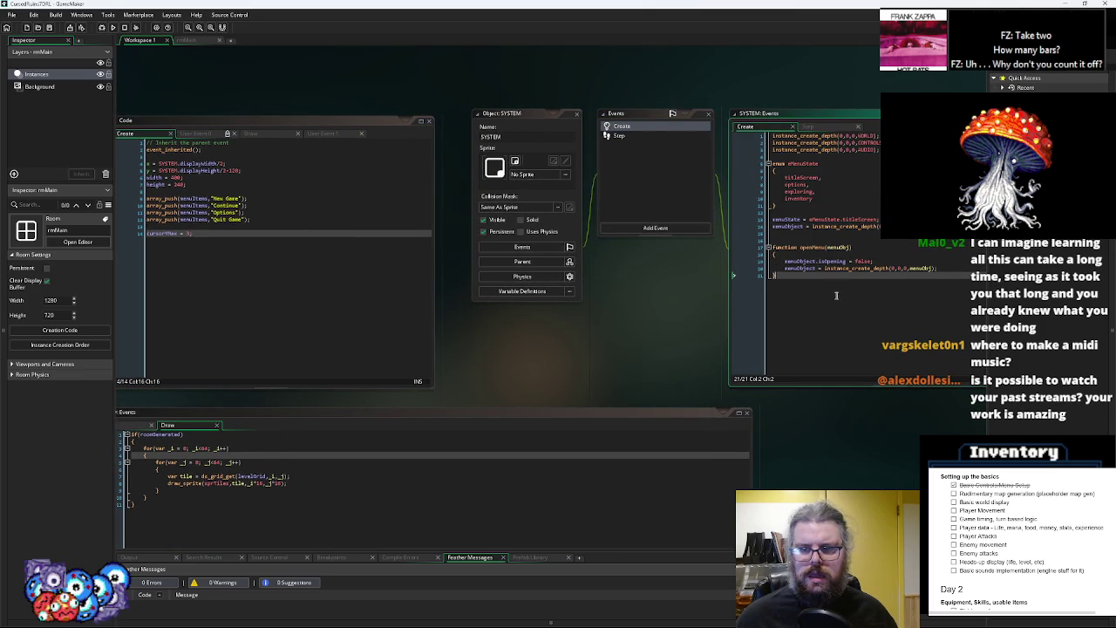
{"action": "left_click", "coordinate": [653, 137]}
{"action": "left_click_drag", "start_coordinate": [862, 266], "coordinate": [740, 233]}
{"action": "key", "text": "ctrl+x"}
Paste the display size lines after line 3 of SYSTEM's Create event and start a debug run
{"action": "left_click", "coordinate": [621, 127]}
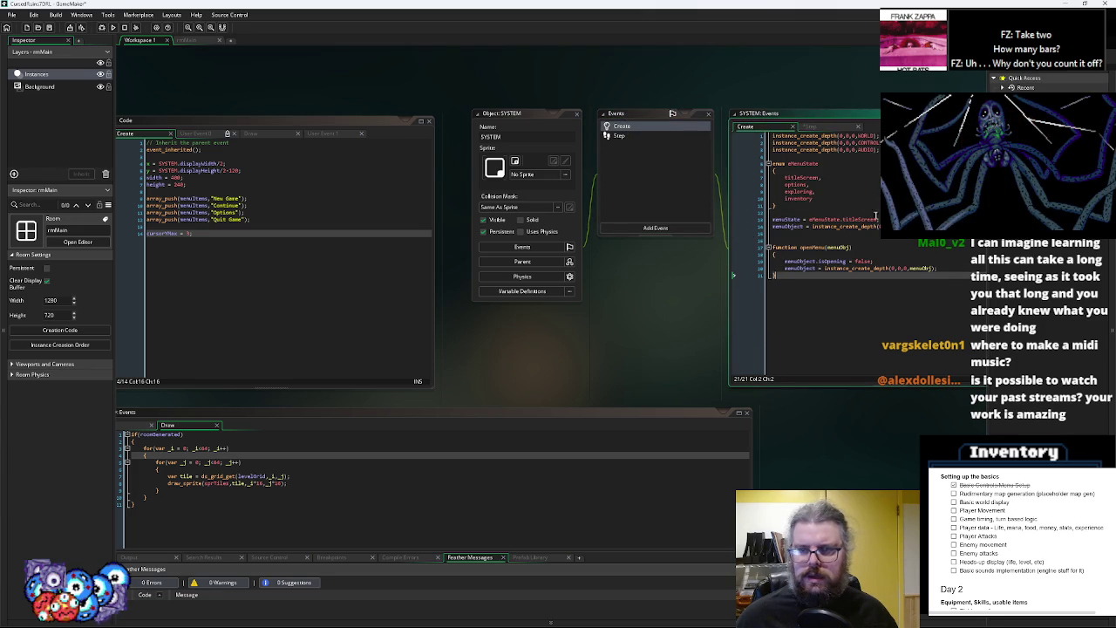
{"action": "left_click", "coordinate": [849, 158]}
{"action": "key", "text": "Return"}
{"action": "key", "text": "ctrl+v"}
{"action": "key", "text": "Return"}
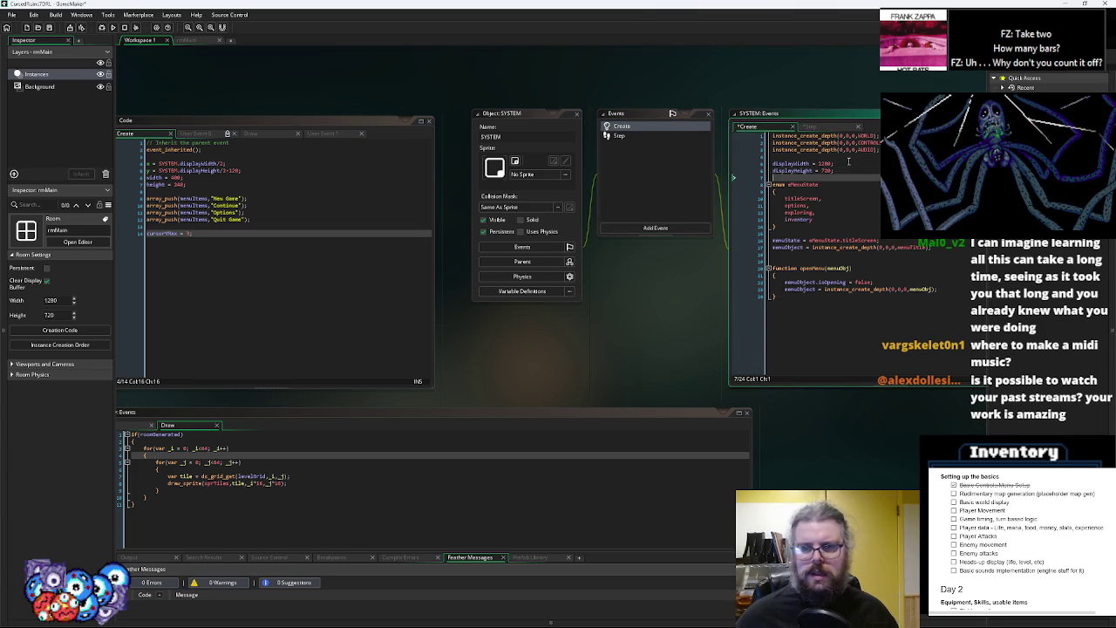
{"action": "left_click", "coordinate": [102, 28]}
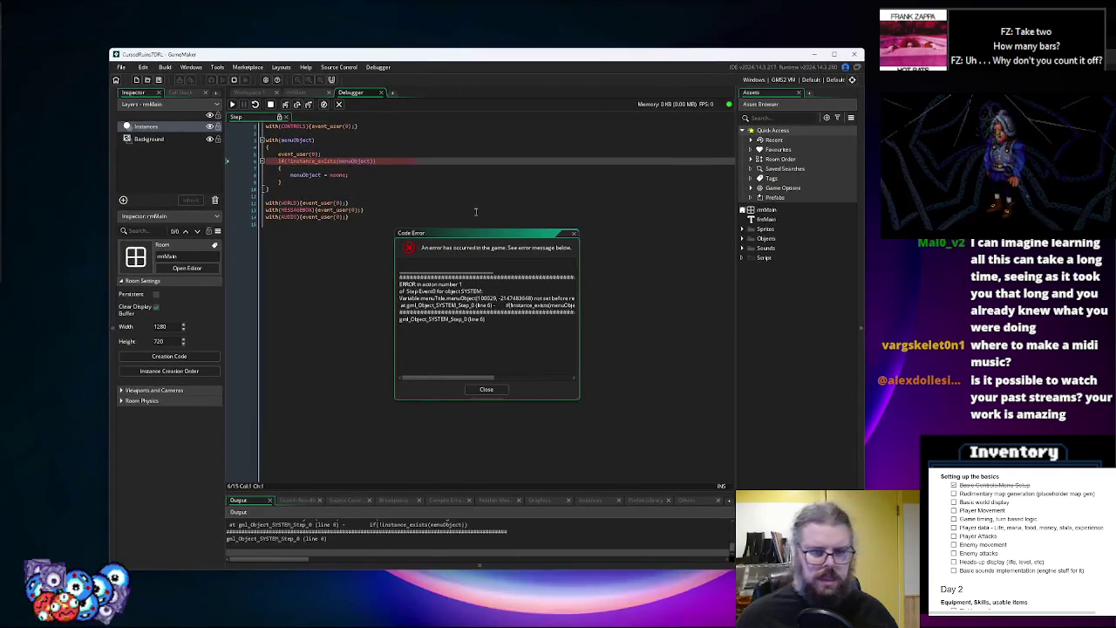
Inspect menuObject on the failing Step line, then close the Code Error report to stop debugging
{"action": "left_click", "coordinate": [356, 162]}
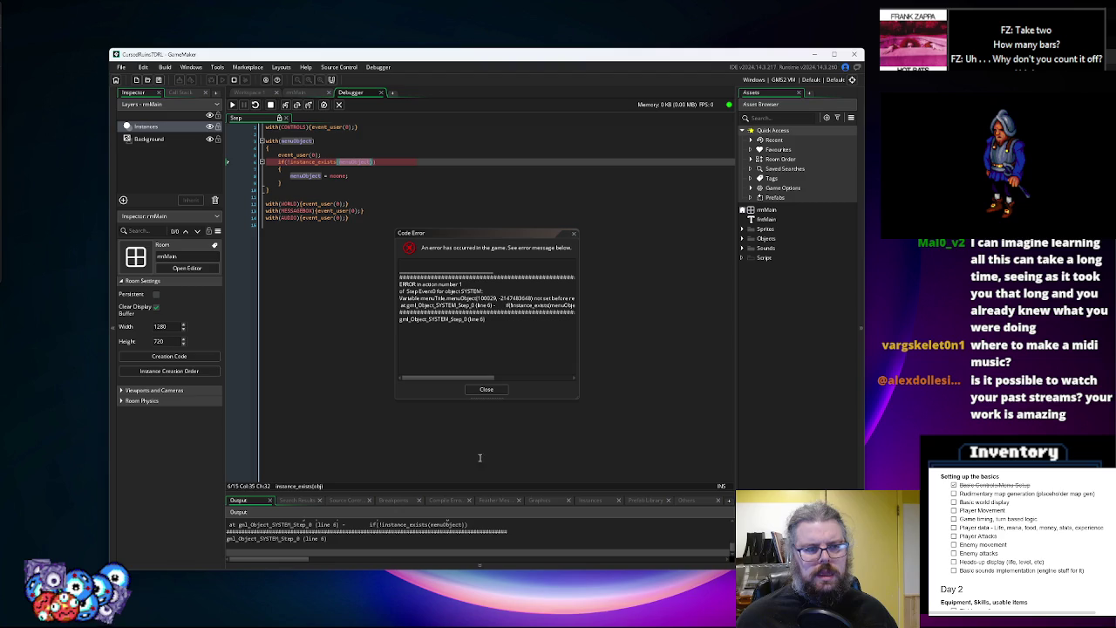
{"action": "left_click", "coordinate": [489, 377]}
{"action": "left_click", "coordinate": [488, 389]}
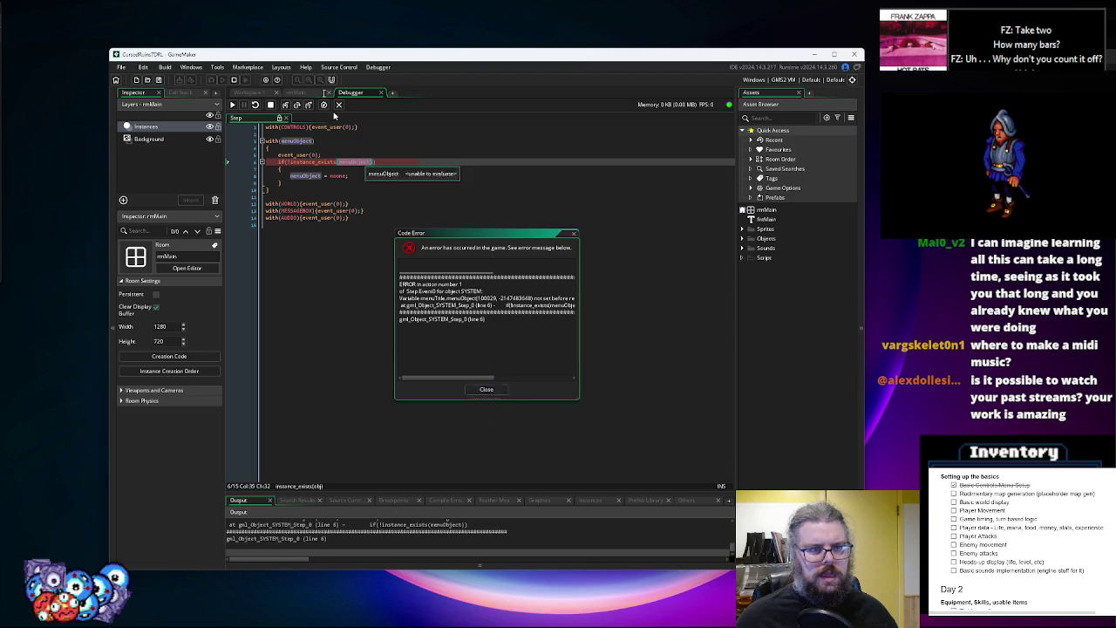
{"action": "left_click", "coordinate": [339, 104]}
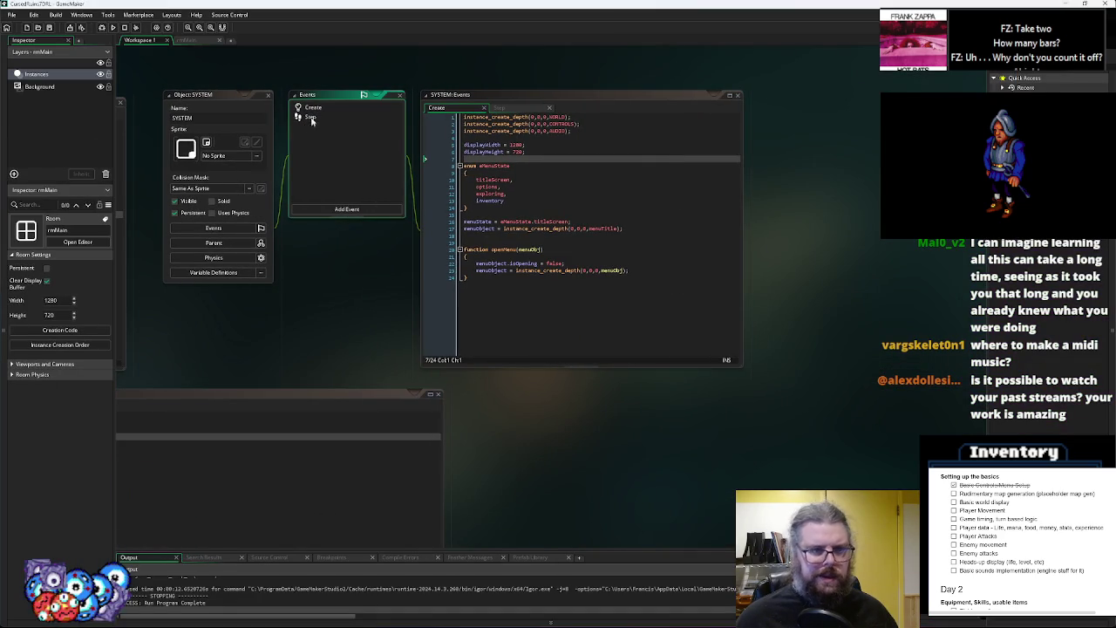
Compare menuObject usage between SYSTEM's Step and Create events and enlarge the output log
{"action": "left_click", "coordinate": [311, 116]}
{"action": "left_click", "coordinate": [504, 166]}
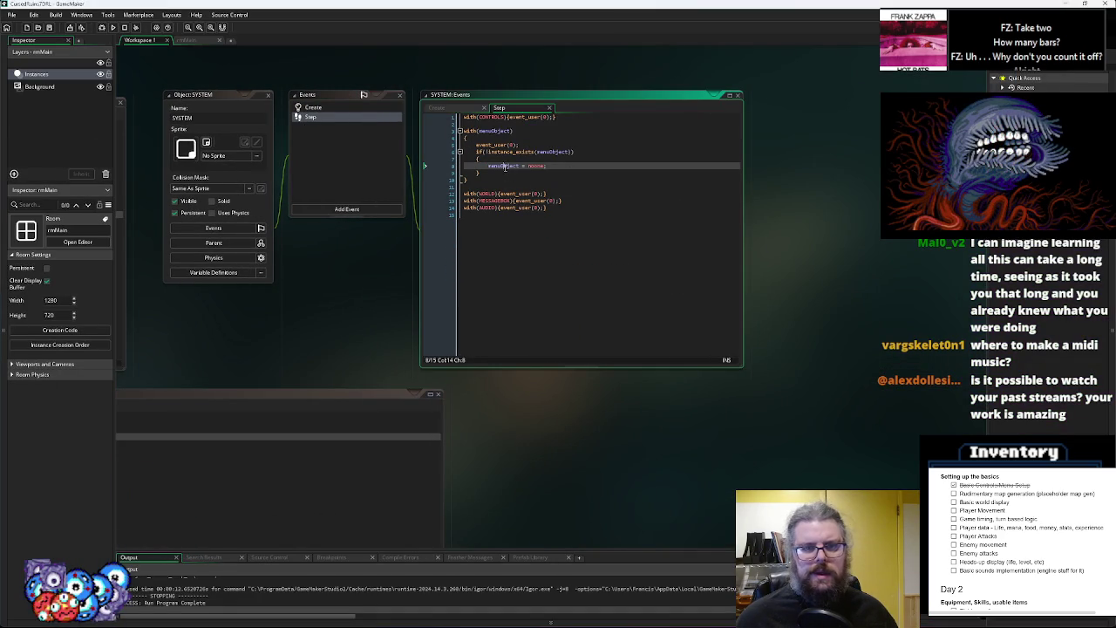
{"action": "double_click", "coordinate": [505, 165]}
{"action": "left_click", "coordinate": [328, 108]}
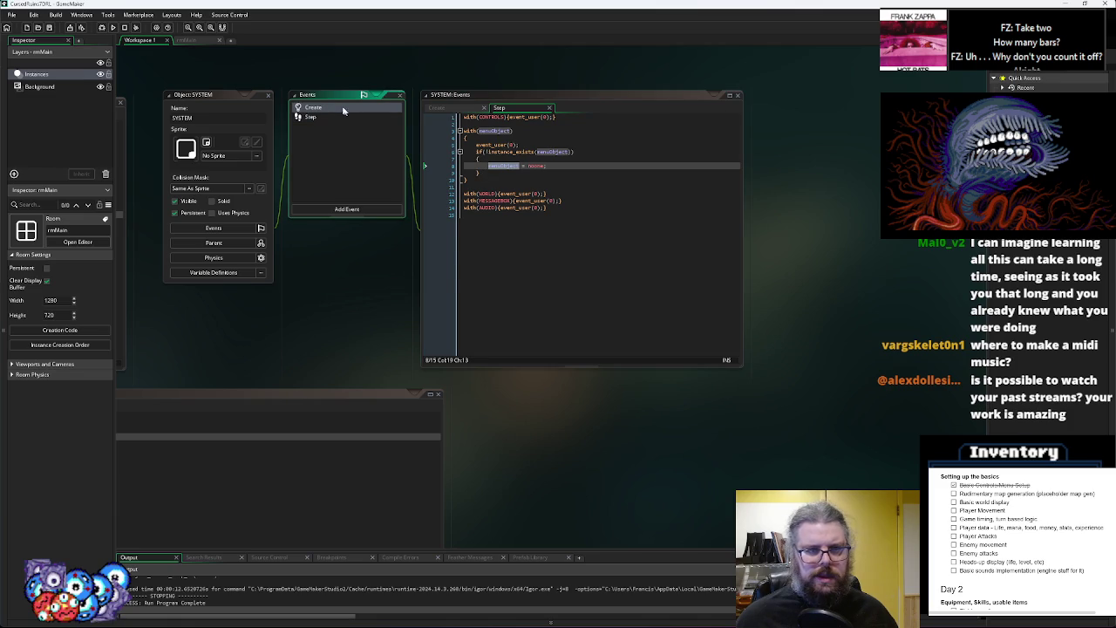
{"action": "left_click", "coordinate": [345, 108]}
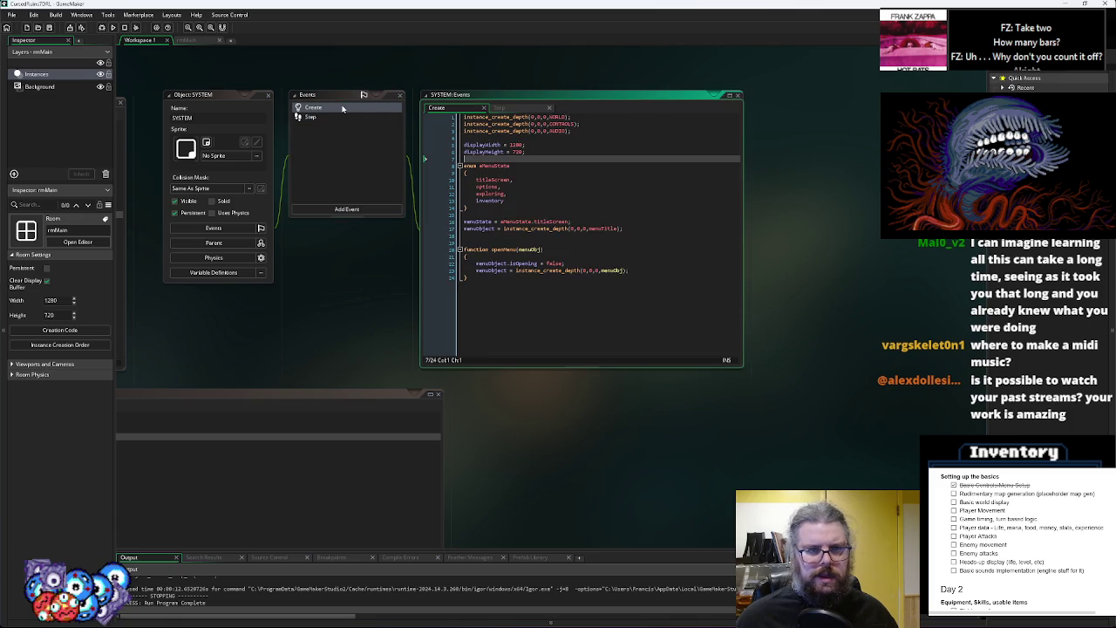
{"action": "left_click", "coordinate": [490, 241]}
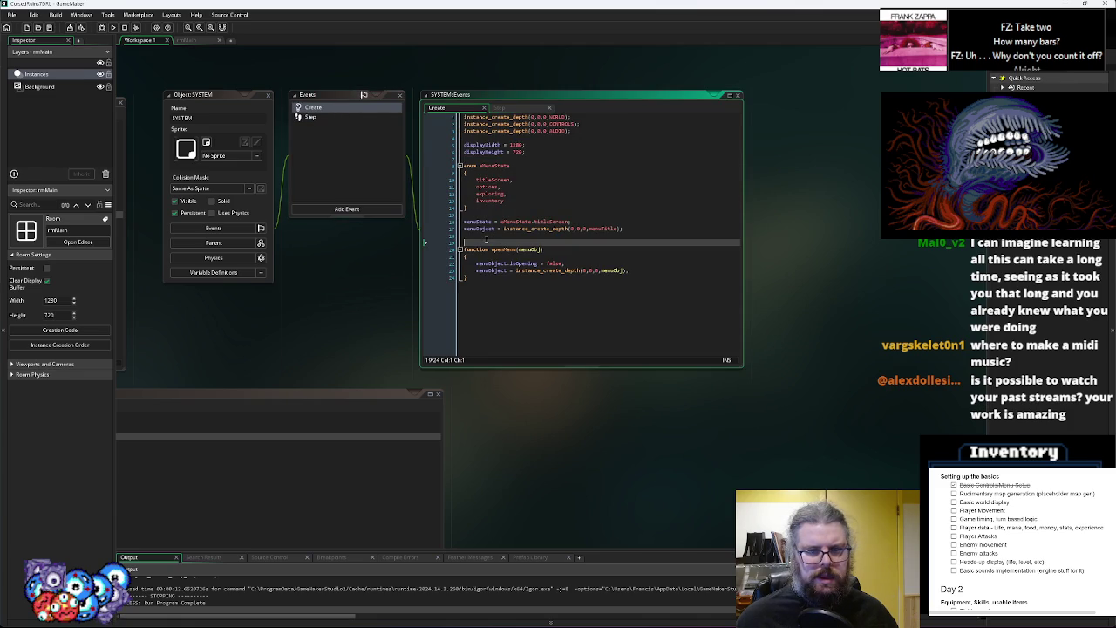
{"action": "left_click", "coordinate": [312, 117]}
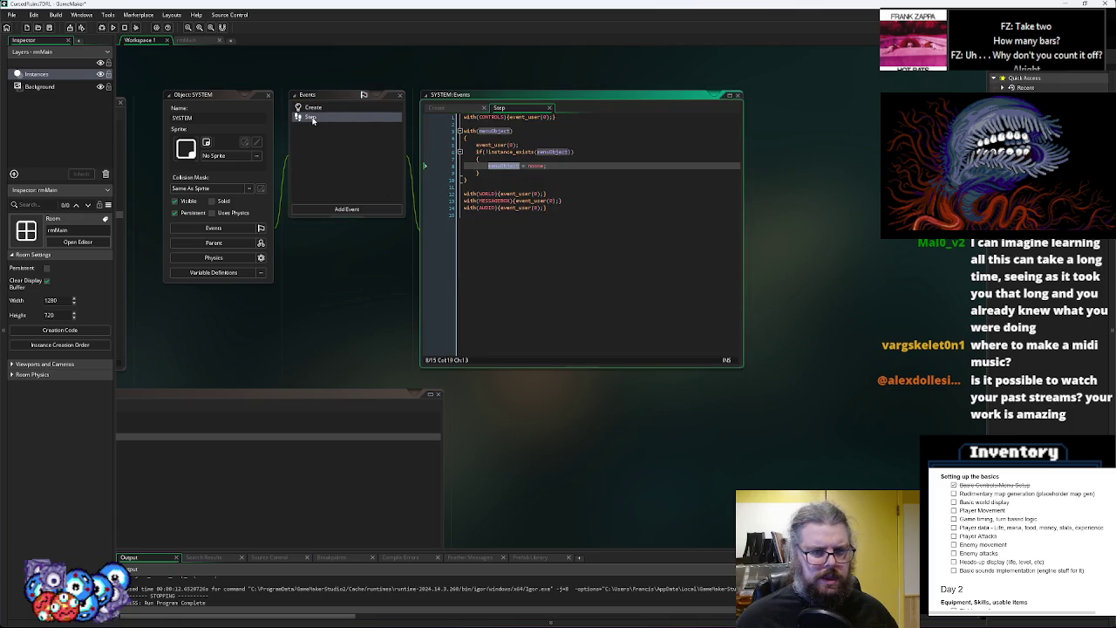
{"action": "left_click", "coordinate": [536, 283]}
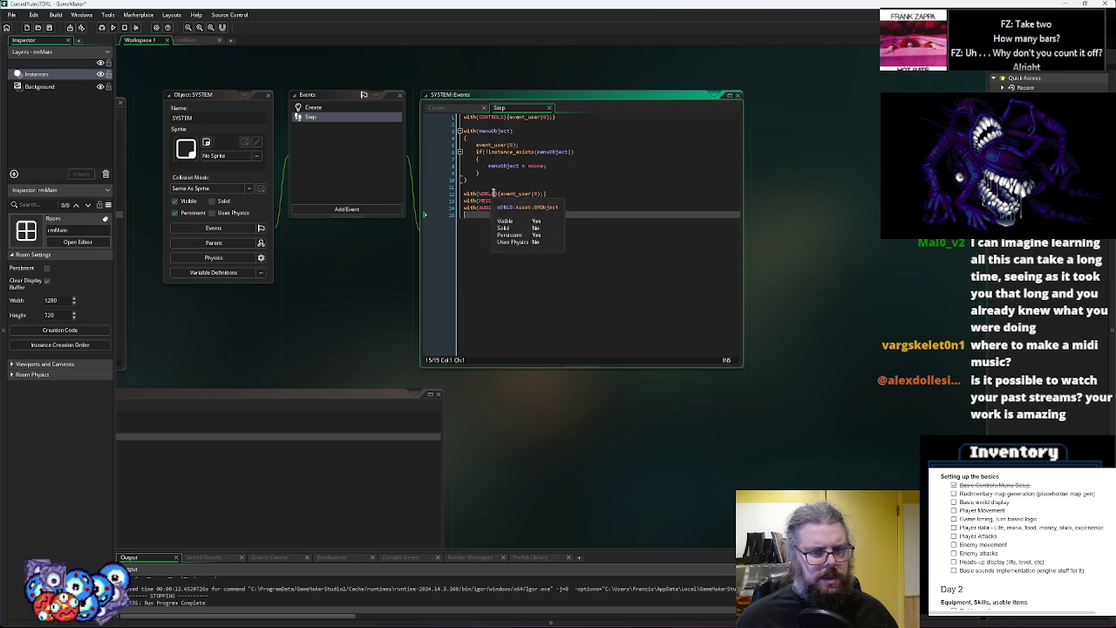
{"action": "left_click", "coordinate": [373, 105]}
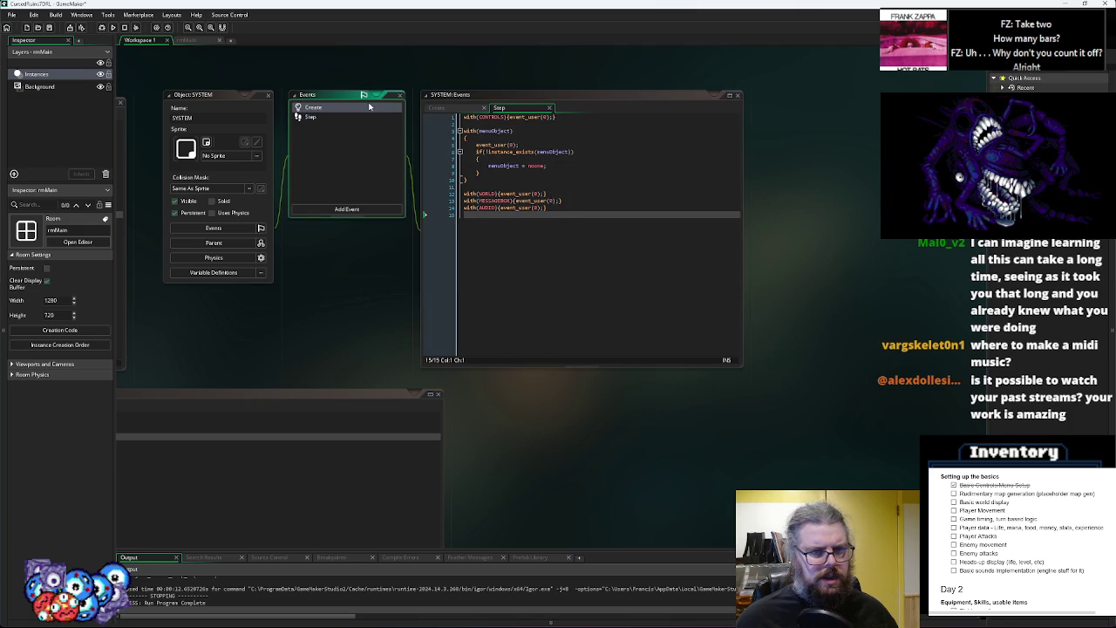
{"action": "double_click", "coordinate": [365, 110]}
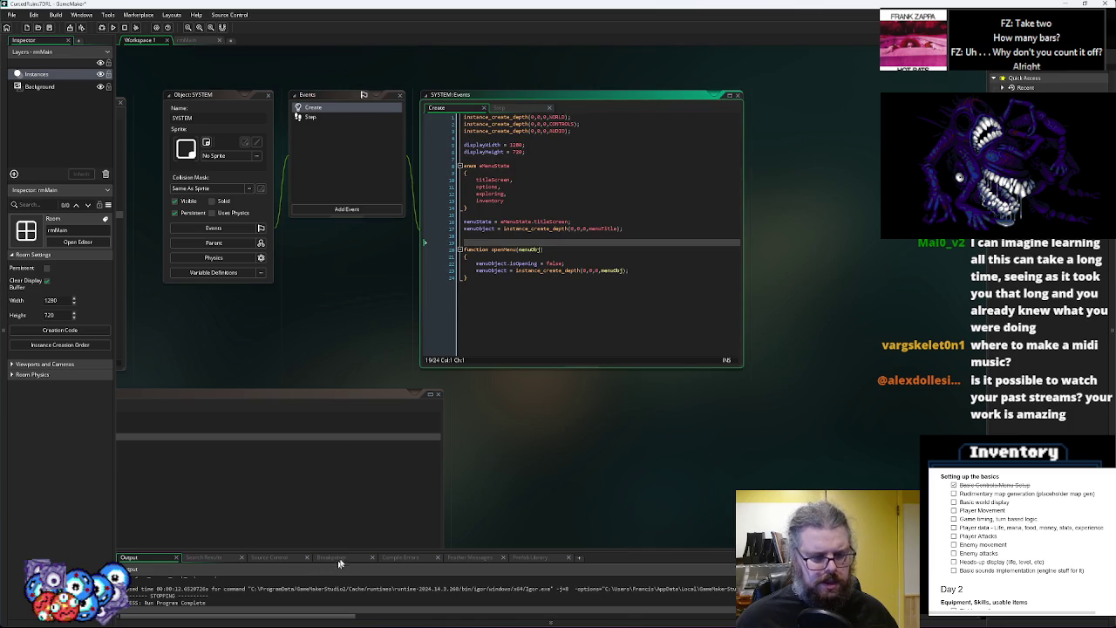
{"action": "left_click_drag", "start_coordinate": [345, 551], "coordinate": [344, 446]}
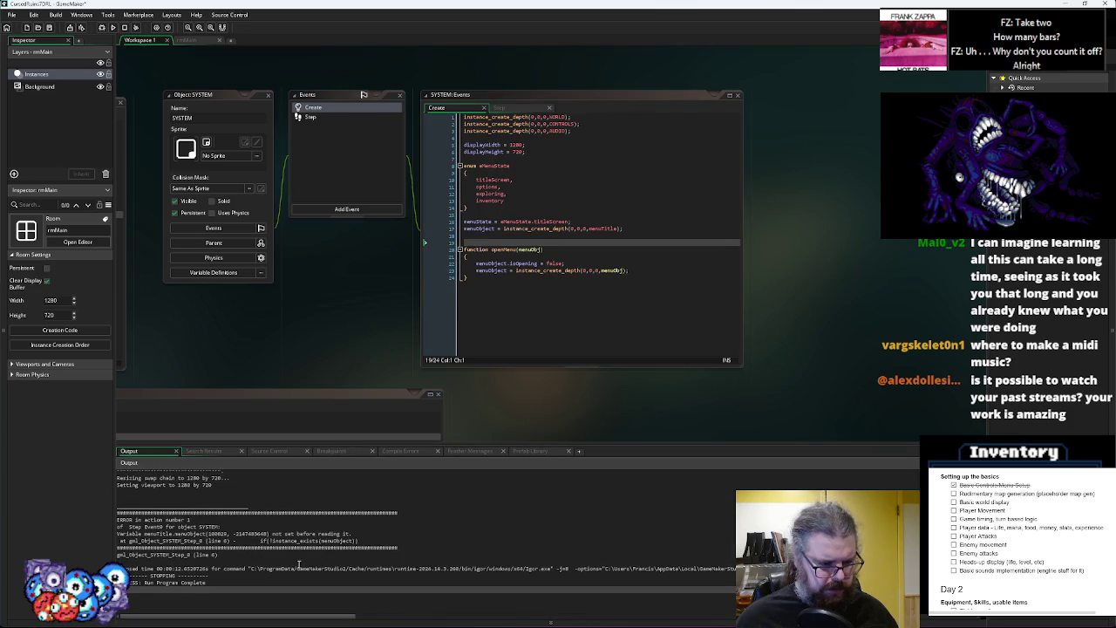
Review menuTitle's User Event 1 and Create code, then check menuObject in SYSTEM's instance_exists check
{"action": "left_click_drag", "start_coordinate": [304, 279], "coordinate": [732, 321]}
{"action": "mouse_move", "coordinate": [377, 298]}
{"action": "left_mouse_down"}
{"action": "mouse_move", "coordinate": [676, 301]}
{"action": "mouse_move", "coordinate": [513, 292]}
{"action": "left_mouse_up"}
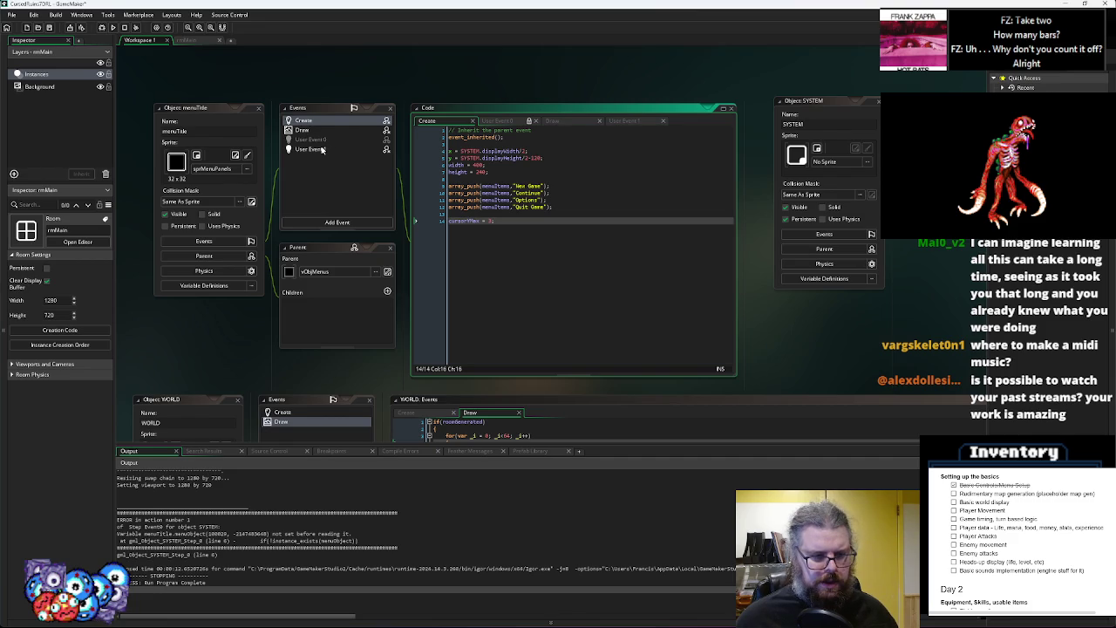
{"action": "left_click", "coordinate": [322, 150]}
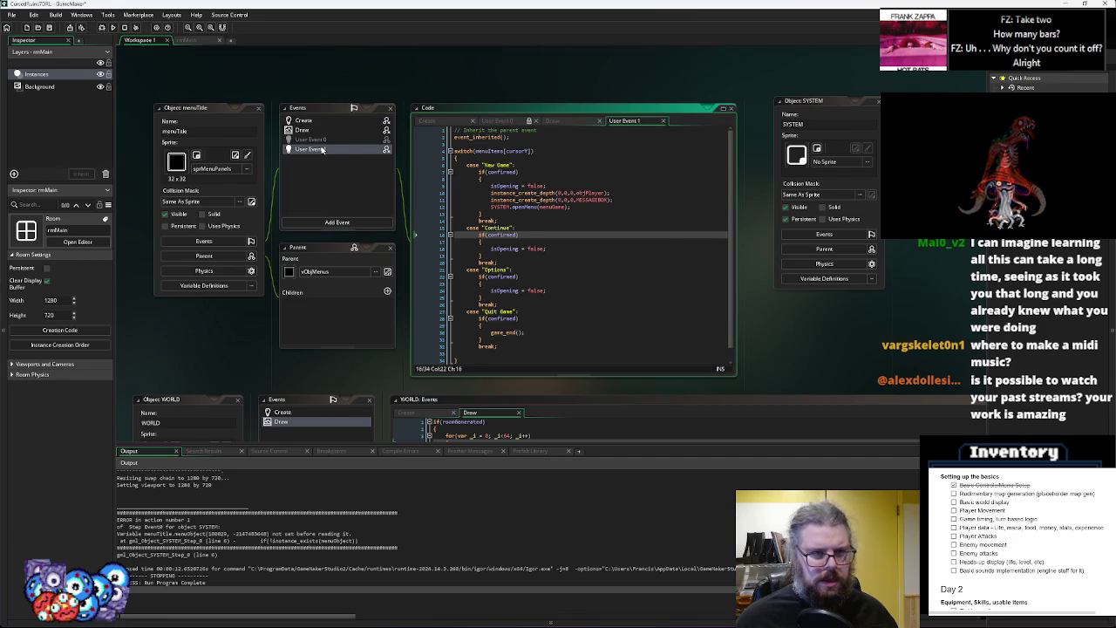
{"action": "left_click", "coordinate": [318, 123]}
{"action": "mouse_move", "coordinate": [663, 348]}
{"action": "left_mouse_down"}
{"action": "mouse_move", "coordinate": [250, 212]}
{"action": "mouse_move", "coordinate": [430, 276]}
{"action": "left_mouse_up"}
{"action": "left_click_drag", "start_coordinate": [669, 211], "coordinate": [661, 299]}
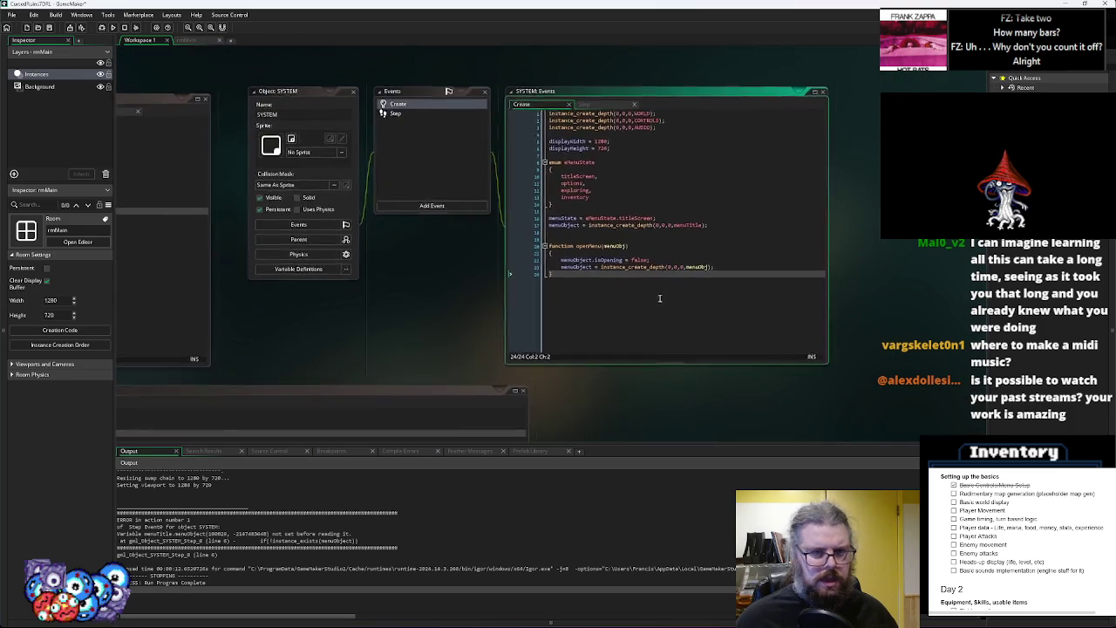
{"action": "left_click", "coordinate": [391, 117]}
{"action": "left_click", "coordinate": [570, 193]}
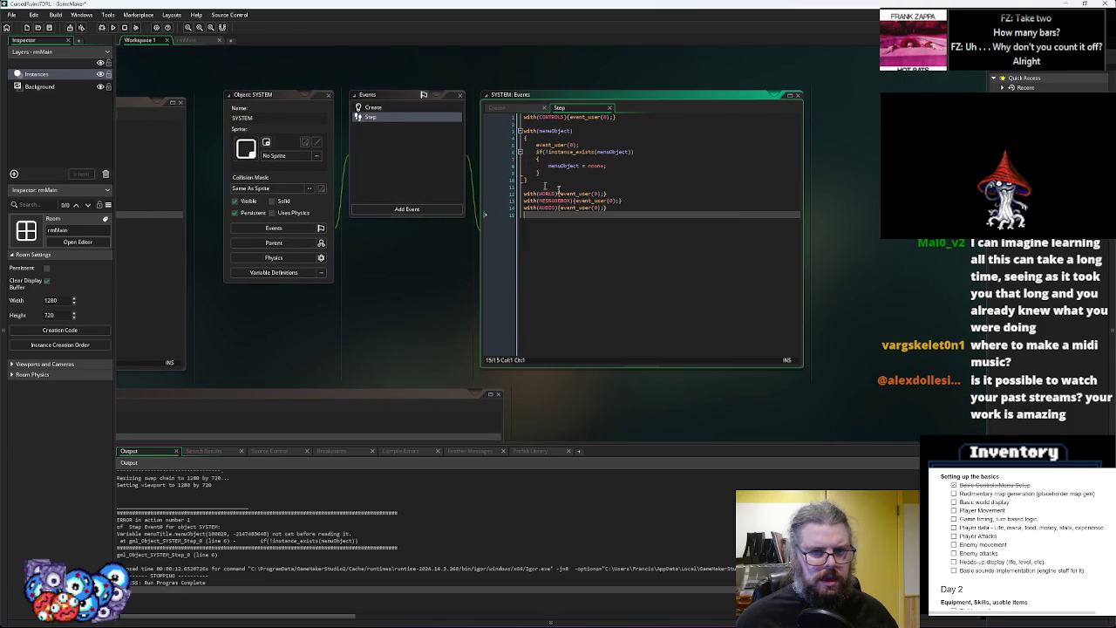
{"action": "left_click", "coordinate": [564, 138]}
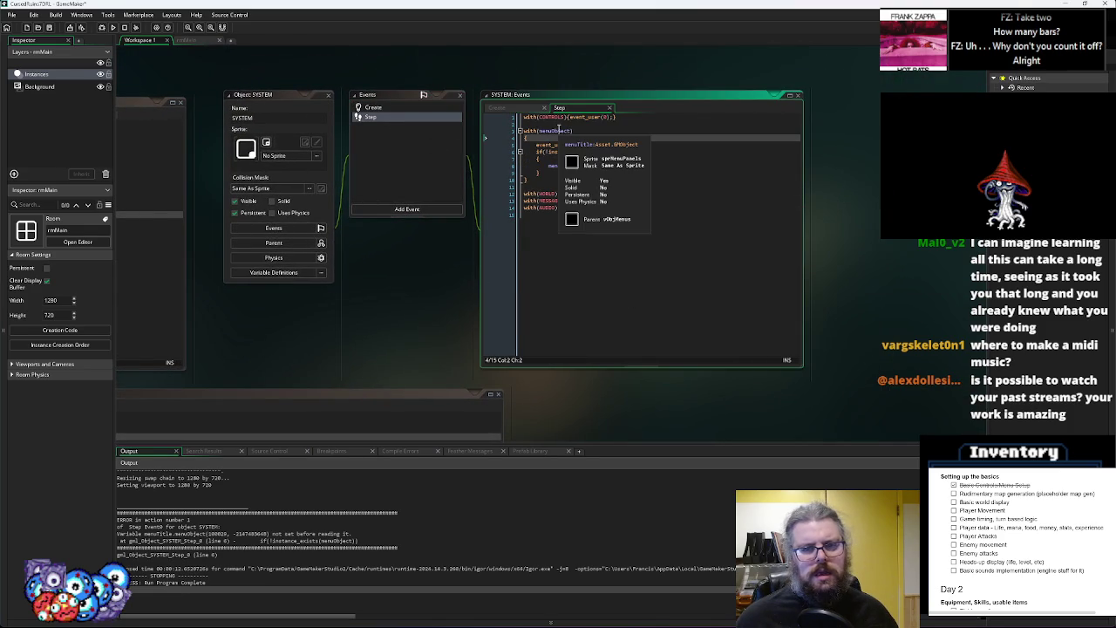
{"action": "left_click", "coordinate": [619, 286]}
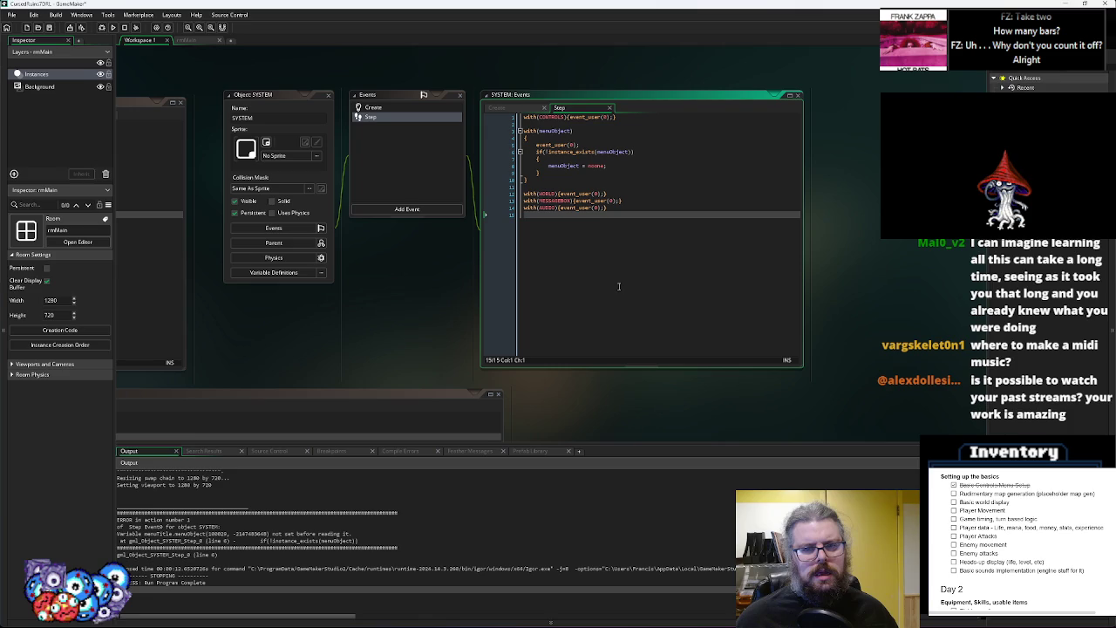
{"action": "left_click", "coordinate": [611, 152]}
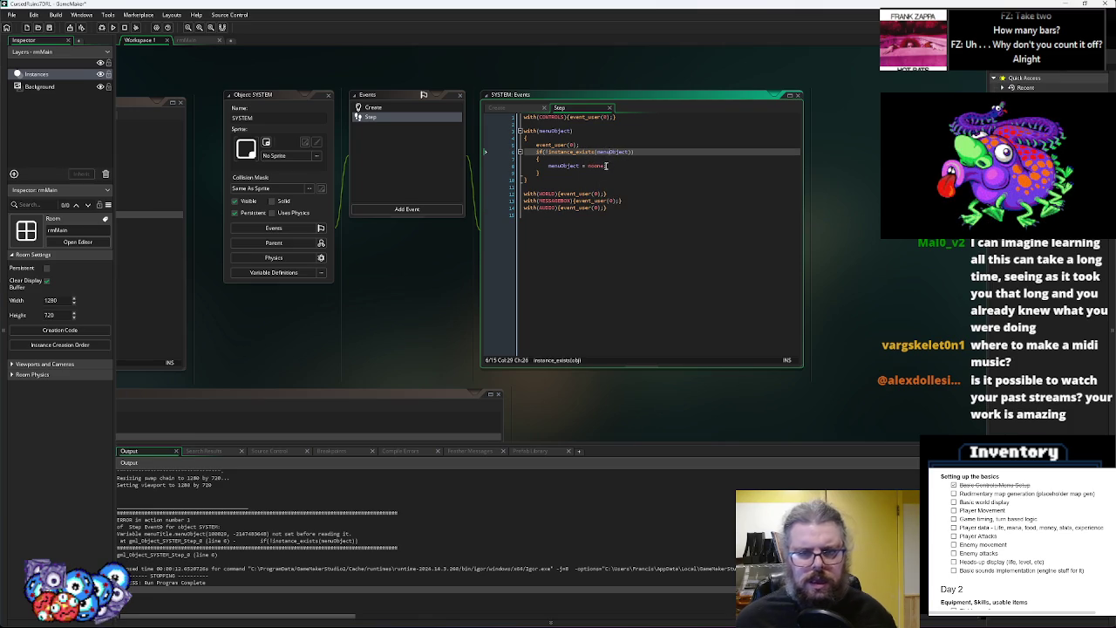
Prefix menuObject with other. on lines 6 and 8 of SYSTEM's Step, then debug-run
{"action": "left_click", "coordinate": [600, 151]}
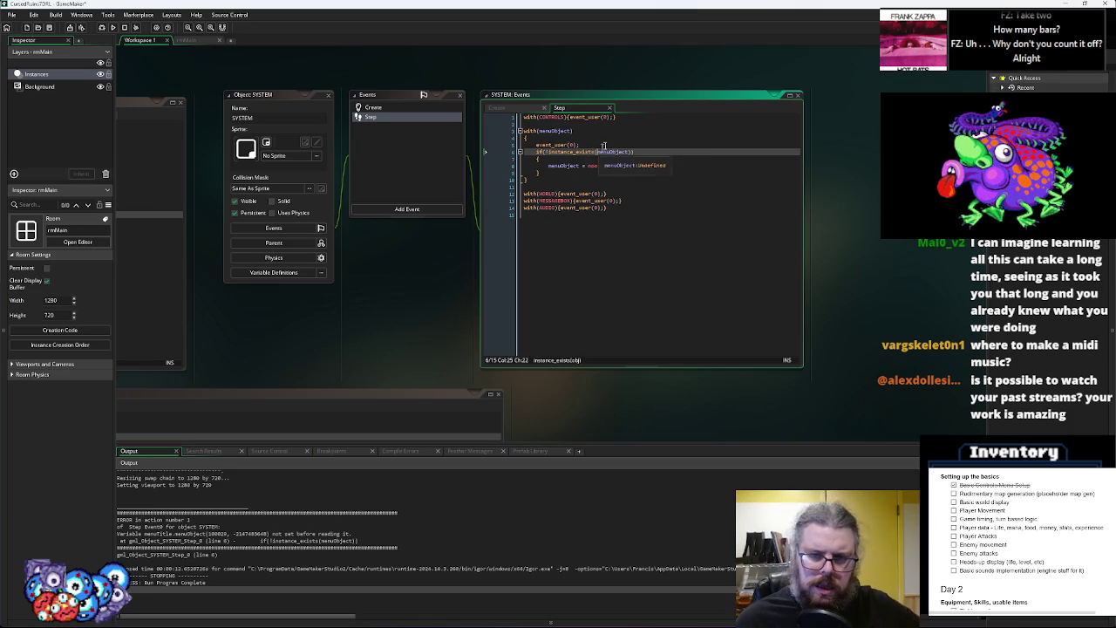
{"action": "type", "text": "other."}
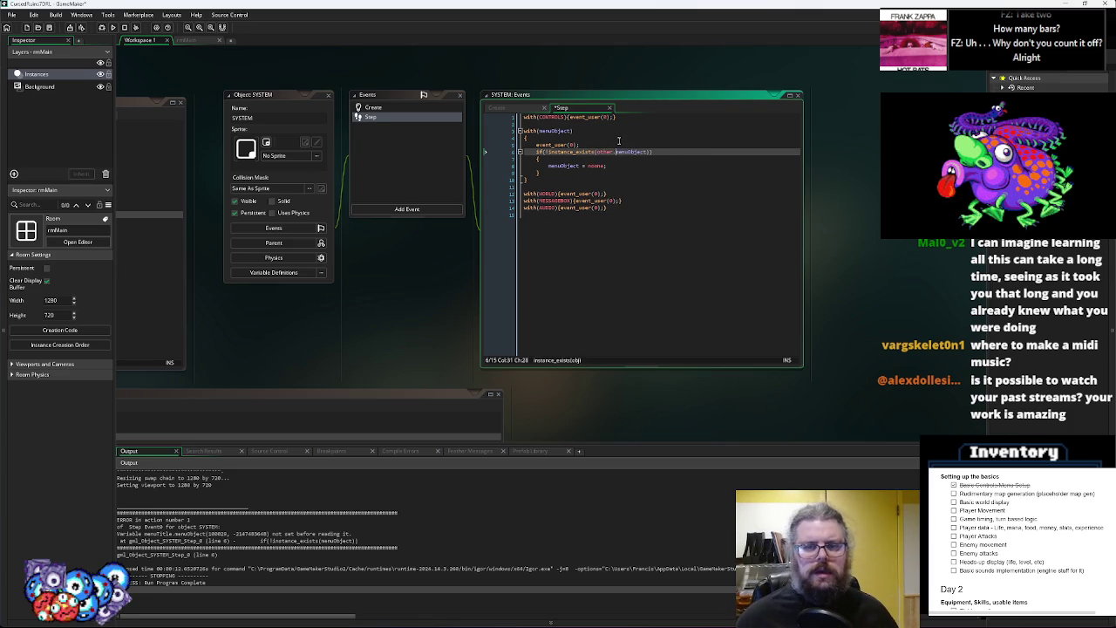
{"action": "left_click", "coordinate": [599, 153], "text": "shift"}
{"action": "key", "text": "ctrl+c"}
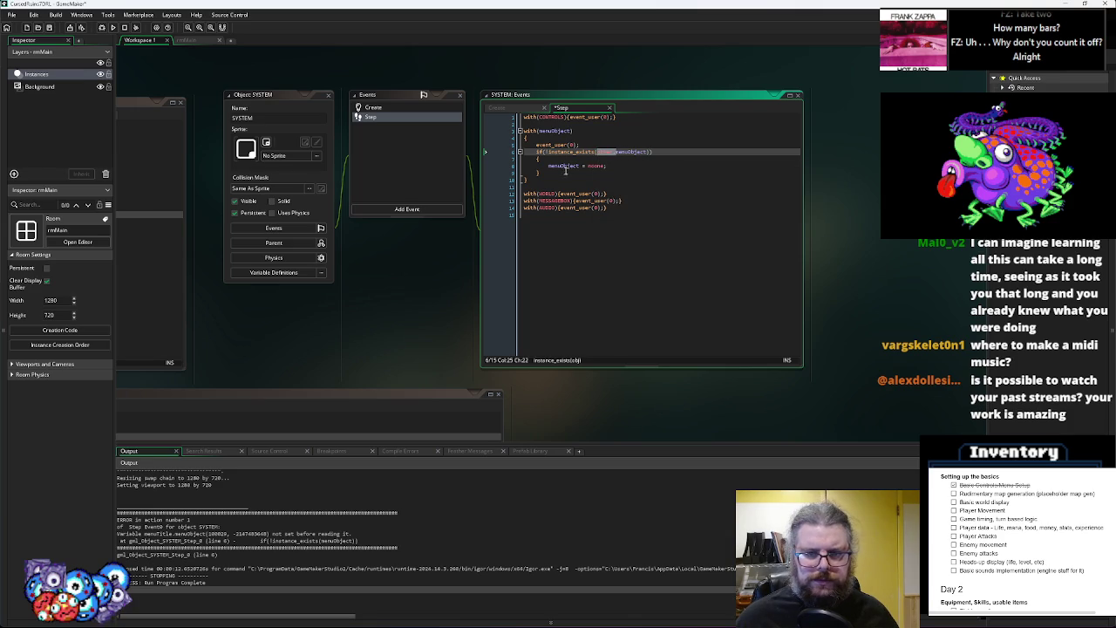
{"action": "left_click", "coordinate": [549, 166]}
{"action": "key", "text": "ctrl+v"}
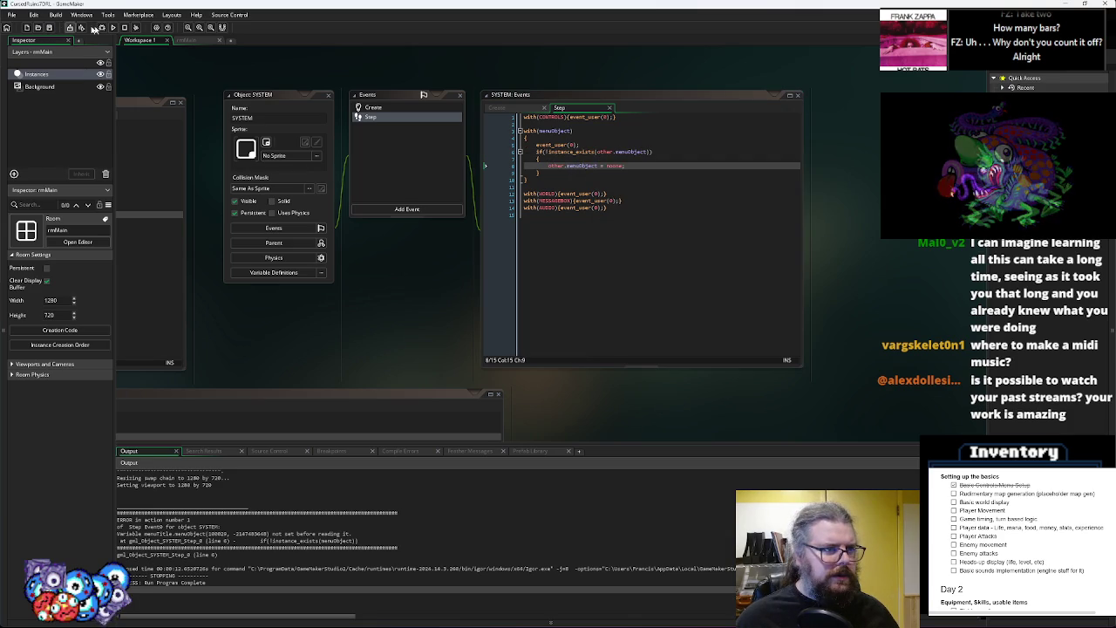
{"action": "left_click", "coordinate": [100, 29]}
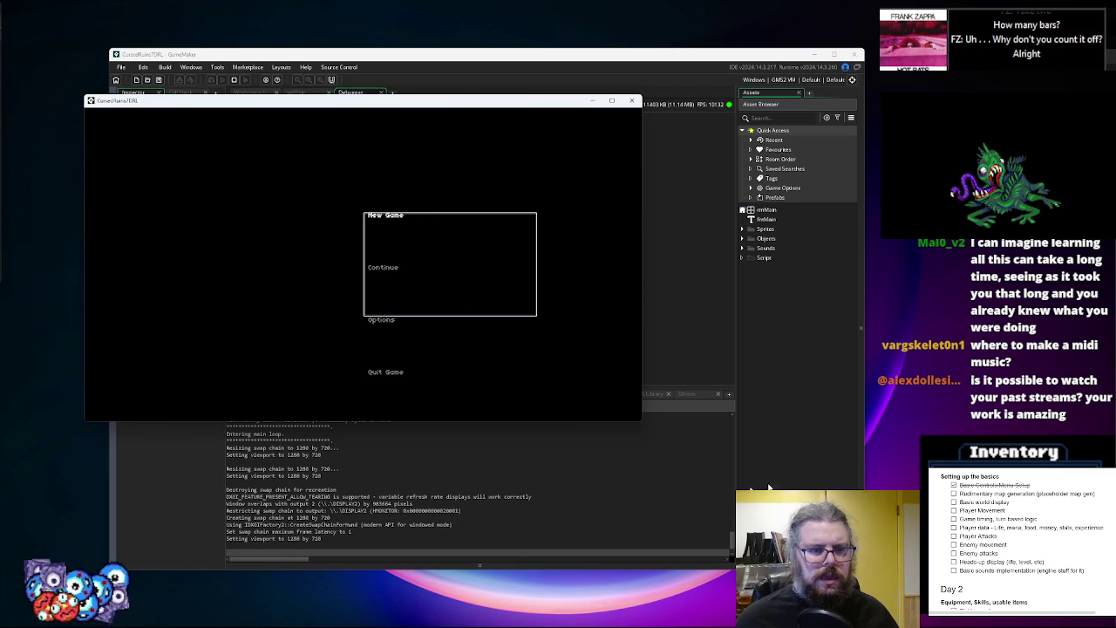
Move the game window aside, Break, and step into menuTitle's User Event 0 input code
{"action": "mouse_move", "coordinate": [382, 102]}
{"action": "left_mouse_down"}
{"action": "mouse_move", "coordinate": [954, 250]}
{"action": "mouse_move", "coordinate": [806, 287]}
{"action": "mouse_move", "coordinate": [869, 250]}
{"action": "left_mouse_up"}
{"action": "left_click", "coordinate": [243, 104]}
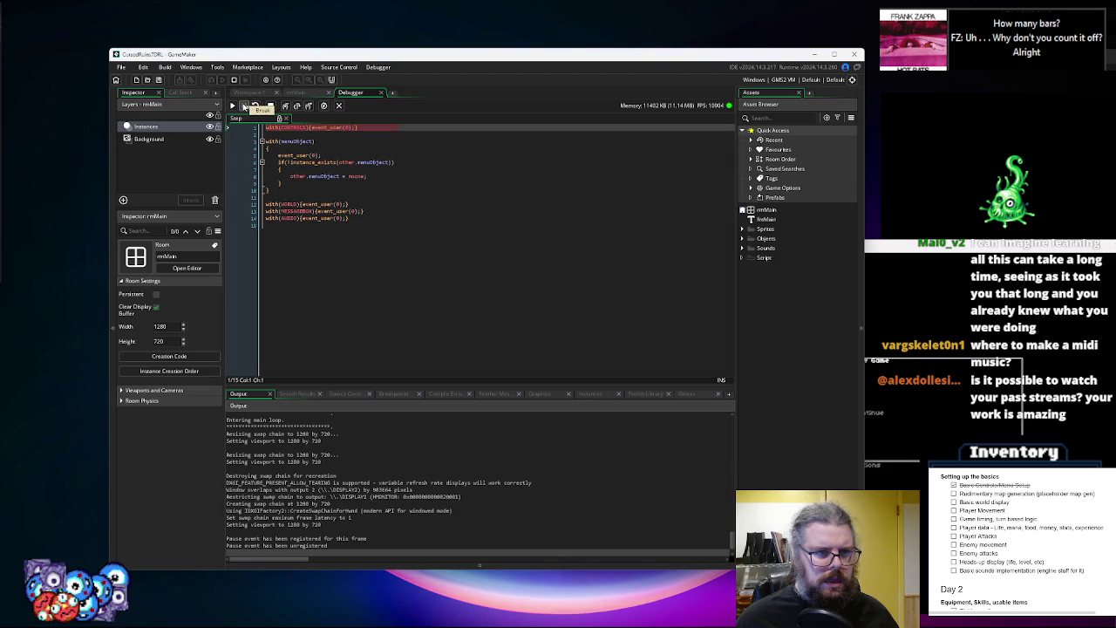
{"action": "left_click", "coordinate": [297, 171]}
{"action": "left_click_drag", "start_coordinate": [310, 56], "coordinate": [230, 41]}
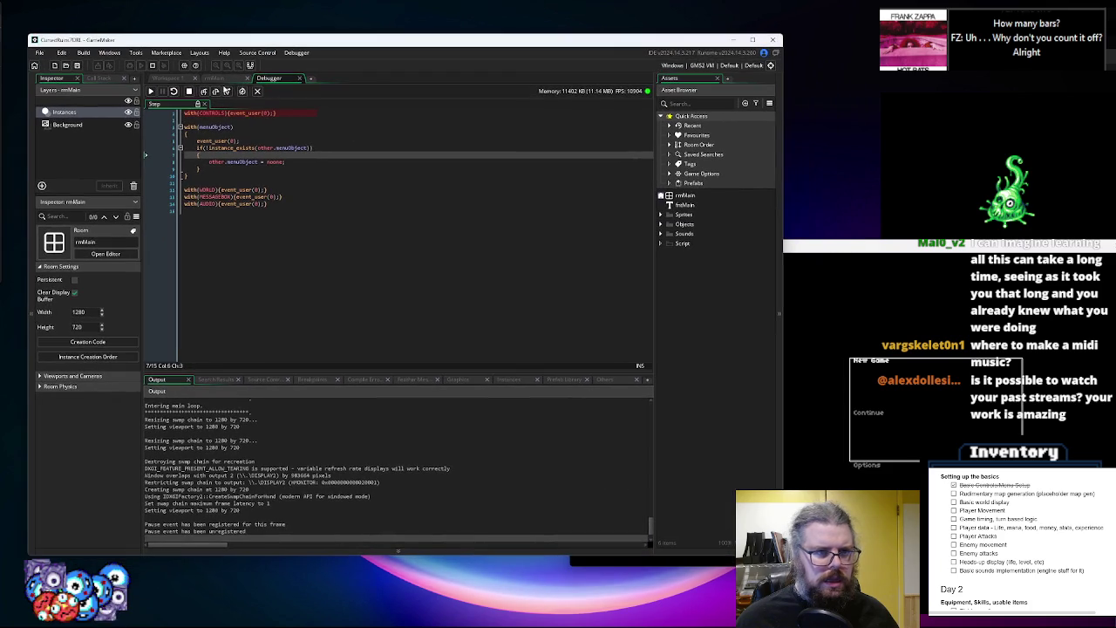
{"action": "left_click", "coordinate": [204, 92]}
{"action": "left_click", "coordinate": [204, 91]}
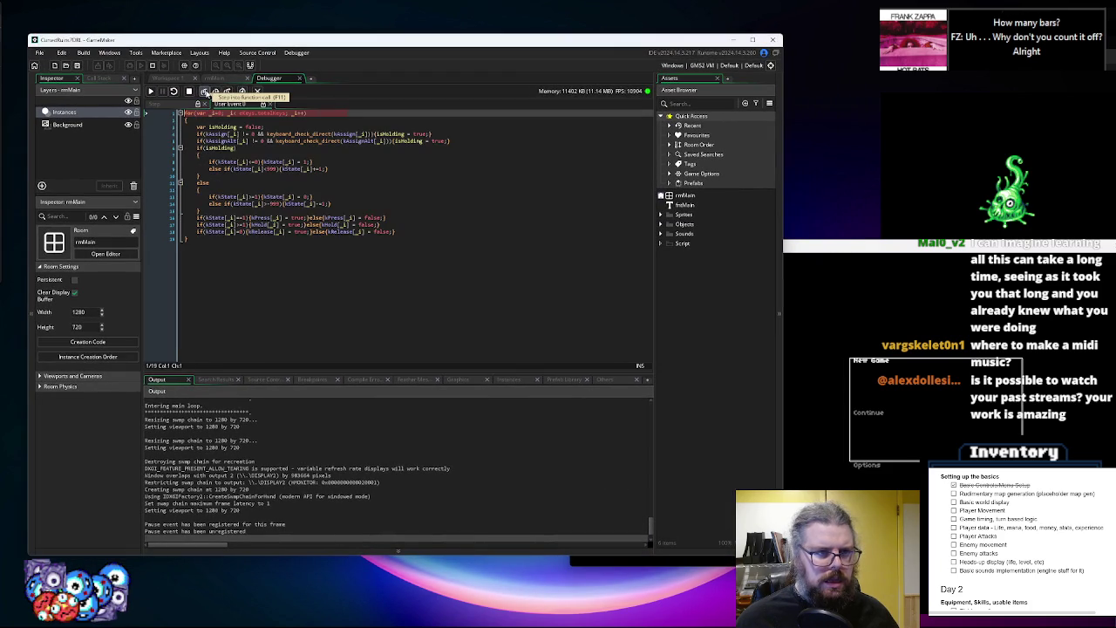
{"action": "left_click", "coordinate": [205, 92]}
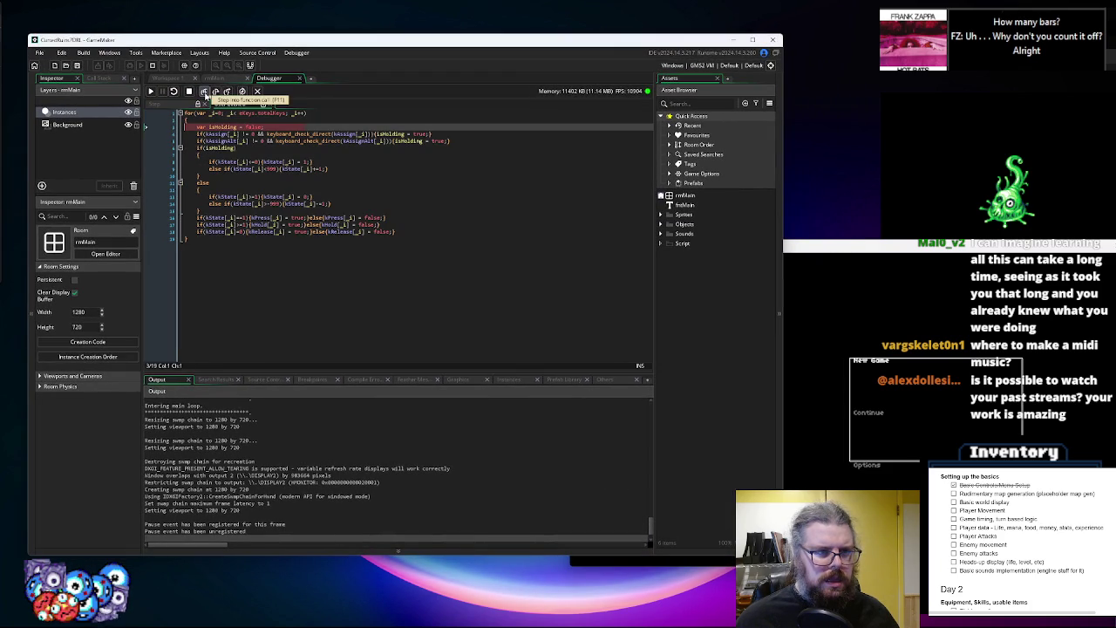
{"action": "left_click", "coordinate": [205, 93]}
{"action": "left_click", "coordinate": [205, 92]}
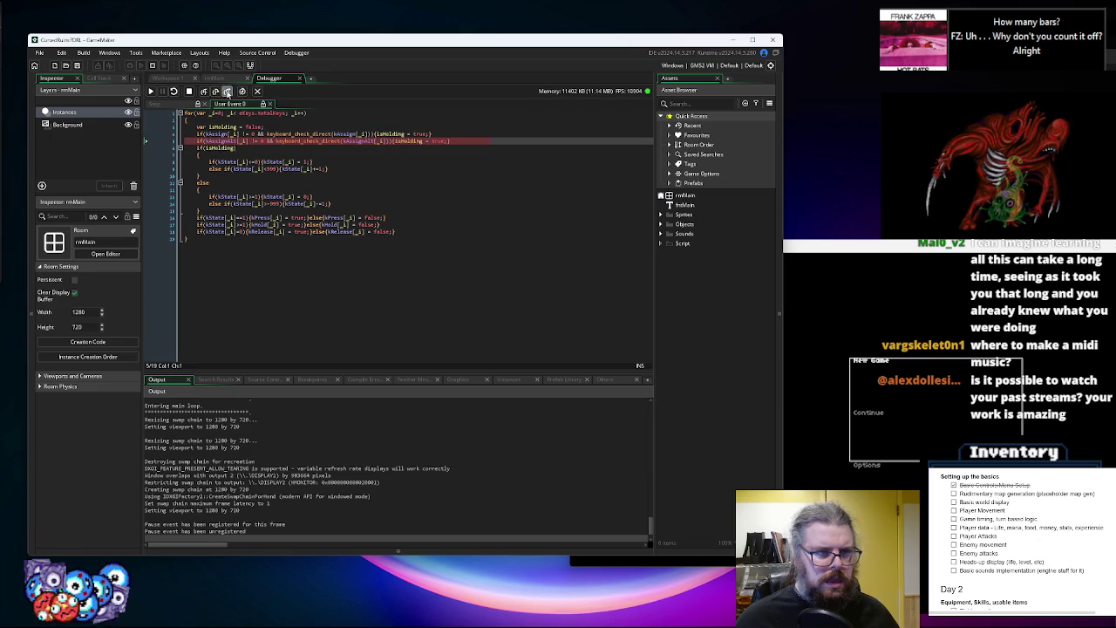
{"action": "left_click", "coordinate": [216, 92]}
Step Over down to the WORLD call and through the menu's Draw event lines
{"action": "left_click", "coordinate": [216, 93]}
{"action": "left_click", "coordinate": [216, 92]}
{"action": "left_click", "coordinate": [216, 93]}
{"action": "left_click", "coordinate": [217, 92]}
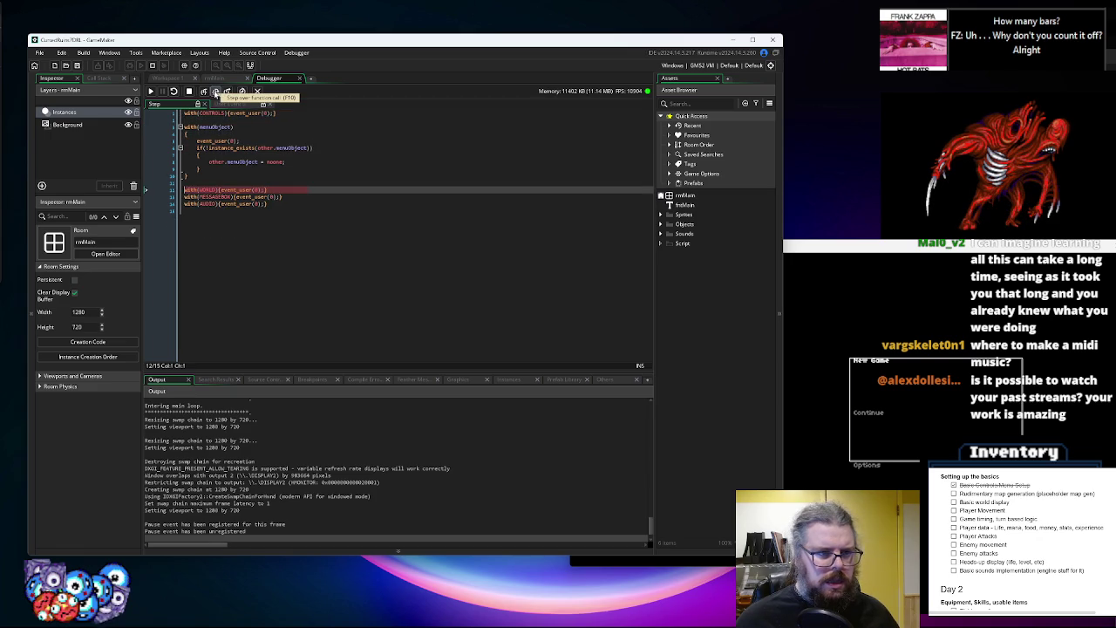
{"action": "left_click", "coordinate": [216, 92]}
{"action": "left_click", "coordinate": [216, 93]}
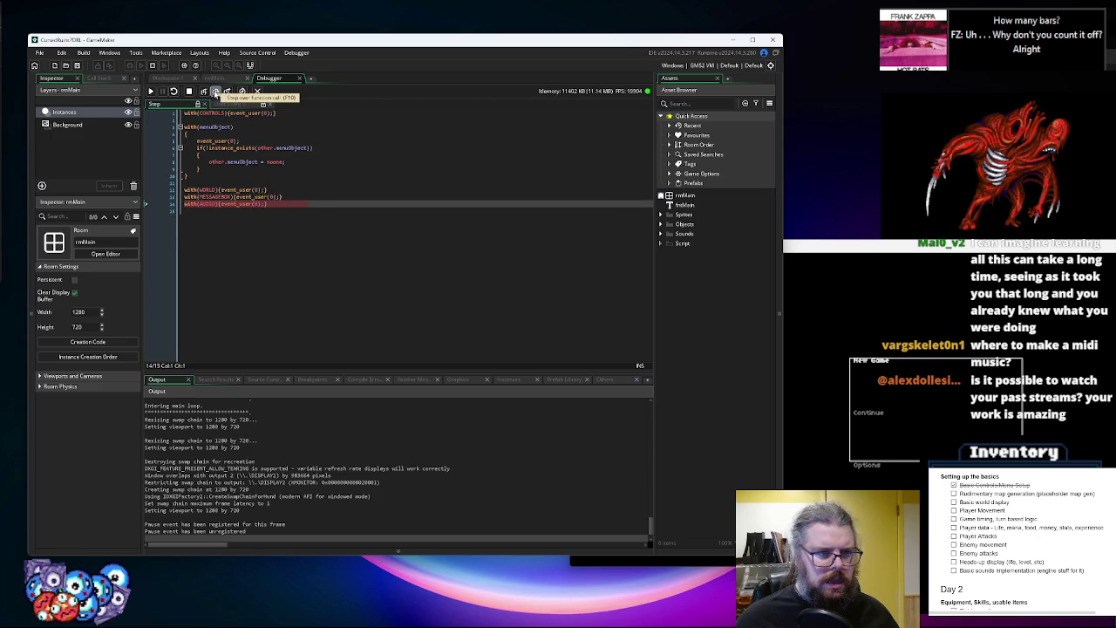
{"action": "left_click", "coordinate": [217, 93]}
{"action": "left_click", "coordinate": [216, 93]}
{"action": "left_click", "coordinate": [216, 92]}
{"action": "left_click", "coordinate": [216, 93]}
{"action": "left_click", "coordinate": [216, 93]}
{"action": "left_click", "coordinate": [216, 93]}
{"action": "left_click", "coordinate": [216, 92]}
{"action": "left_click", "coordinate": [216, 93]}
{"action": "left_click", "coordinate": [217, 92]}
{"action": "left_click", "coordinate": [216, 93]}
{"action": "left_click", "coordinate": [216, 92]}
{"action": "left_click", "coordinate": [216, 92]}
{"action": "left_click", "coordinate": [216, 92]}
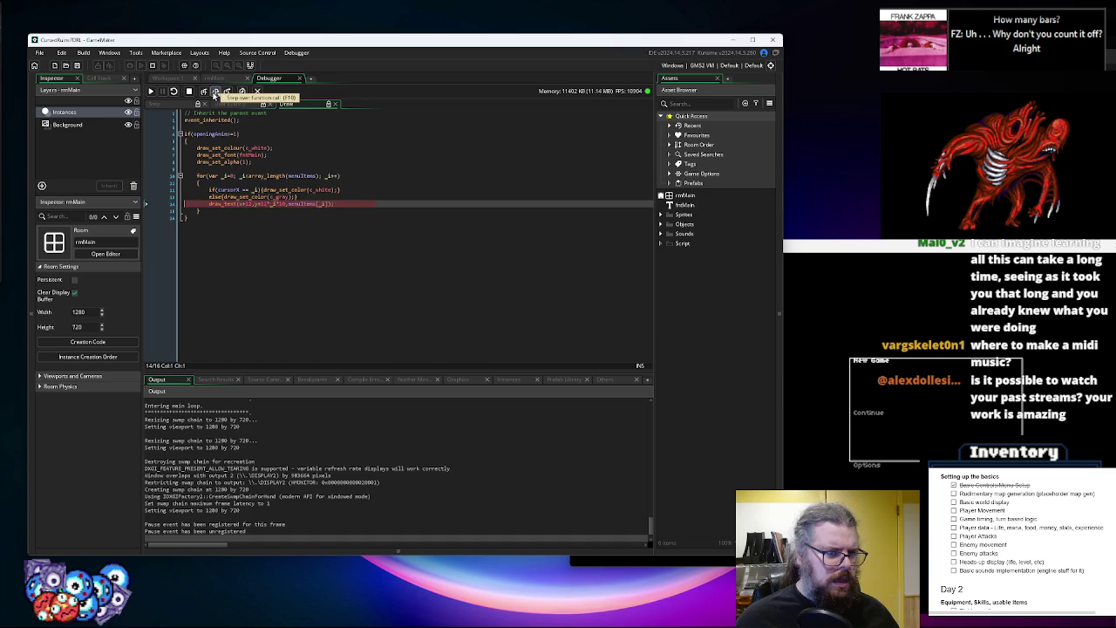
{"action": "left_click", "coordinate": [217, 92]}
{"action": "left_click", "coordinate": [217, 92]}
Resume the game, view the Call Stack, then Stop and end the debugger session
{"action": "left_click", "coordinate": [150, 92]}
{"action": "mouse_move", "coordinate": [106, 192]}
{"action": "left_mouse_down"}
{"action": "mouse_move", "coordinate": [106, 301]}
{"action": "mouse_move", "coordinate": [107, 268]}
{"action": "left_mouse_up"}
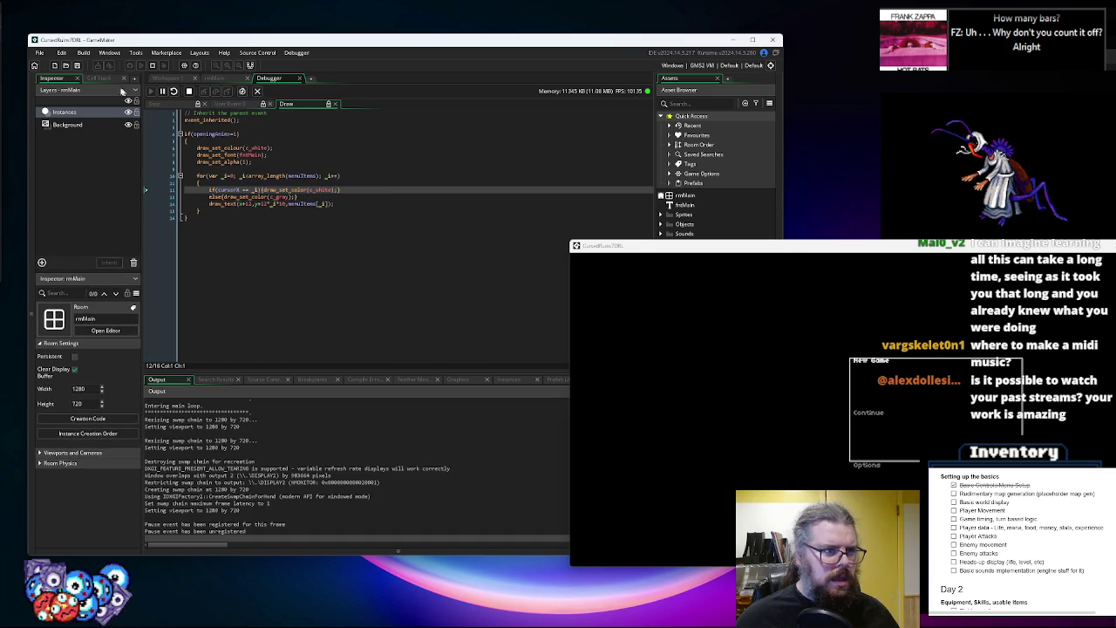
{"action": "left_click", "coordinate": [105, 80]}
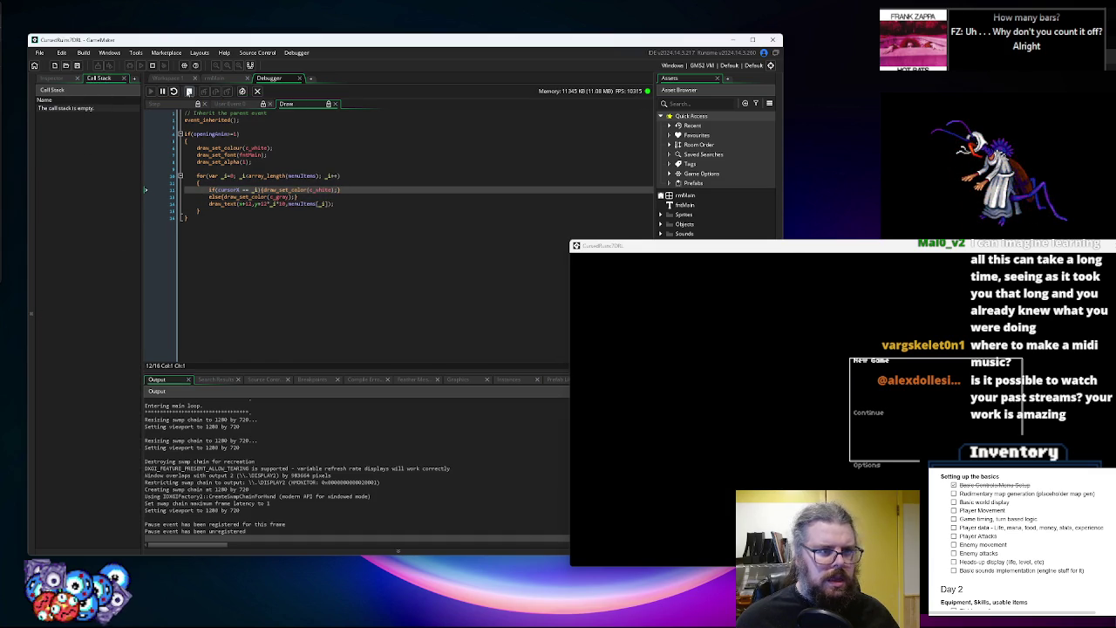
{"action": "left_click", "coordinate": [188, 90]}
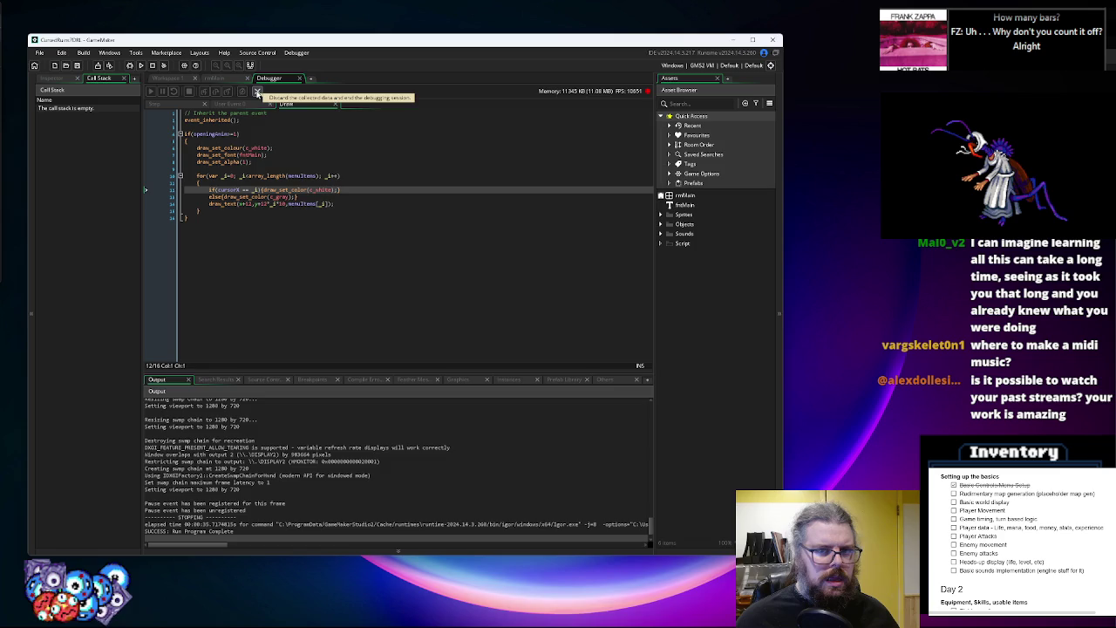
{"action": "left_click", "coordinate": [257, 93]}
Pan to menuTitle and open its Draw, Create, then User Event 0 code
{"action": "mouse_move", "coordinate": [378, 248]}
{"action": "left_mouse_down"}
{"action": "mouse_move", "coordinate": [585, 250]}
{"action": "mouse_move", "coordinate": [451, 314]}
{"action": "mouse_move", "coordinate": [831, 266]}
{"action": "left_mouse_up"}
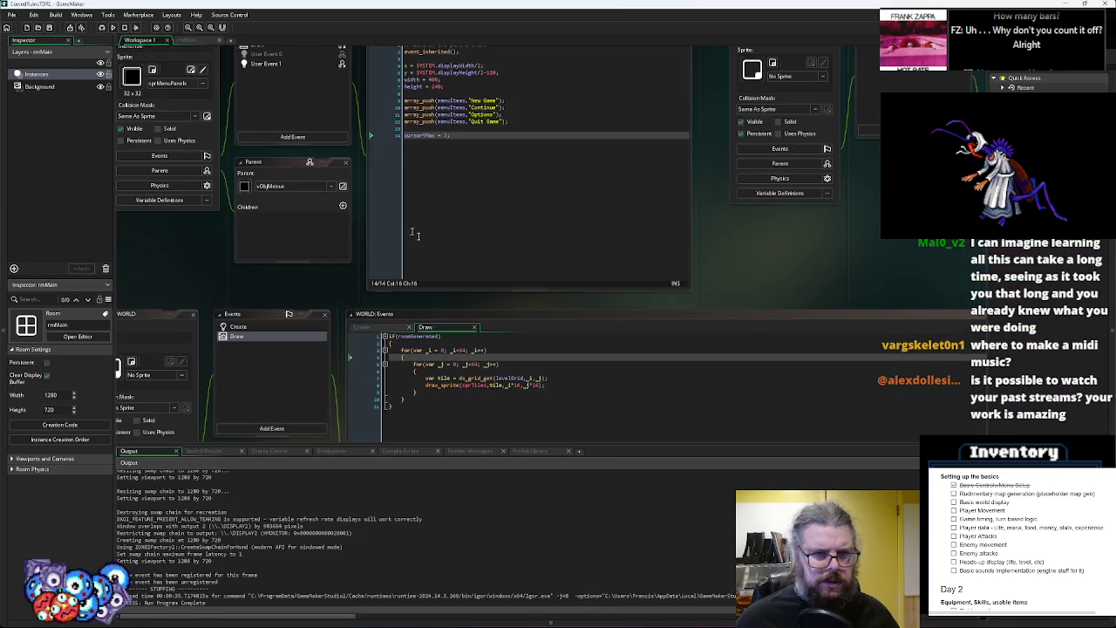
{"action": "left_click_drag", "start_coordinate": [405, 233], "coordinate": [525, 349]}
{"action": "left_click", "coordinate": [385, 186]}
{"action": "mouse_move", "coordinate": [563, 293]}
{"action": "left_mouse_down"}
{"action": "mouse_move", "coordinate": [509, 222]}
{"action": "mouse_move", "coordinate": [463, 248]}
{"action": "left_mouse_up"}
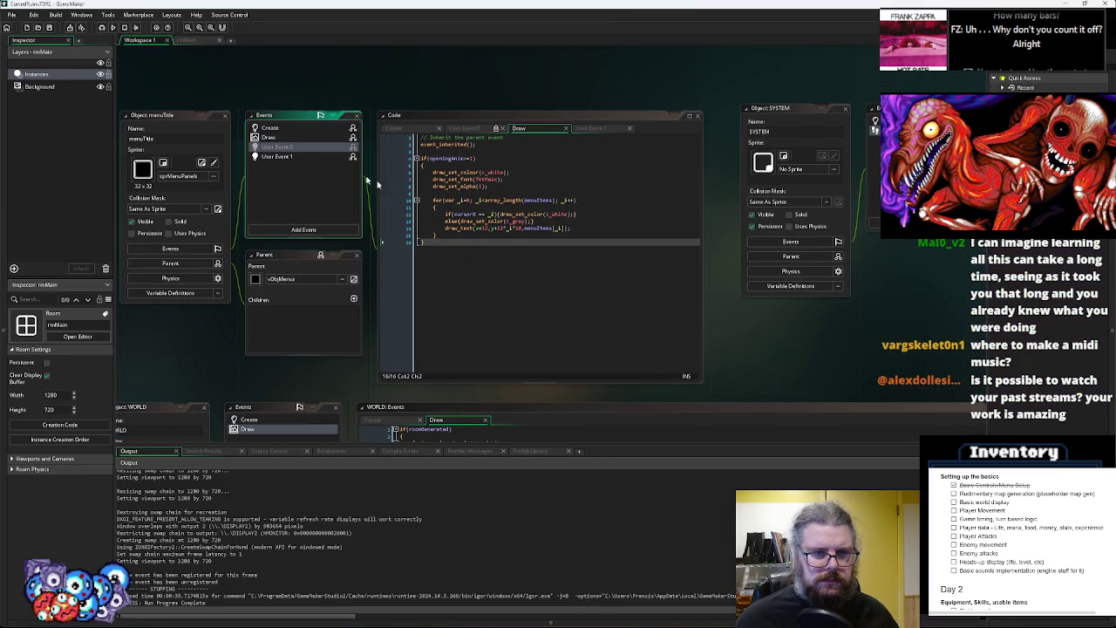
{"action": "left_click", "coordinate": [302, 130]}
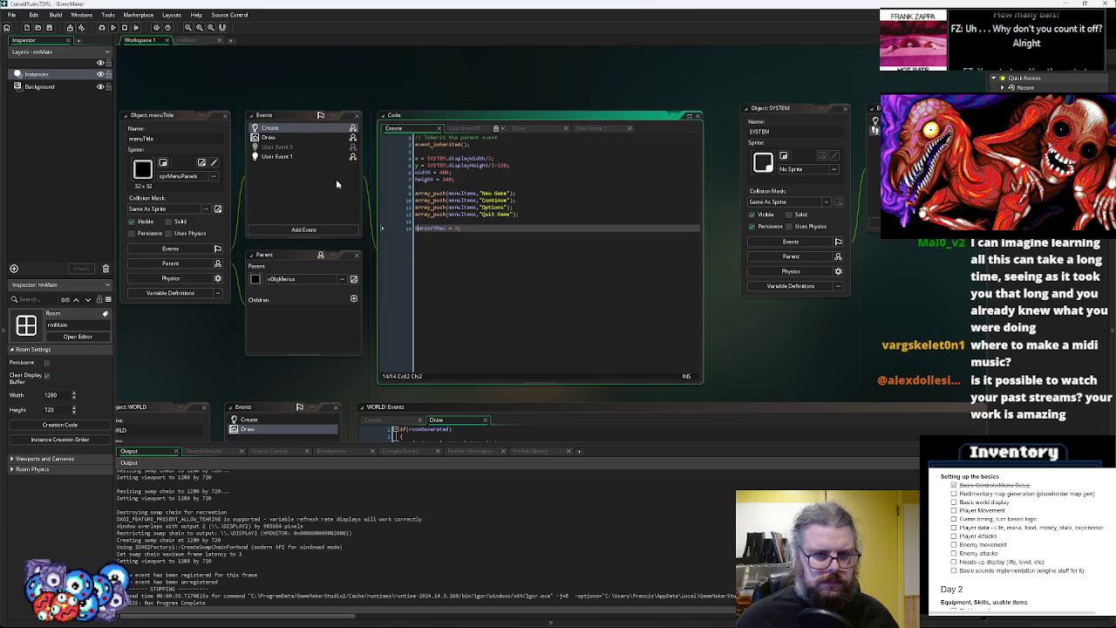
{"action": "left_click", "coordinate": [303, 154]}
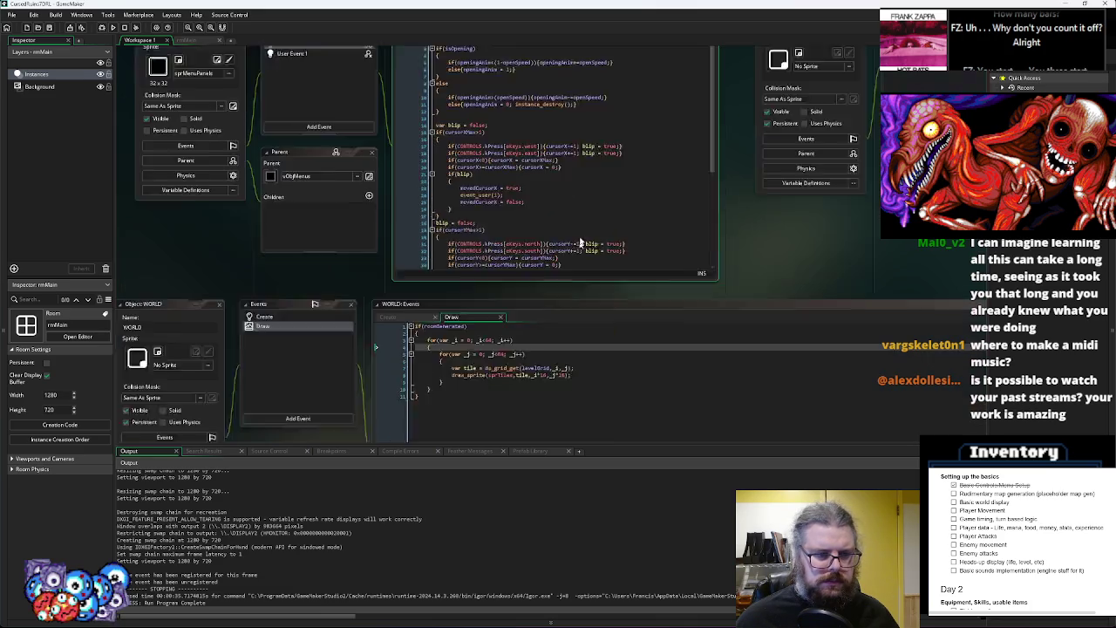
Enlarge the User Event 0 code window and select the cursor-X movement lines 20–28
{"action": "left_click", "coordinate": [345, 128]}
{"action": "left_click", "coordinate": [506, 106]}
{"action": "scroll", "coordinate": [601, 266], "scroll_direction": "down", "scroll_amount": 8}
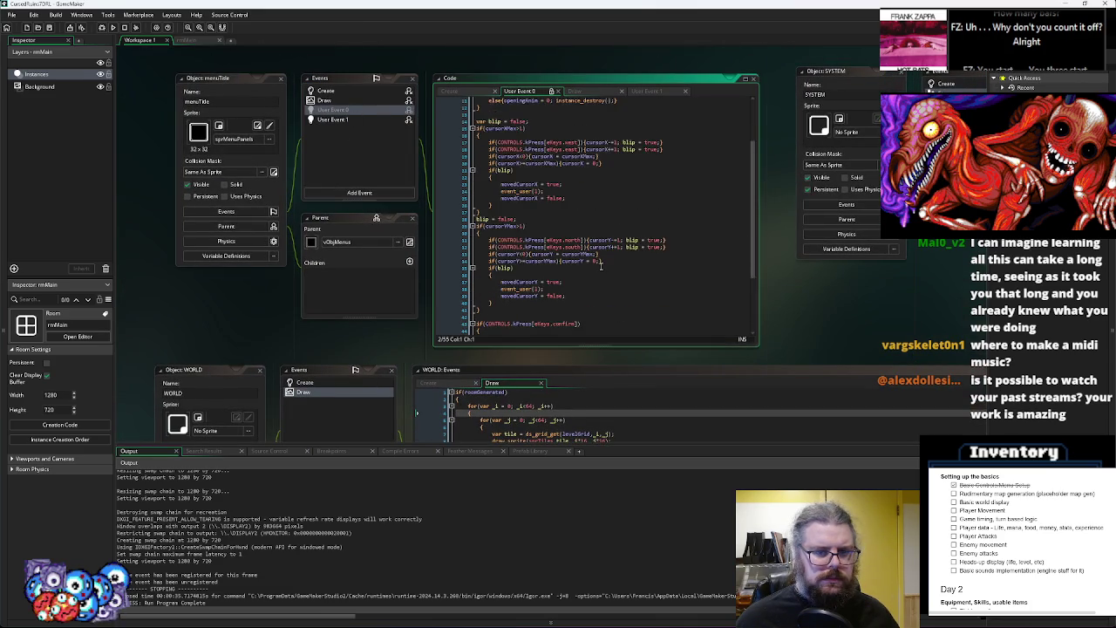
{"action": "left_click", "coordinate": [601, 269]}
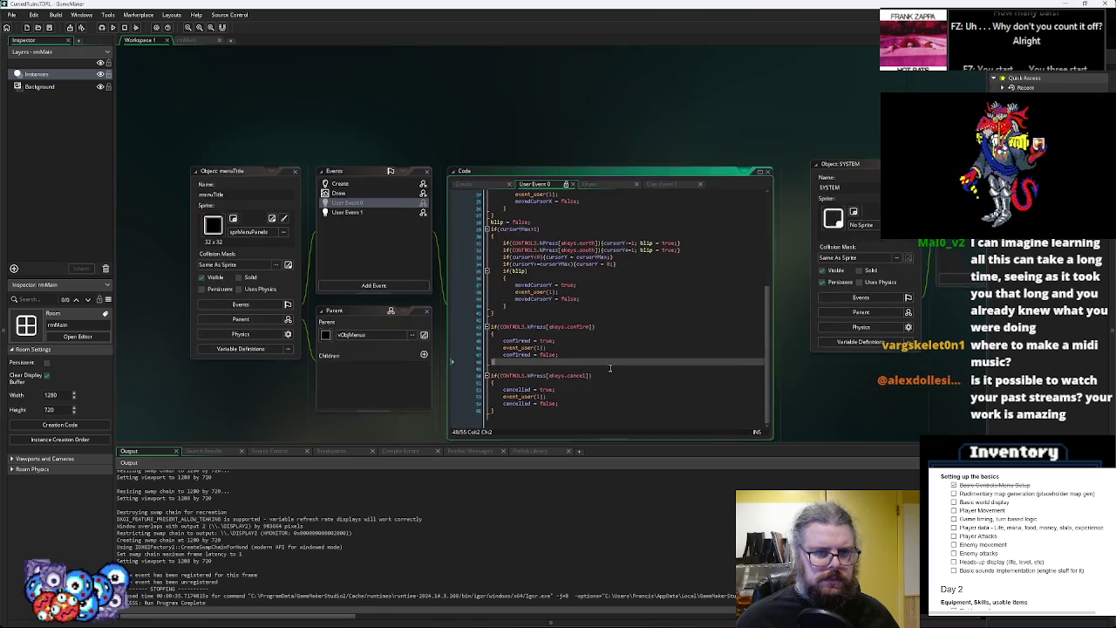
{"action": "left_click_drag", "start_coordinate": [549, 173], "coordinate": [545, 102]}
{"action": "mouse_move", "coordinate": [542, 237]}
{"action": "left_mouse_down"}
{"action": "mouse_move", "coordinate": [524, 231]}
{"action": "mouse_move", "coordinate": [569, 175]}
{"action": "left_mouse_up"}
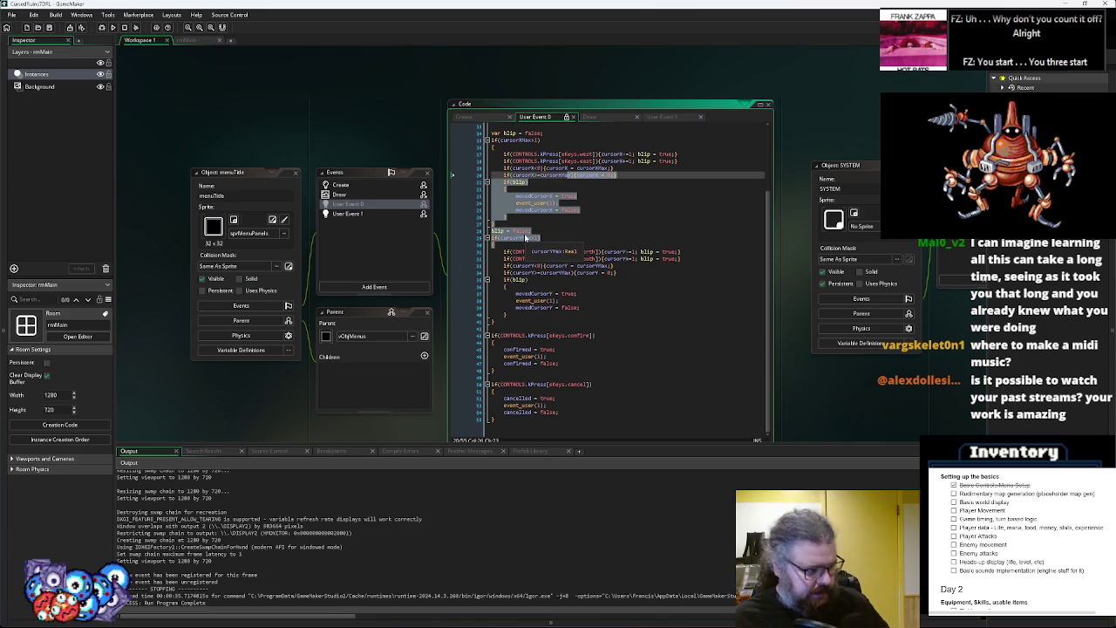
Review the WORLD events and the AUDIO object's Create code in the workspace
{"action": "left_click", "coordinate": [587, 217]}
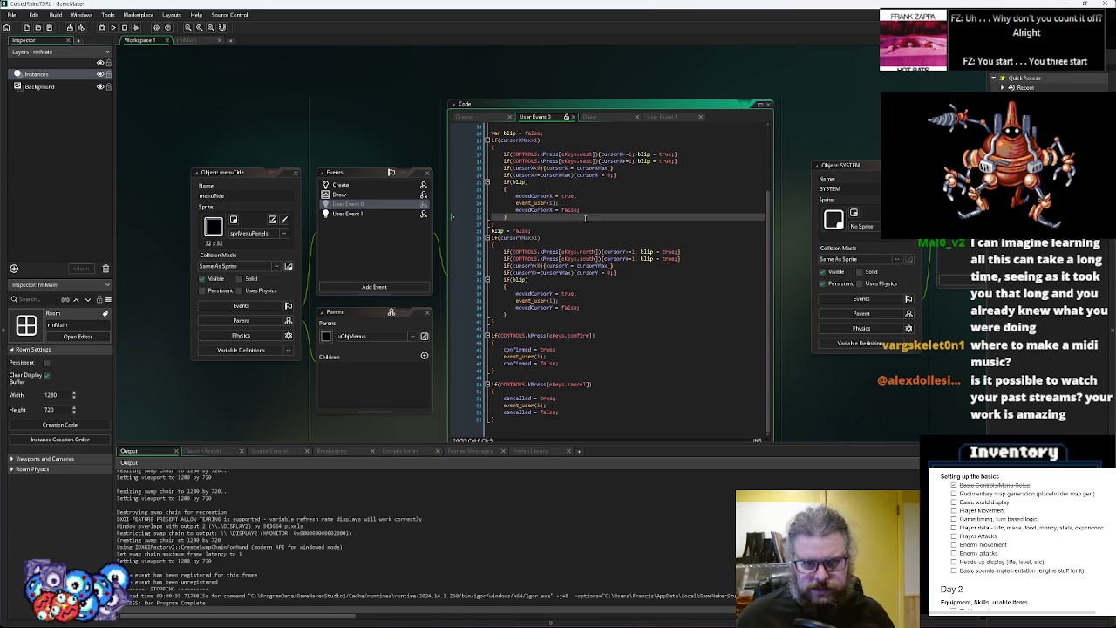
{"action": "mouse_move", "coordinate": [654, 300]}
{"action": "left_mouse_down"}
{"action": "mouse_move", "coordinate": [581, 291]}
{"action": "mouse_move", "coordinate": [592, 257]}
{"action": "mouse_move", "coordinate": [542, 151]}
{"action": "left_mouse_up"}
{"action": "scroll", "coordinate": [528, 369], "scroll_direction": "down", "scroll_amount": 5}
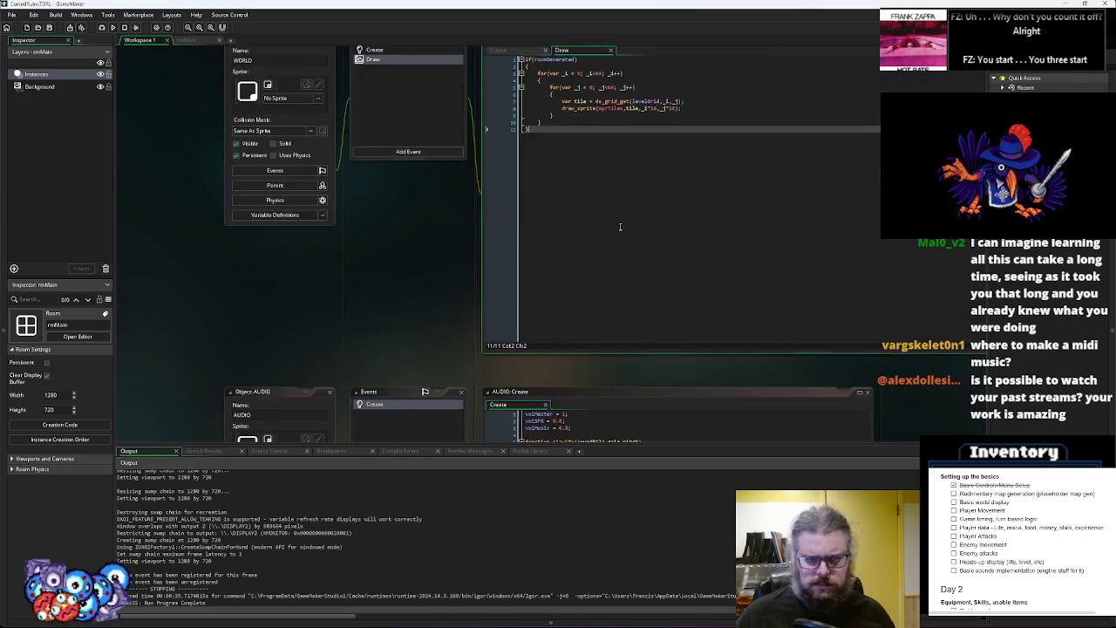
{"action": "scroll", "coordinate": [533, 165], "scroll_direction": "down", "scroll_amount": 3}
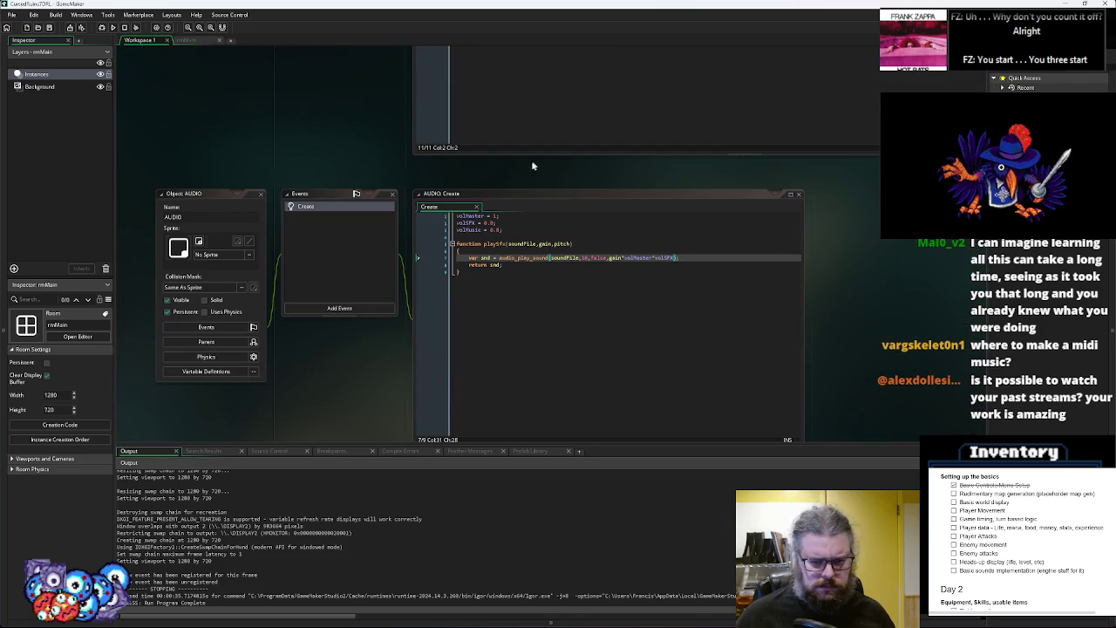
{"action": "left_click", "coordinate": [530, 270]}
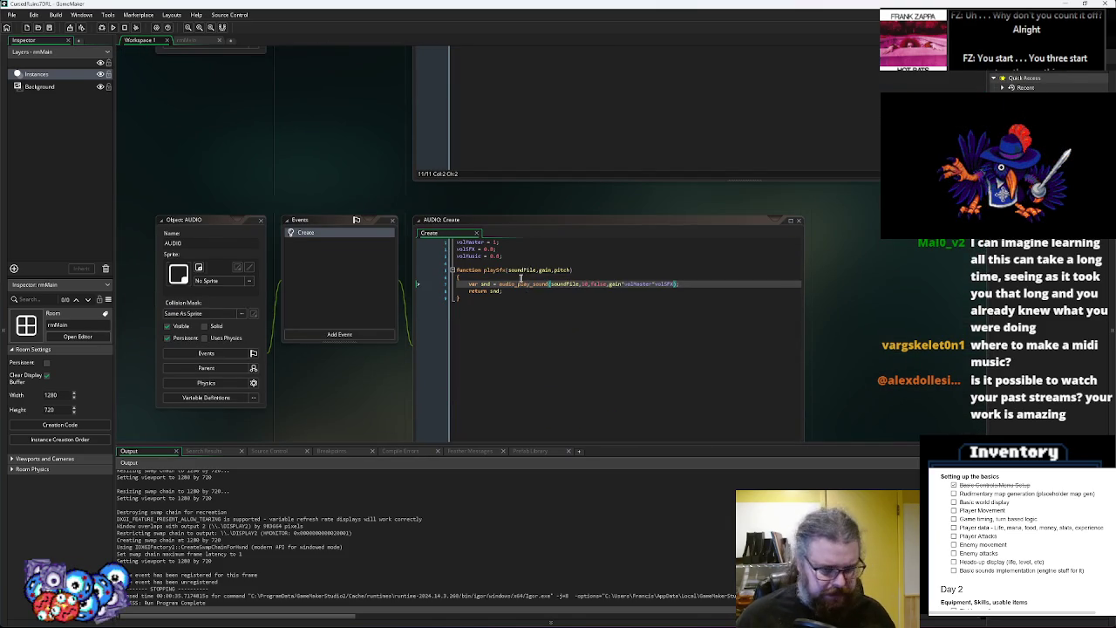
{"action": "scroll", "coordinate": [566, 272], "scroll_direction": "down", "scroll_amount": 1}
{"action": "scroll", "coordinate": [565, 271], "scroll_direction": "up", "scroll_amount": 2}
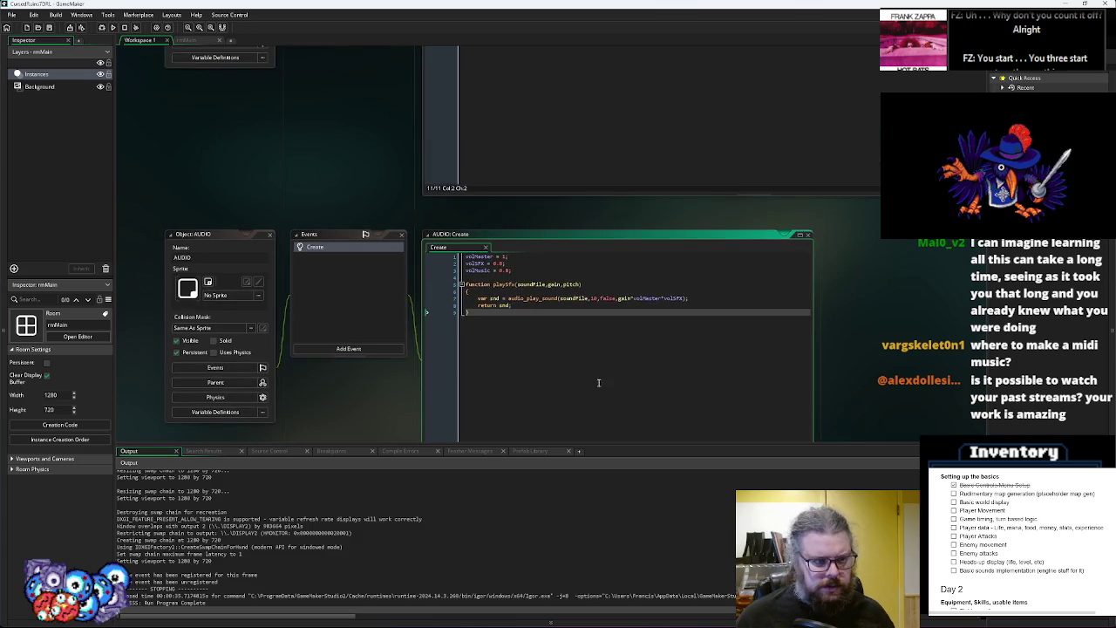
{"action": "scroll", "coordinate": [565, 271], "scroll_direction": "right", "scroll_amount": 4}
{"action": "scroll", "coordinate": [763, 297], "scroll_direction": "left", "scroll_amount": 5}
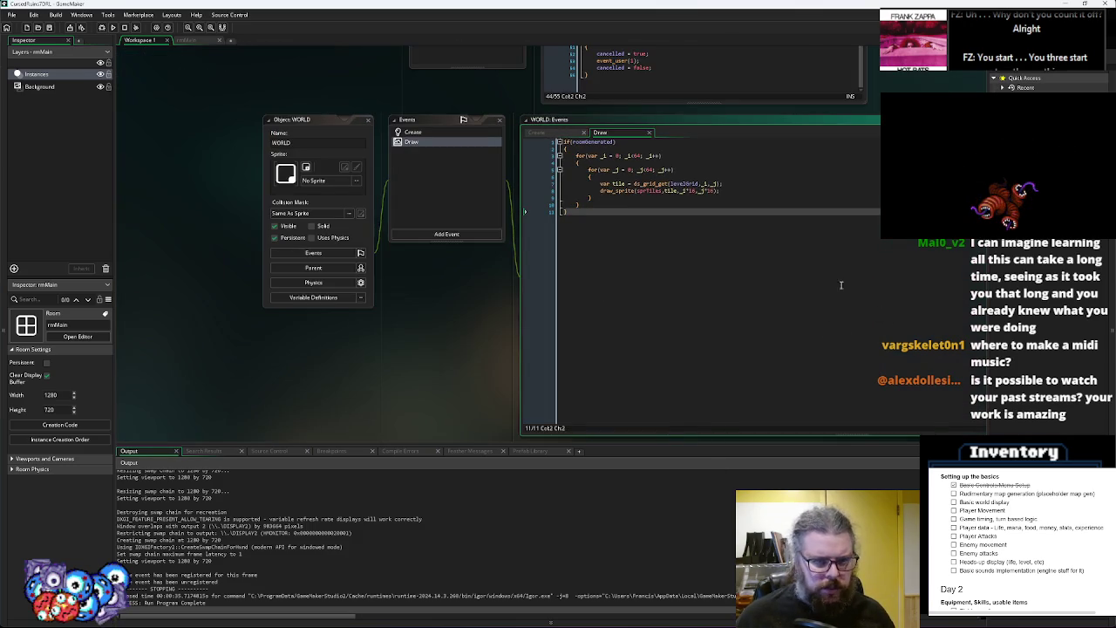
{"action": "scroll", "coordinate": [797, 212], "scroll_direction": "down", "scroll_amount": 1}
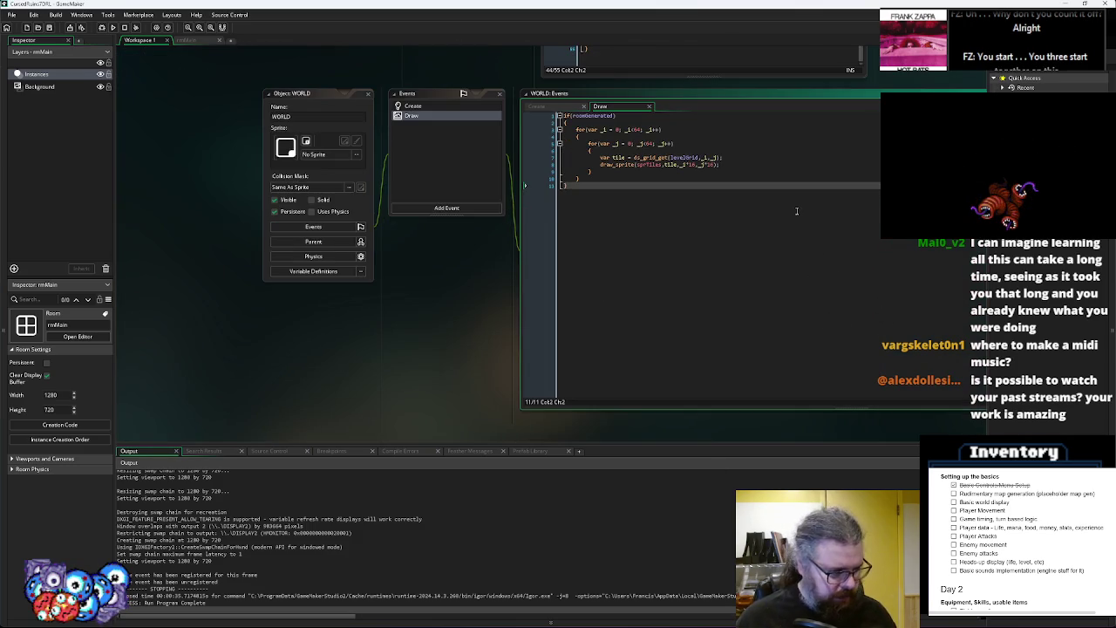
{"action": "mouse_move", "coordinate": [811, 174]}
{"action": "left_mouse_down"}
{"action": "mouse_move", "coordinate": [763, 253]}
{"action": "mouse_move", "coordinate": [731, 176]}
{"action": "mouse_move", "coordinate": [960, 166]}
{"action": "mouse_move", "coordinate": [619, 307]}
{"action": "mouse_move", "coordinate": [640, 314]}
{"action": "left_mouse_up"}
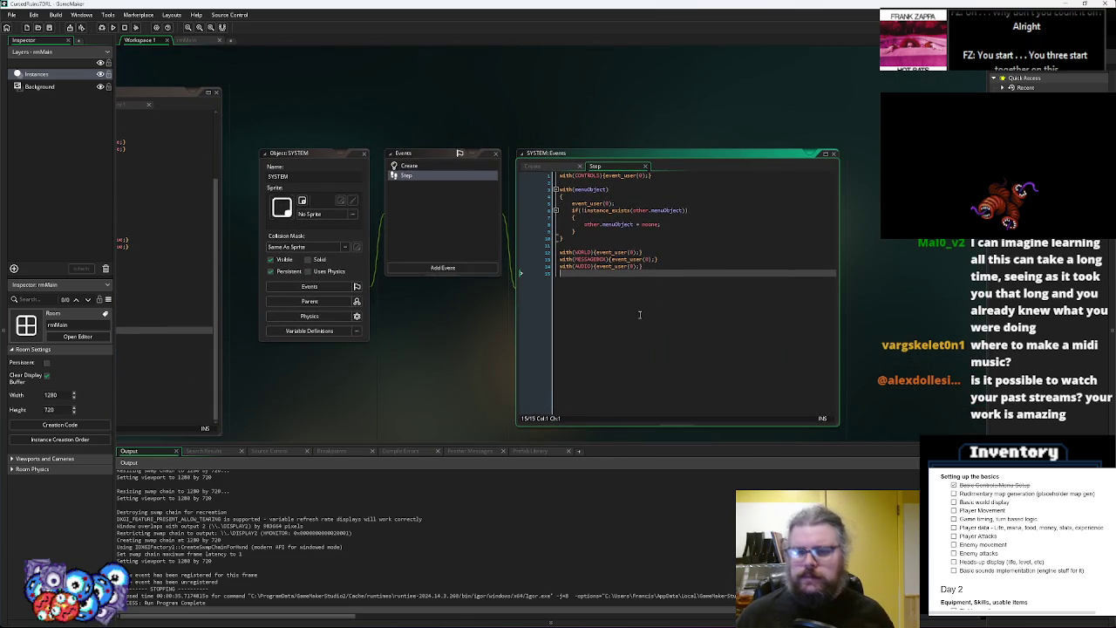
Inspect menuTitle's if(blip) code and SYSTEM's MESSAGEBOX Step line, then launch the debug run
{"action": "left_click_drag", "start_coordinate": [517, 323], "coordinate": [988, 302]}
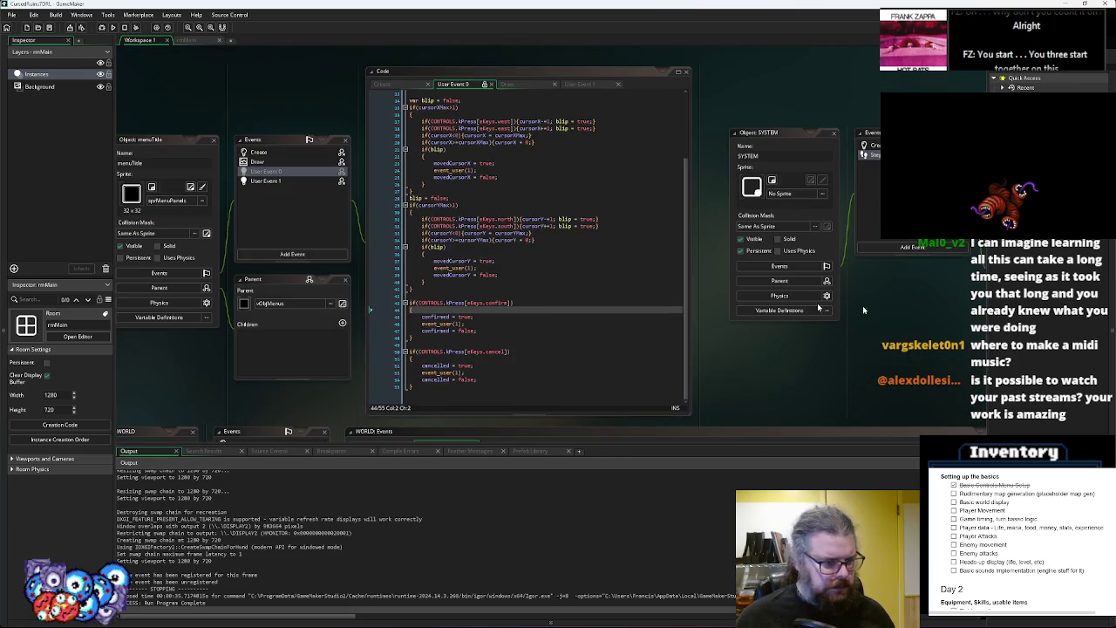
{"action": "left_click", "coordinate": [547, 240]}
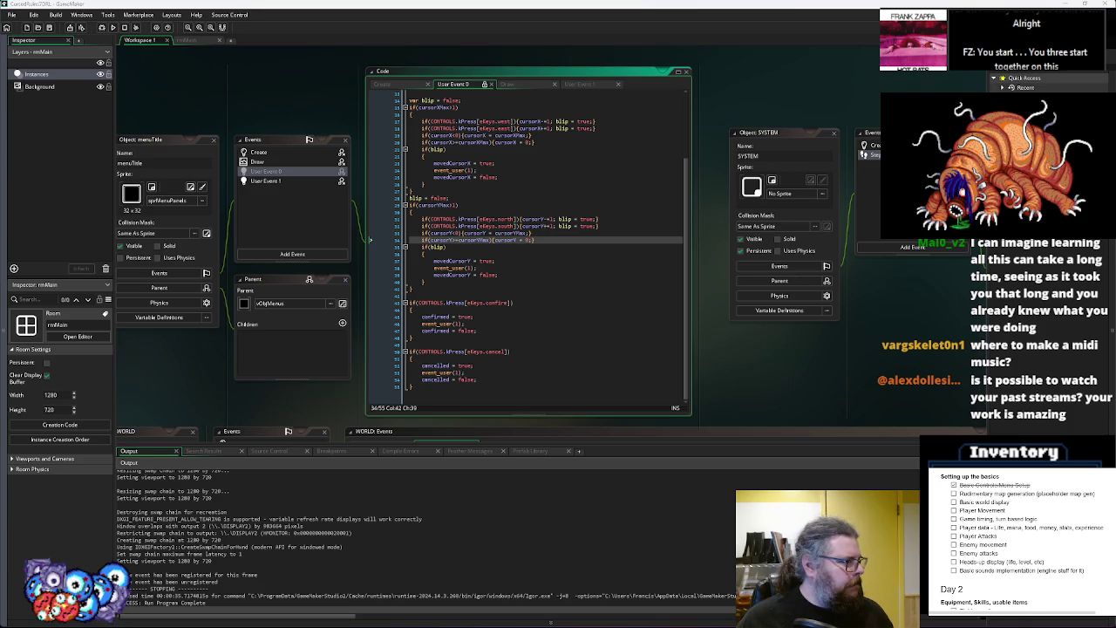
{"action": "left_click", "coordinate": [576, 297]}
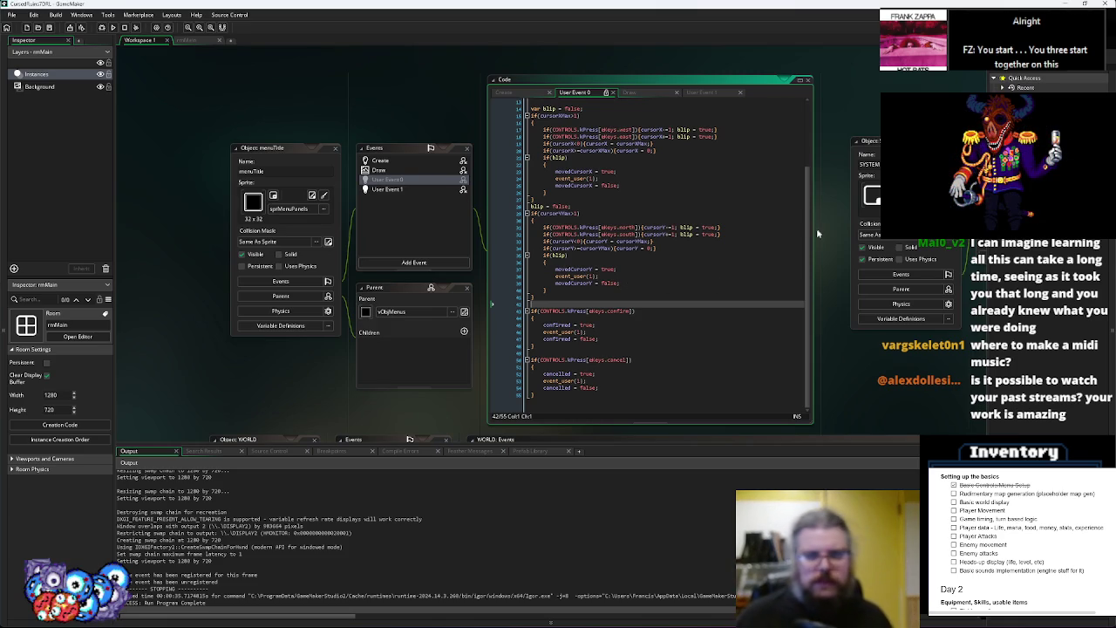
{"action": "left_click", "coordinate": [611, 255]}
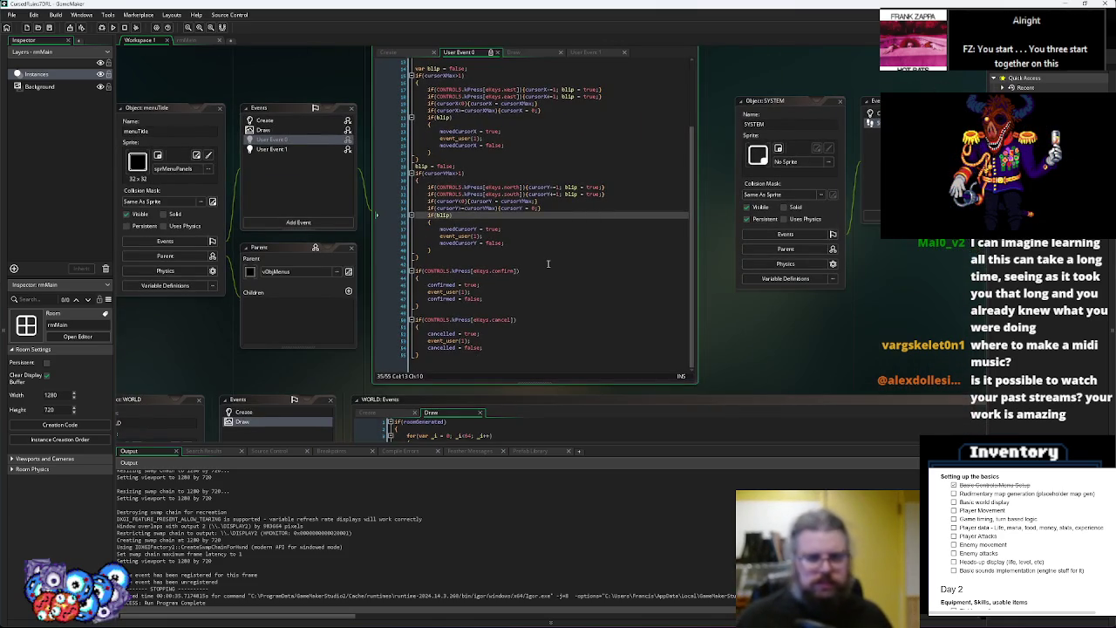
{"action": "left_click", "coordinate": [764, 259]}
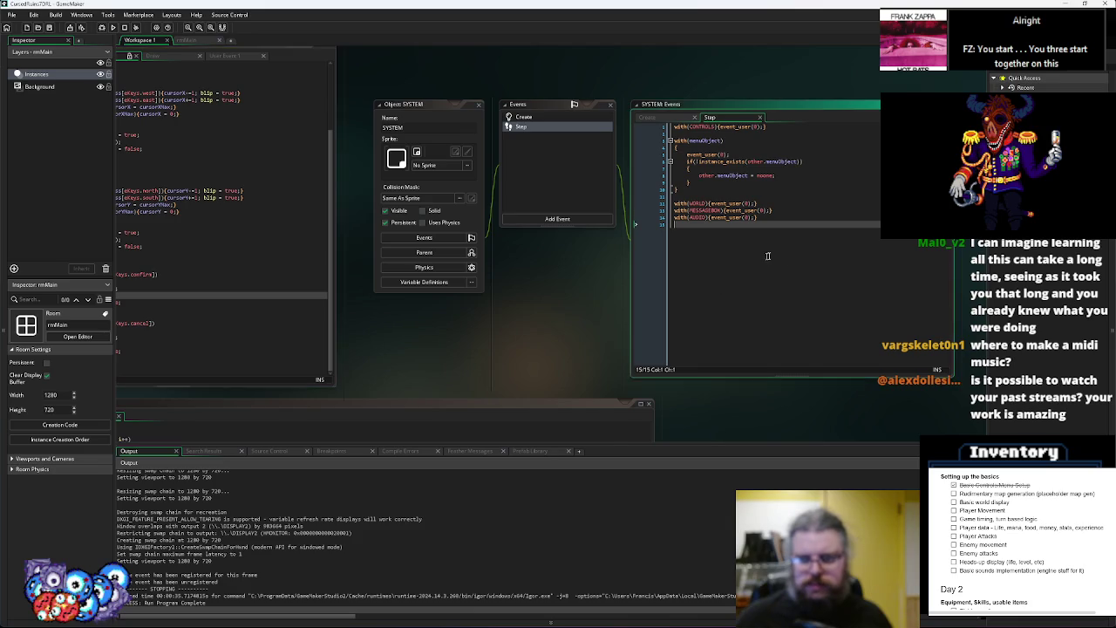
{"action": "left_click", "coordinate": [720, 214]}
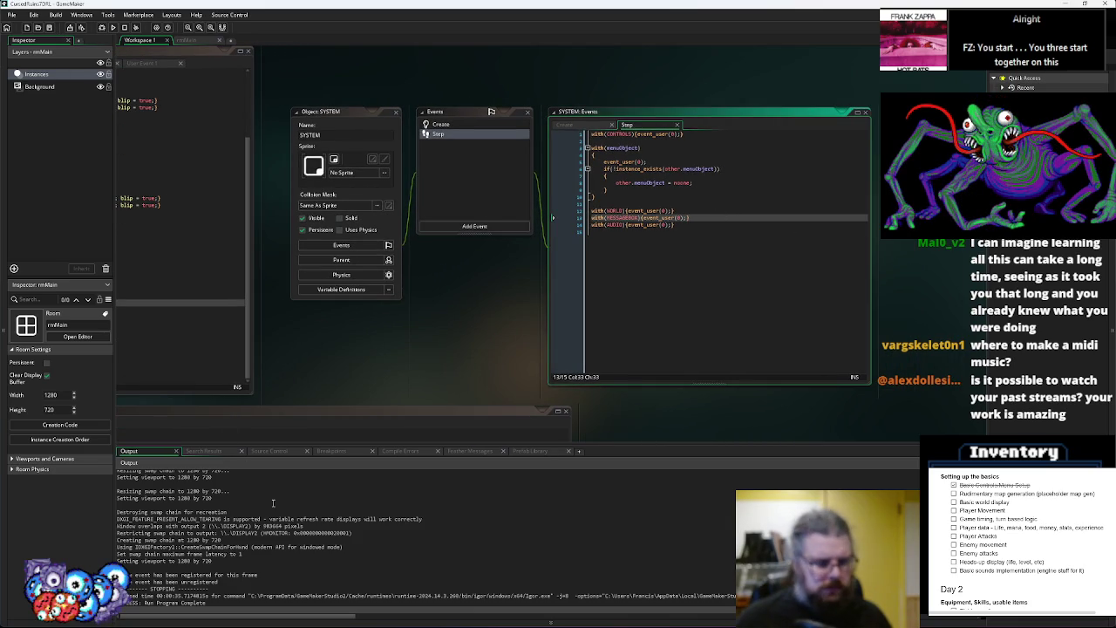
{"action": "scroll", "coordinate": [271, 502], "scroll_direction": "down", "scroll_amount": 1}
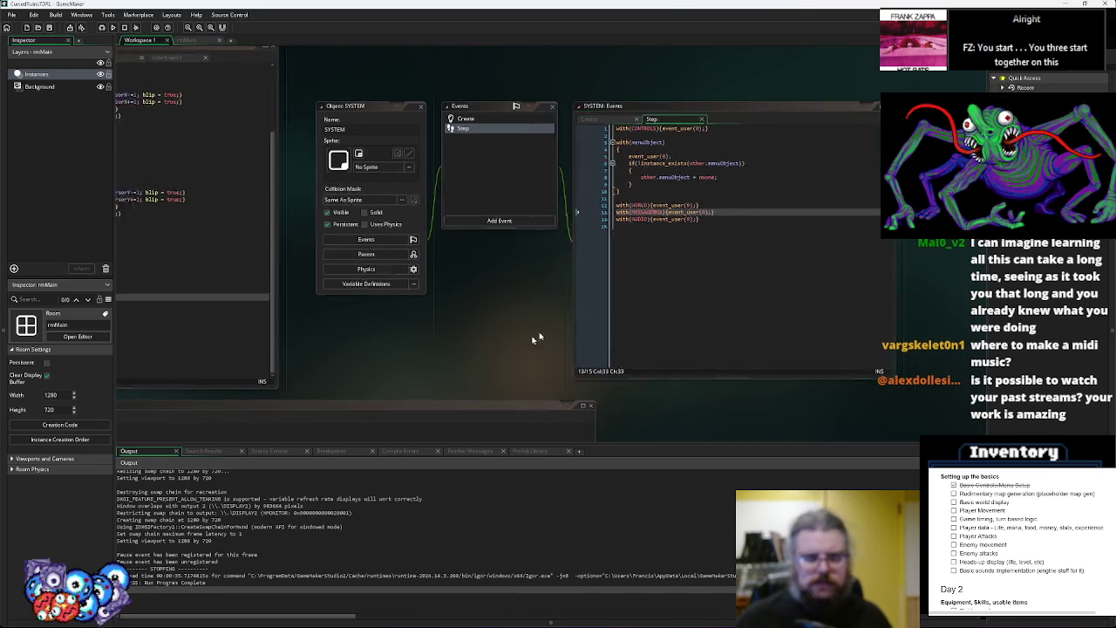
{"action": "left_click_drag", "start_coordinate": [506, 351], "coordinate": [610, 316]}
{"action": "left_click", "coordinate": [102, 28]}
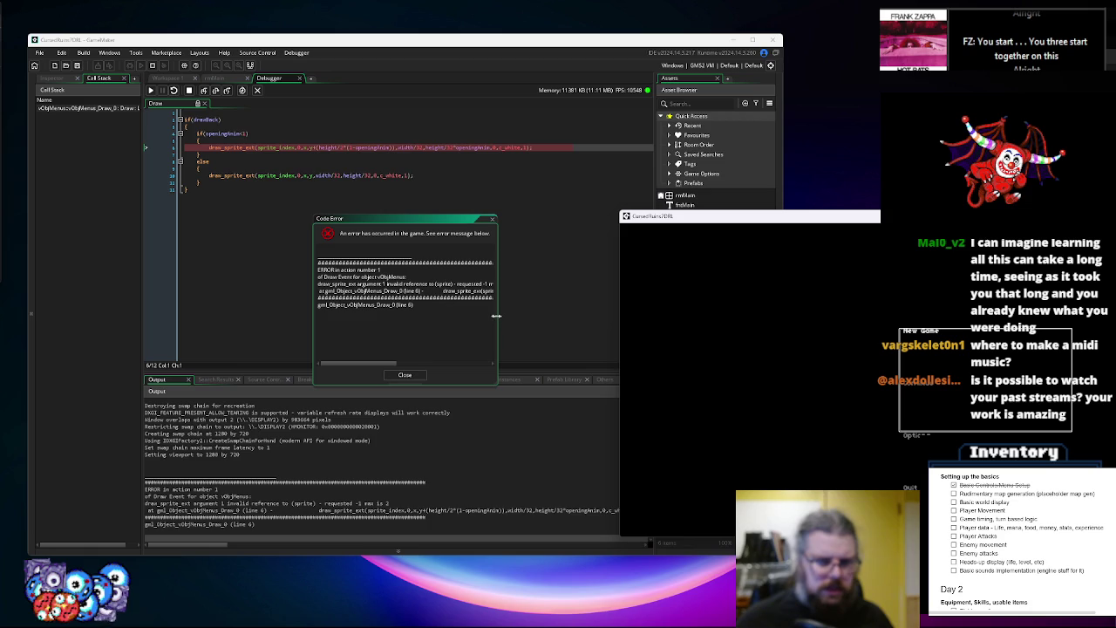
Dismiss the vObjMenus sprite Code Error, stop the game and leave the debugger
{"action": "left_click", "coordinate": [591, 323]}
{"action": "left_click", "coordinate": [403, 375]}
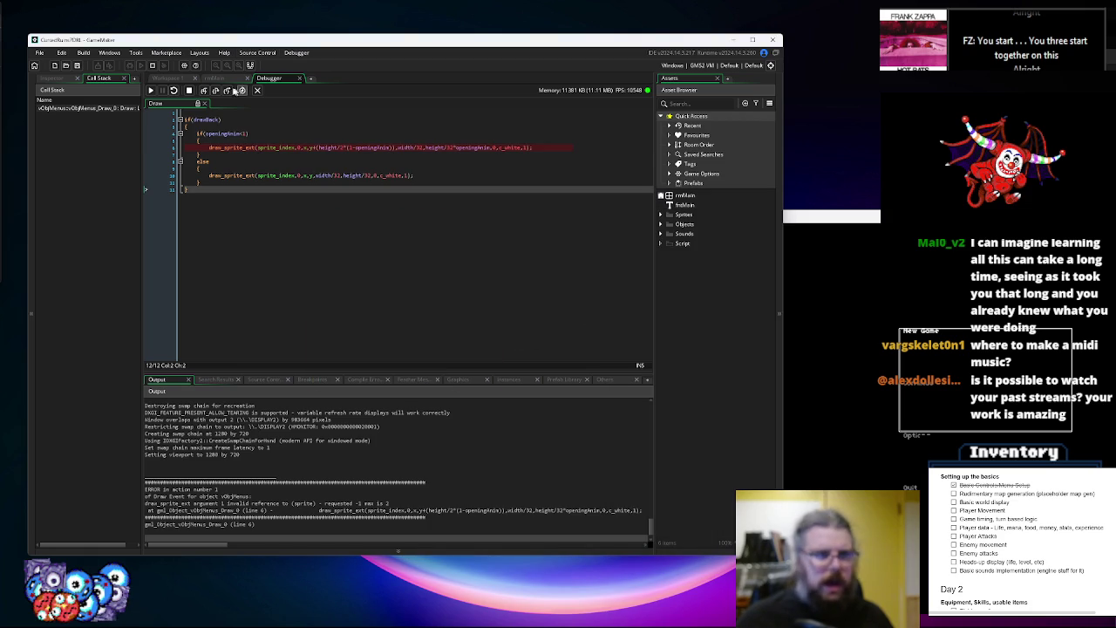
{"action": "left_click", "coordinate": [257, 90]}
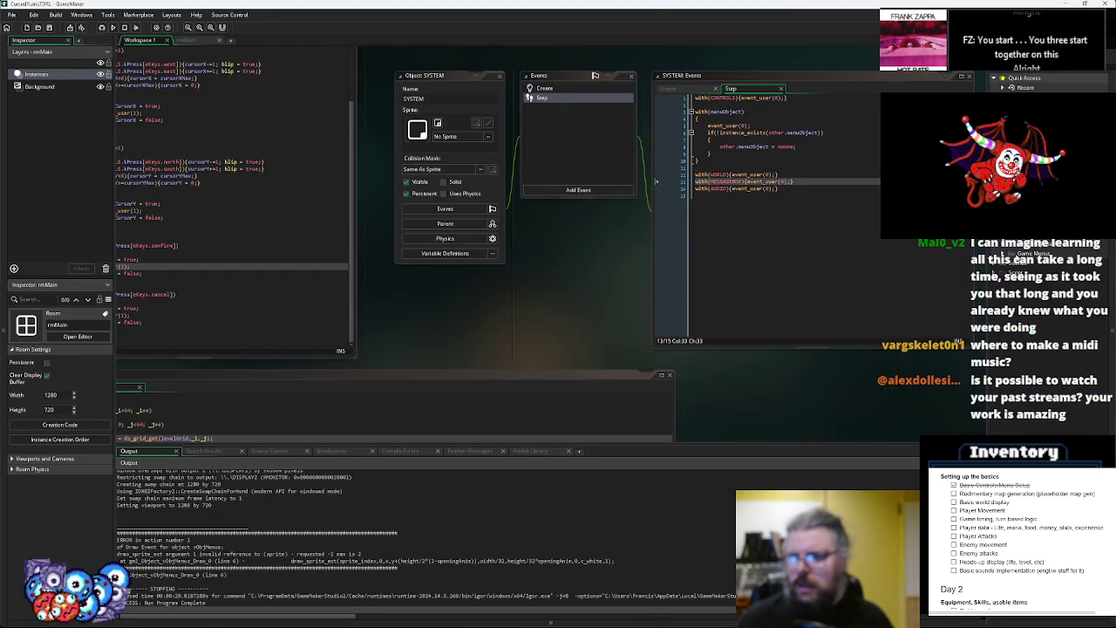
Delete one character from line 14's draw_text call in menuTitle's Draw event and save
{"action": "scroll", "coordinate": [590, 262], "scroll_direction": "down", "scroll_amount": 3}
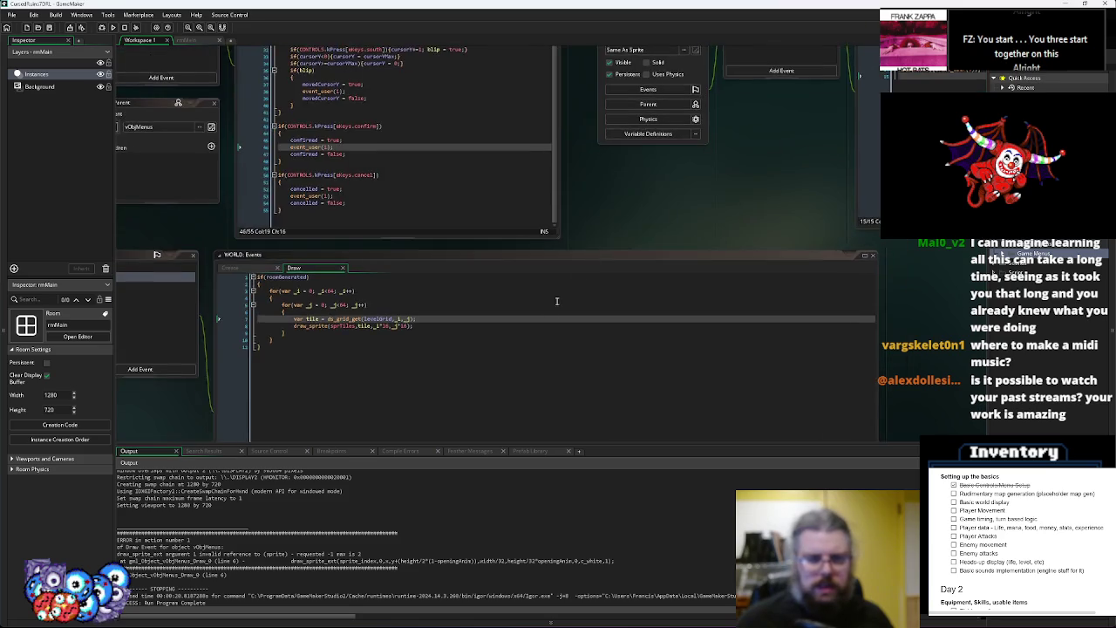
{"action": "scroll", "coordinate": [590, 261], "scroll_direction": "up", "scroll_amount": 3}
{"action": "scroll", "coordinate": [381, 111], "scroll_direction": "left", "scroll_amount": 3}
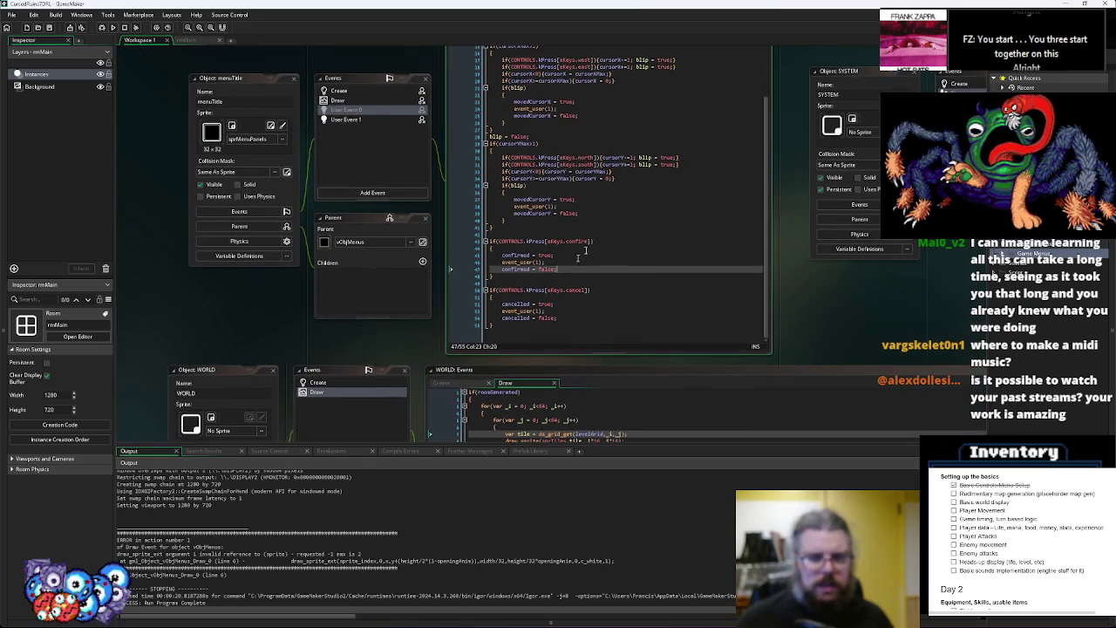
{"action": "left_click", "coordinate": [362, 100]}
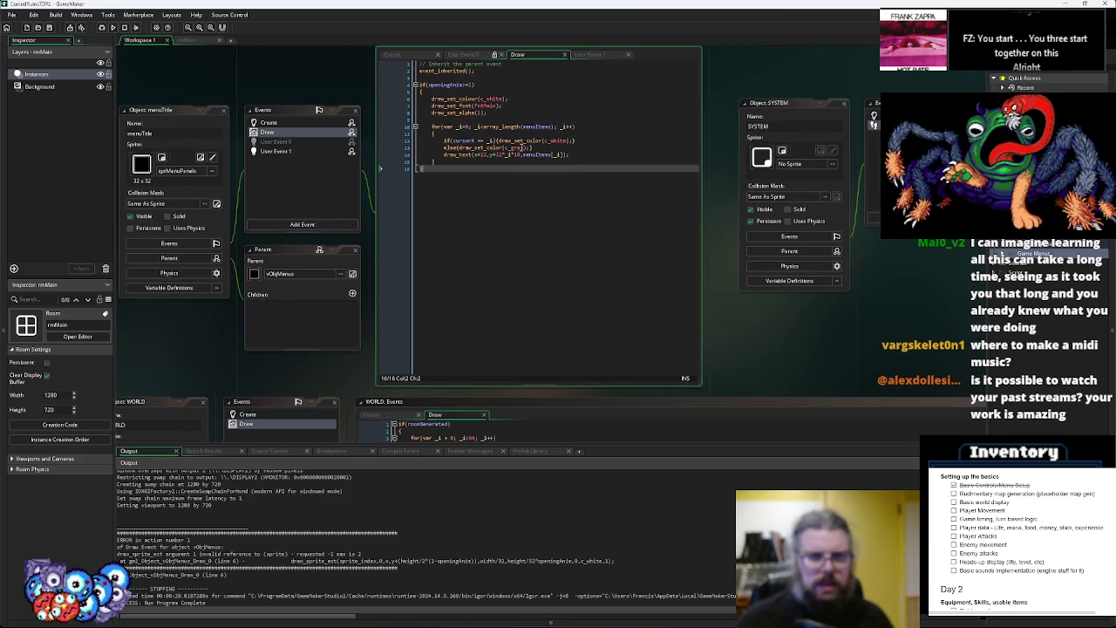
{"action": "left_click", "coordinate": [536, 155]}
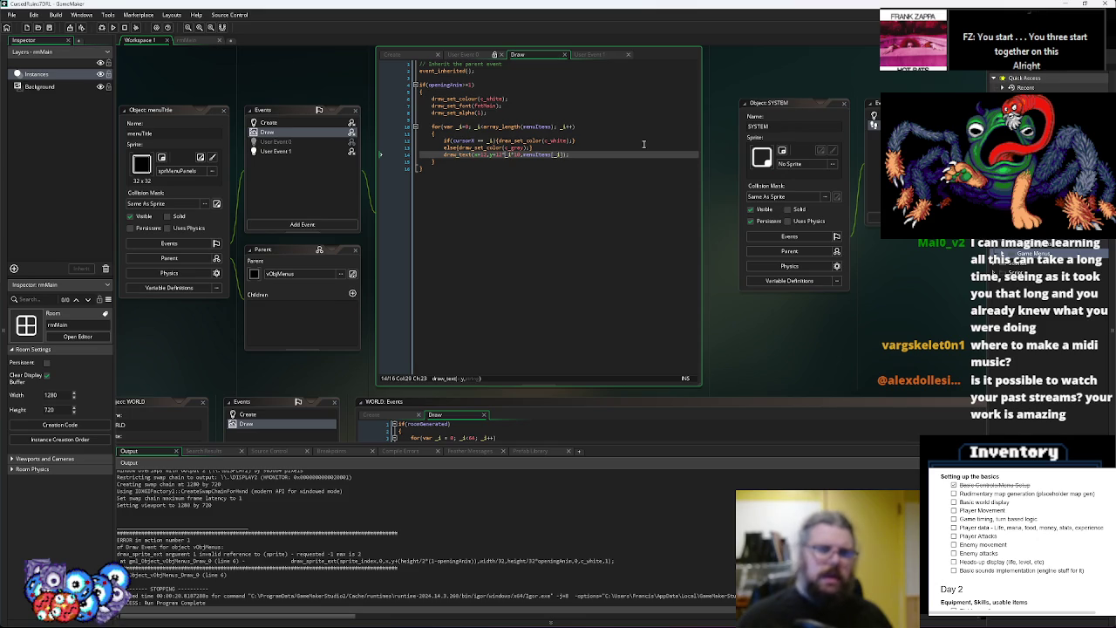
{"action": "key", "text": "BackSpace"}
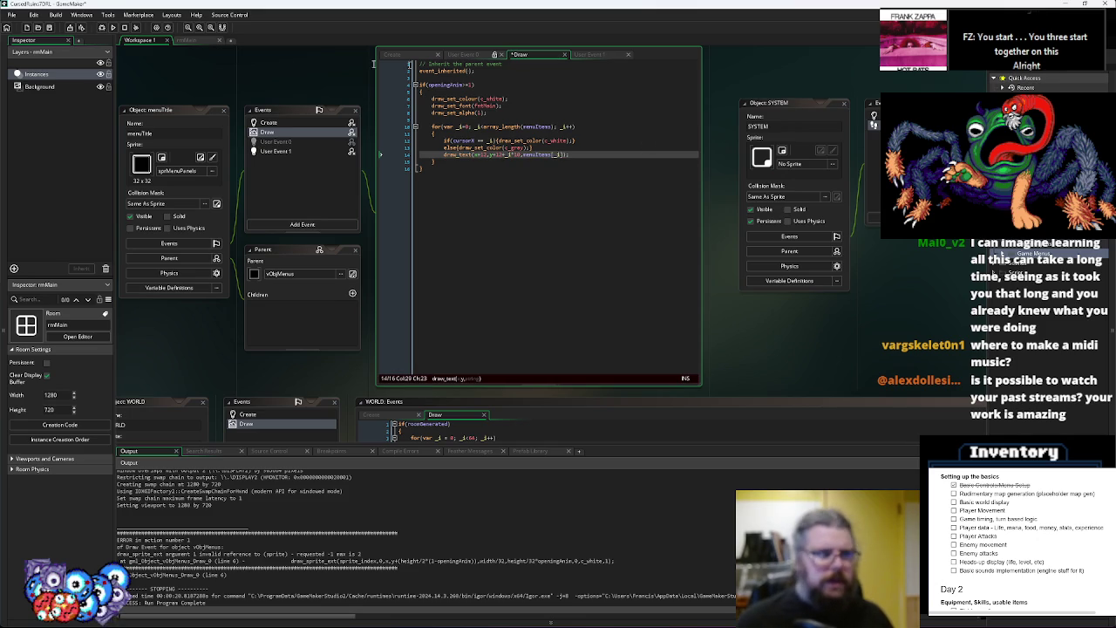
{"action": "key", "text": "ctrl+s"}
Reopen menuTitle's Draw code and select the cursor variable on line 12
{"action": "left_click", "coordinate": [585, 150]}
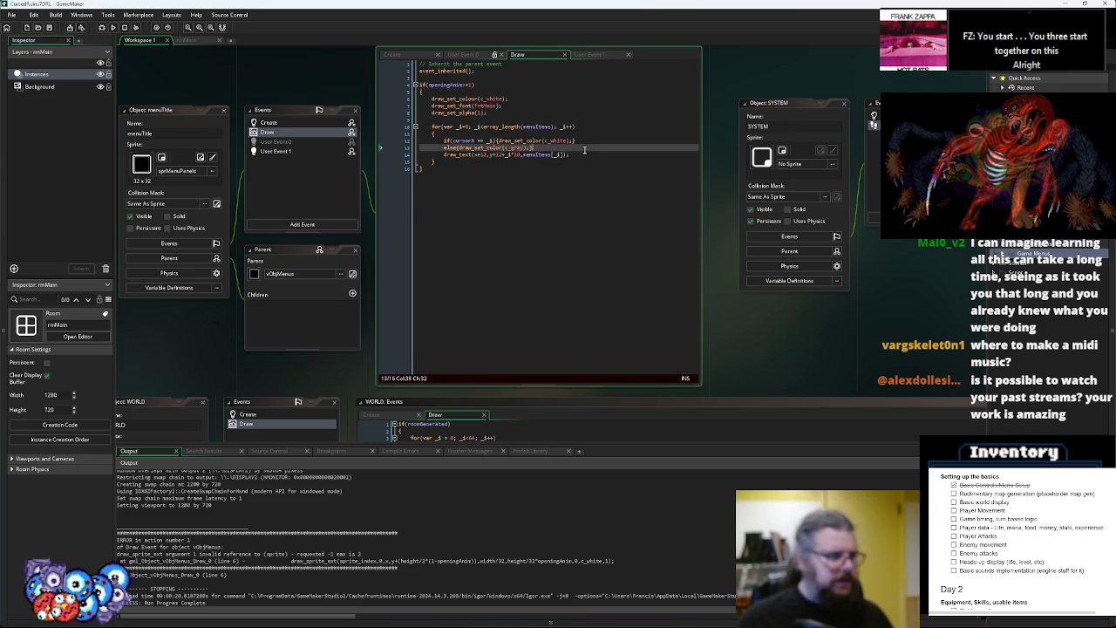
{"action": "left_click_drag", "start_coordinate": [265, 153], "coordinate": [351, 172]}
{"action": "left_click", "coordinate": [351, 170]}
{"action": "left_click", "coordinate": [351, 151]}
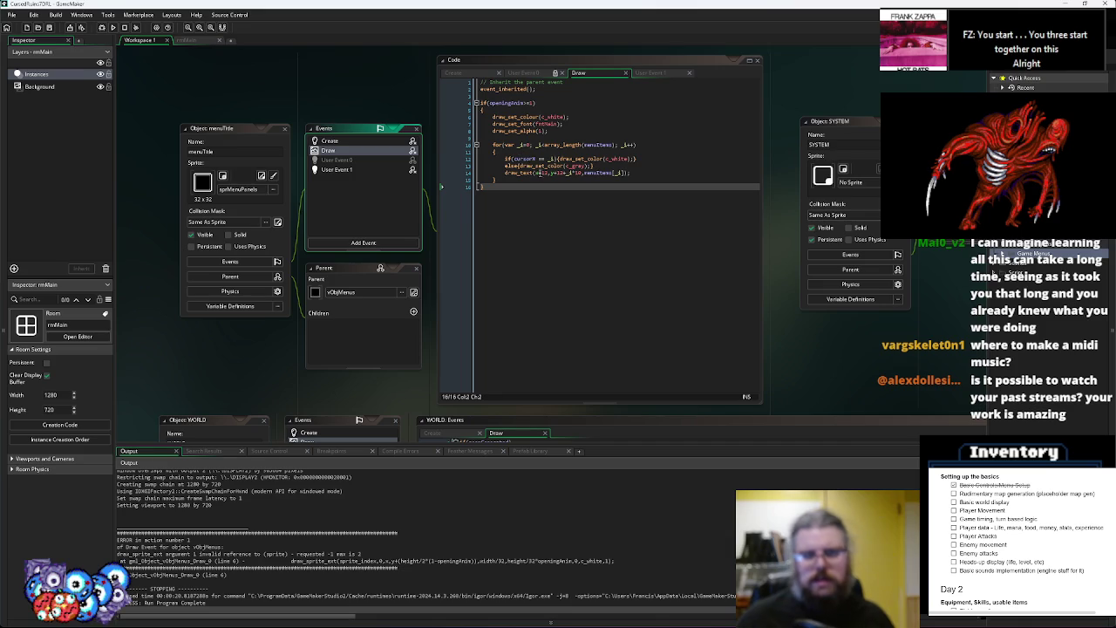
{"action": "left_click", "coordinate": [524, 159]}
{"action": "double_click", "coordinate": [525, 159]}
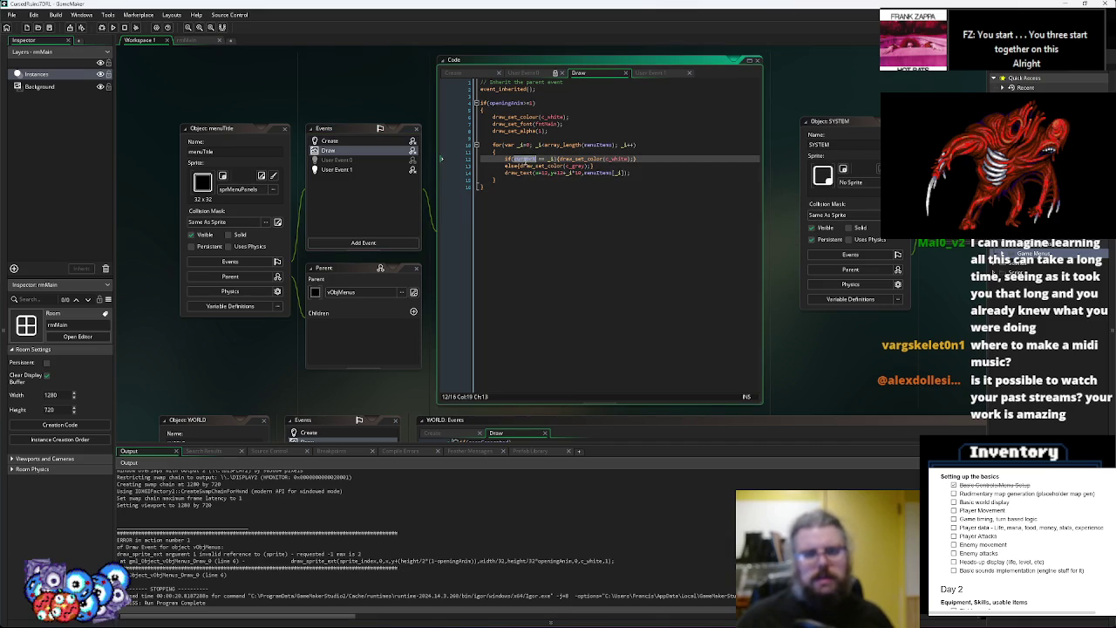
Browse menuTitle's User Event 1 and User Event 0, ending on the Create code
{"action": "left_click", "coordinate": [342, 170]}
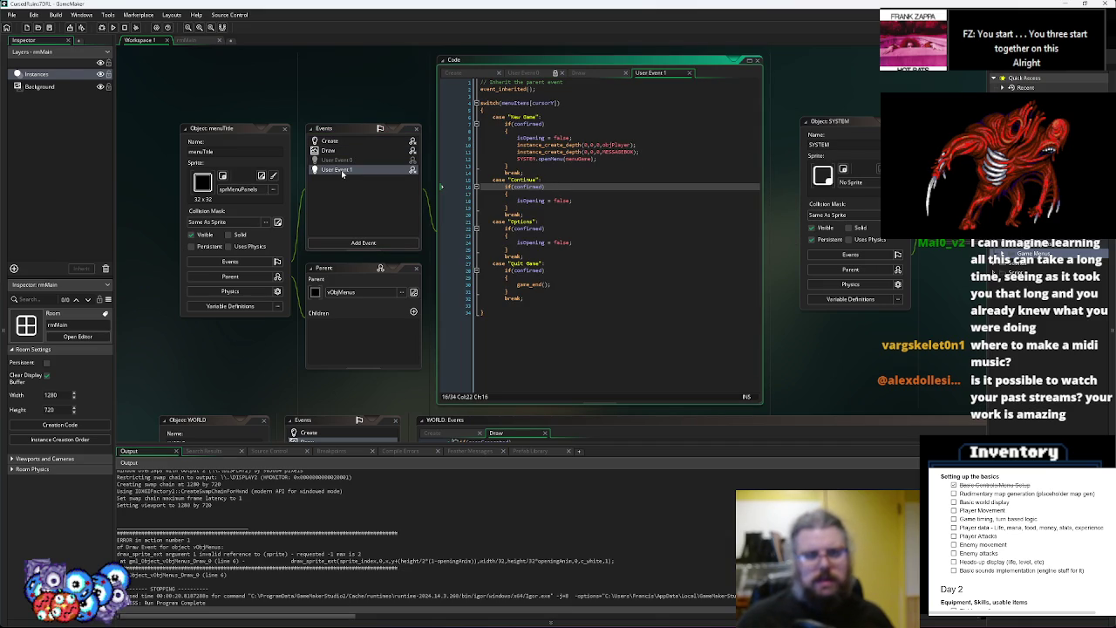
{"action": "left_click", "coordinate": [342, 162]}
{"action": "left_click", "coordinate": [343, 171]}
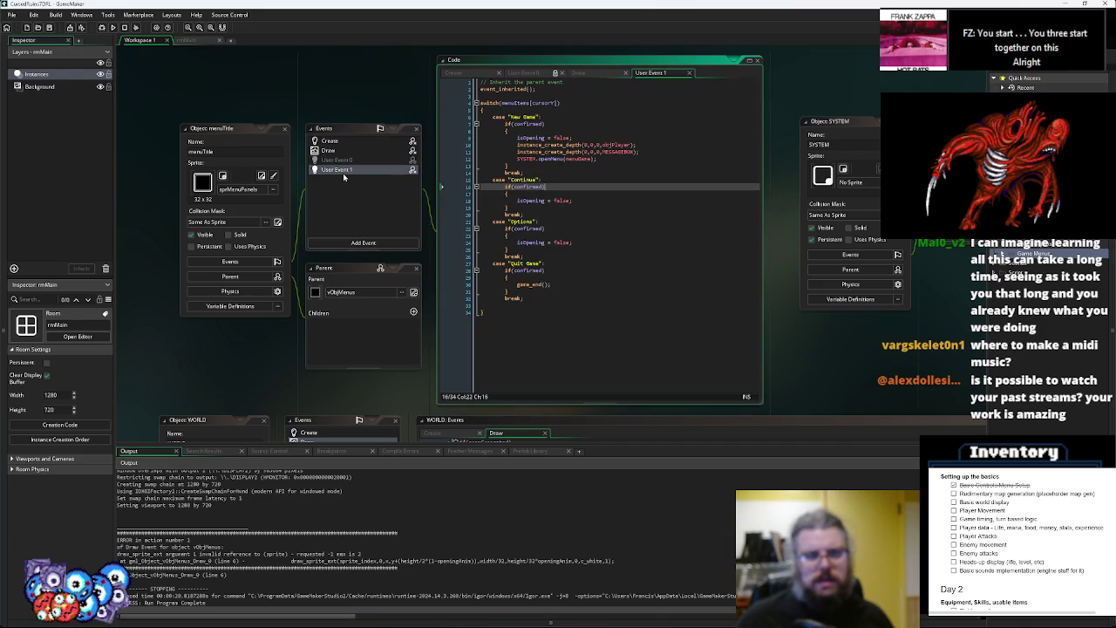
{"action": "left_click", "coordinate": [340, 160]}
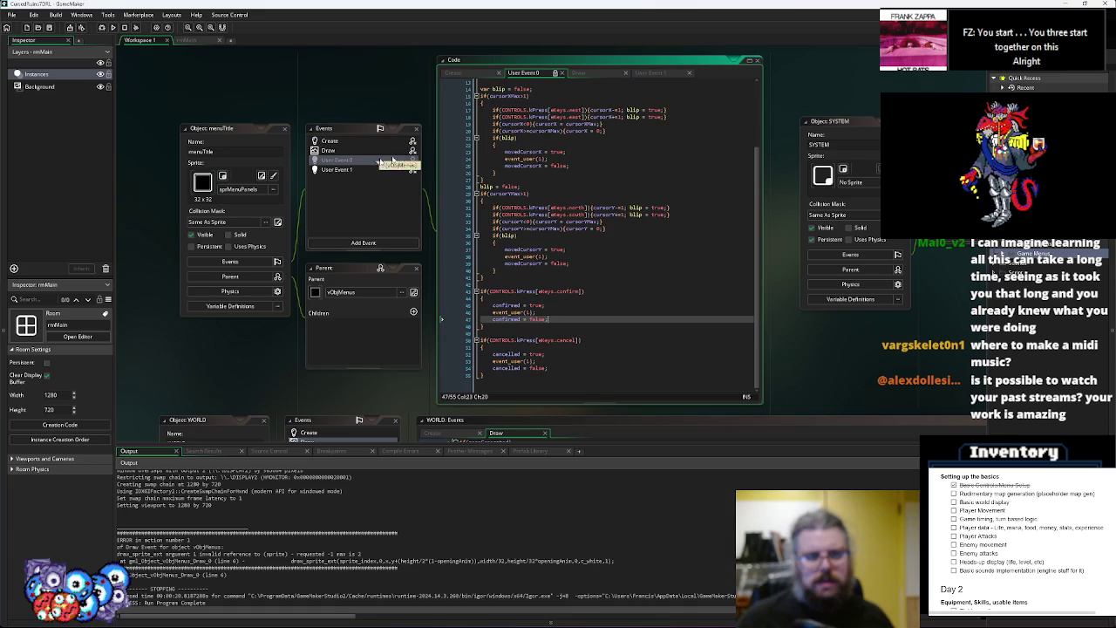
{"action": "scroll", "coordinate": [519, 144], "scroll_direction": "up", "scroll_amount": 4}
{"action": "scroll", "coordinate": [522, 154], "scroll_direction": "down", "scroll_amount": 4}
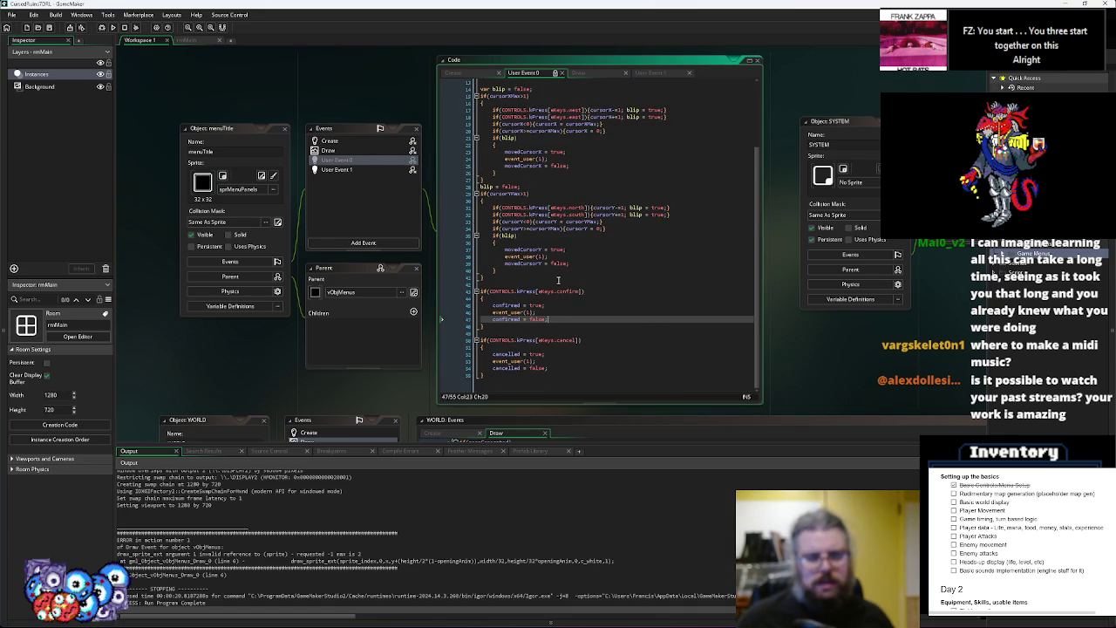
{"action": "scroll", "coordinate": [588, 247], "scroll_direction": "up", "scroll_amount": 2}
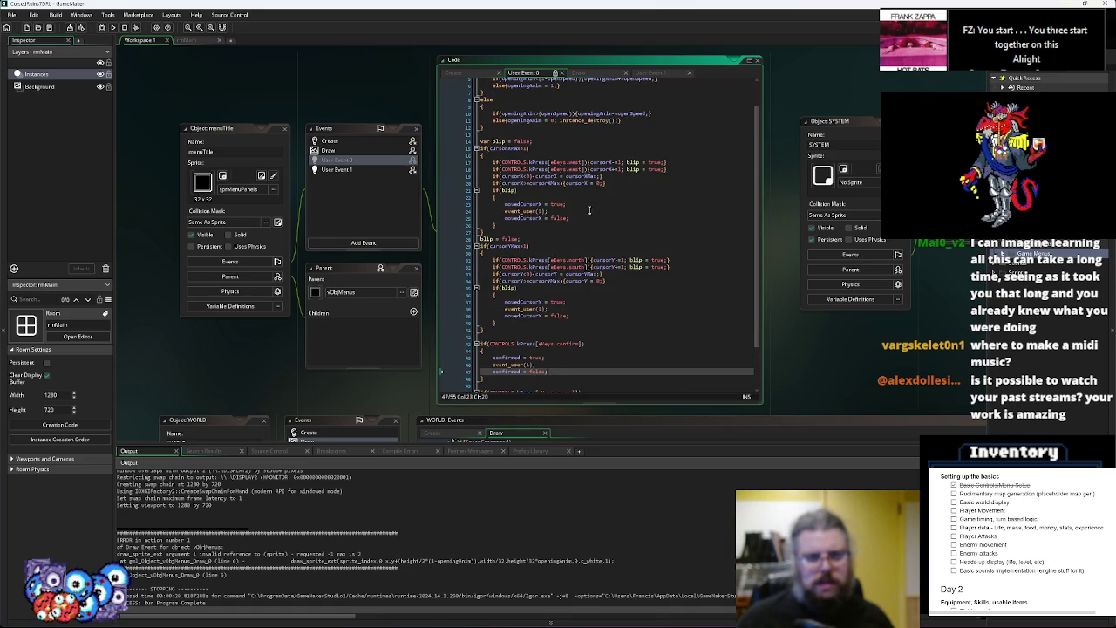
{"action": "left_click", "coordinate": [330, 141]}
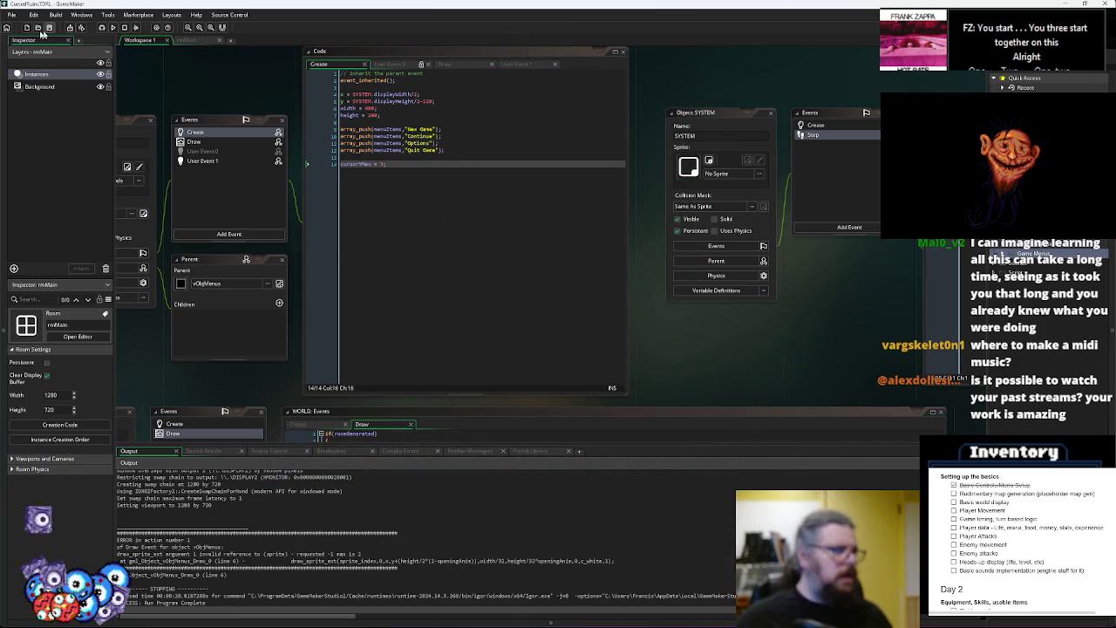
Start a debug run, move the game window aside, and close the game with Escape
{"action": "left_click", "coordinate": [112, 27]}
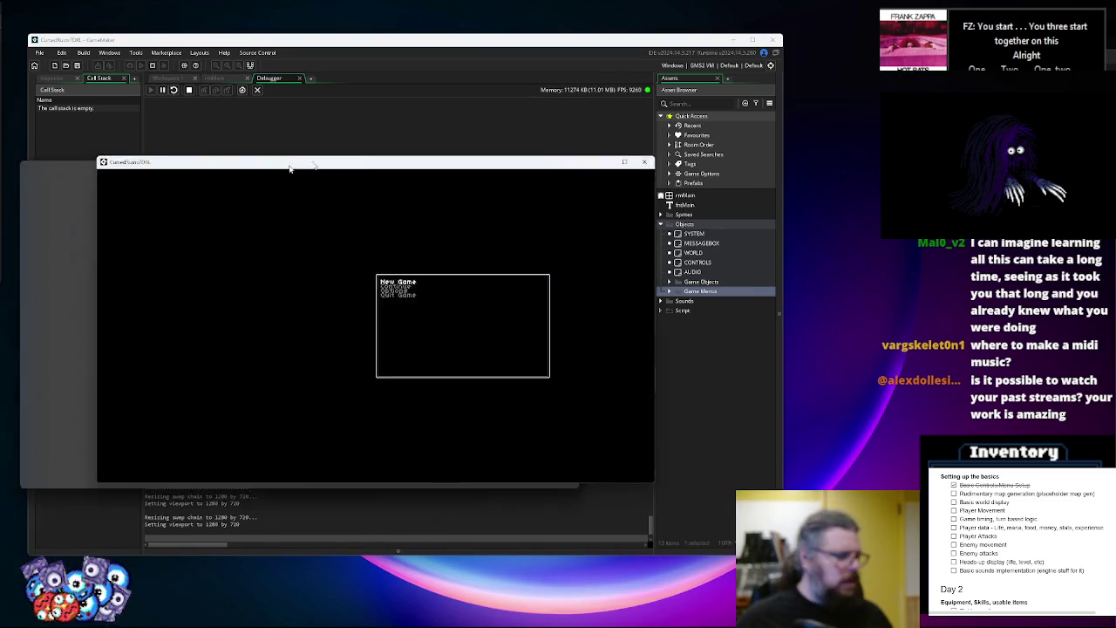
{"action": "left_click_drag", "start_coordinate": [290, 168], "coordinate": [390, 162]}
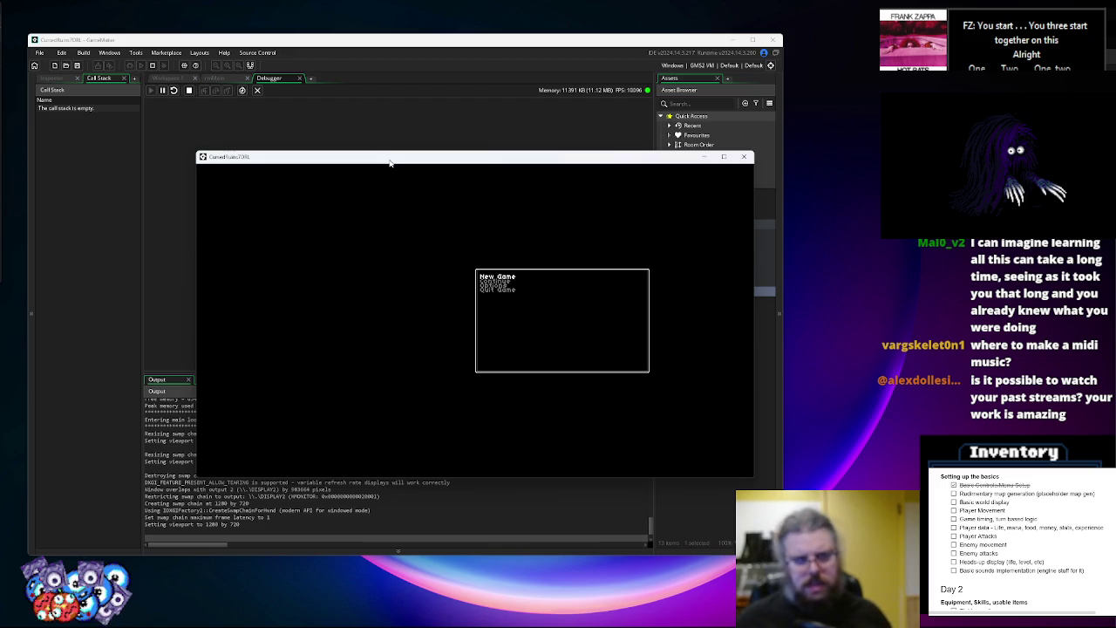
{"action": "mouse_move", "coordinate": [389, 162]}
{"action": "left_mouse_down"}
{"action": "mouse_move", "coordinate": [747, 160]}
{"action": "mouse_move", "coordinate": [740, 187]}
{"action": "mouse_move", "coordinate": [707, 203]}
{"action": "left_mouse_up"}
{"action": "key", "text": "Escape"}
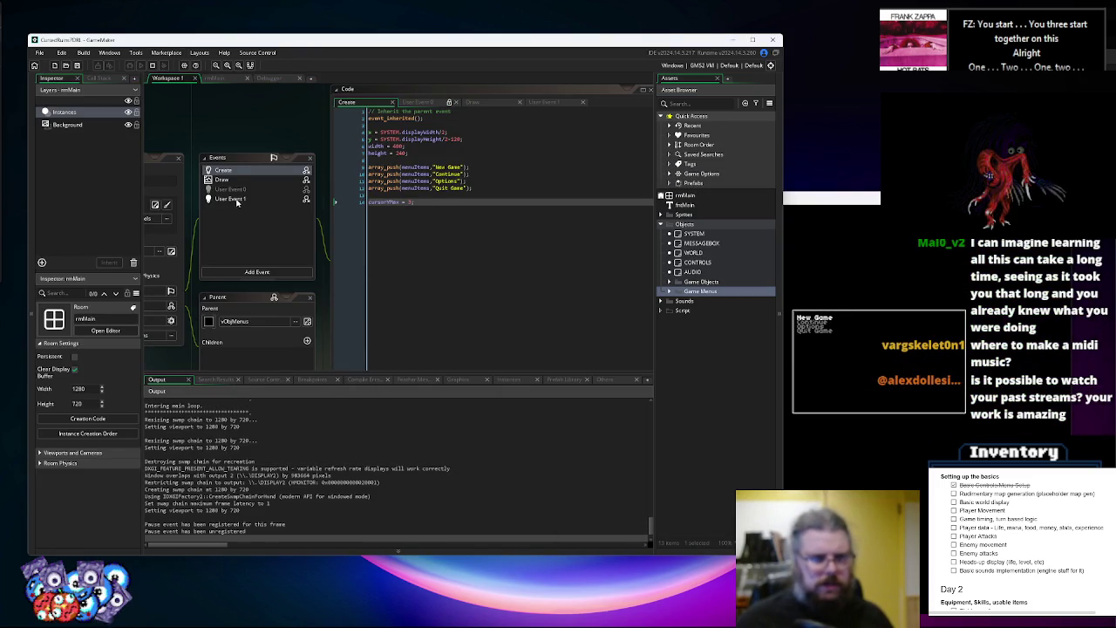
Set a breakpoint on User Event 1's switch line, then pick New Game to hit it
{"action": "left_click", "coordinate": [237, 199]}
{"action": "left_click", "coordinate": [353, 131]}
{"action": "left_click", "coordinate": [877, 199]}
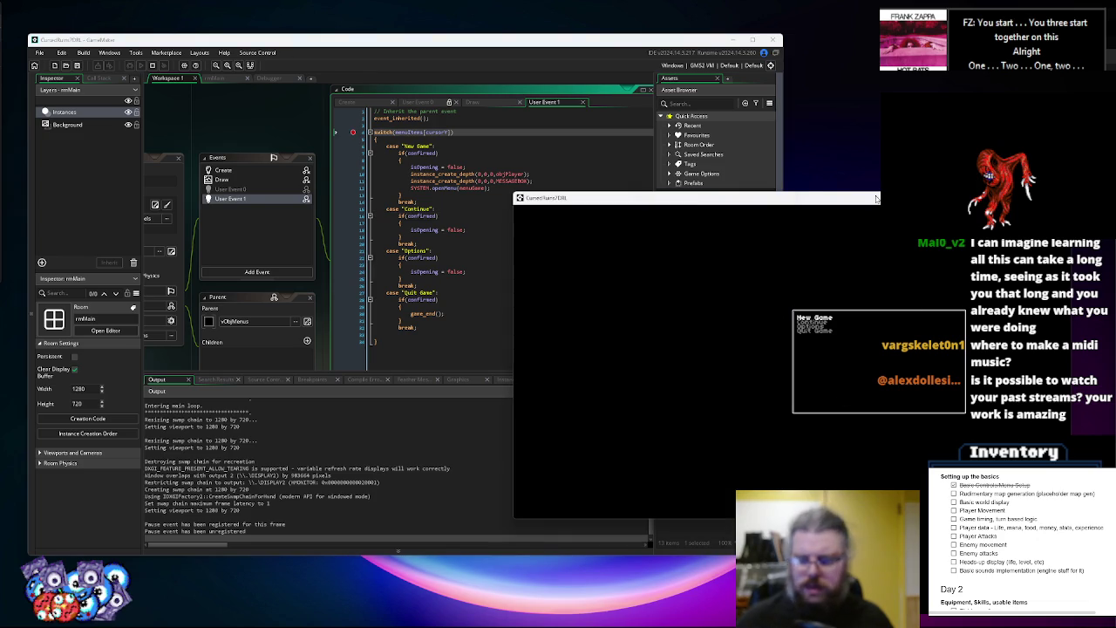
{"action": "key", "text": "Return"}
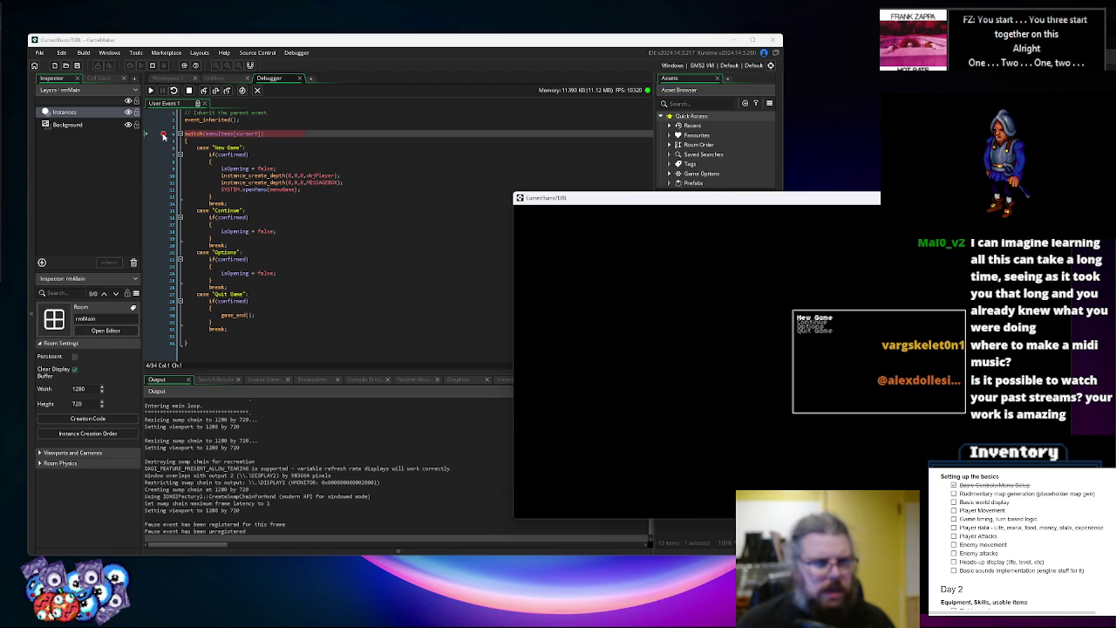
Resume past the switch breakpoint, stop the game, and scroll to WORLD's Draw code
{"action": "left_click", "coordinate": [155, 103]}
{"action": "left_click", "coordinate": [872, 424]}
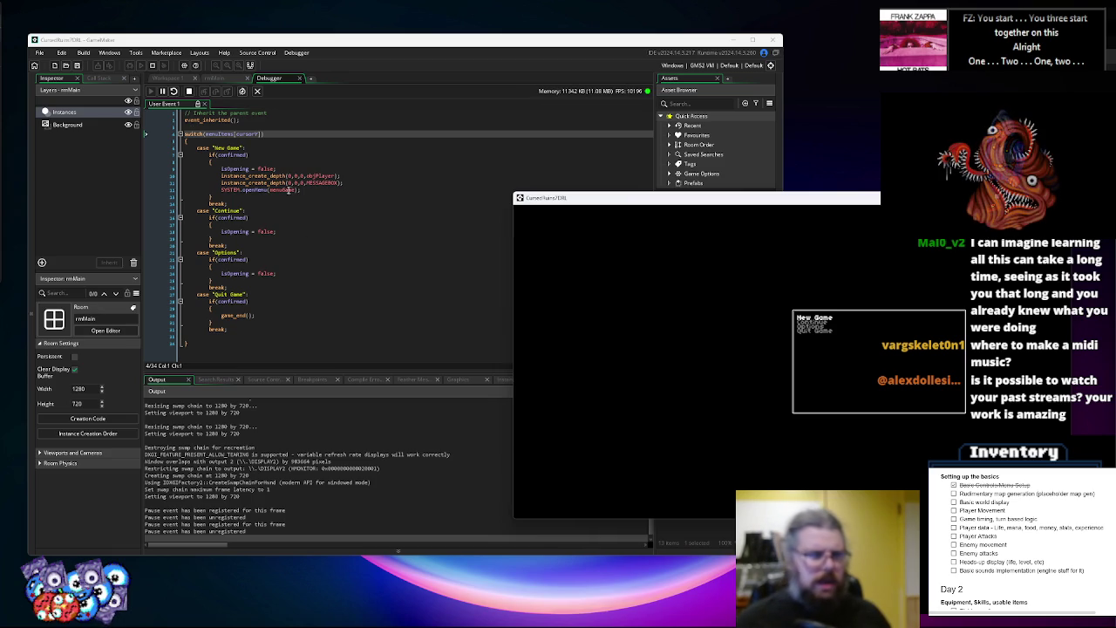
{"action": "left_click", "coordinate": [188, 91]}
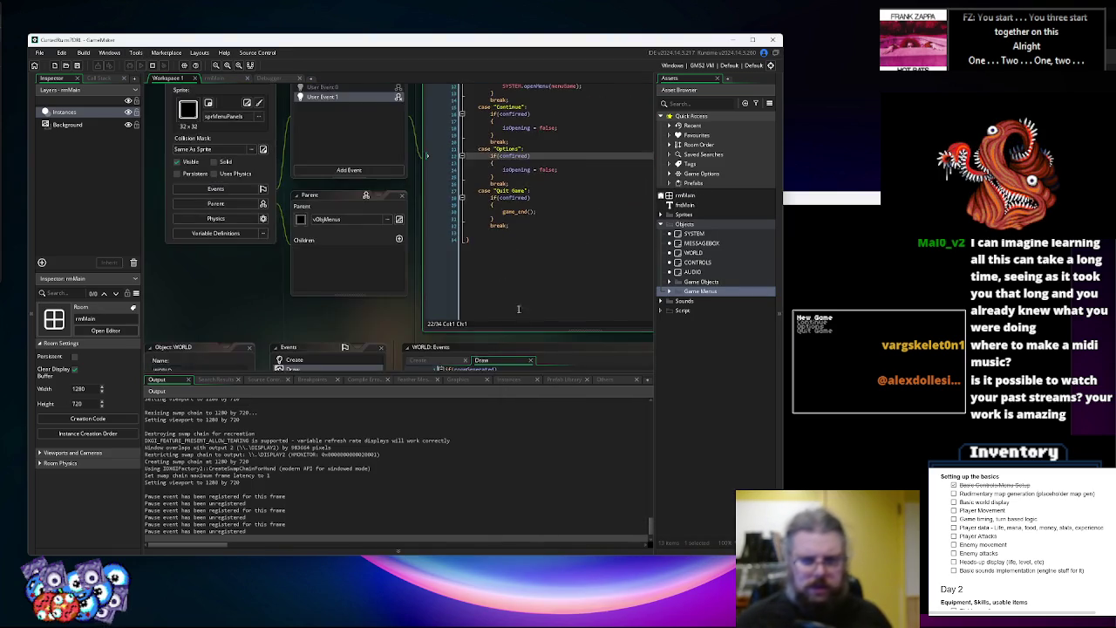
{"action": "scroll", "coordinate": [503, 262], "scroll_direction": "down", "scroll_amount": 3}
{"action": "scroll", "coordinate": [504, 227], "scroll_direction": "down", "scroll_amount": 3}
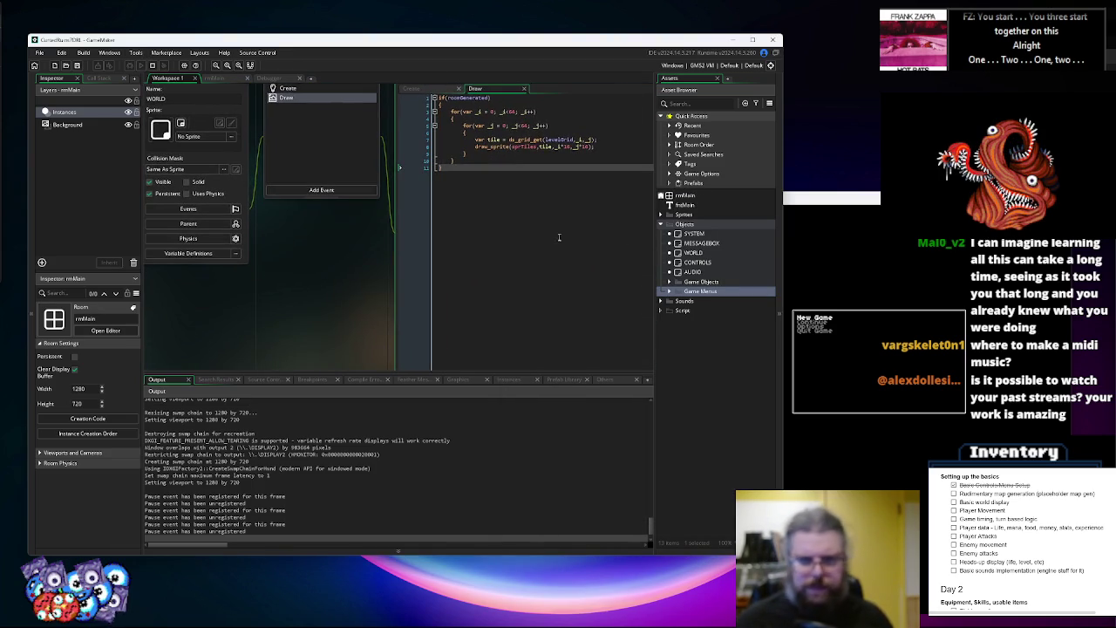
Open vObjMenus from Game Menus and break on User Event 0's eKeys.north cursorY line
{"action": "left_click", "coordinate": [670, 292]}
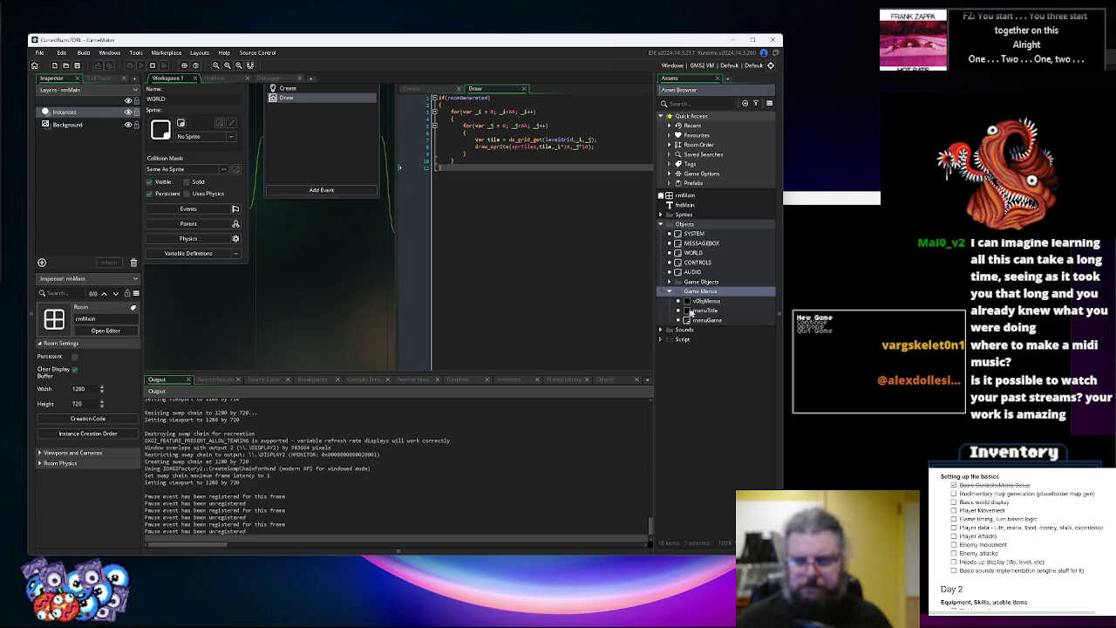
{"action": "double_click", "coordinate": [702, 300]}
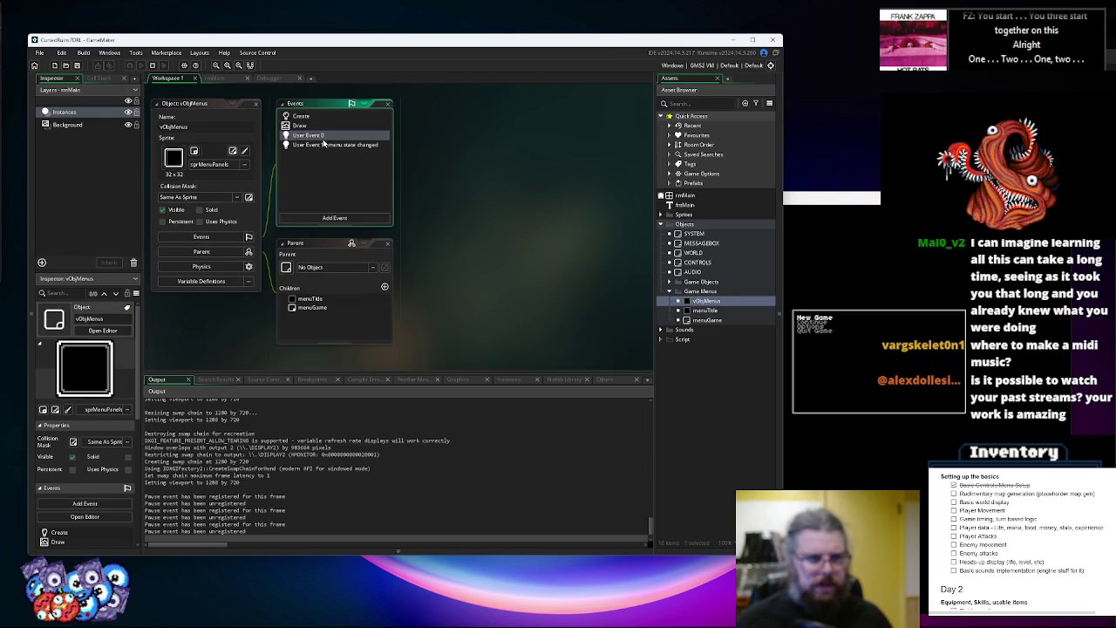
{"action": "left_click", "coordinate": [323, 139]}
{"action": "left_click", "coordinate": [408, 245]}
{"action": "scroll", "coordinate": [408, 244], "scroll_direction": "down", "scroll_amount": 3}
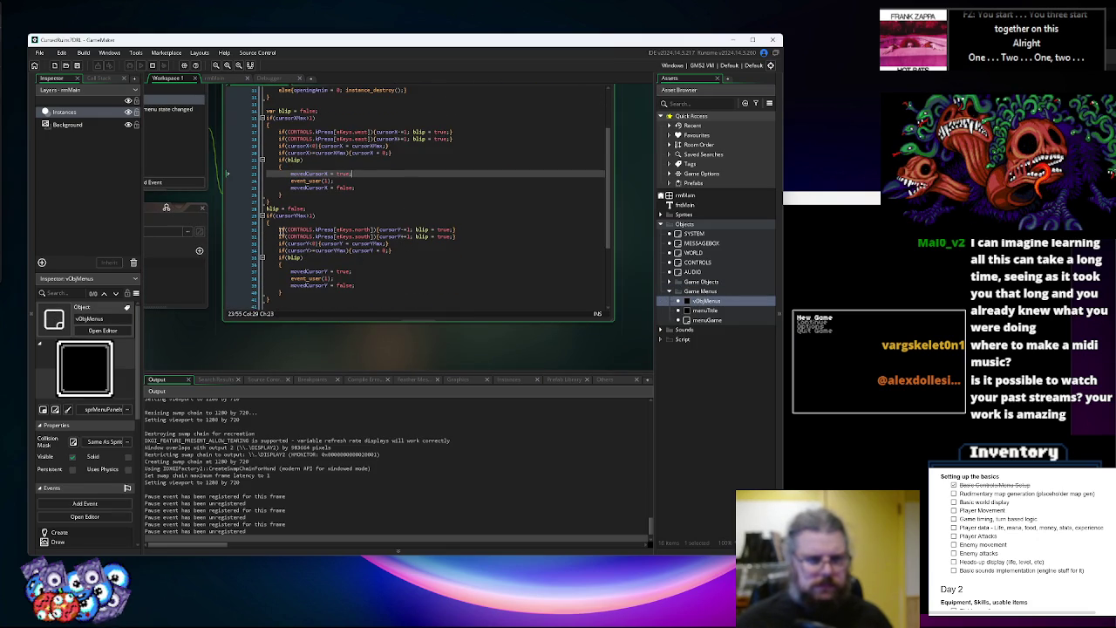
{"action": "left_click", "coordinate": [250, 234]}
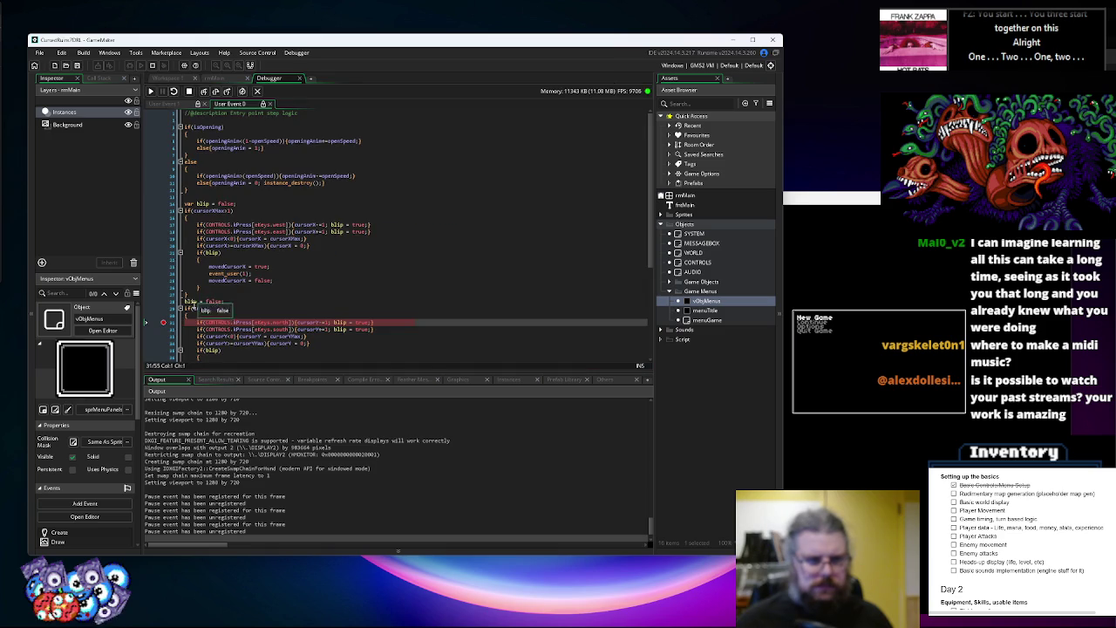
Move the breakpoint to the movedCursorY line, press Down in game, and inspect cursorY
{"action": "scroll", "coordinate": [223, 347], "scroll_direction": "down", "scroll_amount": 2}
{"action": "left_click", "coordinate": [163, 331]}
{"action": "key", "text": "F5"}
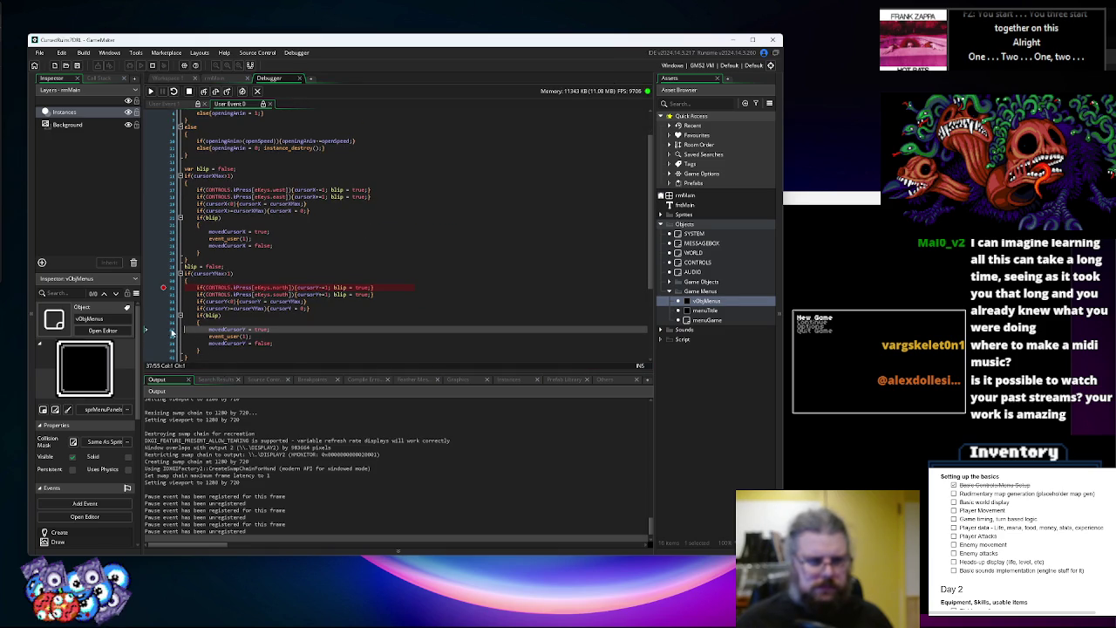
{"action": "left_click", "coordinate": [163, 288]}
{"action": "key", "text": "F5"}
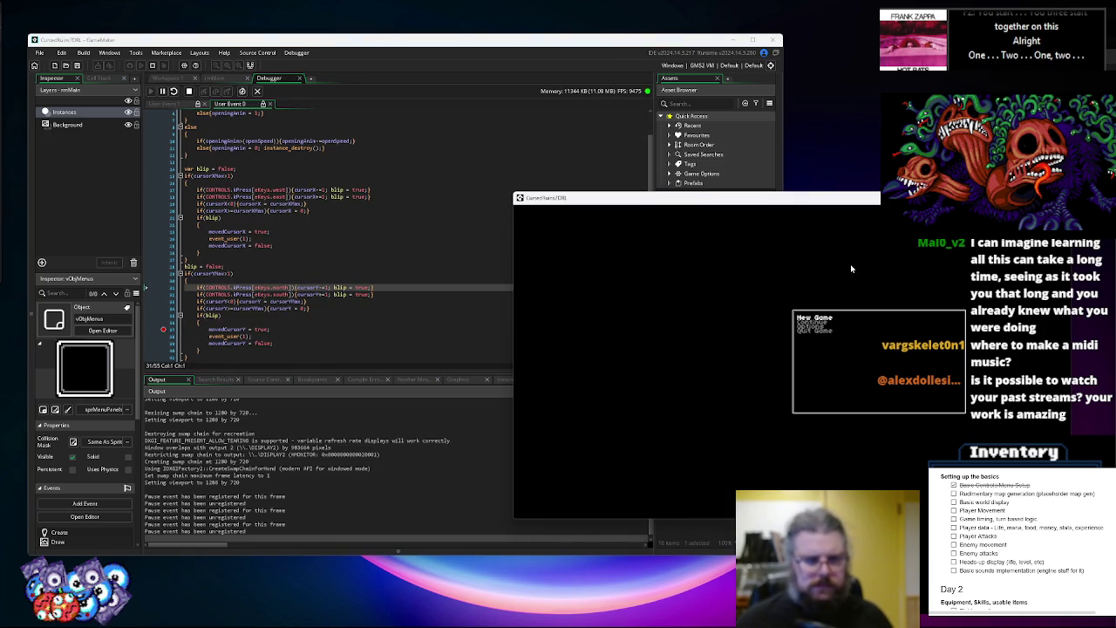
{"action": "key", "text": "Down"}
{"action": "mouse_move", "coordinate": [280, 308]}
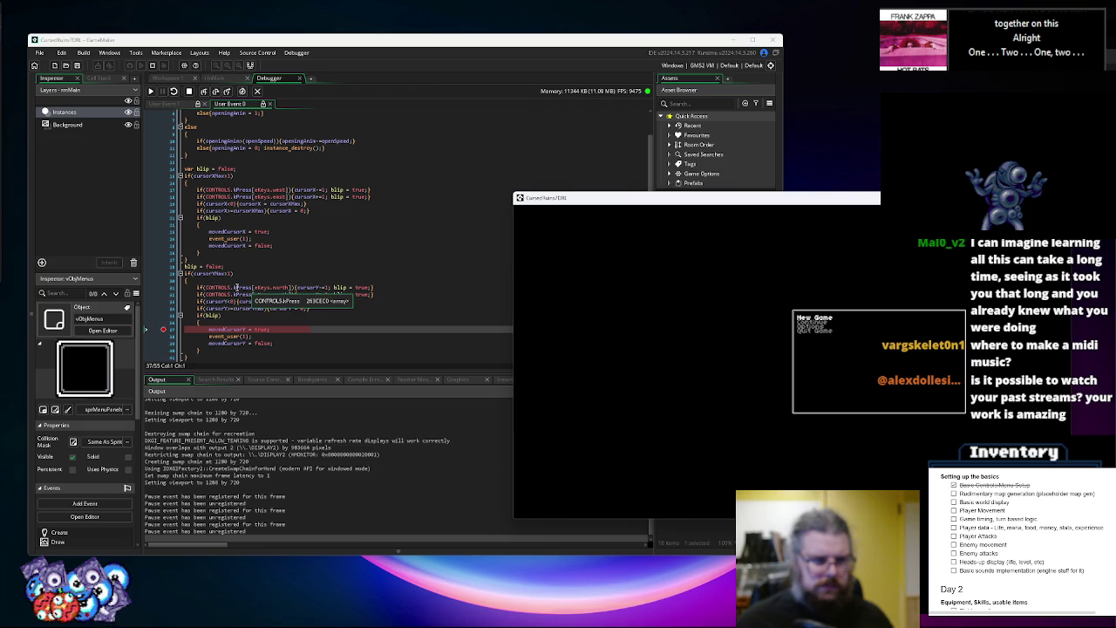
{"action": "mouse_move", "coordinate": [307, 287]}
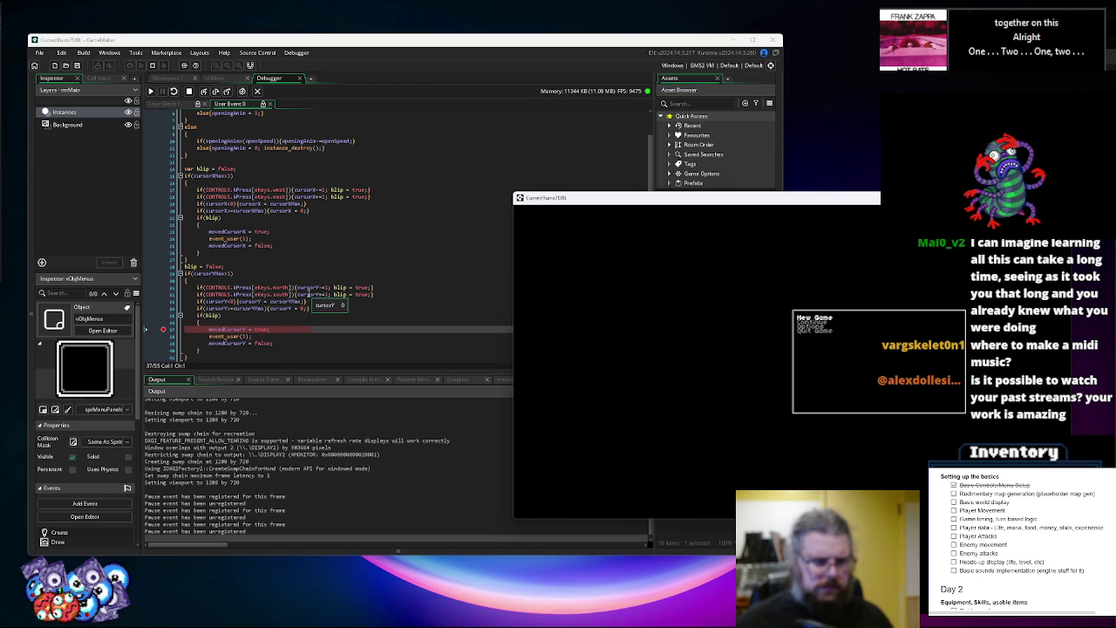
{"action": "mouse_move", "coordinate": [229, 329]}
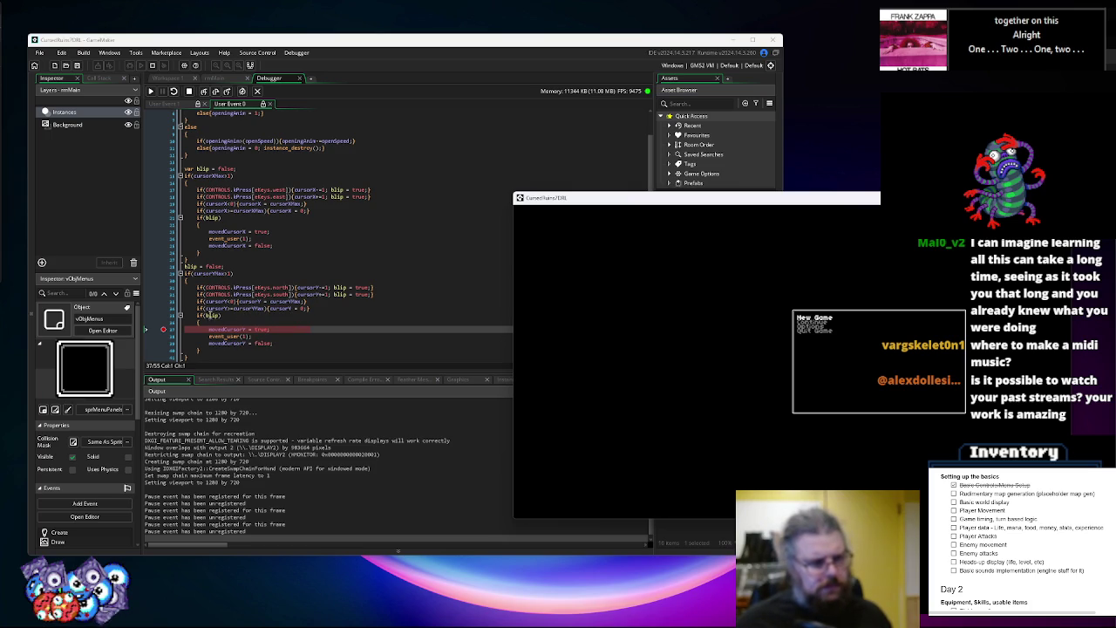
Add a movedCursorX breakpoint and move the menu cursor down twice more, checking cursorY
{"action": "left_click", "coordinate": [162, 232]}
{"action": "left_click", "coordinate": [150, 92]}
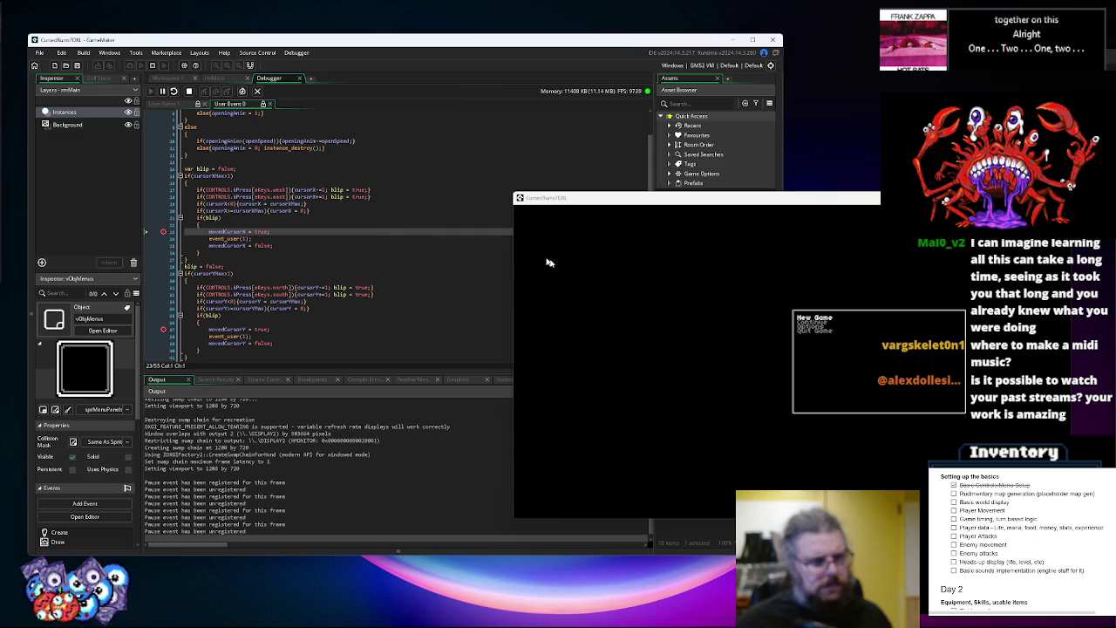
{"action": "key", "text": "Down"}
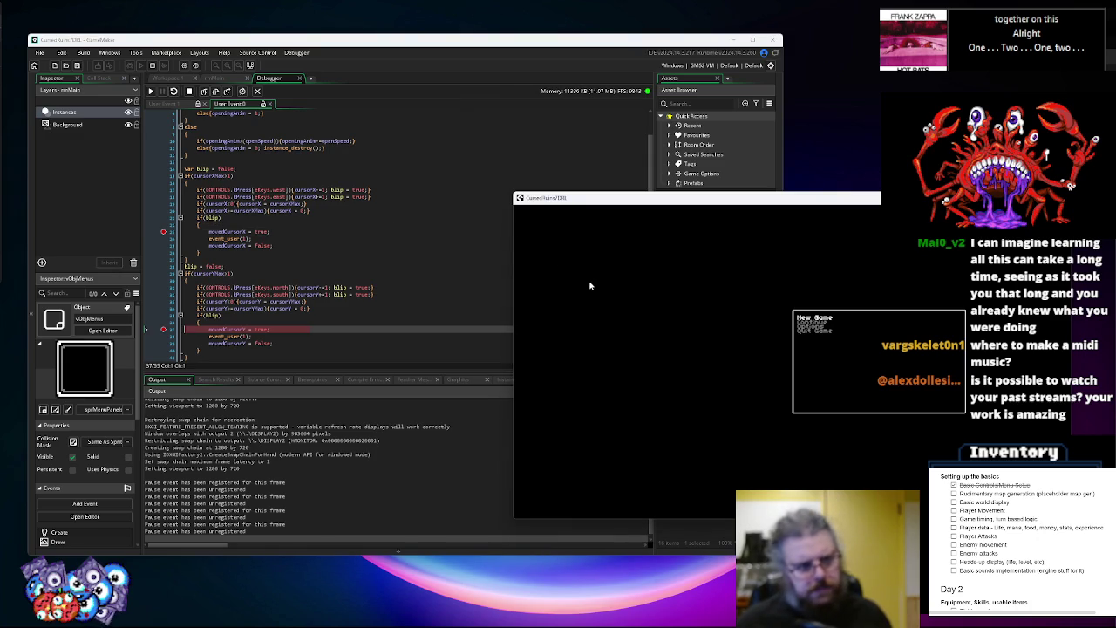
{"action": "mouse_move", "coordinate": [284, 309]}
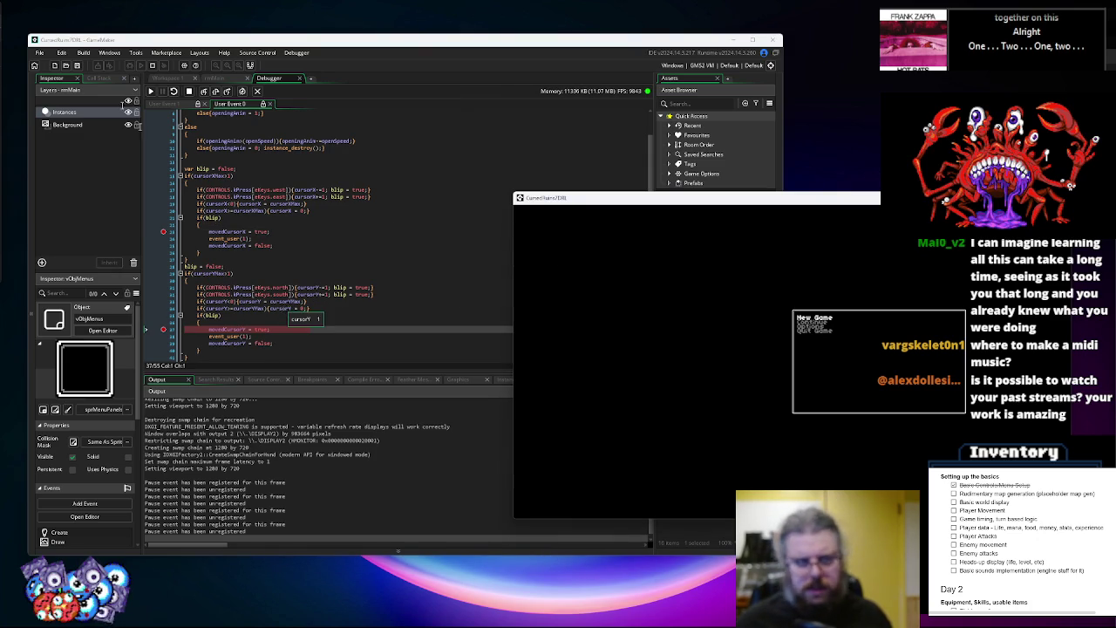
{"action": "left_click", "coordinate": [150, 91]}
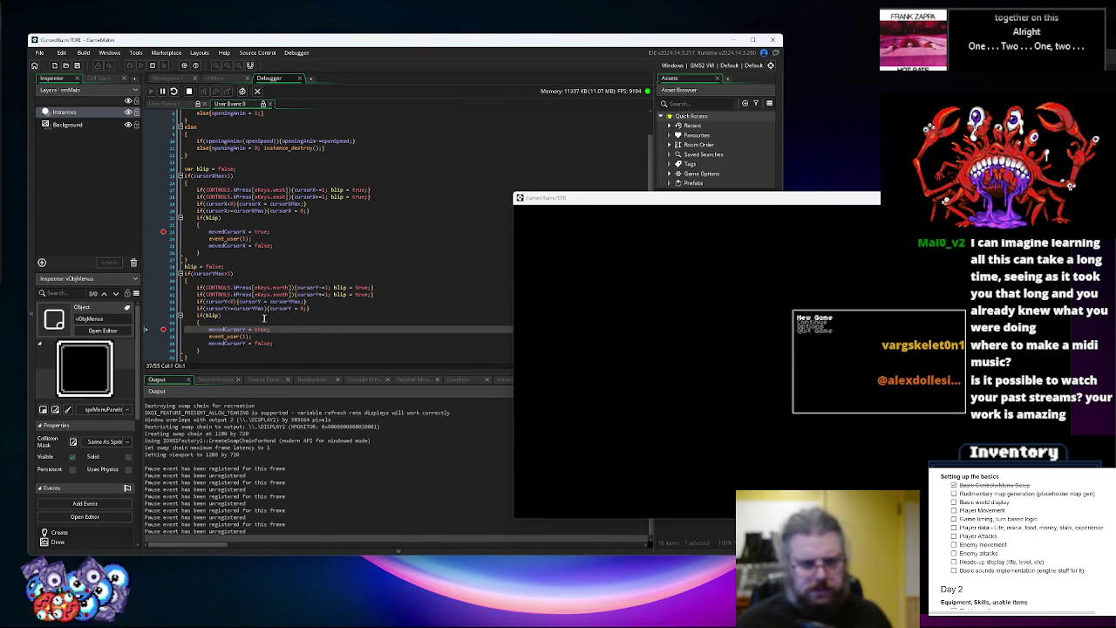
{"action": "key", "text": "Down"}
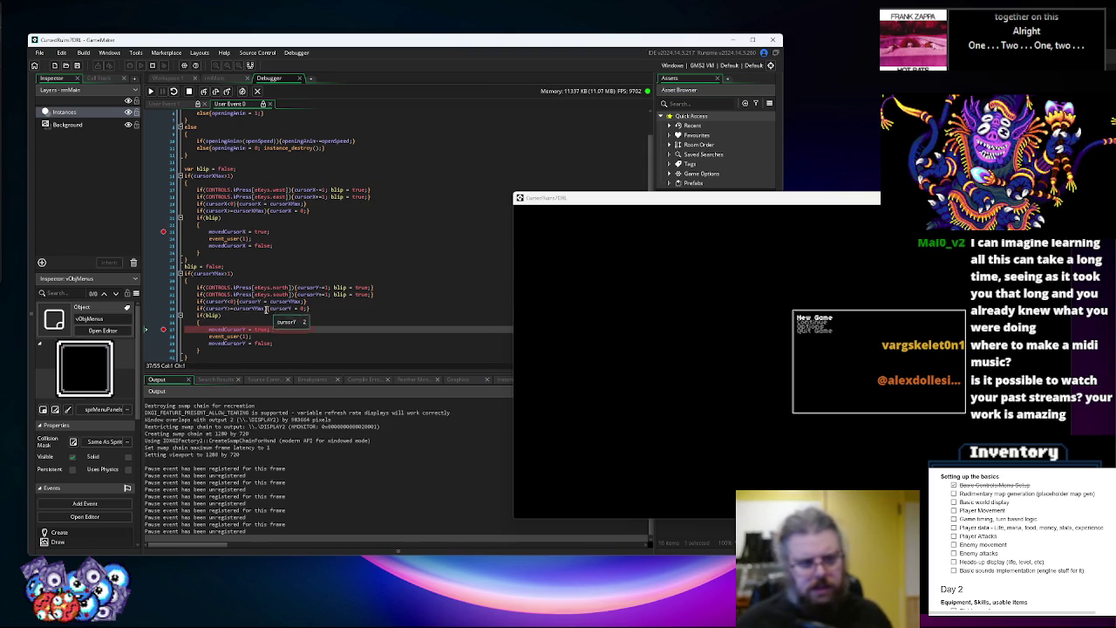
Clear the line 36 and 37 breakpoints, stop the game, and close the debugger
{"action": "left_click", "coordinate": [165, 322]}
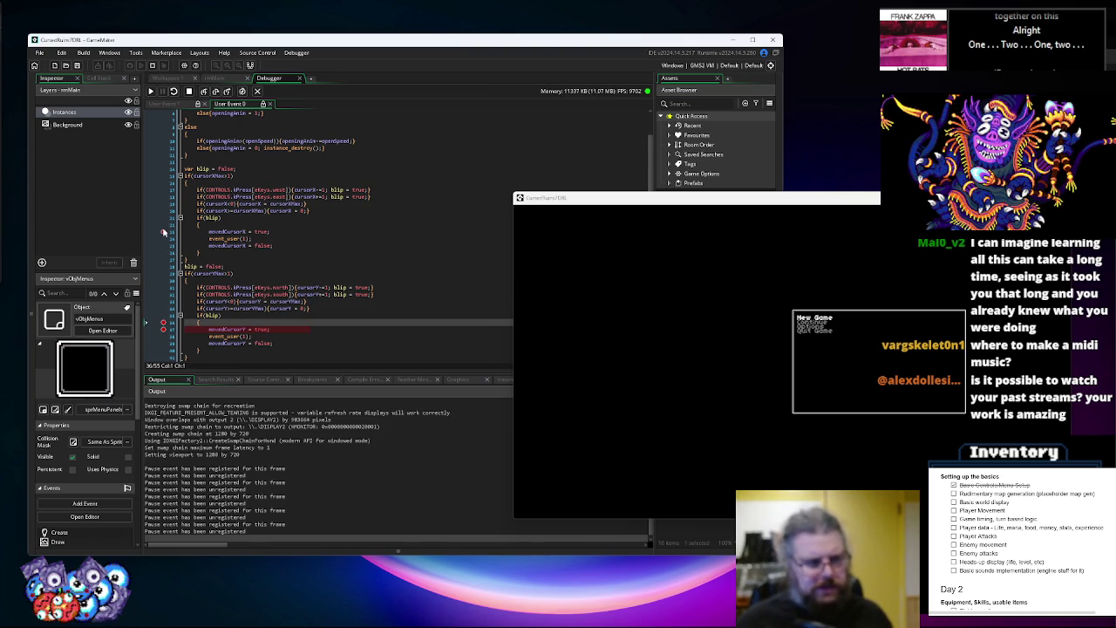
{"action": "left_click", "coordinate": [164, 329]}
{"action": "left_click", "coordinate": [164, 322]}
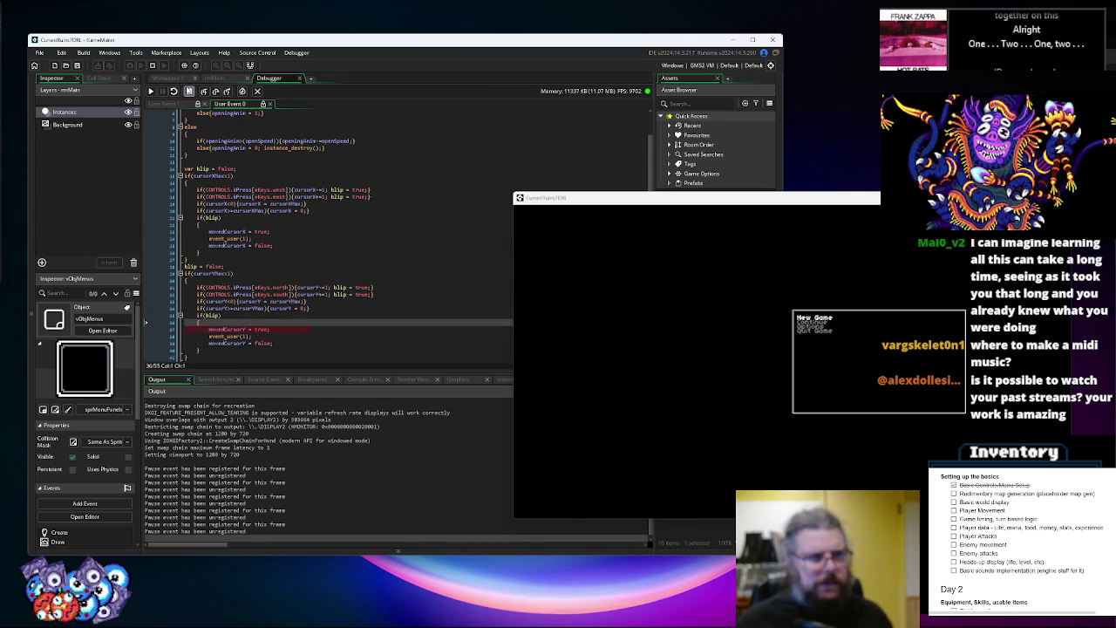
{"action": "left_click", "coordinate": [189, 91]}
{"action": "left_click", "coordinate": [258, 93]}
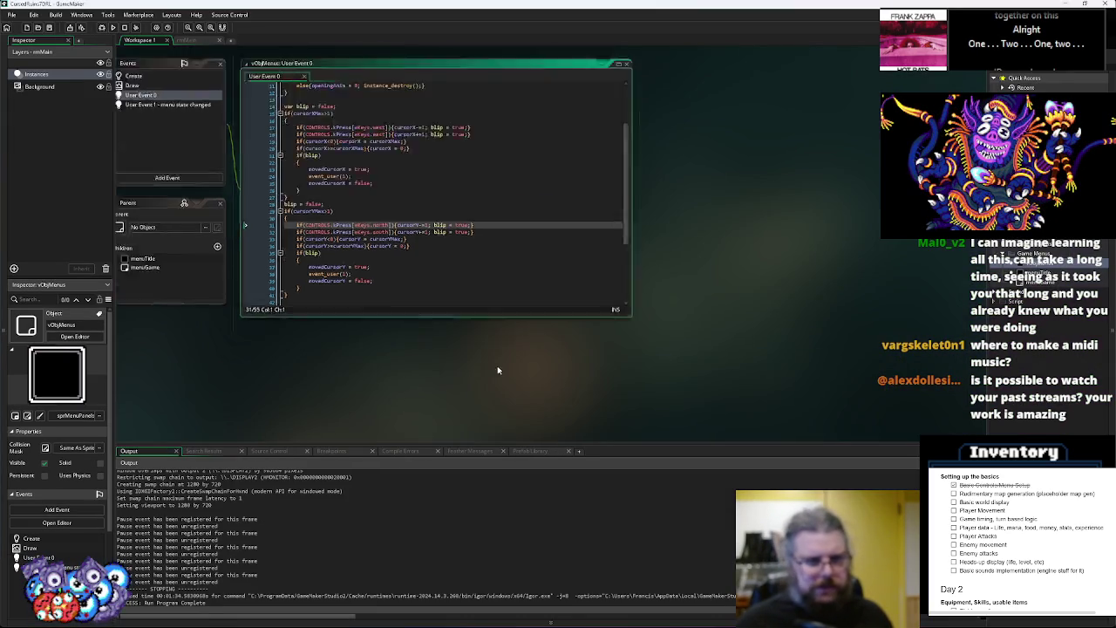
Change menuTitle's Draw cursor check on line 12 to cursorY and save
{"action": "left_click", "coordinate": [493, 311]}
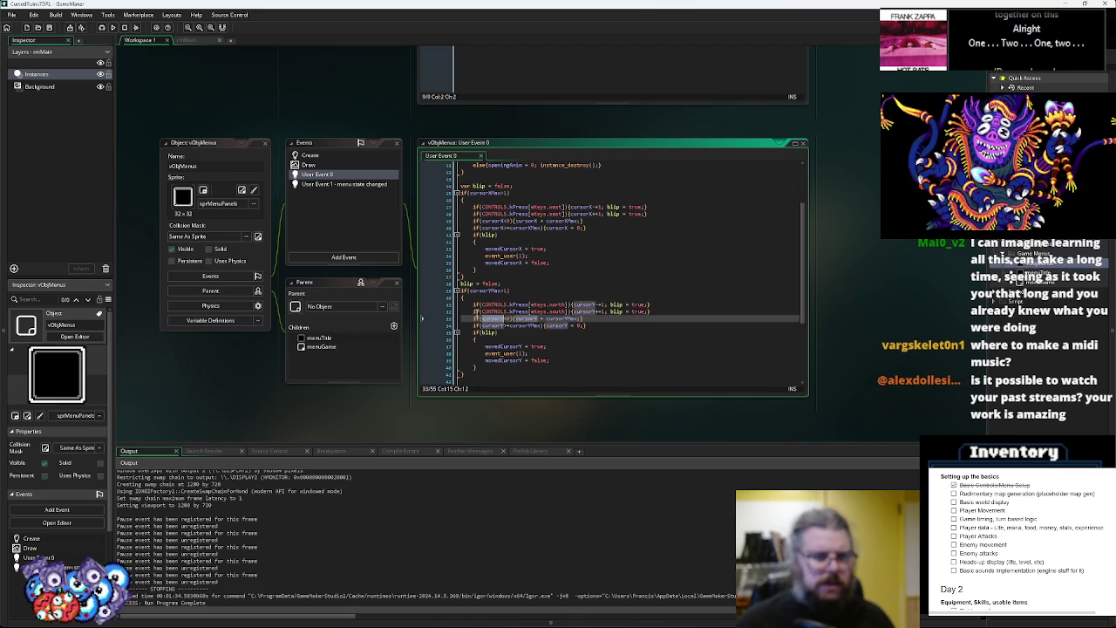
{"action": "scroll", "coordinate": [516, 216], "scroll_direction": "up", "scroll_amount": 5}
{"action": "scroll", "coordinate": [516, 216], "scroll_direction": "down", "scroll_amount": 10}
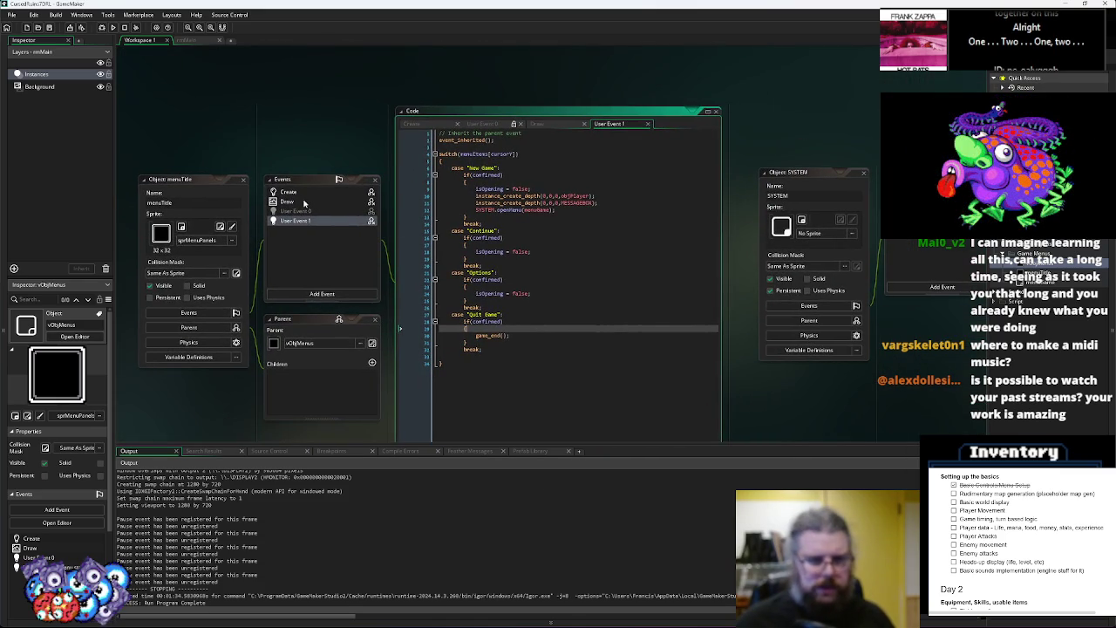
{"action": "left_click", "coordinate": [283, 203]}
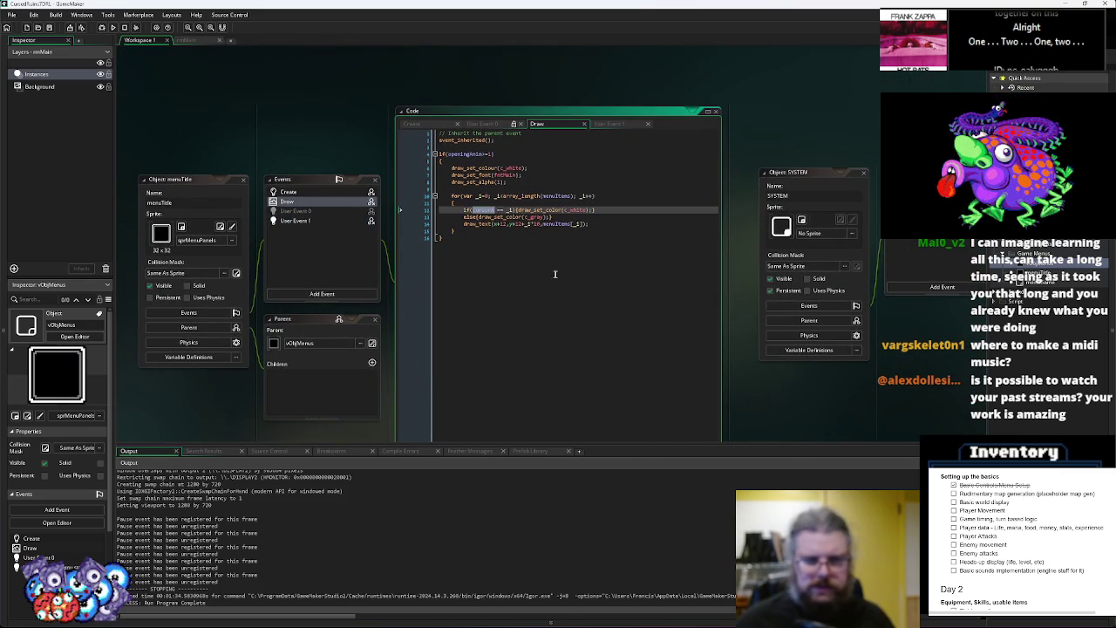
{"action": "left_click", "coordinate": [573, 210]}
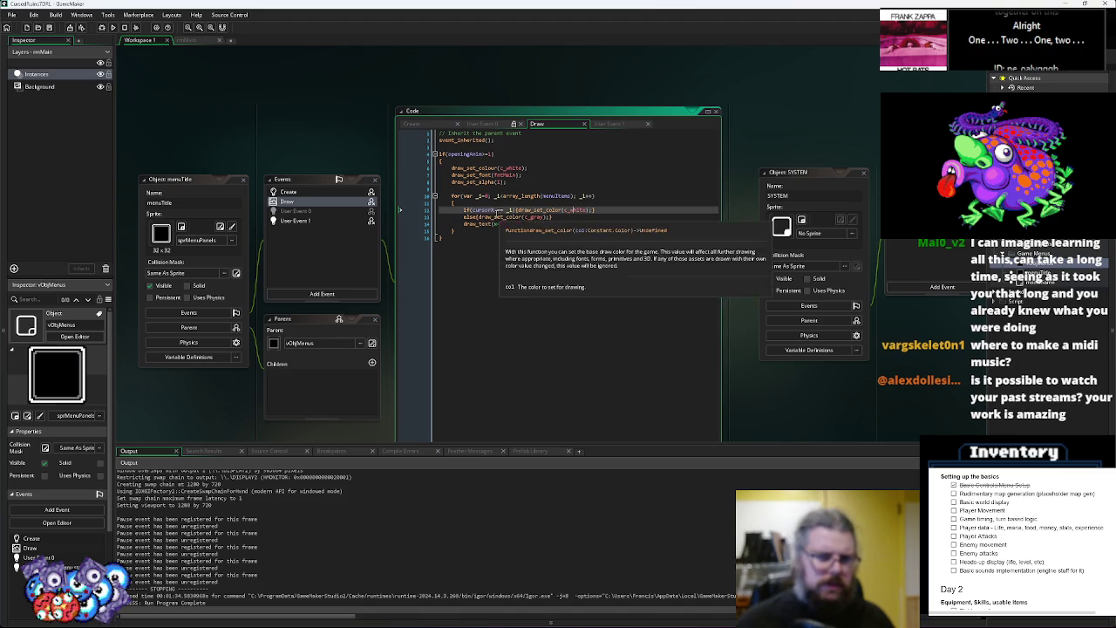
{"action": "type", "text": "Y"}
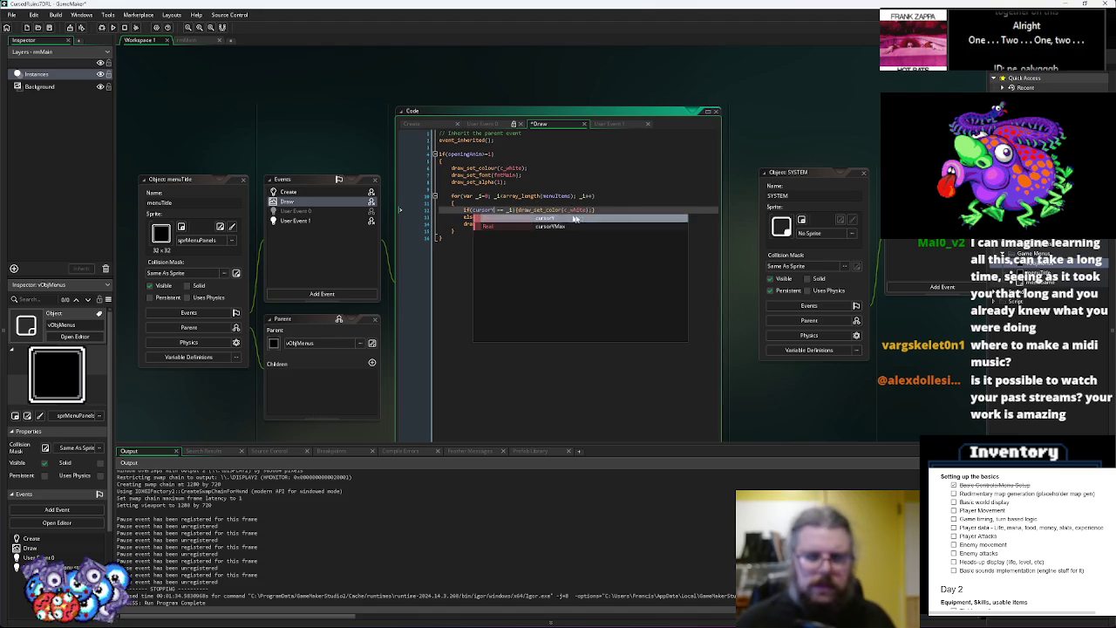
{"action": "key", "text": "ctrl+s"}
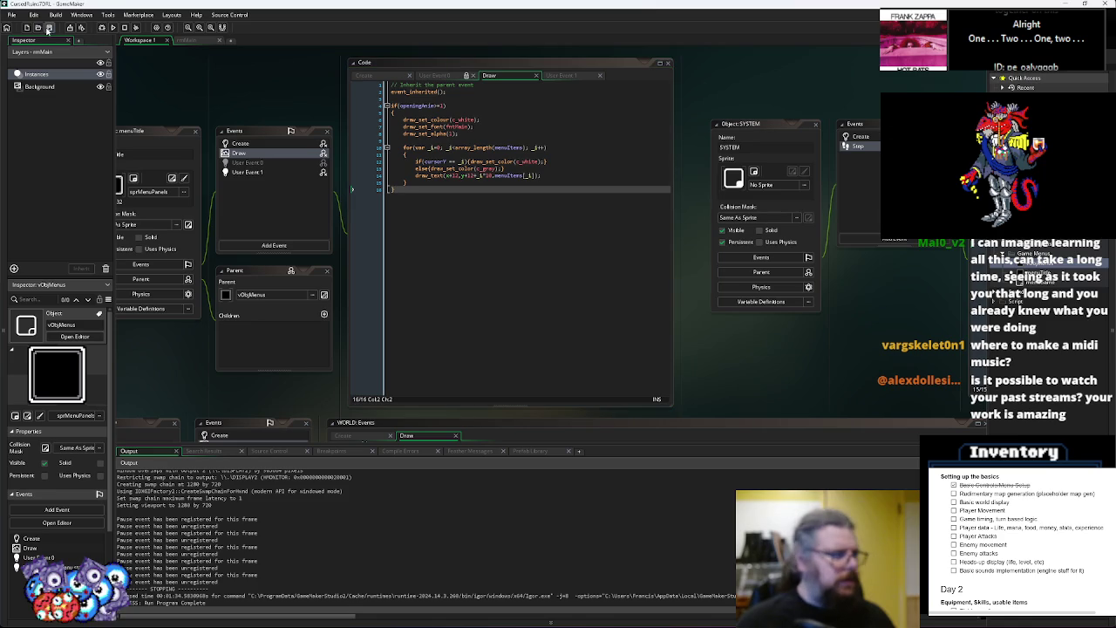
Debug-run the game, press Down twice in the menu, then close the sprite error and debugger
{"action": "left_click", "coordinate": [101, 28]}
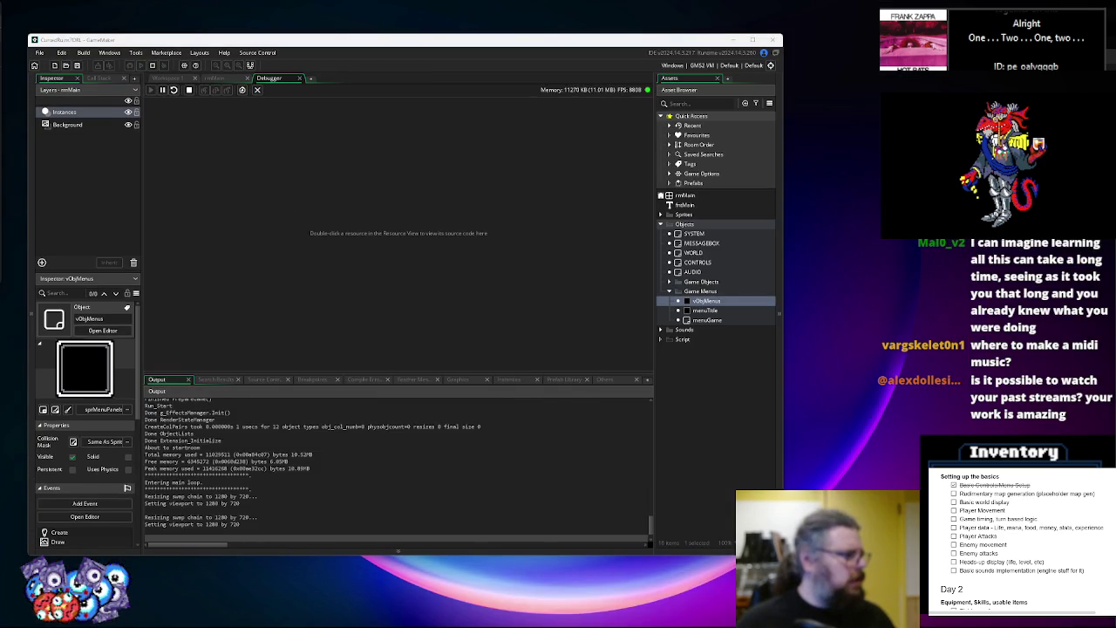
{"action": "key", "text": "Down"}
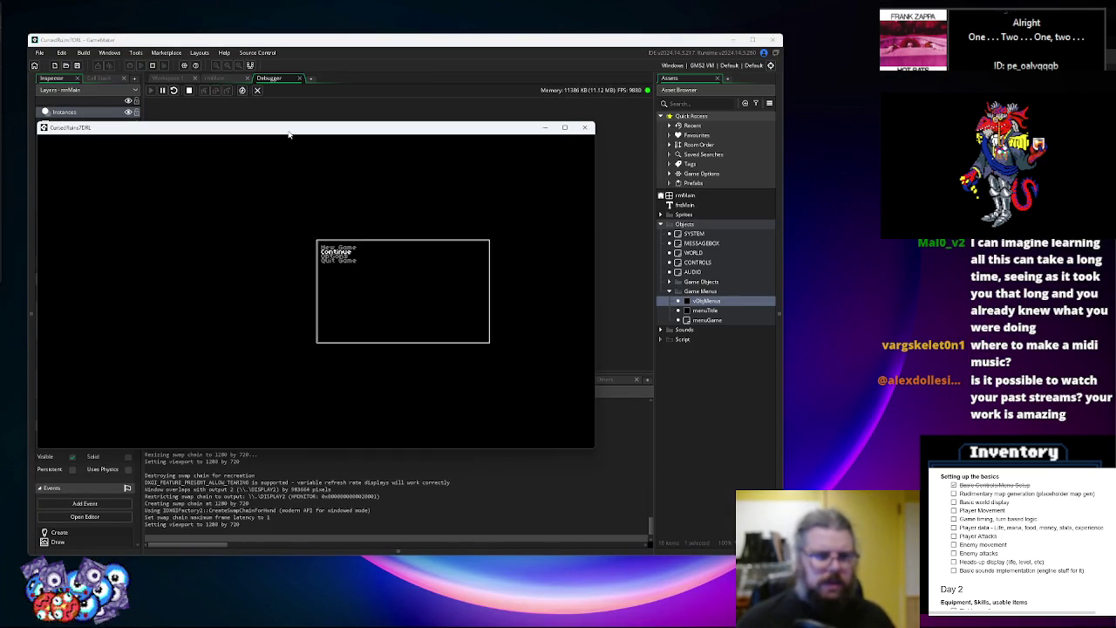
{"action": "key", "text": "Down"}
{"action": "key", "text": "Down"}
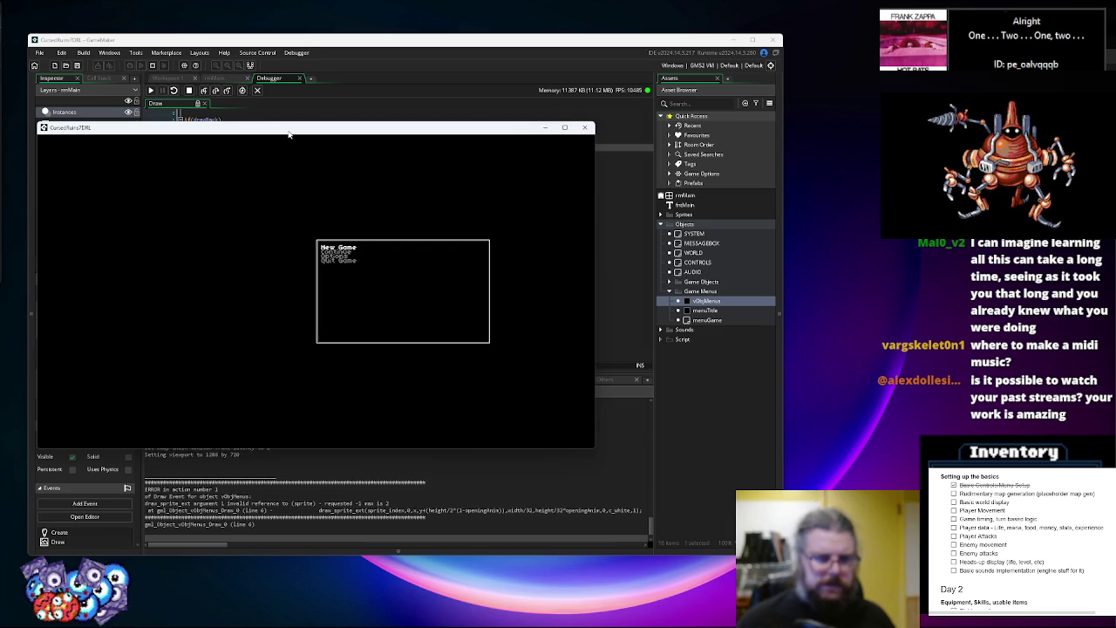
{"action": "mouse_move", "coordinate": [290, 135]}
{"action": "left_mouse_down"}
{"action": "mouse_move", "coordinate": [890, 305]}
{"action": "mouse_move", "coordinate": [873, 289]}
{"action": "left_mouse_up"}
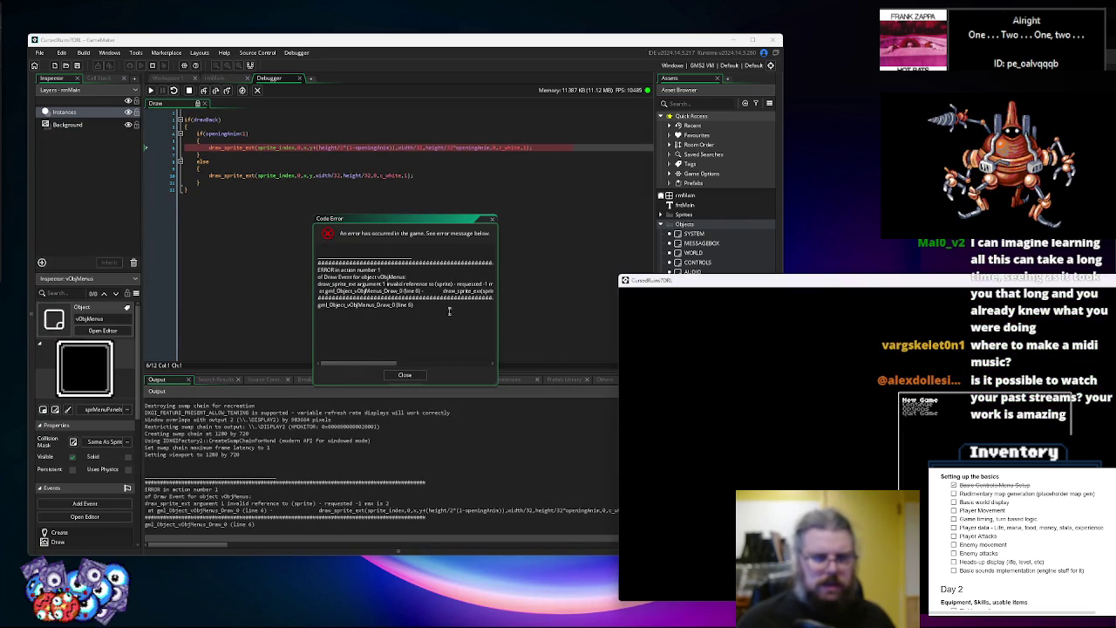
{"action": "left_click", "coordinate": [404, 374]}
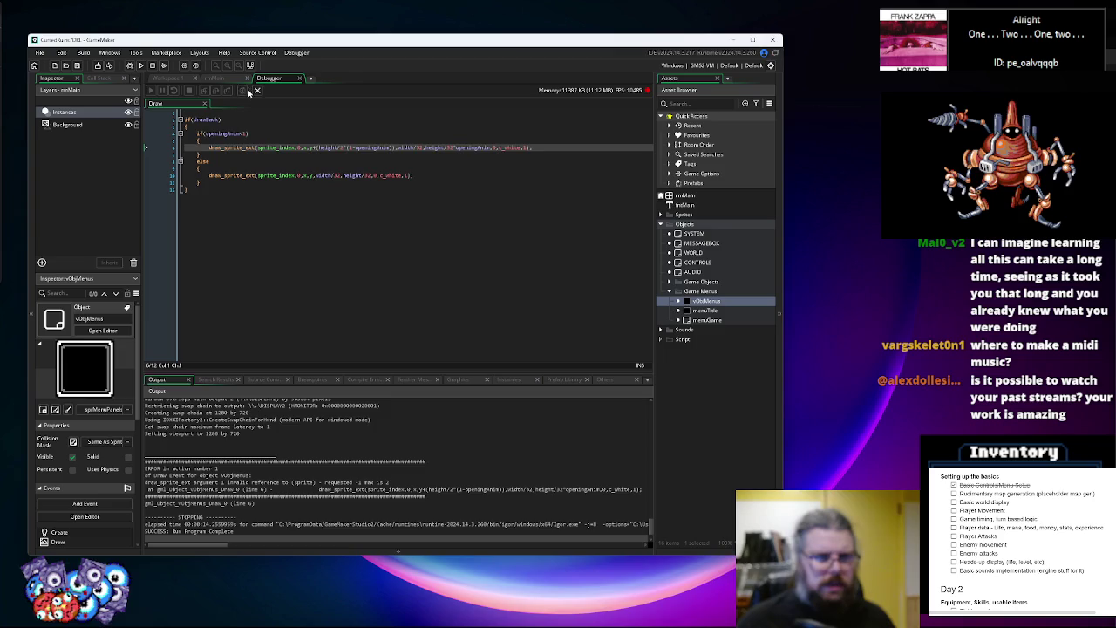
{"action": "left_click", "coordinate": [257, 91]}
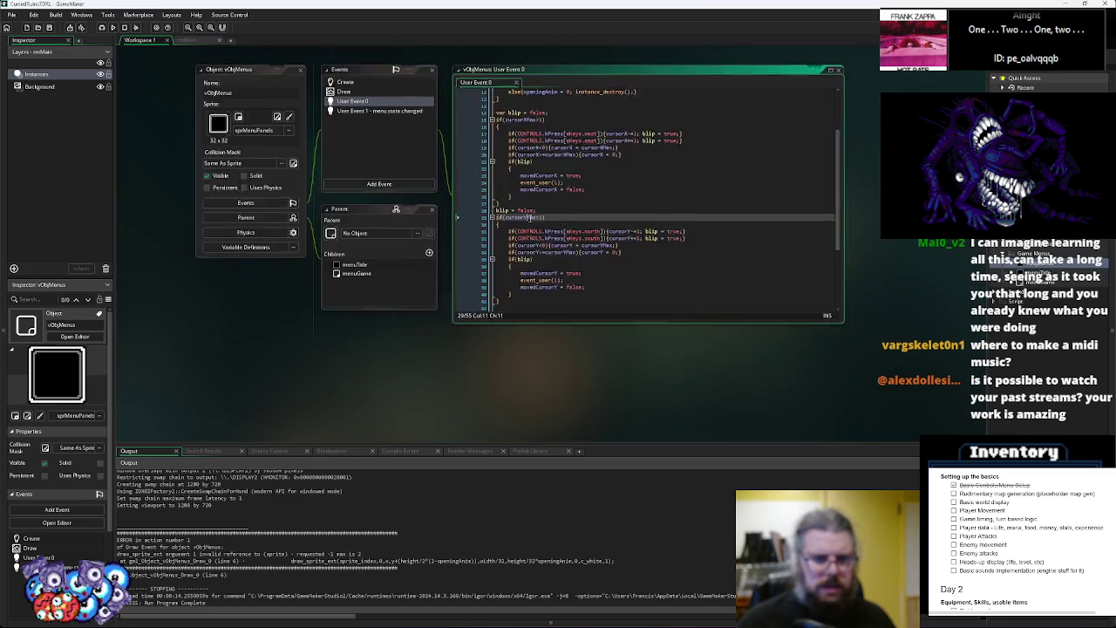
Return to vObjMenus User Event 0 and scroll through its cursor movement code
{"action": "left_click", "coordinate": [323, 124]}
{"action": "left_click", "coordinate": [319, 112]}
{"action": "left_click", "coordinate": [523, 240]}
{"action": "scroll", "coordinate": [523, 240], "scroll_direction": "down", "scroll_amount": 2}
{"action": "left_click", "coordinate": [593, 283]}
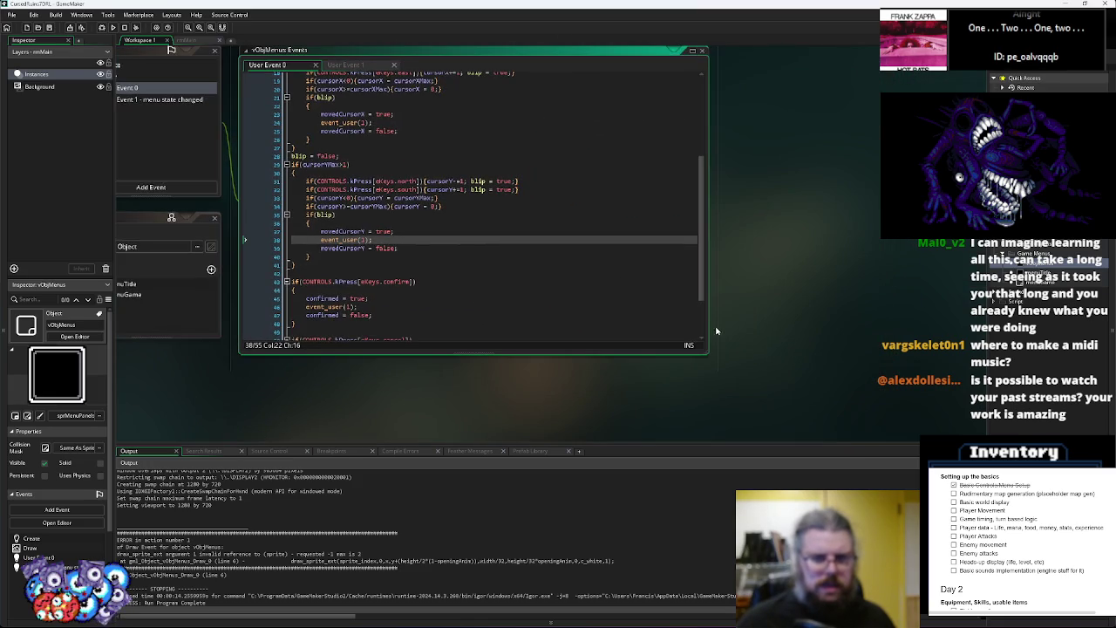
{"action": "left_click_drag", "start_coordinate": [708, 357], "coordinate": [825, 423]}
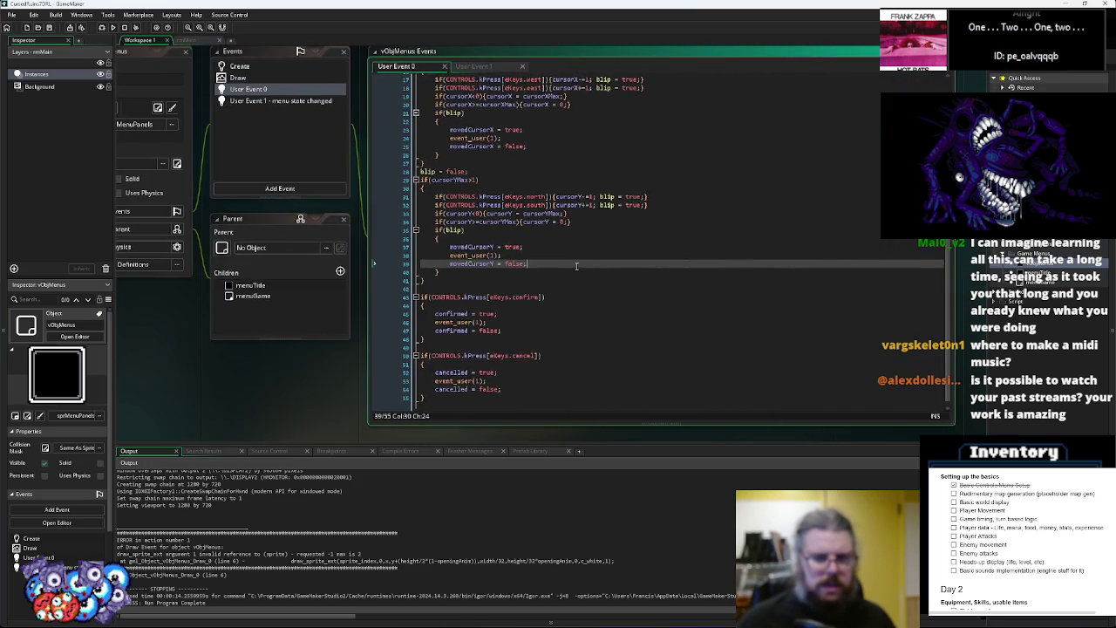
{"action": "scroll", "coordinate": [581, 257], "scroll_direction": "up", "scroll_amount": 1}
{"action": "left_click", "coordinate": [581, 257]}
{"action": "scroll", "coordinate": [581, 257], "scroll_direction": "up", "scroll_amount": 2}
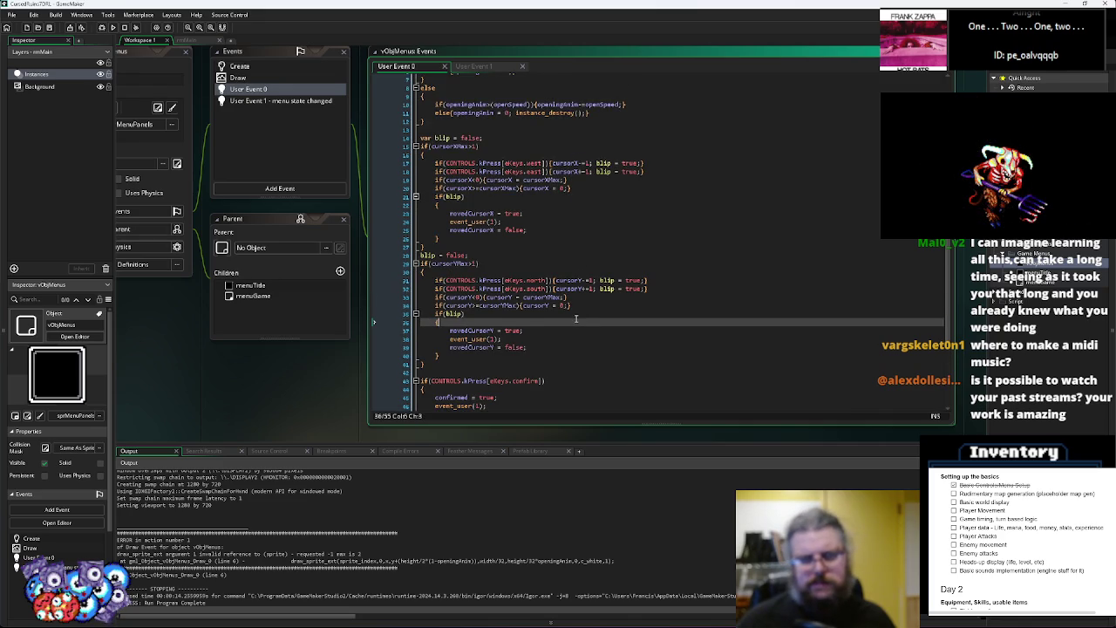
Change the cursorY max check on line 34 from >= to > and save the project
{"action": "left_click", "coordinate": [472, 306]}
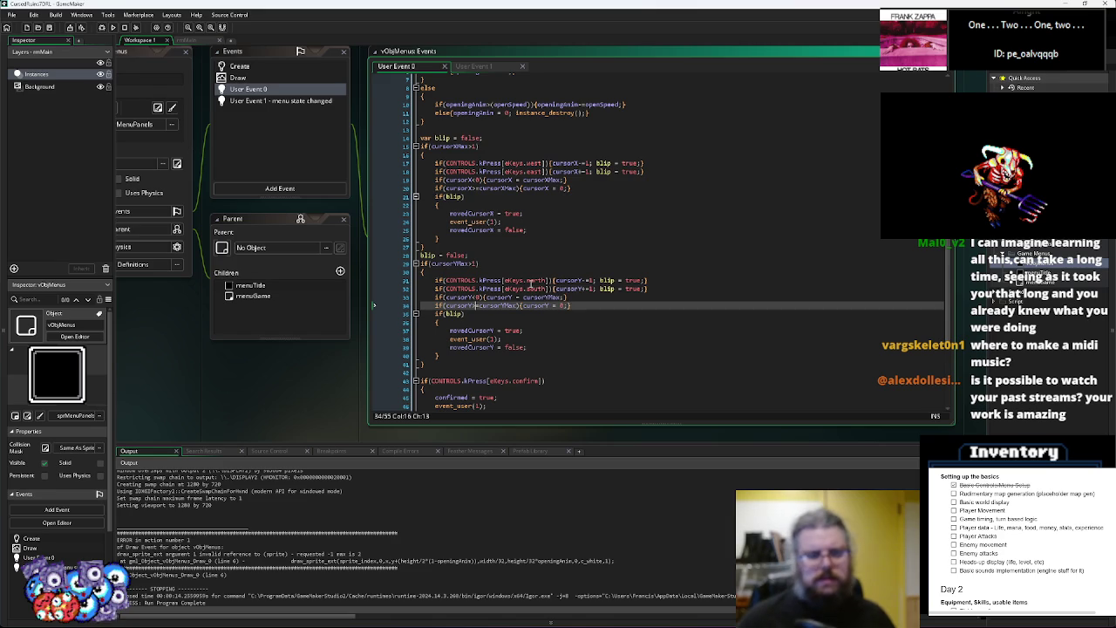
{"action": "key", "text": "Right"}
{"action": "key", "text": "Delete"}
{"action": "key", "text": "Up"}
{"action": "key", "text": "Up"}
{"action": "key", "text": "Up"}
{"action": "key", "text": "Up"}
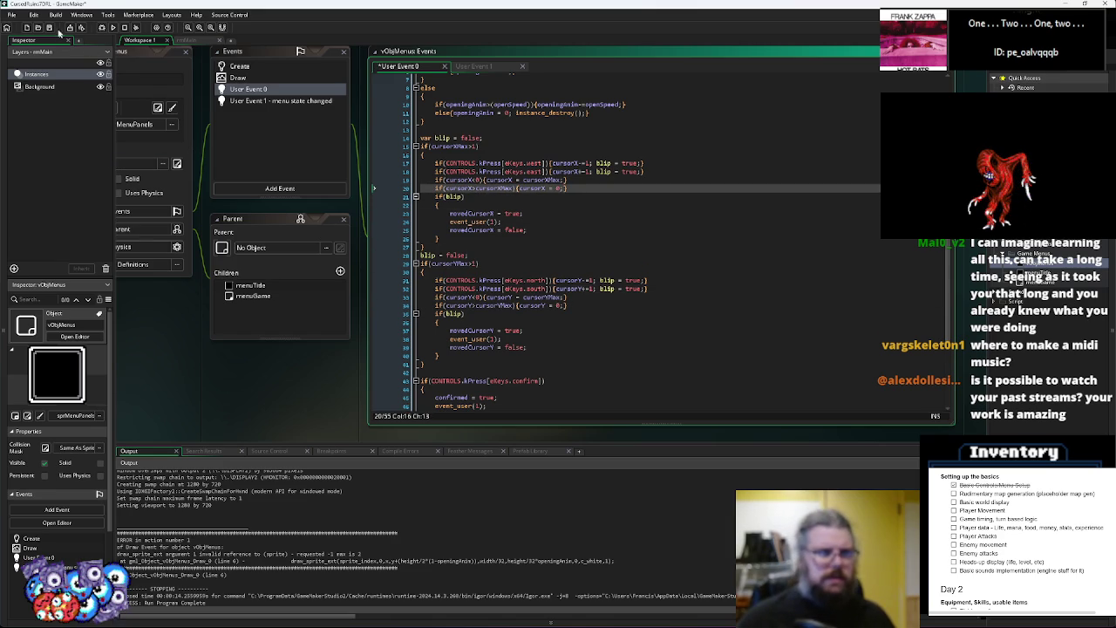
{"action": "left_click", "coordinate": [51, 28]}
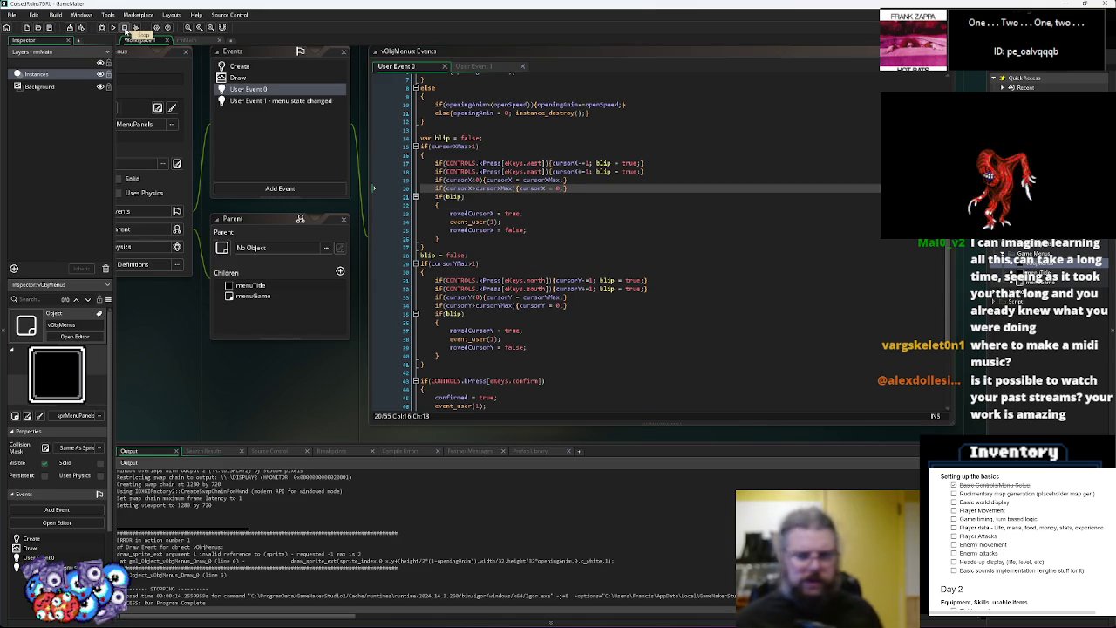
{"action": "left_click", "coordinate": [593, 308]}
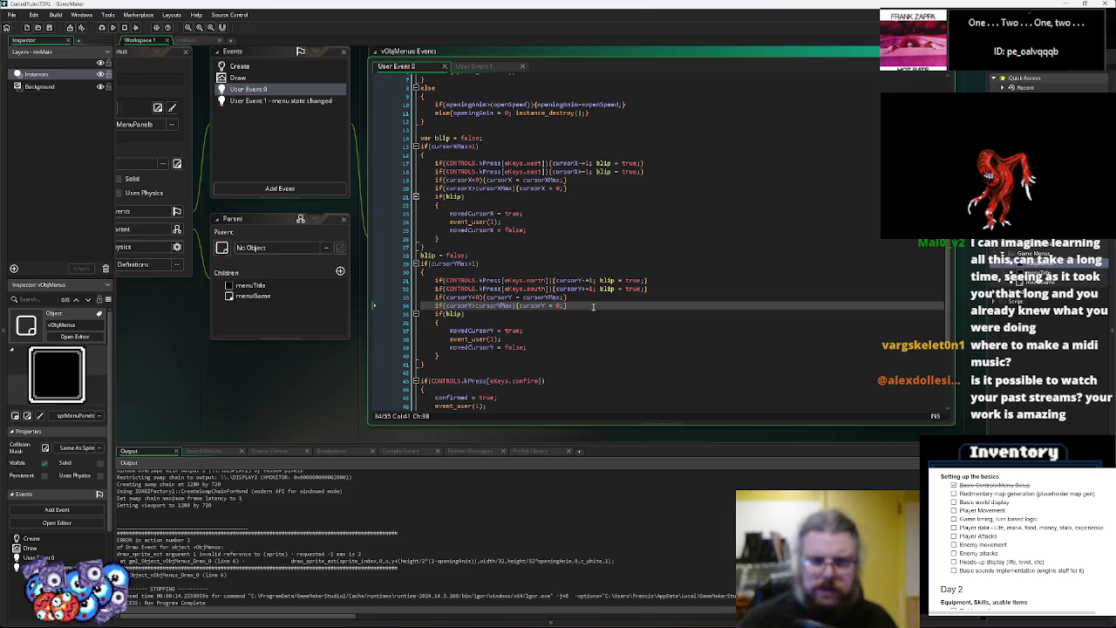
{"action": "scroll", "coordinate": [593, 307], "scroll_direction": "up", "scroll_amount": 2}
{"action": "left_click", "coordinate": [49, 29]}
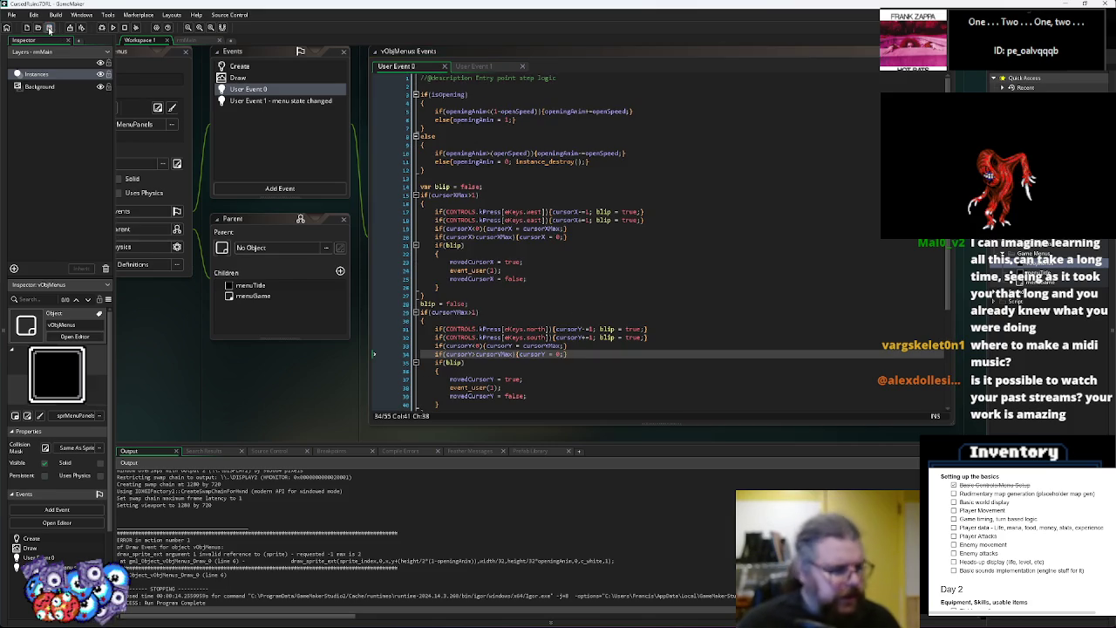
{"action": "mouse_move", "coordinate": [615, 162]}
{"action": "left_mouse_down"}
{"action": "mouse_move", "coordinate": [615, 66]}
{"action": "mouse_move", "coordinate": [667, 136]}
{"action": "left_mouse_up"}
{"action": "left_click", "coordinate": [686, 330]}
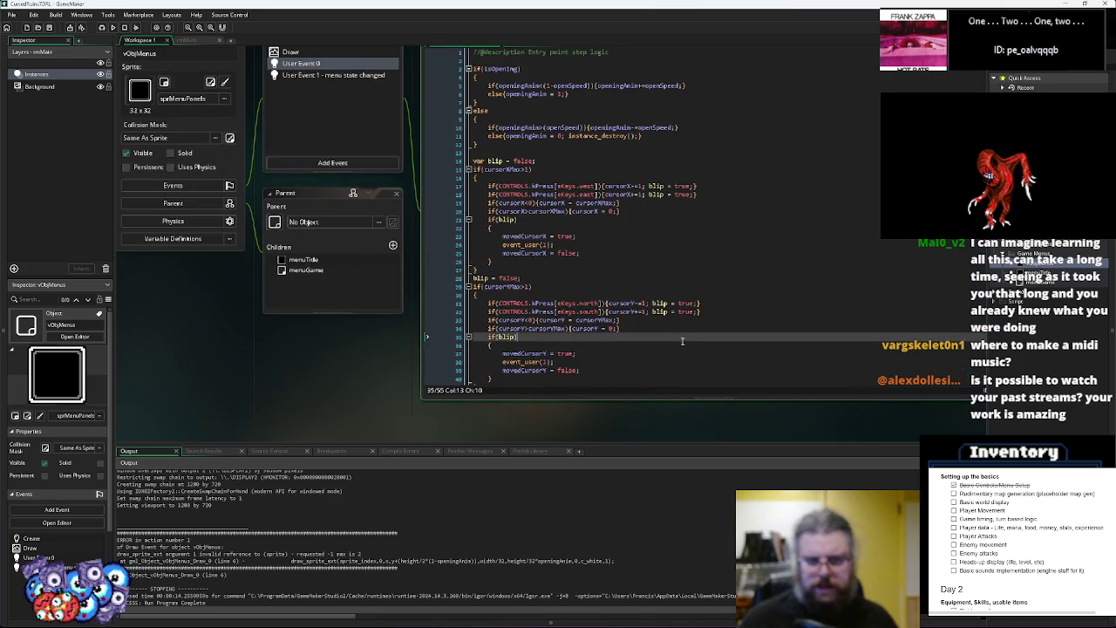
Compare menuGame's Create event with the drawBack check in parent vObjMenus' Draw event
{"action": "left_click", "coordinate": [687, 262]}
{"action": "mouse_move", "coordinate": [687, 272]}
{"action": "left_mouse_down"}
{"action": "mouse_move", "coordinate": [399, 262]}
{"action": "mouse_move", "coordinate": [574, 245]}
{"action": "mouse_move", "coordinate": [526, 442]}
{"action": "mouse_move", "coordinate": [526, 519]}
{"action": "left_mouse_up"}
{"action": "left_click", "coordinate": [585, 327]}
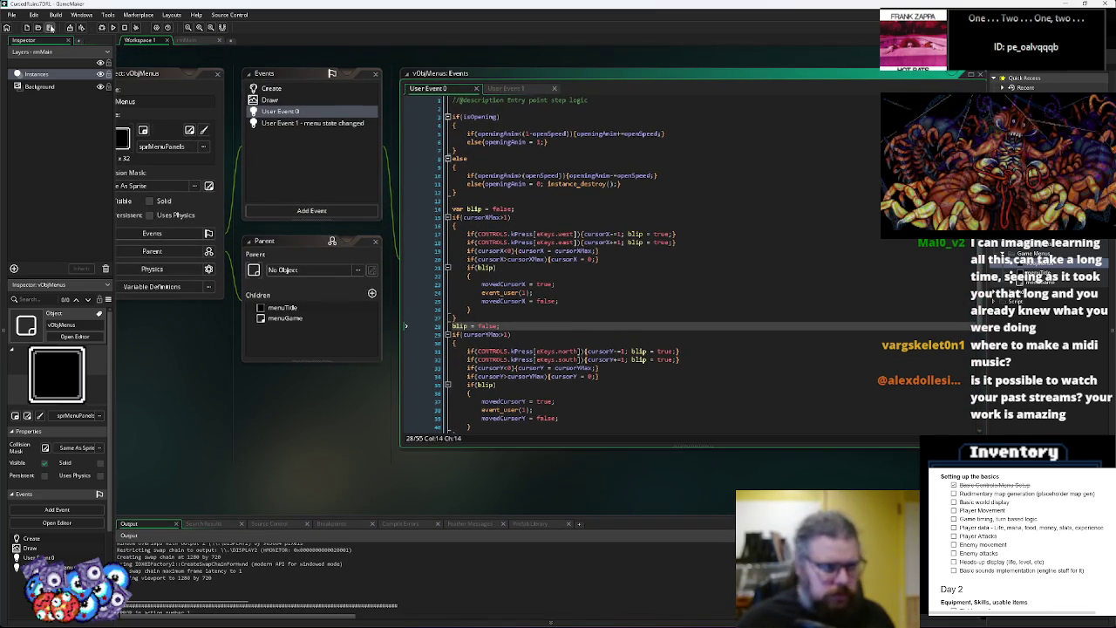
{"action": "scroll", "coordinate": [641, 200], "scroll_direction": "up", "scroll_amount": 5}
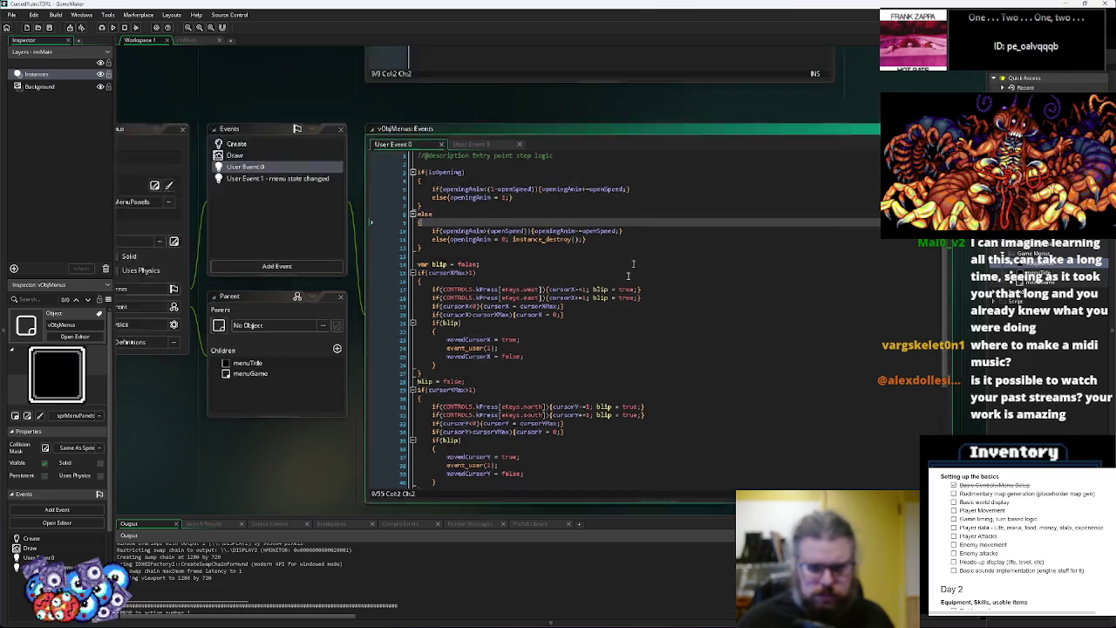
{"action": "scroll", "coordinate": [615, 330], "scroll_direction": "down", "scroll_amount": 4}
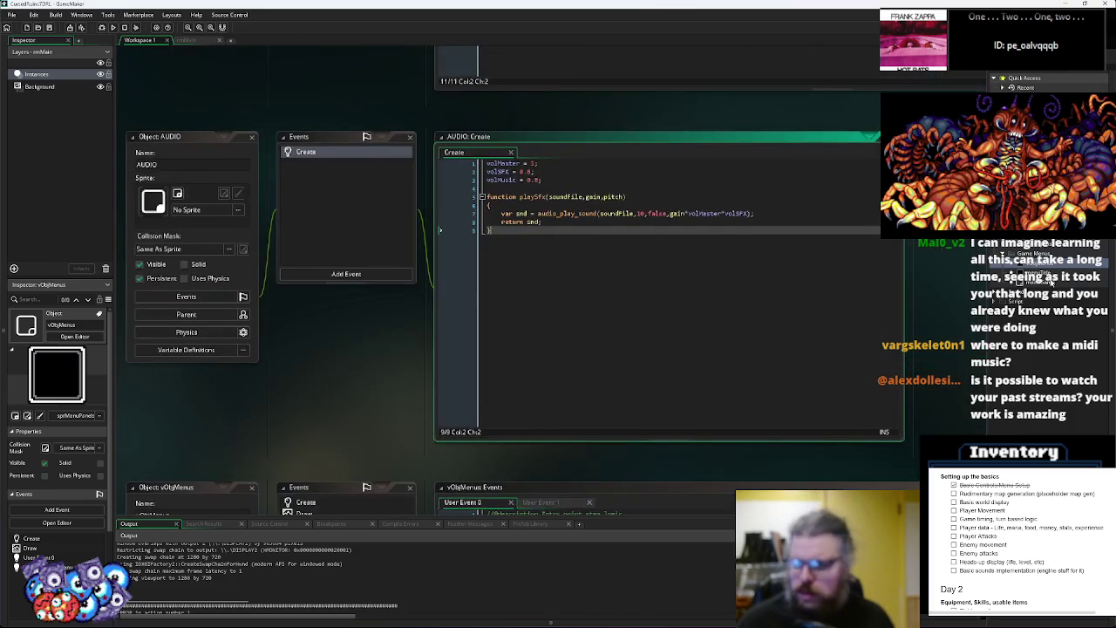
{"action": "scroll", "coordinate": [558, 225], "scroll_direction": "down", "scroll_amount": 6}
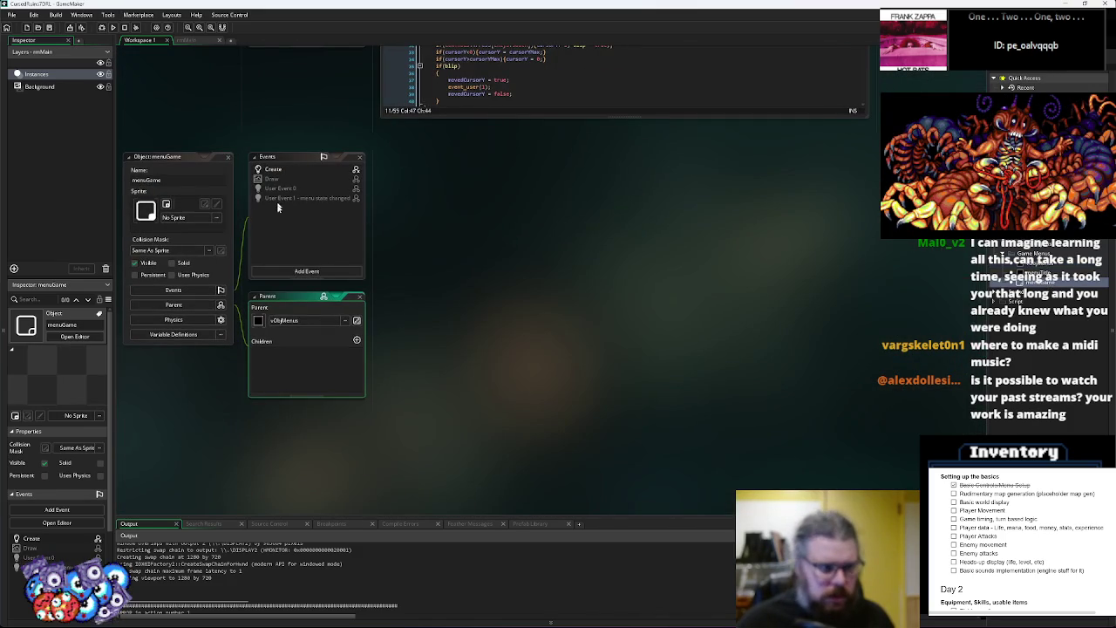
{"action": "left_click", "coordinate": [288, 171]}
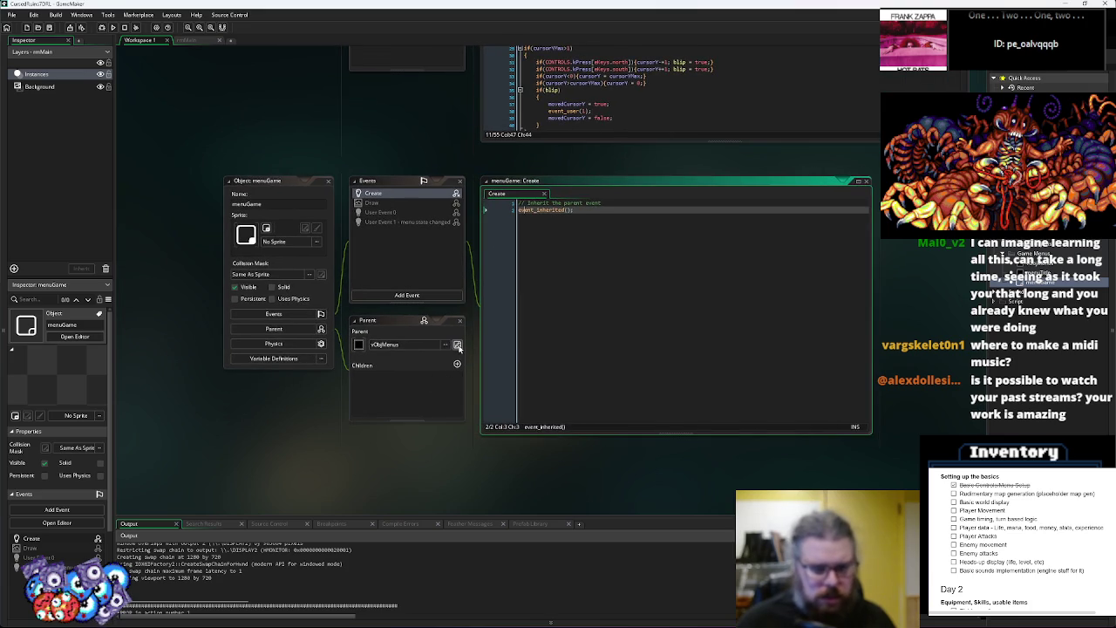
{"action": "left_click", "coordinate": [458, 346]}
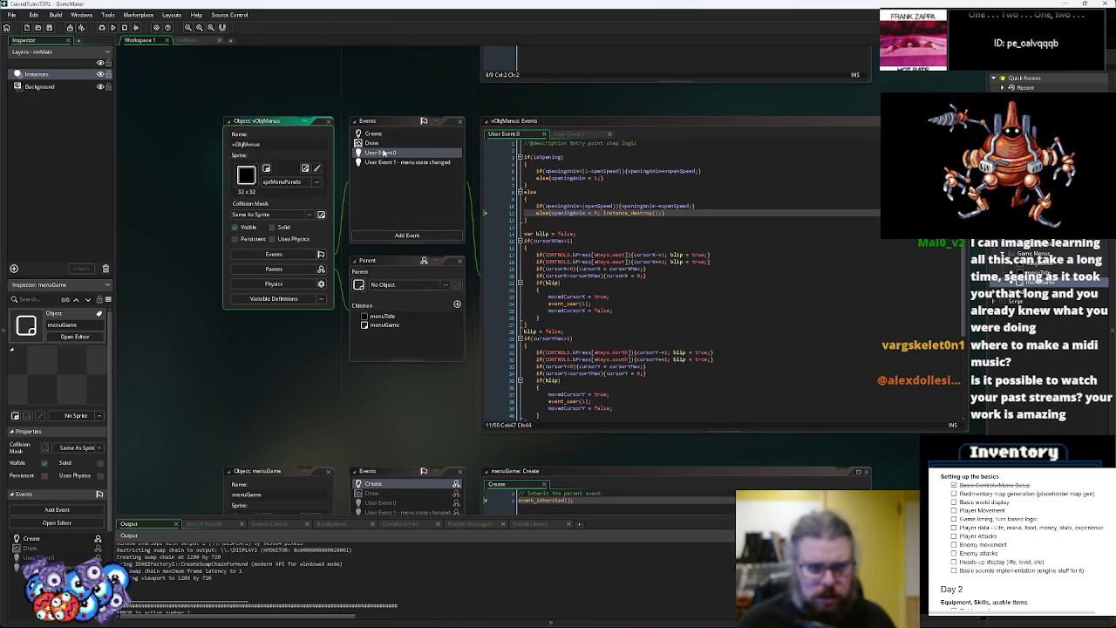
{"action": "left_click", "coordinate": [384, 143]}
{"action": "double_click", "coordinate": [550, 150]}
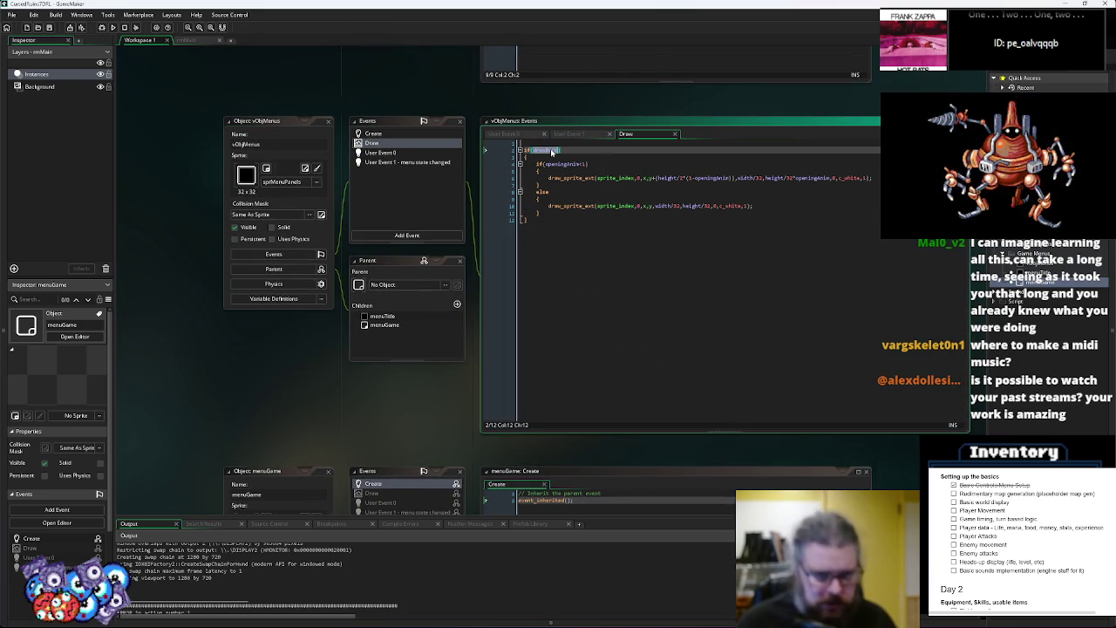
{"action": "scroll", "coordinate": [569, 170], "scroll_direction": "down", "scroll_amount": 3}
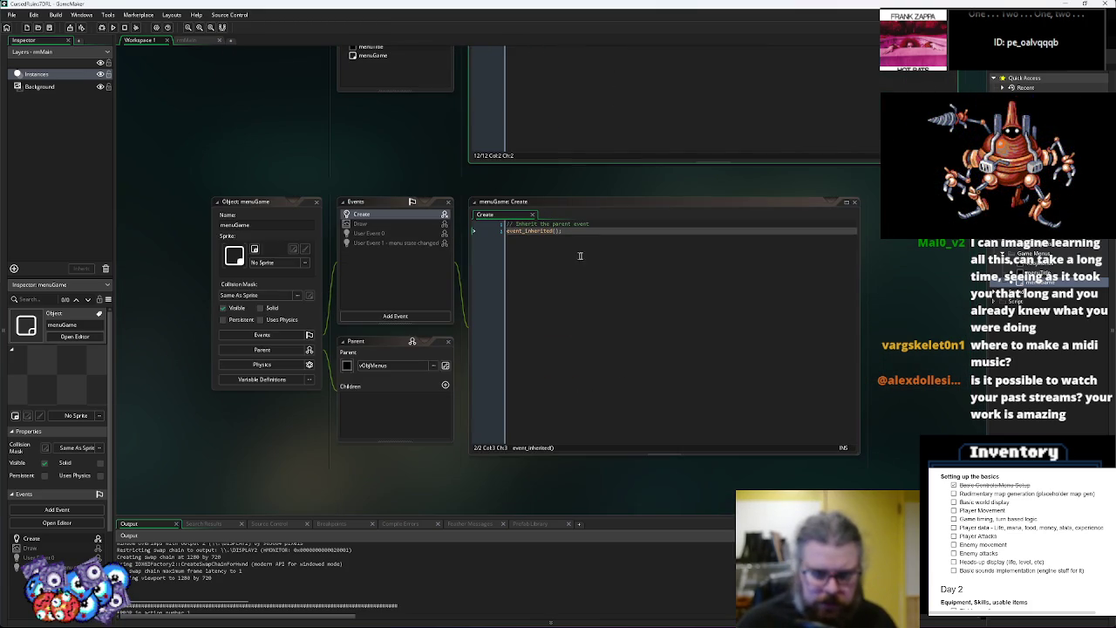
{"action": "left_click", "coordinate": [574, 257]}
Add 'drawBack = false' after event_inherited() in menuGame's Create event, then save and run
{"action": "left_click", "coordinate": [363, 214]}
{"action": "left_click", "coordinate": [757, 346]}
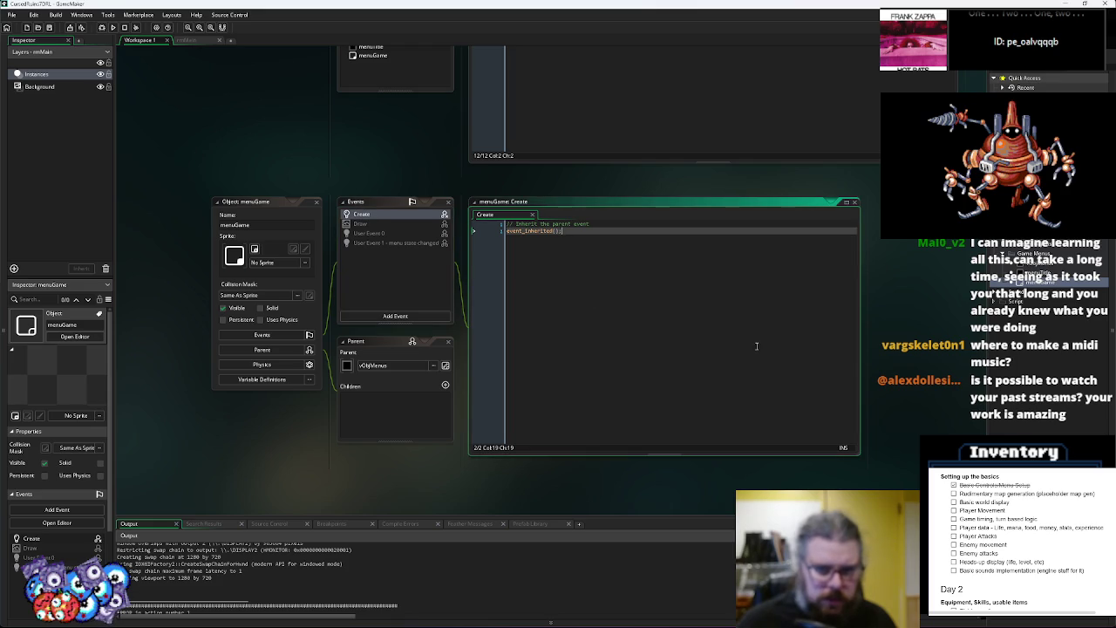
{"action": "key", "text": "Return"}
{"action": "type", "text": "drawBack = false;"}
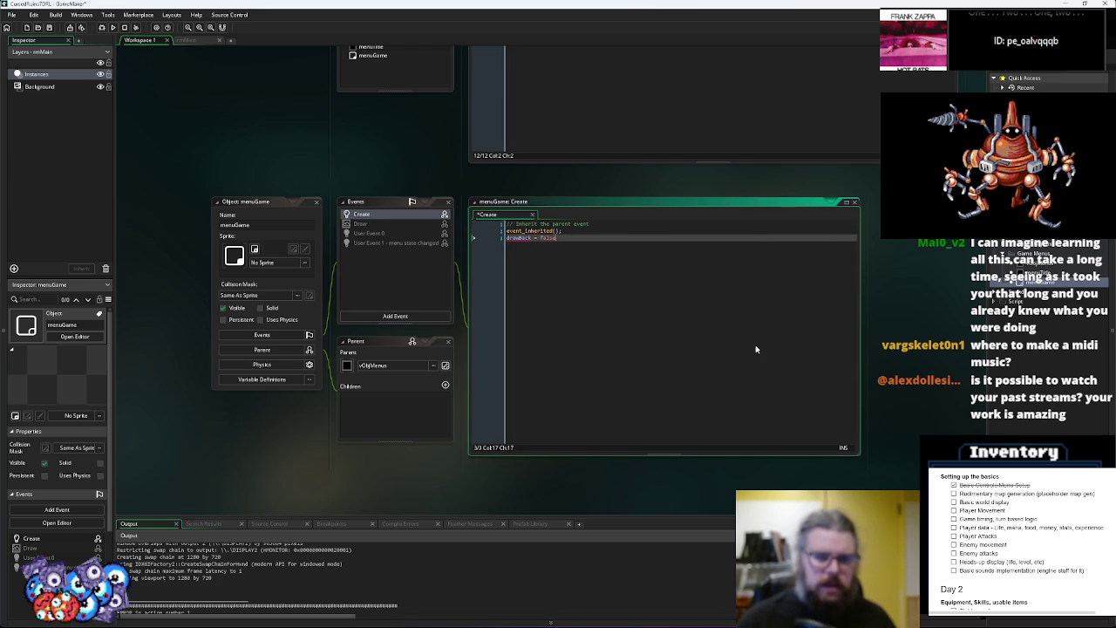
{"action": "left_click", "coordinate": [112, 28]}
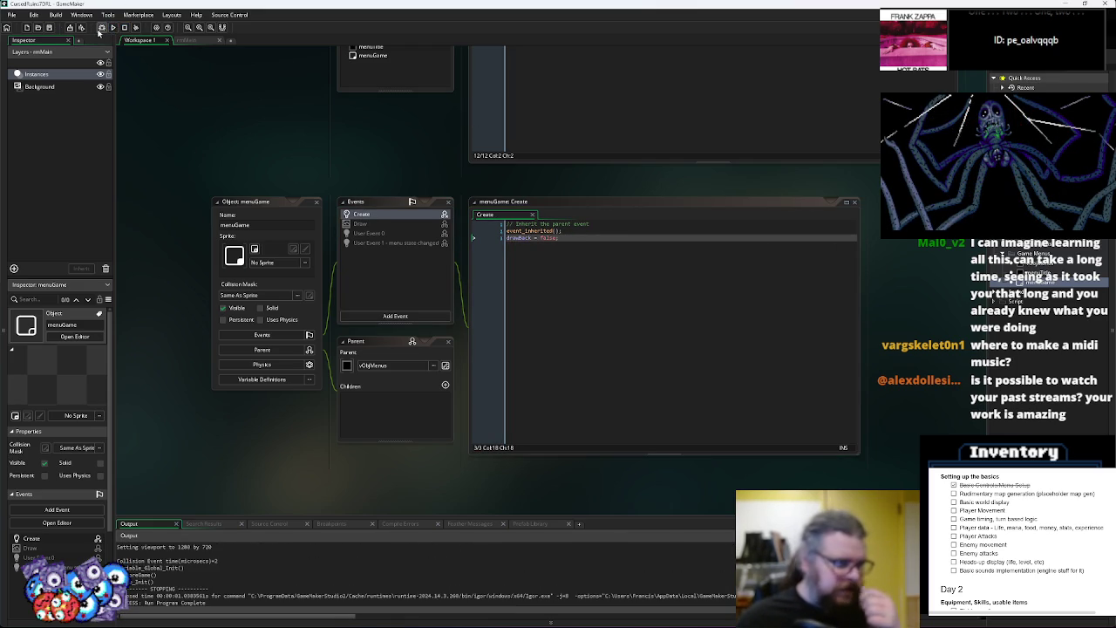
Launch the game in debug mode and pause it in the debugger
{"action": "left_click", "coordinate": [101, 29]}
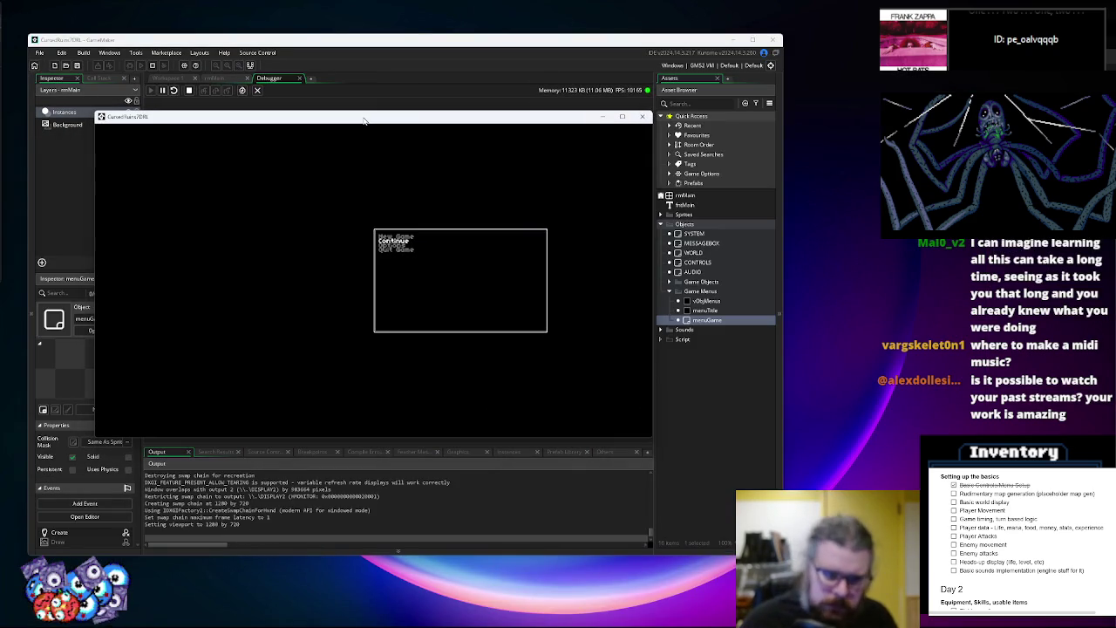
{"action": "mouse_move", "coordinate": [368, 120]}
{"action": "left_mouse_down"}
{"action": "mouse_move", "coordinate": [735, 196]}
{"action": "mouse_move", "coordinate": [490, 183]}
{"action": "mouse_move", "coordinate": [460, 224]}
{"action": "mouse_move", "coordinate": [451, 164]}
{"action": "mouse_move", "coordinate": [711, 215]}
{"action": "left_mouse_up"}
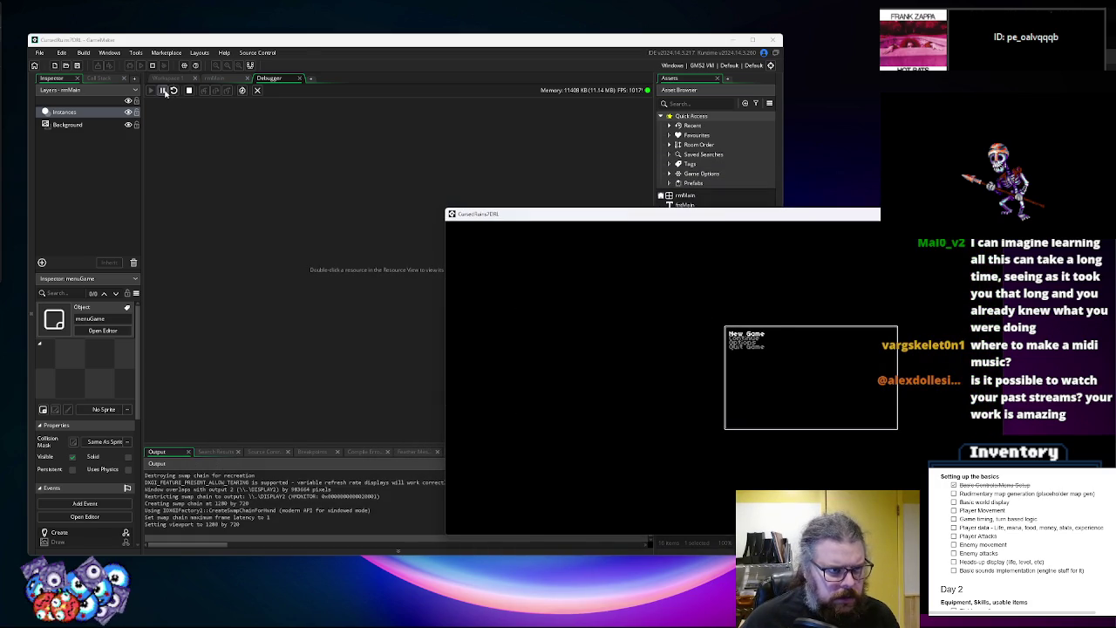
{"action": "left_click", "coordinate": [164, 91]}
{"action": "left_click", "coordinate": [274, 386]}
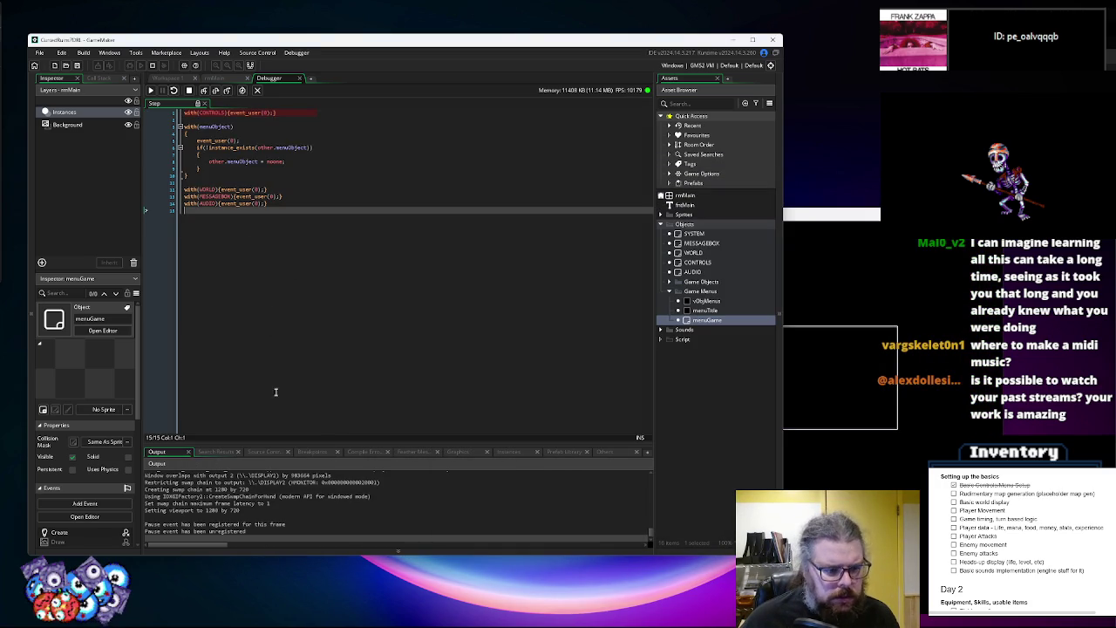
{"action": "left_click_drag", "start_coordinate": [281, 444], "coordinate": [485, 261]}
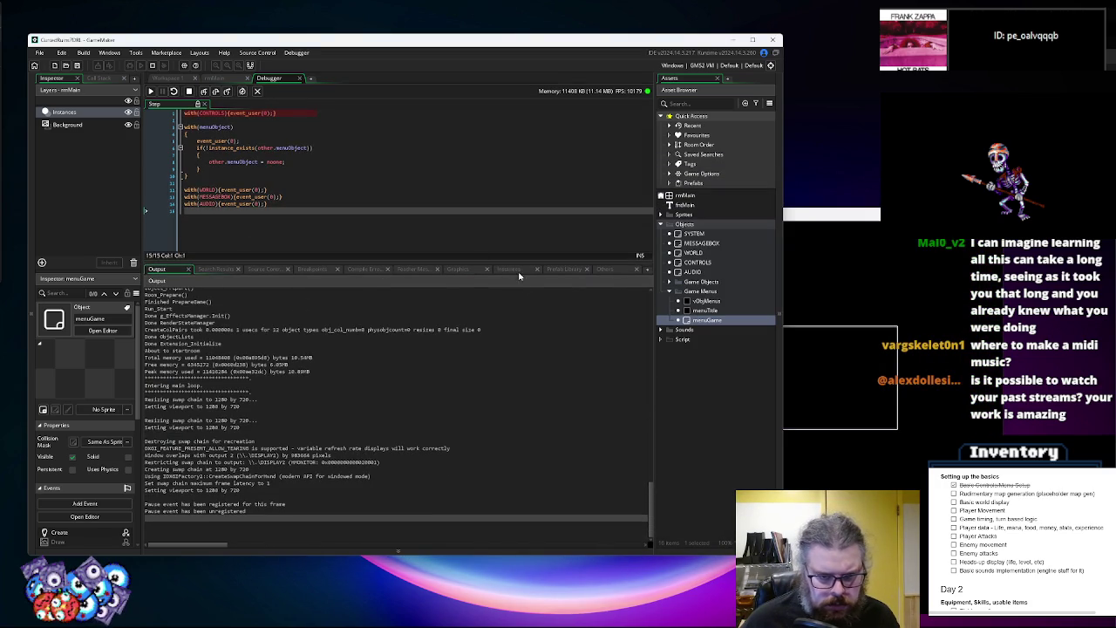
Inspect the WORLD instance's levelGrid rows in the debugger's Instances view
{"action": "left_click", "coordinate": [510, 269]}
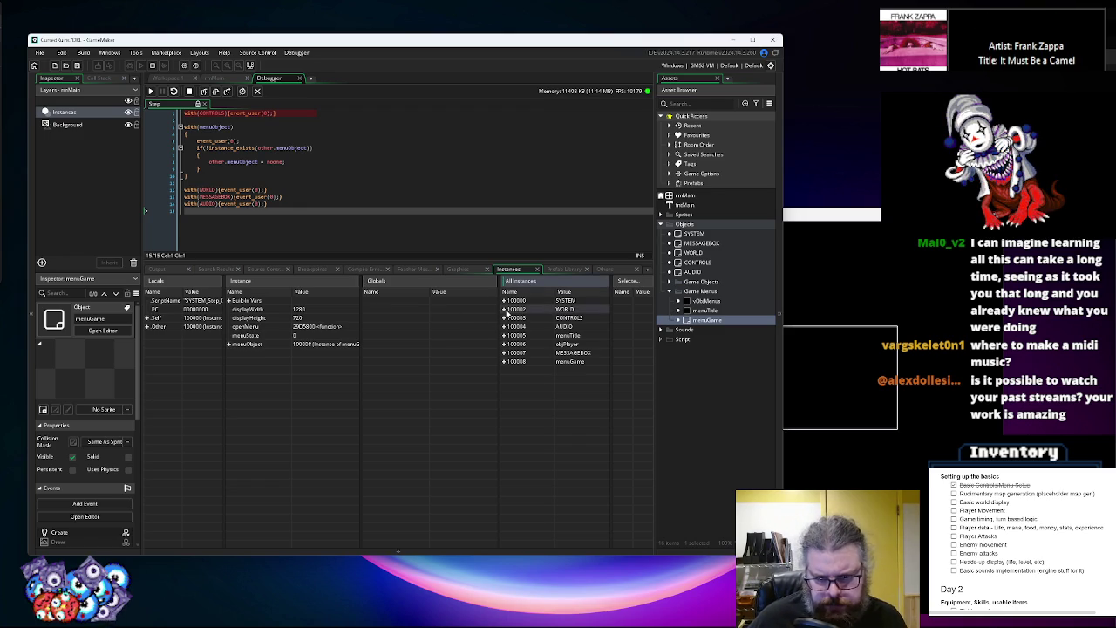
{"action": "left_click", "coordinate": [504, 309]}
{"action": "left_click", "coordinate": [510, 327]}
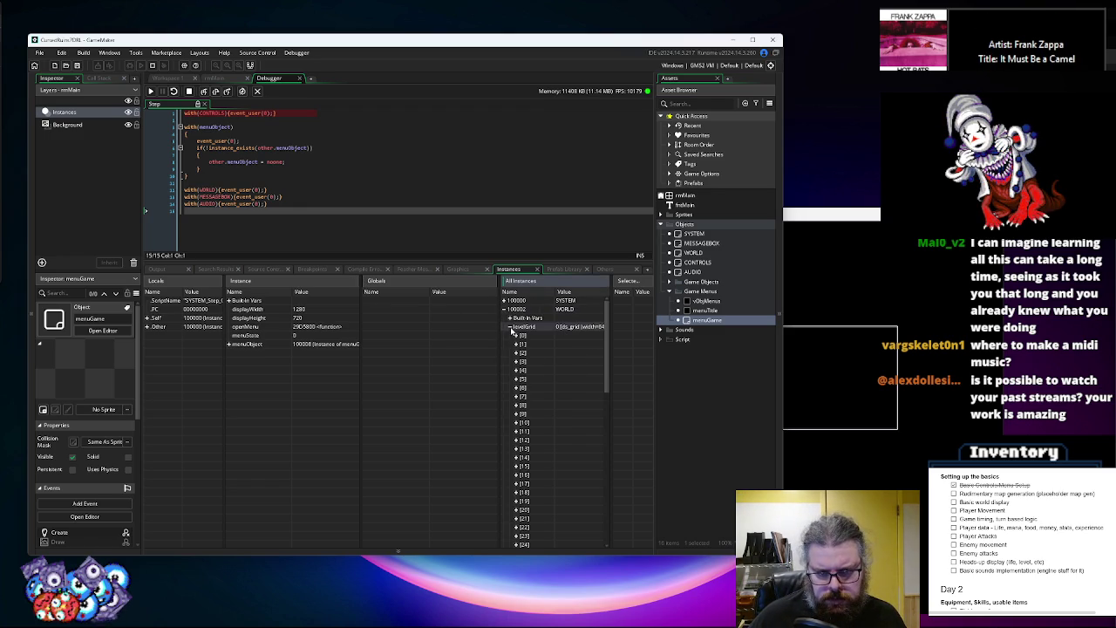
{"action": "left_click", "coordinate": [516, 336]}
{"action": "left_click", "coordinate": [516, 335]}
{"action": "left_click", "coordinate": [515, 345]}
{"action": "left_click", "coordinate": [515, 345]}
{"action": "left_click", "coordinate": [516, 353]}
{"action": "left_click", "coordinate": [515, 336]}
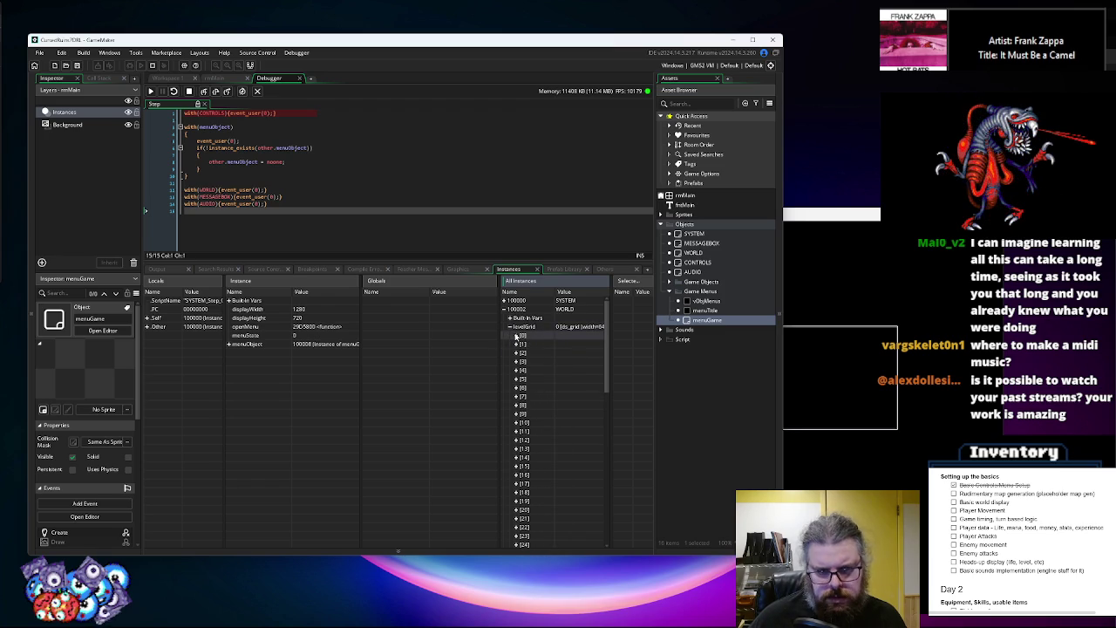
Resume the game with F5 and return to Workspace 1 with vObjMenus' Draw code
{"action": "key", "text": "F5"}
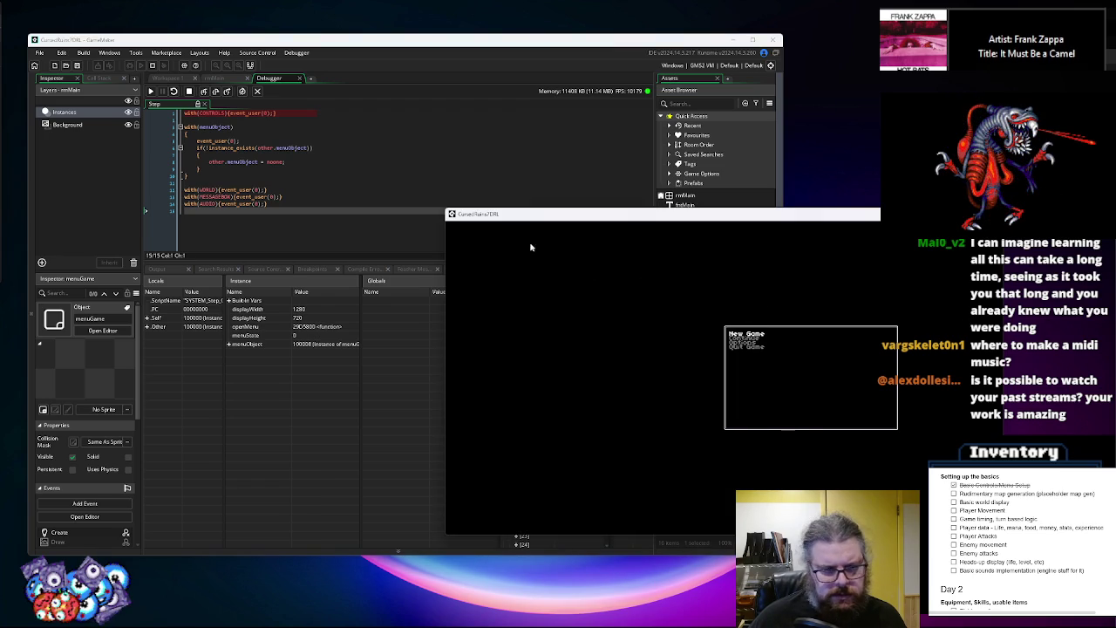
{"action": "left_click", "coordinate": [150, 91]}
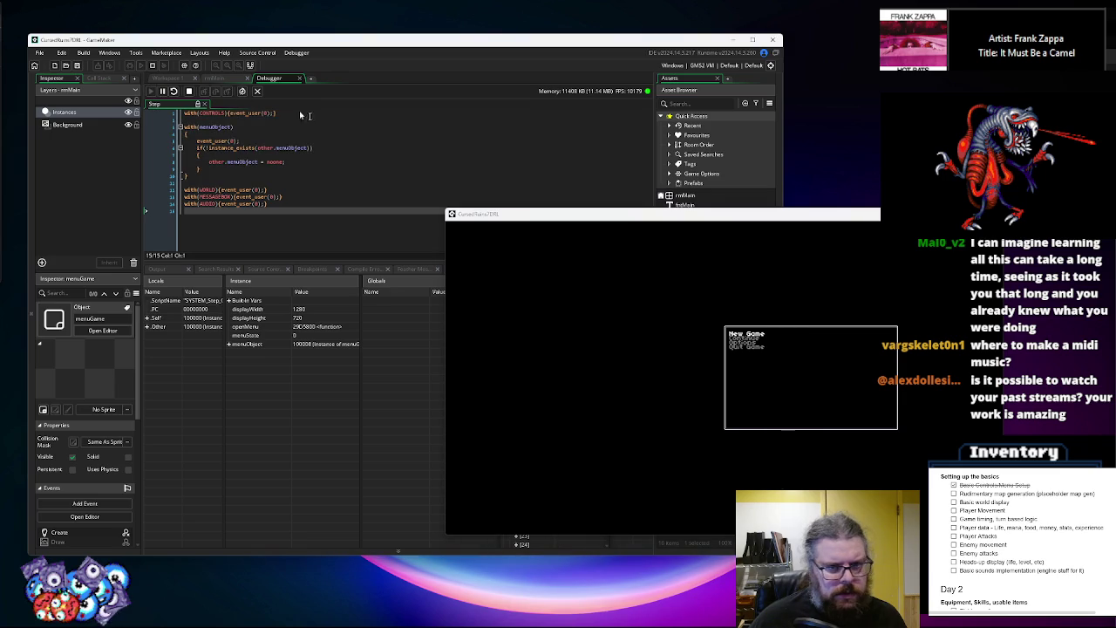
{"action": "left_click", "coordinate": [159, 78]}
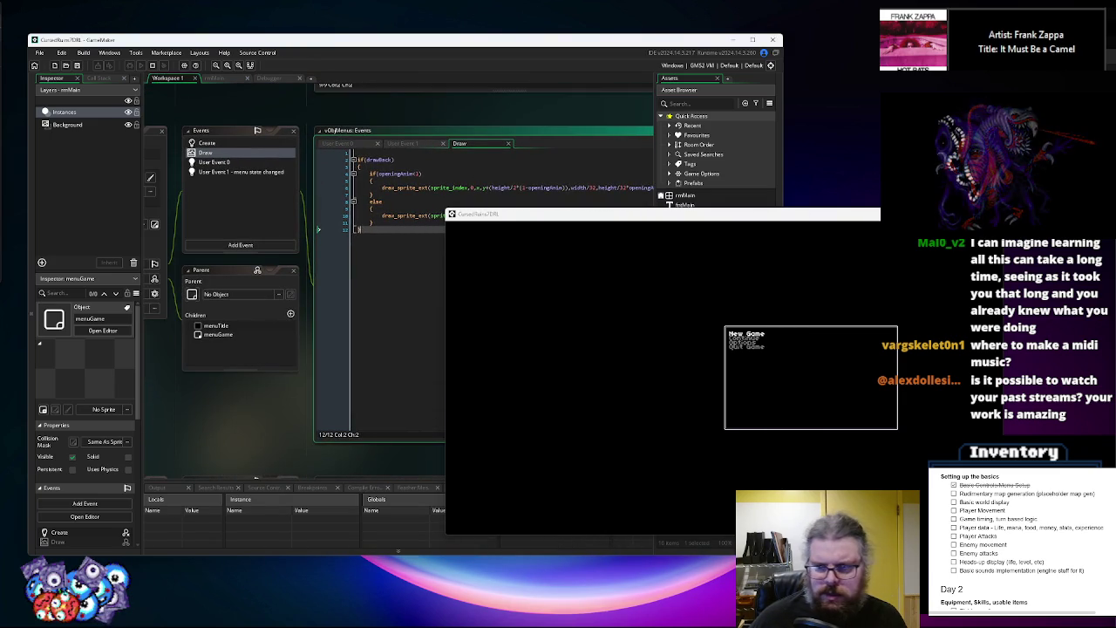
Stop the game, maximize the IDE and close the menuGame object windows
{"action": "key", "text": "Escape"}
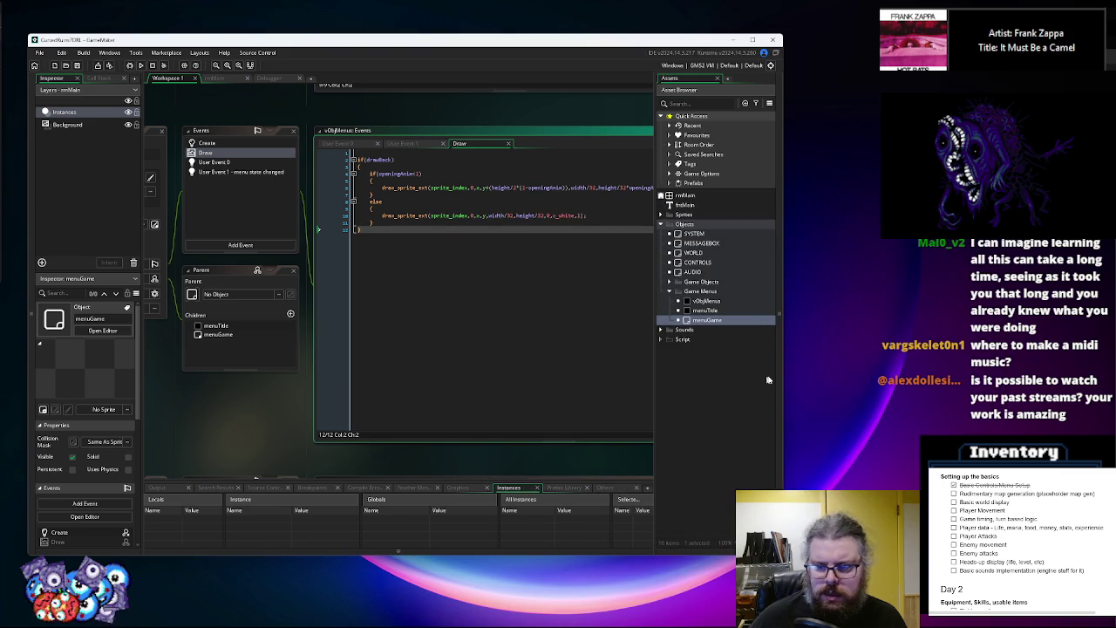
{"action": "left_click", "coordinate": [754, 41]}
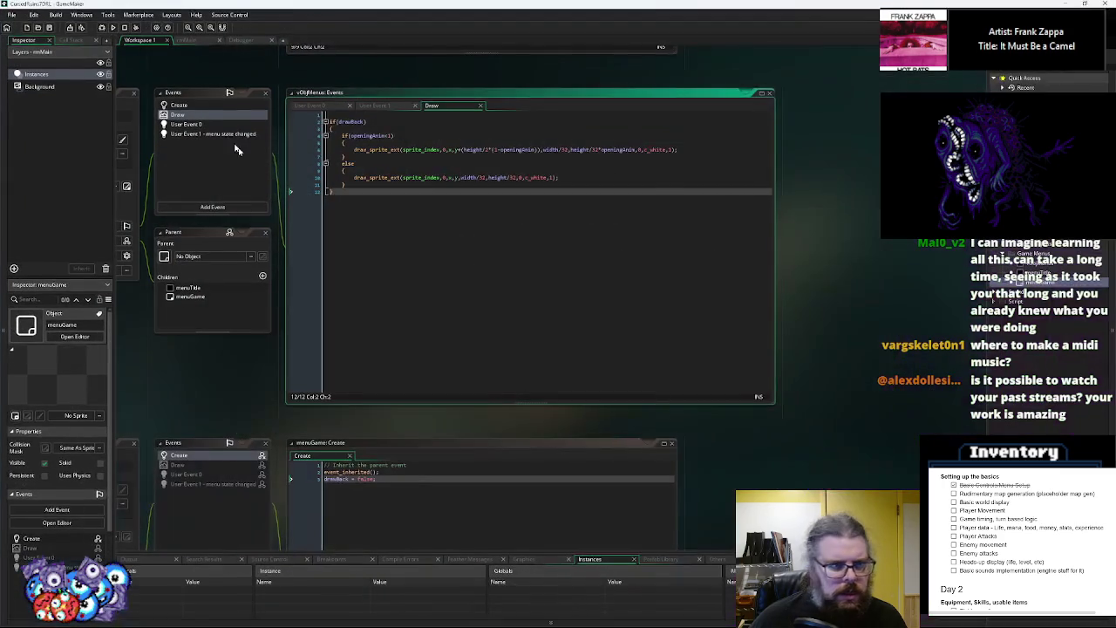
{"action": "left_click_drag", "start_coordinate": [197, 64], "coordinate": [267, 90]}
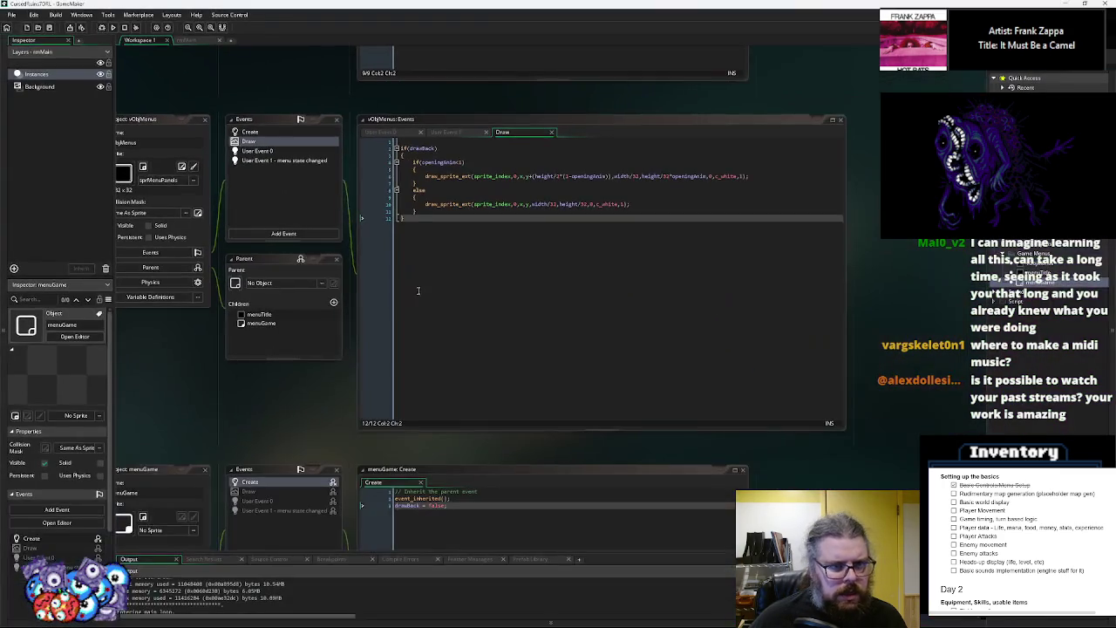
{"action": "left_click", "coordinate": [488, 519]}
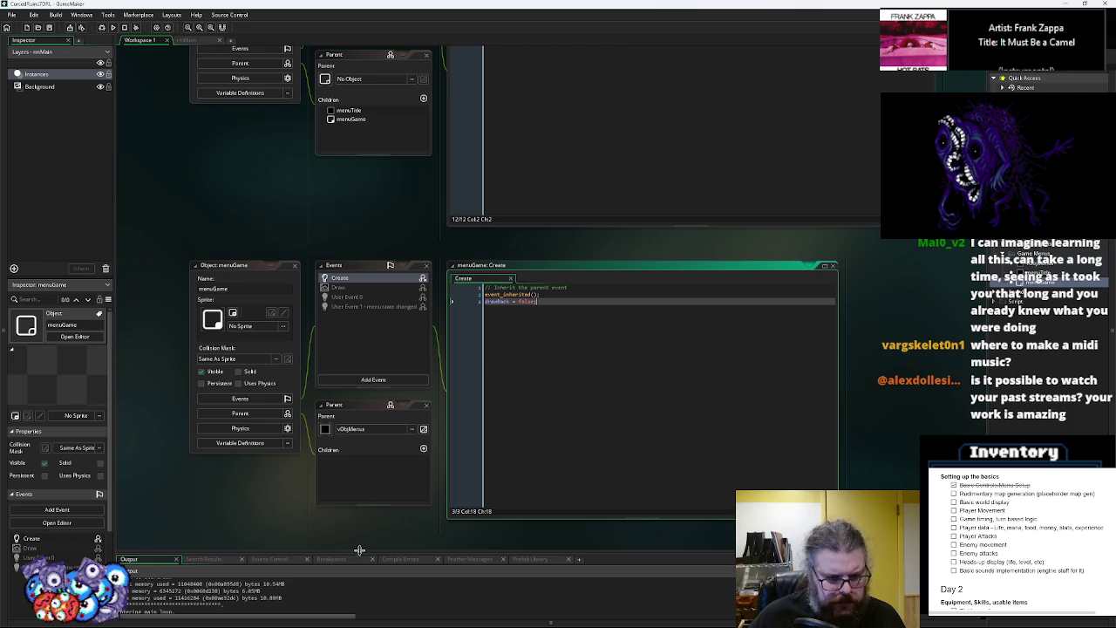
{"action": "left_click_drag", "start_coordinate": [358, 553], "coordinate": [358, 515]}
{"action": "left_click_drag", "start_coordinate": [337, 284], "coordinate": [366, 350]}
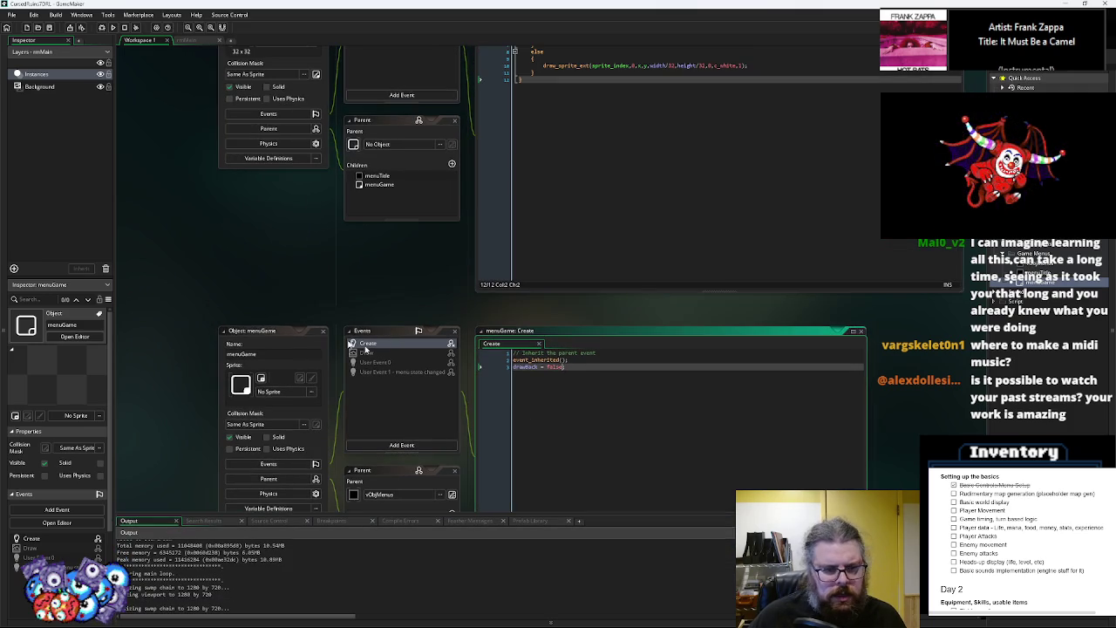
{"action": "left_click", "coordinate": [323, 332]}
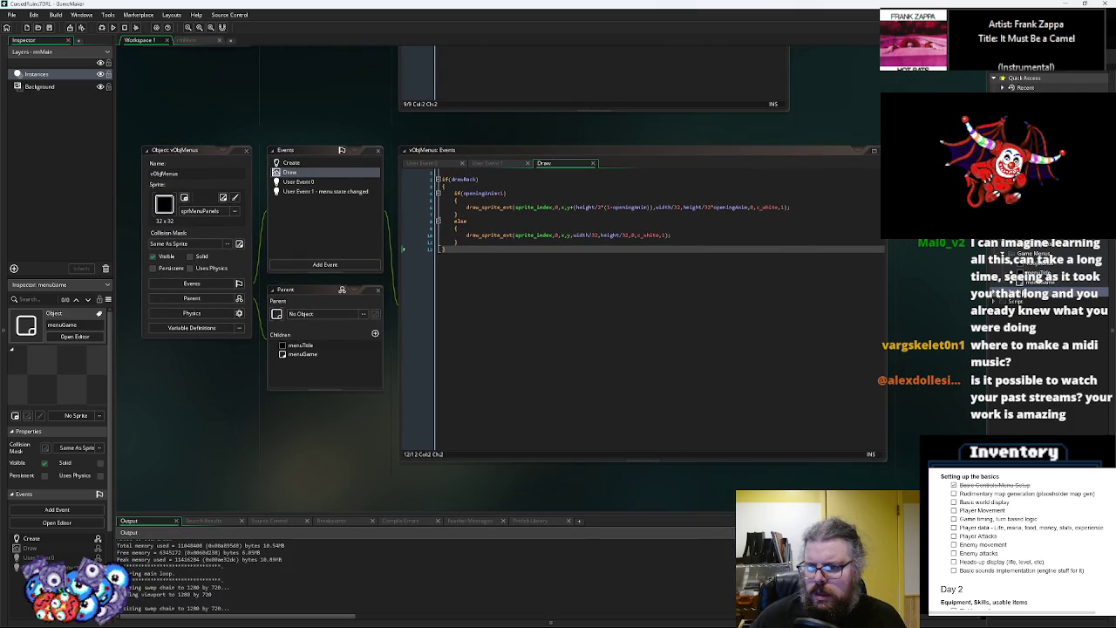
Put a breakpoint on the New Game if(confirmed) line in menuTitle's User Event 1
{"action": "scroll", "coordinate": [575, 282], "scroll_direction": "down", "scroll_amount": 10}
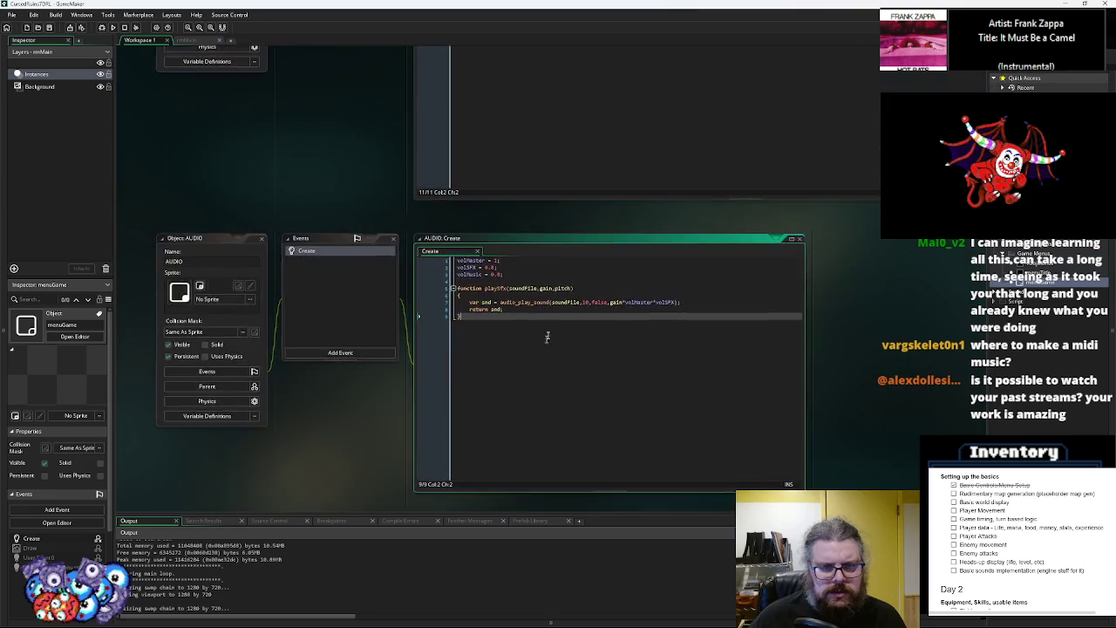
{"action": "scroll", "coordinate": [555, 264], "scroll_direction": "up", "scroll_amount": 6}
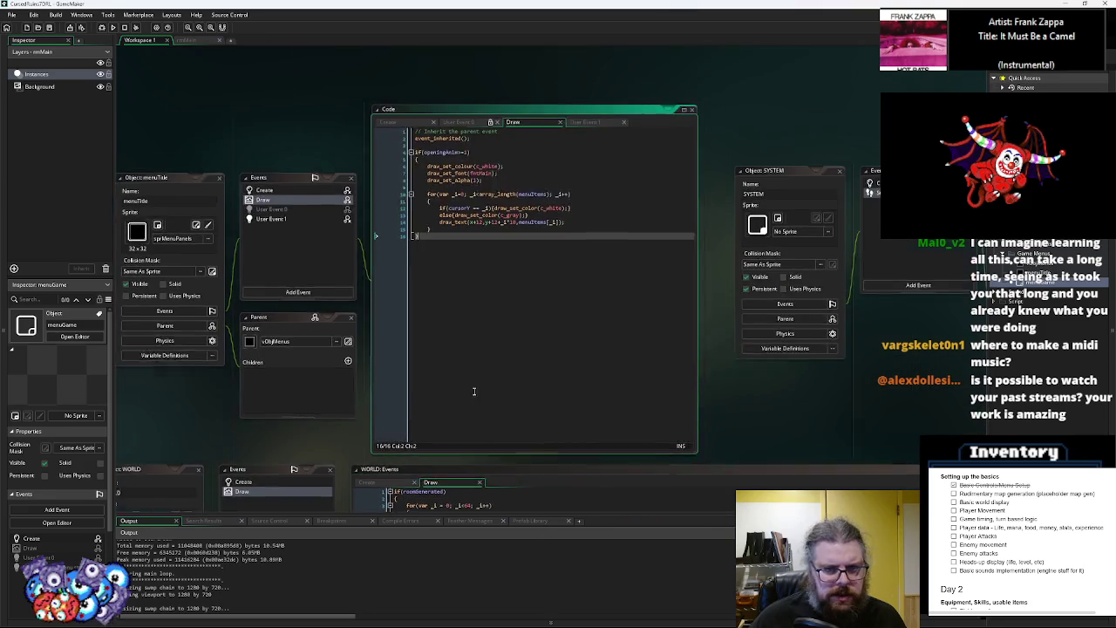
{"action": "left_click", "coordinate": [291, 223]}
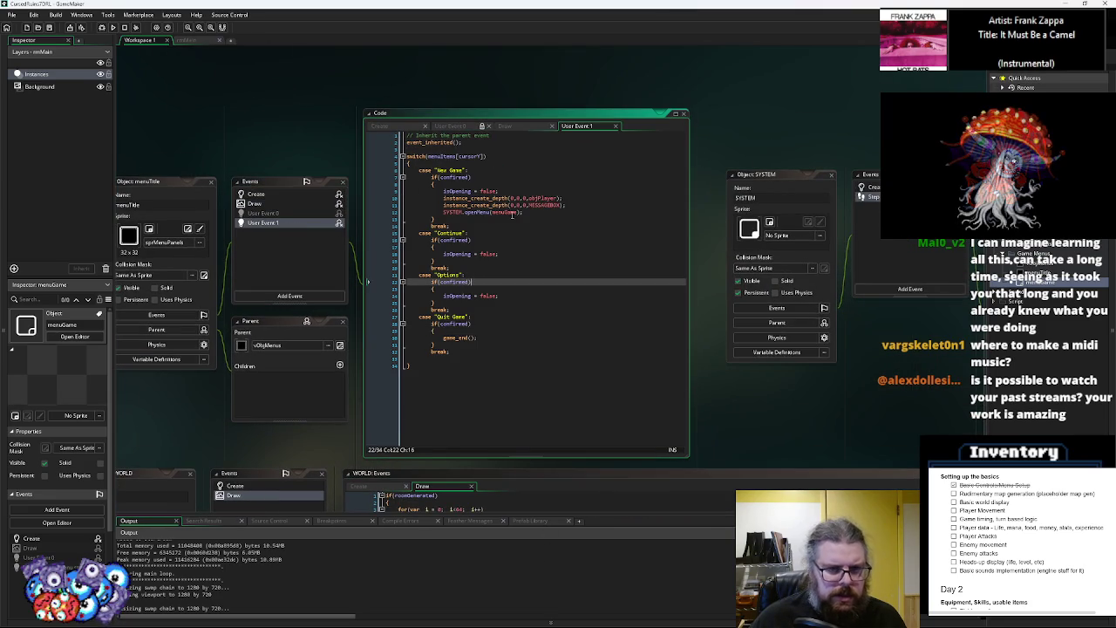
{"action": "left_click", "coordinate": [394, 179]}
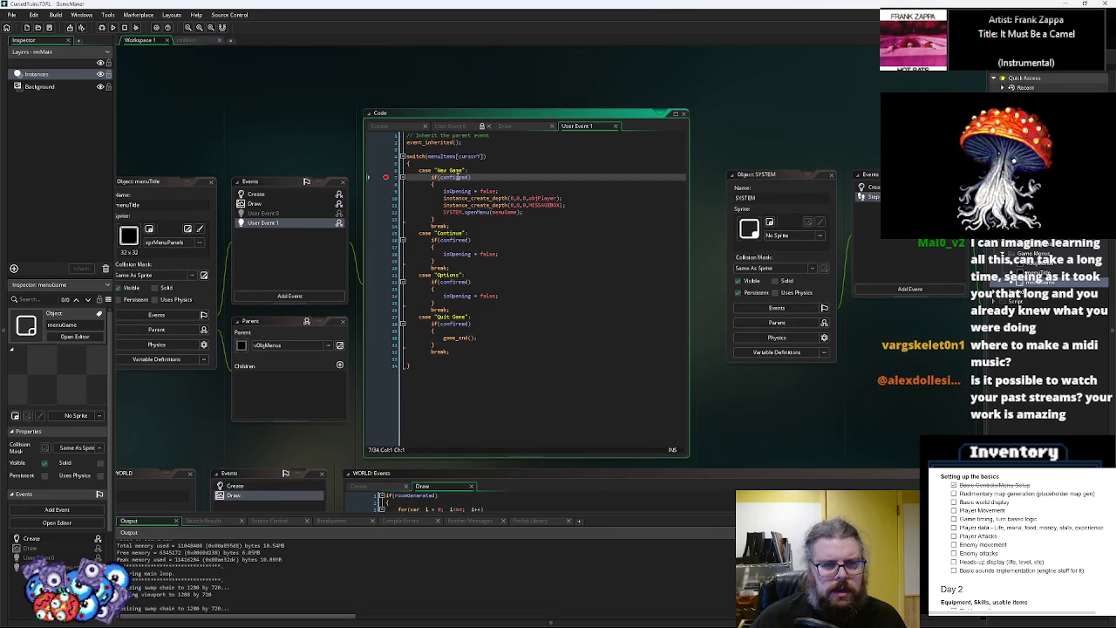
Debug-run to the New Game breakpoint, confirm confirmed is true, and step twice to objPlayer's instance_create_depth line
{"action": "left_click", "coordinate": [102, 27]}
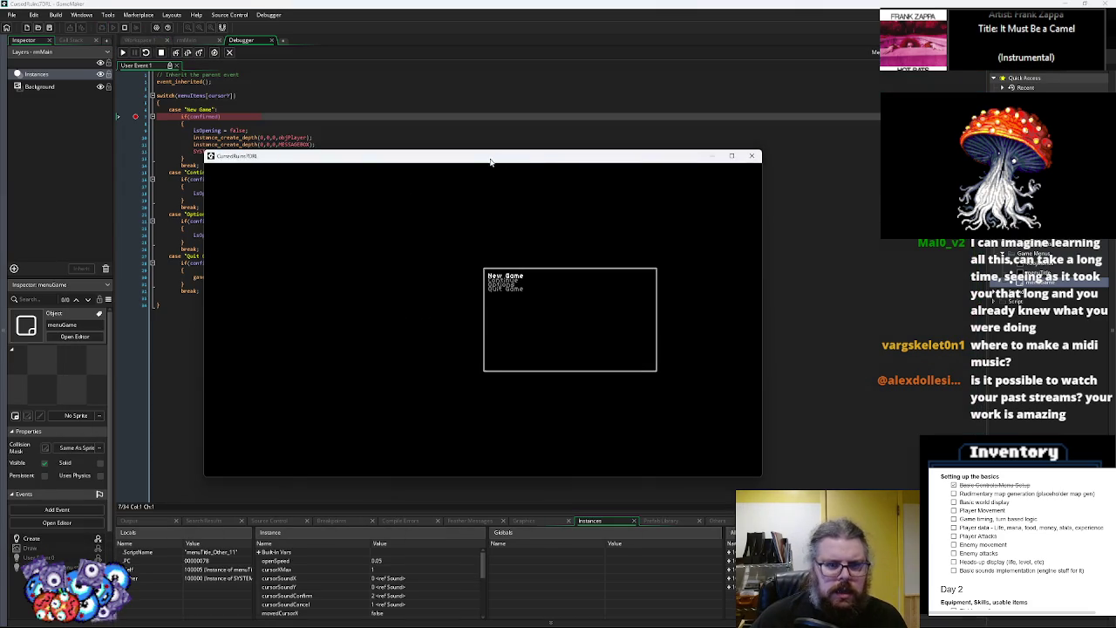
{"action": "left_click", "coordinate": [173, 108]}
{"action": "mouse_move", "coordinate": [206, 116]}
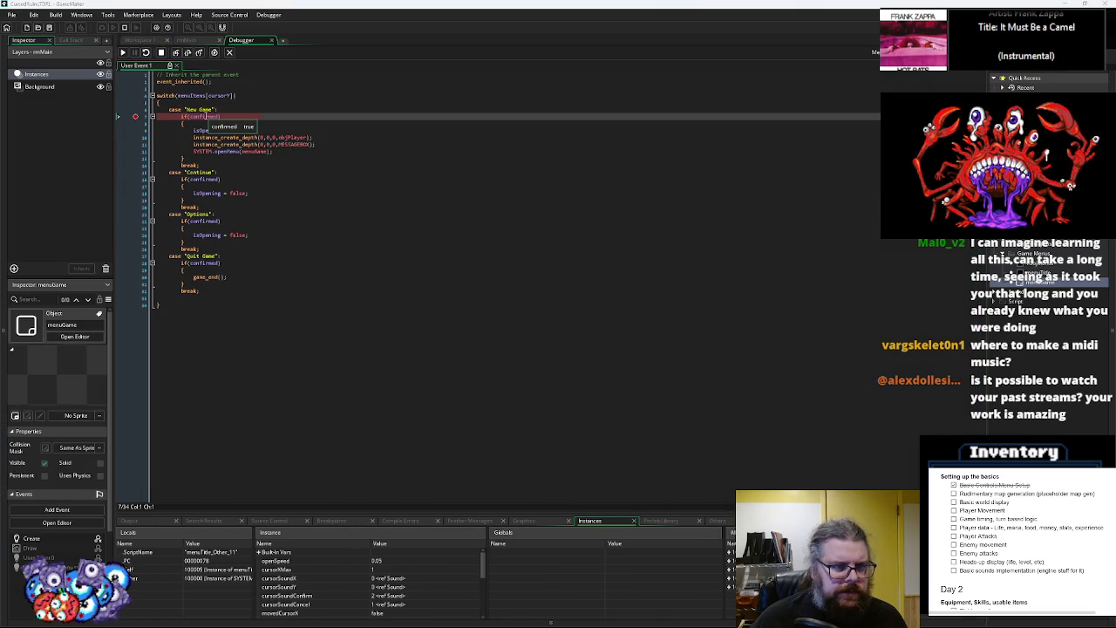
{"action": "left_click", "coordinate": [176, 53]}
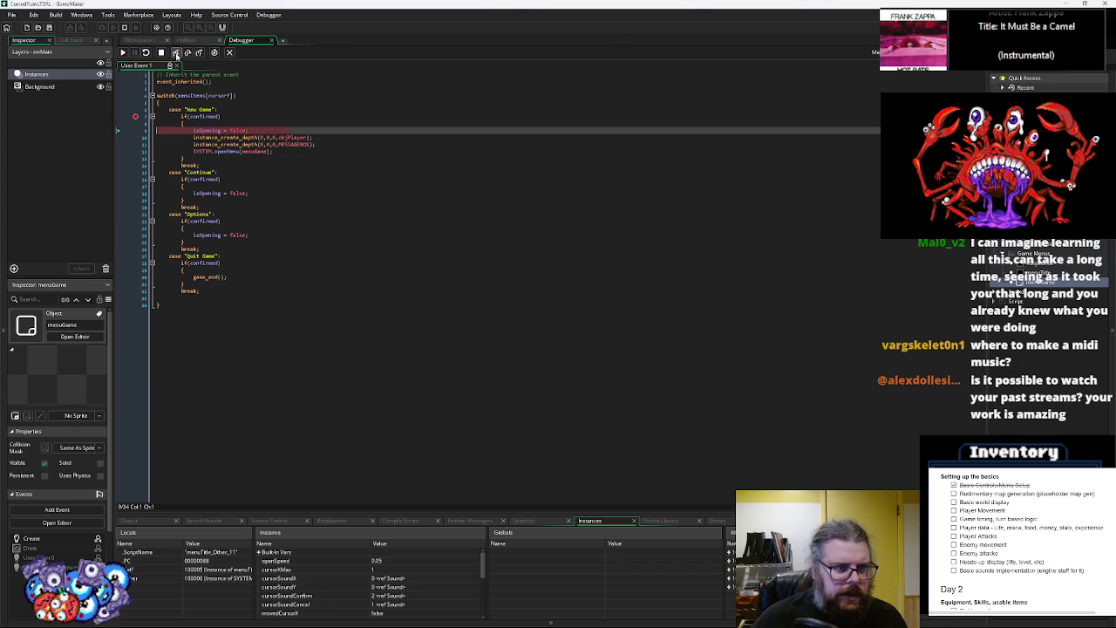
{"action": "left_click", "coordinate": [176, 53]}
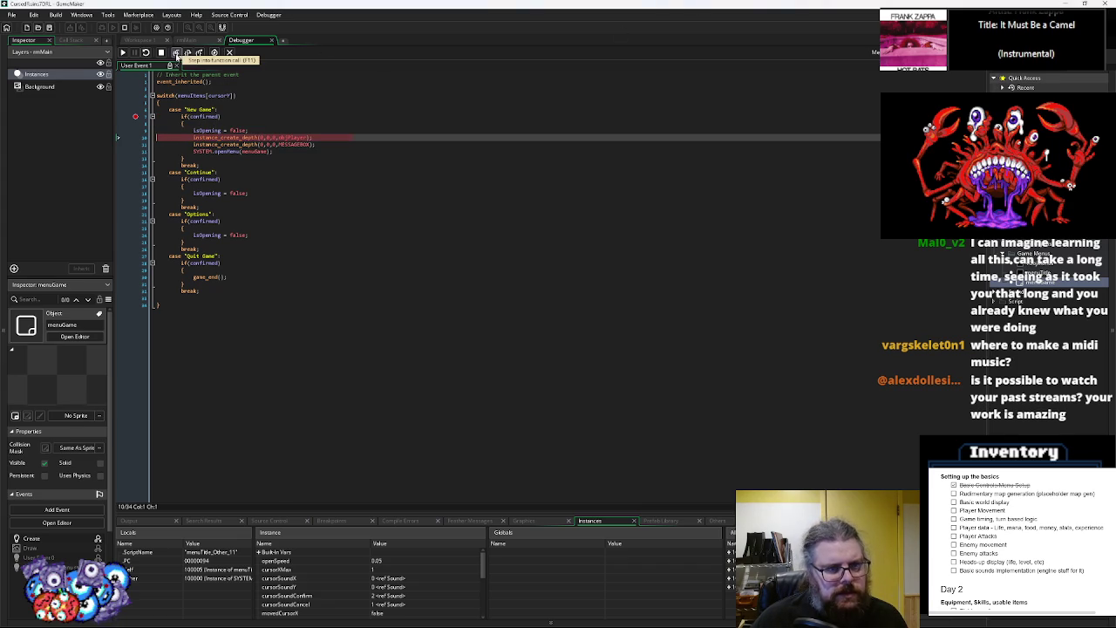
{"action": "mouse_move", "coordinate": [290, 146]}
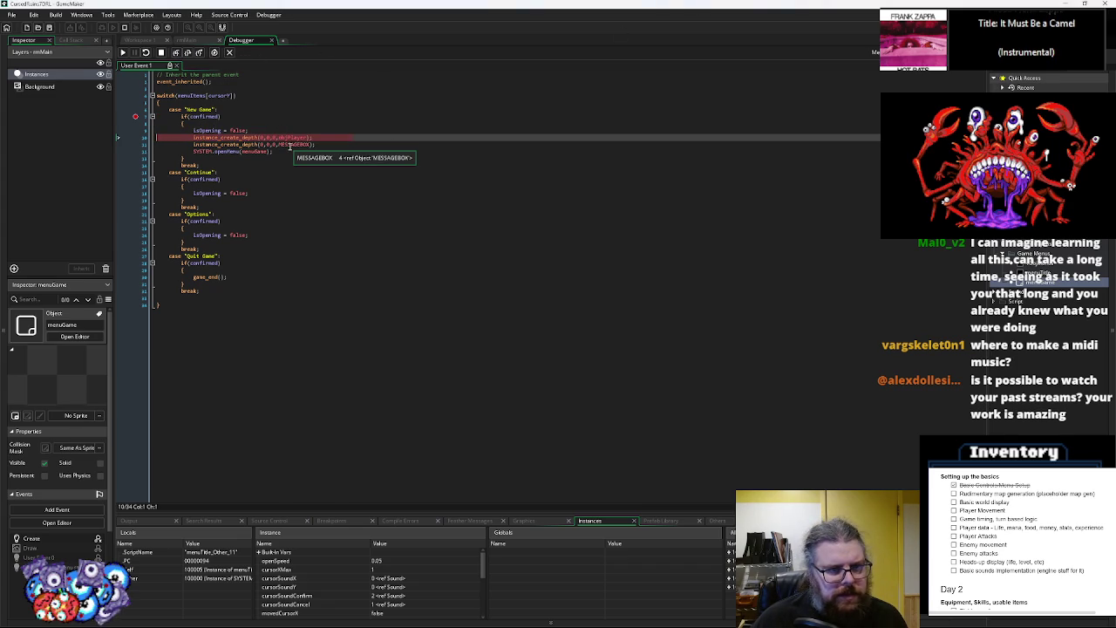
{"action": "mouse_move", "coordinate": [253, 153]}
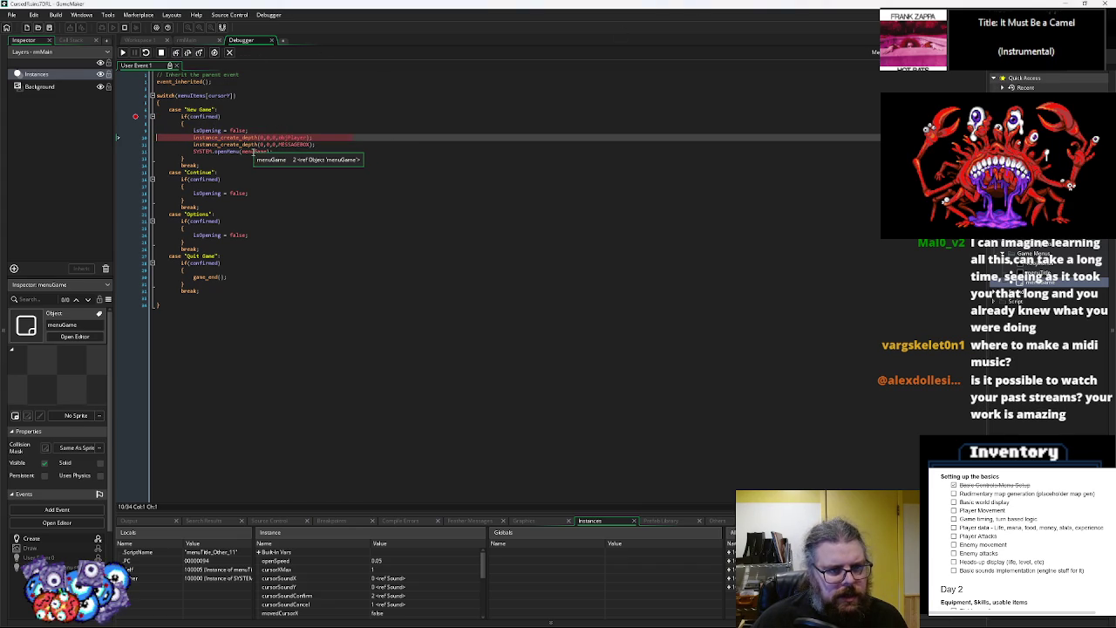
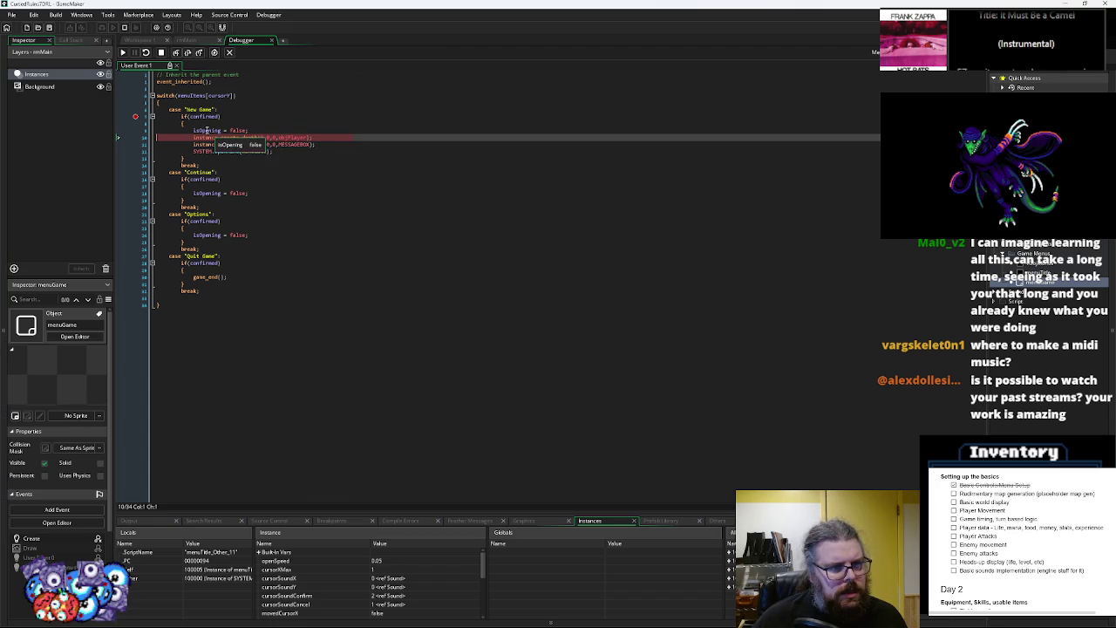
Inspect isOpening in the paused debugger, step into the next event, resume, then stop debugging
{"action": "left_click", "coordinate": [207, 131]}
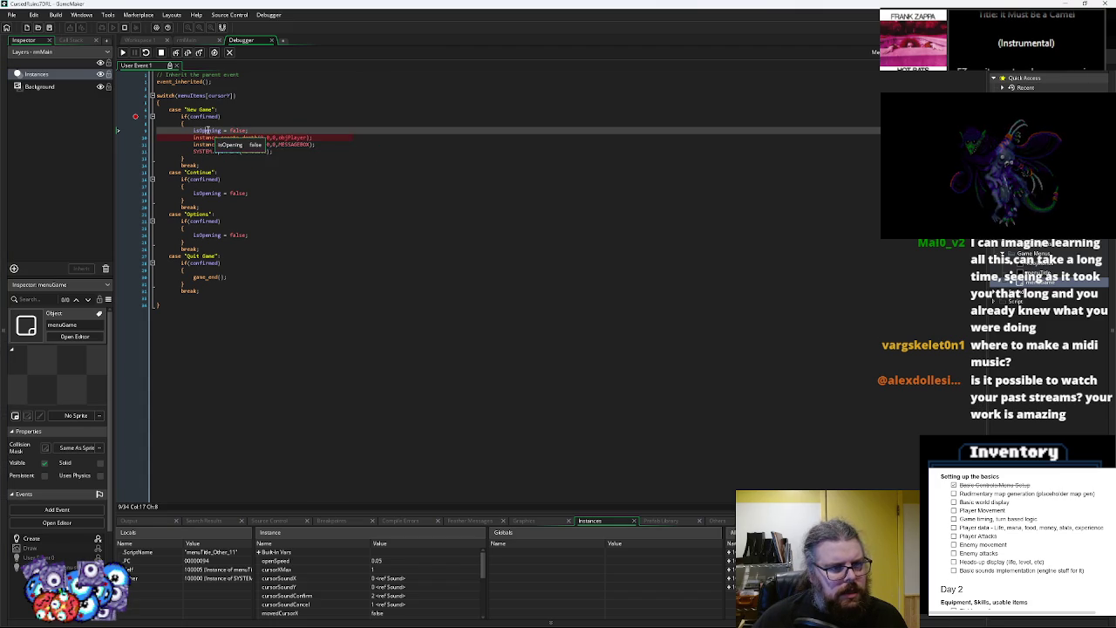
{"action": "left_click", "coordinate": [177, 53]}
{"action": "mouse_move", "coordinate": [173, 75]}
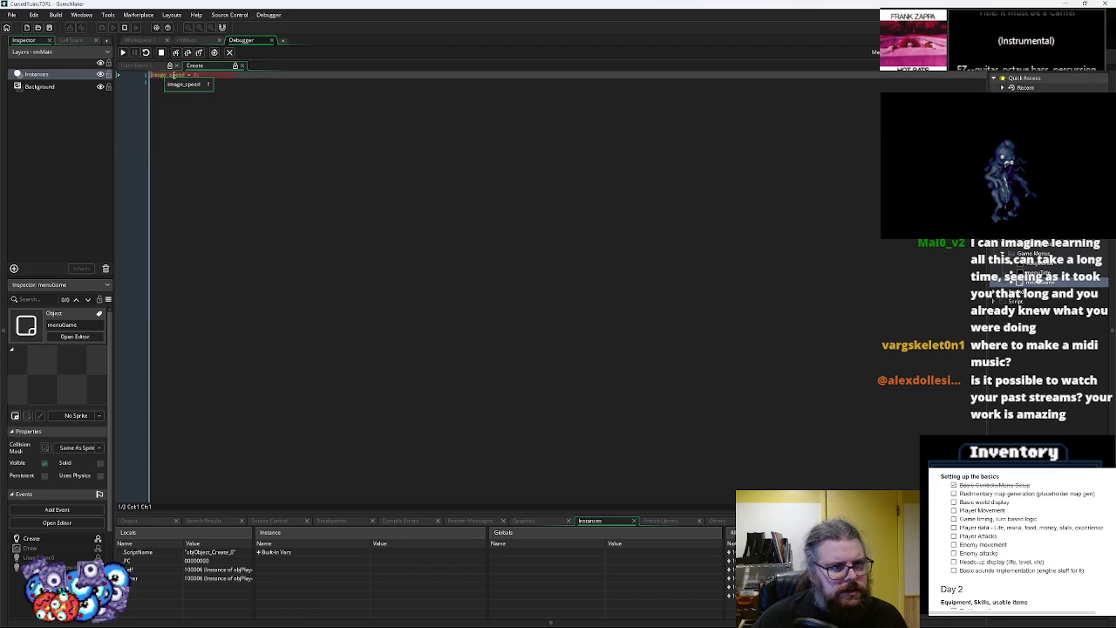
{"action": "left_click", "coordinate": [127, 54]}
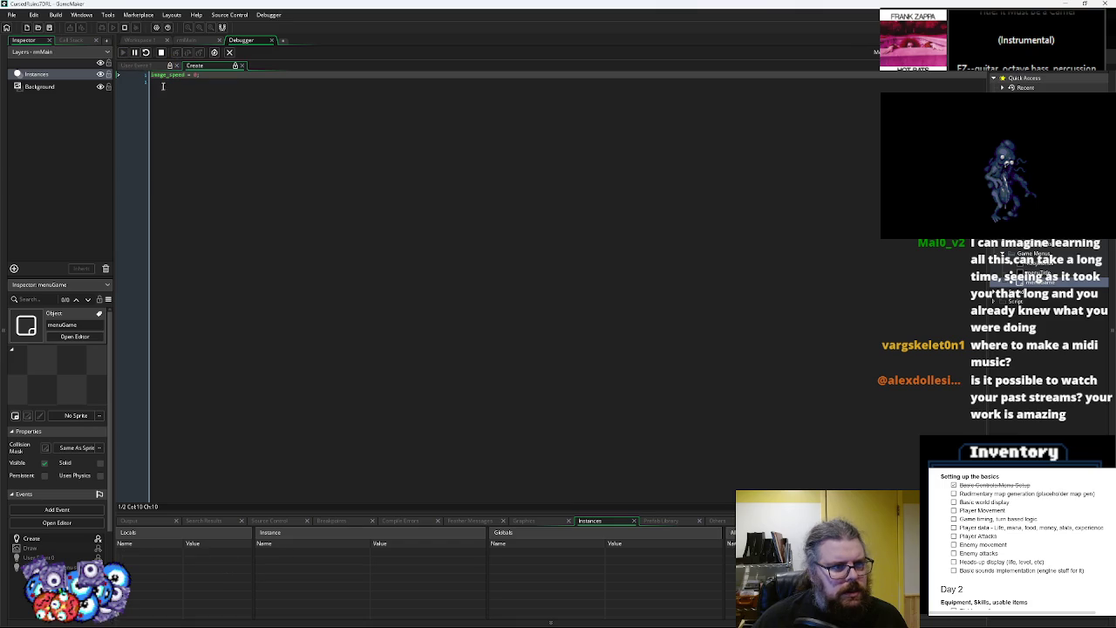
{"action": "left_click", "coordinate": [161, 52]}
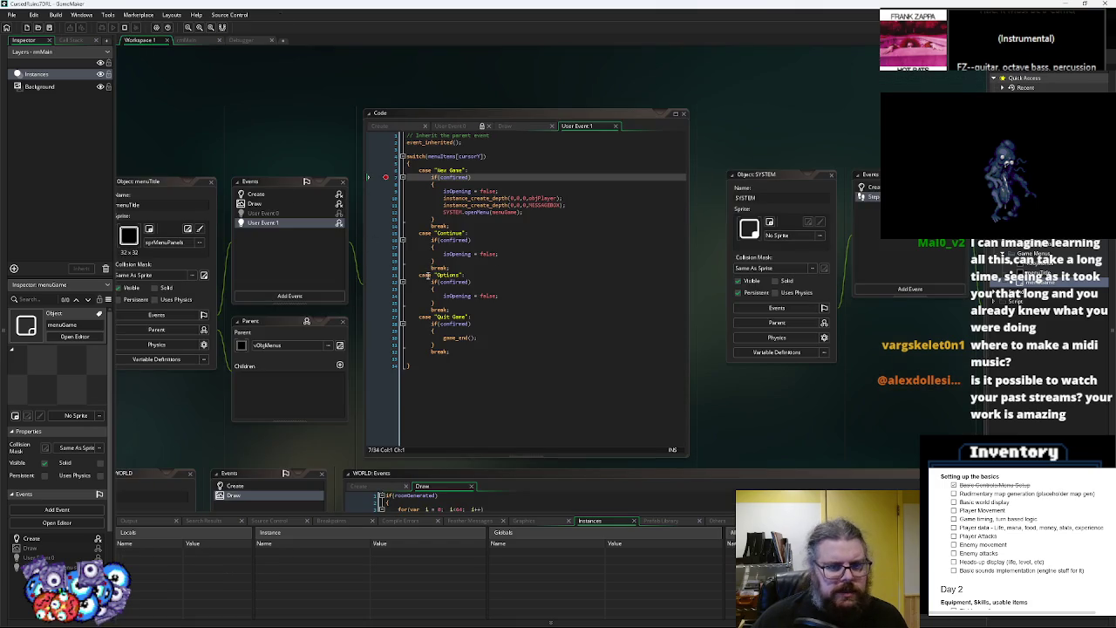
Open the parent vObjMenus object and set a breakpoint on line 10 of its Draw event
{"action": "key", "text": "ctrl+End"}
{"action": "scroll", "coordinate": [377, 174], "scroll_direction": "down", "scroll_amount": 5}
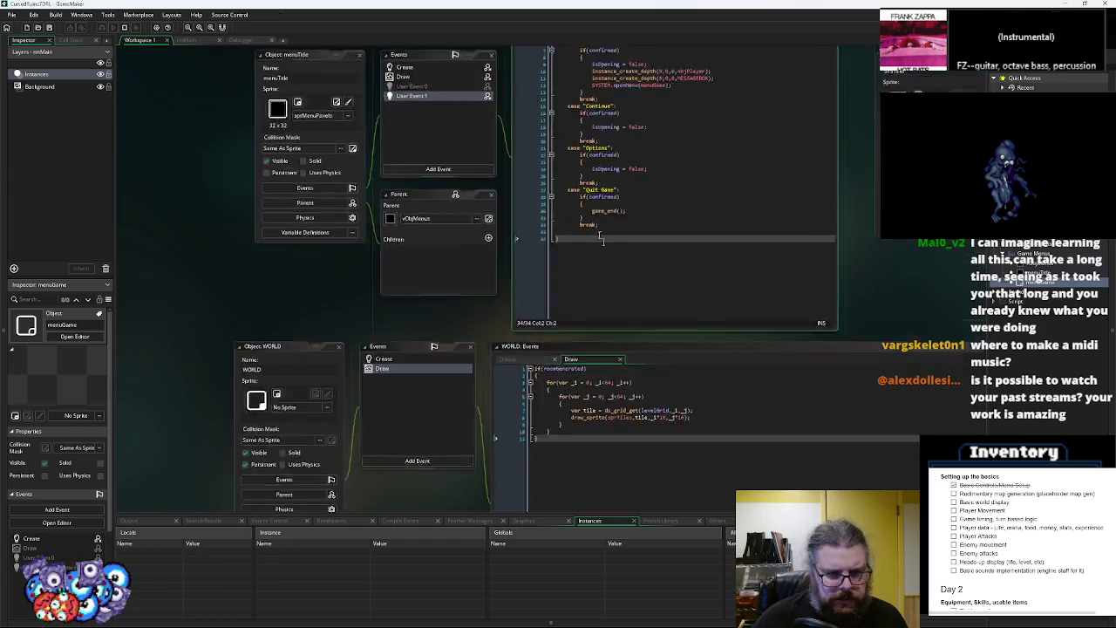
{"action": "left_click", "coordinate": [1038, 274]}
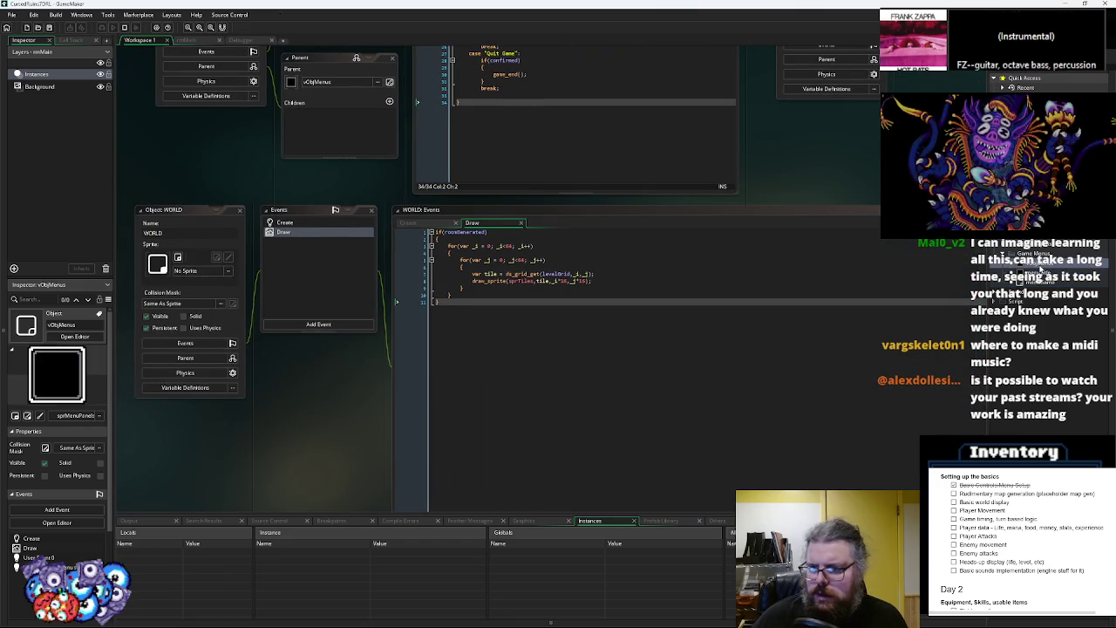
{"action": "double_click", "coordinate": [1038, 273]}
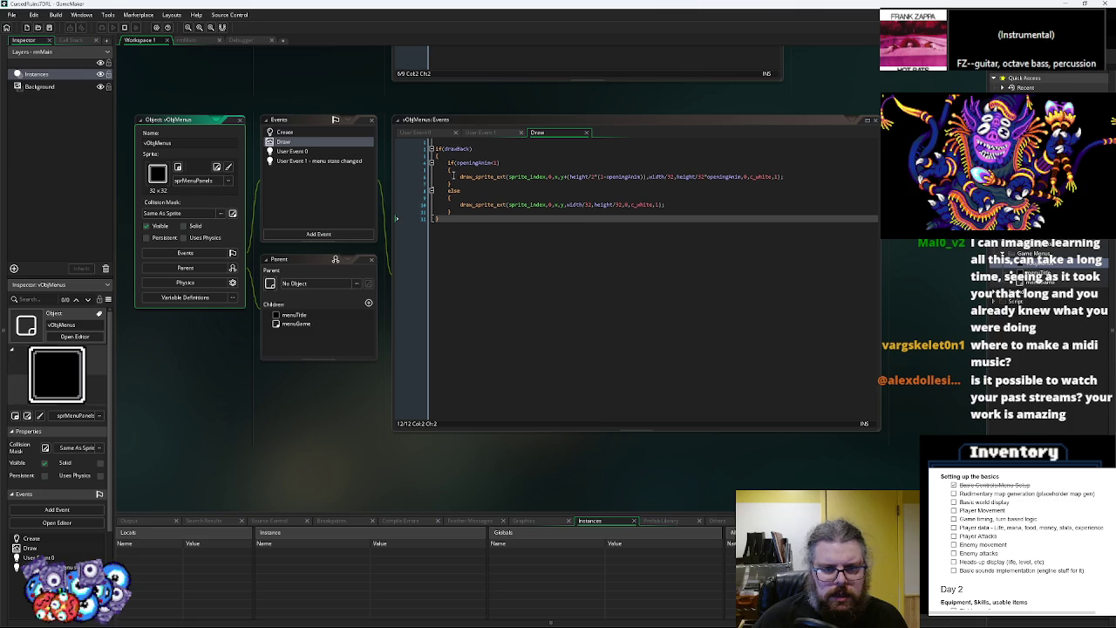
{"action": "left_click", "coordinate": [429, 177]}
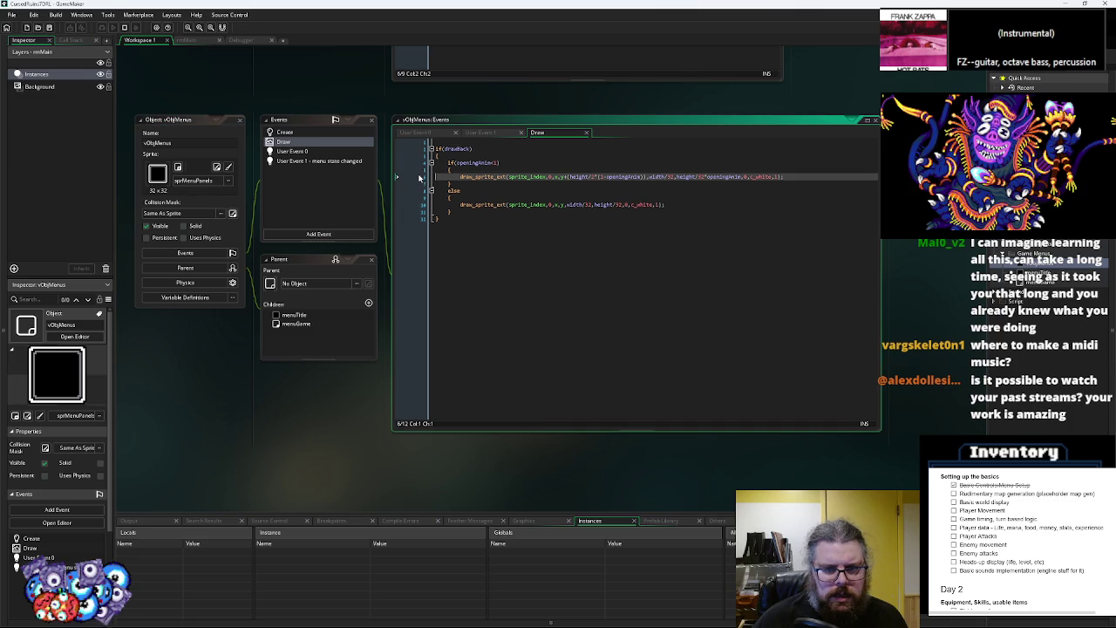
{"action": "left_click", "coordinate": [423, 205]}
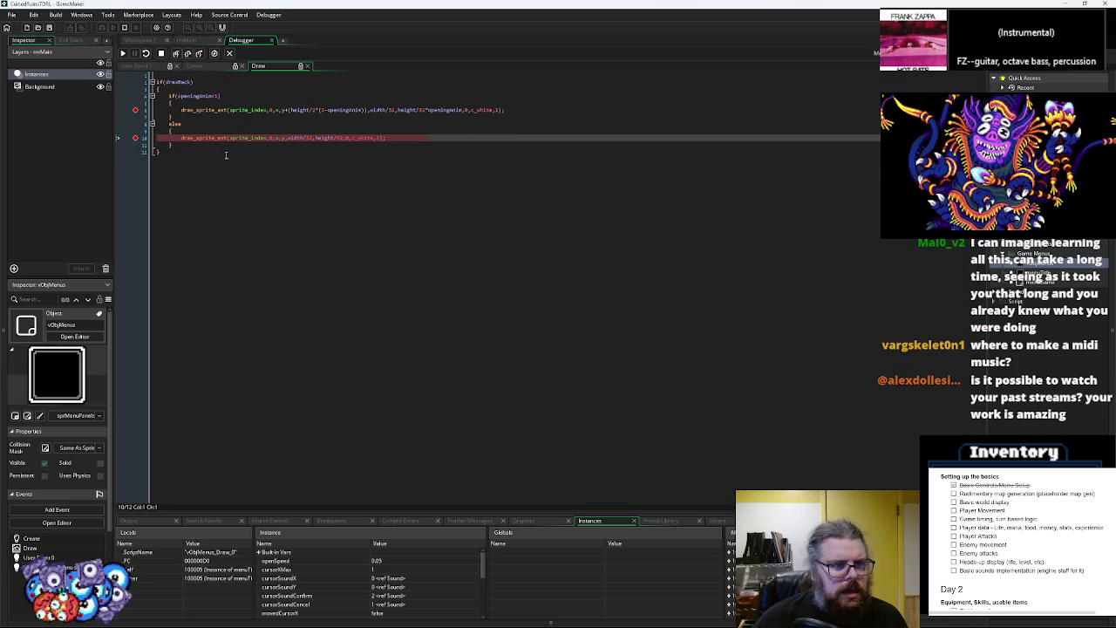
Advance through the paused Draw code, remove the line 4 breakpoint, and stop the debug session
{"action": "key", "text": "F5"}
{"action": "left_click", "coordinate": [135, 110]}
{"action": "key", "text": "F5"}
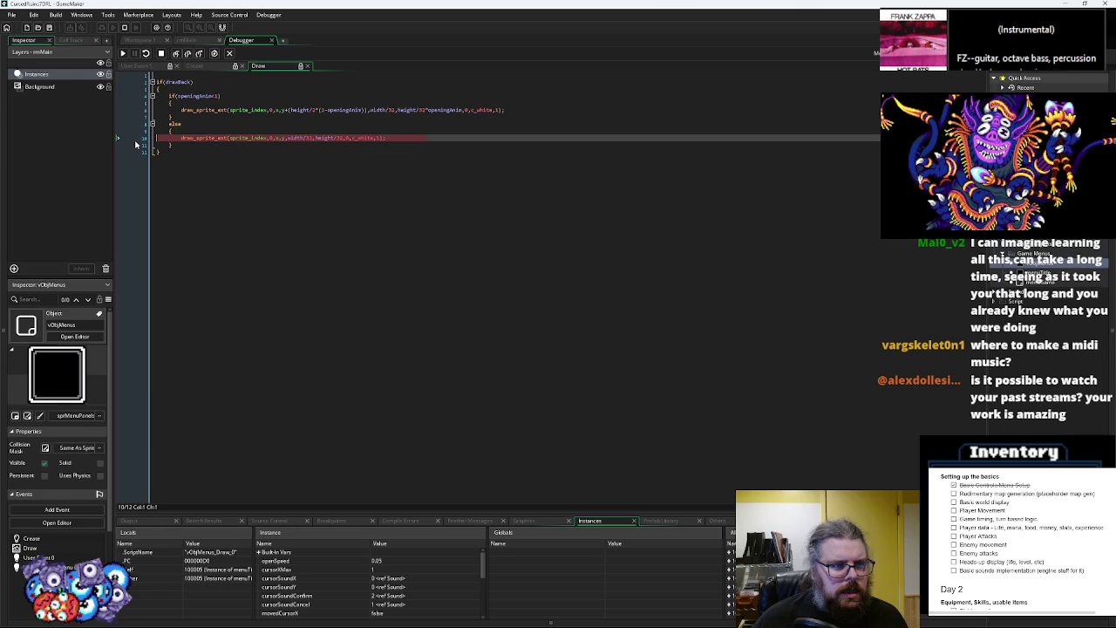
{"action": "left_click", "coordinate": [161, 53]}
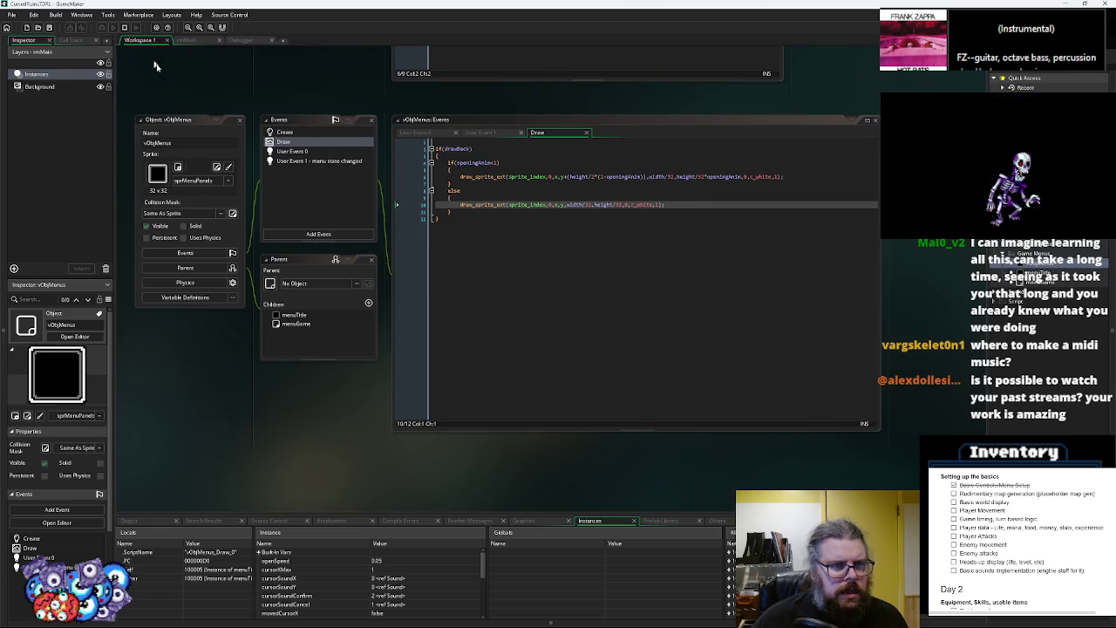
Add breakpoints on line 10 and the if(isOpening) line of vObjMenus User Event 0
{"action": "left_click", "coordinate": [288, 151]}
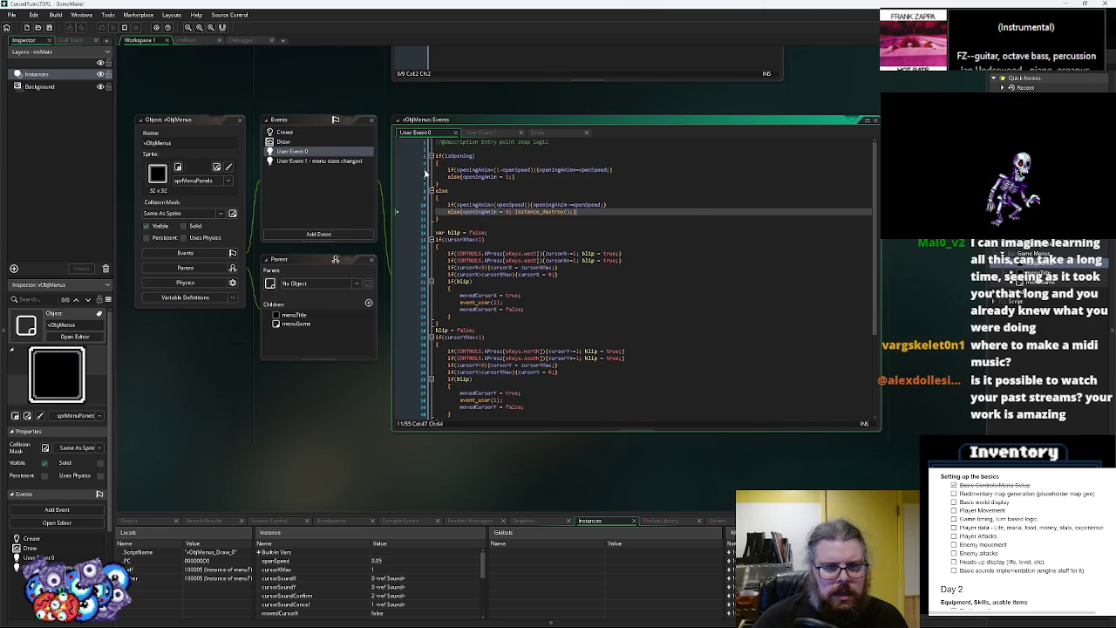
{"action": "left_click", "coordinate": [417, 205]}
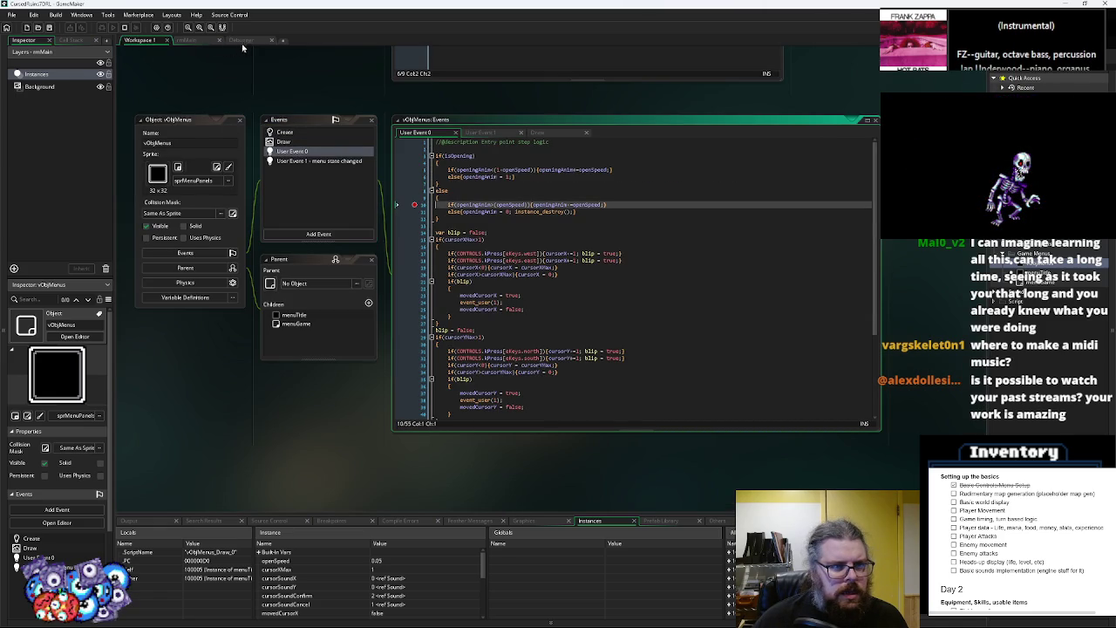
{"action": "left_click", "coordinate": [239, 41]}
{"action": "left_click", "coordinate": [124, 55]}
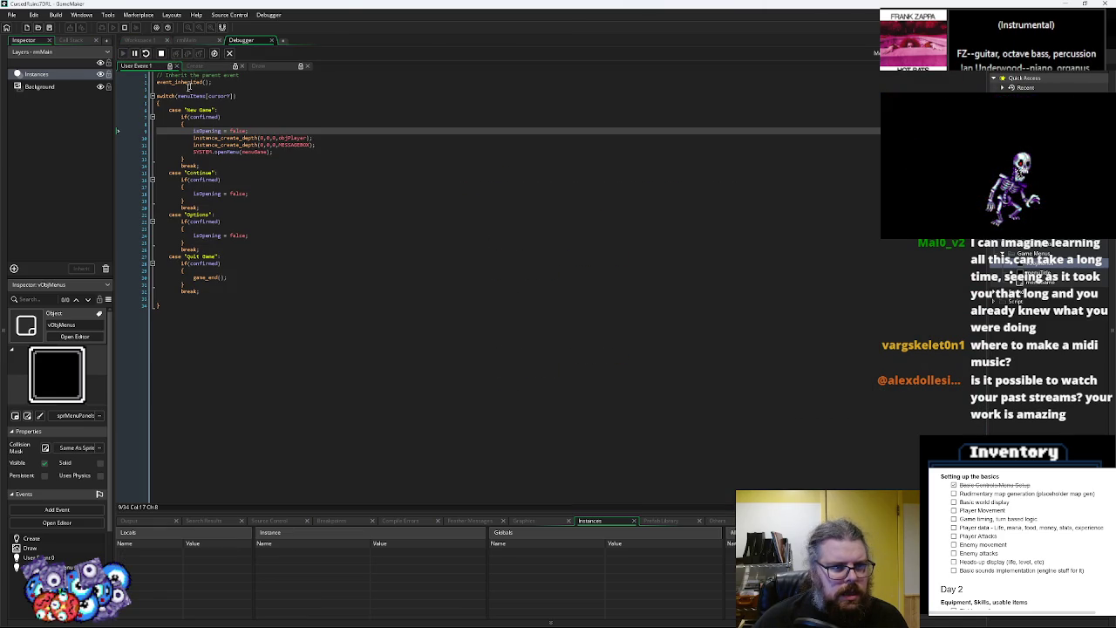
{"action": "left_click", "coordinate": [140, 40]}
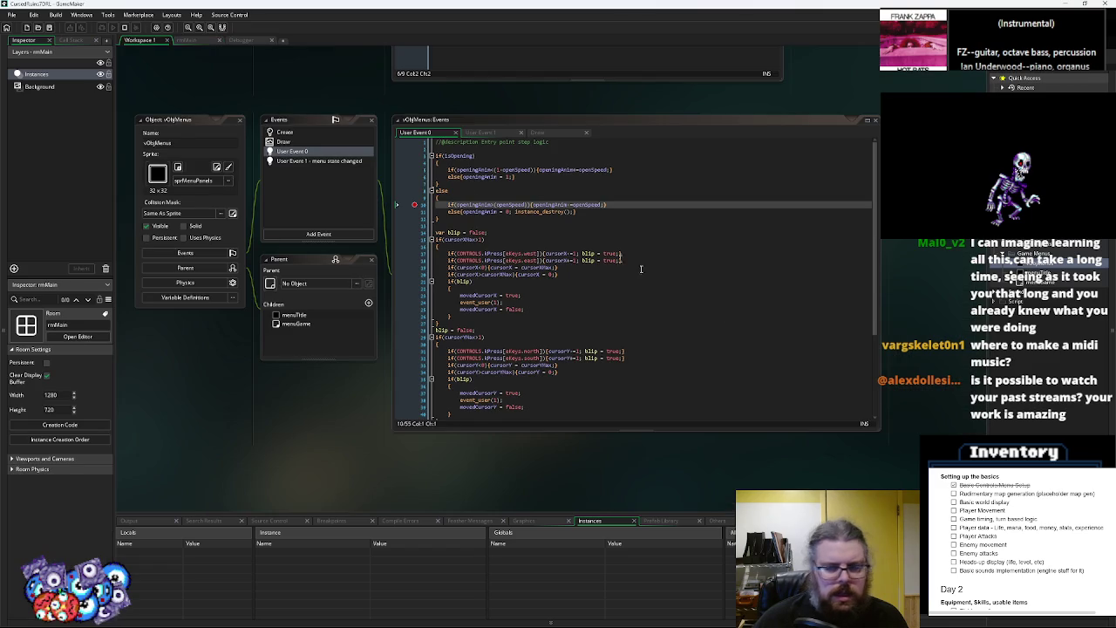
{"action": "left_click", "coordinate": [415, 155]}
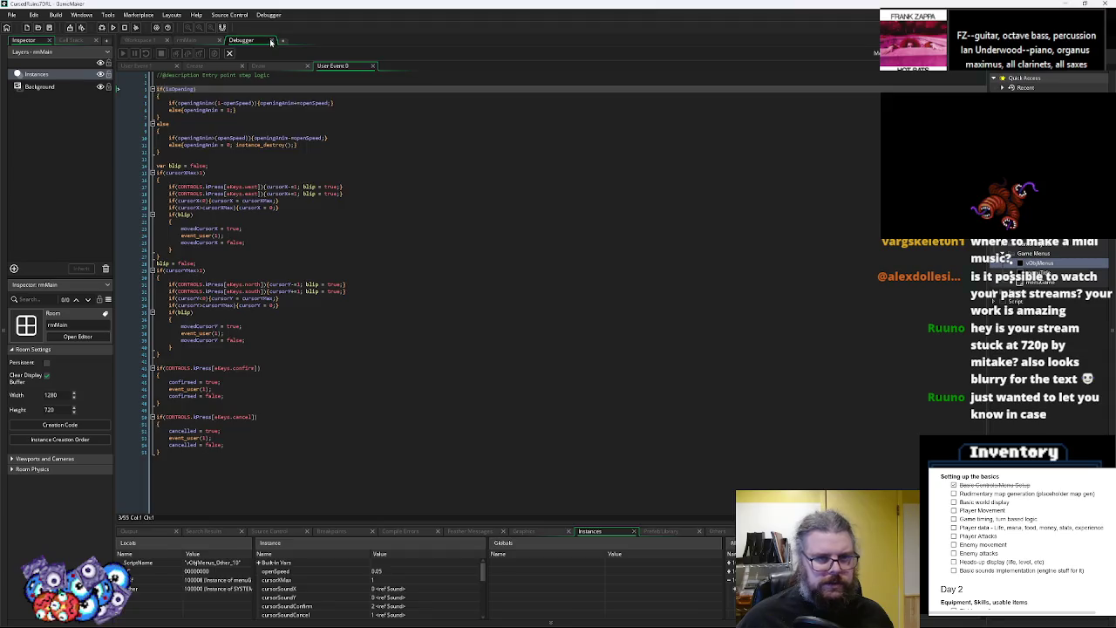
Stop the game and review the vObjMenus cursor-handling code and the AUDIO object
{"action": "key", "text": "shift+F5"}
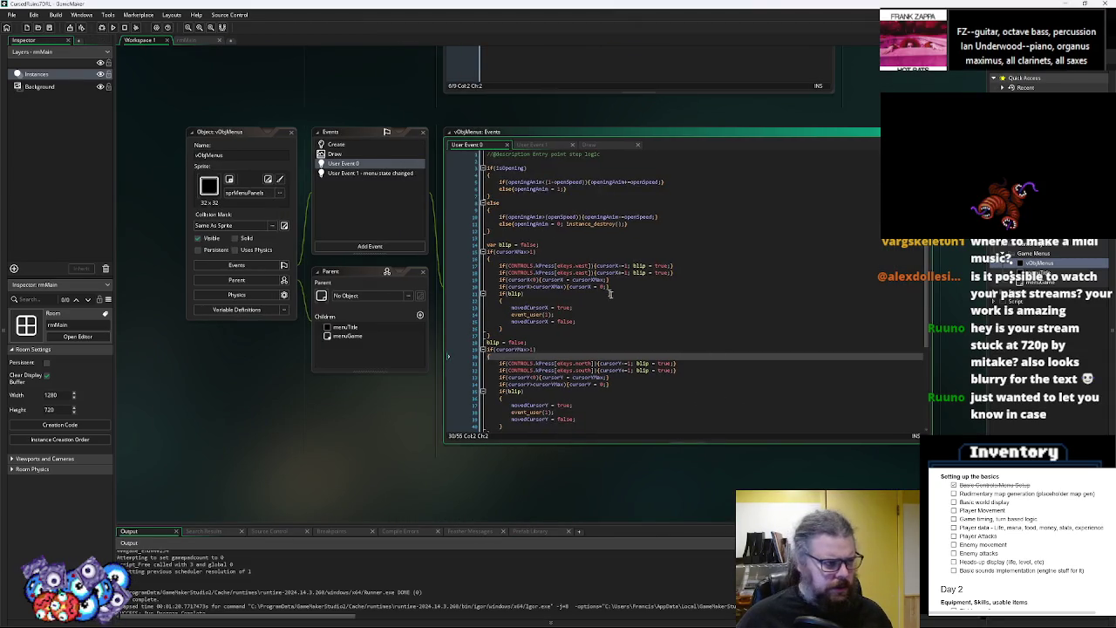
{"action": "left_click", "coordinate": [628, 332]}
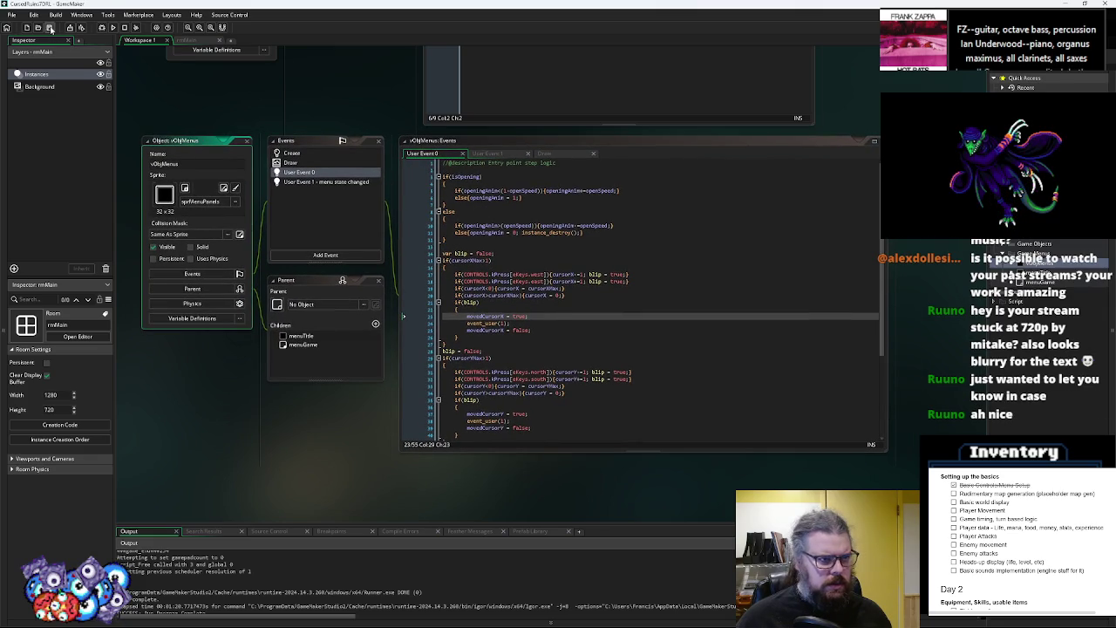
{"action": "scroll", "coordinate": [211, 215], "scroll_direction": "up", "scroll_amount": 5}
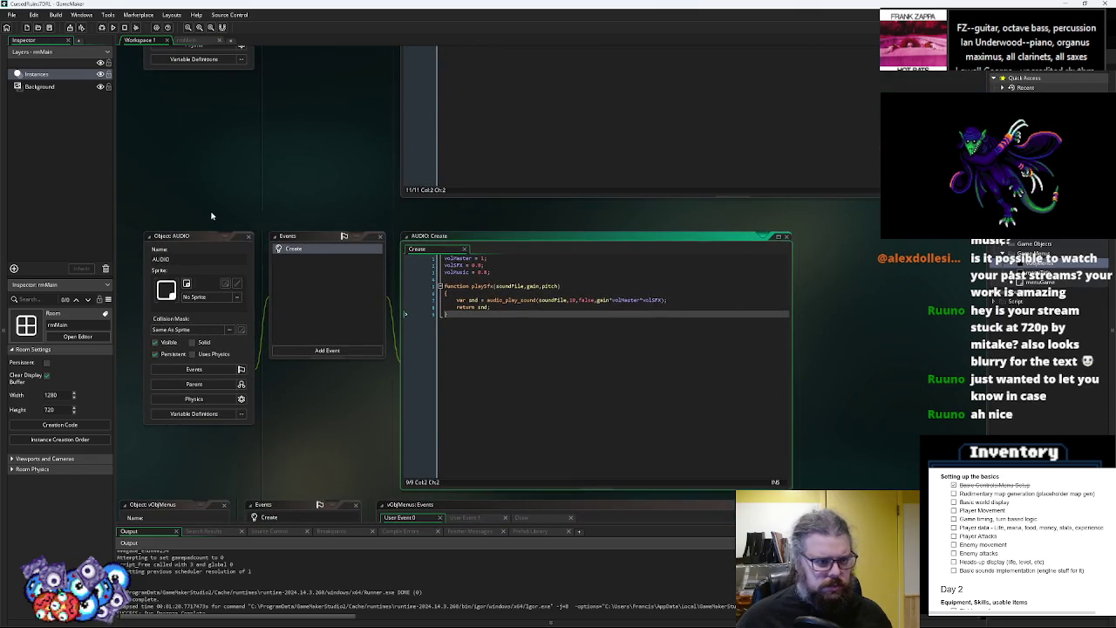
{"action": "left_click", "coordinate": [208, 235]}
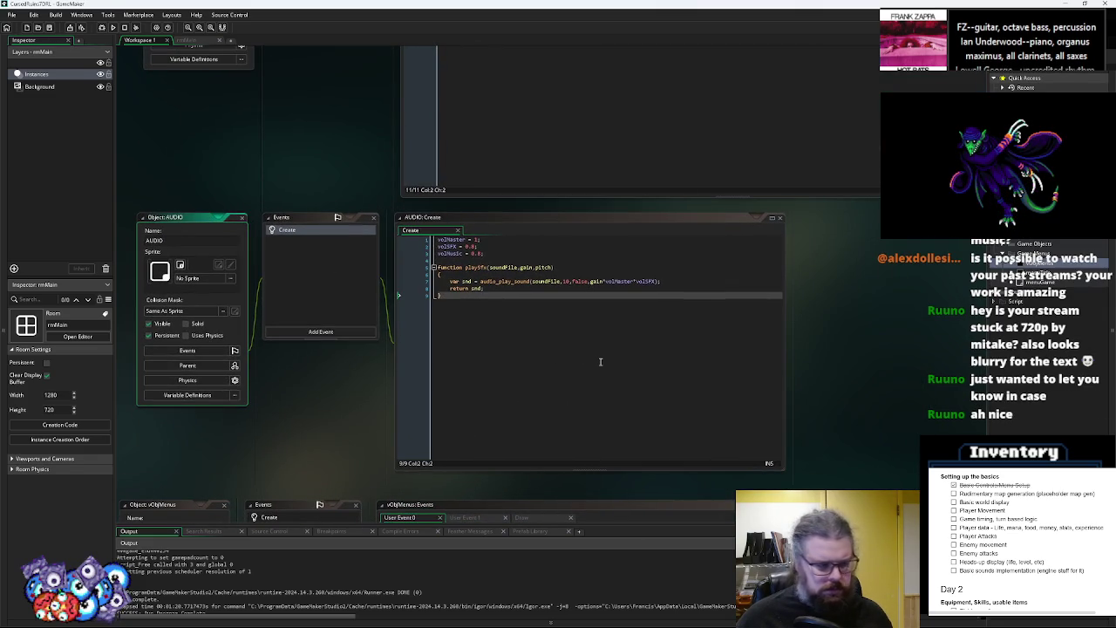
{"action": "scroll", "coordinate": [628, 207], "scroll_direction": "down", "scroll_amount": 4}
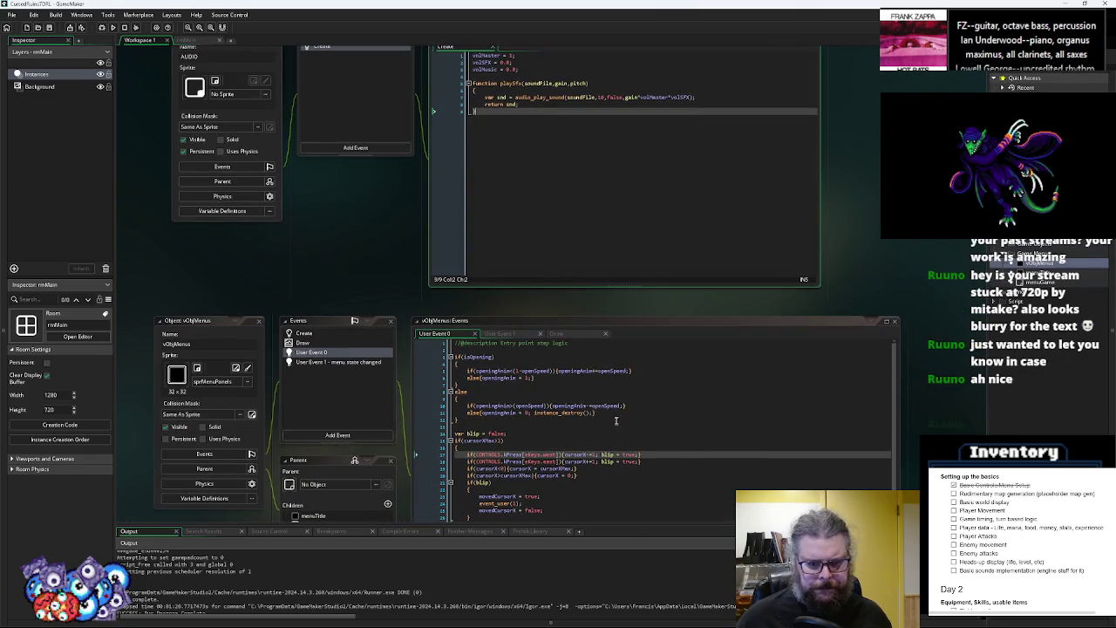
{"action": "scroll", "coordinate": [628, 206], "scroll_direction": "down", "scroll_amount": 3}
{"action": "left_click", "coordinate": [588, 266]}
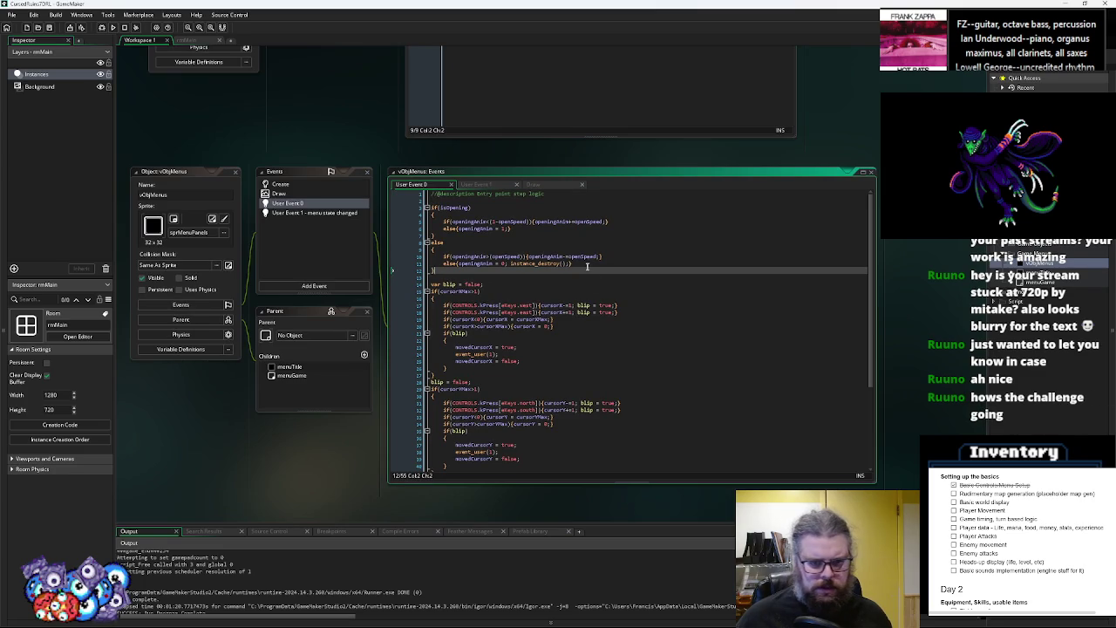
{"action": "scroll", "coordinate": [589, 262], "scroll_direction": "down", "scroll_amount": 2}
{"action": "scroll", "coordinate": [592, 244], "scroll_direction": "down", "scroll_amount": 8}
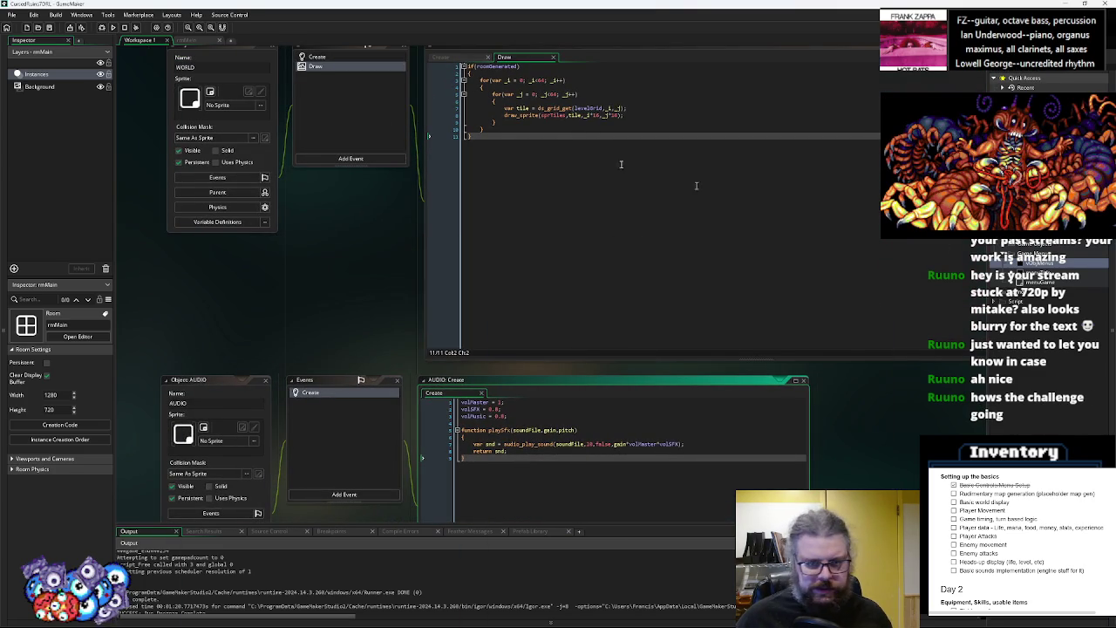
{"action": "scroll", "coordinate": [555, 135], "scroll_direction": "up", "scroll_amount": 3}
{"action": "scroll", "coordinate": [554, 225], "scroll_direction": "up", "scroll_amount": 3}
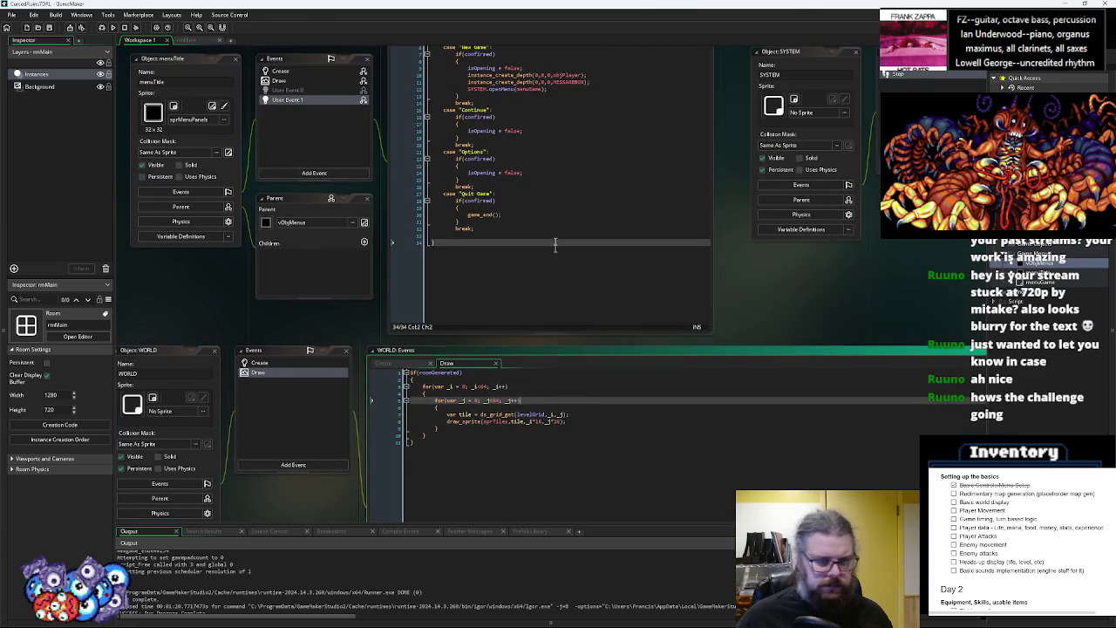
{"action": "scroll", "coordinate": [555, 225], "scroll_direction": "down", "scroll_amount": 3}
{"action": "scroll", "coordinate": [596, 361], "scroll_direction": "down", "scroll_amount": 4}
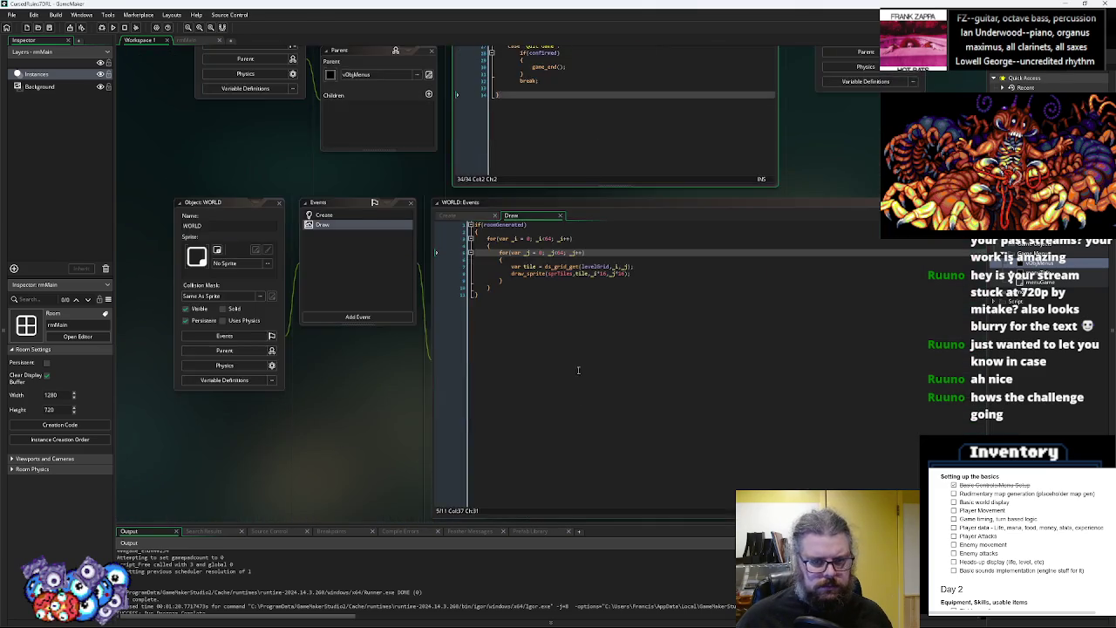
Review WORLD's Draw and Create code and the menu object's state-changed, User Event 0, Draw and Create events
{"action": "left_click_drag", "start_coordinate": [576, 166], "coordinate": [561, 256]}
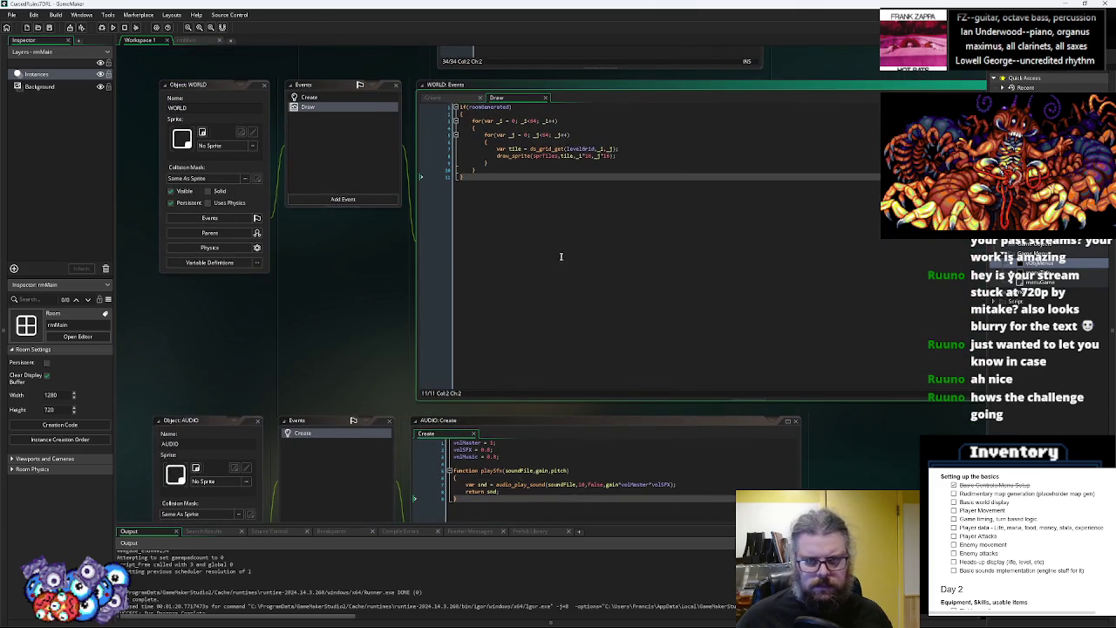
{"action": "left_click", "coordinate": [309, 97]}
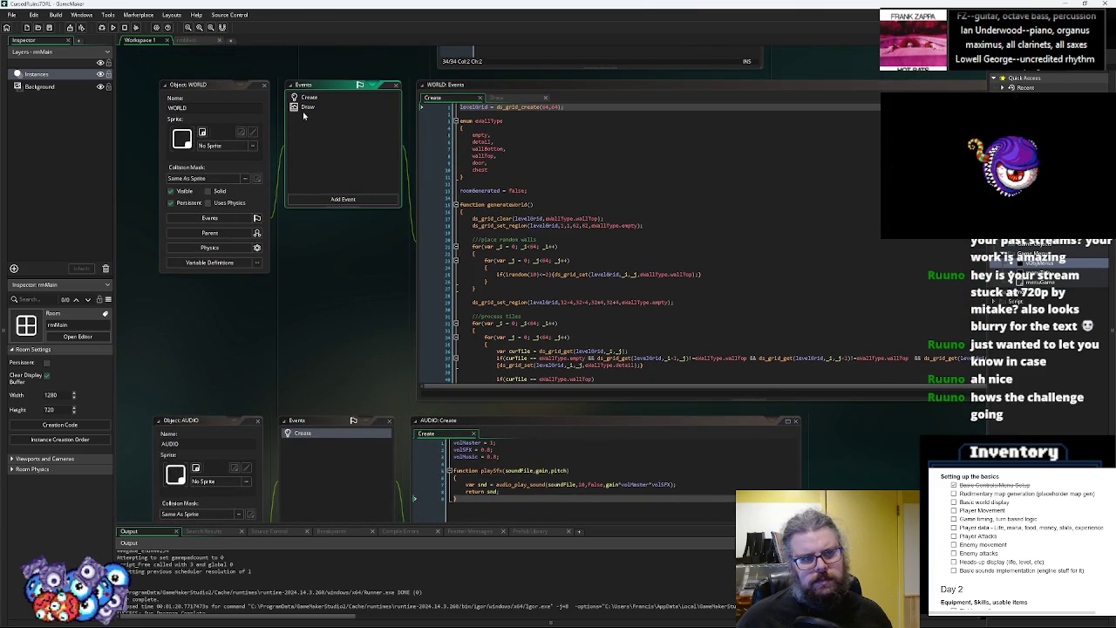
{"action": "scroll", "coordinate": [320, 114], "scroll_direction": "down", "scroll_amount": 6}
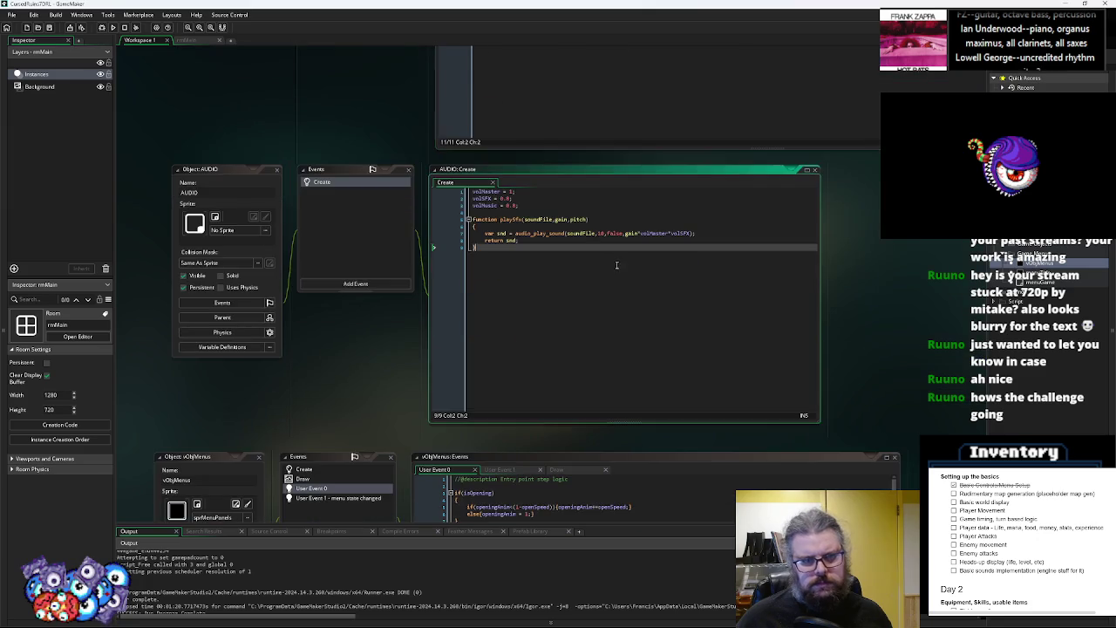
{"action": "left_click_drag", "start_coordinate": [578, 225], "coordinate": [636, 233]}
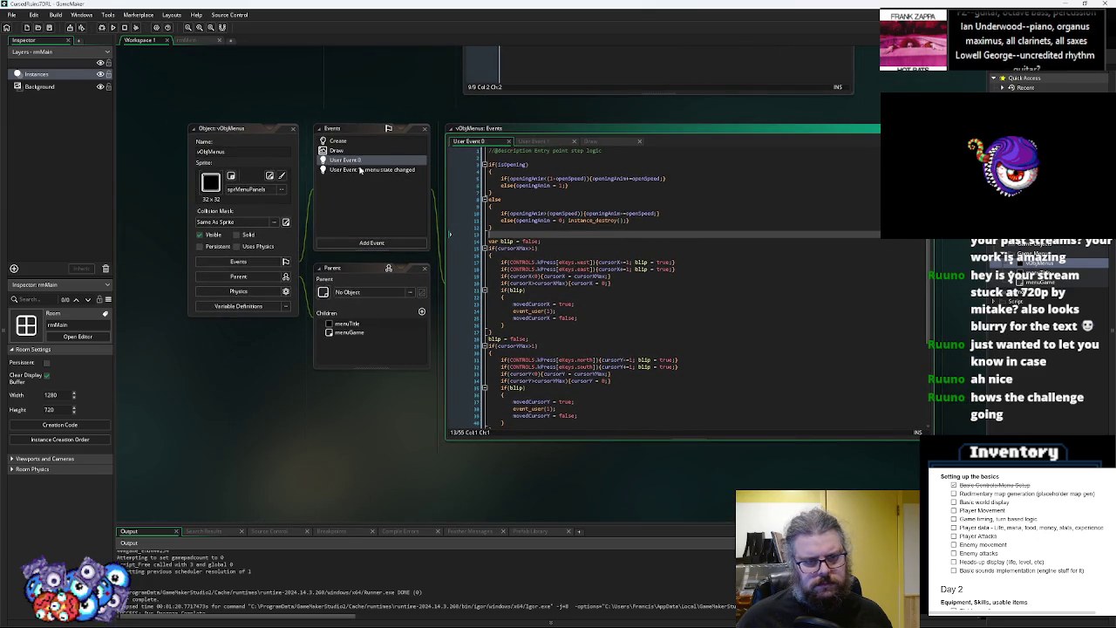
{"action": "left_click", "coordinate": [361, 169]}
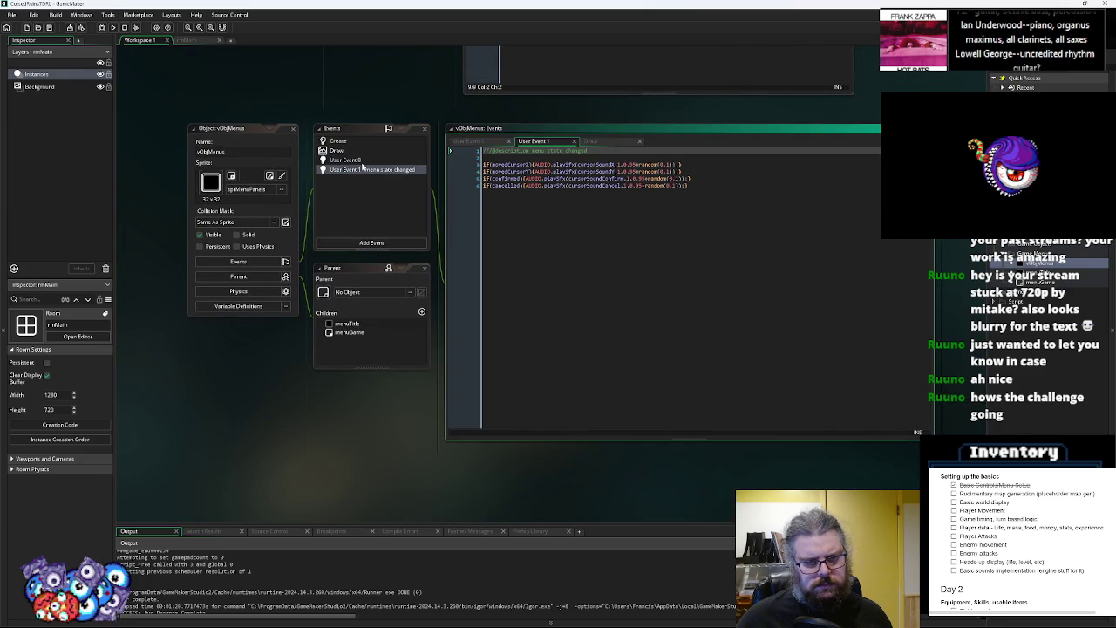
{"action": "left_click", "coordinate": [362, 162]}
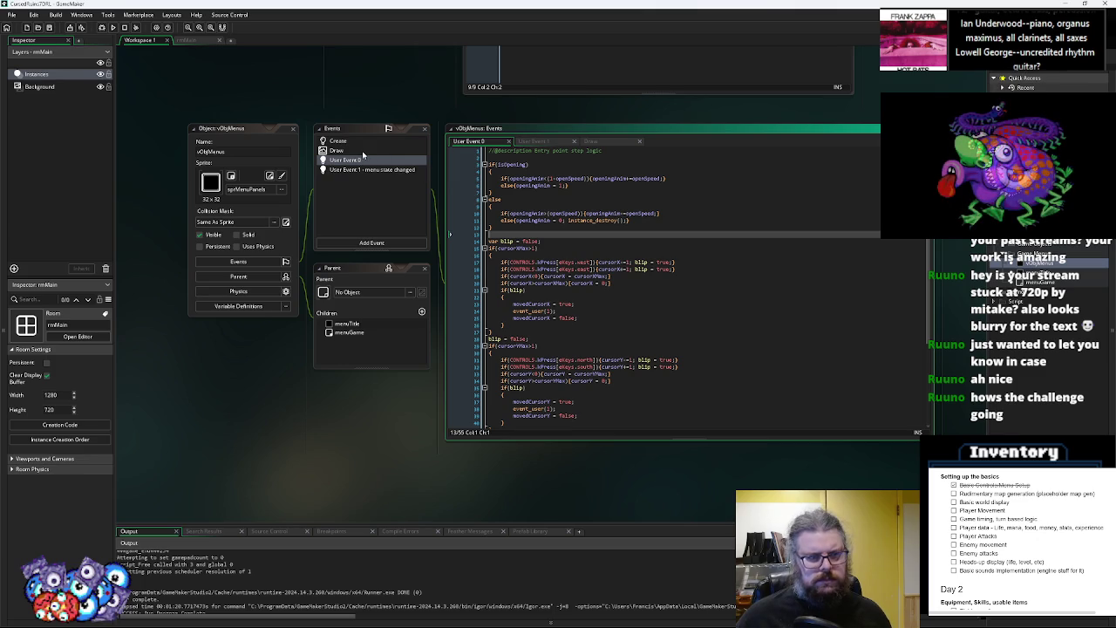
{"action": "left_click", "coordinate": [355, 150]}
{"action": "left_click", "coordinate": [356, 142]}
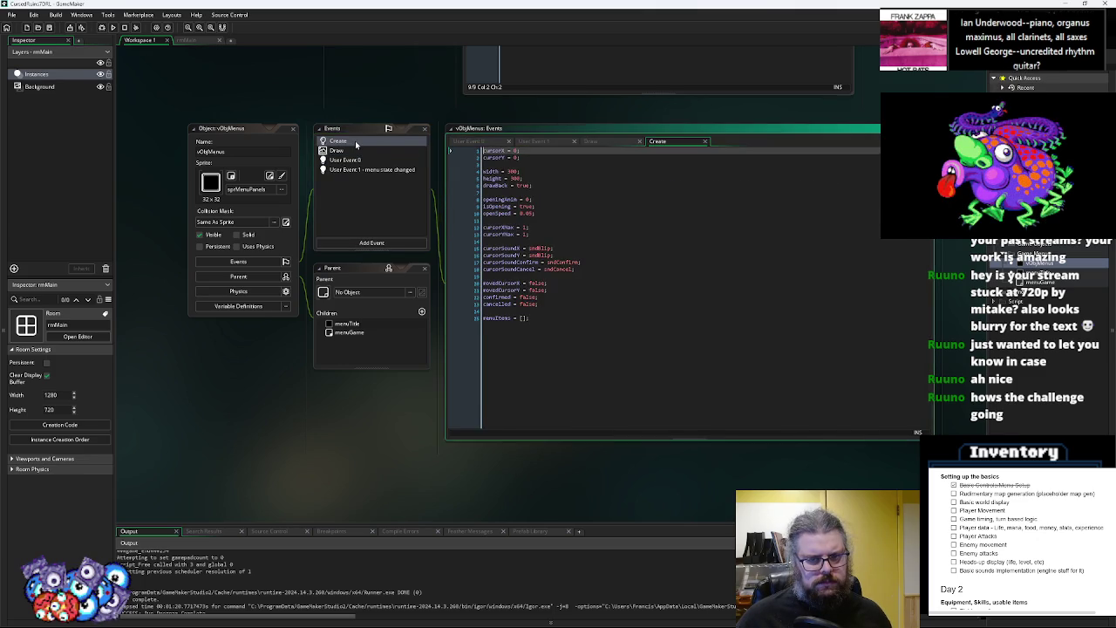
Pan past the AUDIO and menuTitle code to the SYSTEM Step event
{"action": "left_click_drag", "start_coordinate": [588, 376], "coordinate": [761, 352]}
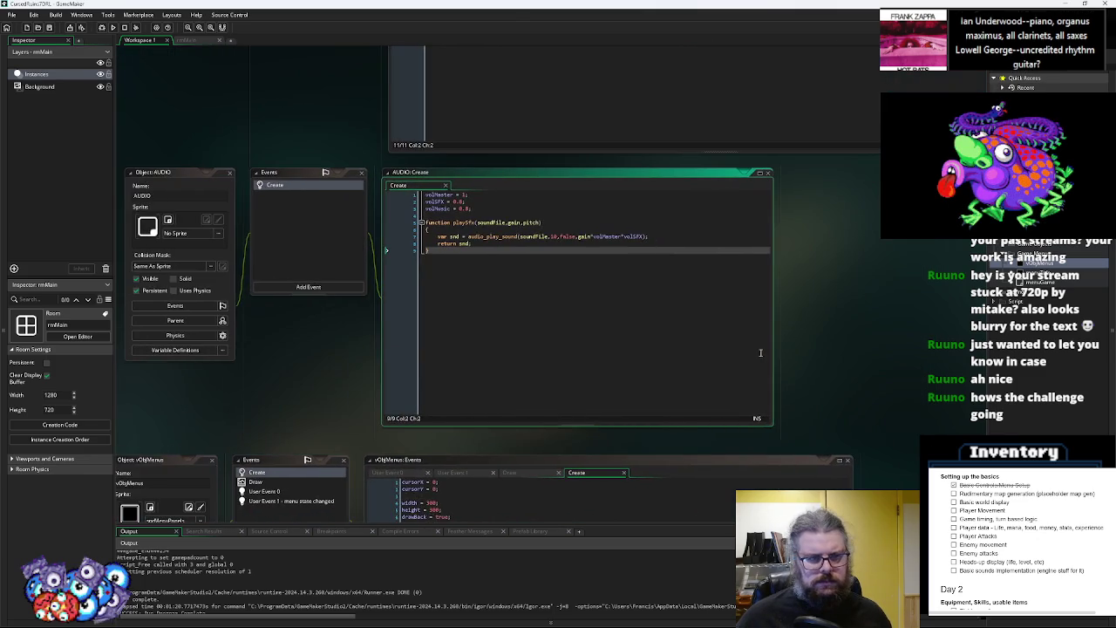
{"action": "scroll", "coordinate": [561, 274], "scroll_direction": "down", "scroll_amount": 6}
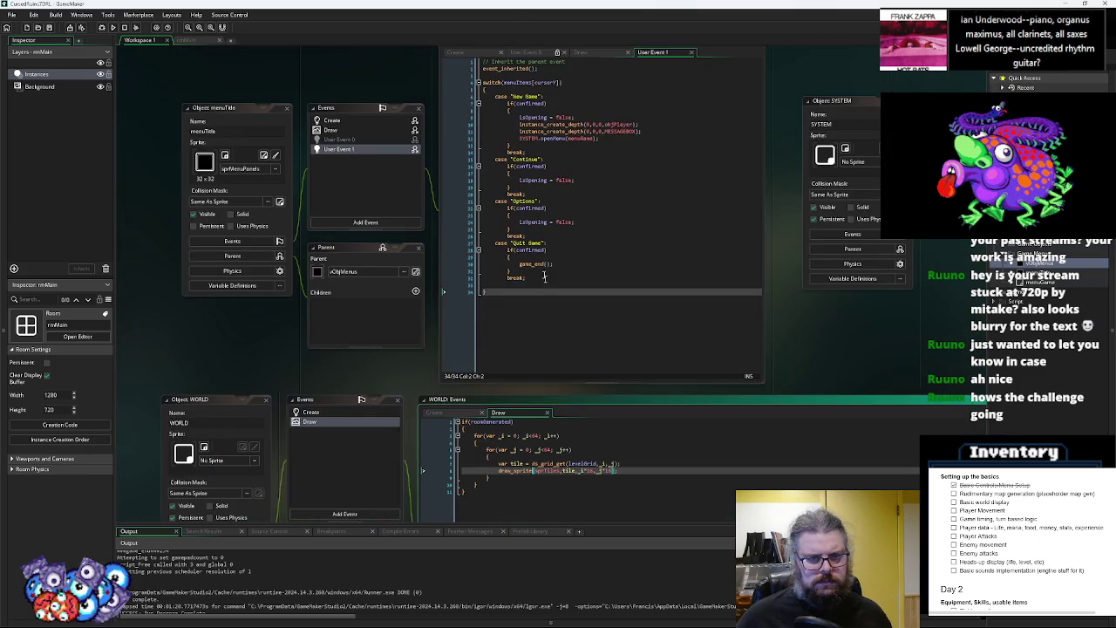
{"action": "mouse_move", "coordinate": [629, 157]}
{"action": "left_mouse_down"}
{"action": "mouse_move", "coordinate": [490, 225]}
{"action": "mouse_move", "coordinate": [433, 227]}
{"action": "left_mouse_up"}
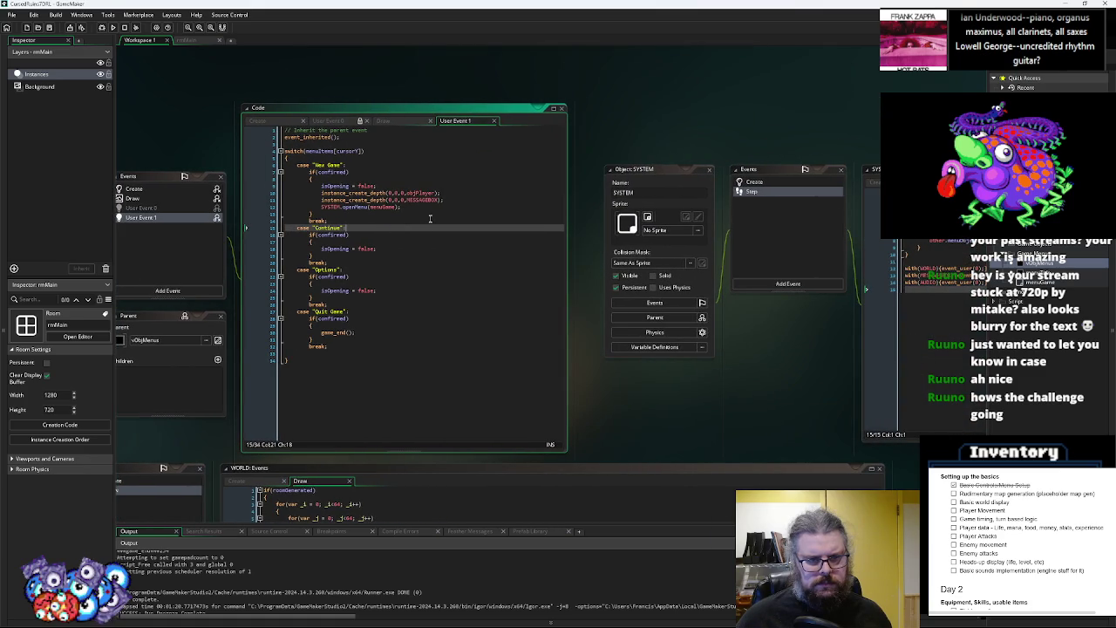
{"action": "left_click_drag", "start_coordinate": [462, 281], "coordinate": [603, 242]}
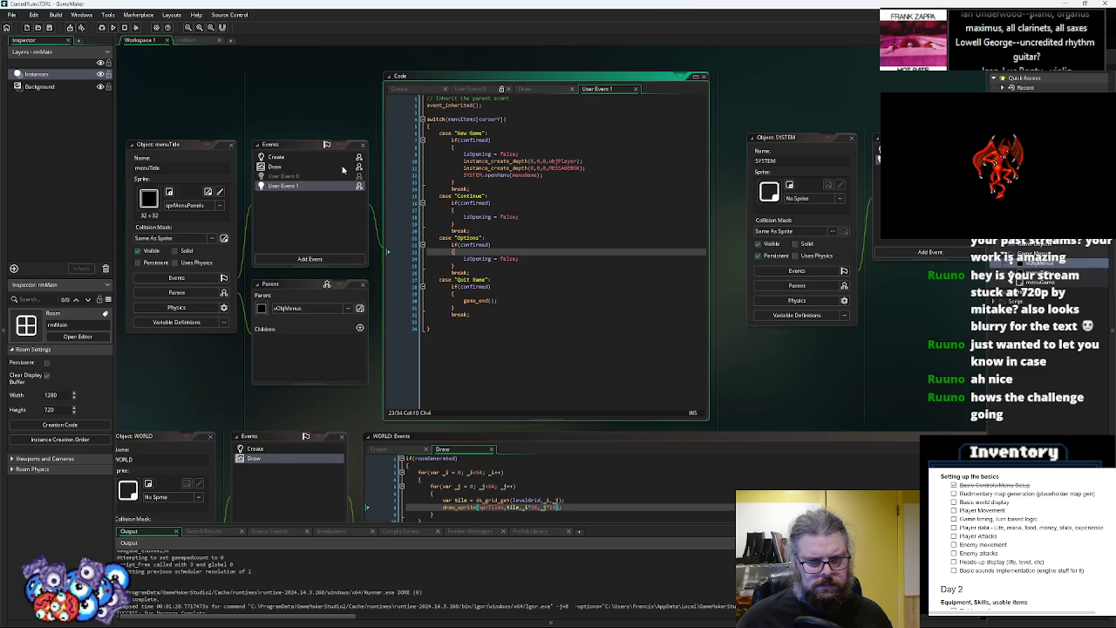
{"action": "left_click_drag", "start_coordinate": [714, 343], "coordinate": [456, 294]}
{"action": "left_click", "coordinate": [587, 292]}
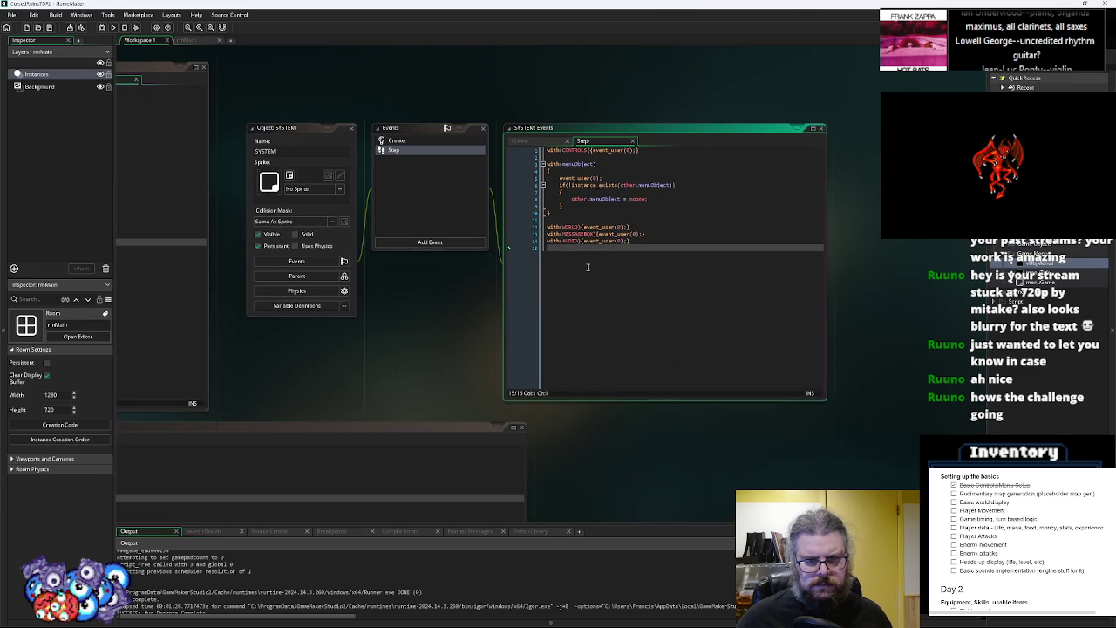
In SYSTEM's Create event, insert 'prevMenu = menuObject;' as openMenu's first line
{"action": "left_click", "coordinate": [396, 141]}
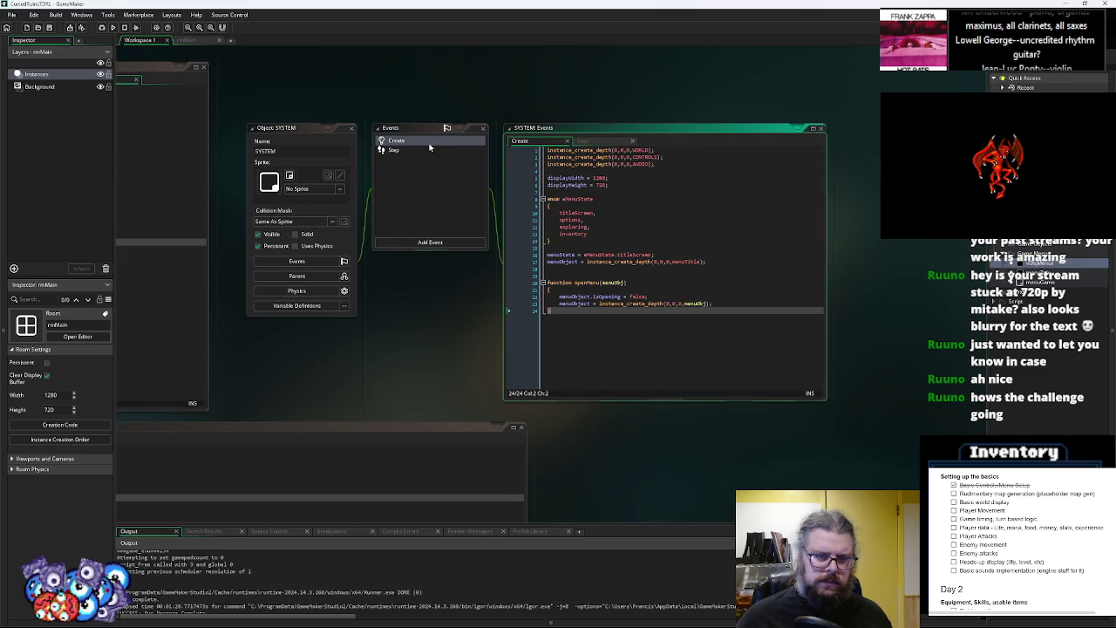
{"action": "left_click", "coordinate": [731, 290]}
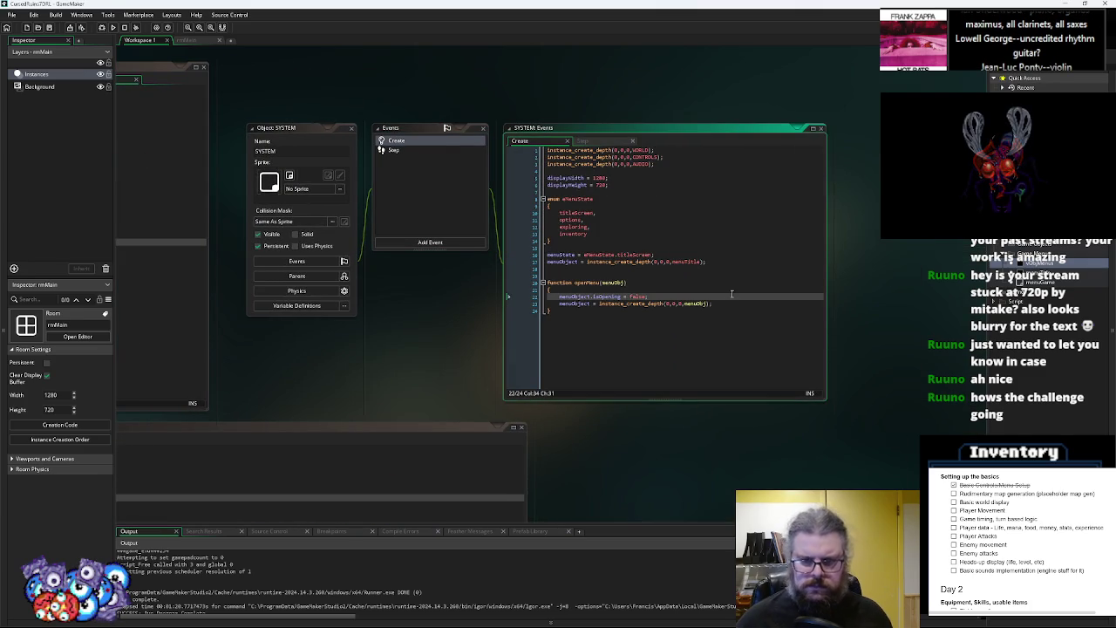
{"action": "key", "text": "Return"}
{"action": "type", "text": "pre"}
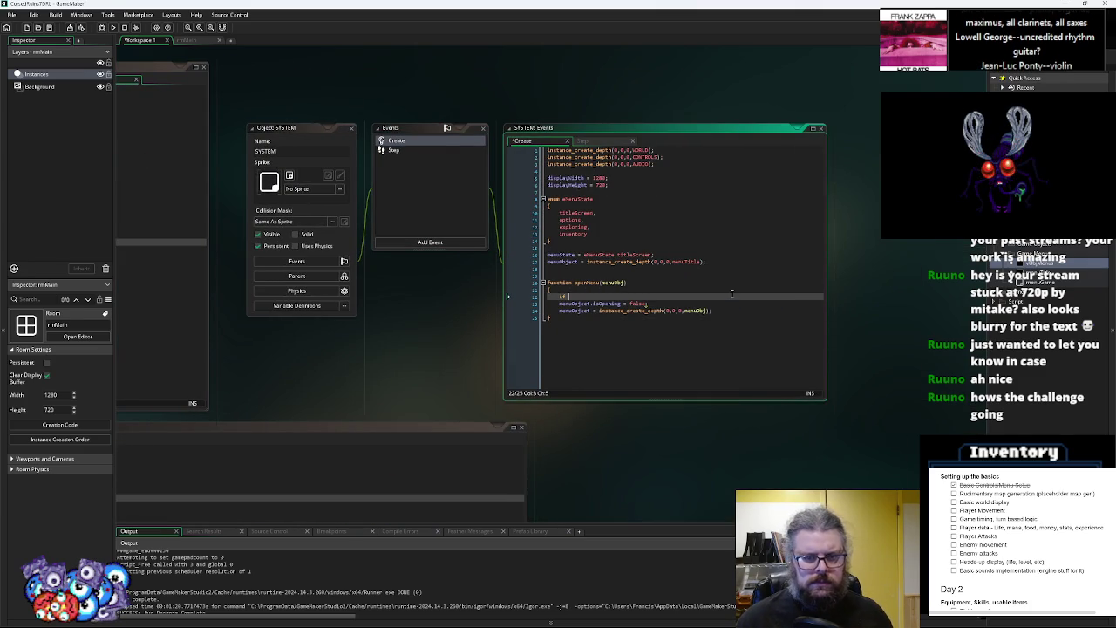
{"action": "type", "text": "ssMenu"}
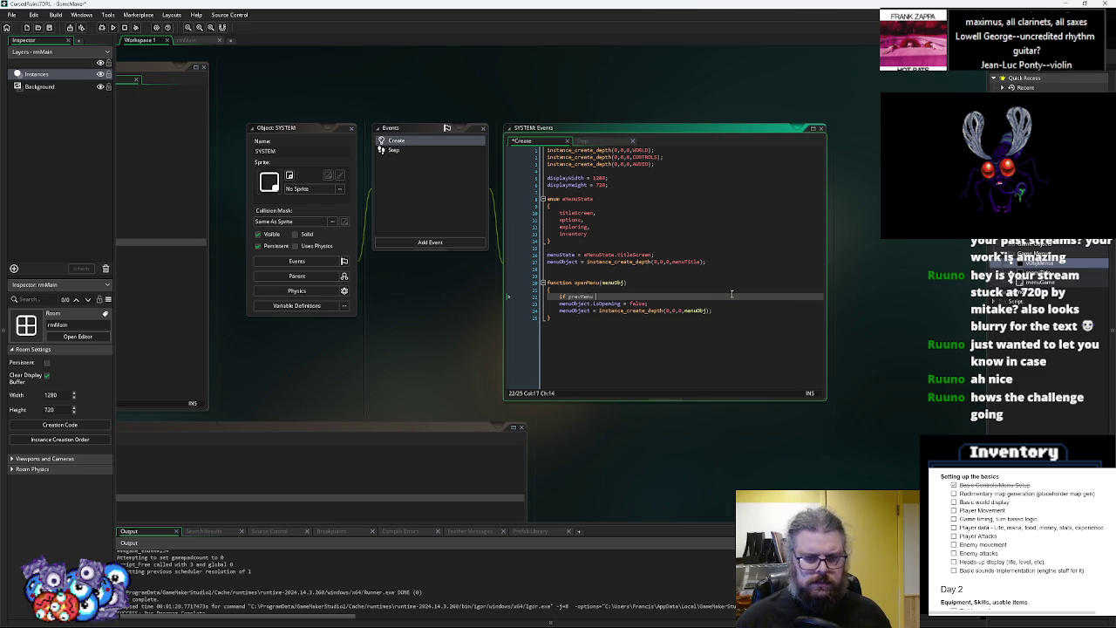
{"action": "key", "text": "BackSpace"}
{"action": "key", "text": "BackSpace"}
{"action": "key", "text": "BackSpace"}
{"action": "type", "text": "prevMenu"}
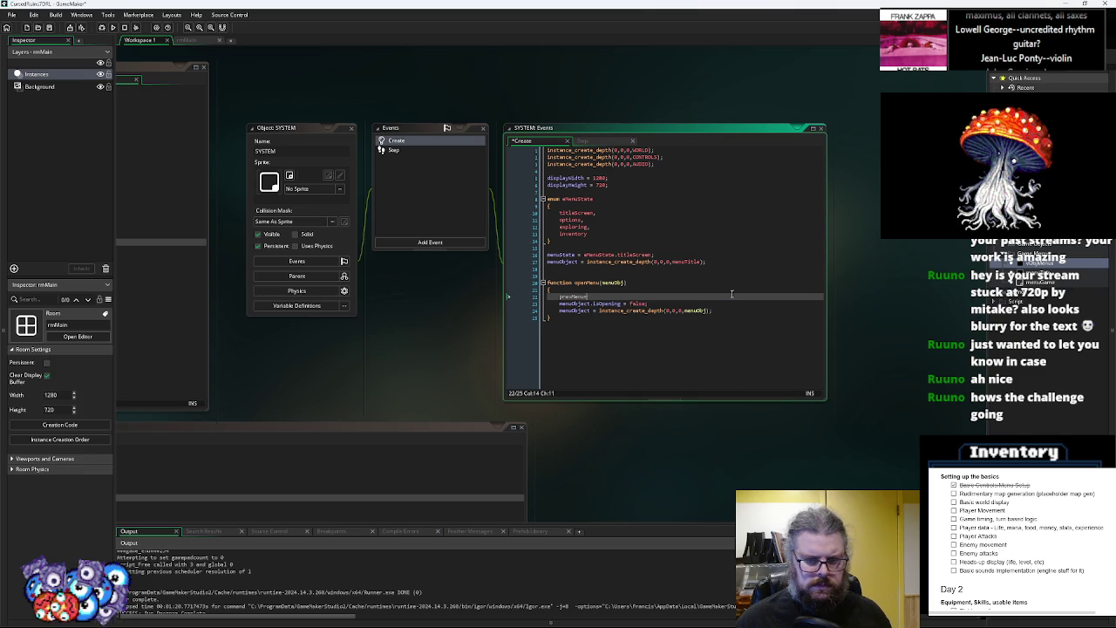
{"action": "type", "text": "enuObj"}
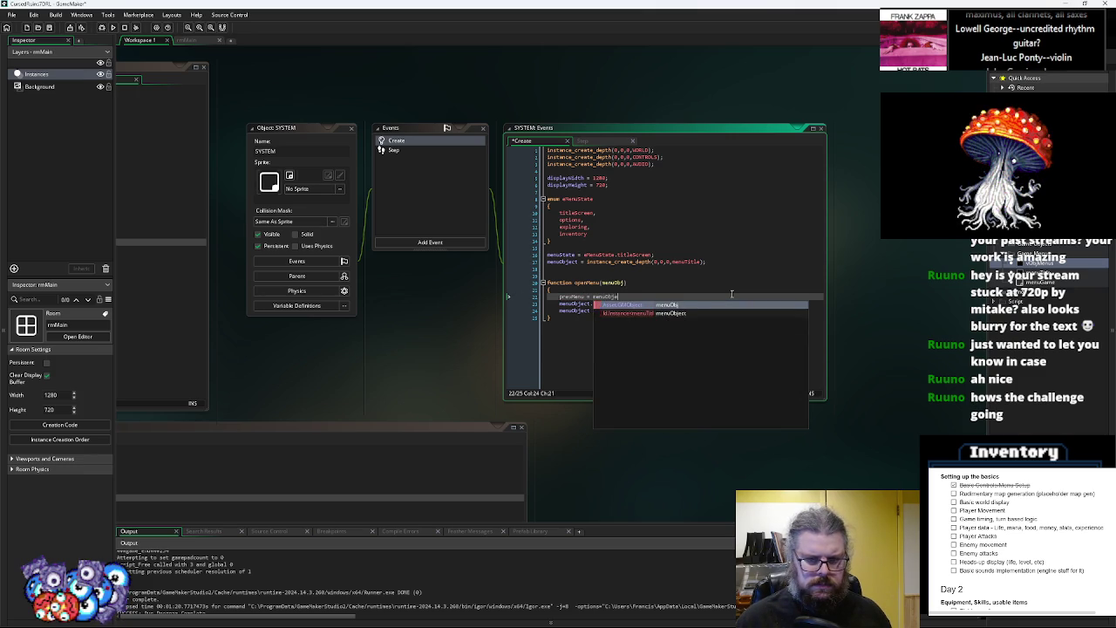
{"action": "key", "text": "Return"}
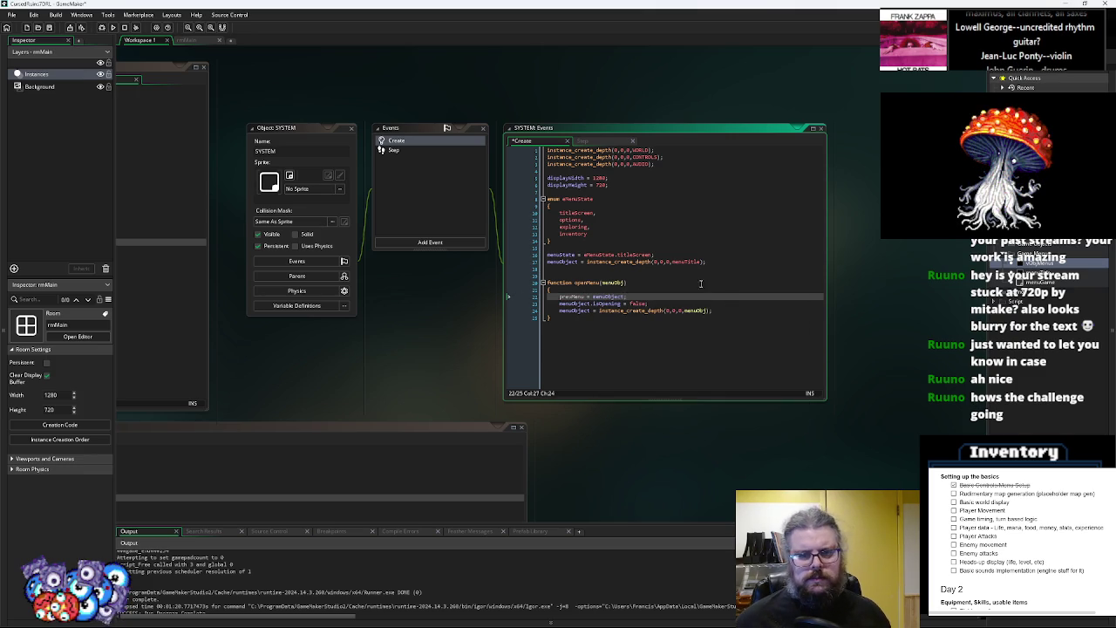
{"action": "key", "text": "Home"}
{"action": "left_click", "coordinate": [640, 297]}
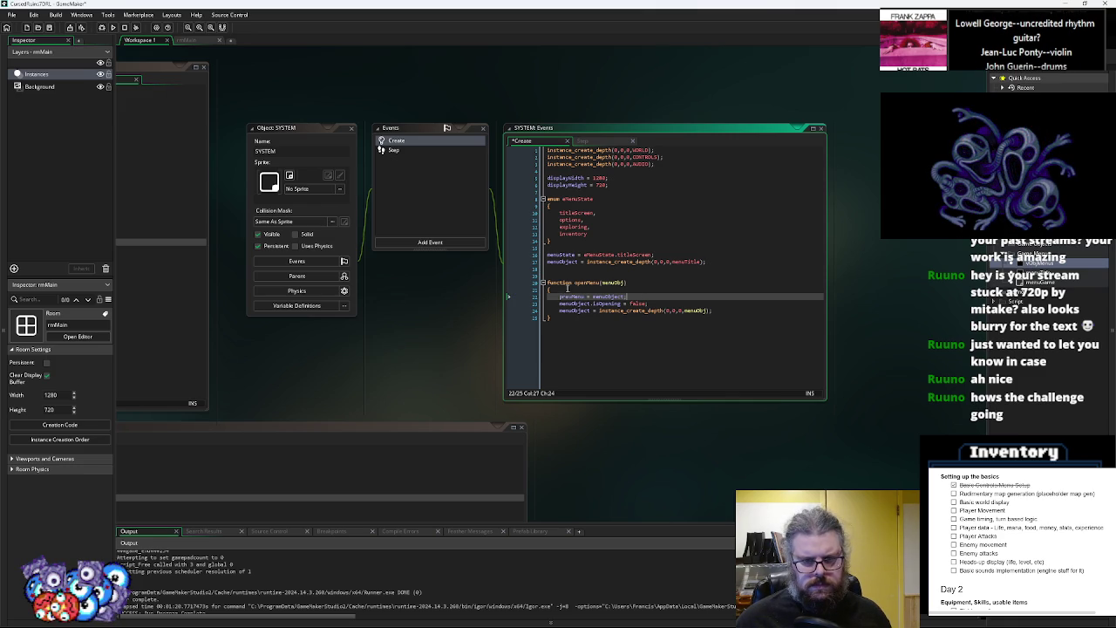
Switch to SYSTEM's Step event code
{"action": "left_click", "coordinate": [416, 154]}
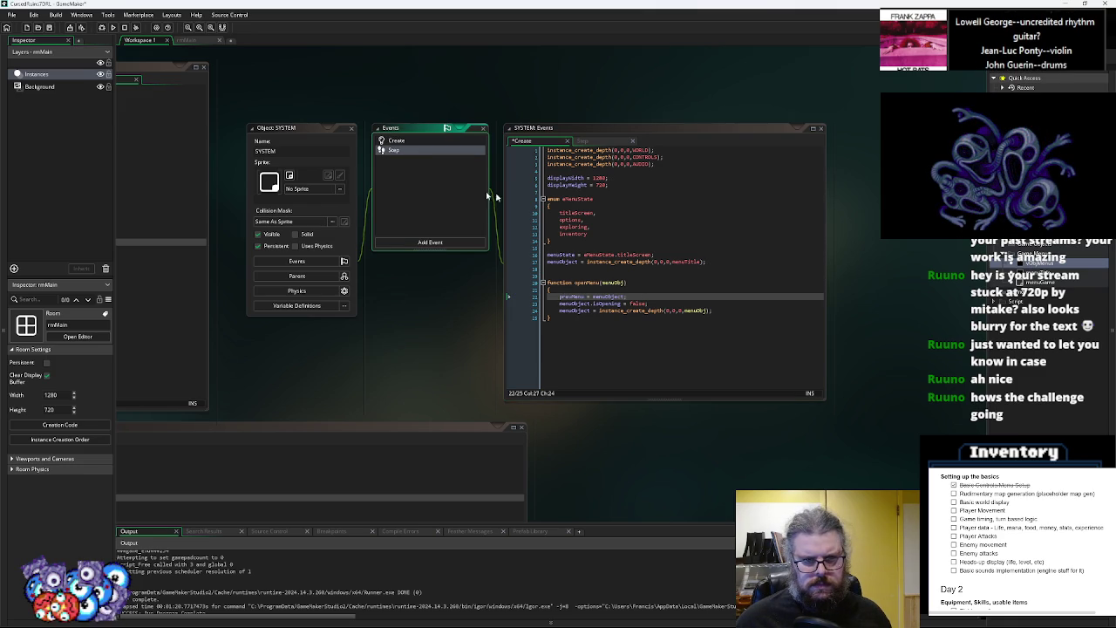
{"action": "left_click", "coordinate": [593, 269]}
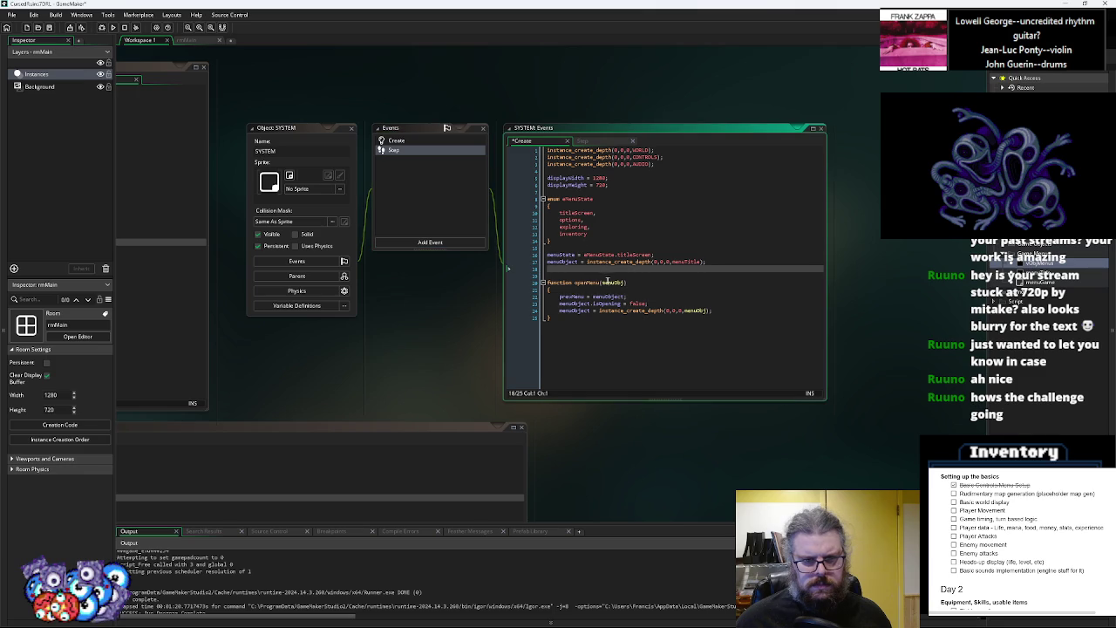
{"action": "left_click", "coordinate": [420, 152]}
Add a with(prevMenu){ block below the CONTROLS User Event 0 call in SYSTEM Step
{"action": "double_click", "coordinate": [419, 152]}
{"action": "left_click", "coordinate": [584, 159]}
{"action": "key", "text": "Up"}
{"action": "type", "text": "wi"}
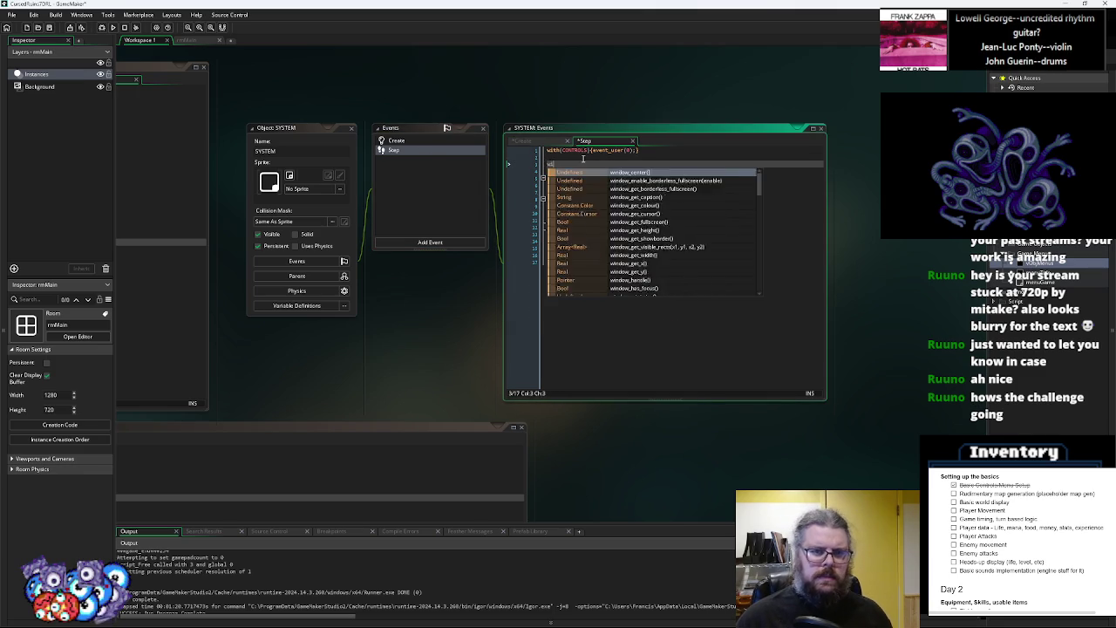
{"action": "type", "text": "th(prevMenu"}
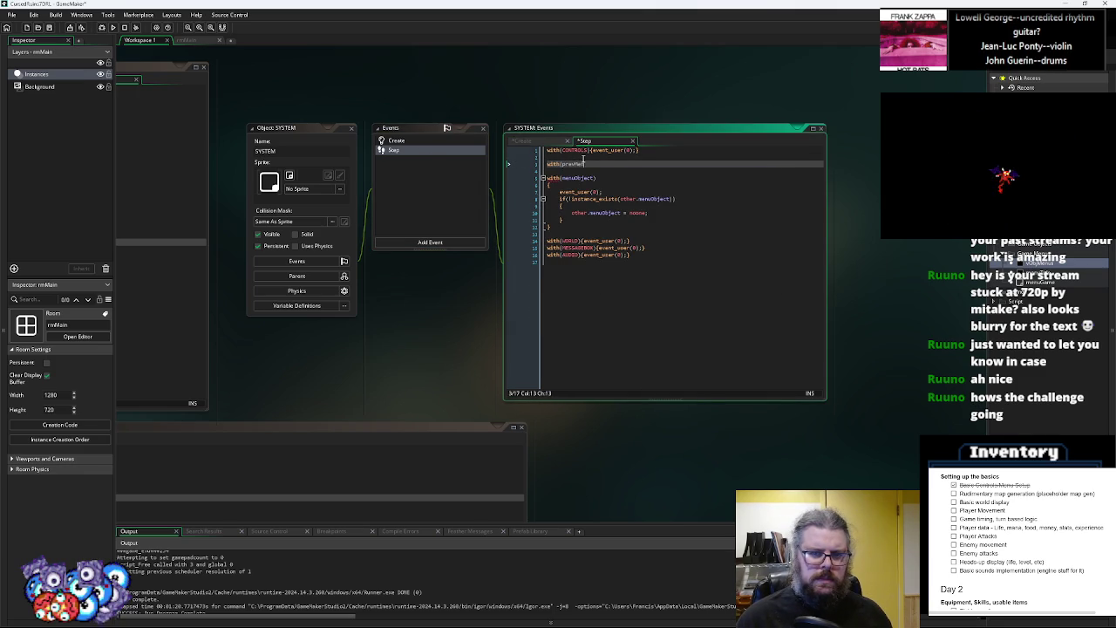
{"action": "key", "text": "Return"}
{"action": "type", "text": "{"}
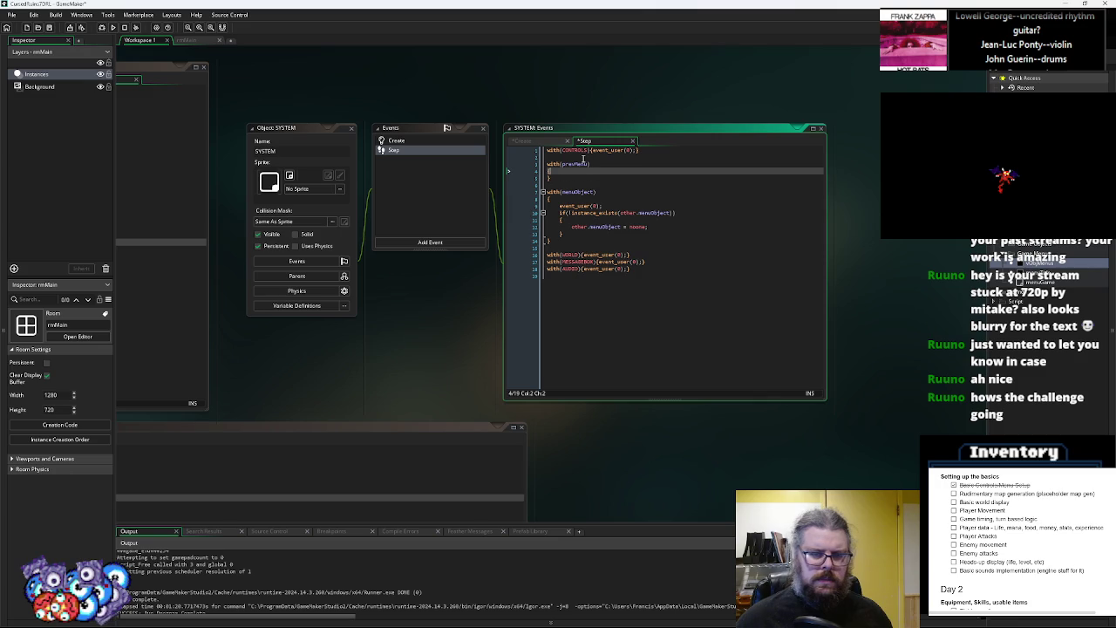
{"action": "key", "text": "Return"}
{"action": "key", "text": "ctrl+BackSpace"}
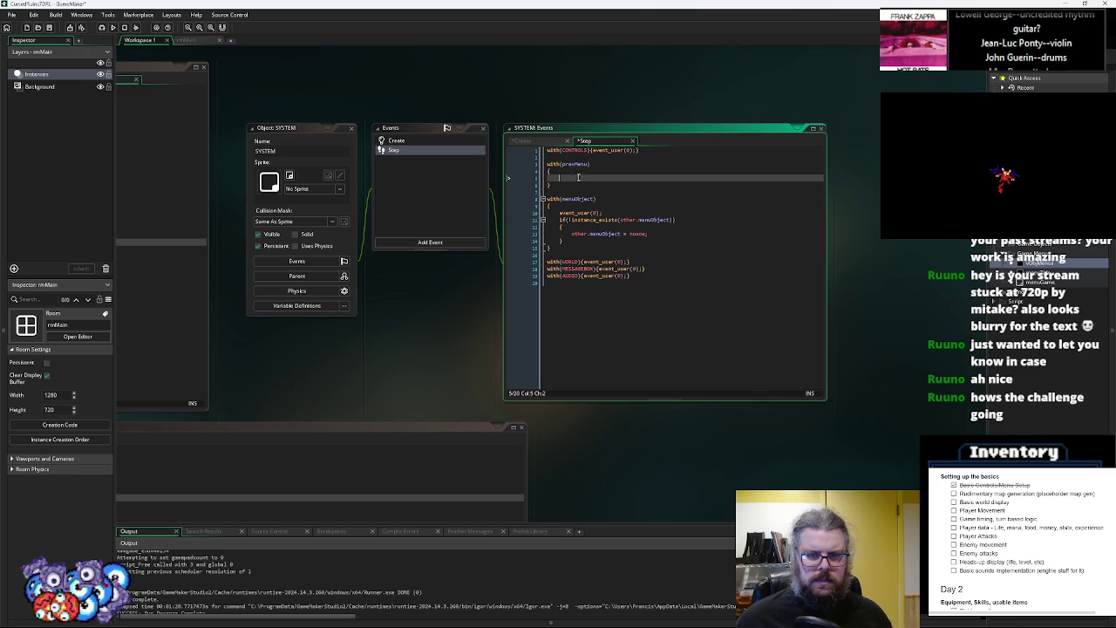
Check the prevMenu variable in the Create event's openMenu function
{"action": "left_click", "coordinate": [421, 142]}
{"action": "left_click", "coordinate": [579, 256]}
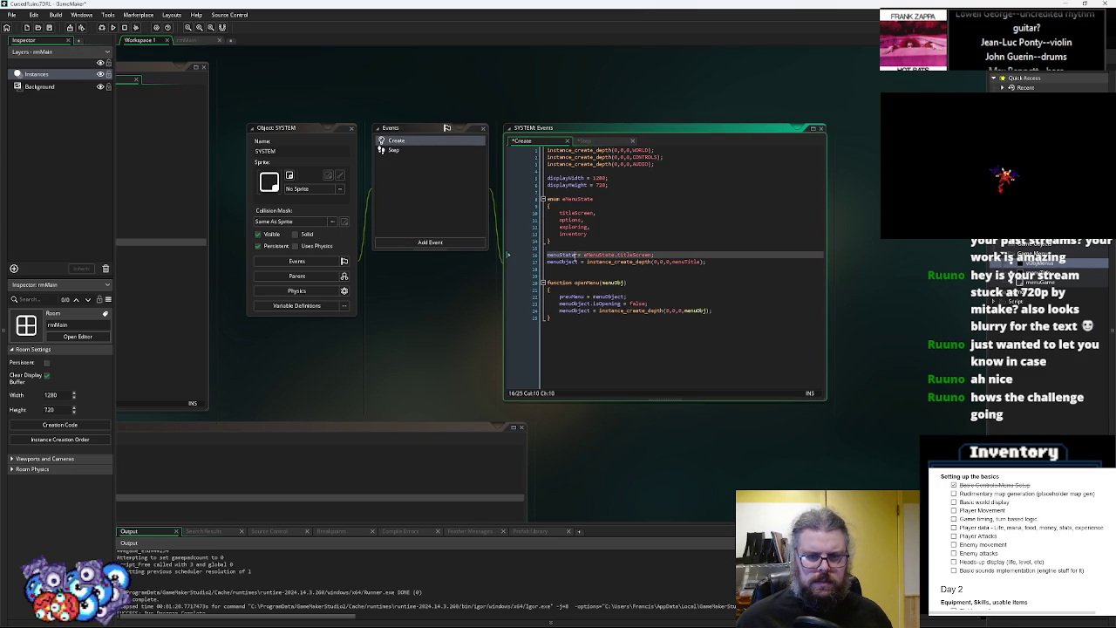
{"action": "key", "text": "Down"}
{"action": "key", "text": "Down"}
{"action": "key", "text": "Down"}
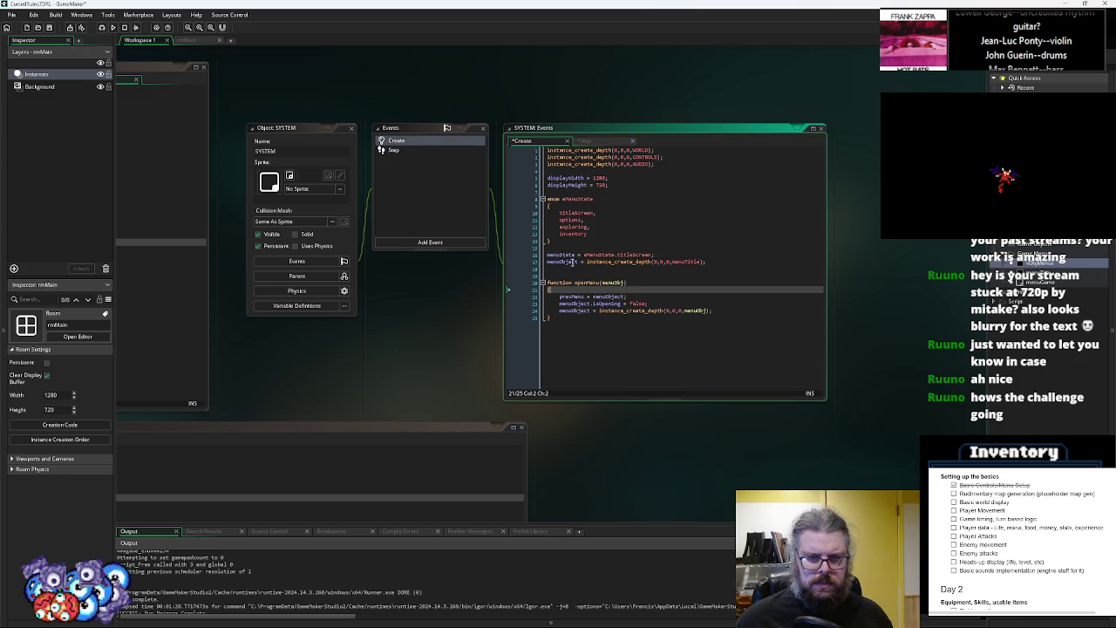
{"action": "key", "text": "Down"}
{"action": "key", "text": "ctrl+shift+Right"}
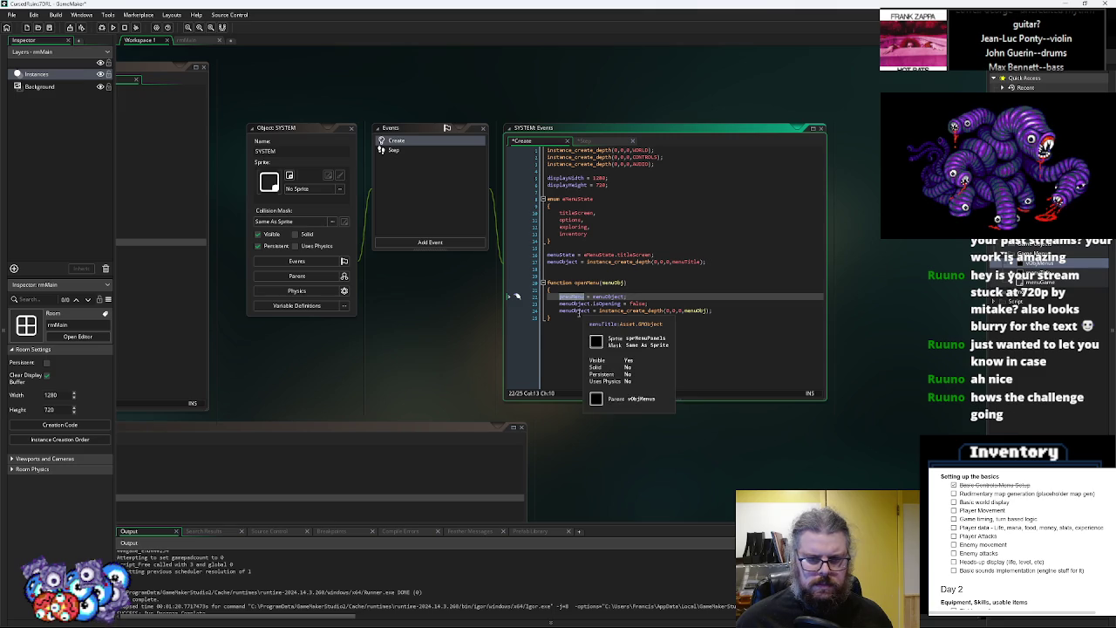
{"action": "left_click", "coordinate": [415, 153]}
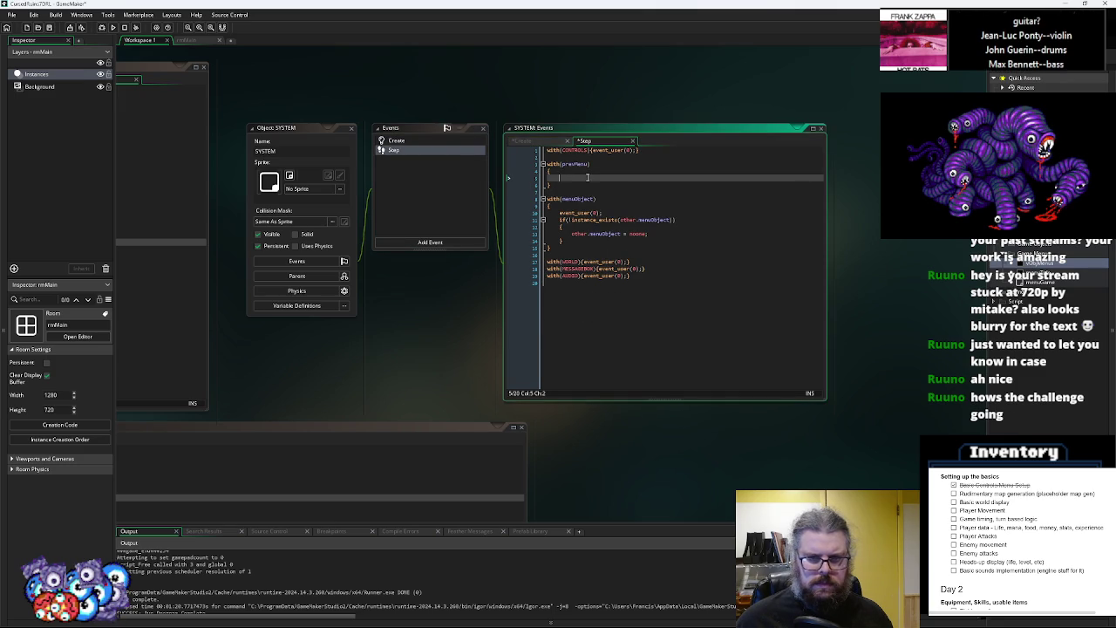
Put event_user(0); in the with(prevMenu) block and paste in the instance_exists check
{"action": "type", "text": "event_us"}
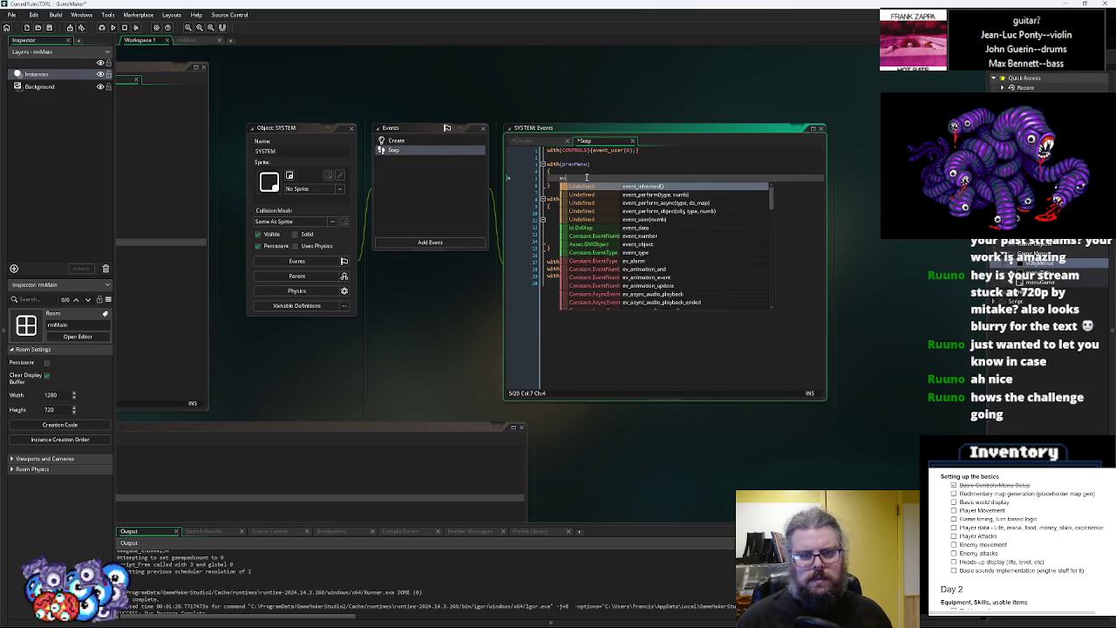
{"action": "key", "text": "Return"}
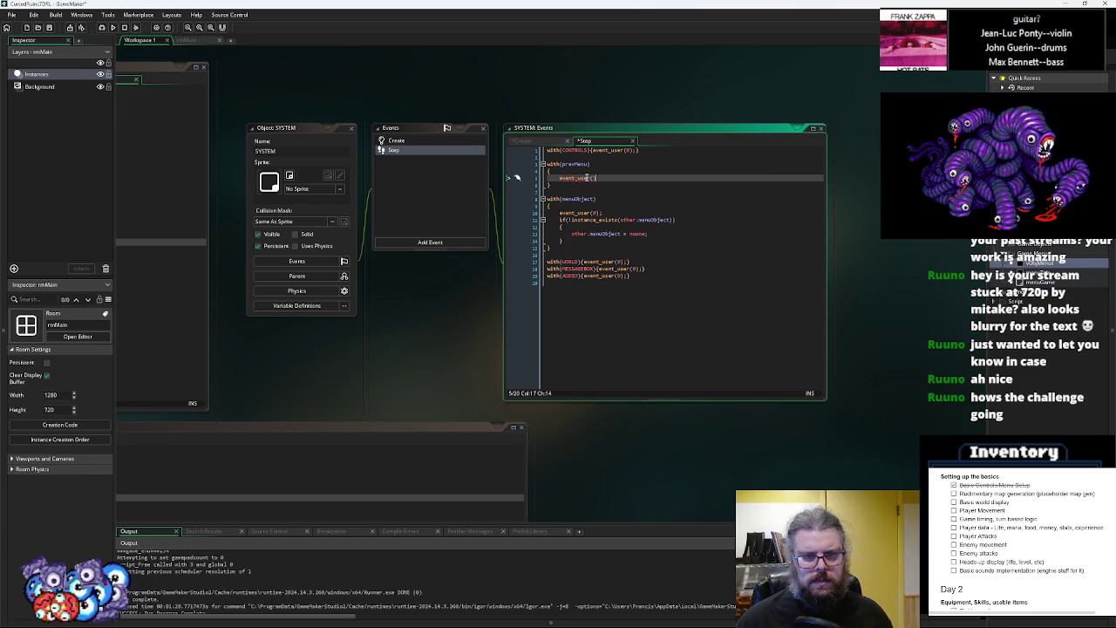
{"action": "type", "text": "0)"}
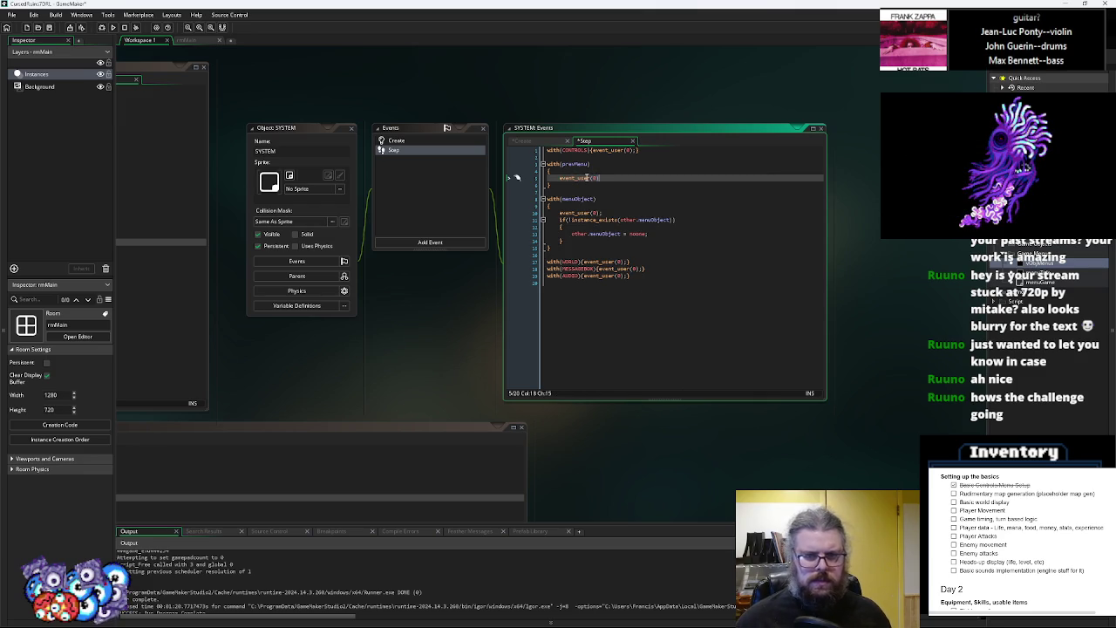
{"action": "type", "text": ";"}
{"action": "key", "text": "Return"}
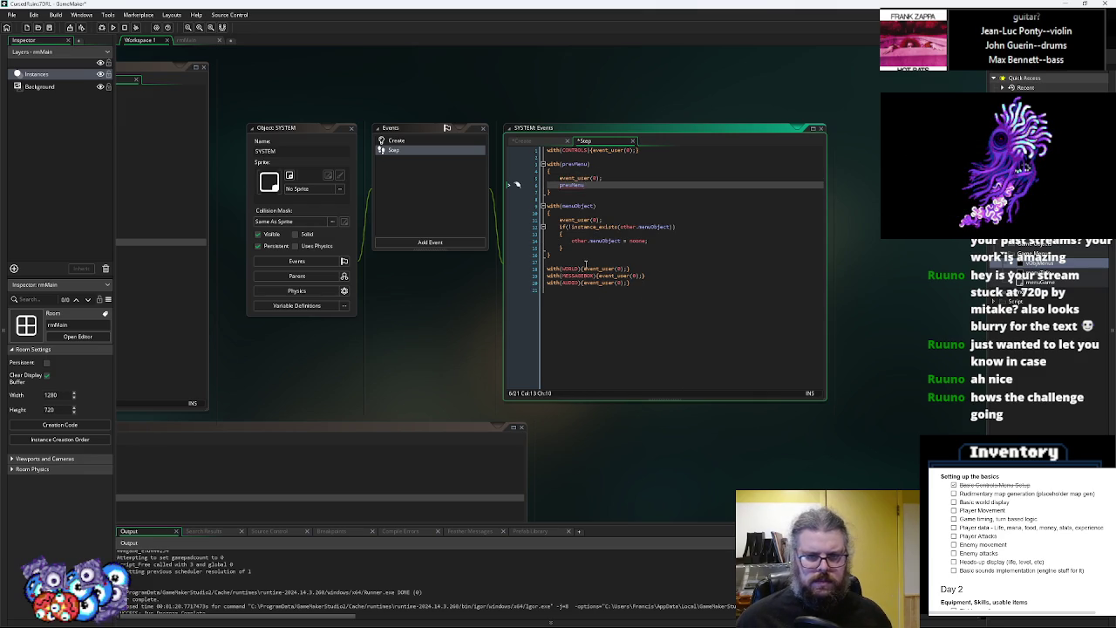
{"action": "key", "text": "ctrl+z"}
{"action": "left_click_drag", "start_coordinate": [650, 241], "coordinate": [560, 226]}
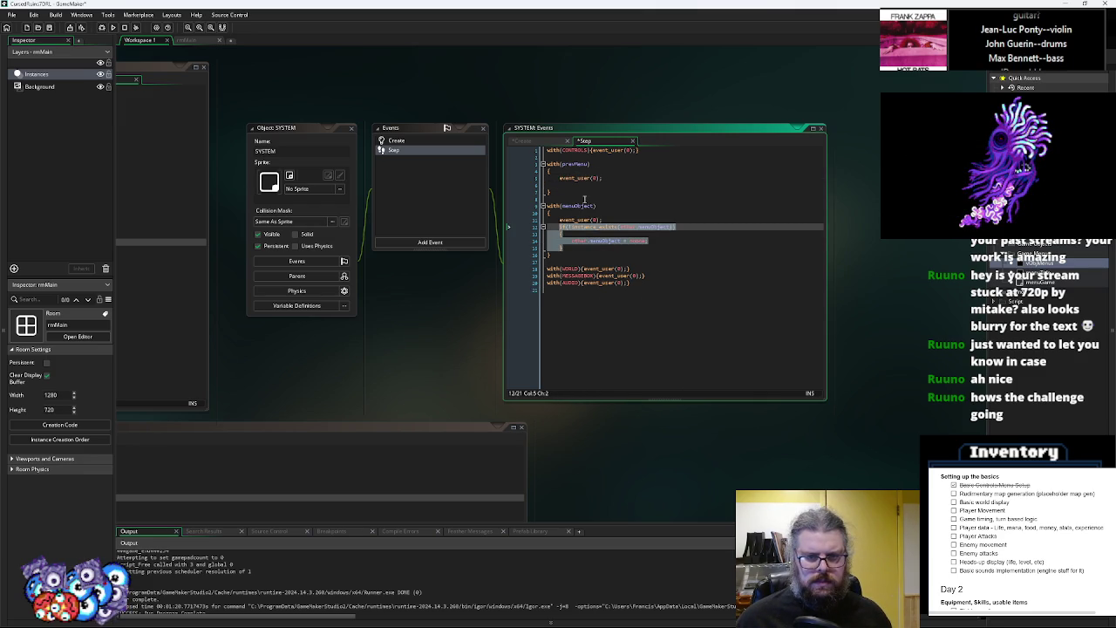
{"action": "key", "text": "ctrl+c"}
{"action": "left_click", "coordinate": [578, 187]}
{"action": "key", "text": "ctrl+v"}
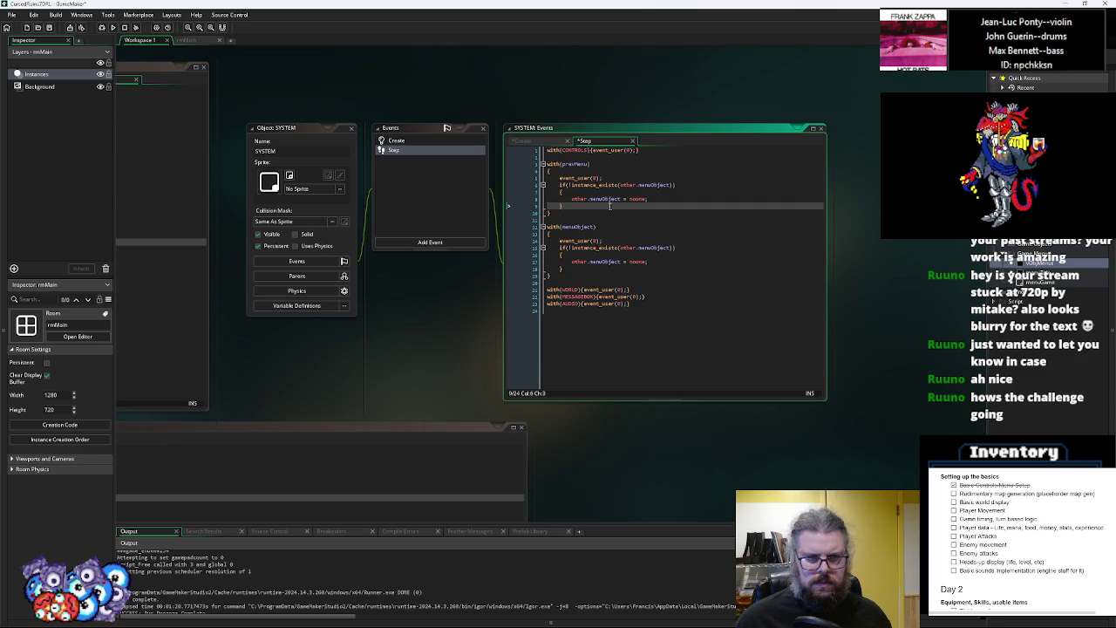
{"action": "key", "text": "ctrl+Tab"}
{"action": "key", "text": "ctrl+Tab"}
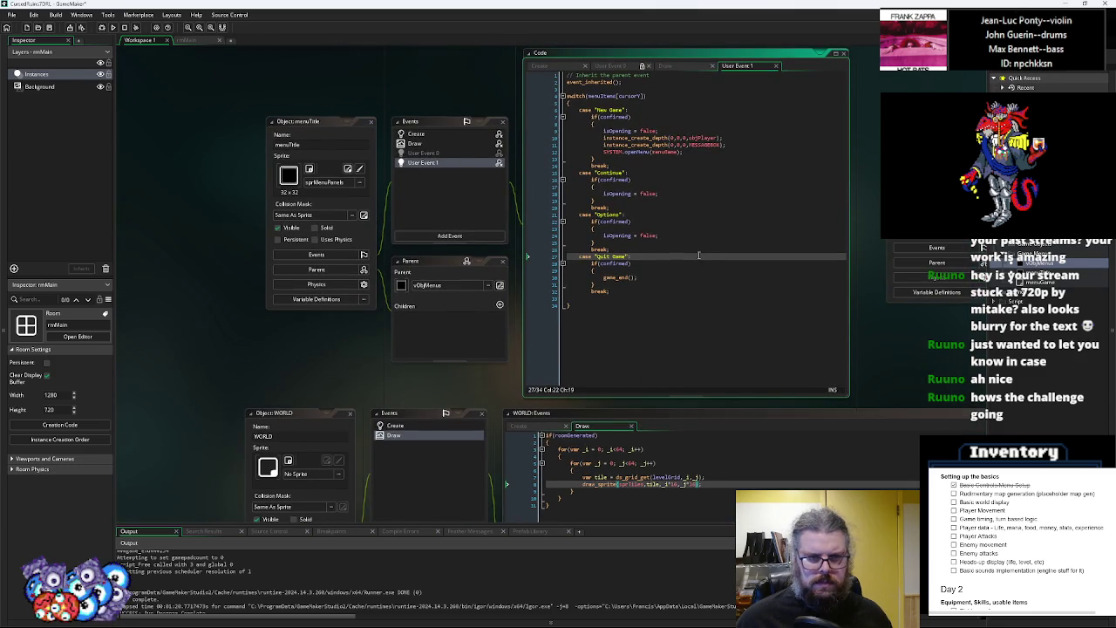
Cut the isOpening if/else block from vObjMenus User Event 0 and paste it into a new Step event
{"action": "left_click", "coordinate": [432, 149]}
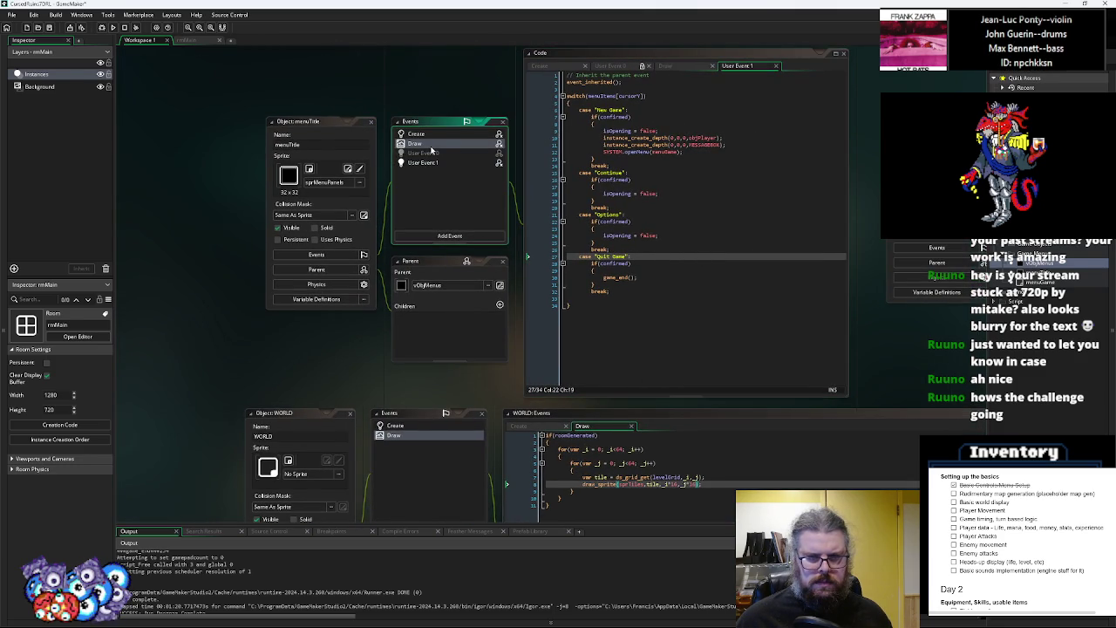
{"action": "key", "text": "ctrl+Tab"}
{"action": "key", "text": "ctrl+Tab"}
{"action": "key", "text": "ctrl+Tab"}
{"action": "key", "text": "ctrl+Tab"}
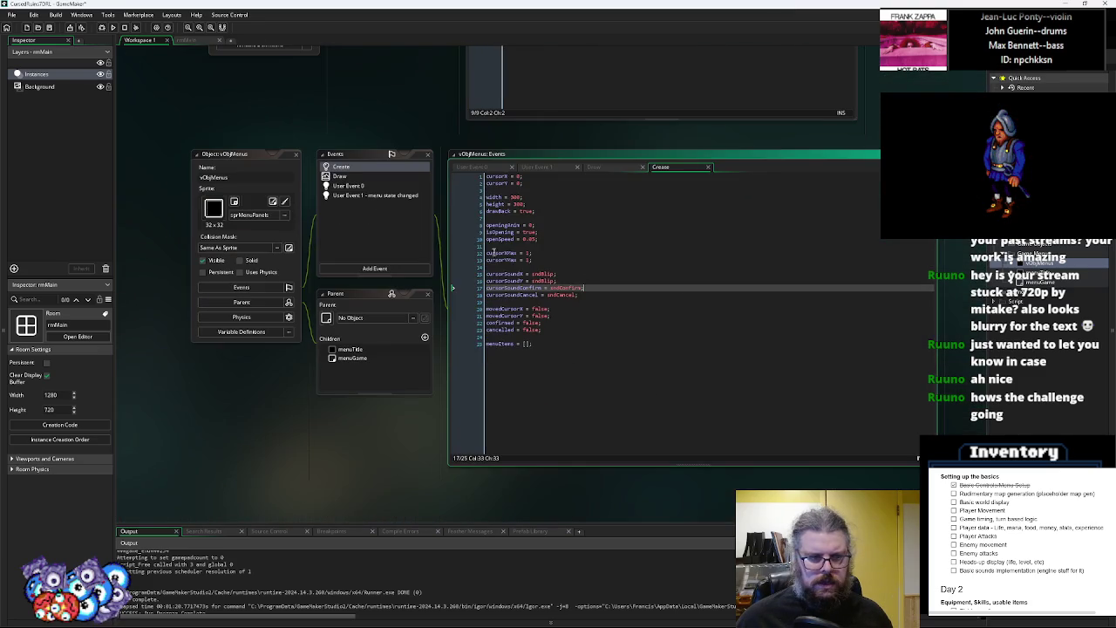
{"action": "key", "text": "ctrl+Tab"}
{"action": "key", "text": "ctrl+Tab"}
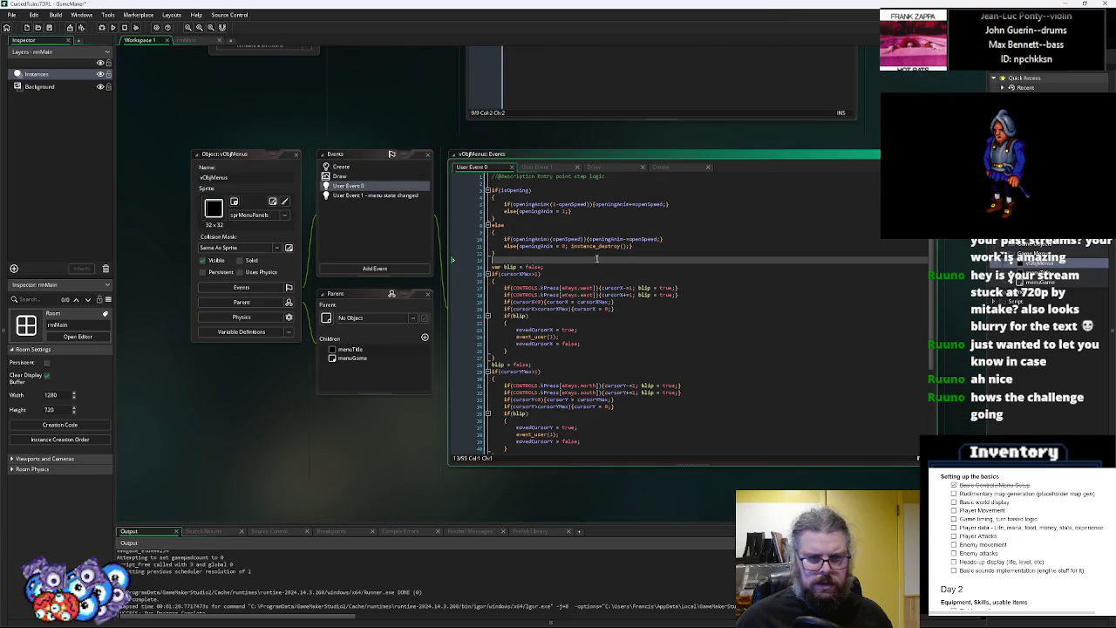
{"action": "key", "text": "shift+Up"}
{"action": "key", "text": "shift+Up"}
{"action": "key", "text": "shift+Up"}
{"action": "key", "text": "Delete"}
{"action": "left_click", "coordinate": [391, 272]}
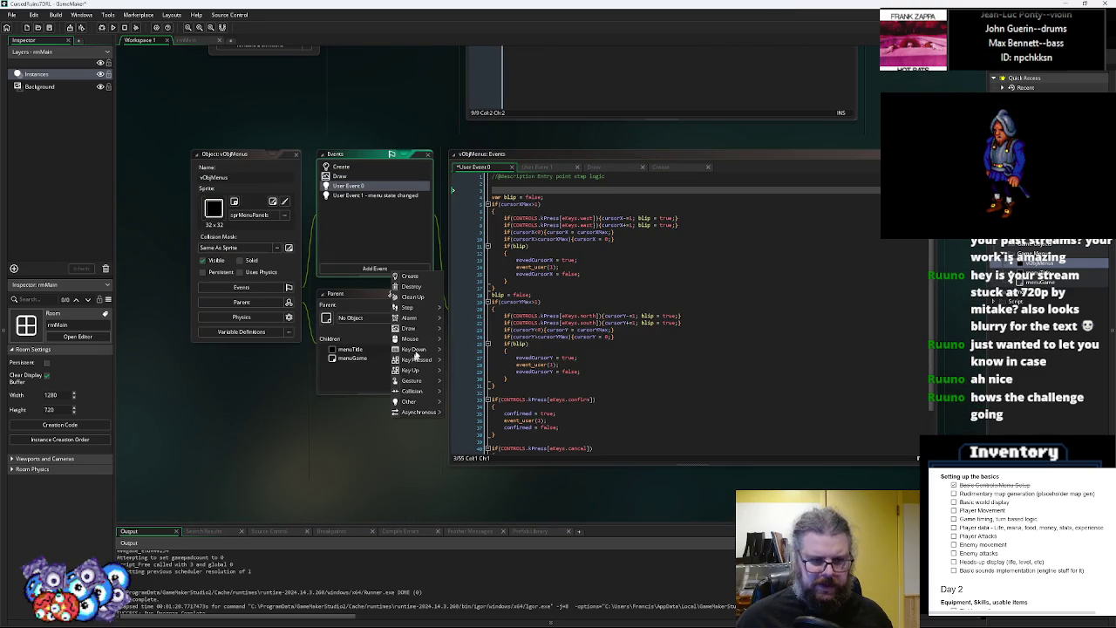
{"action": "left_click", "coordinate": [448, 308]}
{"action": "key", "text": "ctrl+v"}
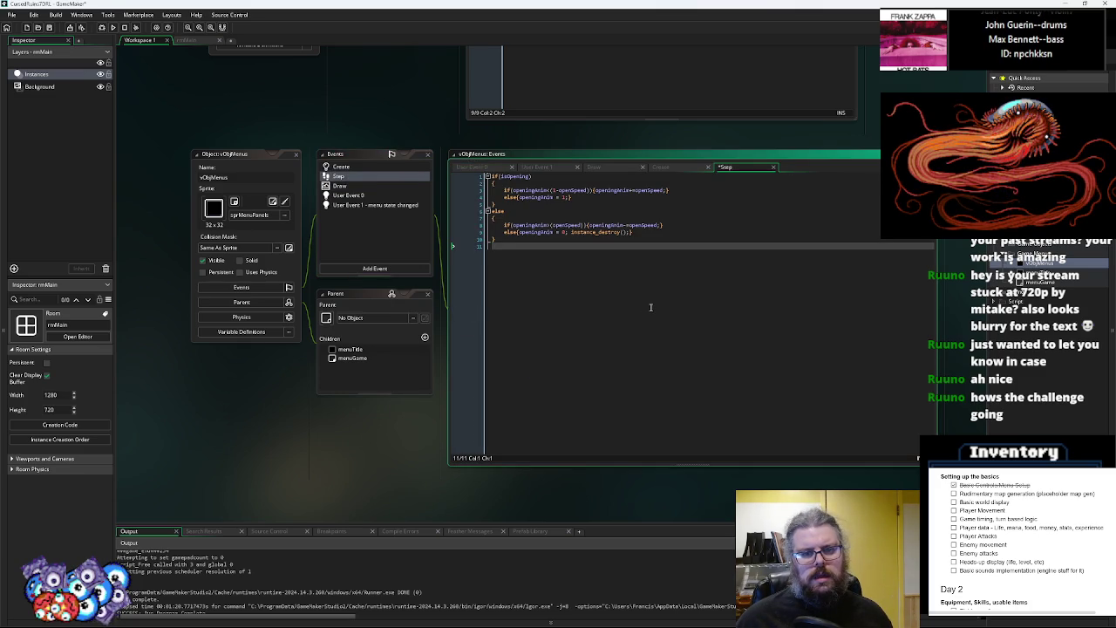
{"action": "left_click", "coordinate": [569, 232]}
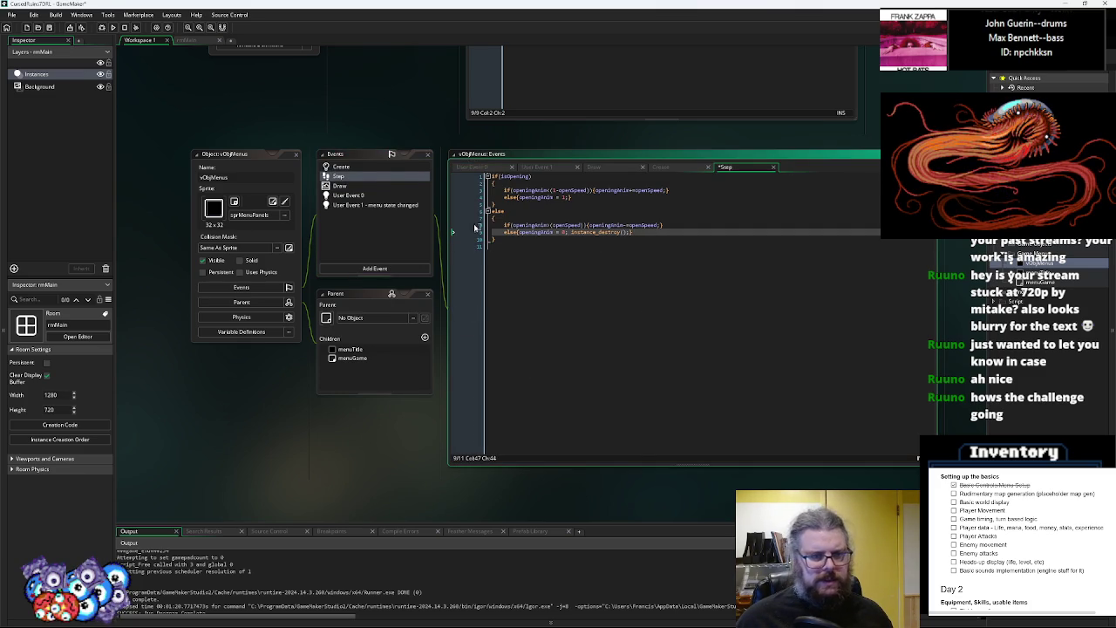
{"action": "scroll", "coordinate": [609, 242], "scroll_direction": "up", "scroll_amount": 10}
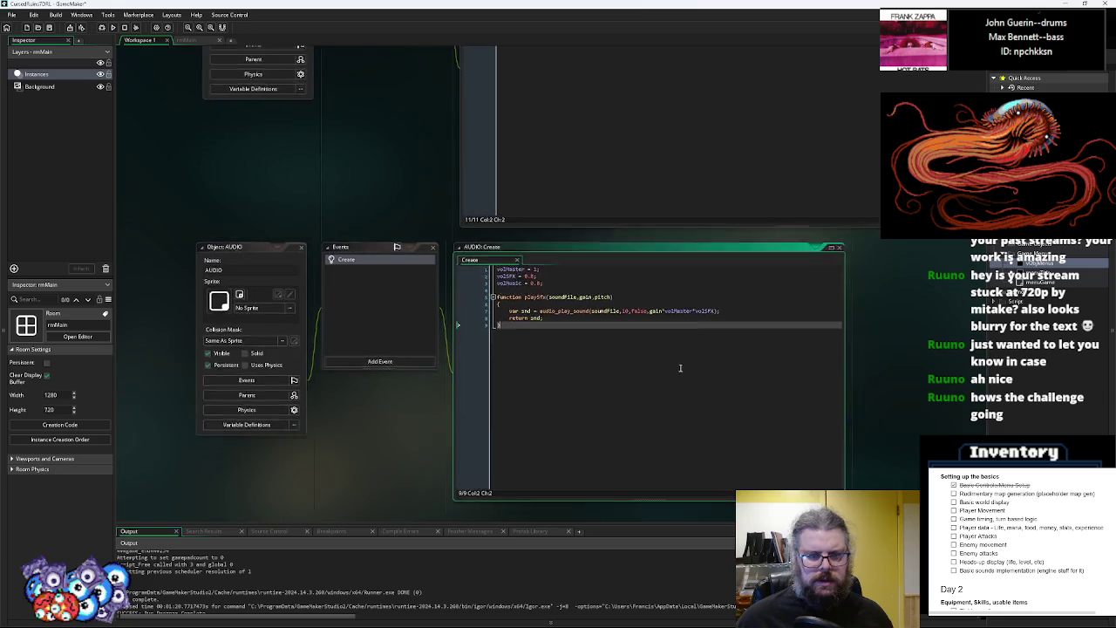
Delete the with(prevMenu) block from SYSTEM's Step event
{"action": "scroll", "coordinate": [629, 234], "scroll_direction": "up", "scroll_amount": 10}
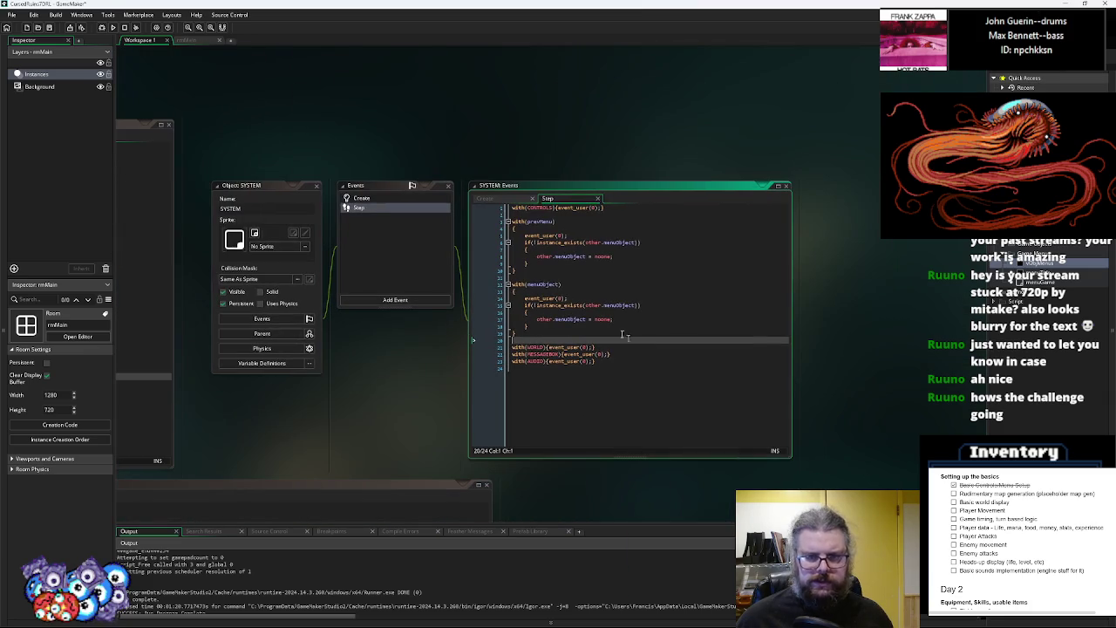
{"action": "mouse_move", "coordinate": [529, 270]}
{"action": "left_mouse_down"}
{"action": "mouse_move", "coordinate": [558, 260]}
{"action": "mouse_move", "coordinate": [610, 207]}
{"action": "left_mouse_up"}
{"action": "key", "text": "Delete"}
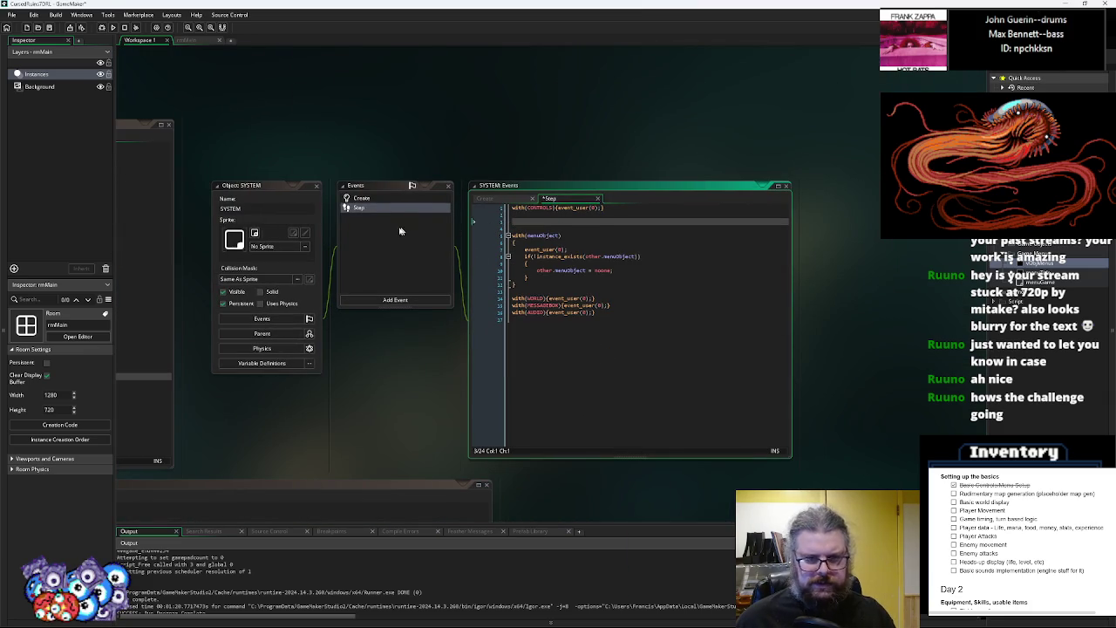
Remove the prevMenu assignment and blank line 18 from openMenu in Create, and save
{"action": "left_click", "coordinate": [366, 199]}
{"action": "left_click", "coordinate": [624, 375]}
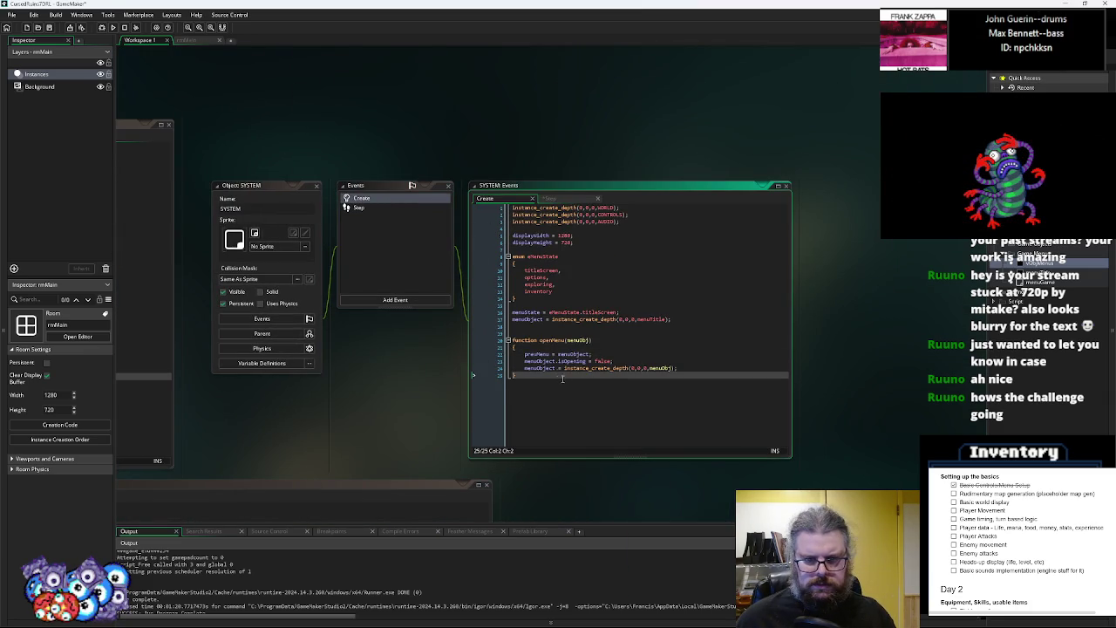
{"action": "left_click_drag", "start_coordinate": [598, 356], "coordinate": [523, 347]}
{"action": "key", "text": "Delete"}
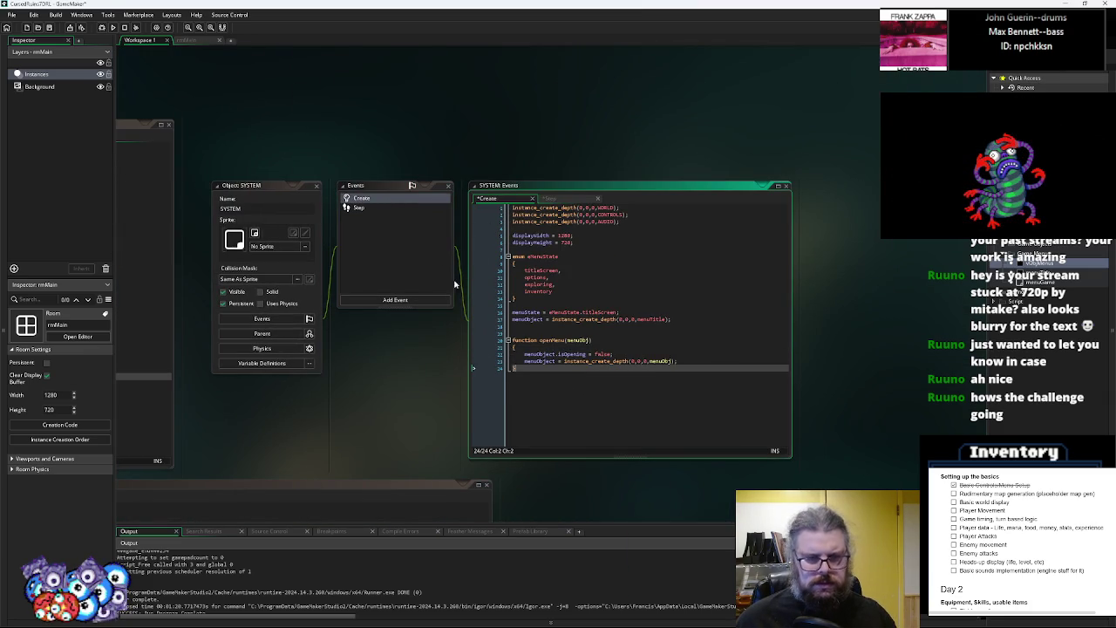
{"action": "left_click", "coordinate": [49, 28]}
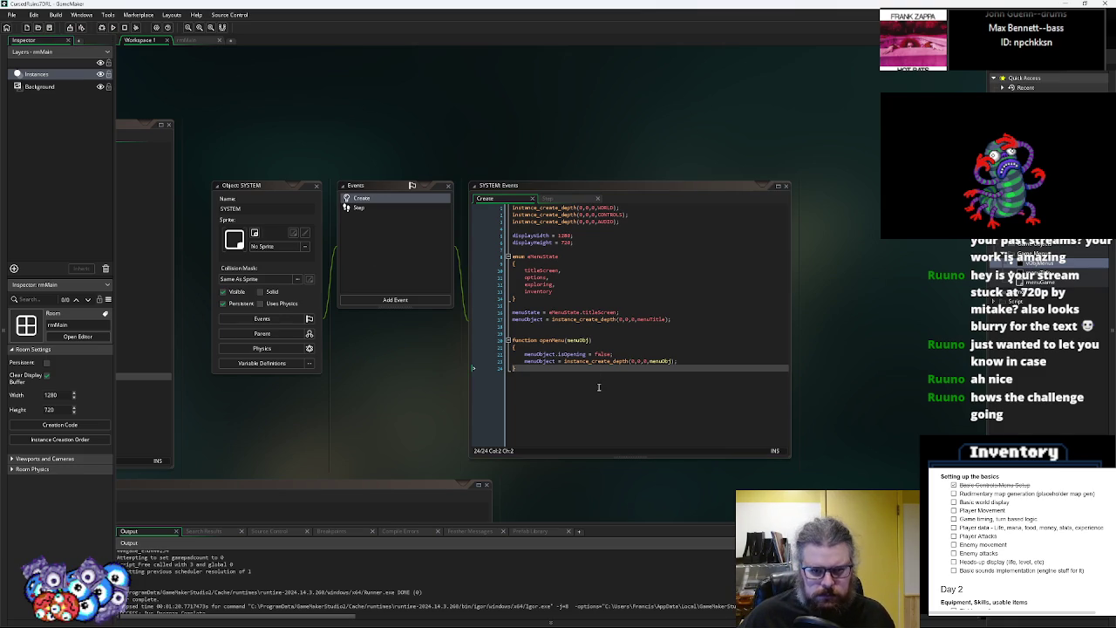
{"action": "left_click", "coordinate": [598, 387]}
{"action": "left_click", "coordinate": [569, 326]}
{"action": "key", "text": "BackSpace"}
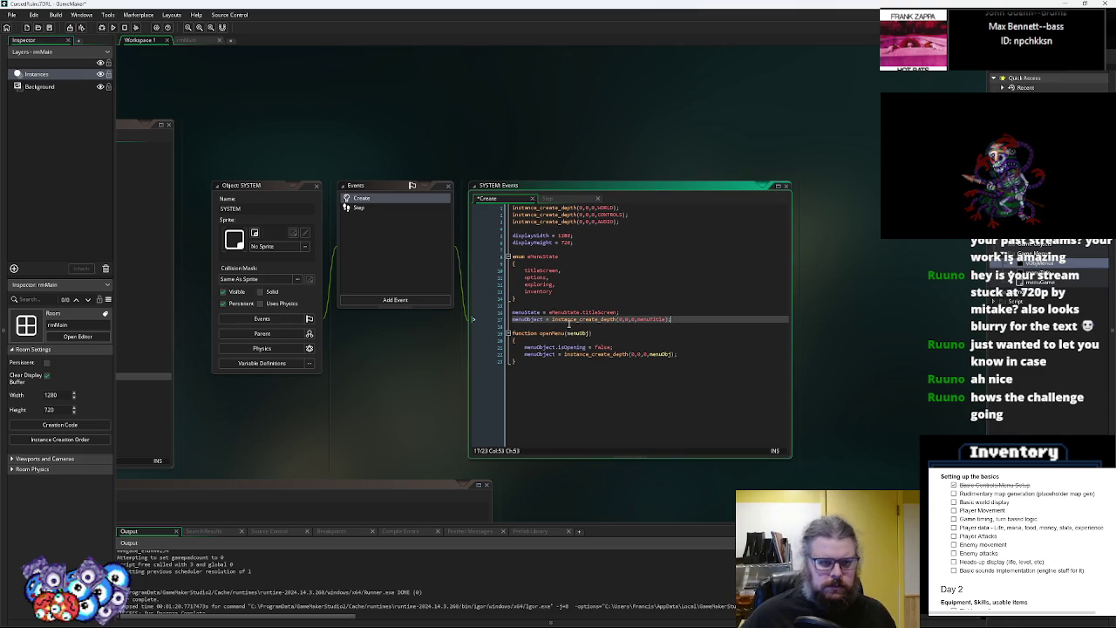
Run once in the debugger, then review WORLD's generateWorld function across its Create and Draw events
{"action": "left_click", "coordinate": [103, 27]}
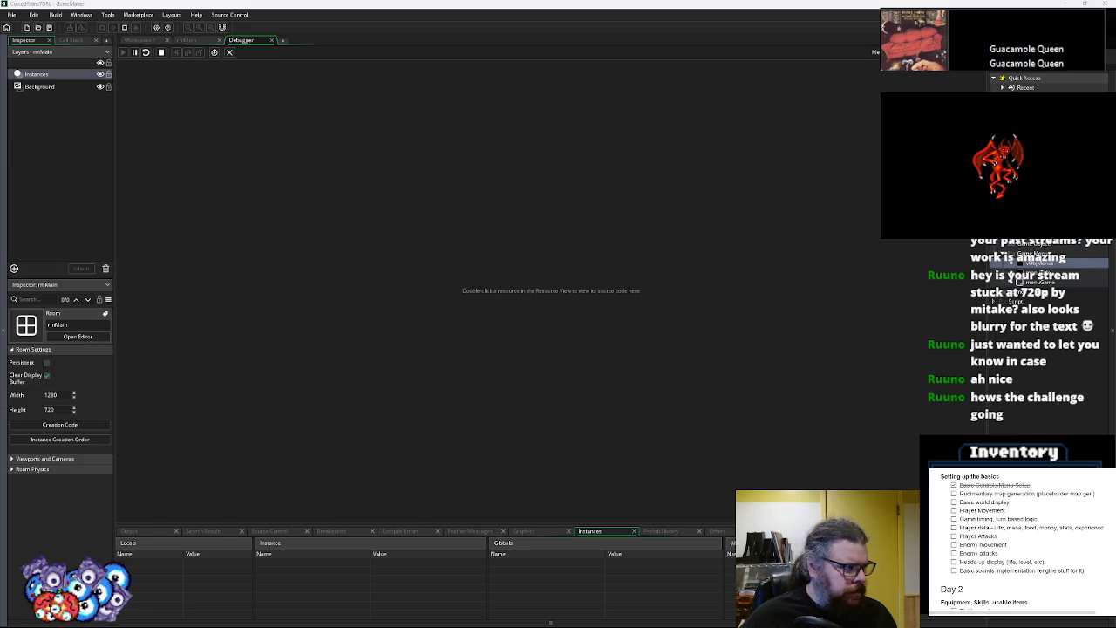
{"action": "left_click", "coordinate": [273, 41]}
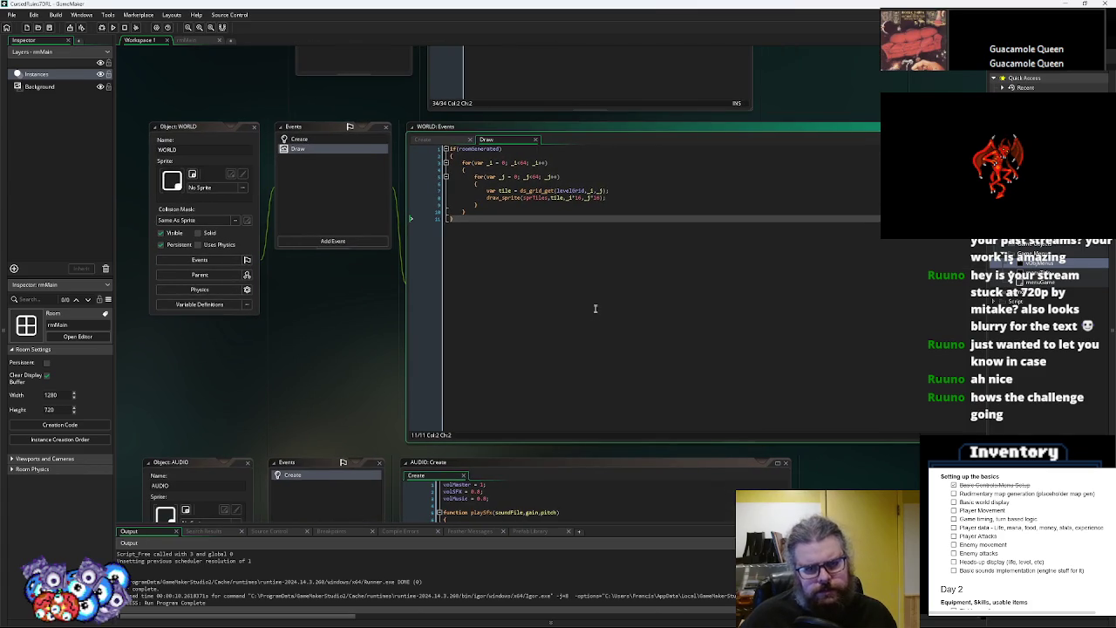
{"action": "left_click", "coordinate": [297, 139]}
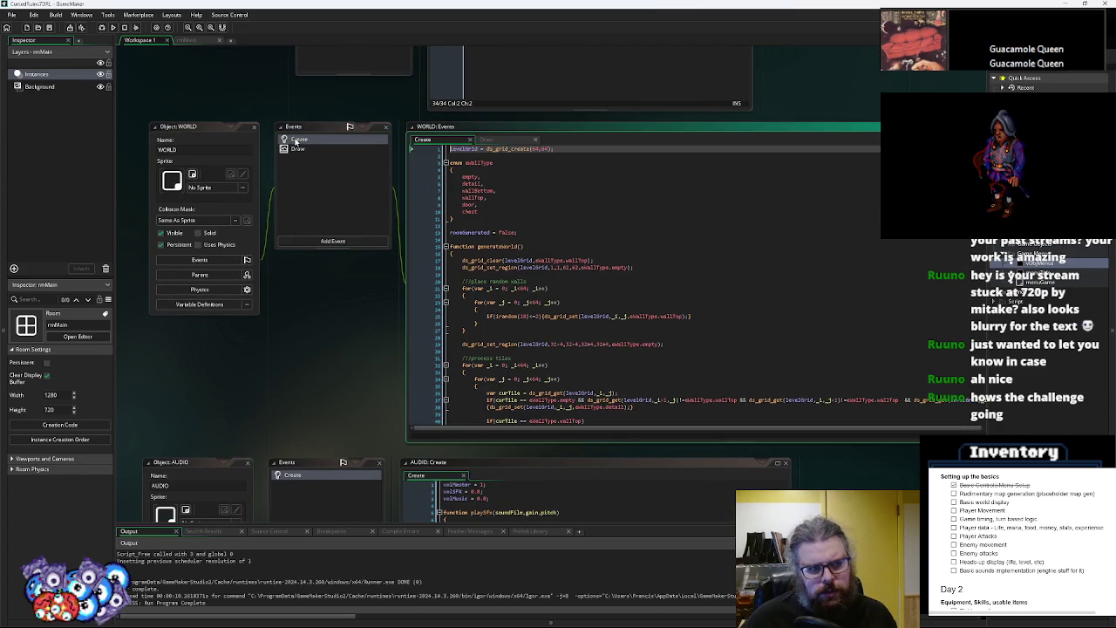
{"action": "left_click", "coordinate": [525, 248]}
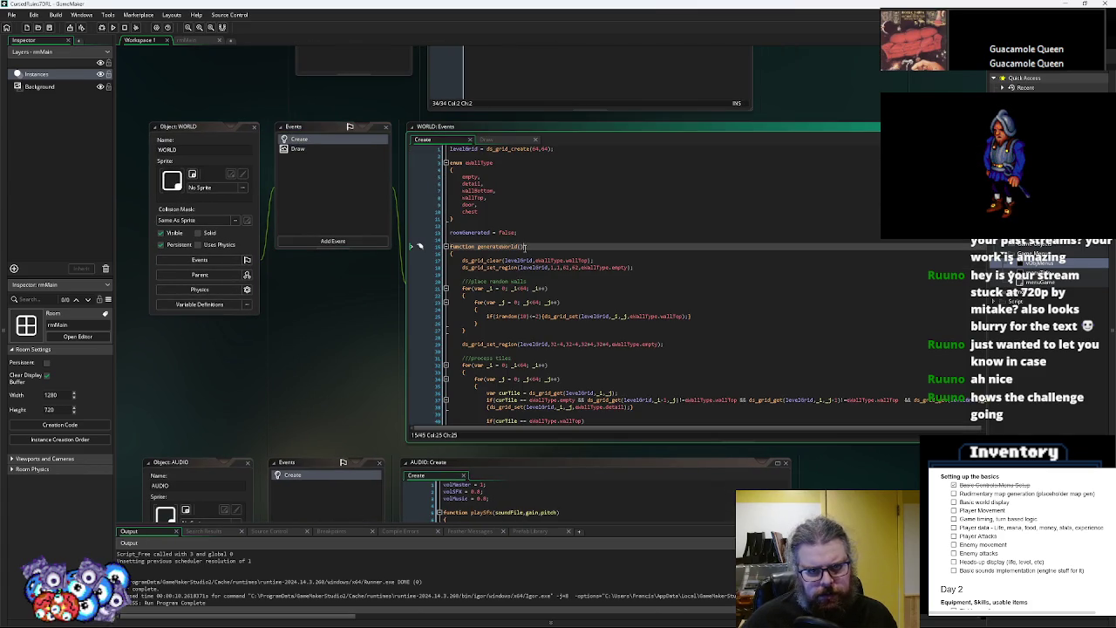
{"action": "left_click", "coordinate": [315, 152]}
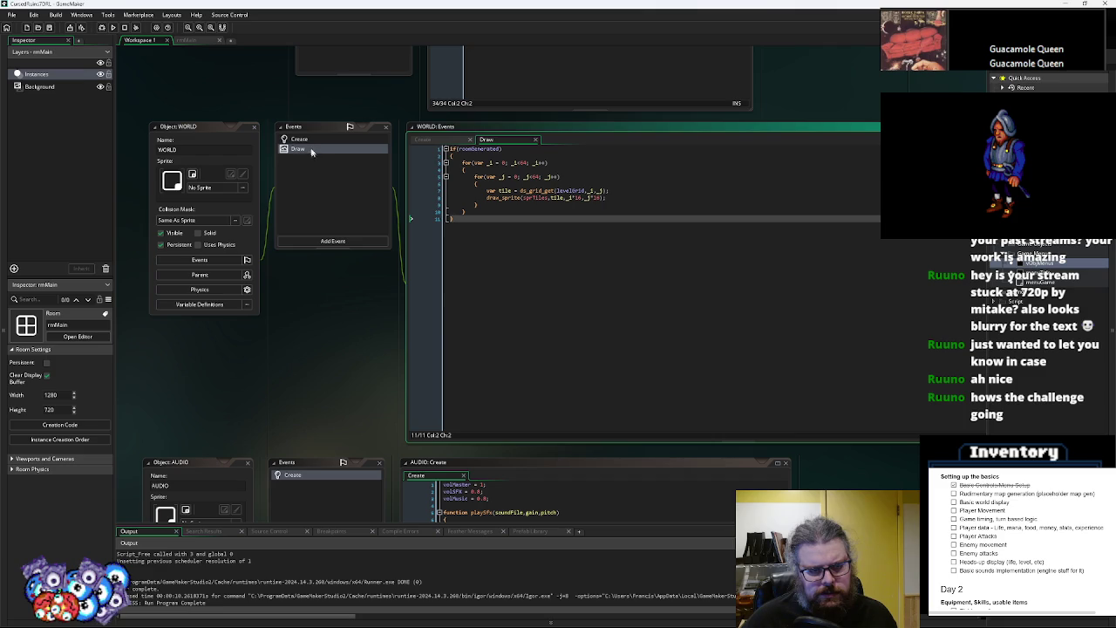
{"action": "left_click", "coordinate": [299, 140]}
{"action": "double_click", "coordinate": [490, 247]}
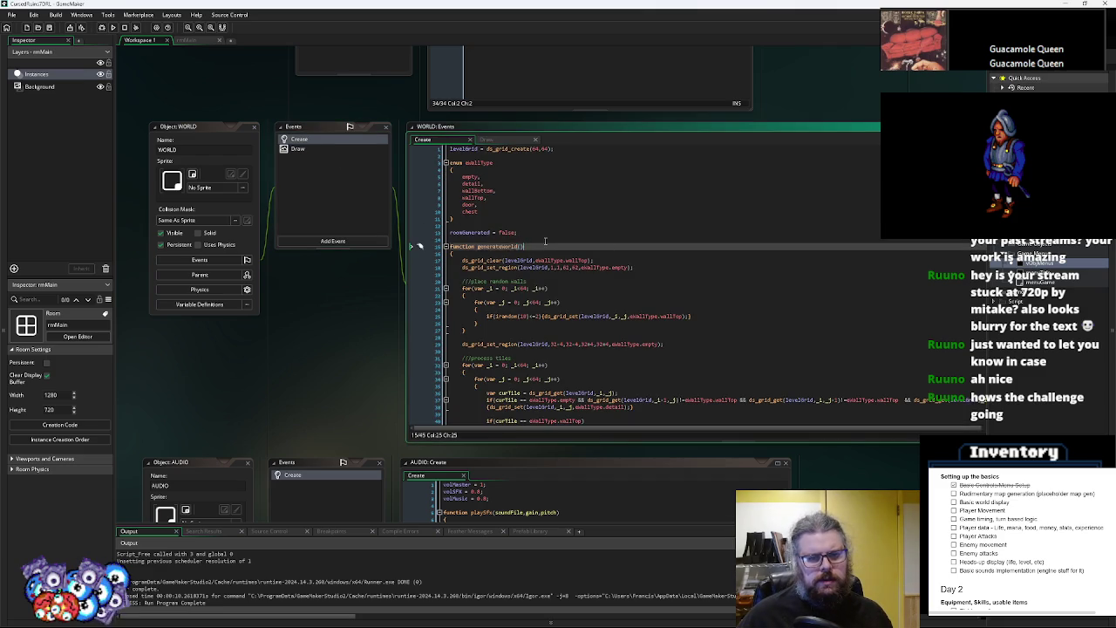
{"action": "scroll", "coordinate": [521, 450], "scroll_direction": "up", "scroll_amount": 5}
{"action": "left_click_drag", "start_coordinate": [502, 318], "coordinate": [584, 329]}
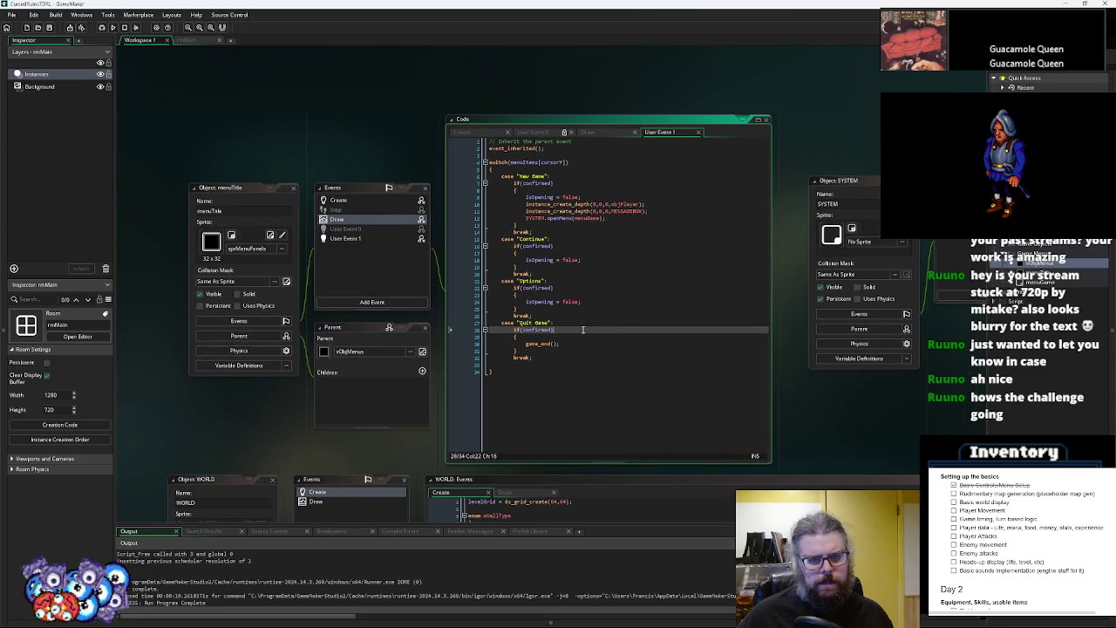
Add WORLD.generateWorld(); after the openMenu call in the New Game case
{"action": "left_click", "coordinate": [622, 217]}
{"action": "key", "text": "Return"}
{"action": "key", "text": "Return"}
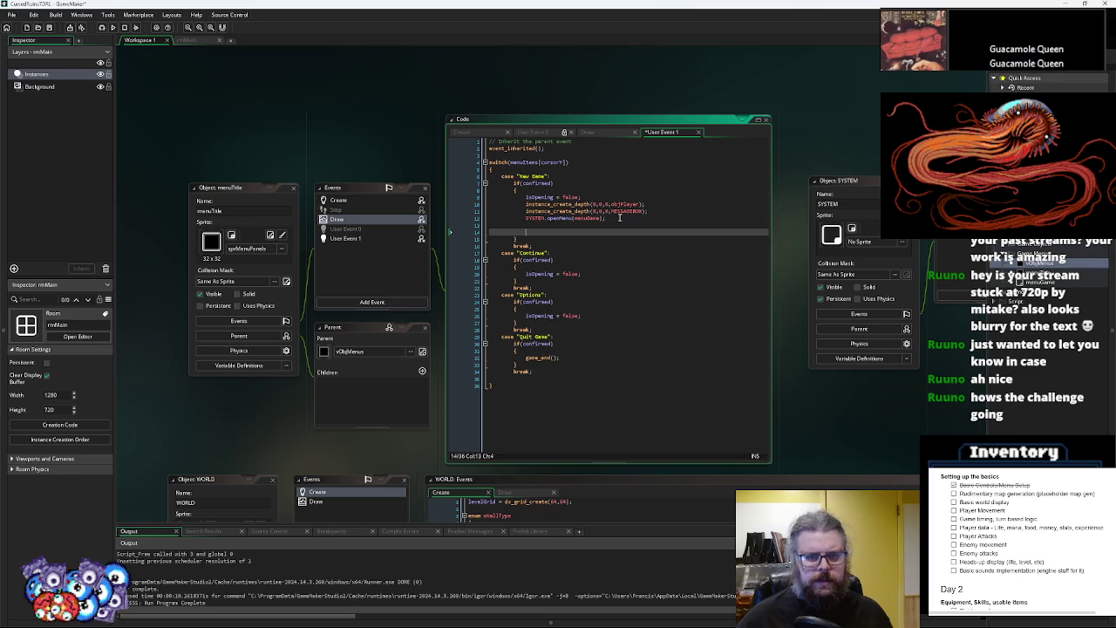
{"action": "key", "text": "BackSpace"}
{"action": "type", "text": ".generateWorld"}
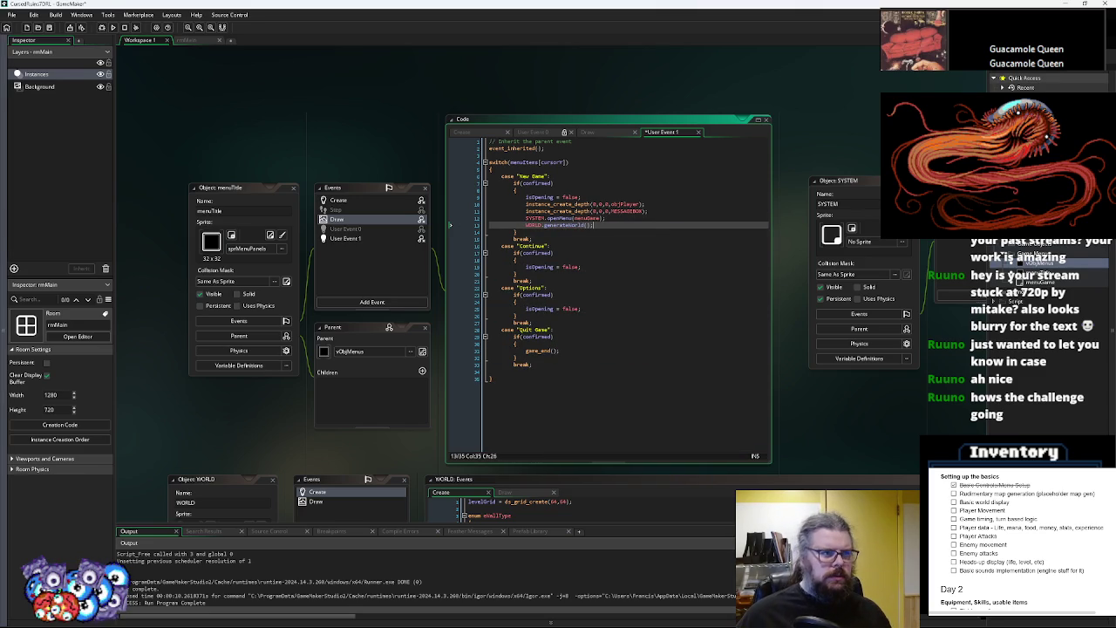
Save the project and run the game to test world generation
{"action": "left_click", "coordinate": [49, 27]}
{"action": "scroll", "coordinate": [644, 434], "scroll_direction": "down", "scroll_amount": 5}
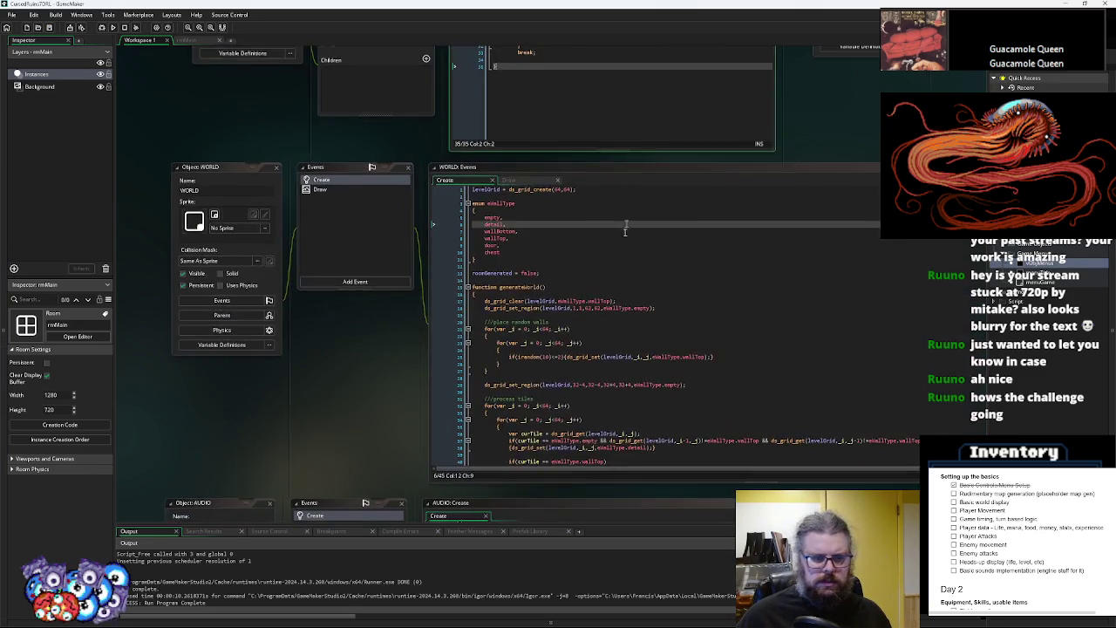
{"action": "scroll", "coordinate": [553, 313], "scroll_direction": "up", "scroll_amount": 5}
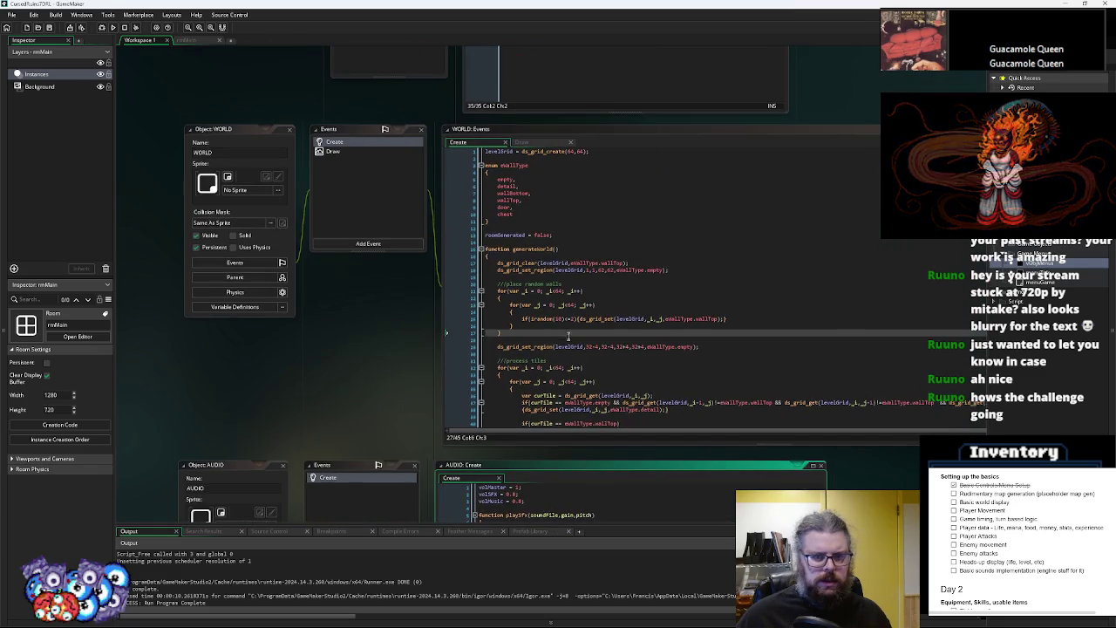
{"action": "scroll", "coordinate": [539, 334], "scroll_direction": "up", "scroll_amount": 1}
{"action": "left_click", "coordinate": [539, 311]}
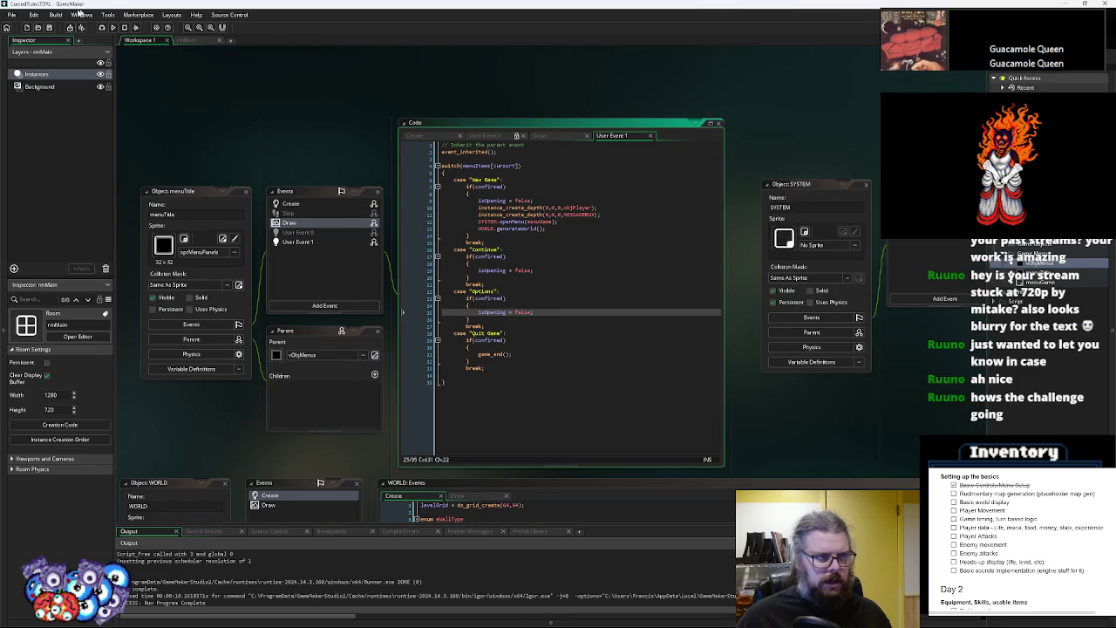
{"action": "left_click", "coordinate": [101, 27]}
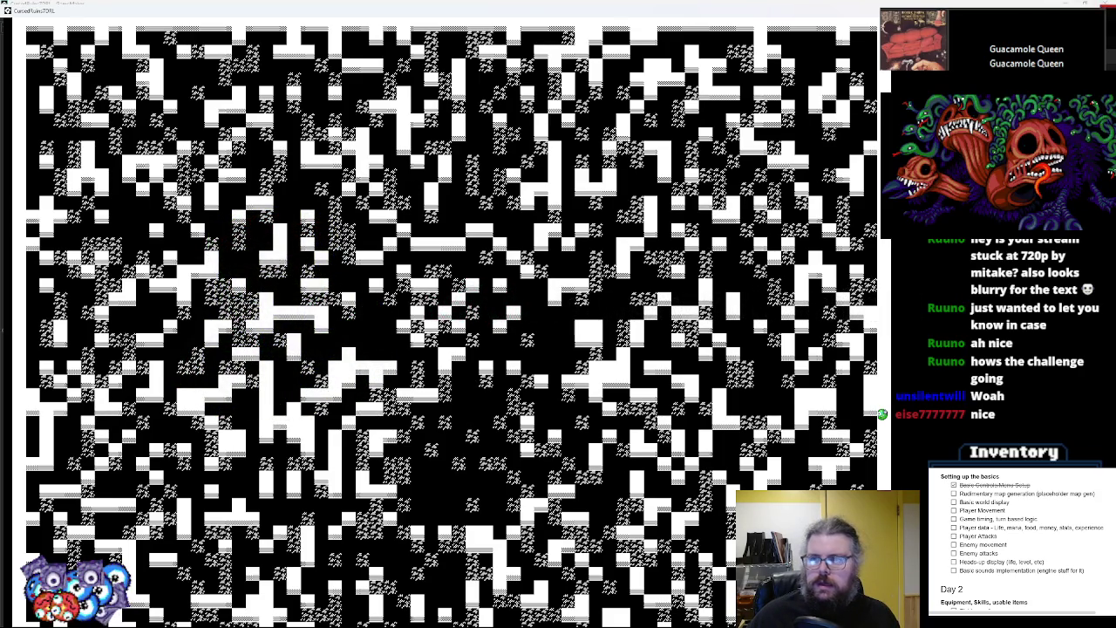
After viewing the generated tile map, exit fullscreen with F11 and close the game window
{"action": "key", "text": "F11"}
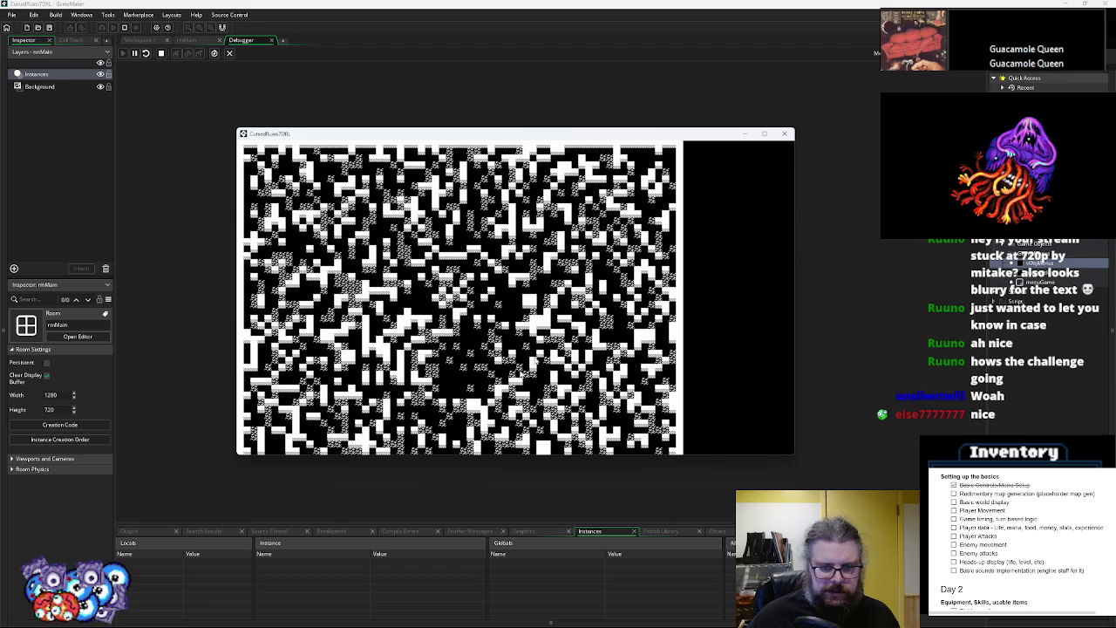
{"action": "left_click", "coordinate": [784, 134]}
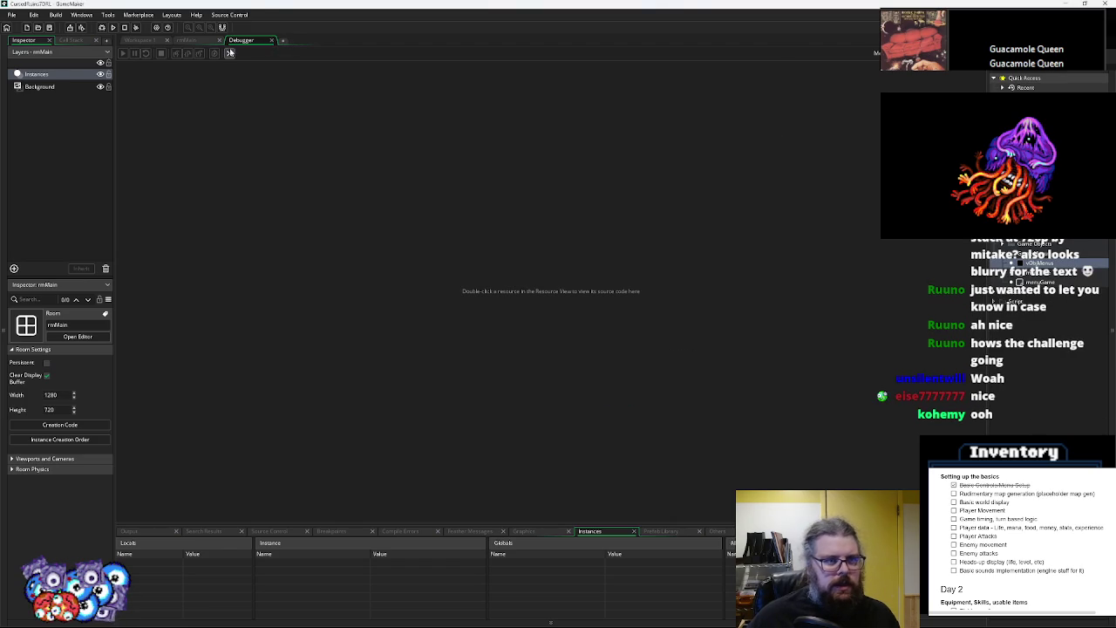
Move the AUDIO object windows out of the way of the WORLD code editor
{"action": "key", "text": "ctrl+m"}
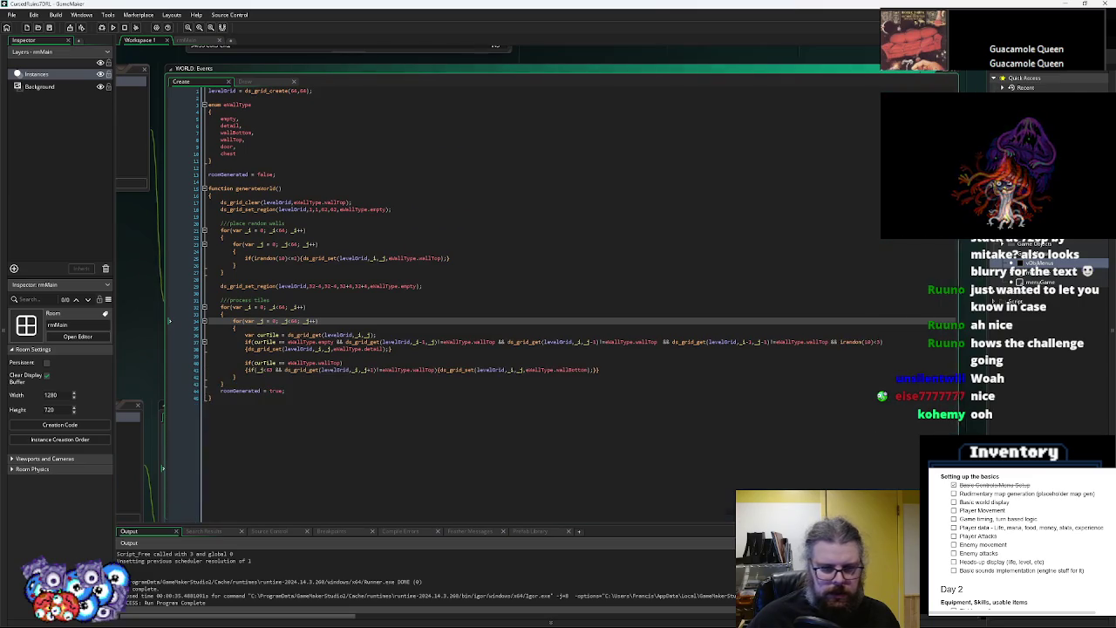
{"action": "key", "text": "ctrl+m"}
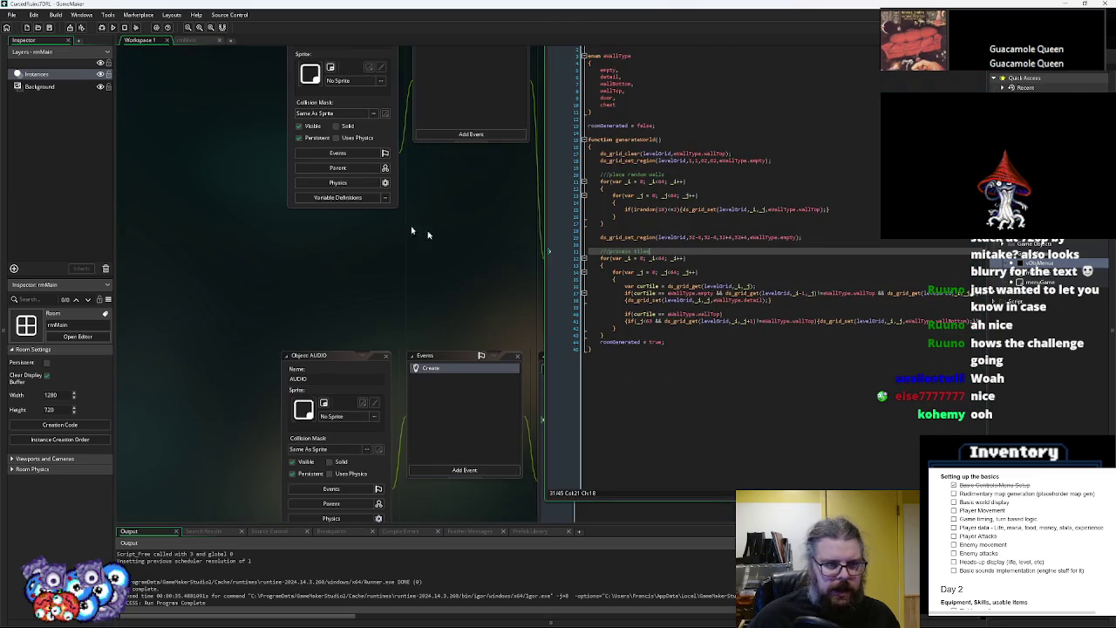
{"action": "left_click", "coordinate": [329, 357]}
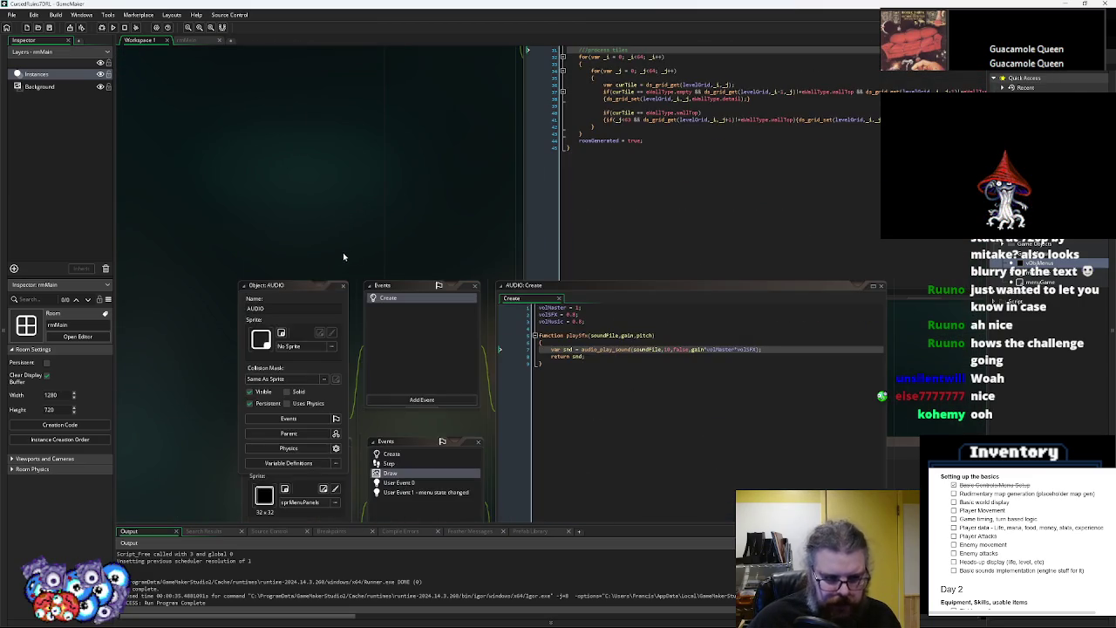
{"action": "left_click_drag", "start_coordinate": [307, 288], "coordinate": [346, 443]}
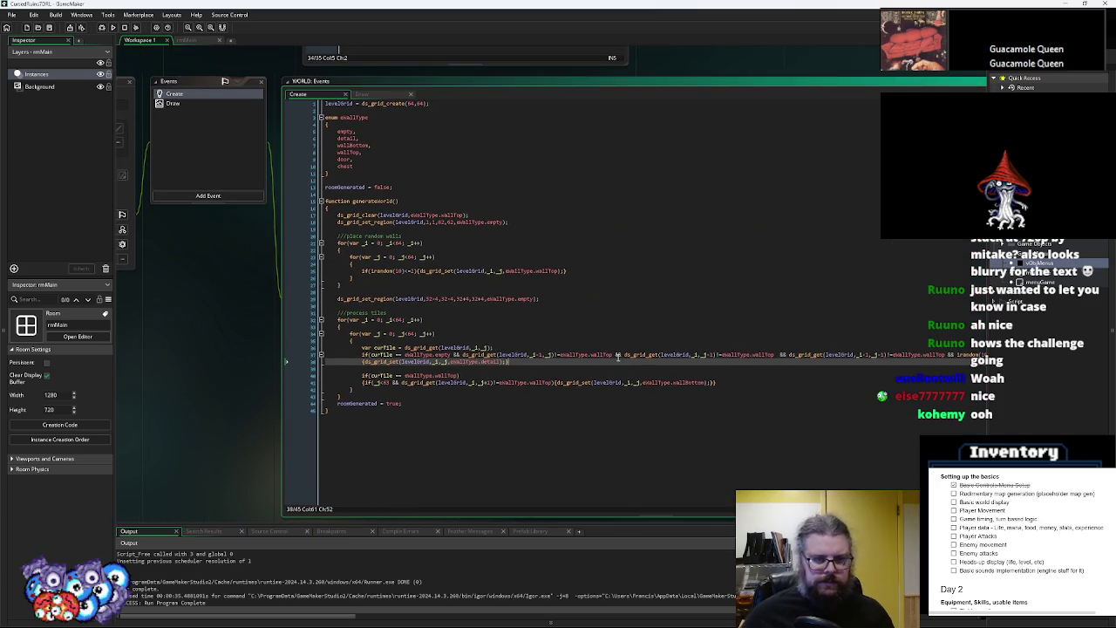
Copy the first random-wall for-loop in WORLD Create and paste a duplicate directly below it
{"action": "left_click", "coordinate": [532, 256]}
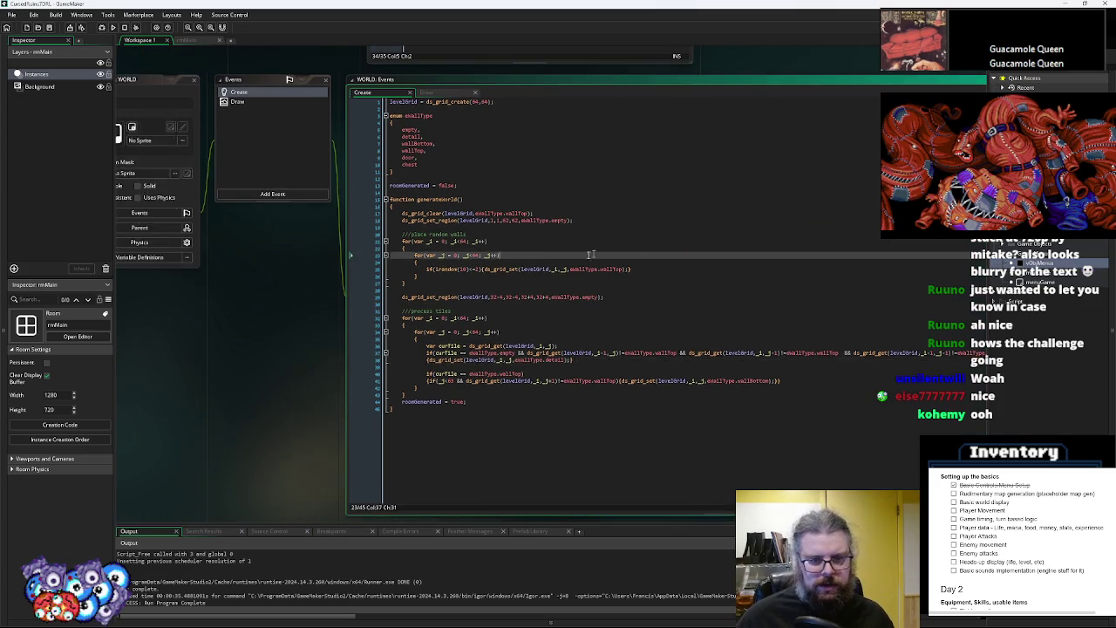
{"action": "scroll", "coordinate": [556, 261], "scroll_direction": "up", "scroll_amount": 2}
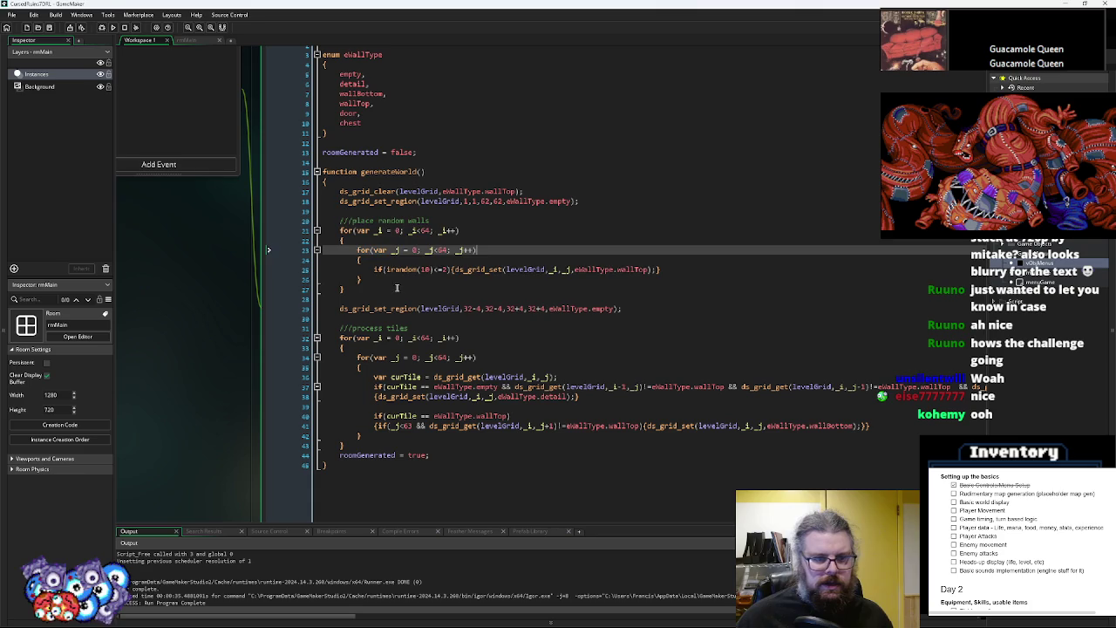
{"action": "left_click", "coordinate": [371, 299]}
{"action": "key", "text": "shift+Up"}
{"action": "key", "text": "shift+Up"}
{"action": "key", "text": "shift+Up"}
{"action": "key", "text": "ctrl+c"}
{"action": "left_click", "coordinate": [371, 299]}
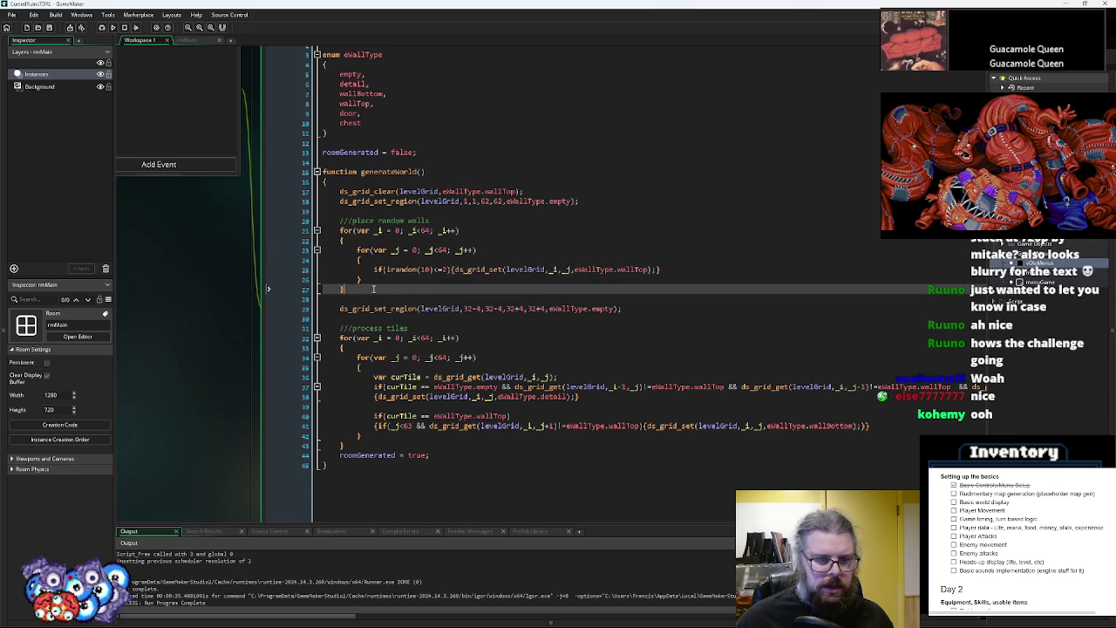
{"action": "key", "text": "Return"}
{"action": "key", "text": "ctrl+v"}
{"action": "scroll", "coordinate": [478, 251], "scroll_direction": "down", "scroll_amount": 1}
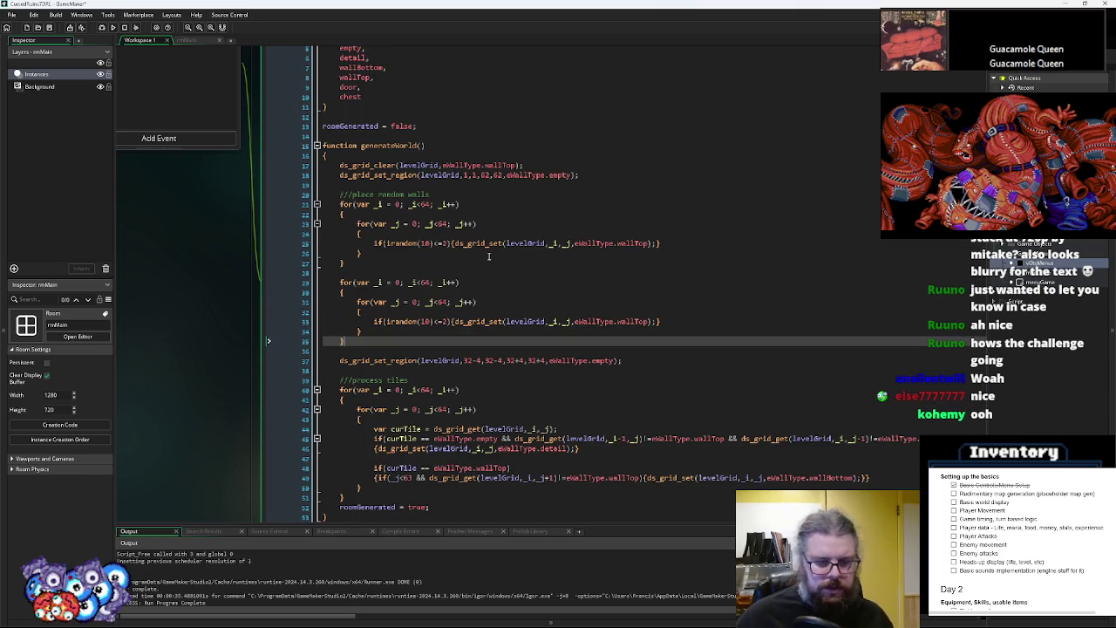
Add 'var nearWallCount = 0' at the top of the duplicated loop's inner body
{"action": "left_click", "coordinate": [402, 282]}
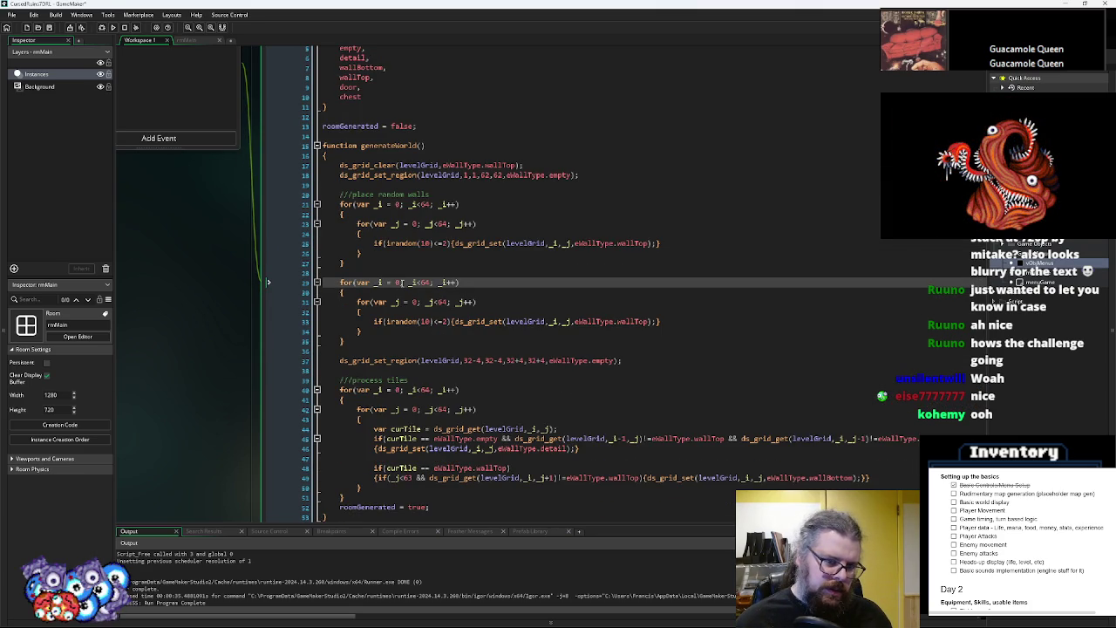
{"action": "key", "text": "Down"}
{"action": "key", "text": "Return"}
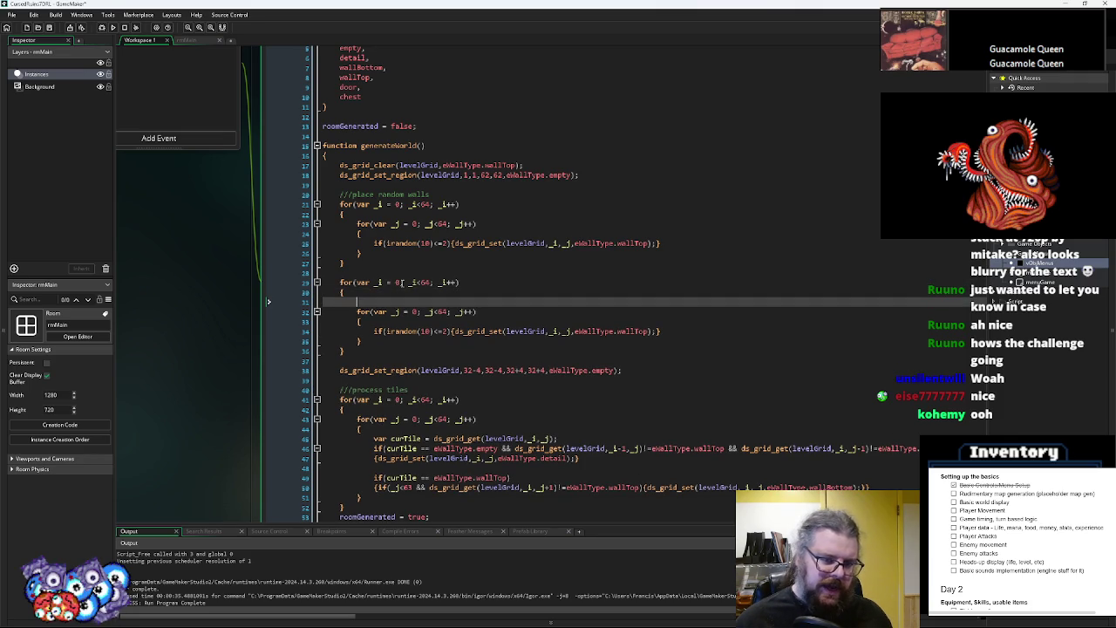
{"action": "key", "text": "BackSpace"}
{"action": "key", "text": "Down"}
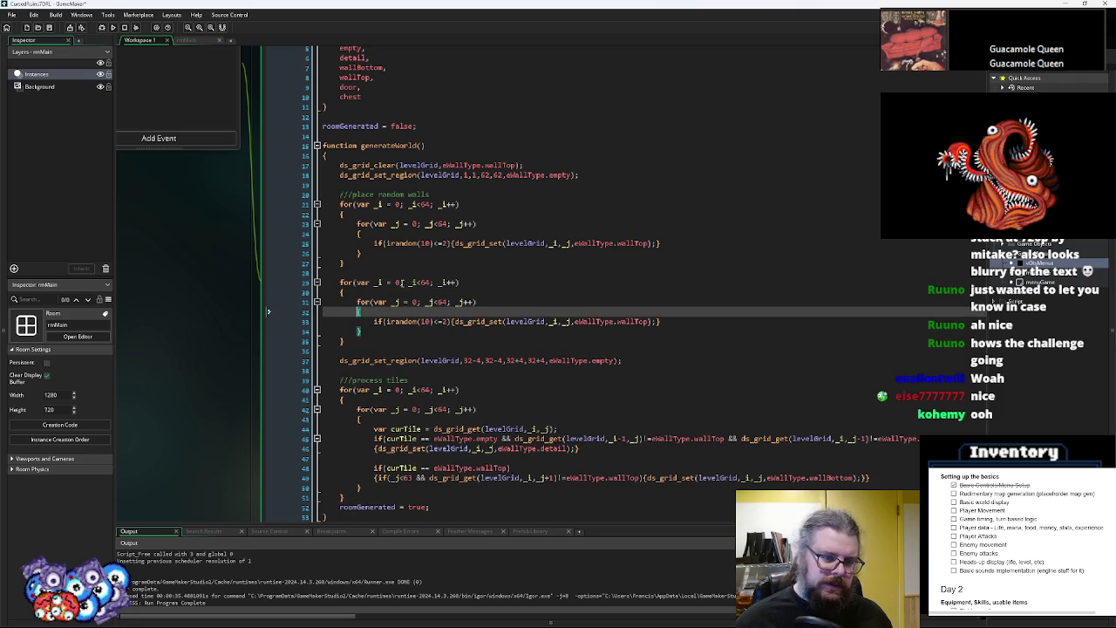
{"action": "key", "text": "Return"}
{"action": "type", "text": "var nearWallCount = 0;"}
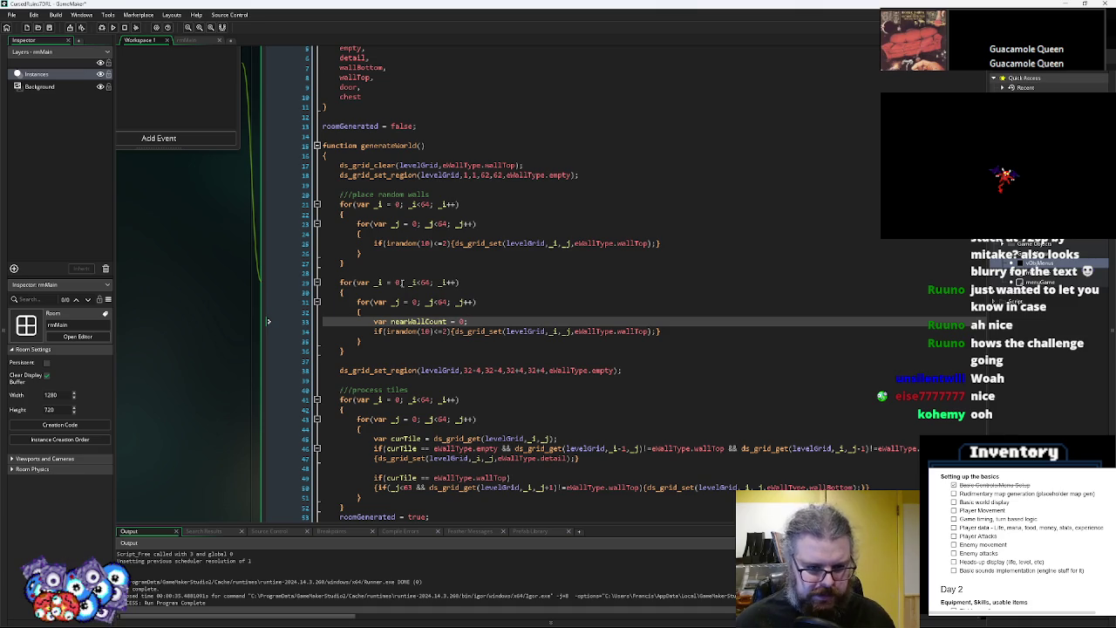
Write an if statement calling ds_grid_get(levelGrid, _i, _j), using autocomplete for the function name
{"action": "key", "text": "Return"}
{"action": "type", "text": "if("}
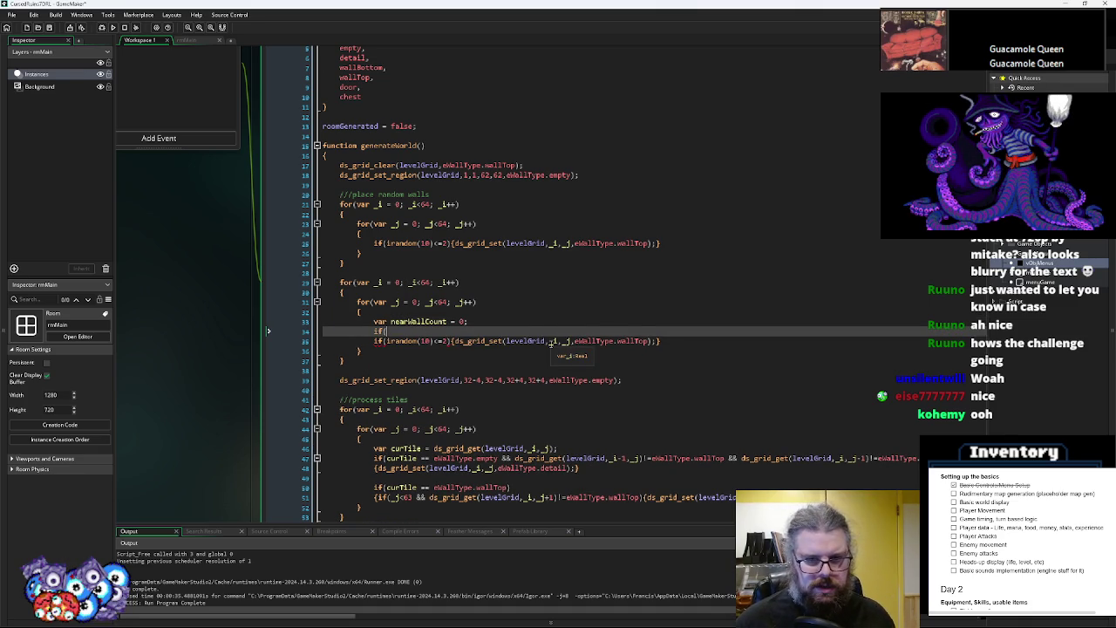
{"action": "type", "text": "ds_grid_g"}
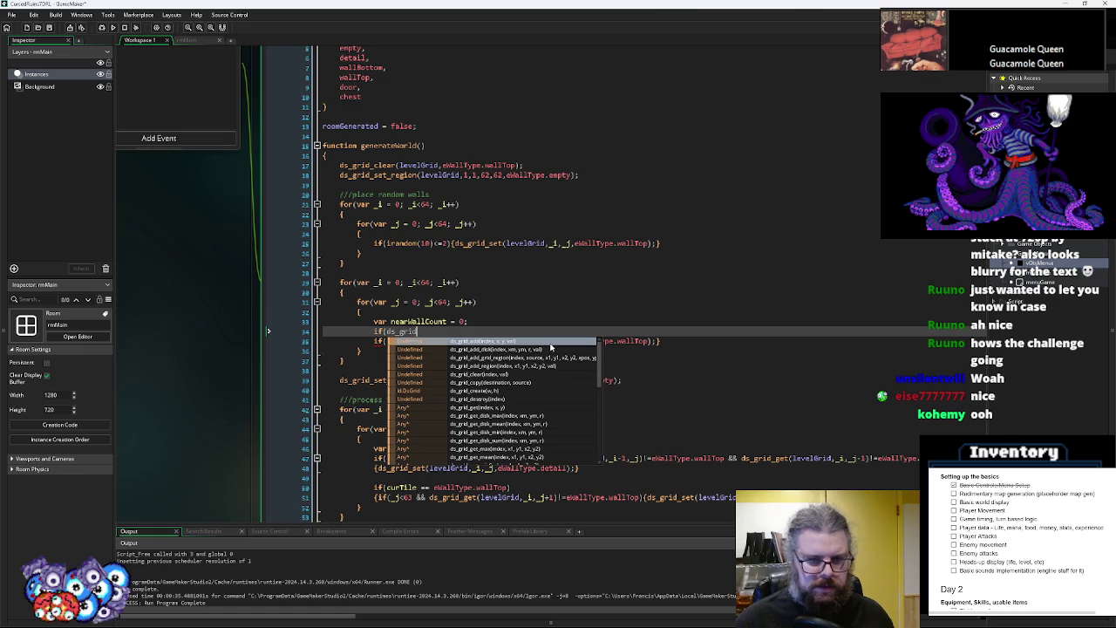
{"action": "key", "text": "BackSpace"}
{"action": "type", "text": "wall"}
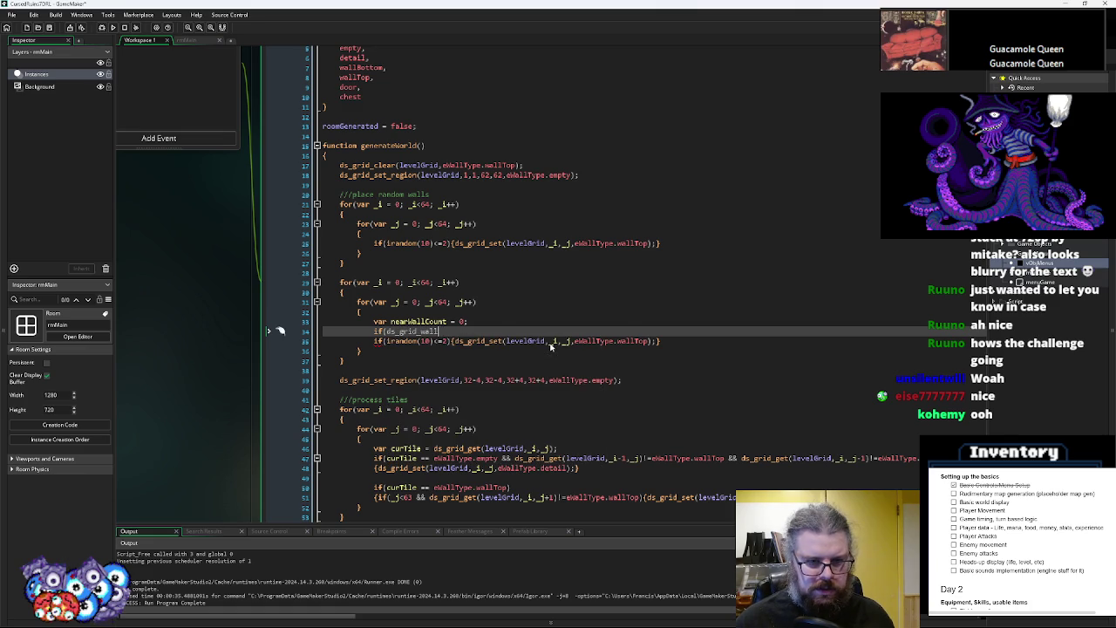
{"action": "key", "text": "BackSpace"}
{"action": "key", "text": "BackSpace"}
{"action": "type", "text": "g"}
{"action": "key", "text": "Return"}
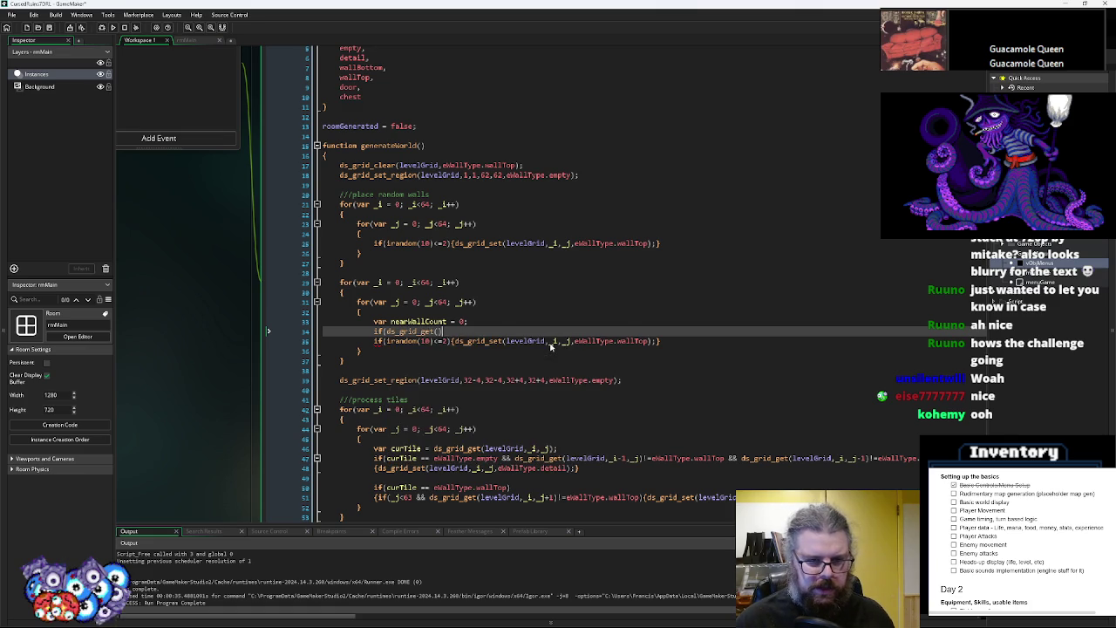
{"action": "key", "text": "Left"}
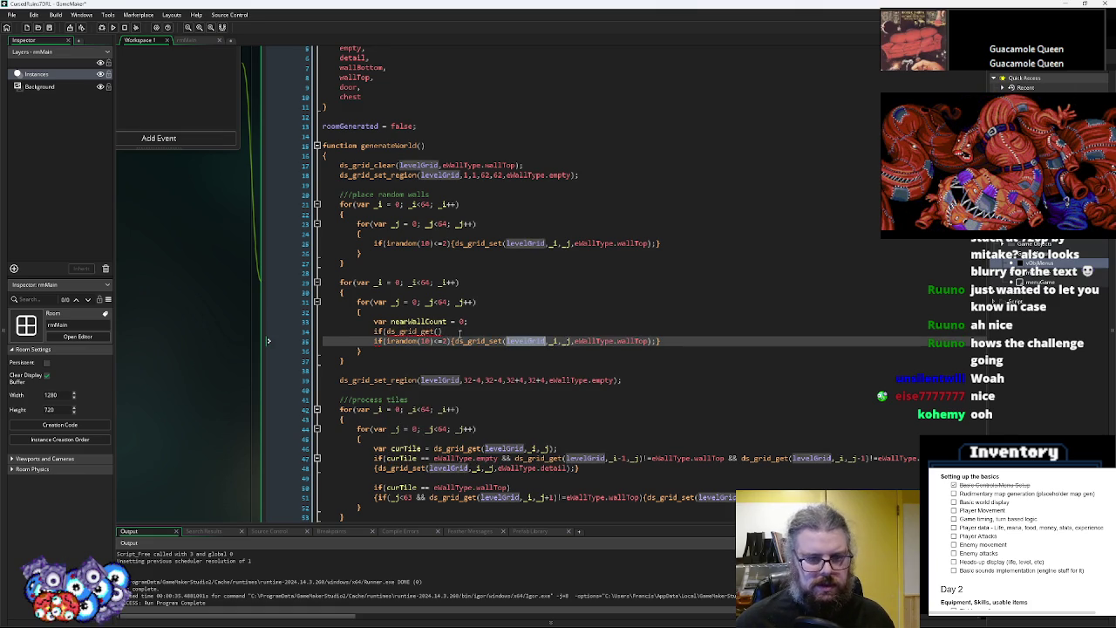
{"action": "type", "text": "levelGrid, _i"}
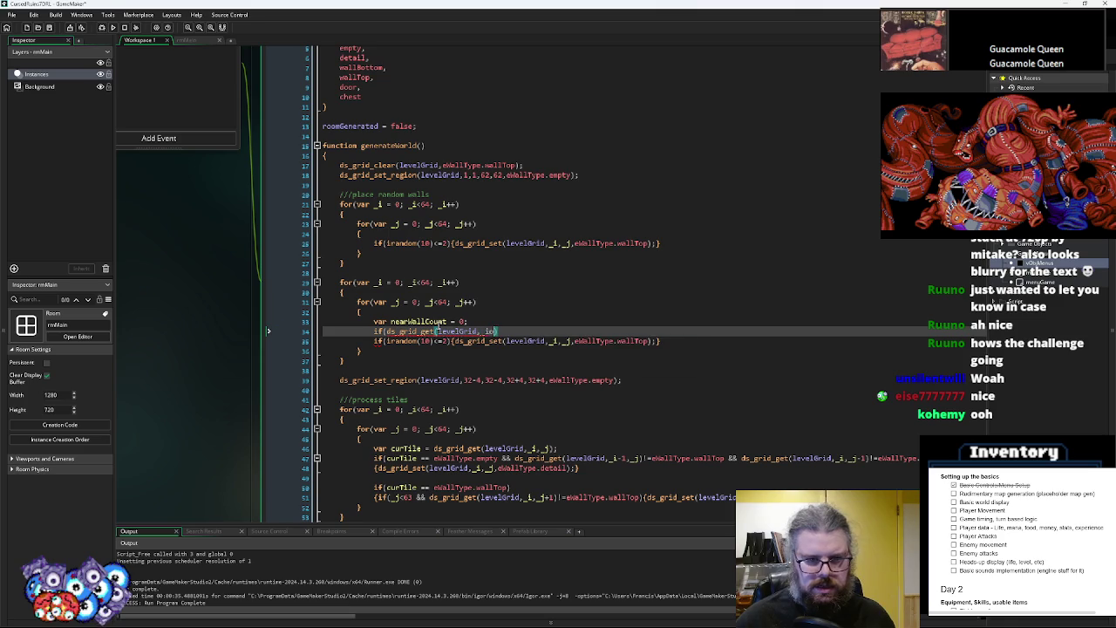
{"action": "type", "text": ","}
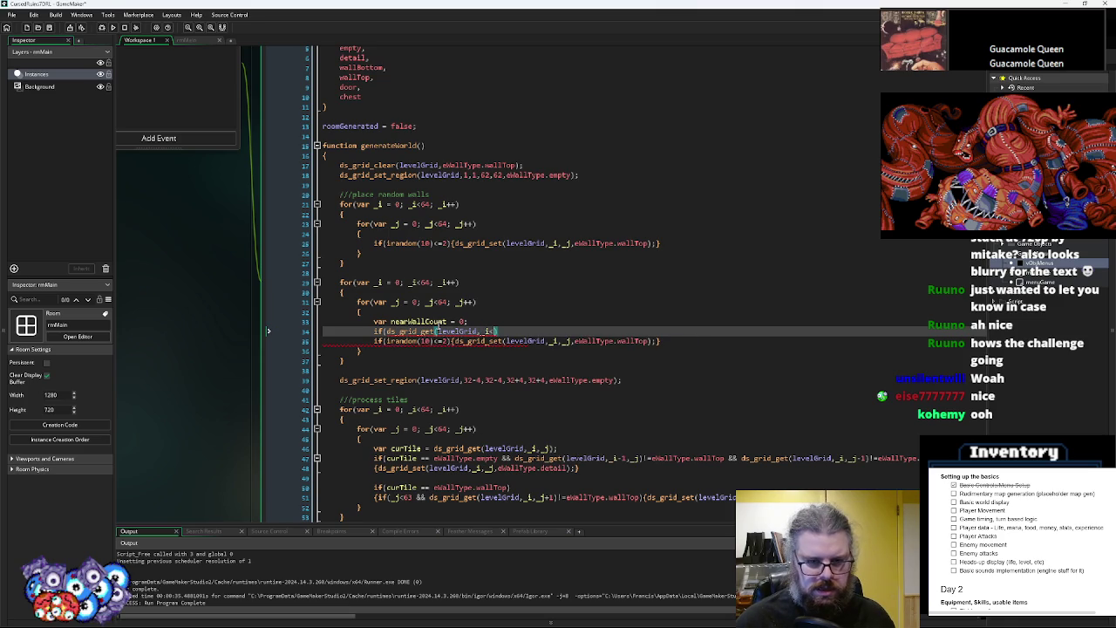
{"action": "type", "text": " _j"}
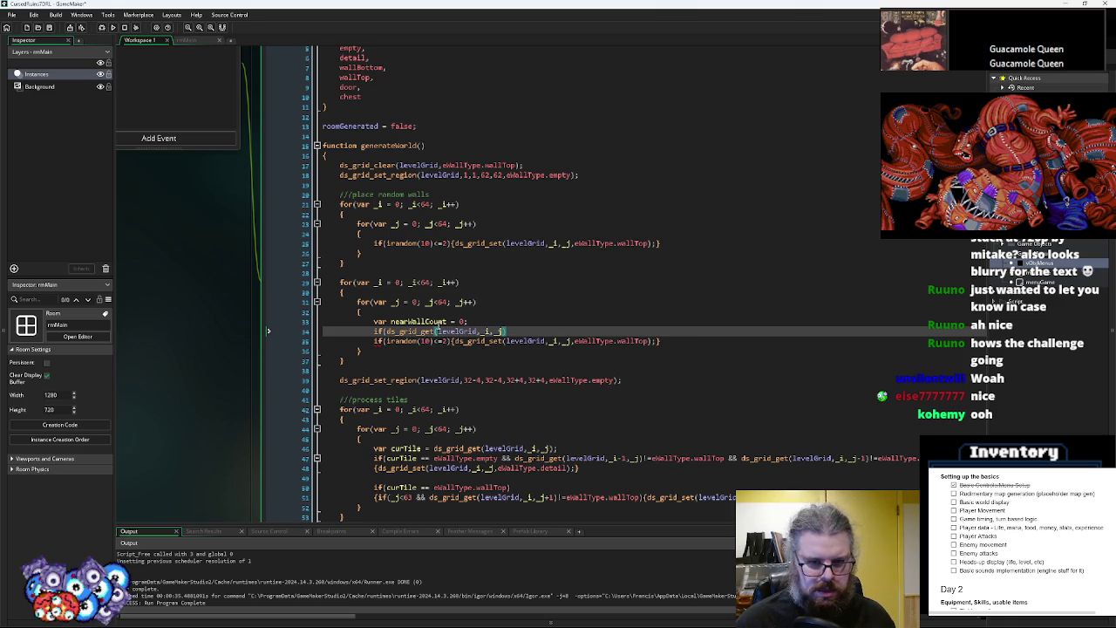
{"action": "type", "text": ")"}
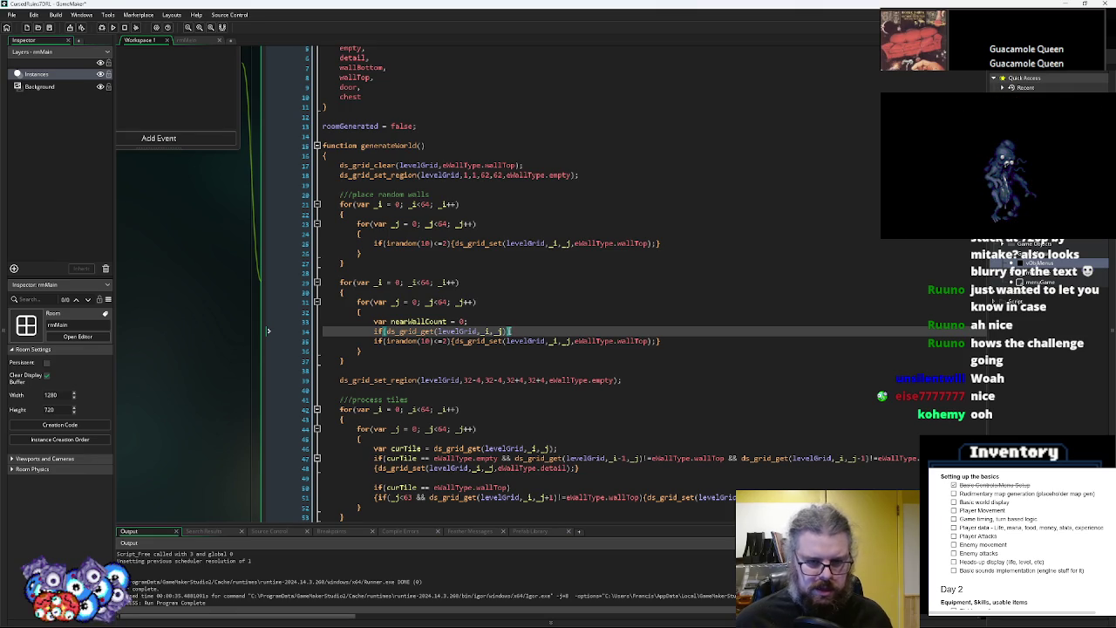
Offset the check to read cell _i-1,_j and select the ds_grid_get line
{"action": "key", "text": "Home"}
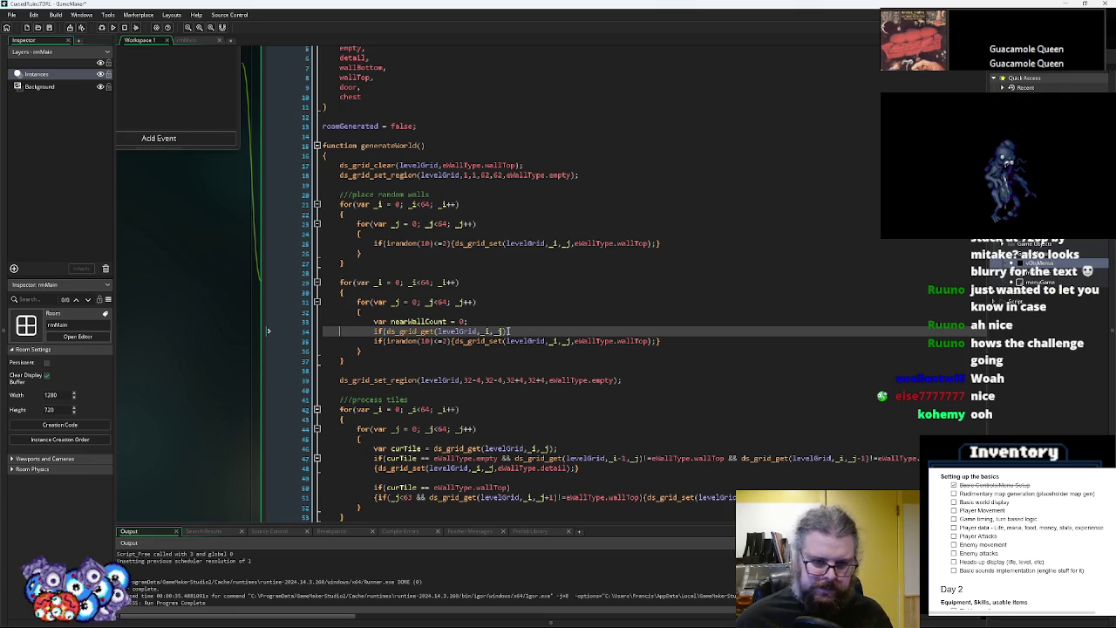
{"action": "left_click", "coordinate": [489, 332]}
{"action": "type", "text": "-1"}
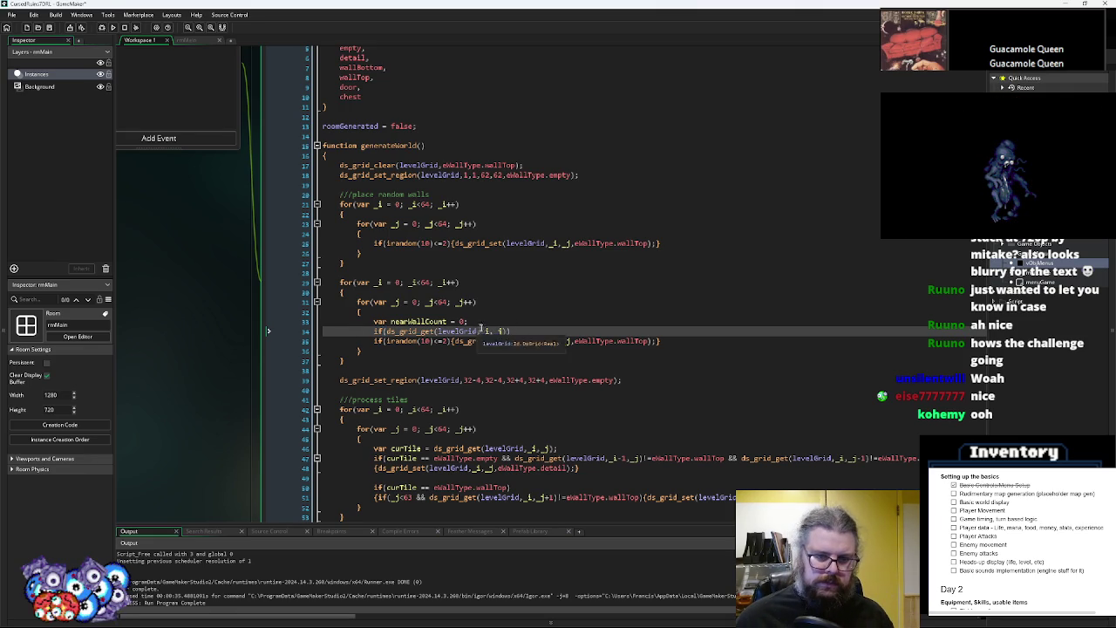
{"action": "type", "text": "1"}
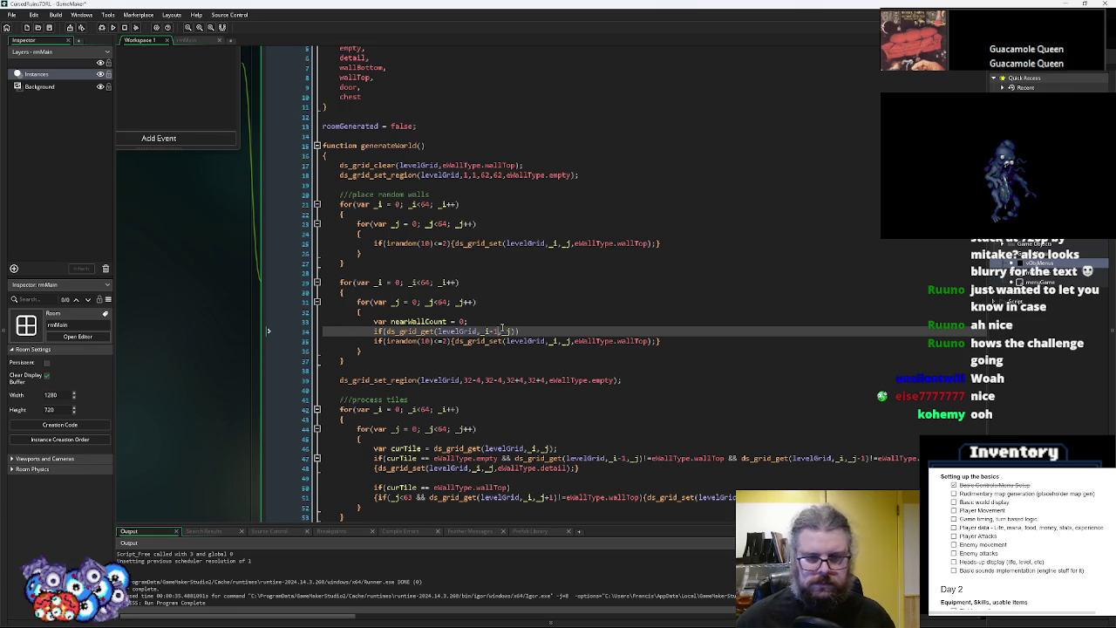
{"action": "key", "text": "Right"}
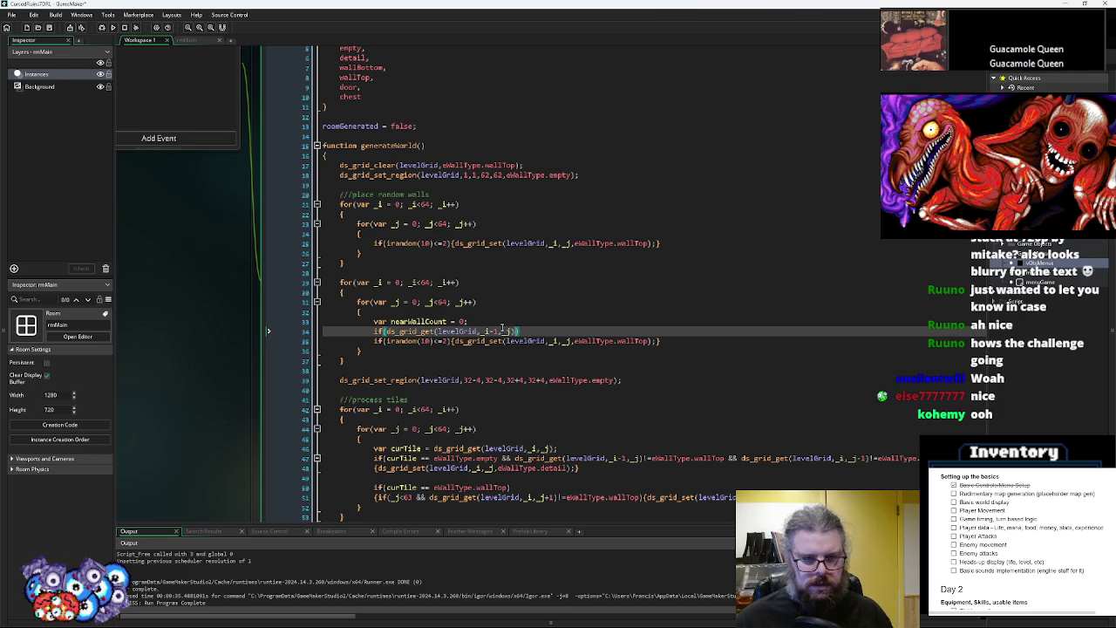
{"action": "left_click", "coordinate": [496, 307]}
{"action": "left_click", "coordinate": [494, 319]}
{"action": "left_click_drag", "start_coordinate": [520, 331], "coordinate": [378, 335]}
{"action": "key", "text": "ctrl+c"}
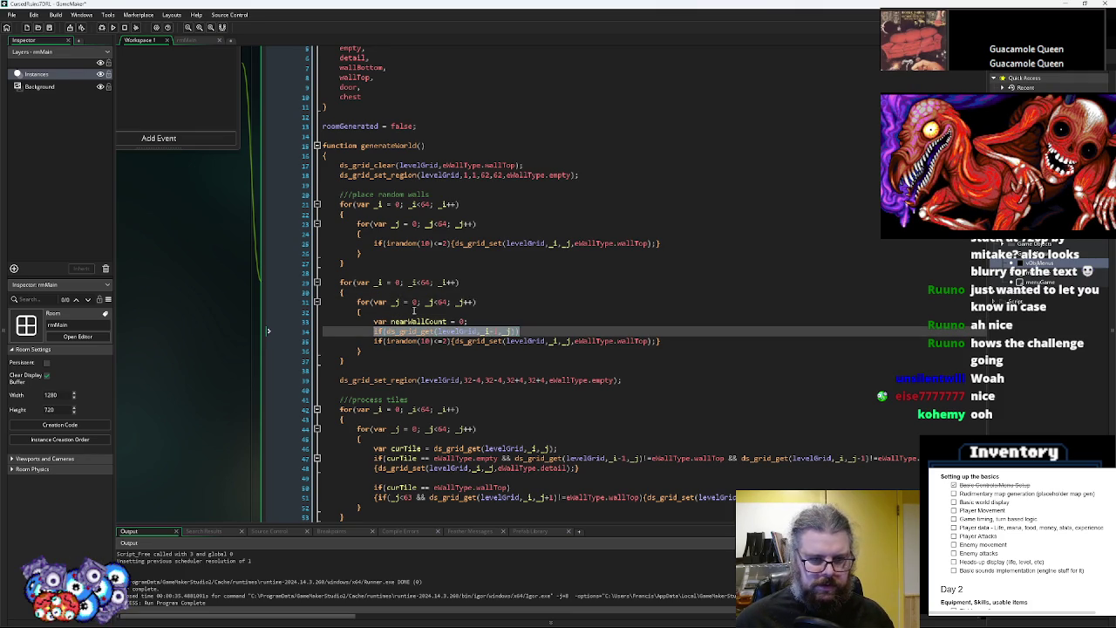
Paste the grid check after the inner loop's brace and compare it with eWallType.wallTop
{"action": "left_click", "coordinate": [416, 311]}
{"action": "key", "text": "Return"}
{"action": "key", "text": "ctrl+v"}
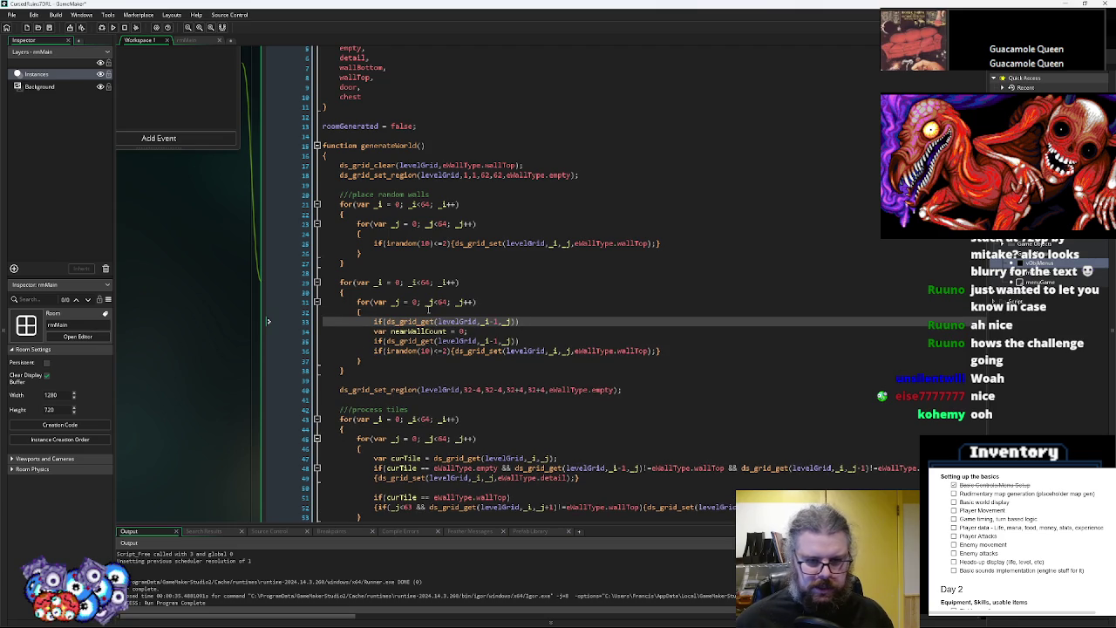
{"action": "key", "text": "BackSpace"}
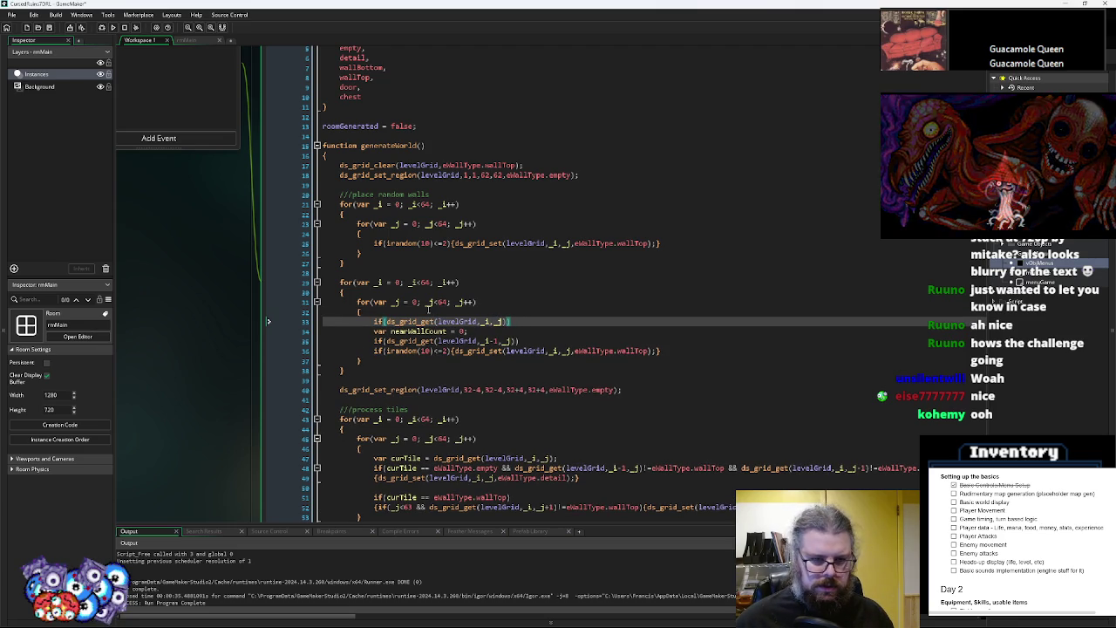
{"action": "type", "text": "== eWallType.wallTop)"}
{"action": "key", "text": "Return"}
Add an if block with braces and an empty else block after the wallTop check
{"action": "type", "text": "{"}
{"action": "key", "text": "Return"}
{"action": "type", "text": "}"}
{"action": "key", "text": "Return"}
{"action": "type", "text": "else"}
{"action": "key", "text": "Return"}
{"action": "type", "text": "{"}
{"action": "key", "text": "Return"}
{"action": "type", "text": "}"}
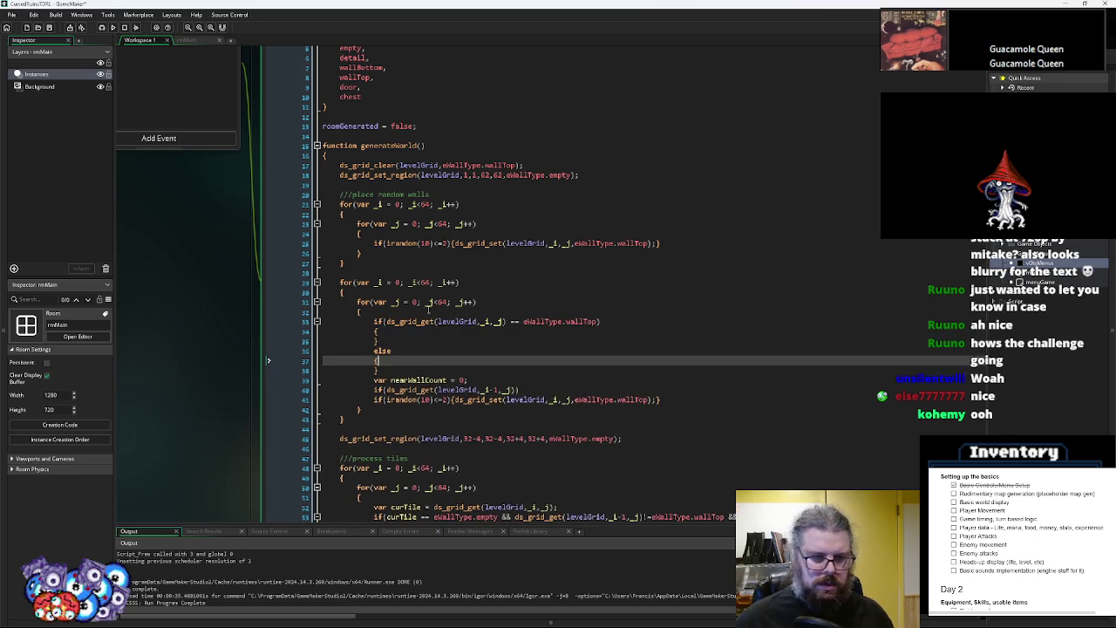
{"action": "key", "text": "Up"}
{"action": "key", "text": "Up"}
{"action": "key", "text": "Up"}
{"action": "key", "text": "Return"}
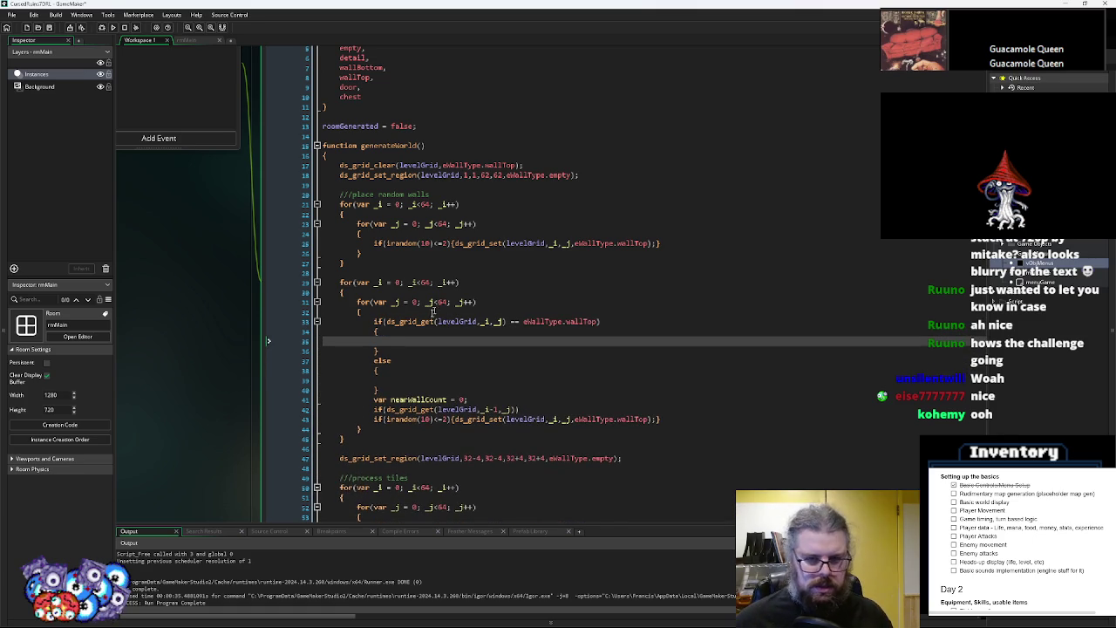
Delete the empty else branch and move the wall-count lines inside the if block
{"action": "scroll", "coordinate": [437, 307], "scroll_direction": "down", "scroll_amount": 2}
{"action": "left_click_drag", "start_coordinate": [389, 343], "coordinate": [339, 310]}
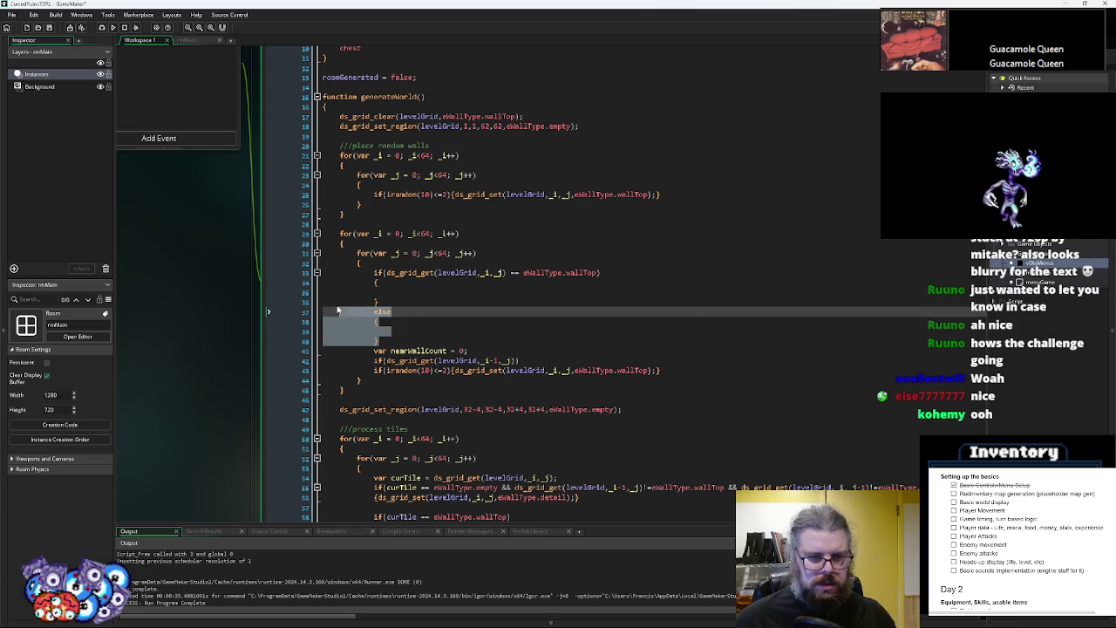
{"action": "key", "text": "Delete"}
{"action": "left_click", "coordinate": [637, 343]}
{"action": "mouse_move", "coordinate": [637, 343]}
{"action": "left_mouse_down"}
{"action": "mouse_move", "coordinate": [375, 333]}
{"action": "mouse_move", "coordinate": [375, 323]}
{"action": "left_mouse_up"}
{"action": "key", "text": "Delete"}
{"action": "scroll", "coordinate": [402, 317], "scroll_direction": "up", "scroll_amount": 1}
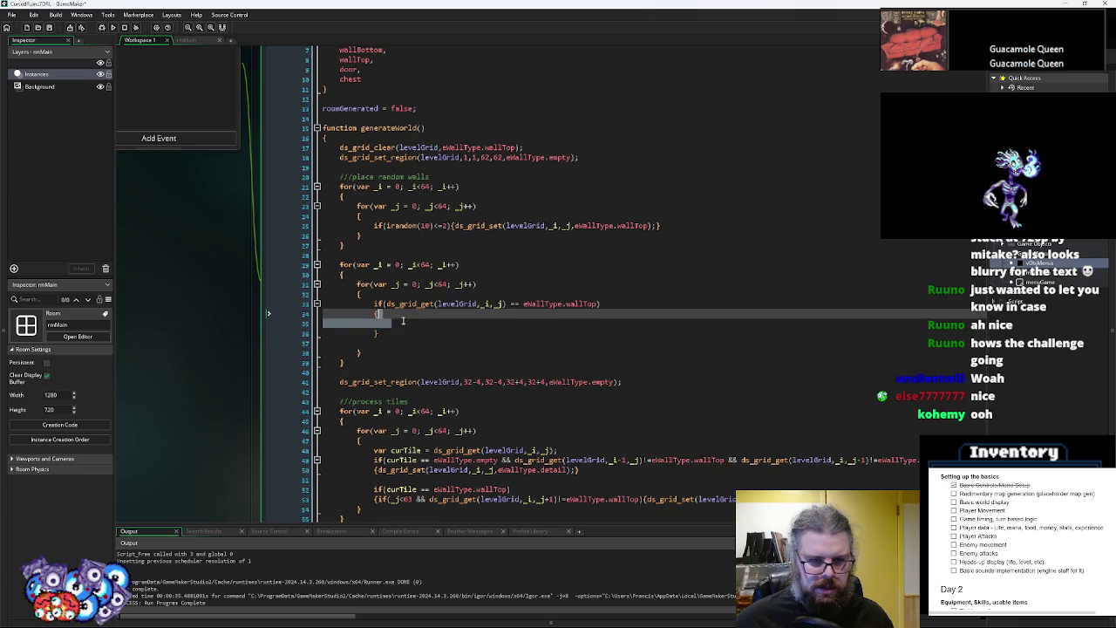
{"action": "key", "text": "ctrl+z"}
{"action": "left_click", "coordinate": [374, 334]}
{"action": "key", "text": "Tab"}
{"action": "key", "text": "Down"}
{"action": "key", "text": "Tab"}
{"action": "key", "text": "Down"}
{"action": "key", "text": "Down"}
{"action": "key", "text": "BackSpace"}
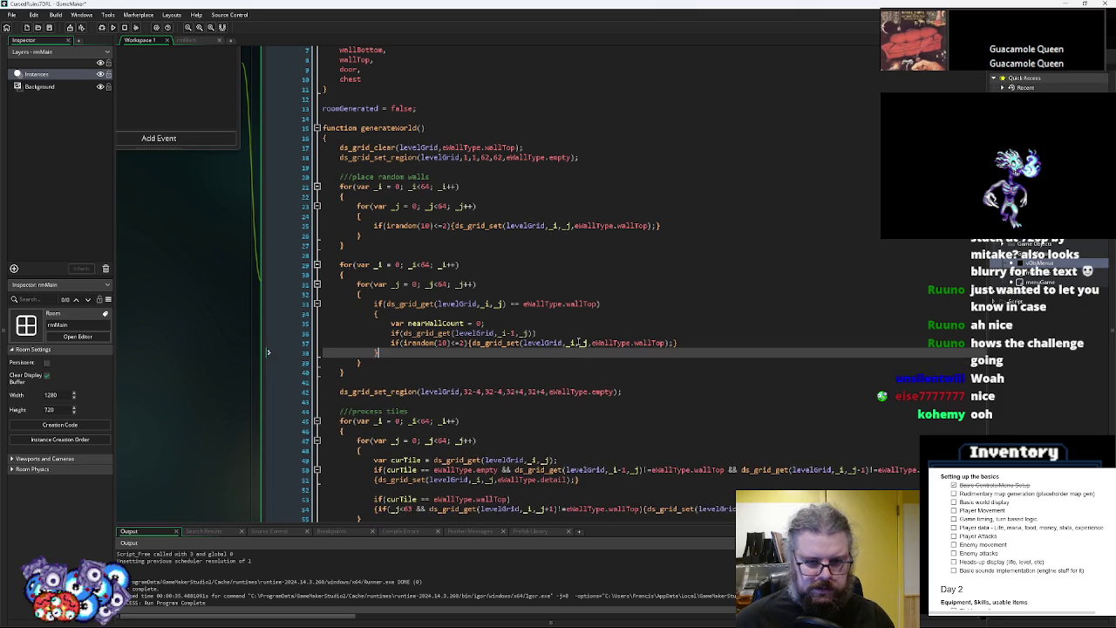
{"action": "left_click", "coordinate": [571, 337]}
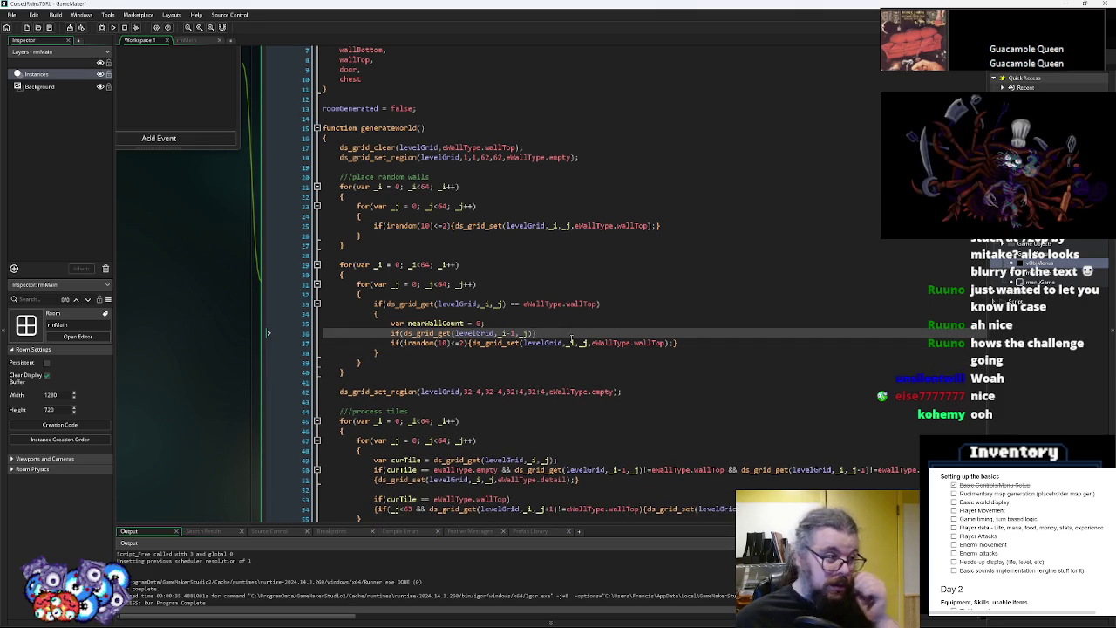
Make line 36 read if(_i>0 && ds_grid_get(levelGrid,_i-1,_j) == eWallType.wallTop)
{"action": "scroll", "coordinate": [562, 323], "scroll_direction": "down", "scroll_amount": 1}
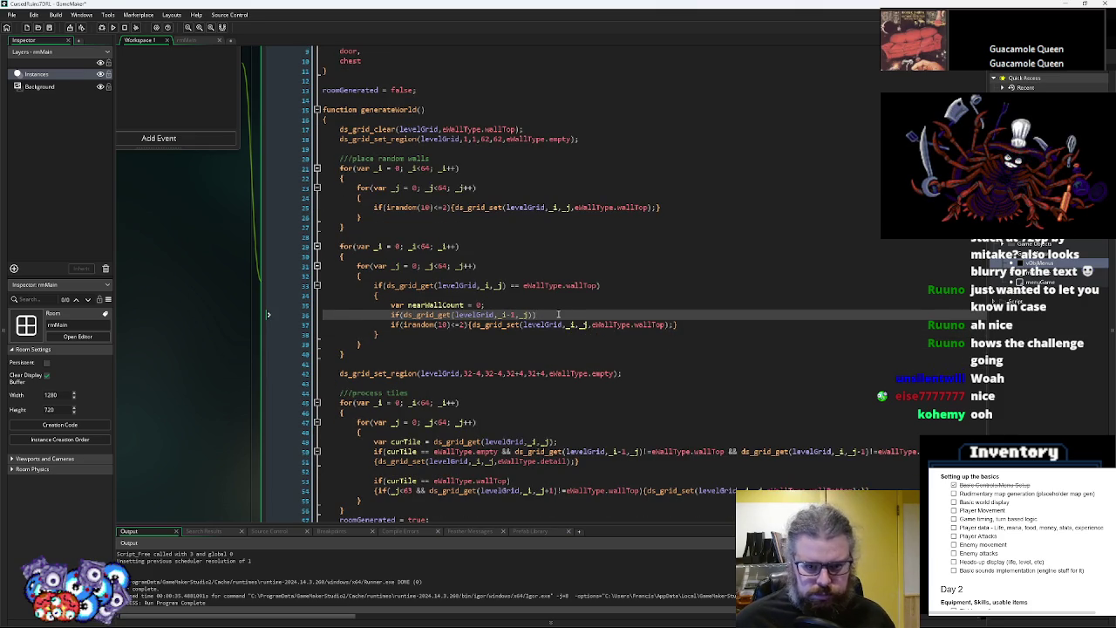
{"action": "scroll", "coordinate": [539, 314], "scroll_direction": "up", "scroll_amount": 1}
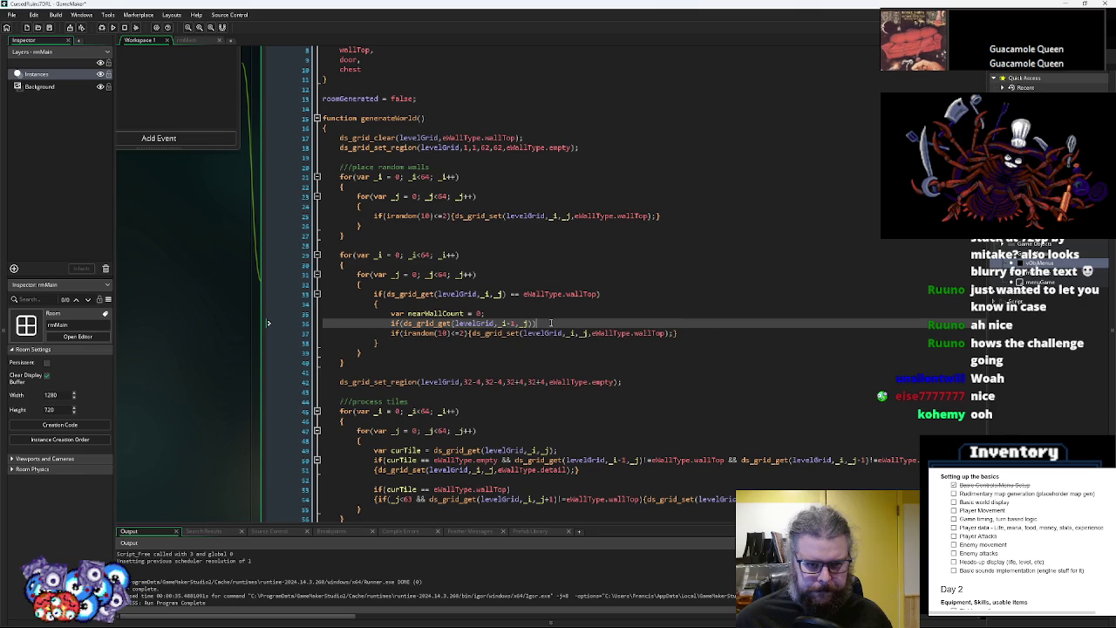
{"action": "mouse_move", "coordinate": [406, 324]}
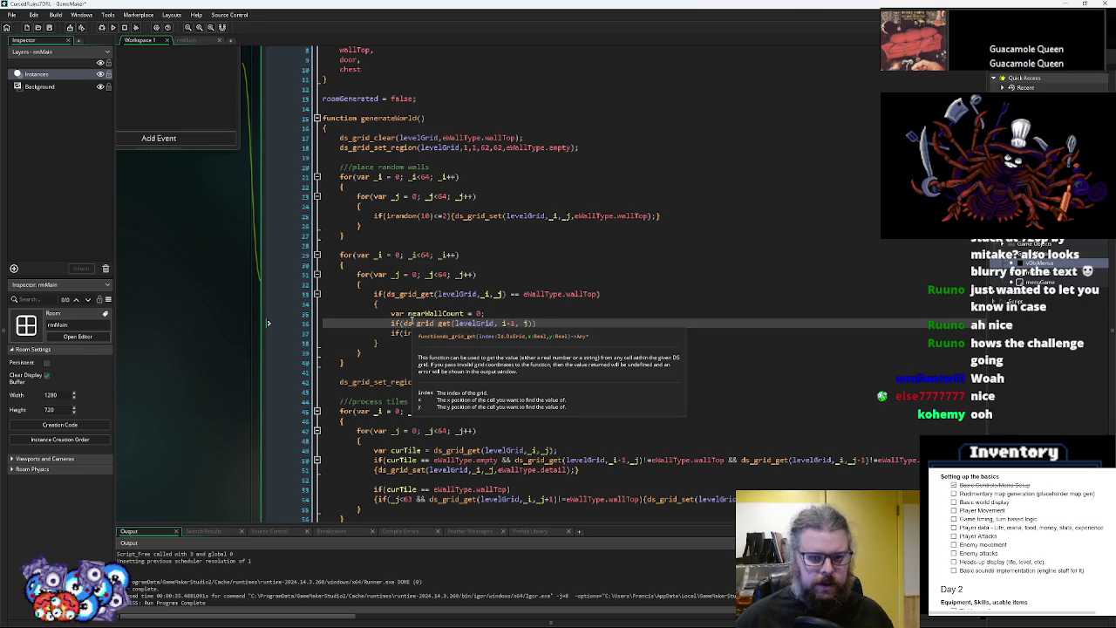
{"action": "left_click", "coordinate": [410, 323]}
{"action": "type", "text": "_i>0 && "}
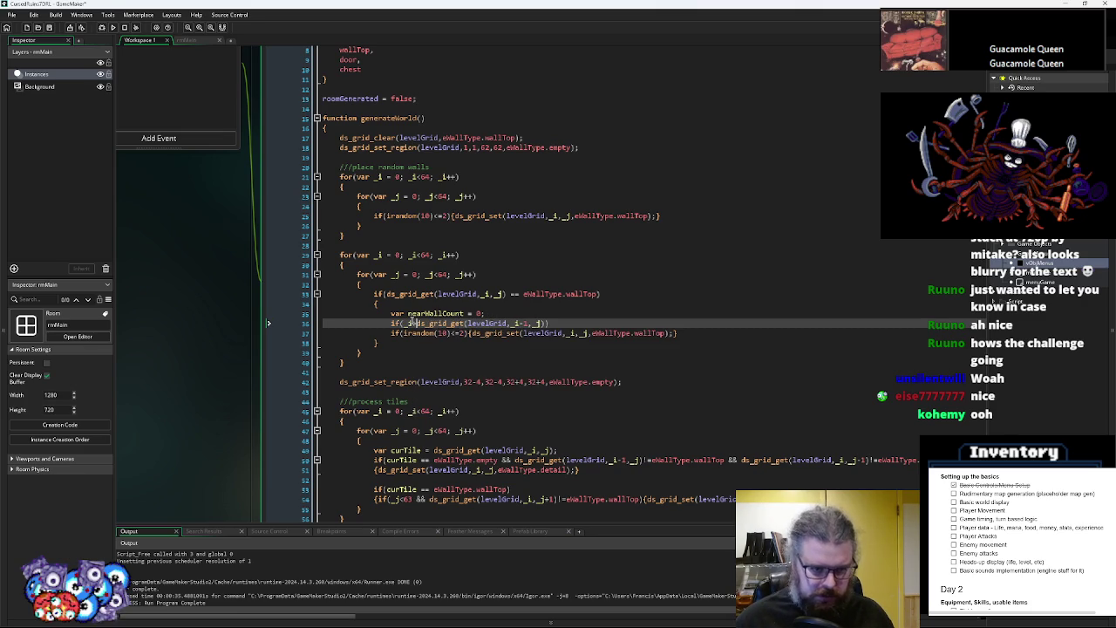
{"action": "type", "text": "&& "}
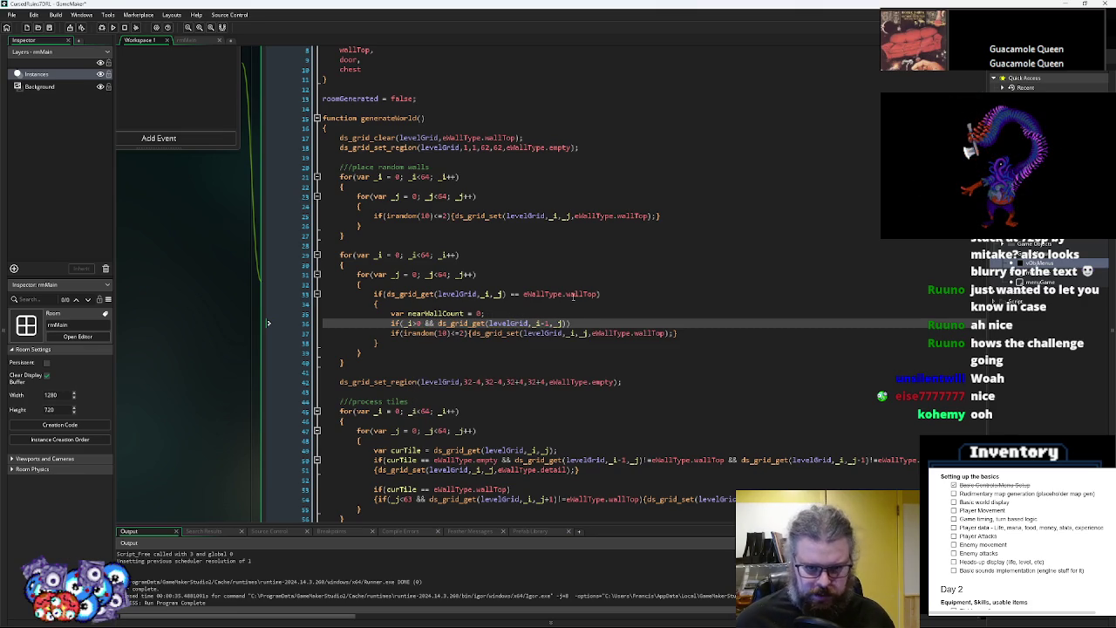
{"action": "type", "text": " =="}
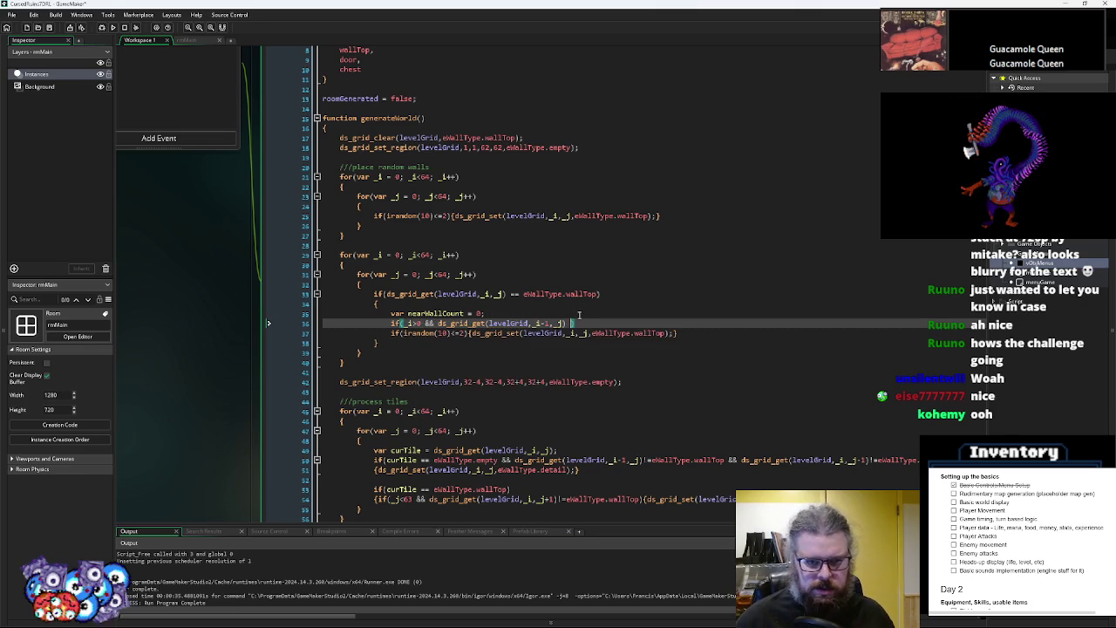
{"action": "left_click_drag", "start_coordinate": [599, 294], "coordinate": [523, 294]}
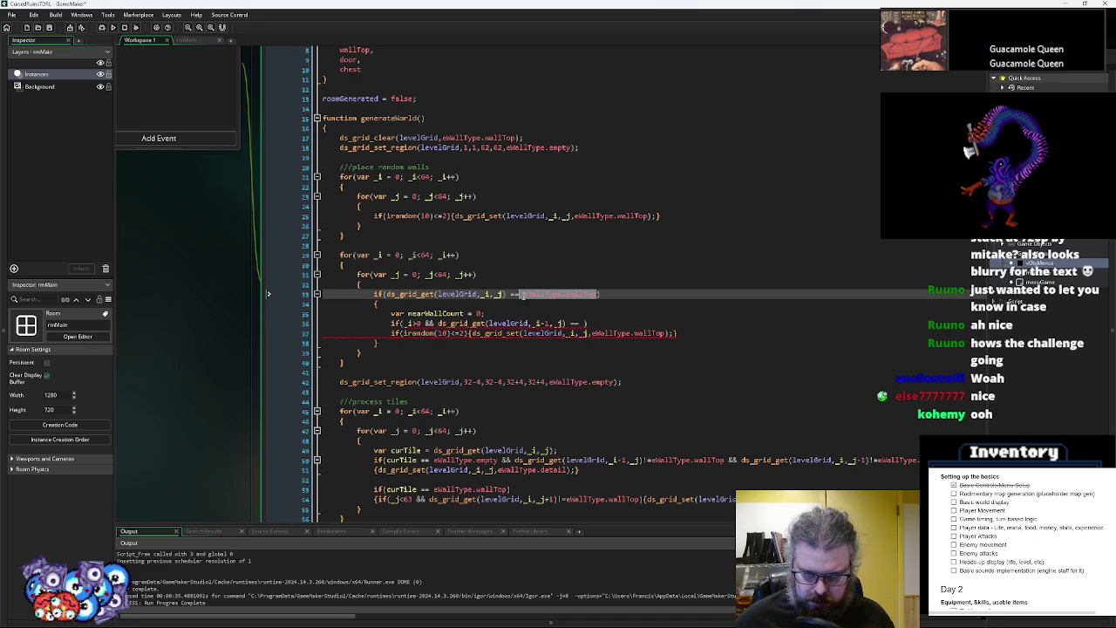
{"action": "key", "text": "ctrl+c"}
{"action": "left_click", "coordinate": [587, 324]}
{"action": "key", "text": "ctrl+v"}
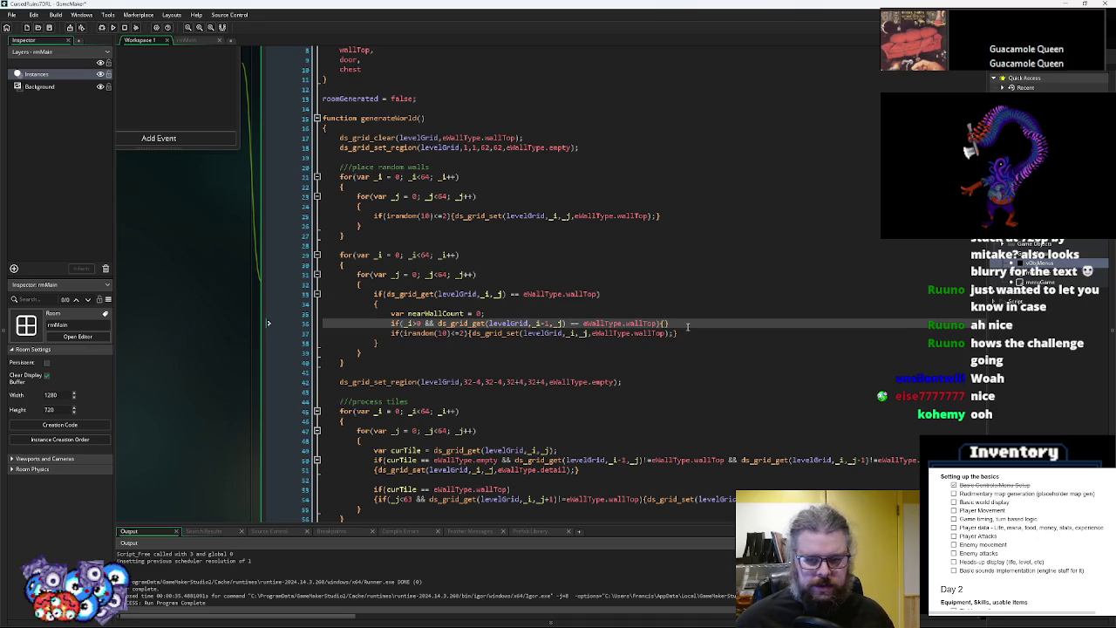
Duplicate the neighbour-check line so four identical copies stack one below another
{"action": "key", "text": "shift+Home"}
{"action": "key", "text": "ctrl+c"}
{"action": "key", "text": "End"}
{"action": "key", "text": "Return"}
{"action": "key", "text": "ctrl+v"}
{"action": "key", "text": "Return"}
{"action": "key", "text": "ctrl+v"}
{"action": "key", "text": "Return"}
{"action": "key", "text": "ctrl+v"}
{"action": "key", "text": "Return"}
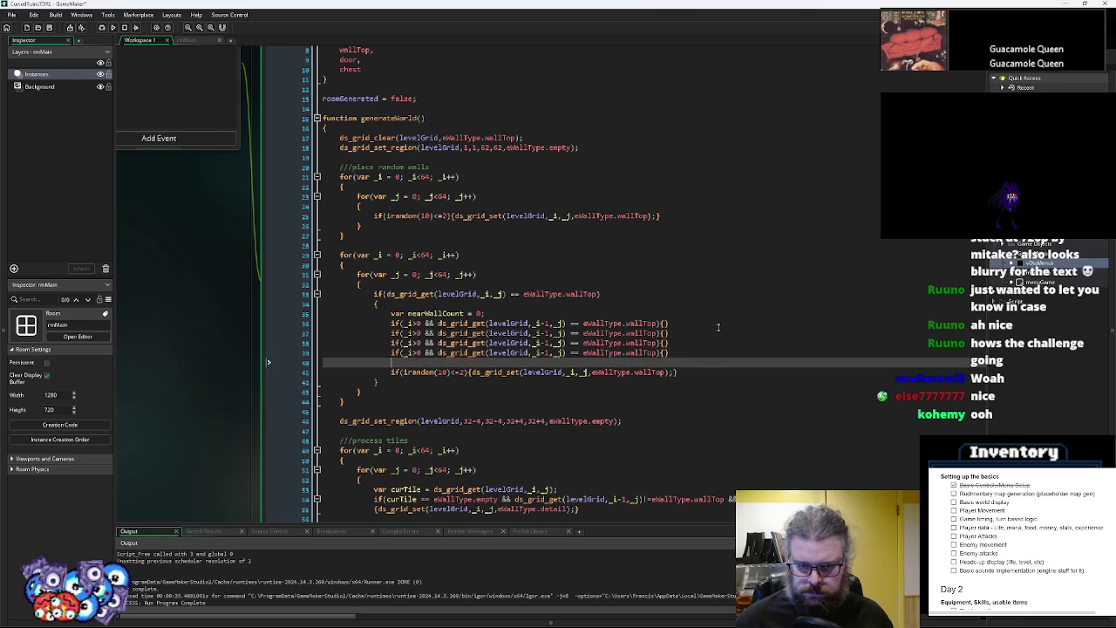
Change the second check to read the cell at _i+1 with a <63 bounds test
{"action": "left_click", "coordinate": [547, 333]}
{"action": "key", "text": "BackSpace"}
{"action": "type", "text": "+"}
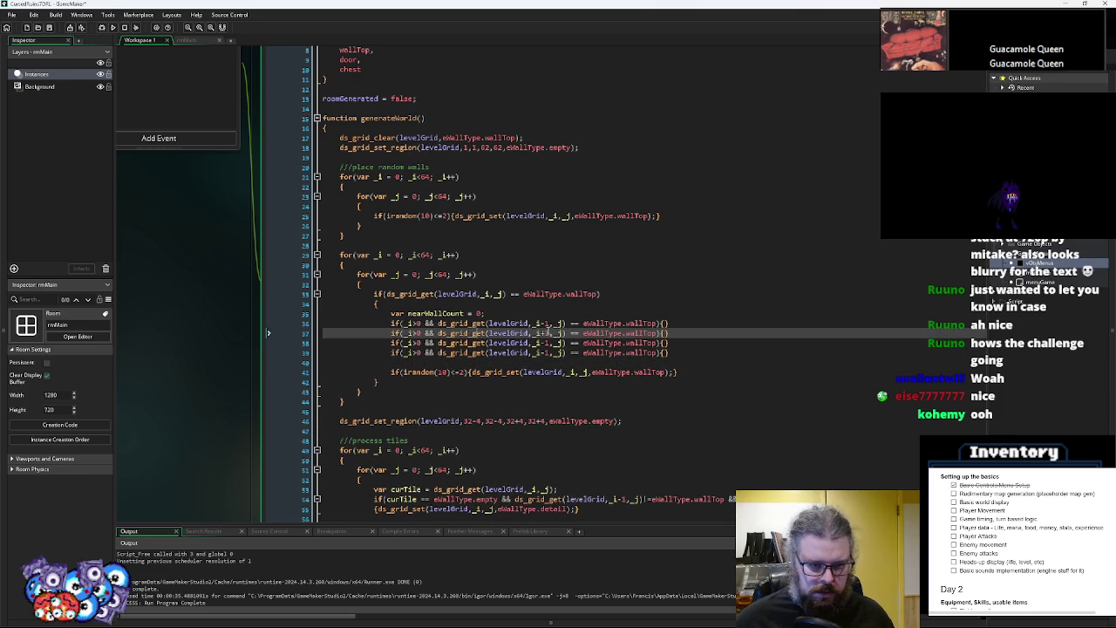
{"action": "key", "text": "BackSpace"}
{"action": "key", "text": "BackSpace"}
{"action": "type", "text": "<63"}
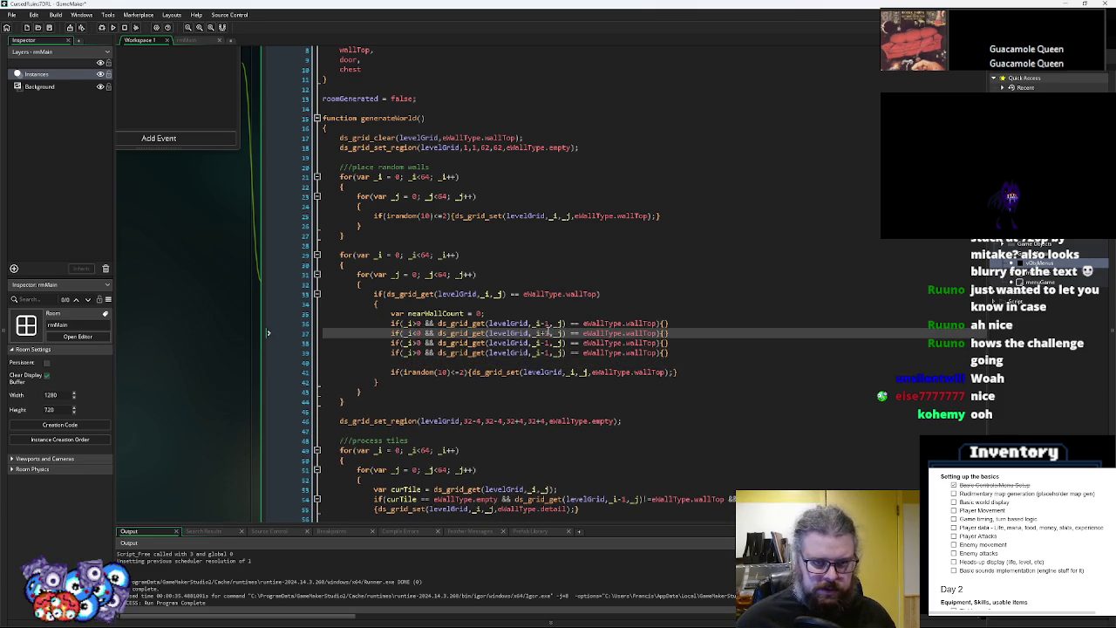
{"action": "left_click", "coordinate": [555, 401]}
{"action": "mouse_move", "coordinate": [499, 370]}
{"action": "left_mouse_down"}
{"action": "mouse_move", "coordinate": [659, 303]}
{"action": "mouse_move", "coordinate": [562, 285]}
{"action": "left_mouse_up"}
{"action": "left_click", "coordinate": [433, 208]}
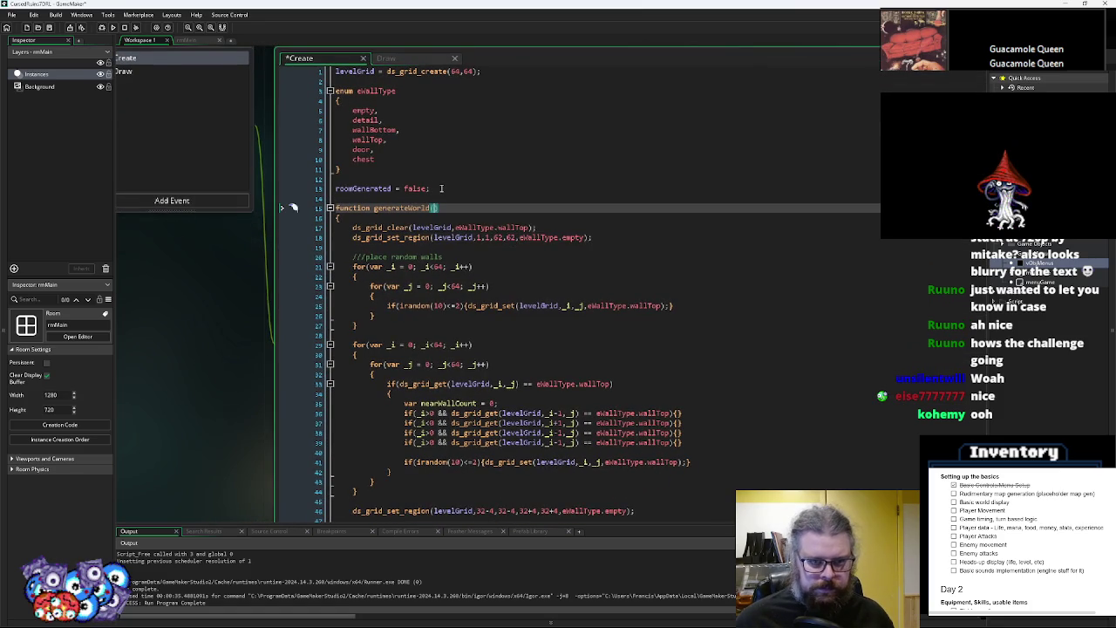
Give generateWorld the parameters levelWidth=64 and levelHeight=64
{"action": "type", "text": "levelSiz"}
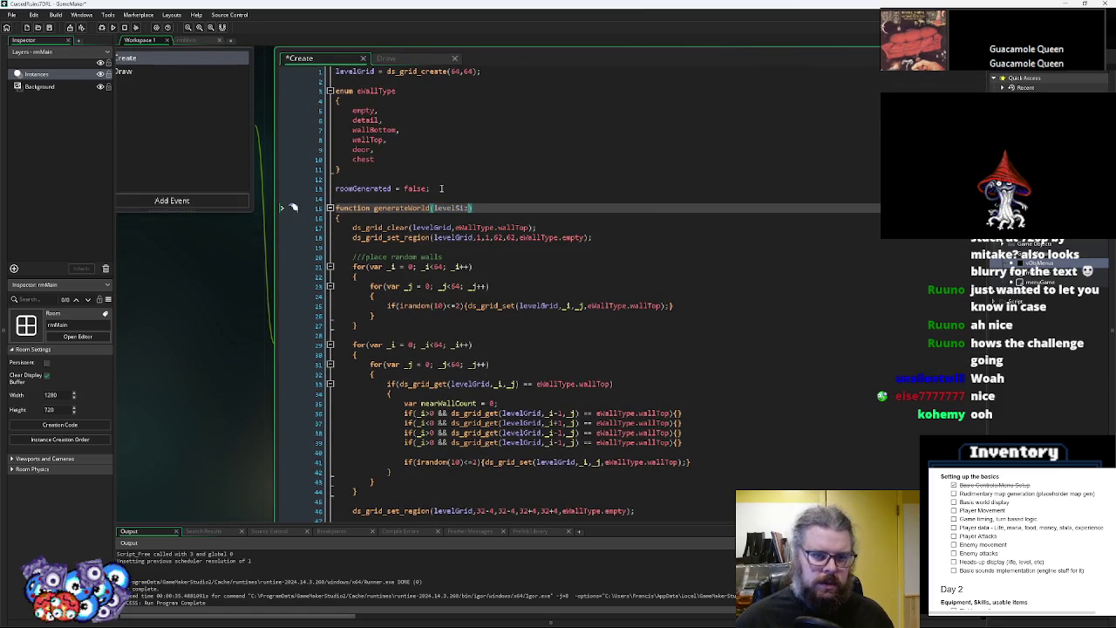
{"action": "key", "text": "BackSpace"}
{"action": "key", "text": "BackSpace"}
{"action": "key", "text": "BackSpace"}
{"action": "type", "text": "lWidth,levelHeight="}
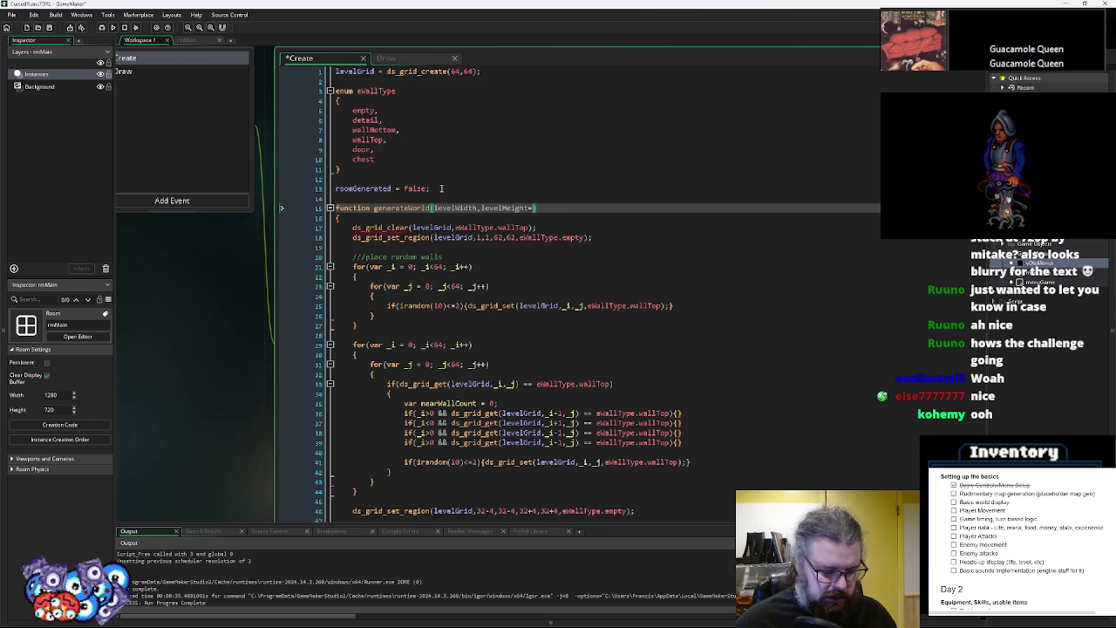
{"action": "type", "text": "6"}
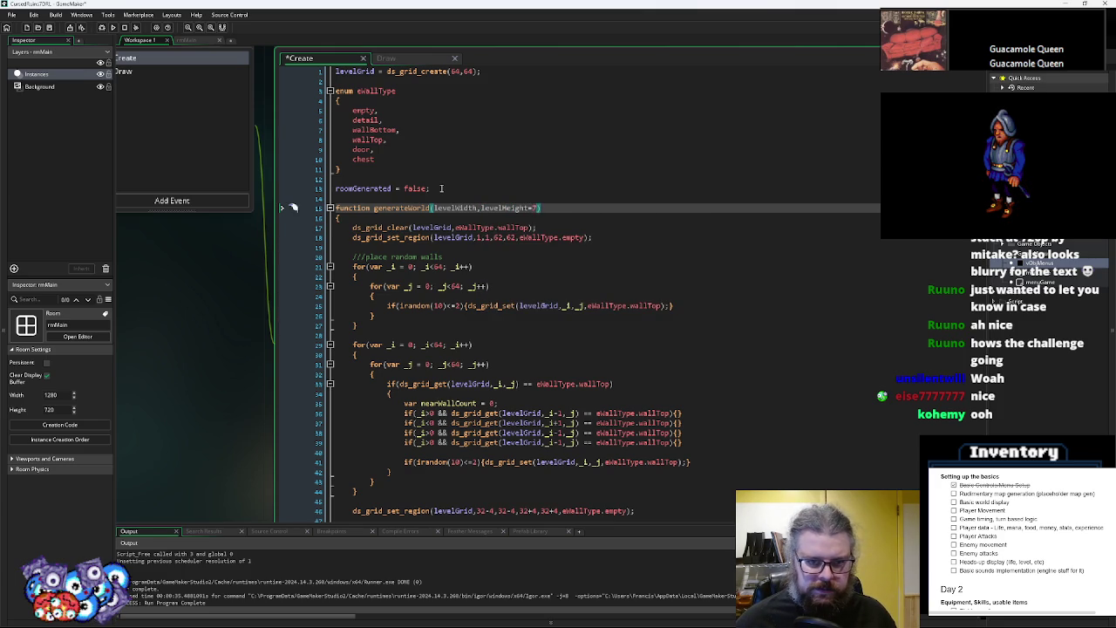
{"action": "type", "text": "4"}
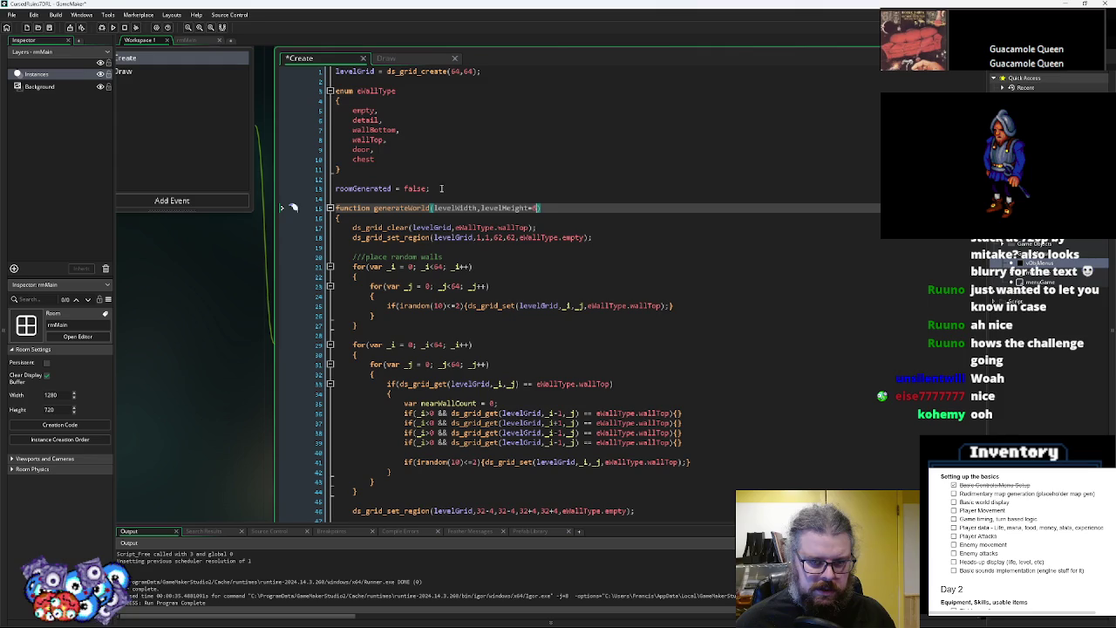
{"action": "key", "text": "Left"}
{"action": "type", "text": "=64"}
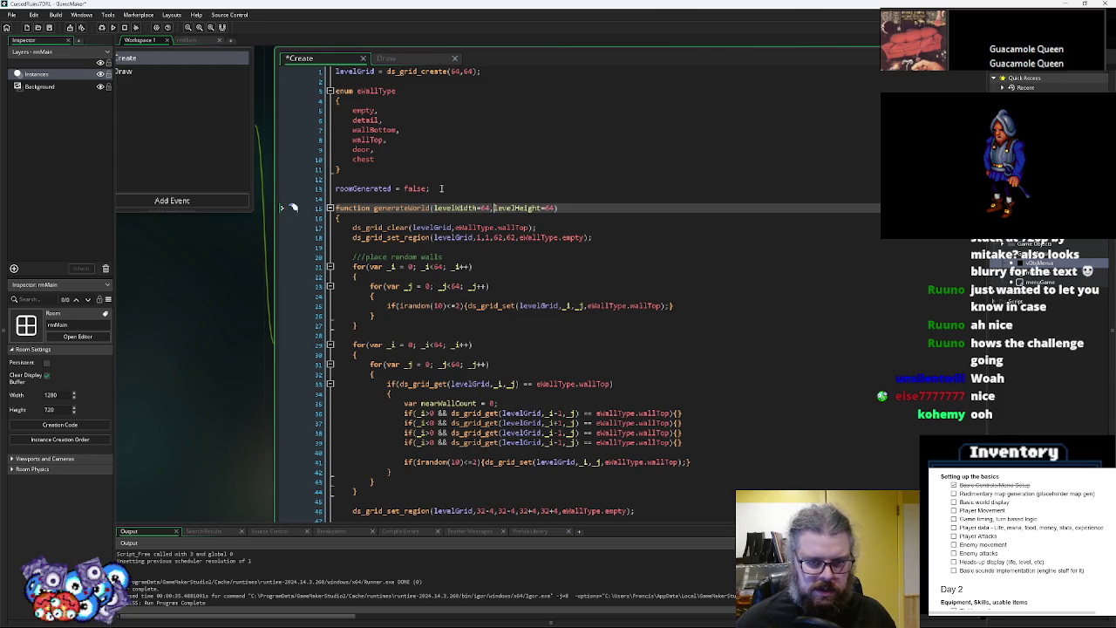
Copy the grid-creation line into generateWorld after ds_grid_destroy(levelGrid); and select its 64,64 size
{"action": "triple_click", "coordinate": [489, 72]}
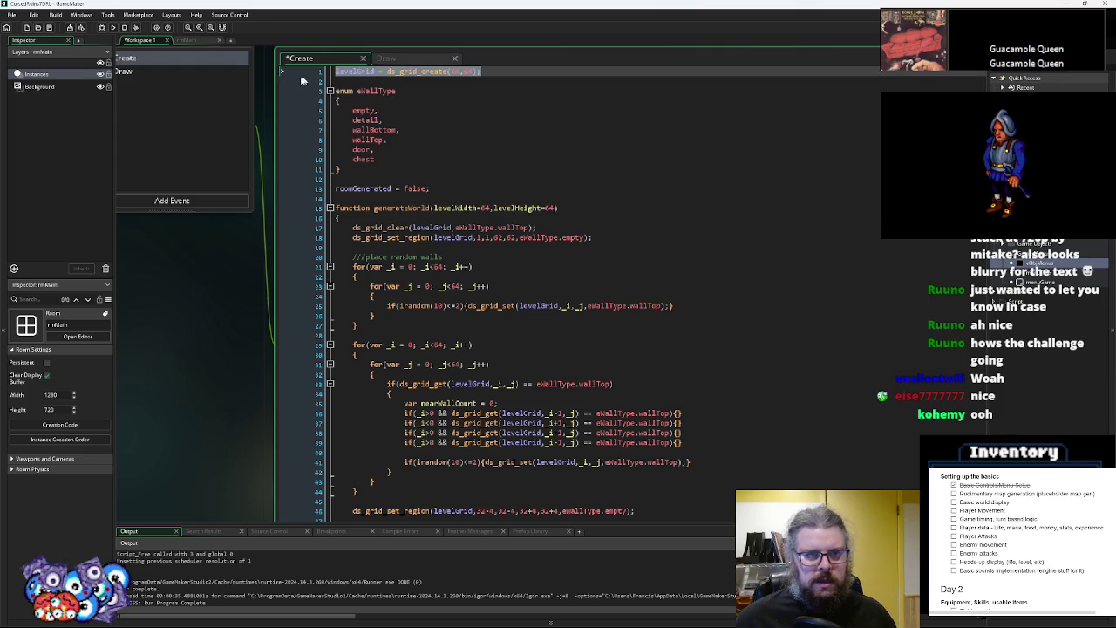
{"action": "key", "text": "ctrl+c"}
{"action": "left_click", "coordinate": [391, 213]}
{"action": "key", "text": "Return"}
{"action": "key", "text": "Return"}
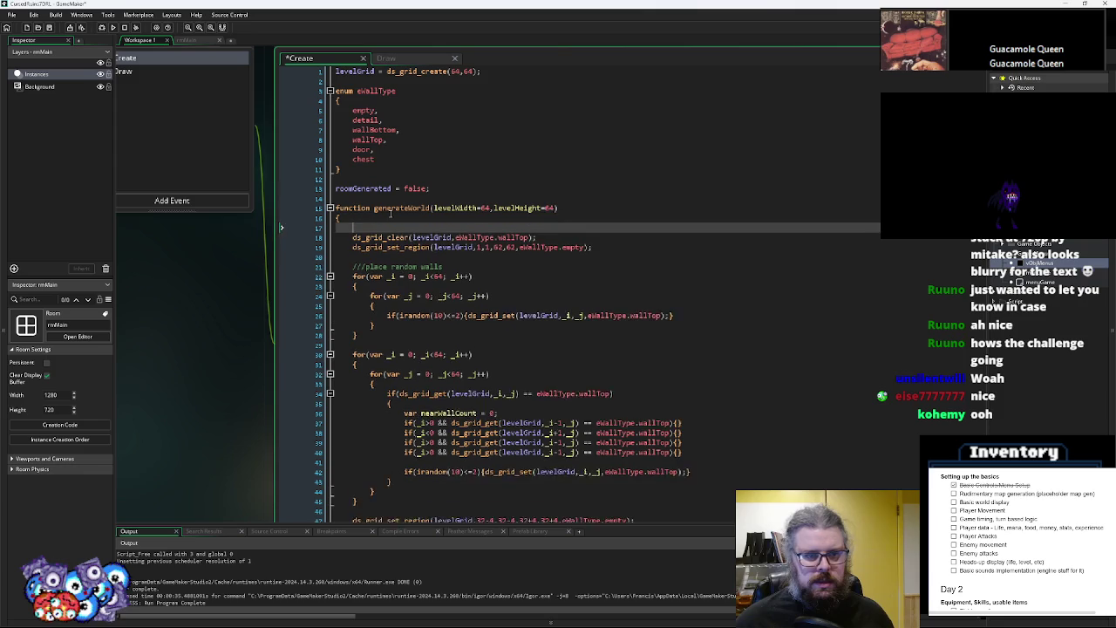
{"action": "key", "text": "ctrl+v"}
{"action": "key", "text": "Up"}
{"action": "type", "text": "ds_grid_d"}
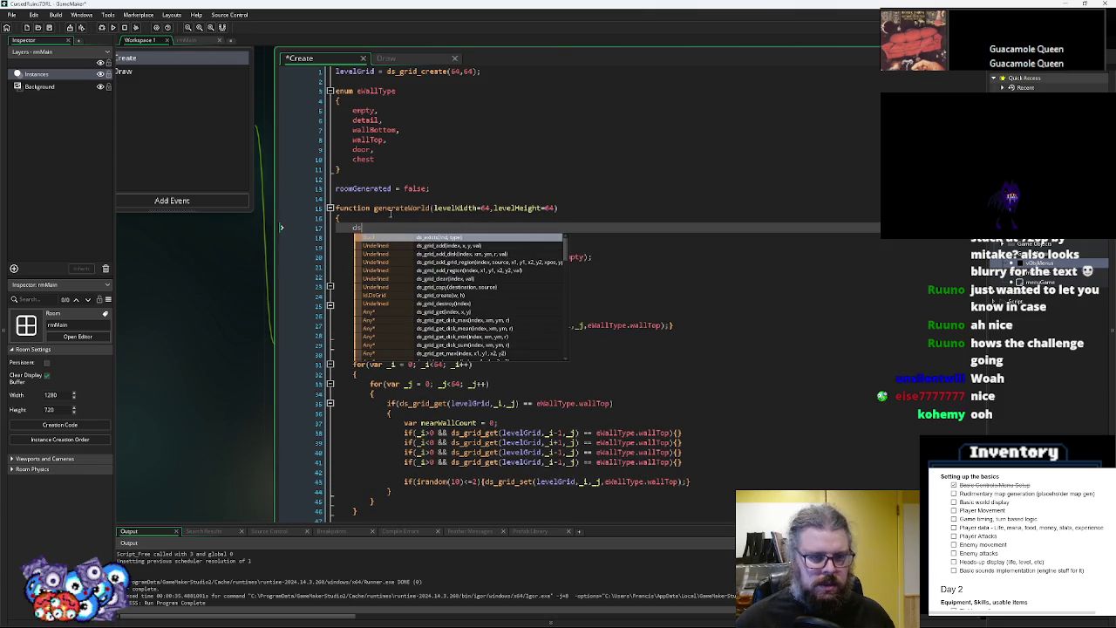
{"action": "key", "text": "Return"}
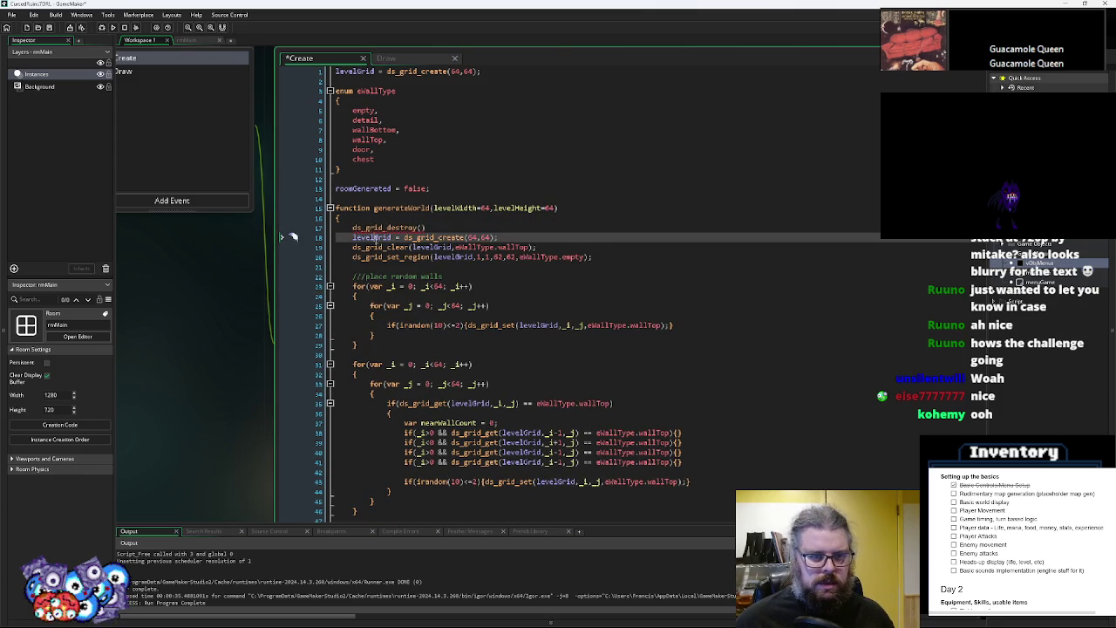
{"action": "type", "text": "levelGrid"}
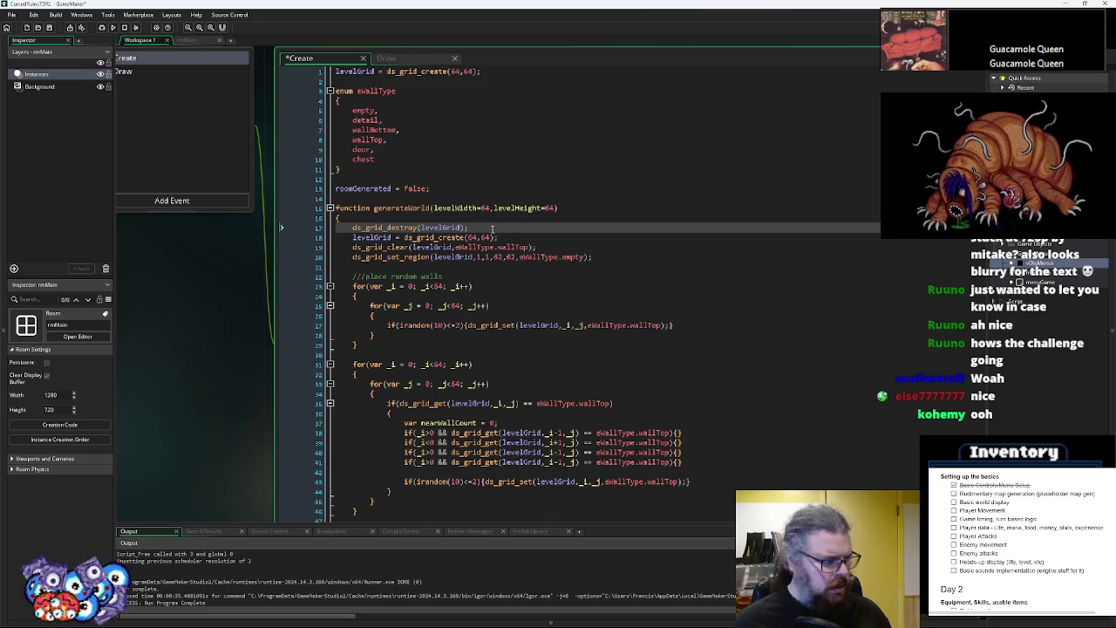
{"action": "type", "text": ";"}
{"action": "left_click", "coordinate": [538, 236]}
{"action": "left_click", "coordinate": [462, 208]}
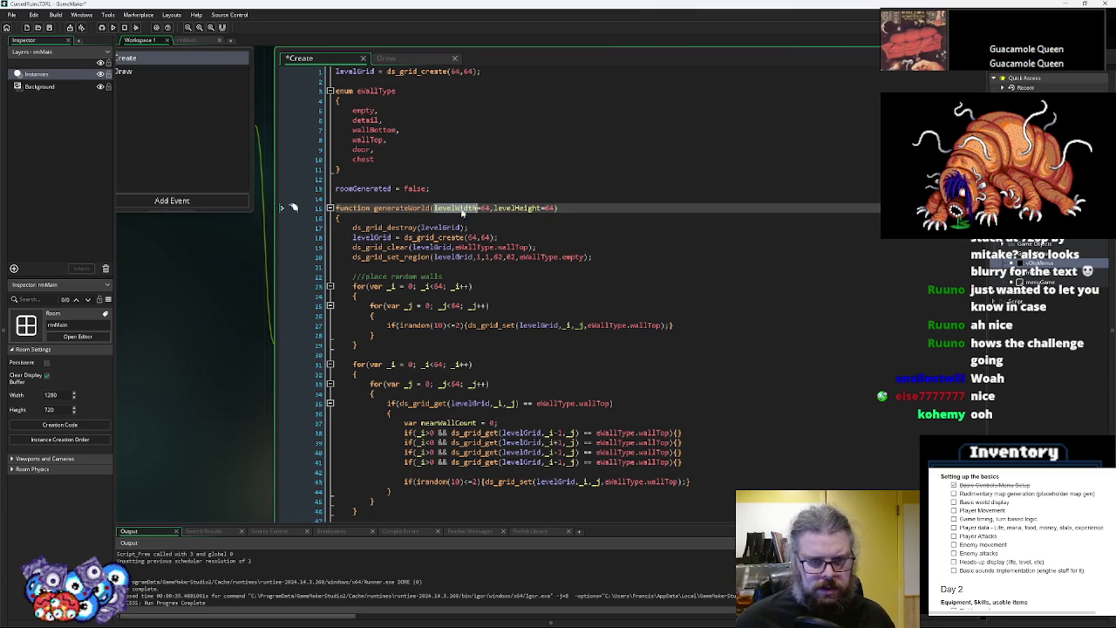
{"action": "left_click", "coordinate": [471, 237]}
{"action": "left_click_drag", "start_coordinate": [469, 237], "coordinate": [490, 237]}
Replace the grid size 64,64 with levelWidth,levelHeight
{"action": "type", "text": "levelWidth,levelHeight"}
{"action": "scroll", "coordinate": [516, 279], "scroll_direction": "down", "scroll_amount": 3}
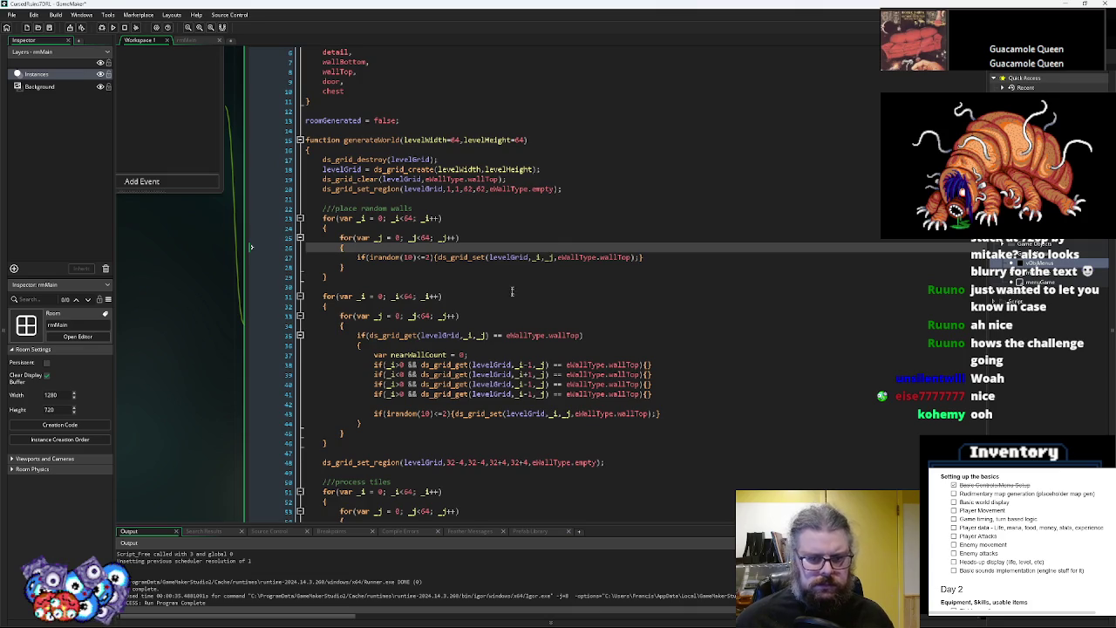
{"action": "left_click", "coordinate": [463, 169]}
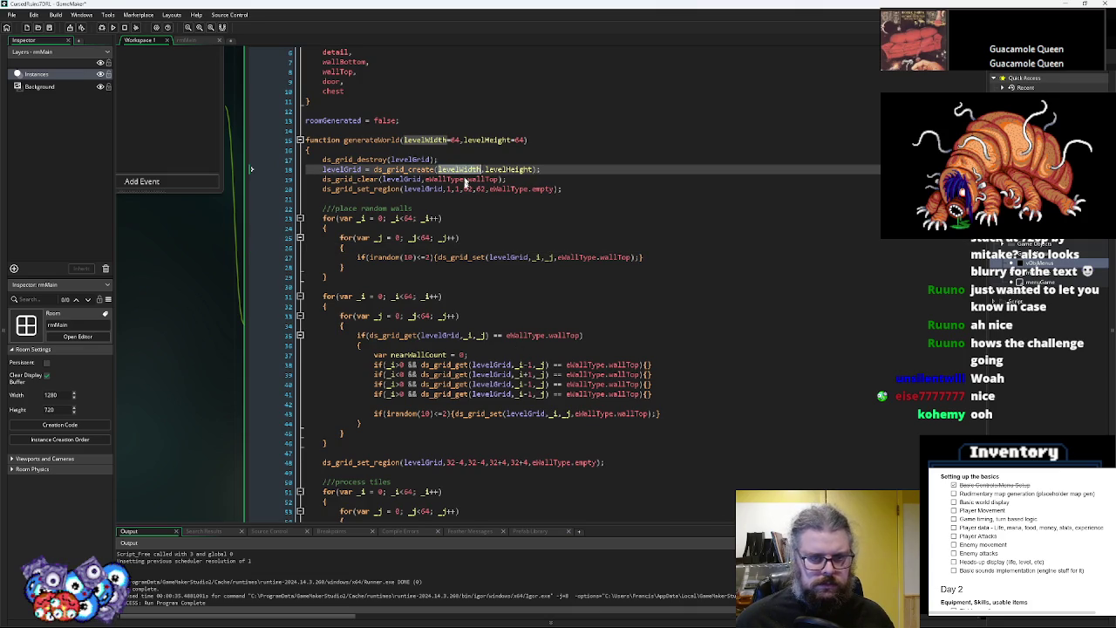
{"action": "left_click", "coordinate": [543, 365]}
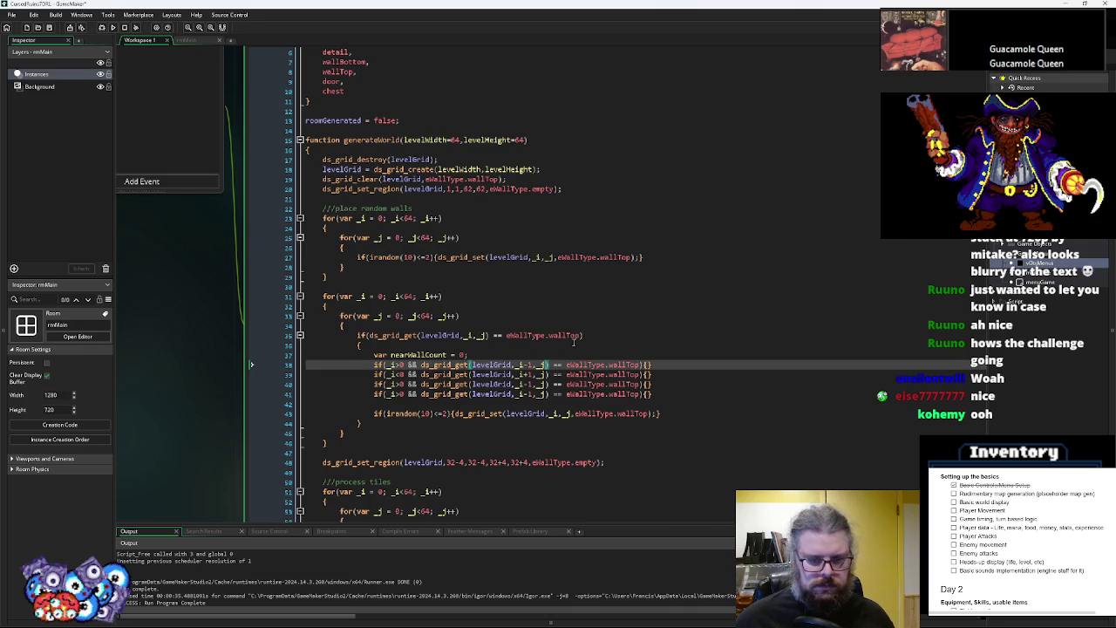
{"action": "scroll", "coordinate": [571, 343], "scroll_direction": "down", "scroll_amount": 1}
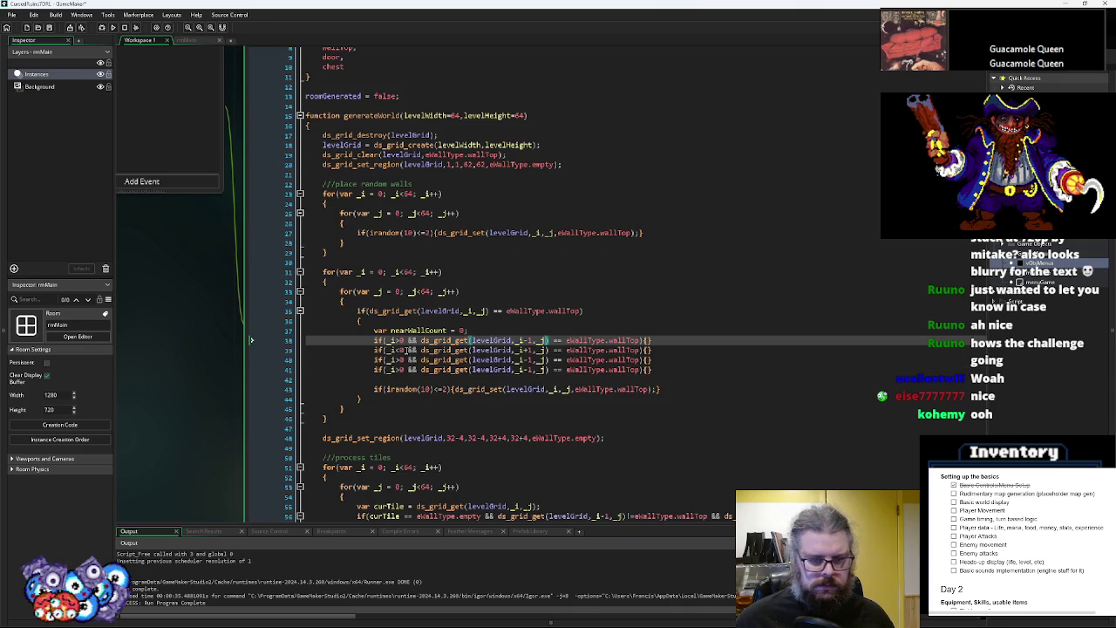
Change the neighbour bounds tests to levelWidth-1 and levelHeight-1, switching line 40 to _j
{"action": "left_click", "coordinate": [407, 351]}
{"action": "key", "text": "BackSpace"}
{"action": "type", "text": "levelWidth-1"}
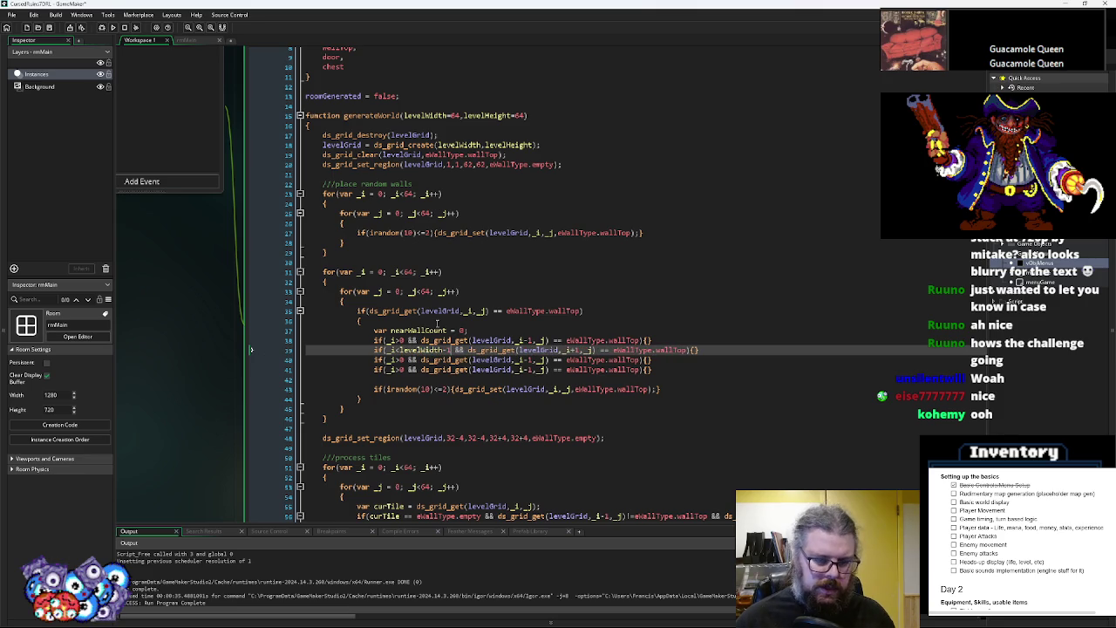
{"action": "key", "text": "Down"}
{"action": "key", "text": "Down"}
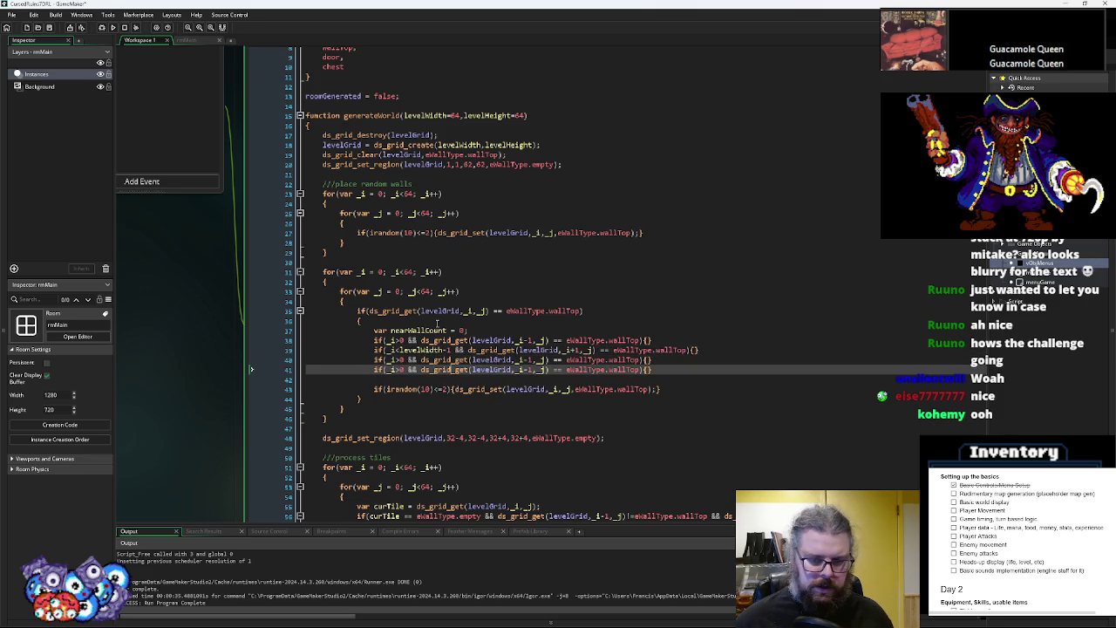
{"action": "key", "text": "Up"}
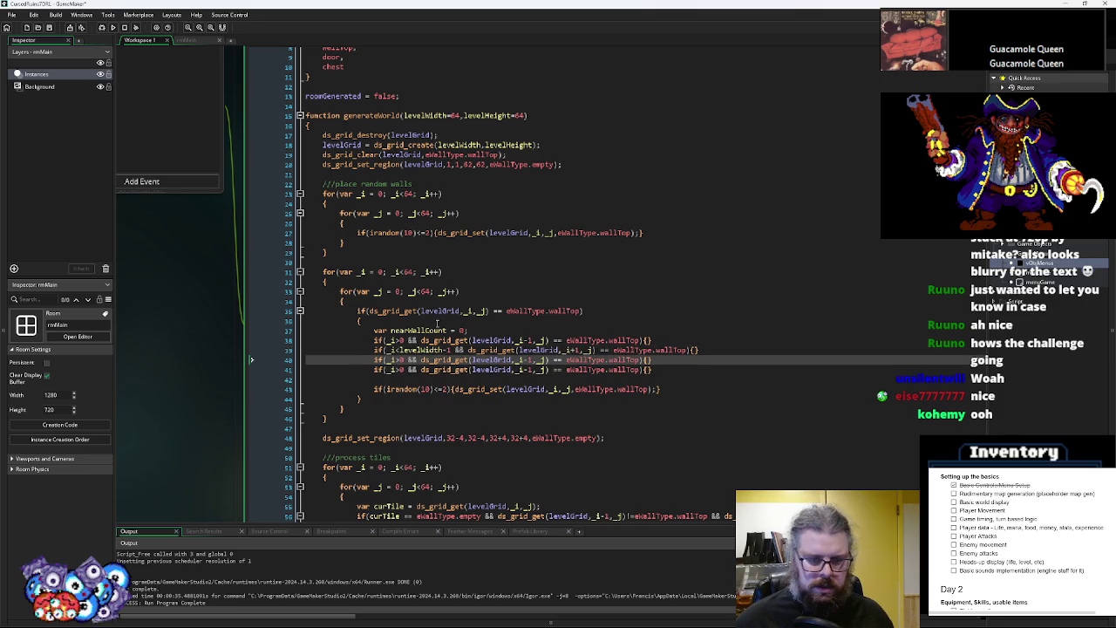
{"action": "type", "text": "j"}
{"action": "key", "text": "Down"}
{"action": "key", "text": "Right"}
{"action": "key", "text": "Right"}
{"action": "key", "text": "BackSpace"}
{"action": "type", "text": "levelHeight-1"}
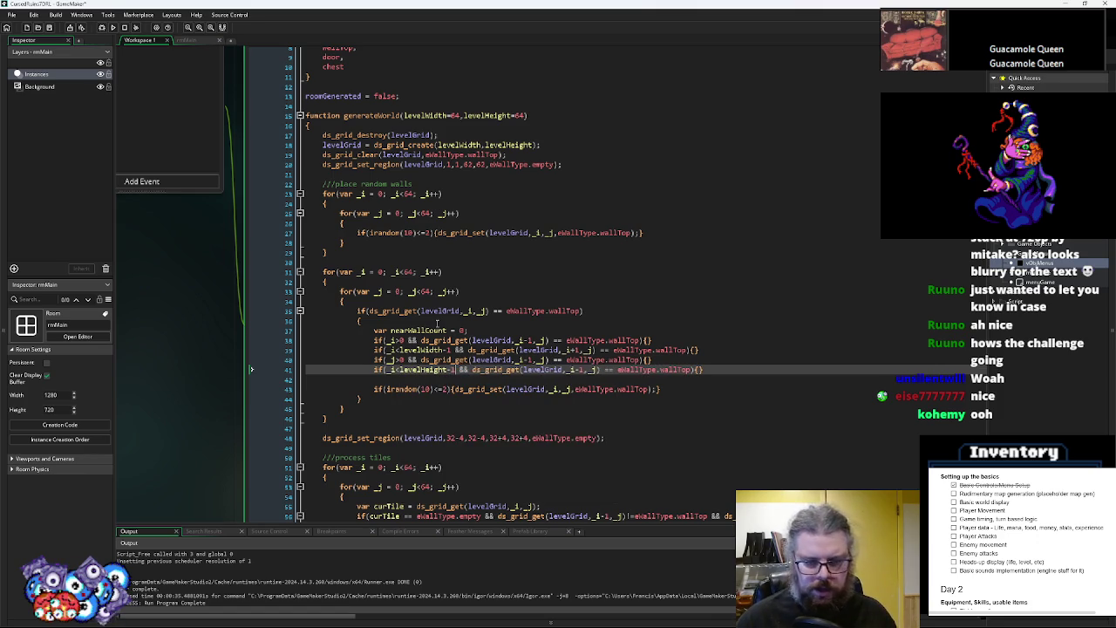
Make lines 40 and 41 read cells _i,_j-1 and _i,_j+1
{"action": "left_click", "coordinate": [537, 359]}
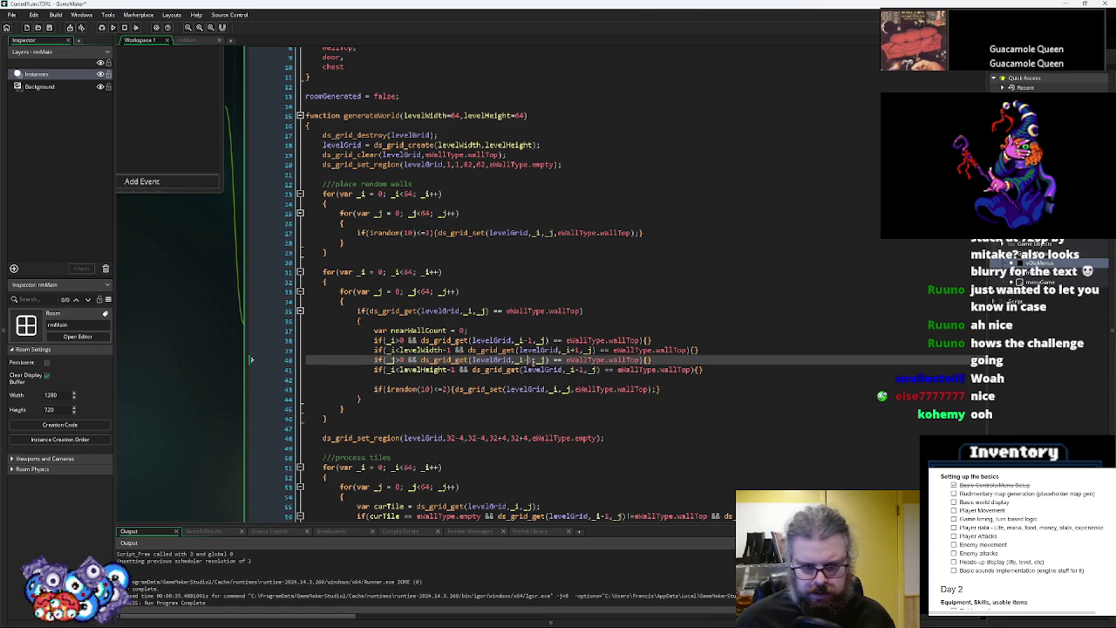
{"action": "key", "text": "BackSpace"}
{"action": "key", "text": "BackSpace"}
{"action": "type", "text": "-1"}
{"action": "key", "text": "Down"}
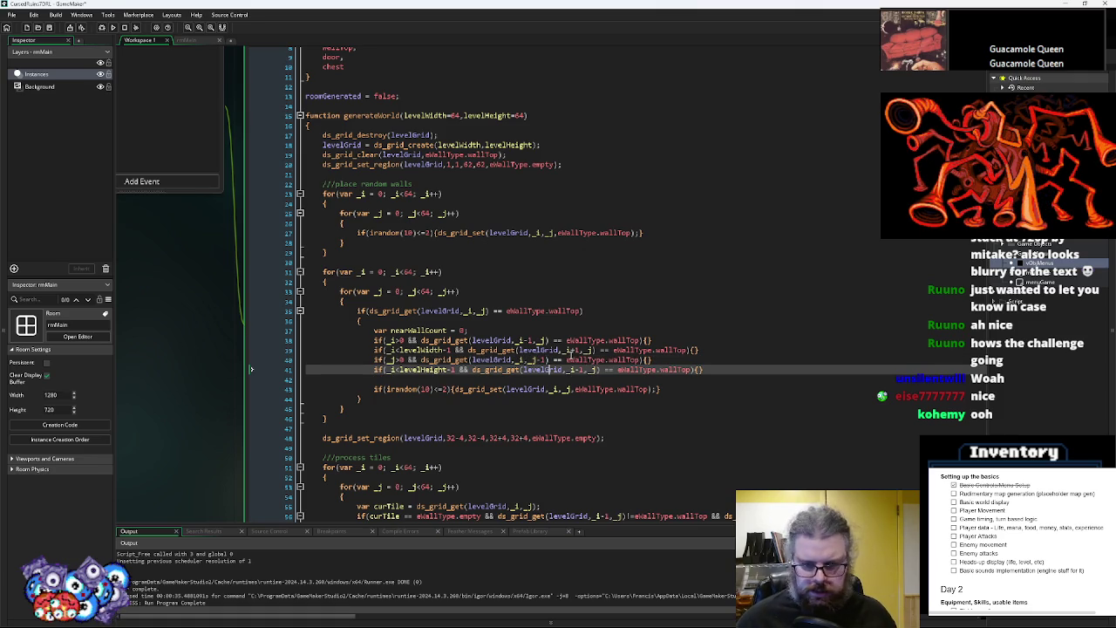
{"action": "key", "text": "BackSpace"}
{"action": "key", "text": "BackSpace"}
{"action": "key", "text": "Right"}
{"action": "key", "text": "Right"}
{"action": "key", "text": "Right"}
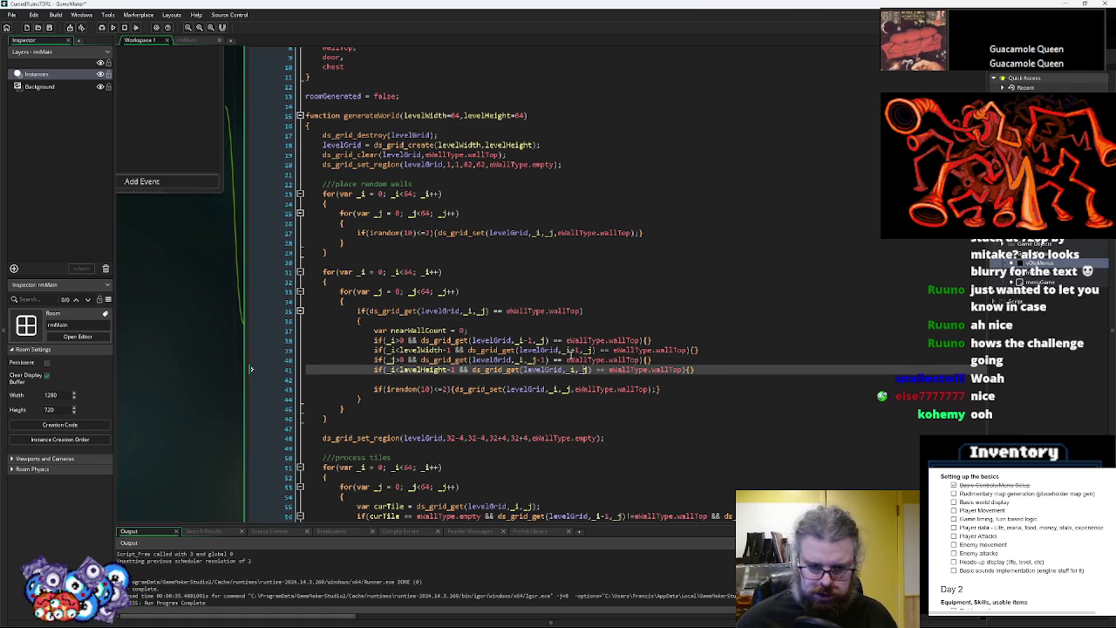
{"action": "type", "text": "+11"}
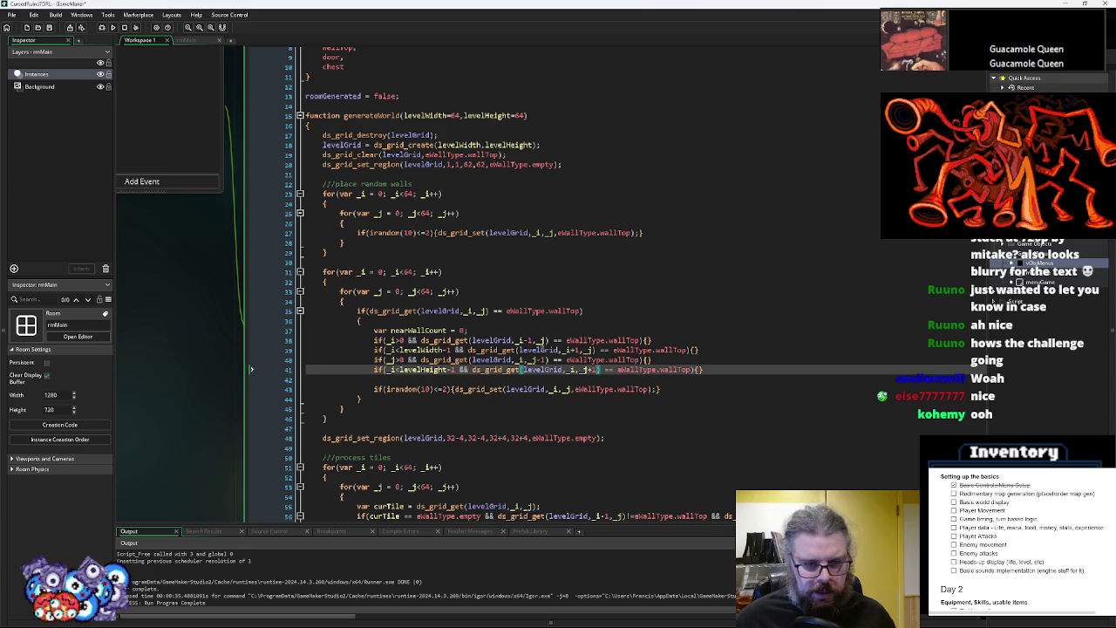
{"action": "key", "text": "Up"}
{"action": "key", "text": "Up"}
{"action": "key", "text": "Up"}
Add nearWallCount+=1; inside each of the four neighbour checks on lines 38–41
{"action": "key", "text": "End"}
{"action": "key", "text": "Left"}
{"action": "type", "text": "nearWallCount+=1;"}
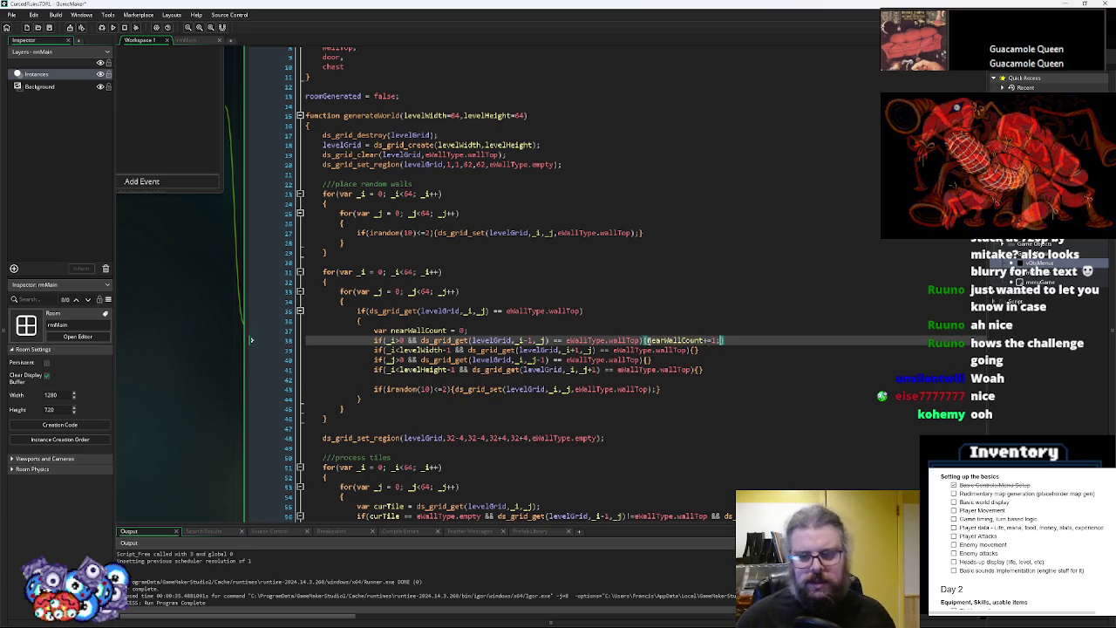
{"action": "left_click_drag", "start_coordinate": [644, 340], "coordinate": [720, 342]}
{"action": "key", "text": "ctrl+c"}
{"action": "left_click", "coordinate": [697, 350]}
{"action": "key", "text": "ctrl+v"}
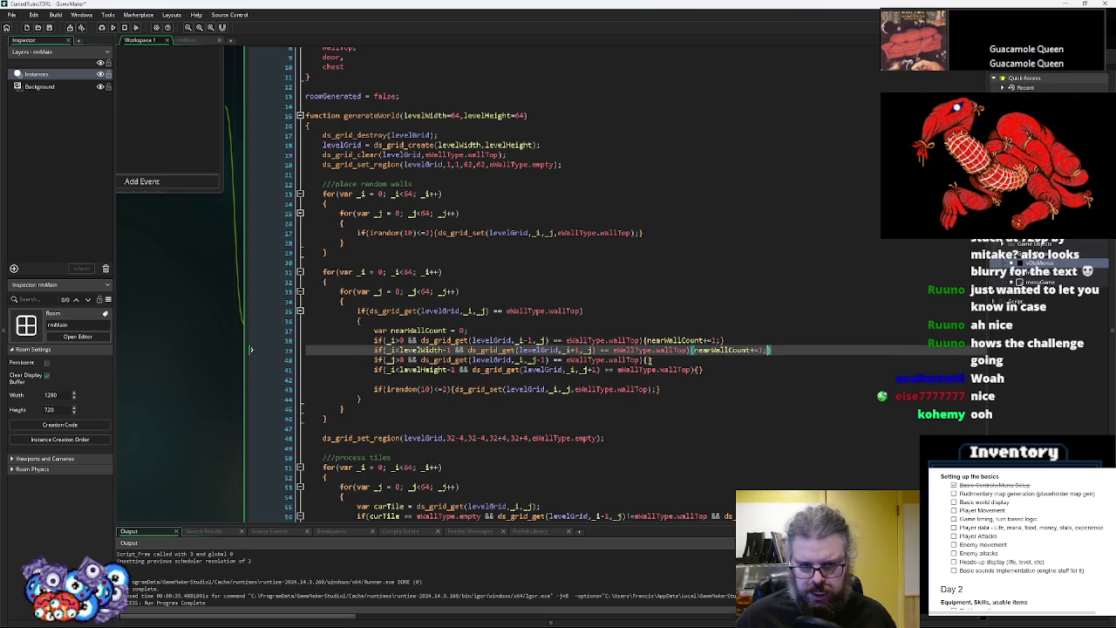
{"action": "left_click", "coordinate": [649, 361]}
{"action": "key", "text": "ctrl+v"}
{"action": "left_click", "coordinate": [698, 369]}
{"action": "key", "text": "ctrl+v"}
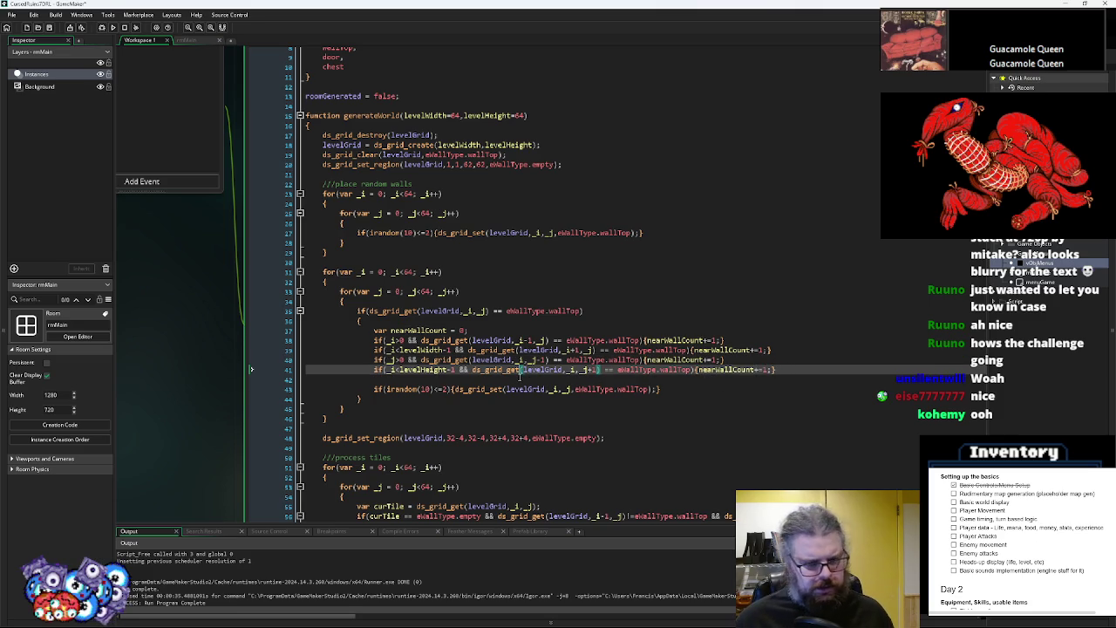
Start a new if(nearWallCount) line below line 42
{"action": "left_click", "coordinate": [509, 381]}
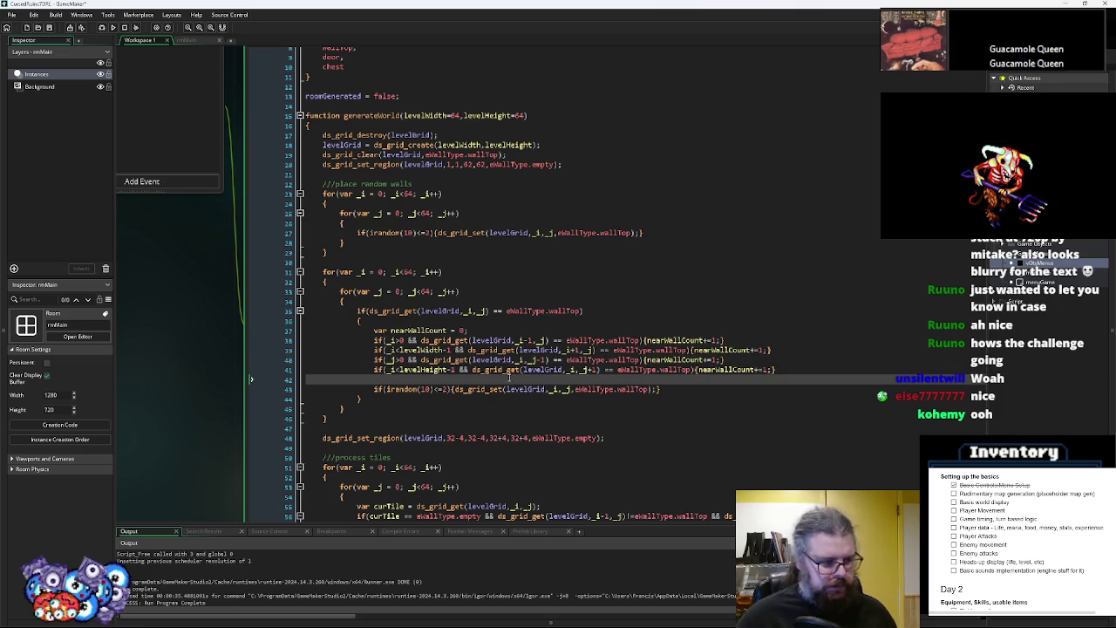
{"action": "key", "text": "Return"}
{"action": "type", "text": "if(nearWallCount"}
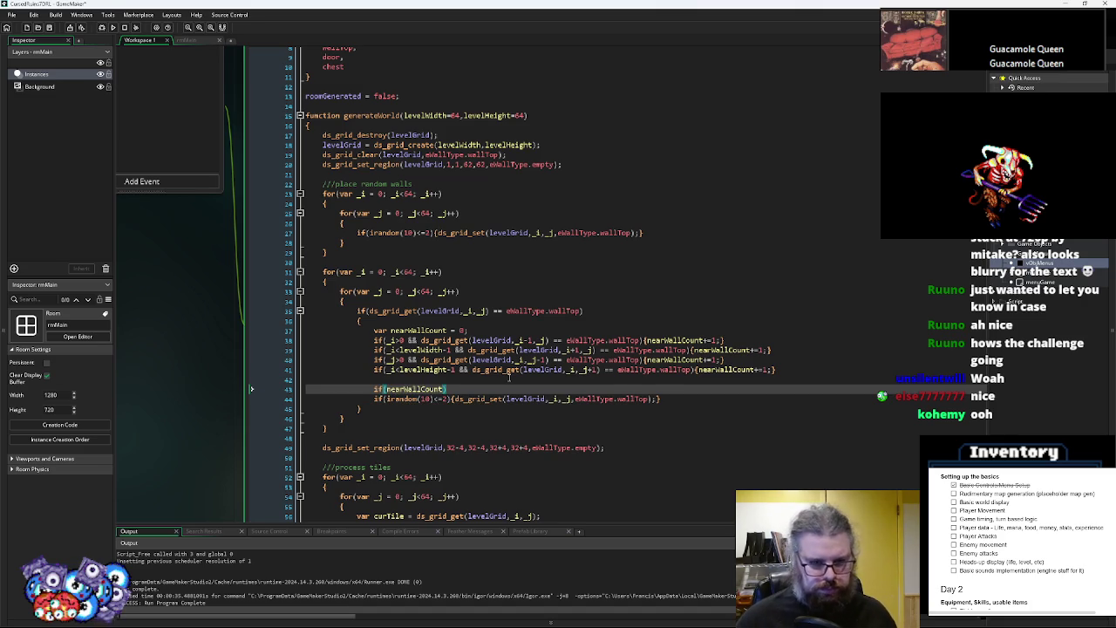
{"action": "key", "text": "Up"}
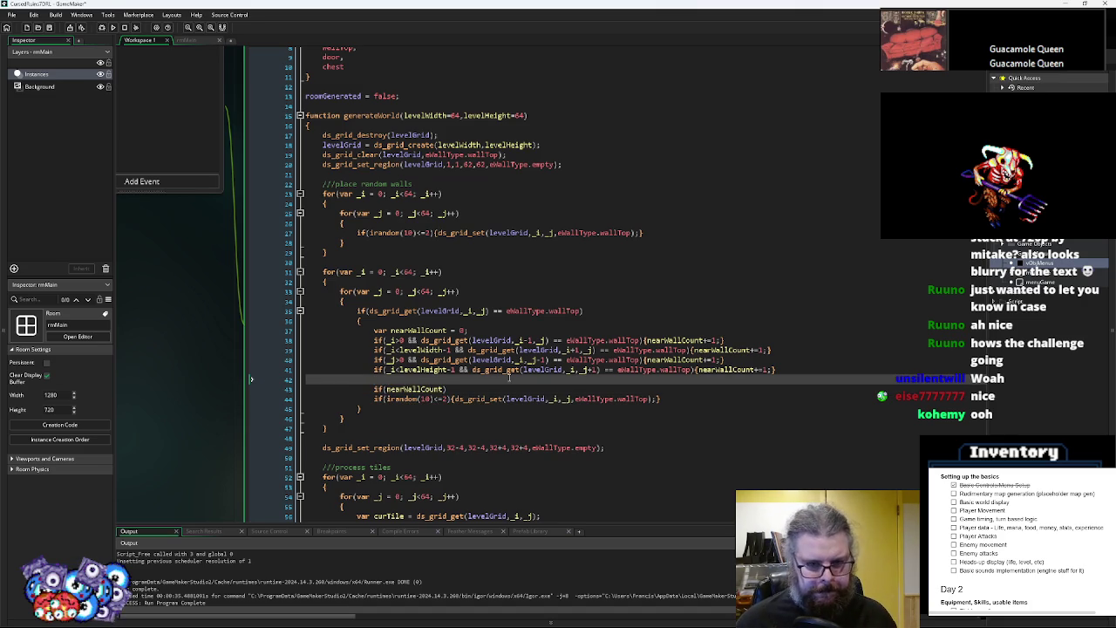
Change line 35's cell-type test from wallTop to eWallType.empty
{"action": "left_click", "coordinate": [582, 310]}
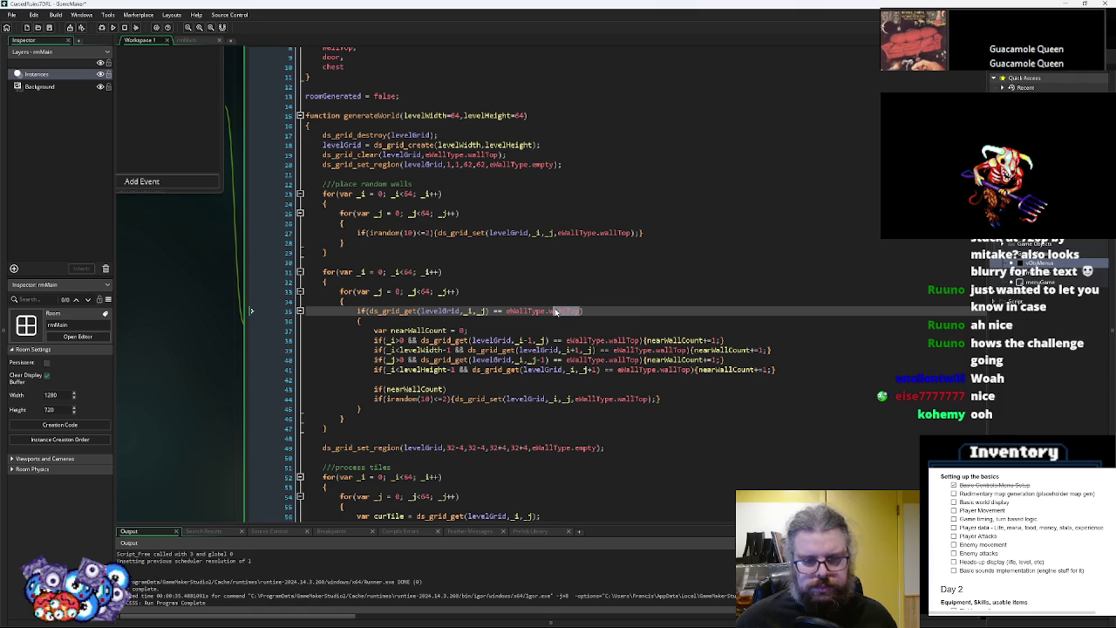
{"action": "left_click", "coordinate": [541, 164]}
{"action": "left_click", "coordinate": [562, 311]}
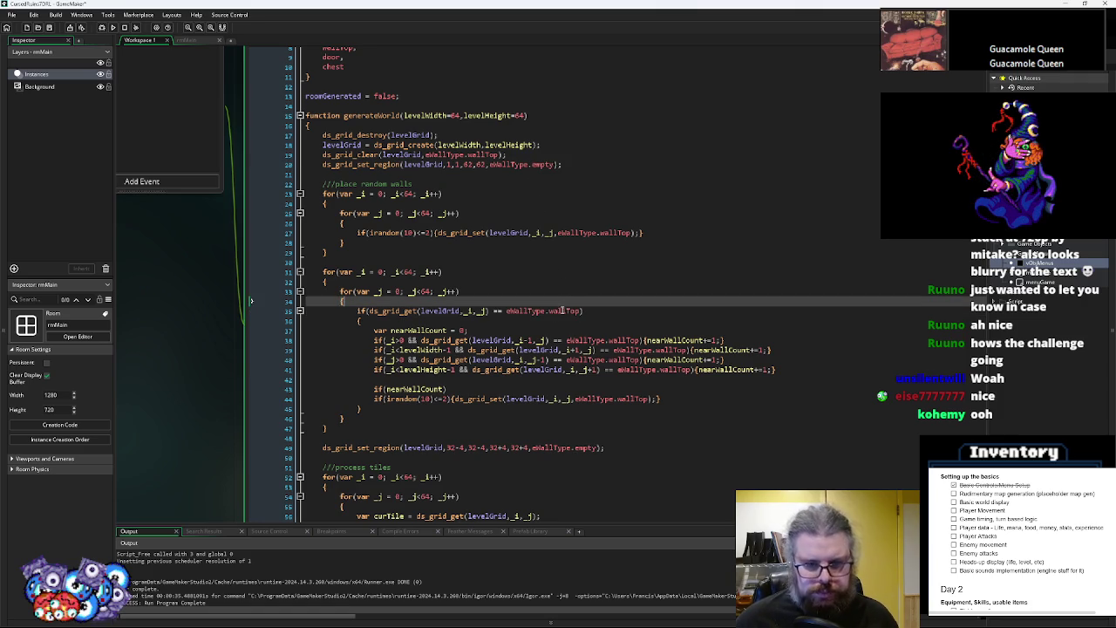
{"action": "double_click", "coordinate": [562, 311]}
{"action": "key", "text": "ctrl+v"}
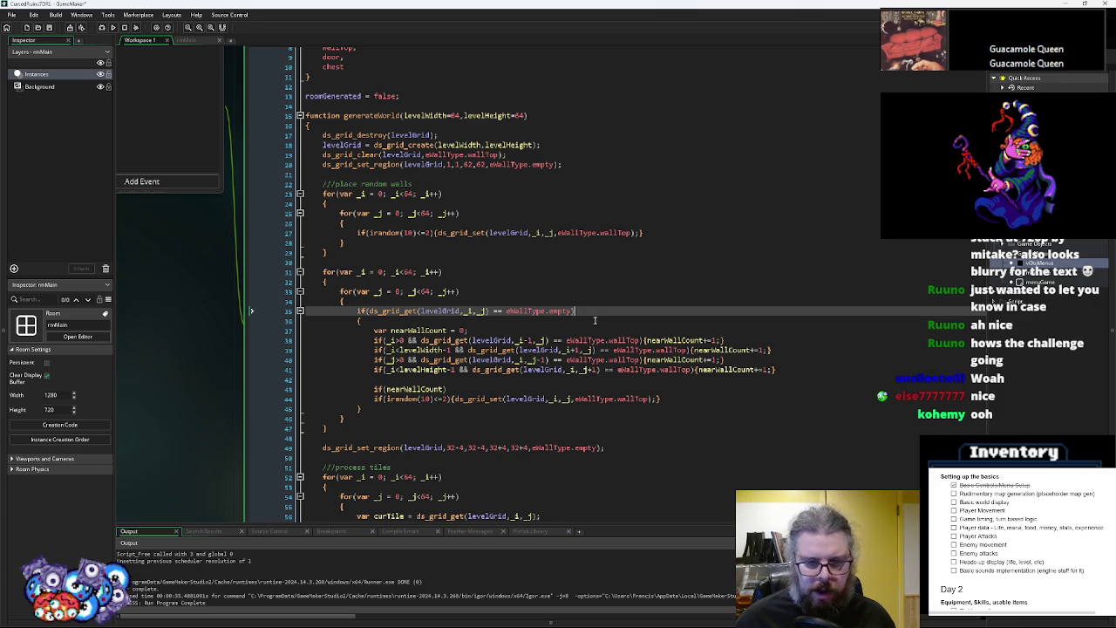
{"action": "scroll", "coordinate": [594, 320], "scroll_direction": "down", "scroll_amount": 1}
{"action": "left_click", "coordinate": [502, 366]}
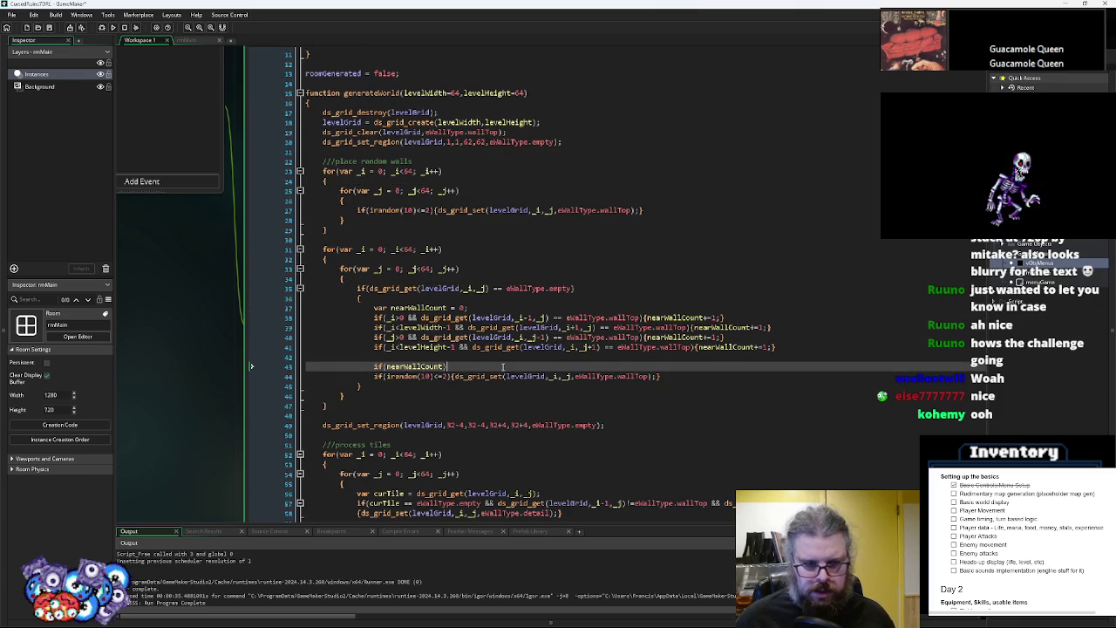
Edit the nearWallCount condition and declare var placeWall = false; on line 42
{"action": "key", "text": "BackSpace"}
{"action": "type", "text": "<"}
{"action": "type", "text": "=3"}
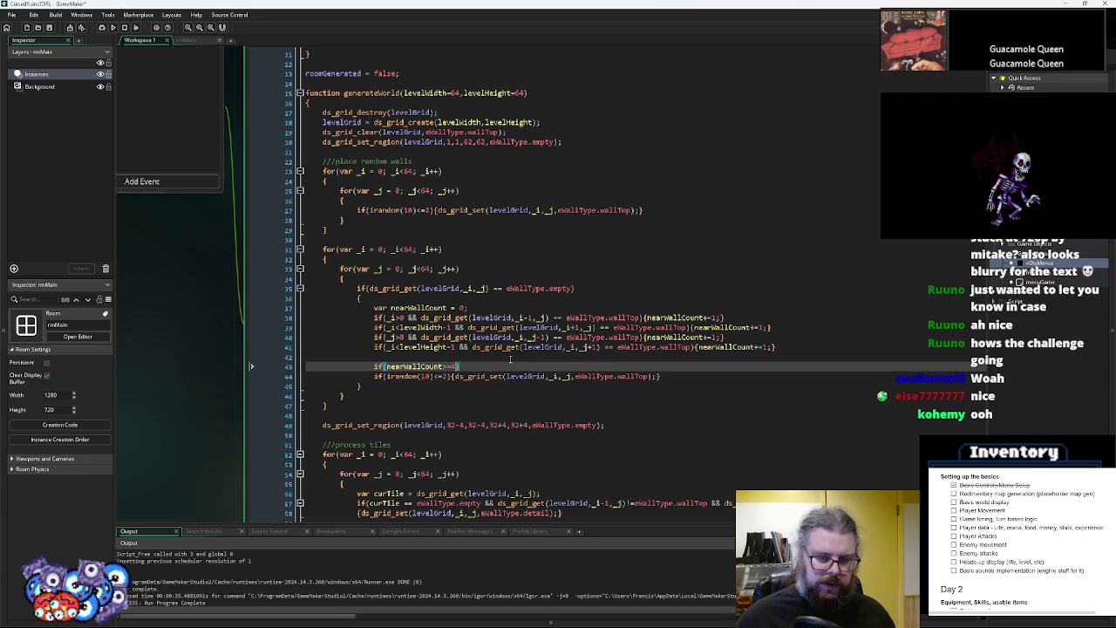
{"action": "left_click", "coordinate": [510, 359]}
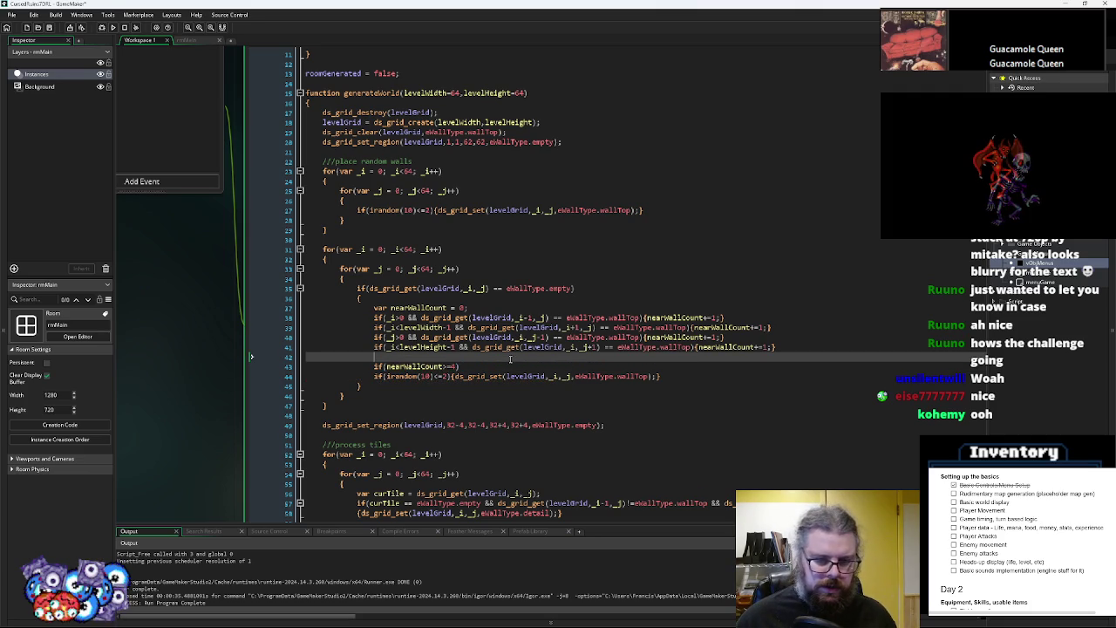
{"action": "type", "text": "var place"}
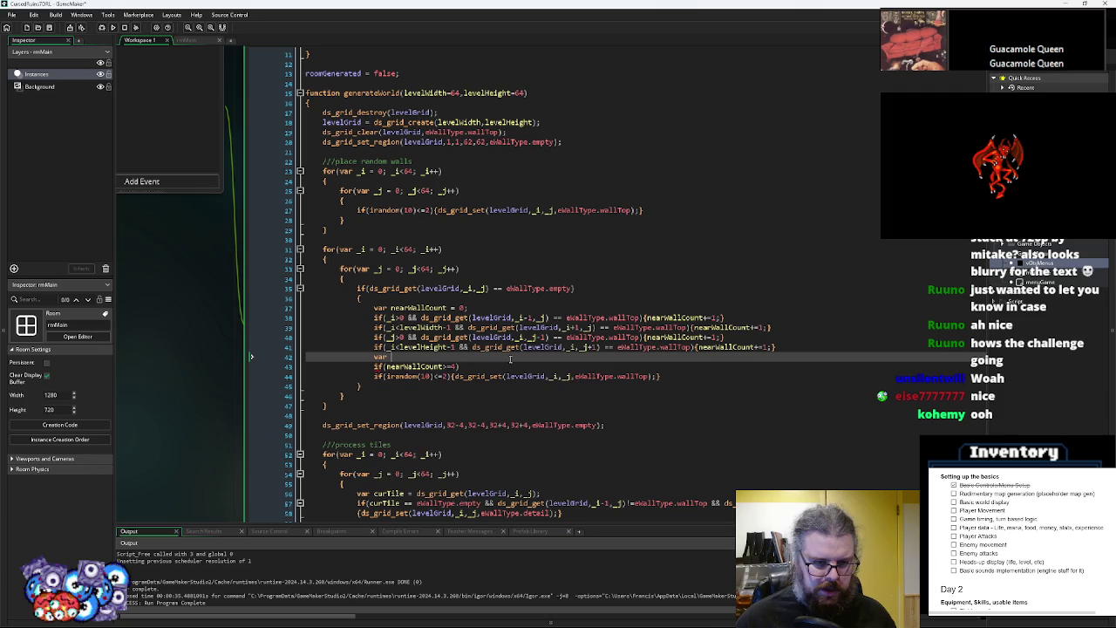
{"action": "type", "text": "Wall = false;"}
Wrap the ds_grid_set wall placement in if(placeWall){} and delete the old random wall line
{"action": "left_click", "coordinate": [701, 379]}
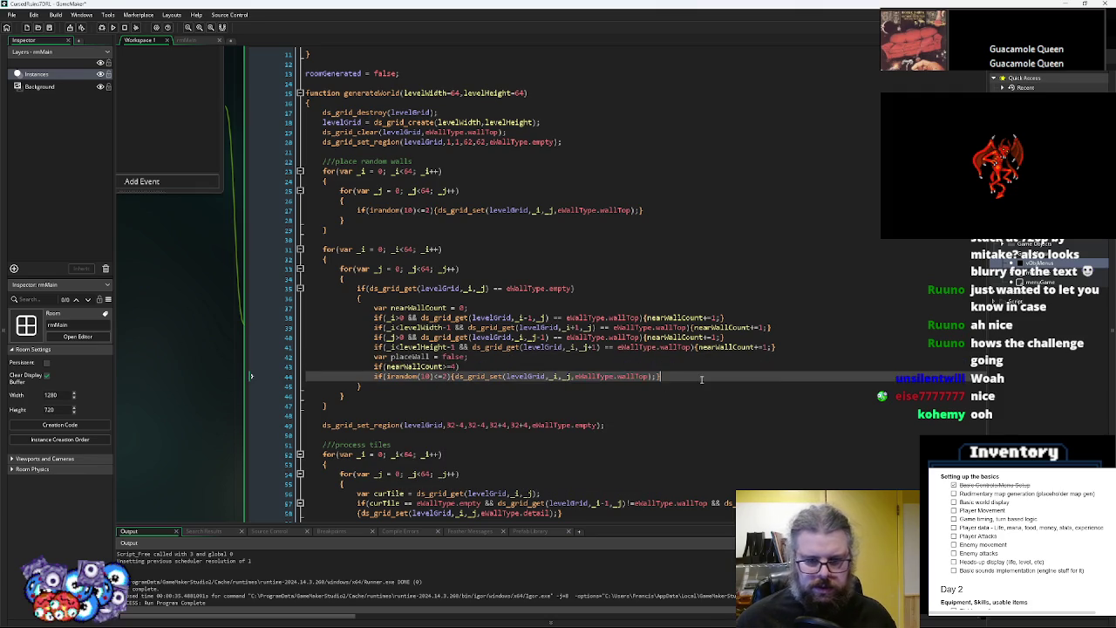
{"action": "key", "text": "Return"}
{"action": "type", "text": "if(placeWall){}"}
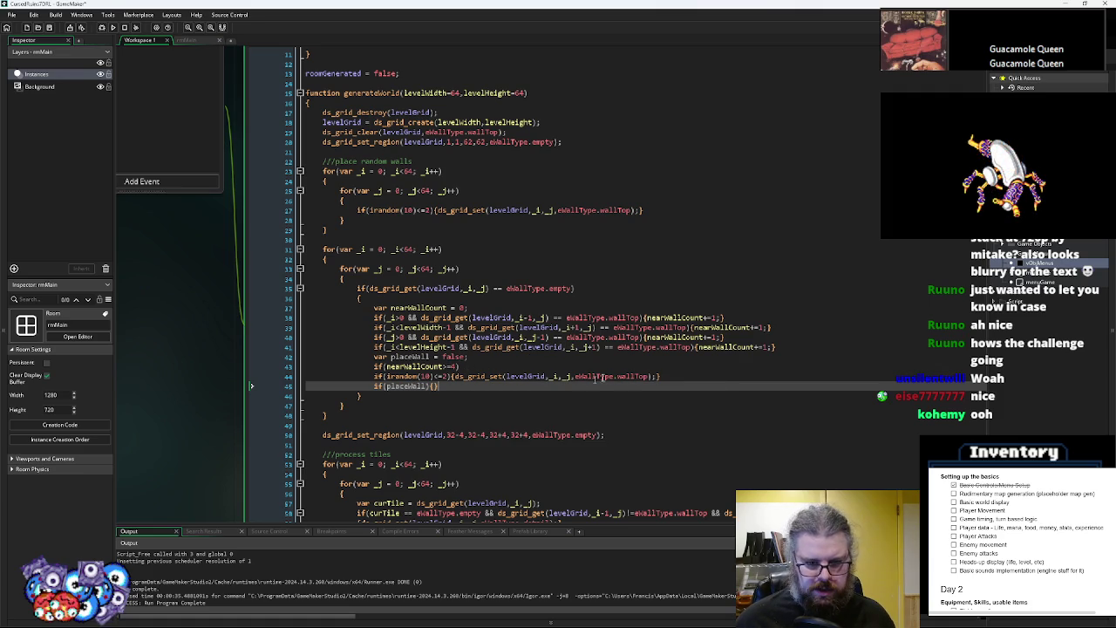
{"action": "left_click_drag", "start_coordinate": [658, 376], "coordinate": [455, 377]}
{"action": "key", "text": "ctrl+c"}
{"action": "left_click", "coordinate": [436, 386]}
{"action": "key", "text": "ctrl+v"}
{"action": "left_click_drag", "start_coordinate": [663, 376], "coordinate": [250, 379]}
{"action": "key", "text": "Delete"}
{"action": "key", "text": "Up"}
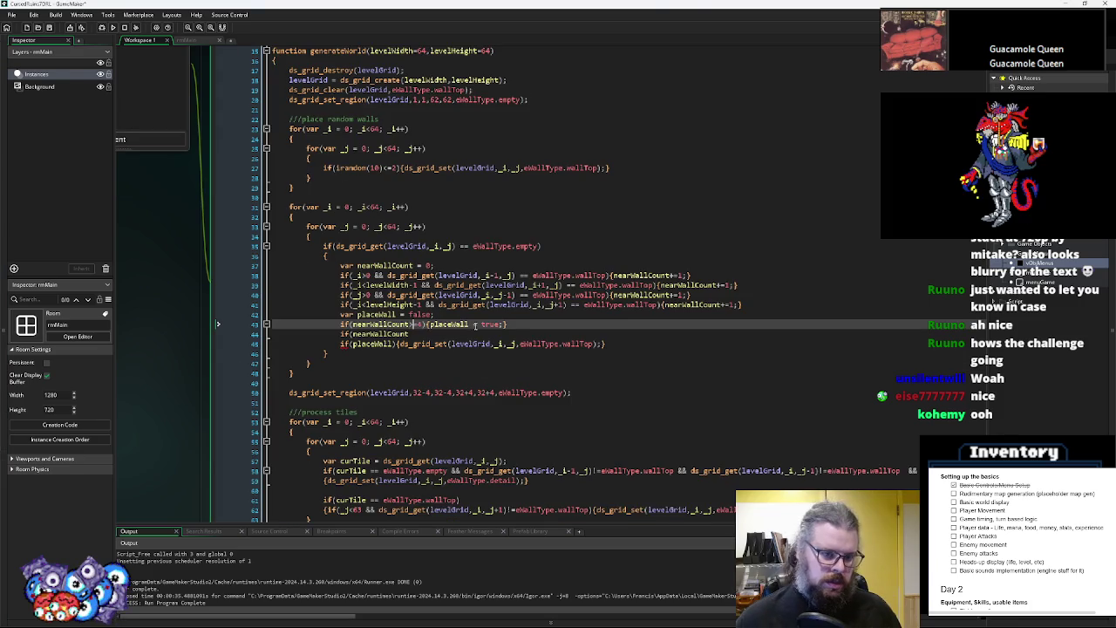
Add a rule setting placeWall = true when nearWallCount==3 && irandom(10)<5
{"action": "key", "text": "Return"}
{"action": "type", "text": "if(nearWallCount"}
{"action": "type", "text": "<"}
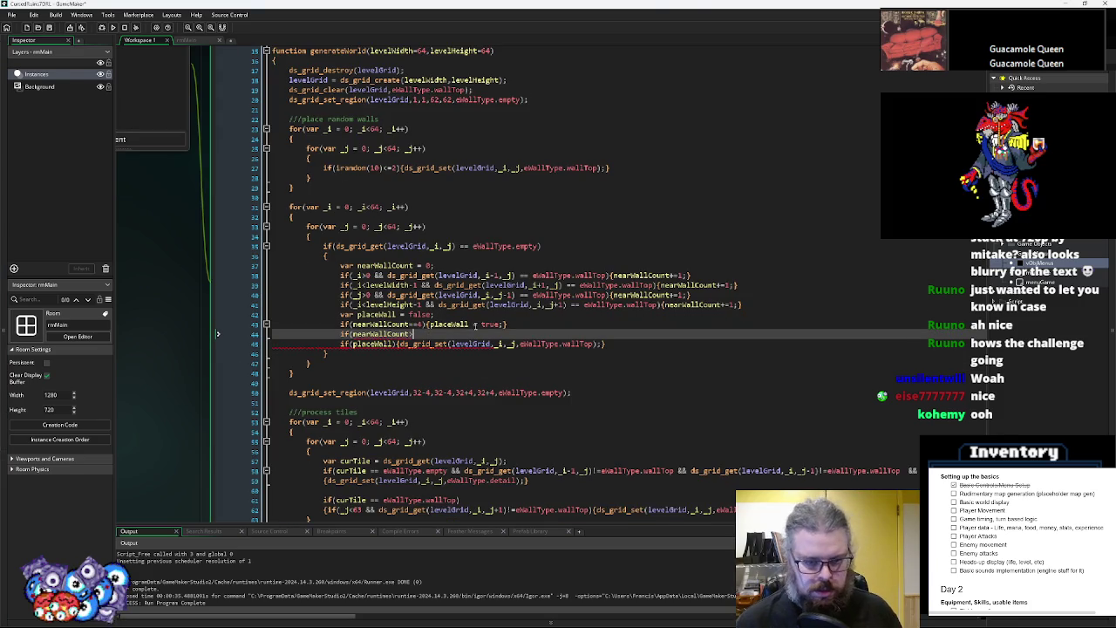
{"action": "type", "text": "==3)"}
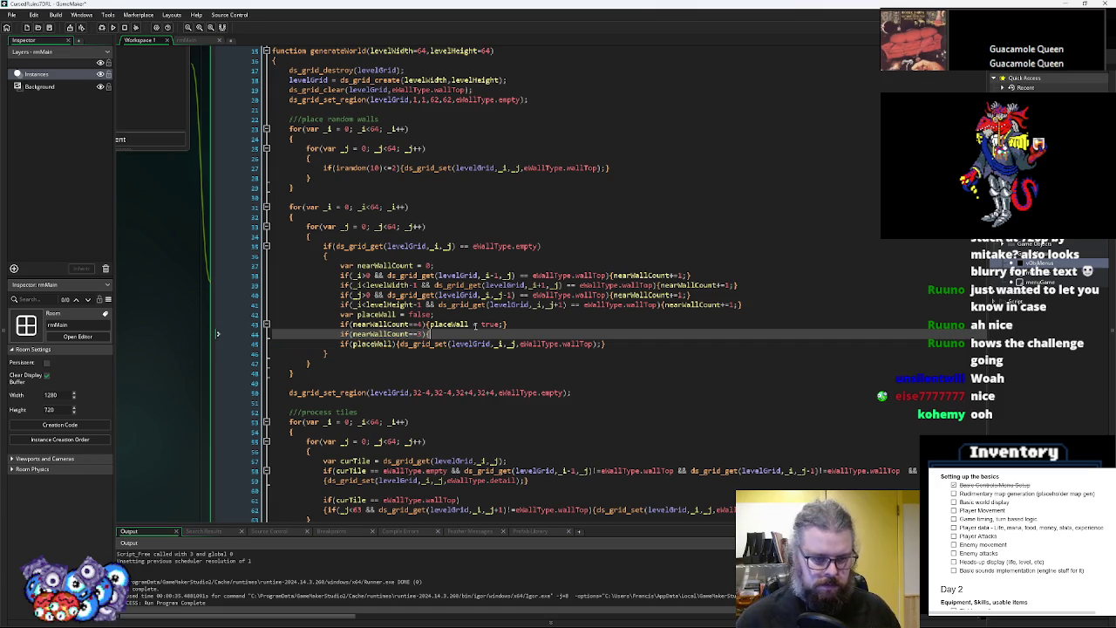
{"action": "type", "text": "pl"}
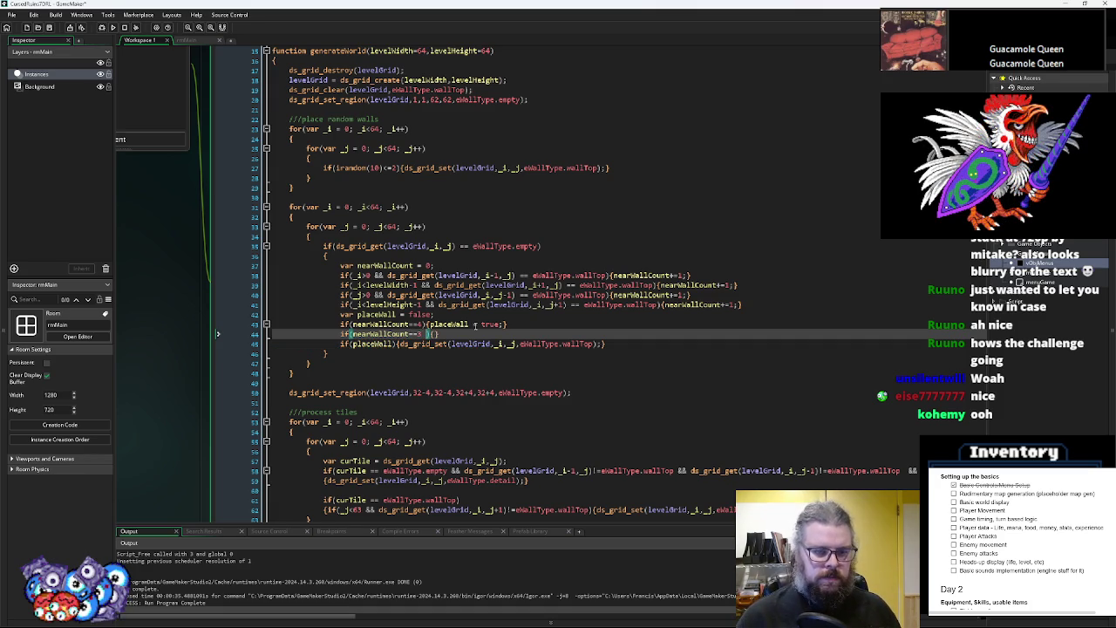
{"action": "type", "text": "& iran"}
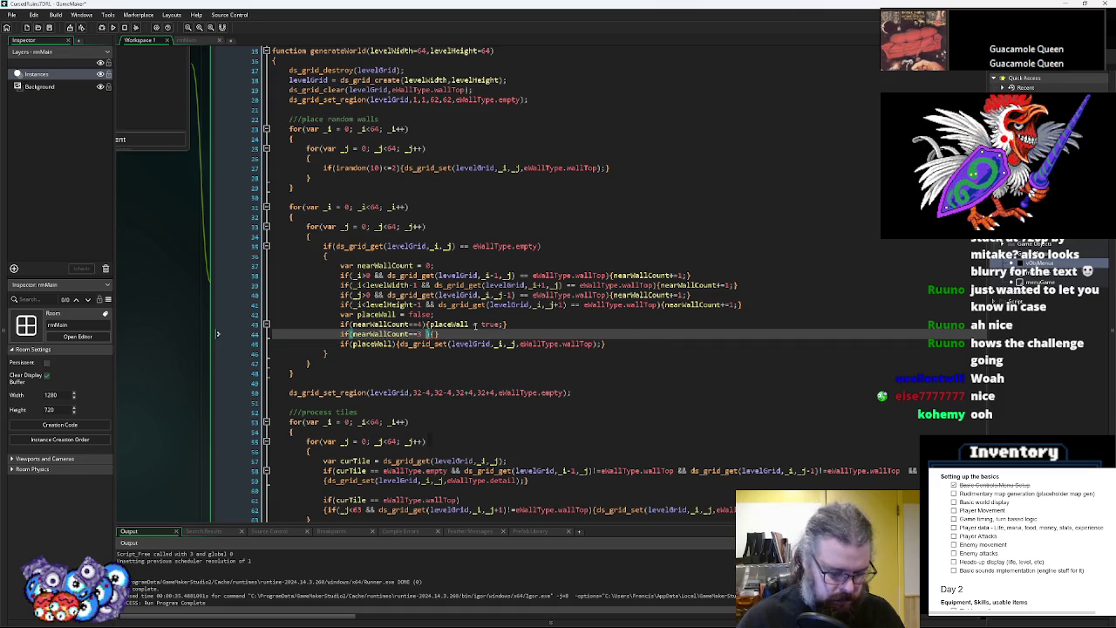
{"action": "type", "text": "dom(10)"}
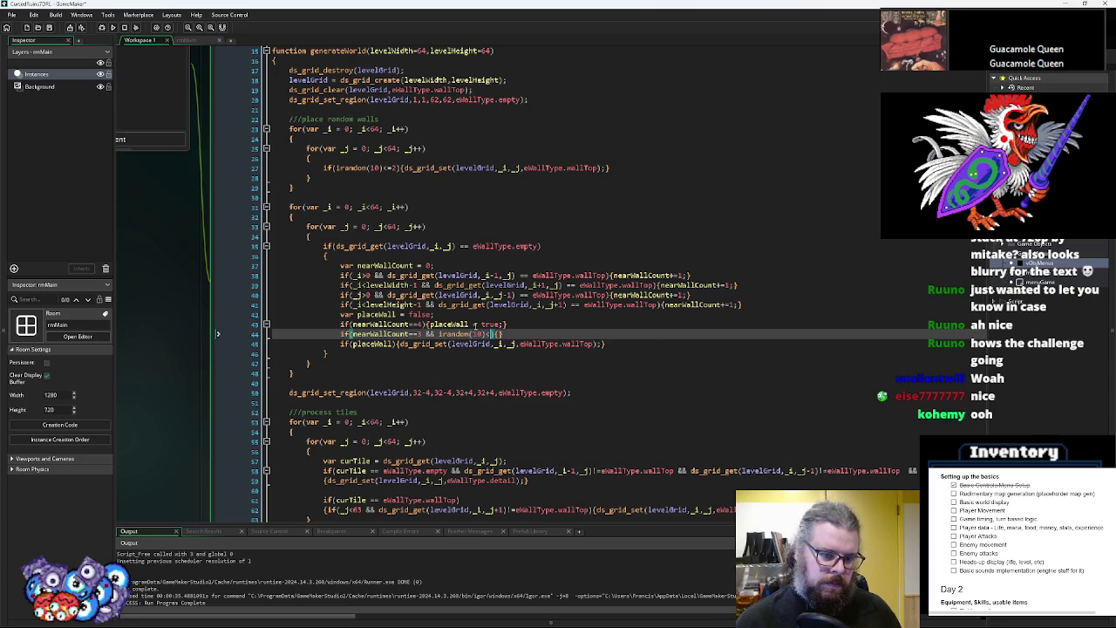
{"action": "type", "text": "<4"}
{"action": "key", "text": "BackSpace"}
{"action": "type", "text": "5"}
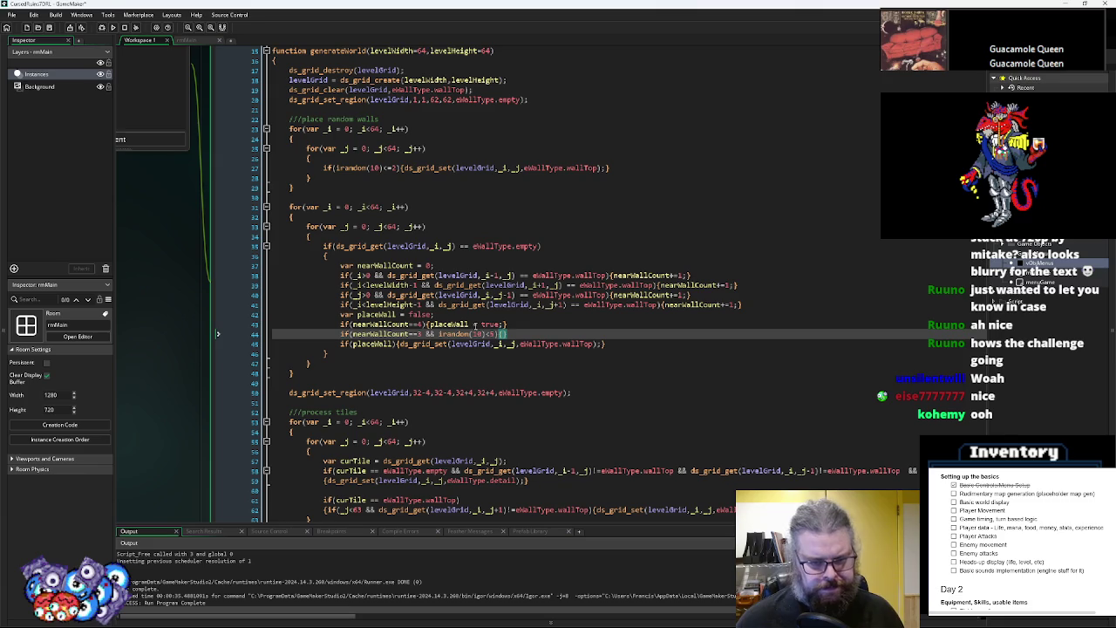
{"action": "left_click_drag", "start_coordinate": [506, 325], "coordinate": [429, 324]}
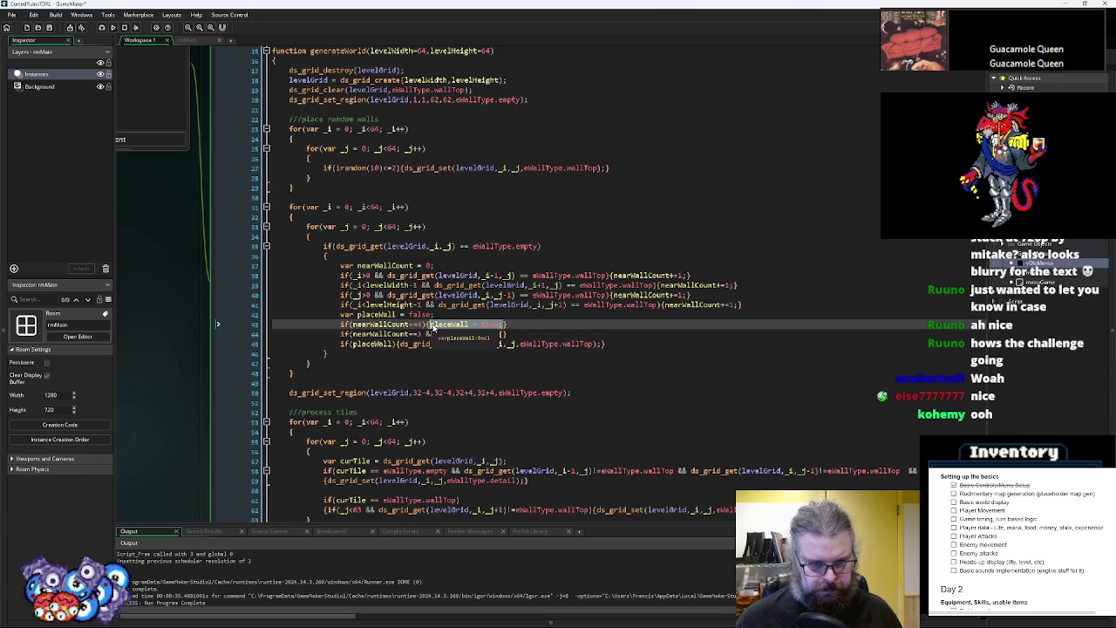
{"action": "left_click", "coordinate": [503, 334]}
{"action": "key", "text": "ctrl+v"}
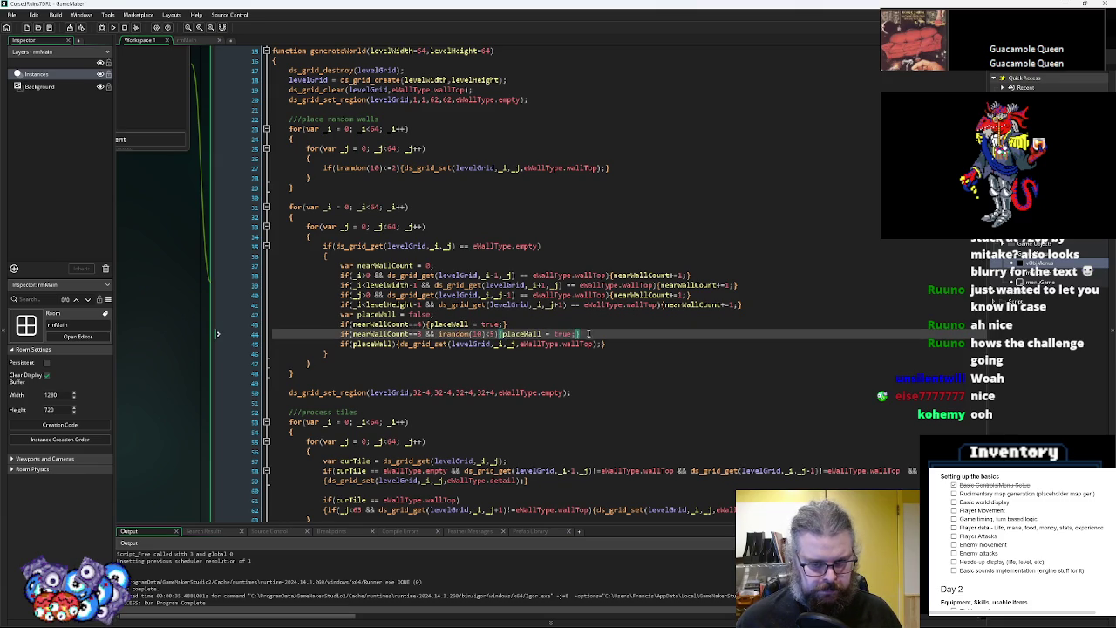
{"action": "key", "text": "Return"}
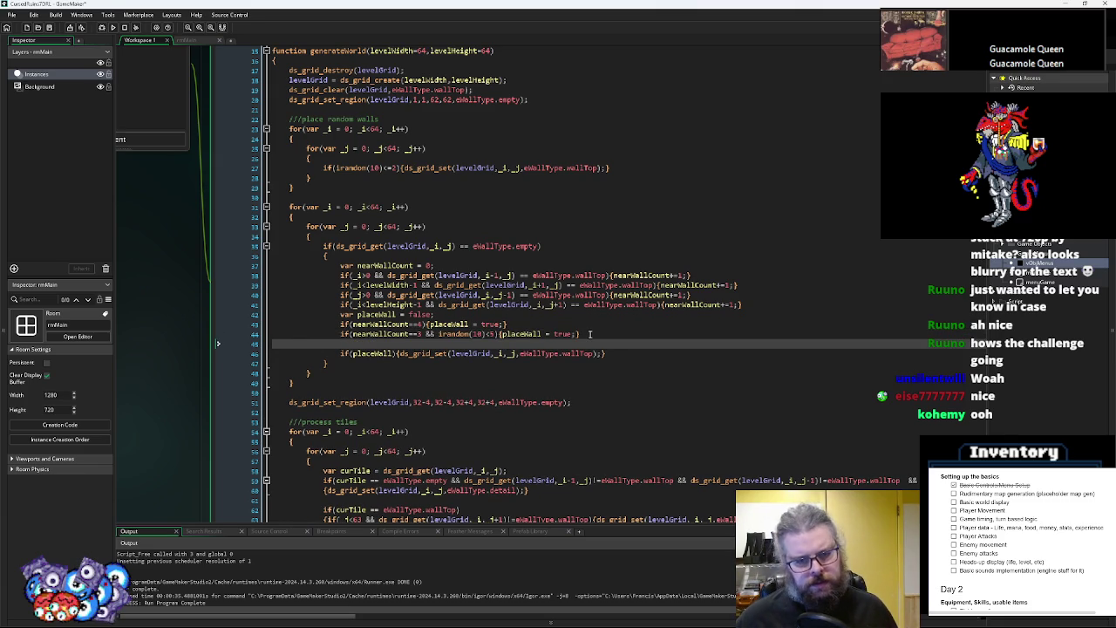
Review the if(placeWall) wallTop placement and the four-wall rule on line 43
{"action": "left_click", "coordinate": [617, 356]}
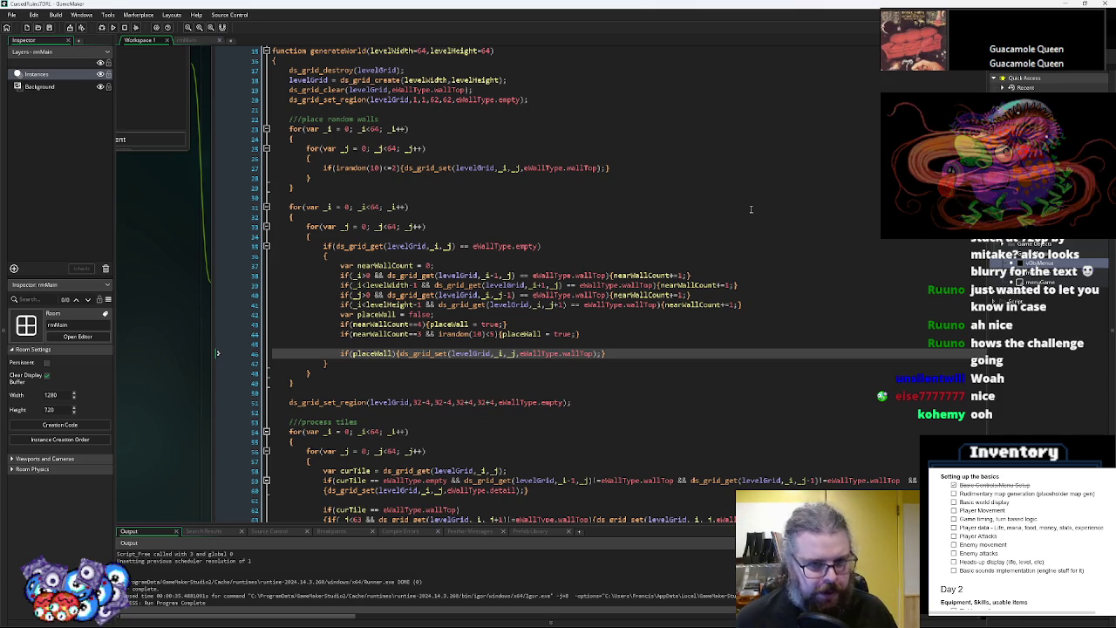
{"action": "left_click", "coordinate": [404, 324]}
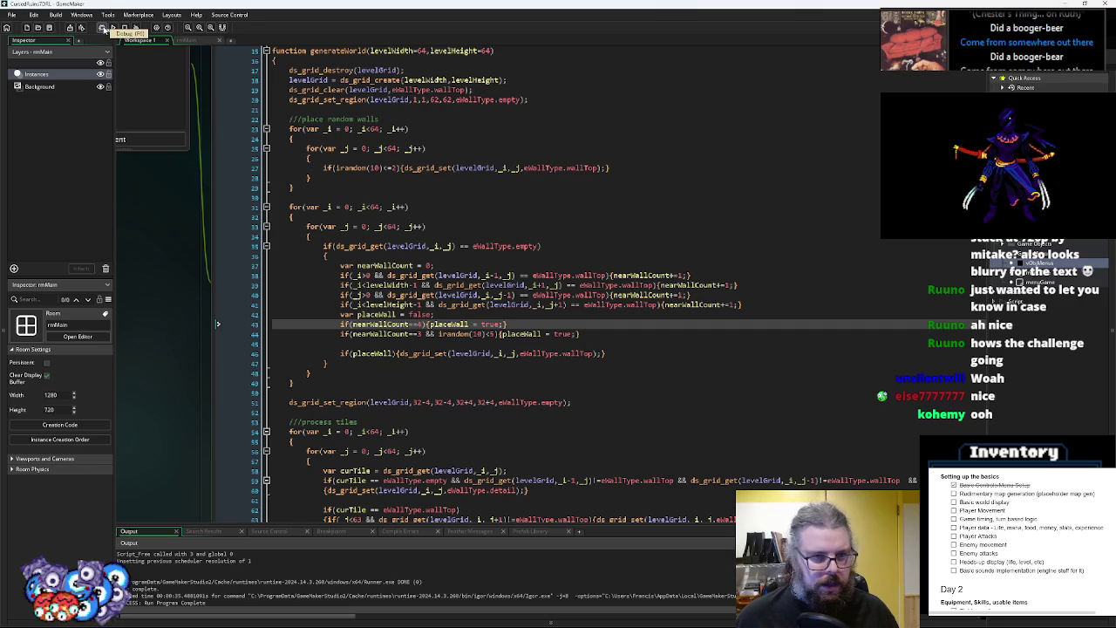
{"action": "left_click", "coordinate": [102, 28]}
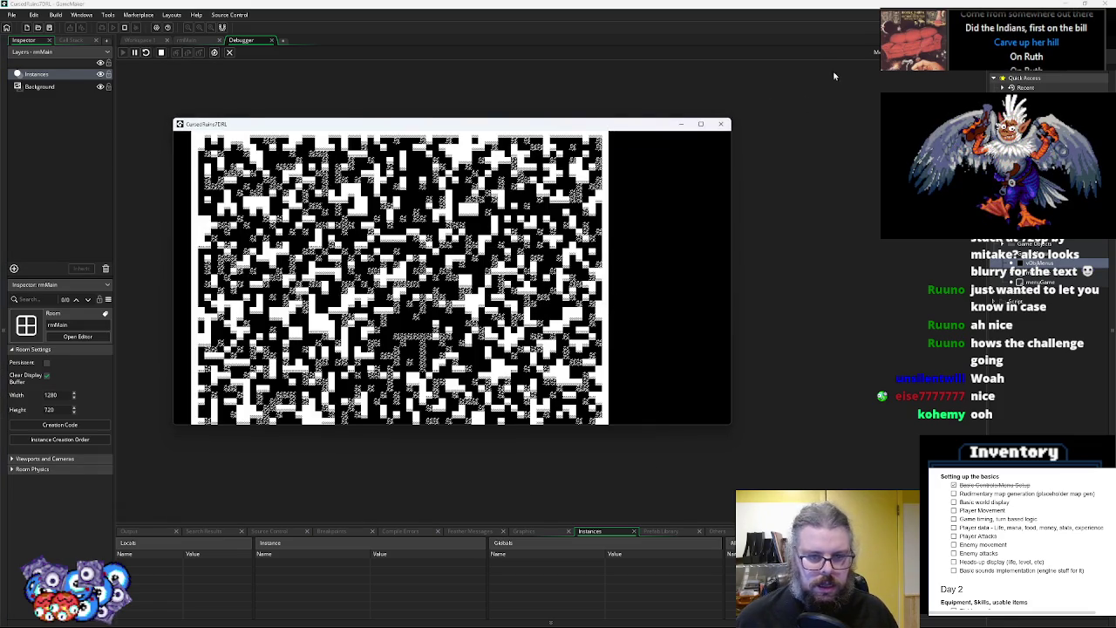
{"action": "left_click", "coordinate": [702, 128]}
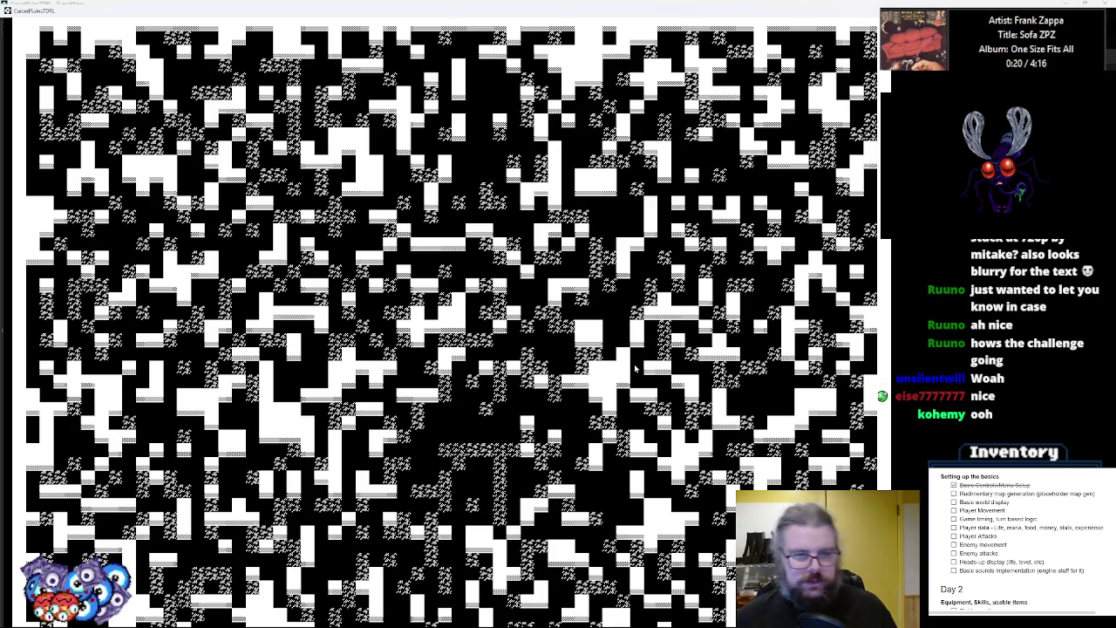
{"action": "key", "text": "Escape"}
{"action": "left_click_drag", "start_coordinate": [786, 14], "coordinate": [907, 84]}
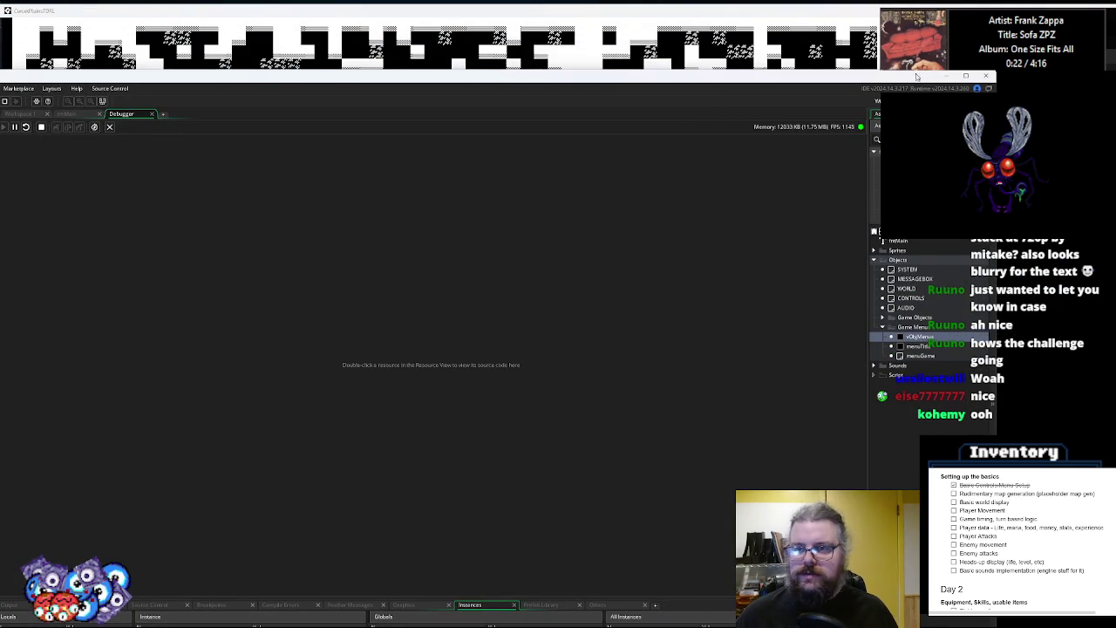
{"action": "left_click", "coordinate": [764, 43]}
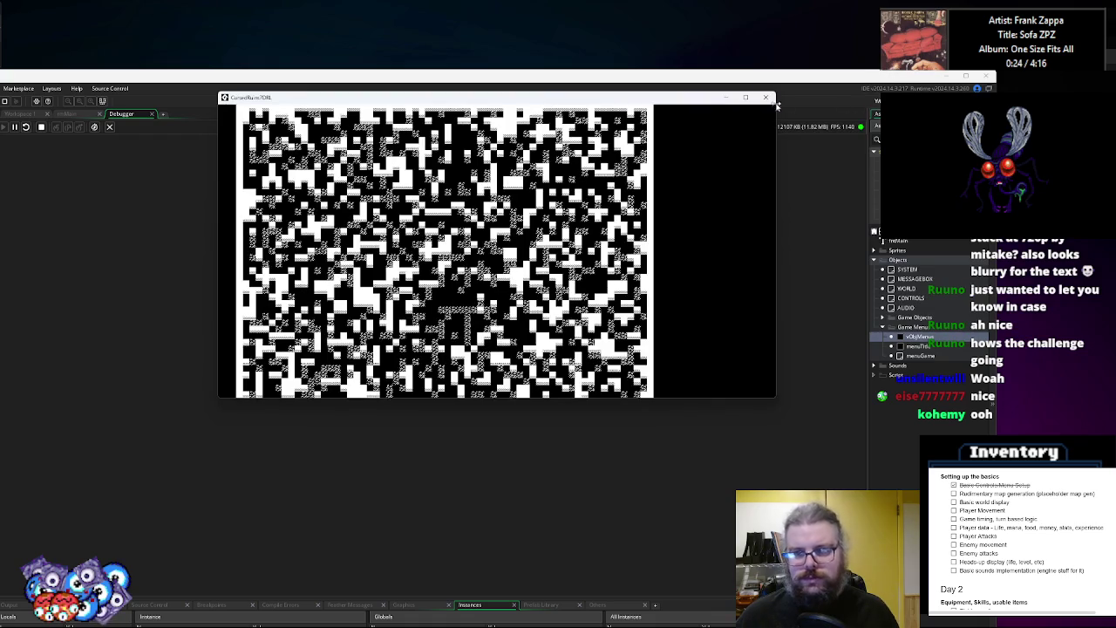
{"action": "left_click", "coordinate": [766, 96]}
{"action": "double_click", "coordinate": [393, 76]}
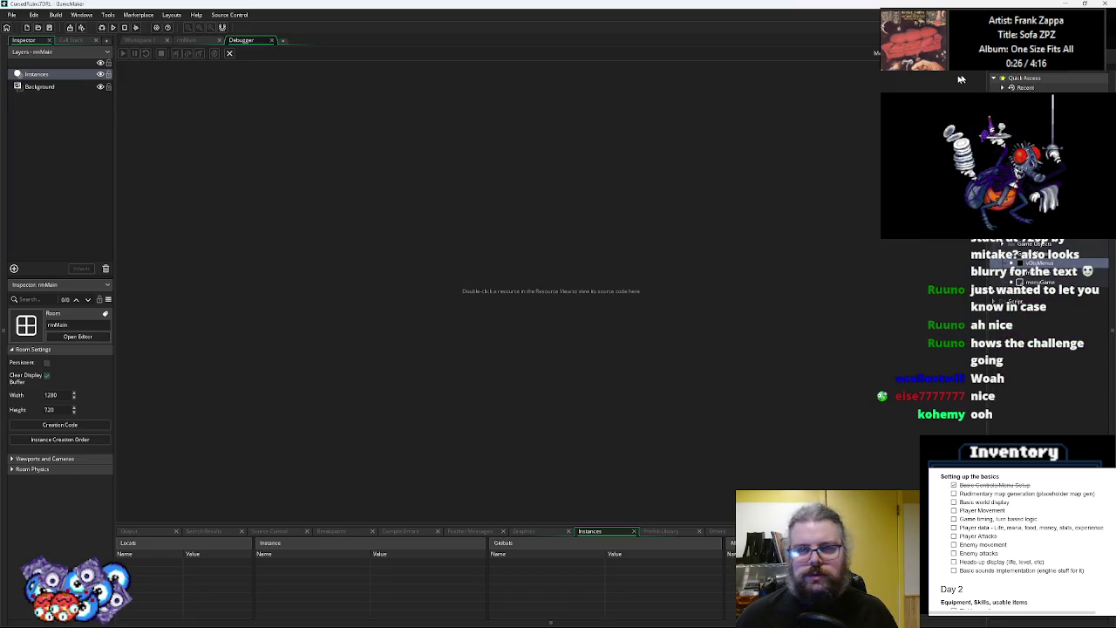
{"action": "left_click", "coordinate": [229, 53]}
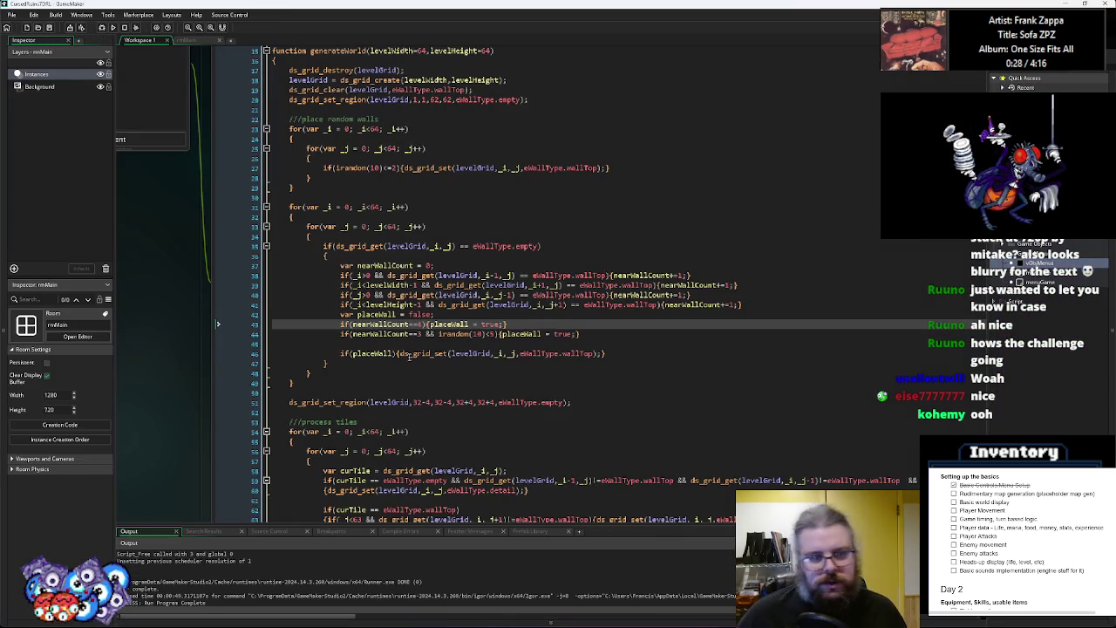
Paste a copy of the wall-filling loop directly below the original
{"action": "left_click", "coordinate": [400, 354]}
{"action": "left_click", "coordinate": [356, 370]}
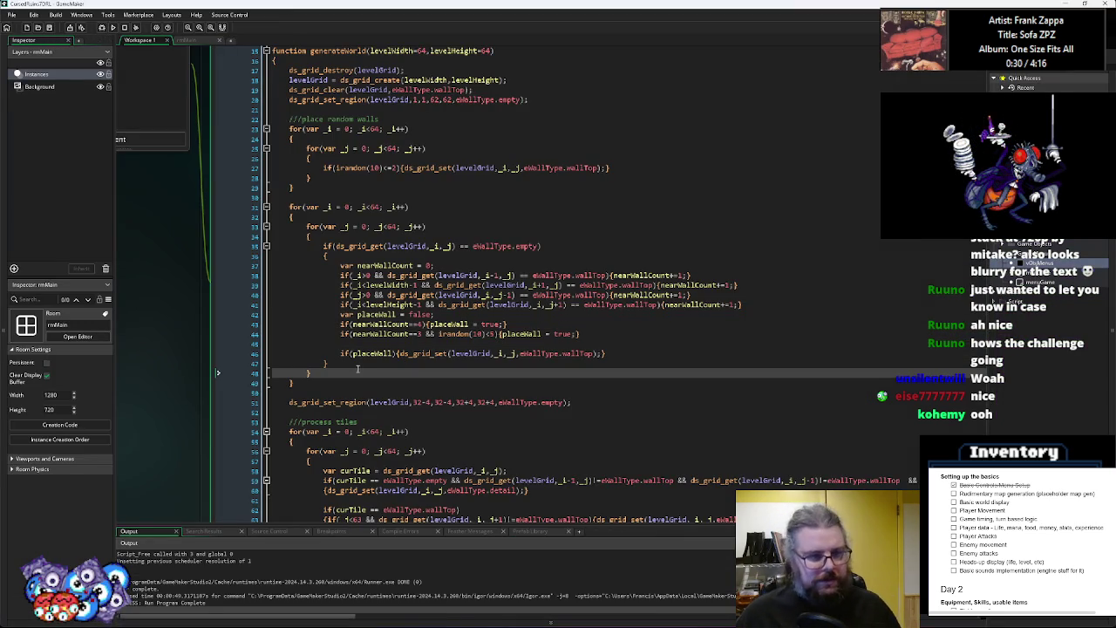
{"action": "left_click", "coordinate": [359, 365]}
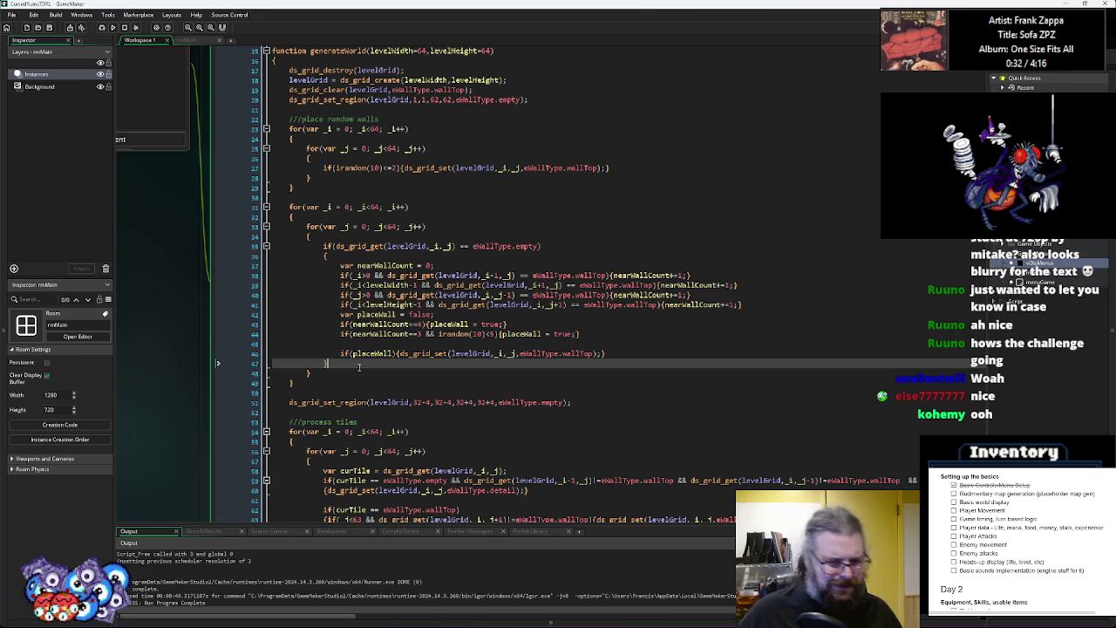
{"action": "left_click", "coordinate": [313, 378]}
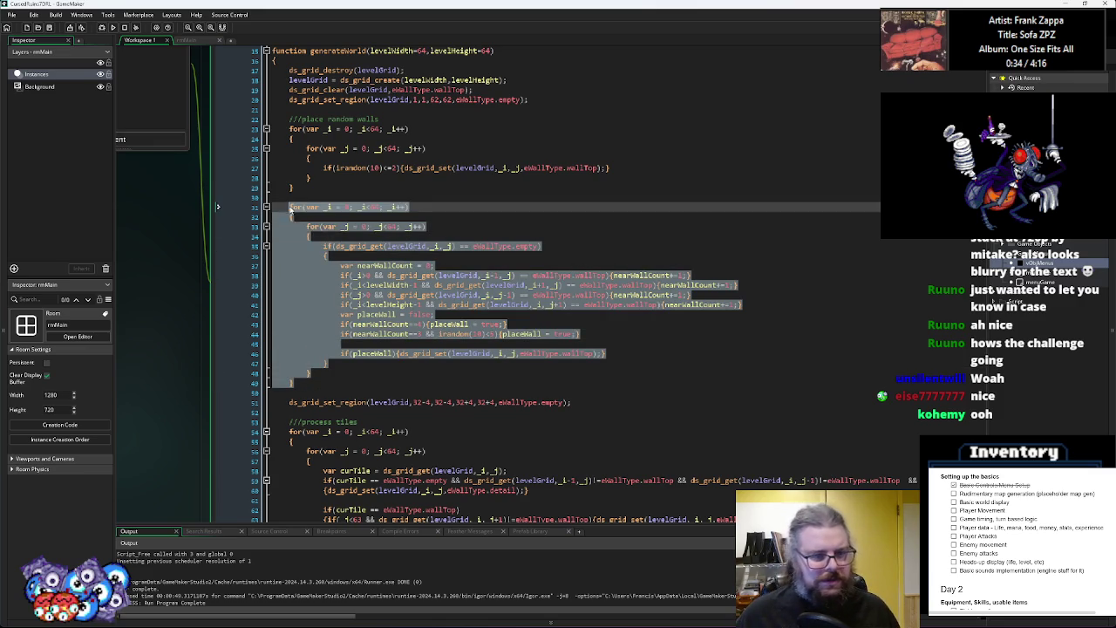
{"action": "left_click", "coordinate": [318, 382]}
{"action": "key", "text": "ctrl+v"}
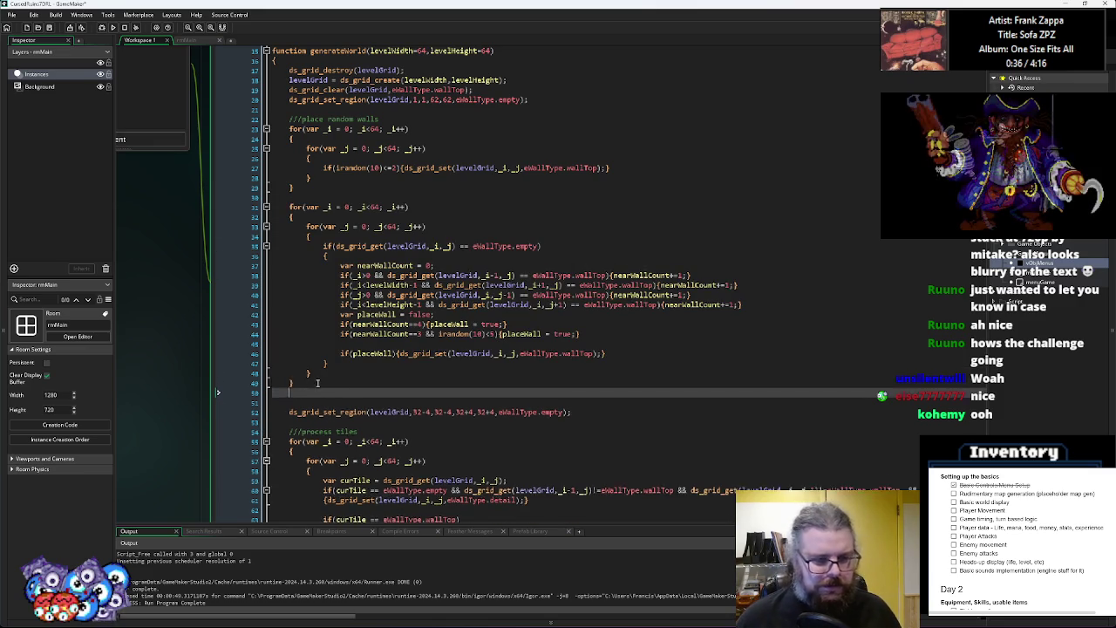
{"action": "scroll", "coordinate": [318, 382], "scroll_direction": "down", "scroll_amount": 2}
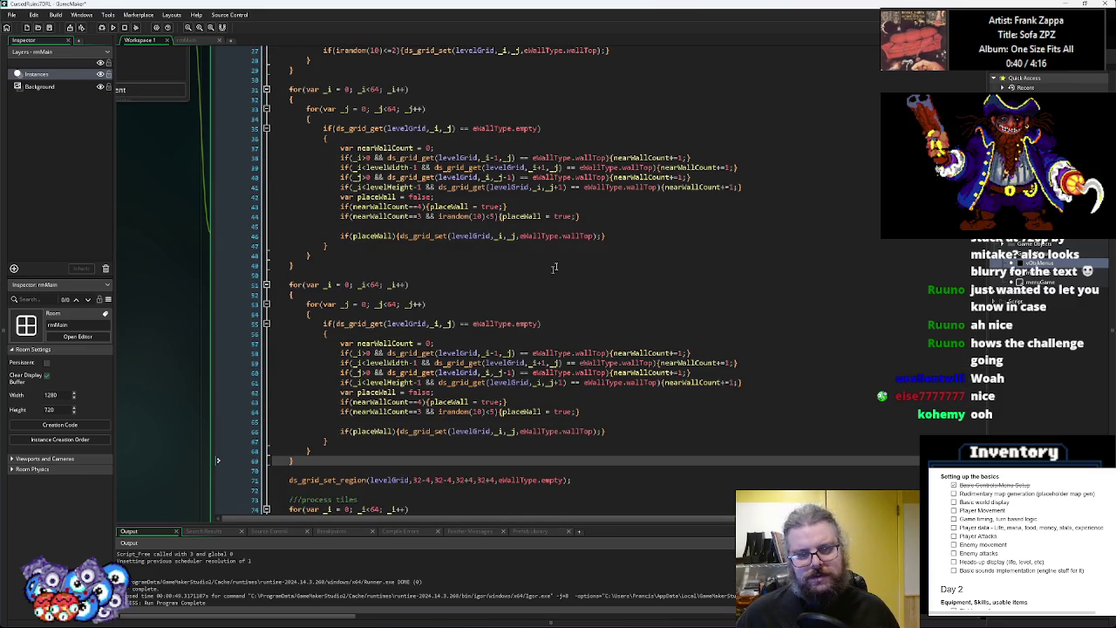
Make the copied loop test wallTop cells and name its counter nearEmptyCount
{"action": "double_click", "coordinate": [580, 235]}
{"action": "key", "text": "ctrl+c"}
{"action": "double_click", "coordinate": [525, 324]}
{"action": "key", "text": "ctrl+v"}
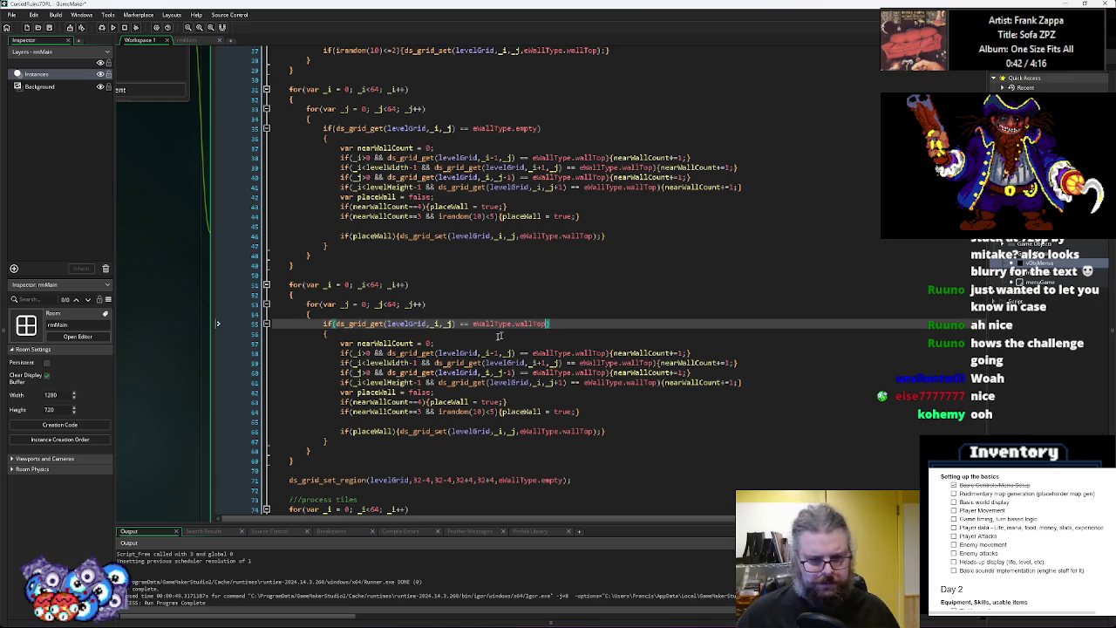
{"action": "left_click", "coordinate": [382, 345]}
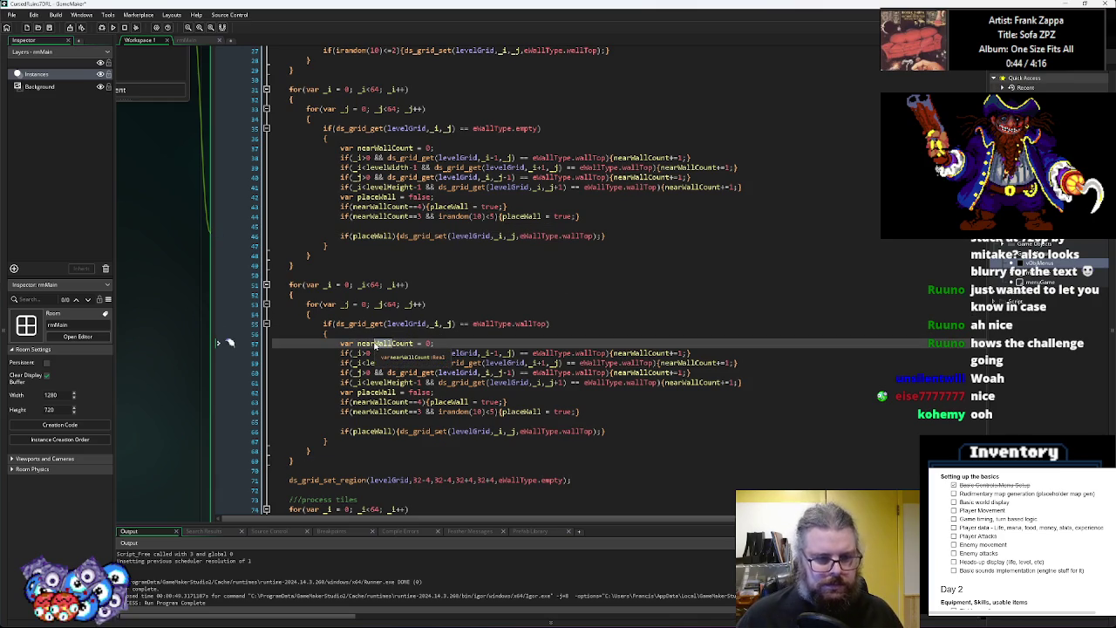
{"action": "type", "text": "Empty"}
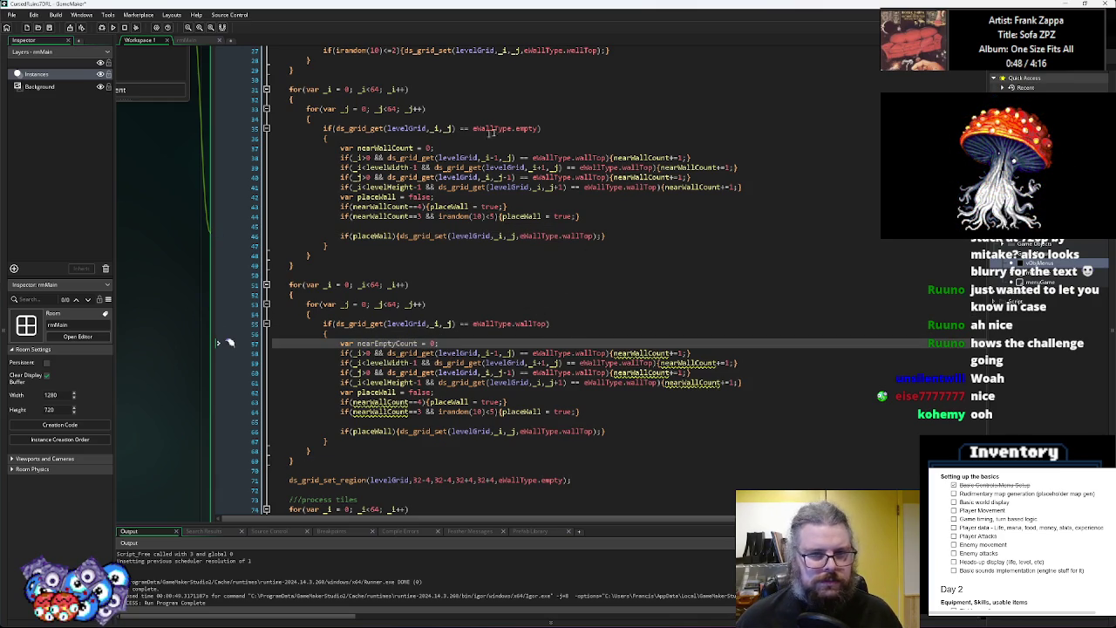
{"action": "left_click", "coordinate": [538, 128]}
Change the copy's four neighbour checks to compare against empty instead of wallTop
{"action": "double_click", "coordinate": [591, 352]}
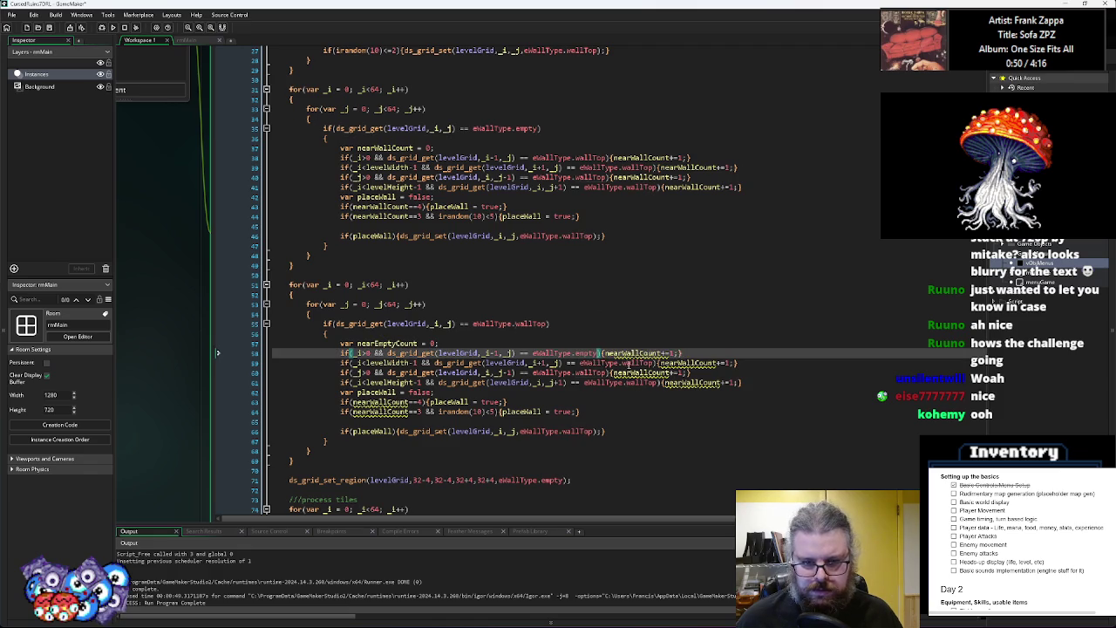
{"action": "type", "text": "empty"}
{"action": "double_click", "coordinate": [640, 362]}
{"action": "type", "text": "empty"}
{"action": "double_click", "coordinate": [591, 373]}
{"action": "type", "text": "empty"}
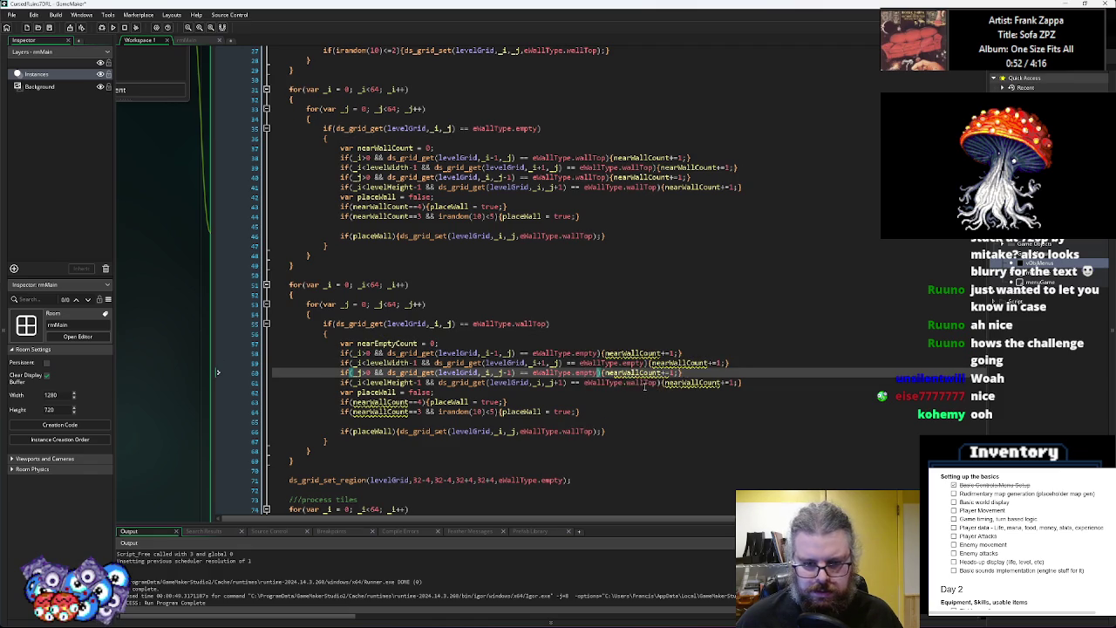
{"action": "double_click", "coordinate": [640, 383]}
{"action": "type", "text": "empty"}
Replace every nearWallCount in the copied loop with nearEmptyCount
{"action": "double_click", "coordinate": [386, 343]}
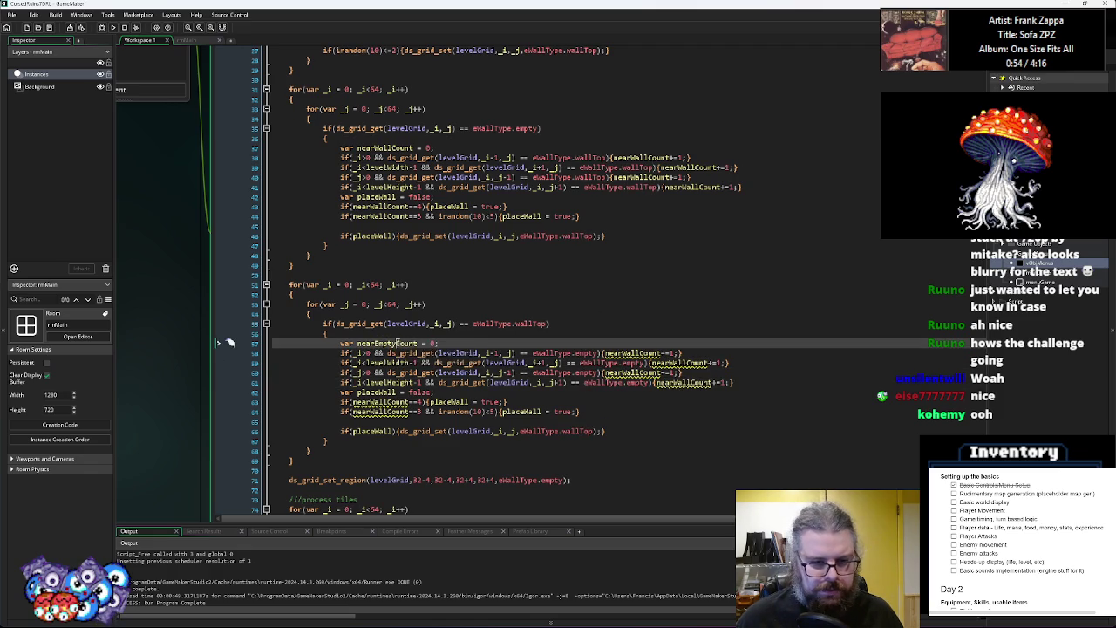
{"action": "key", "text": "ctrl+c"}
{"action": "double_click", "coordinate": [633, 353]}
{"action": "key", "text": "ctrl+v"}
{"action": "double_click", "coordinate": [673, 363]}
{"action": "key", "text": "ctrl+v"}
{"action": "left_click", "coordinate": [634, 383]}
{"action": "double_click", "coordinate": [632, 373]}
{"action": "key", "text": "ctrl+v"}
{"action": "double_click", "coordinate": [685, 383]}
{"action": "key", "text": "ctrl+v"}
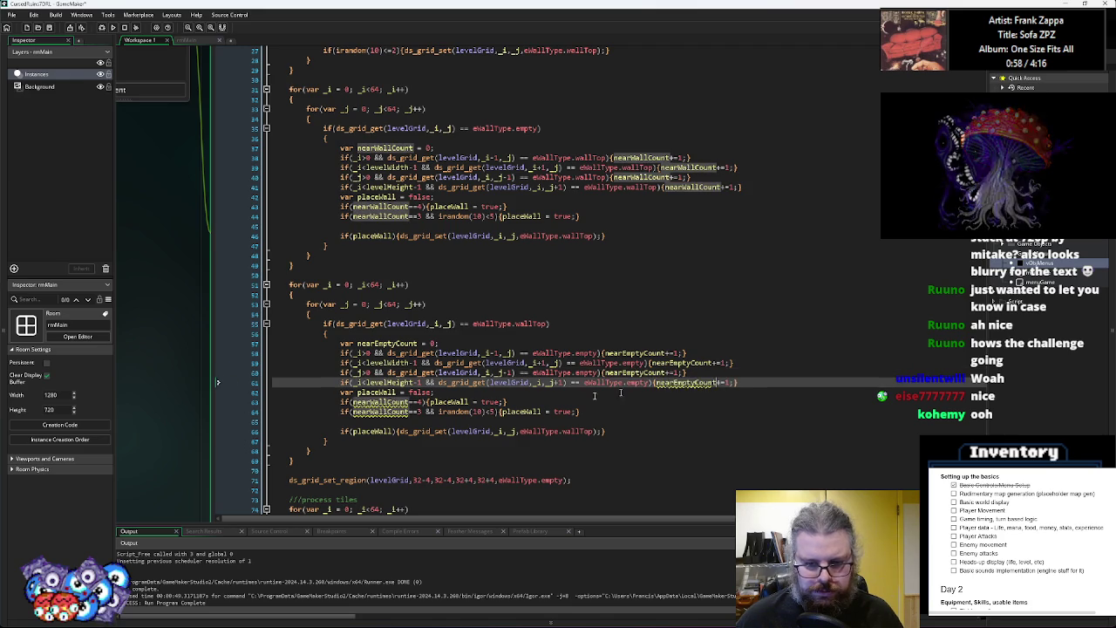
{"action": "double_click", "coordinate": [383, 402]}
{"action": "key", "text": "ctrl+v"}
{"action": "double_click", "coordinate": [384, 412]}
{"action": "key", "text": "ctrl+v"}
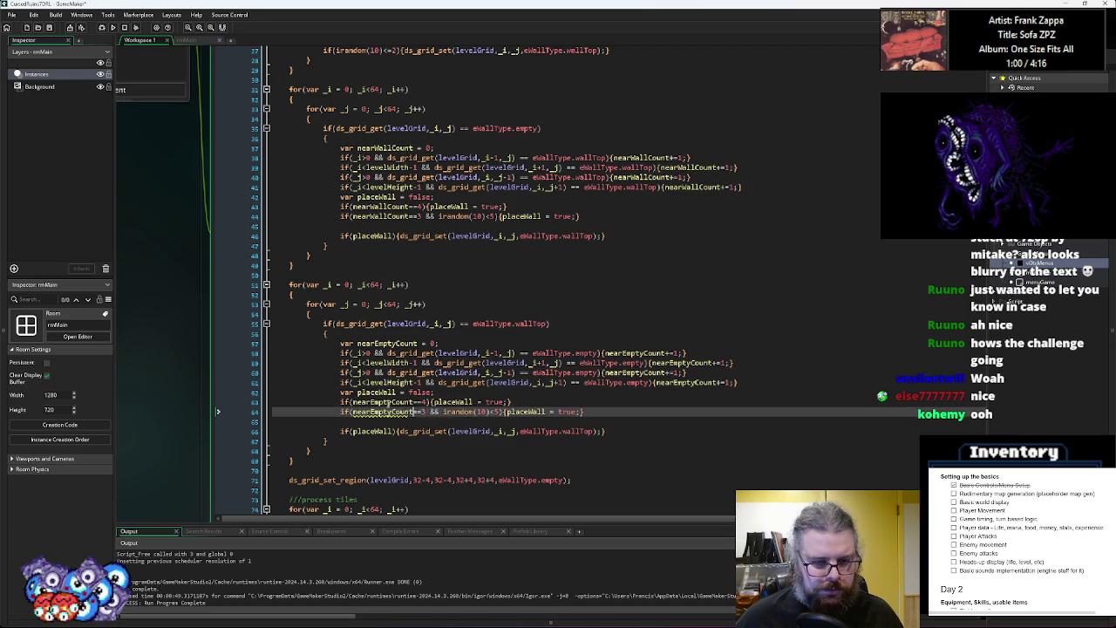
Rename the flag to removeWall and delete the three-neighbour random rule
{"action": "double_click", "coordinate": [377, 392]}
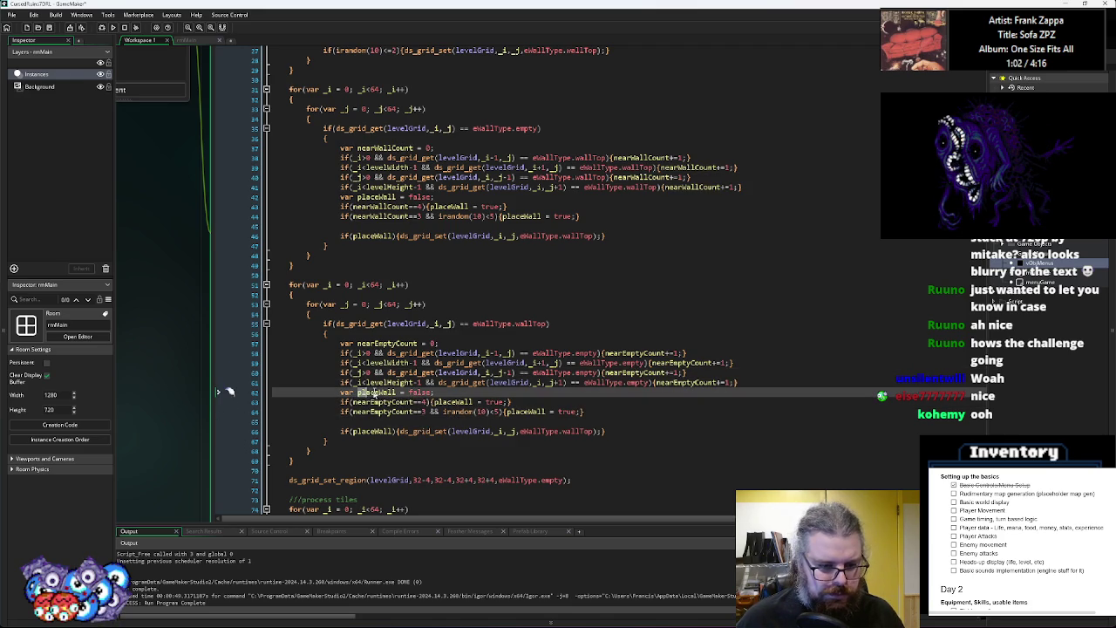
{"action": "type", "text": "removeWall"}
{"action": "key", "text": "Up"}
{"action": "key", "text": "Down"}
{"action": "key", "text": "Down"}
{"action": "key", "text": "Right"}
{"action": "key", "text": "Right"}
{"action": "key", "text": "Right"}
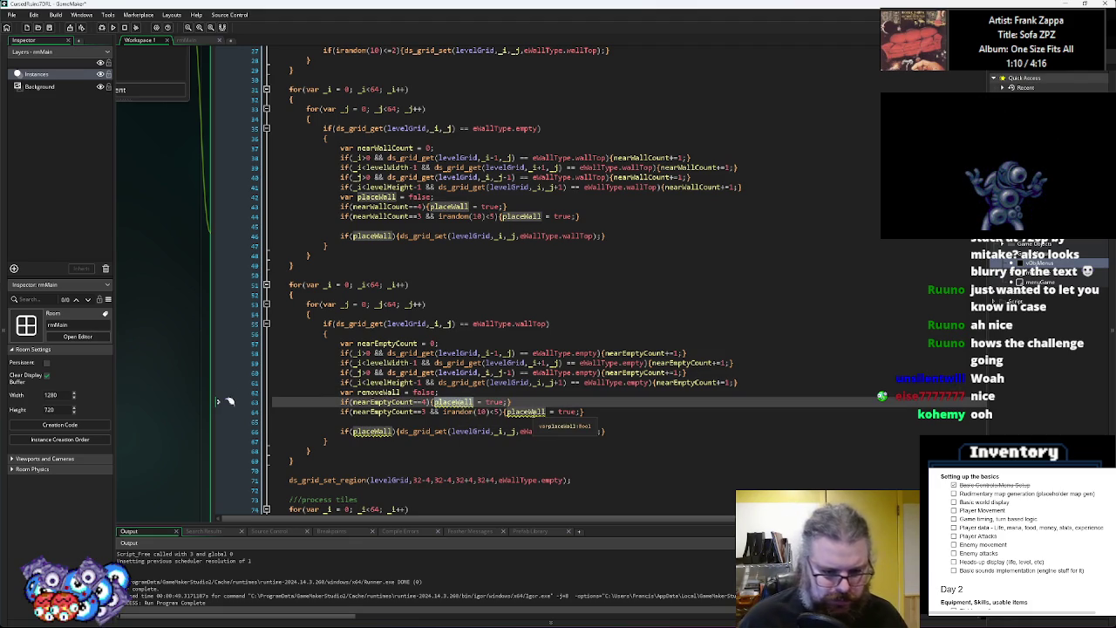
{"action": "type", "text": "removeWall"}
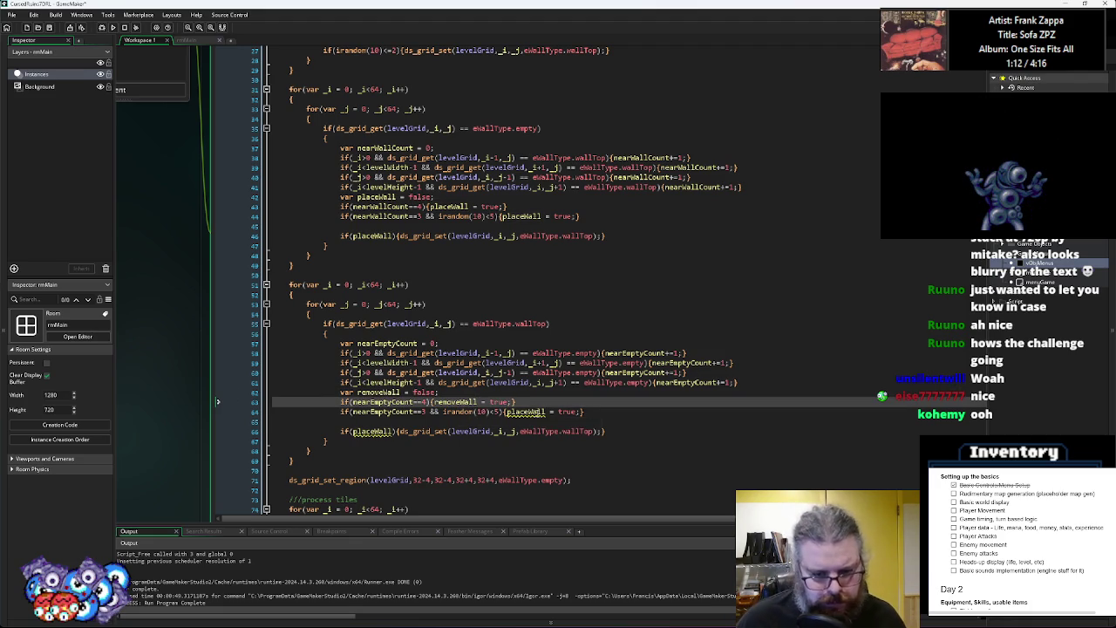
{"action": "left_click_drag", "start_coordinate": [593, 413], "coordinate": [337, 407]}
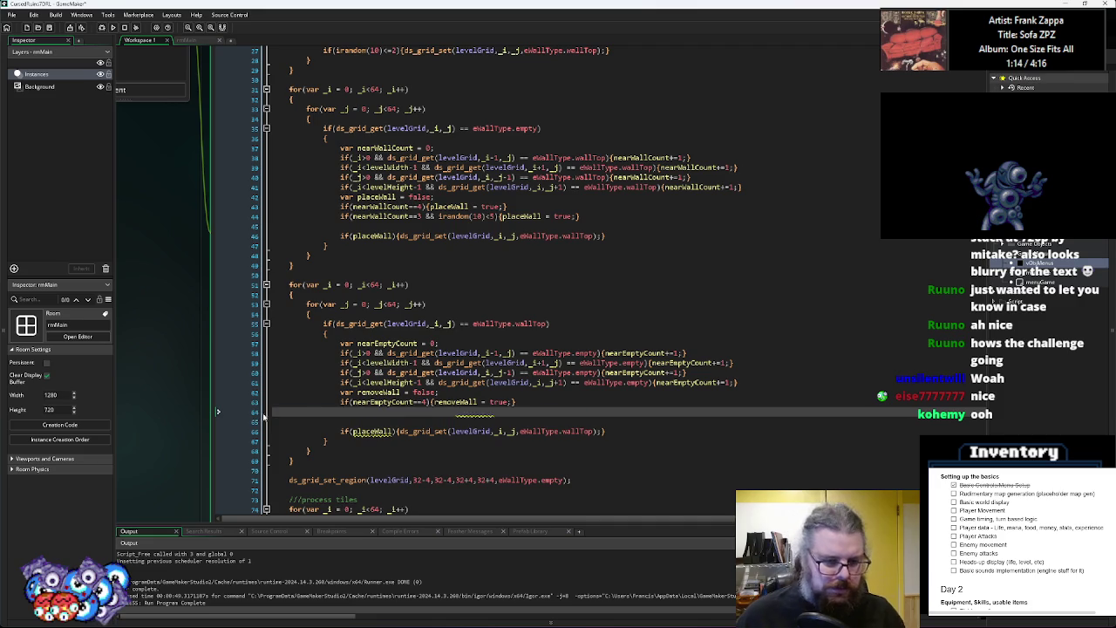
{"action": "key", "text": "BackSpace"}
{"action": "left_click", "coordinate": [337, 408]}
{"action": "type", "text": "i"}
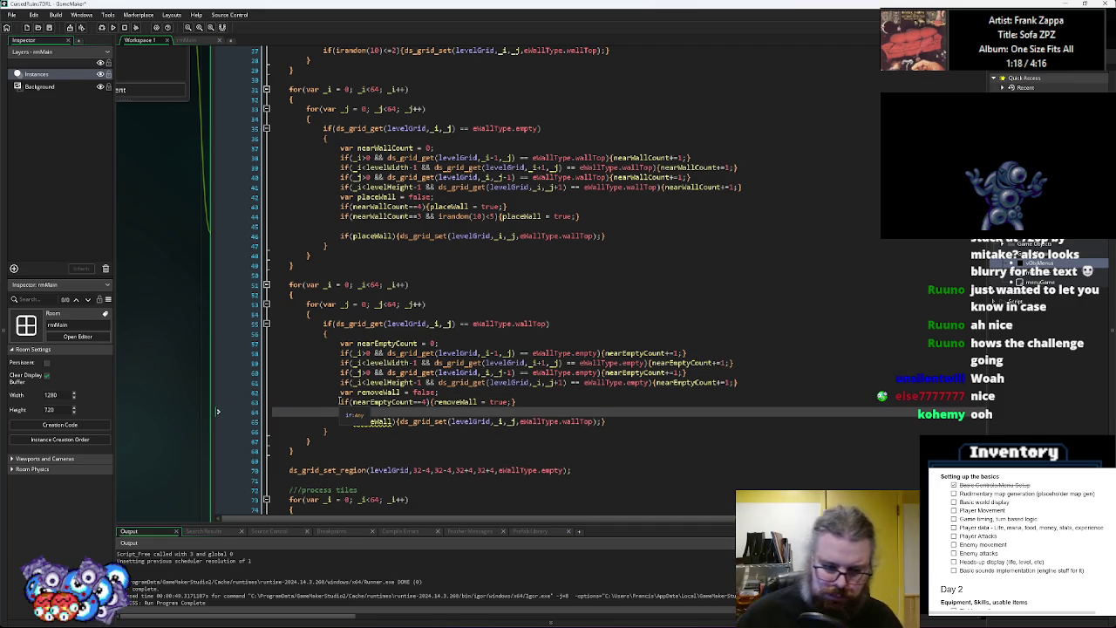
{"action": "key", "text": "BackSpace"}
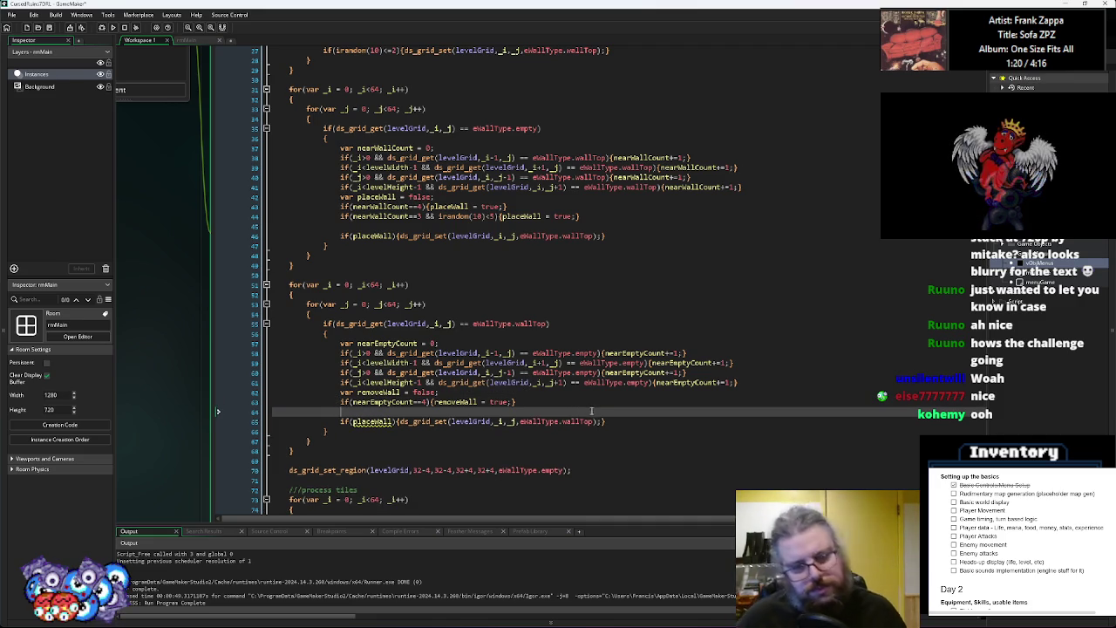
Guard the final cell write with removeWall and set those cells to eWallType.empty
{"action": "double_click", "coordinate": [377, 394]}
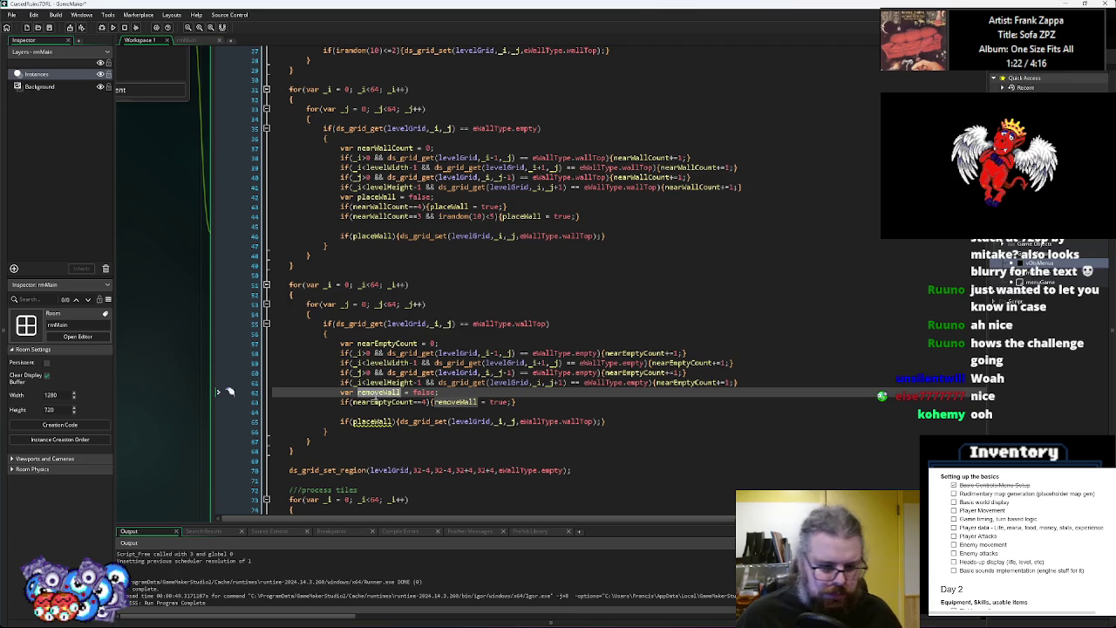
{"action": "key", "text": "ctrl+c"}
{"action": "double_click", "coordinate": [373, 421]}
{"action": "key", "text": "ctrl+v"}
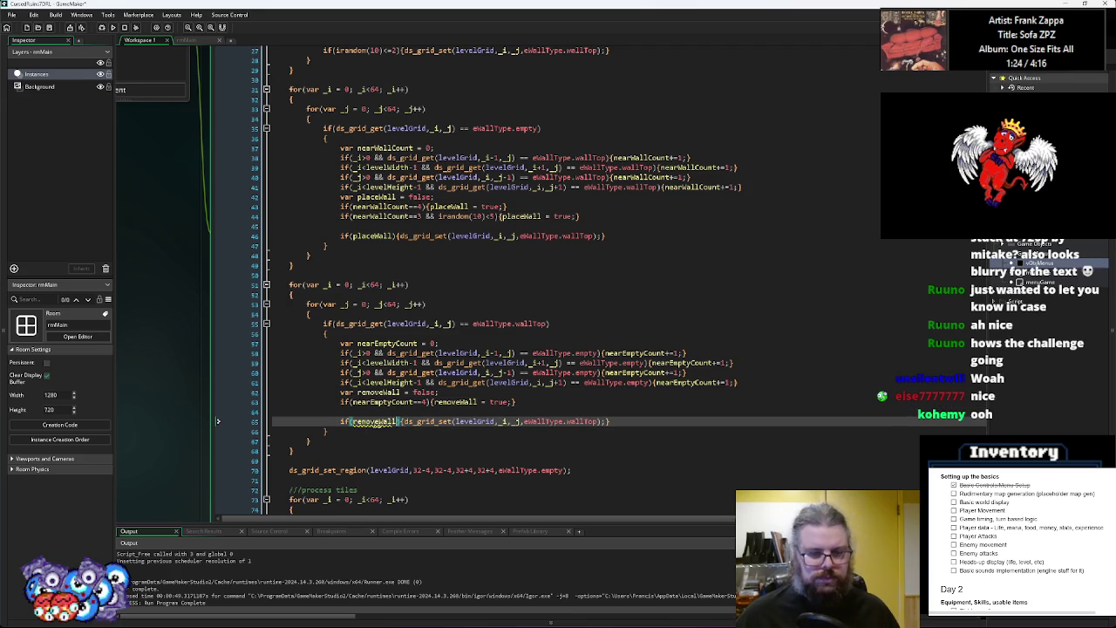
{"action": "left_click", "coordinate": [598, 421]}
{"action": "key", "text": "BackSpace"}
{"action": "key", "text": "BackSpace"}
{"action": "key", "text": "BackSpace"}
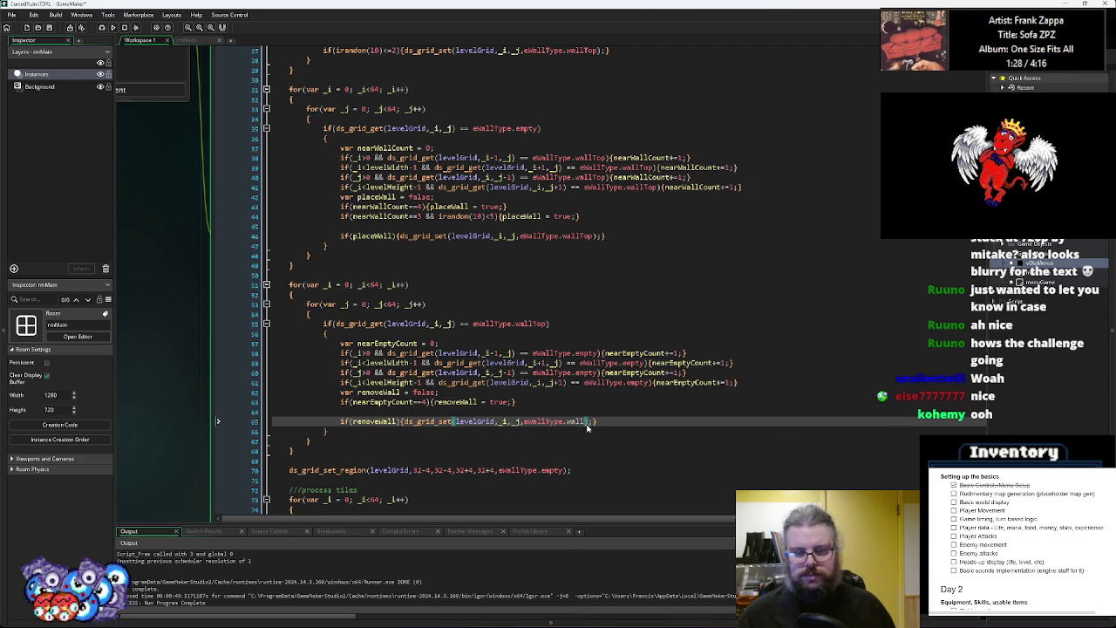
{"action": "key", "text": "ctrl+space"}
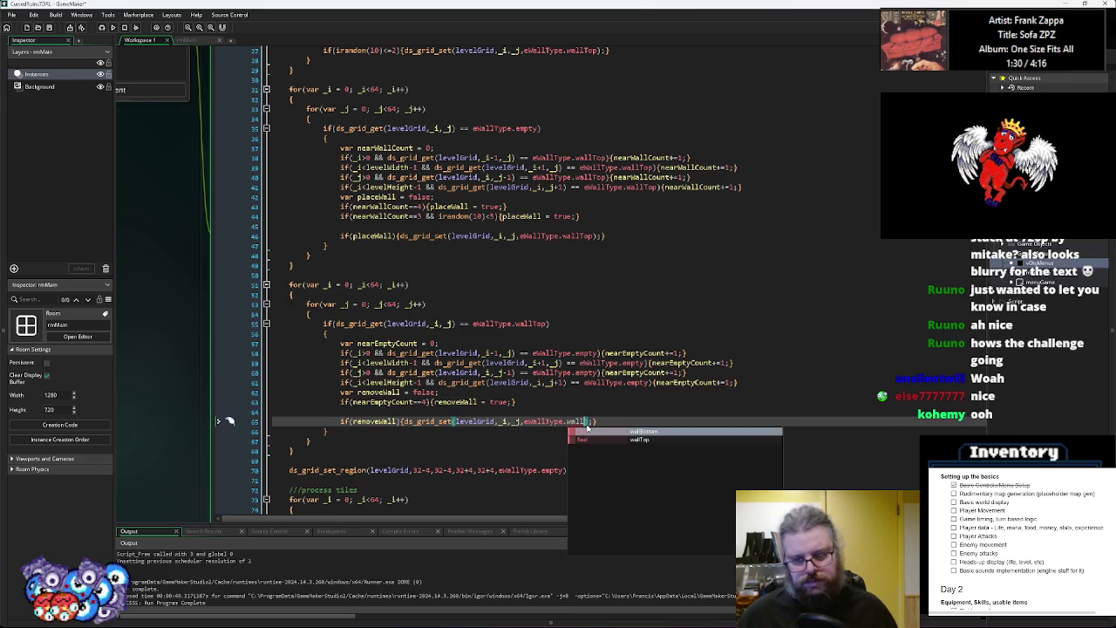
{"action": "key", "text": "BackSpace"}
{"action": "key", "text": "BackSpace"}
{"action": "key", "text": "BackSpace"}
{"action": "type", "text": "e"}
{"action": "key", "text": "Return"}
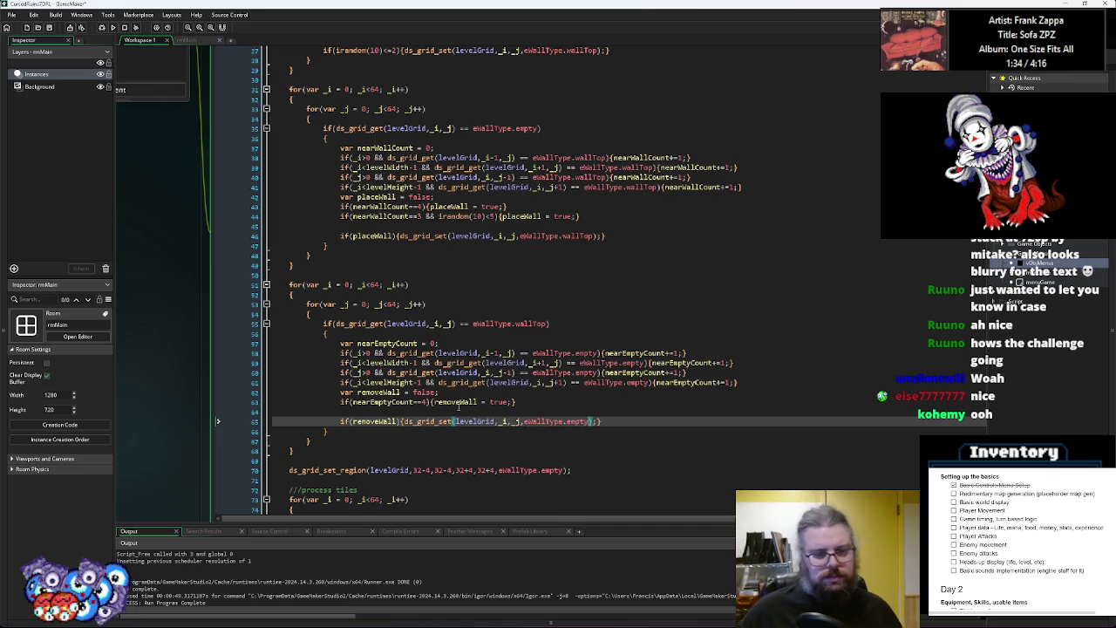
{"action": "left_click", "coordinate": [445, 403]}
{"action": "scroll", "coordinate": [519, 236], "scroll_direction": "up", "scroll_amount": 5}
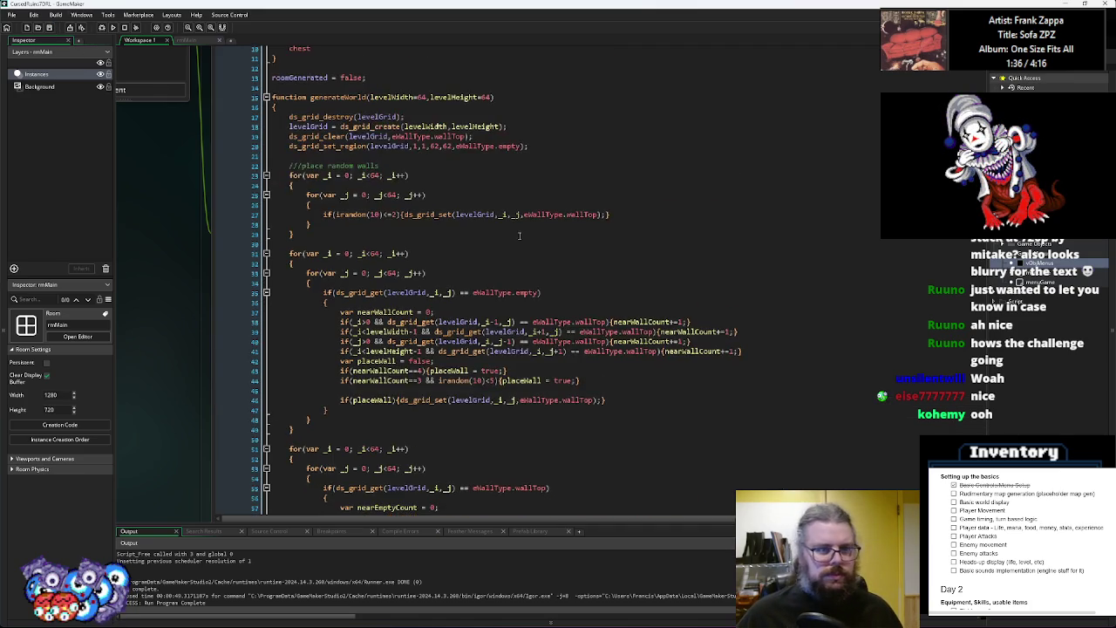
{"action": "left_click", "coordinate": [463, 248]}
{"action": "key", "text": "ctrl+m"}
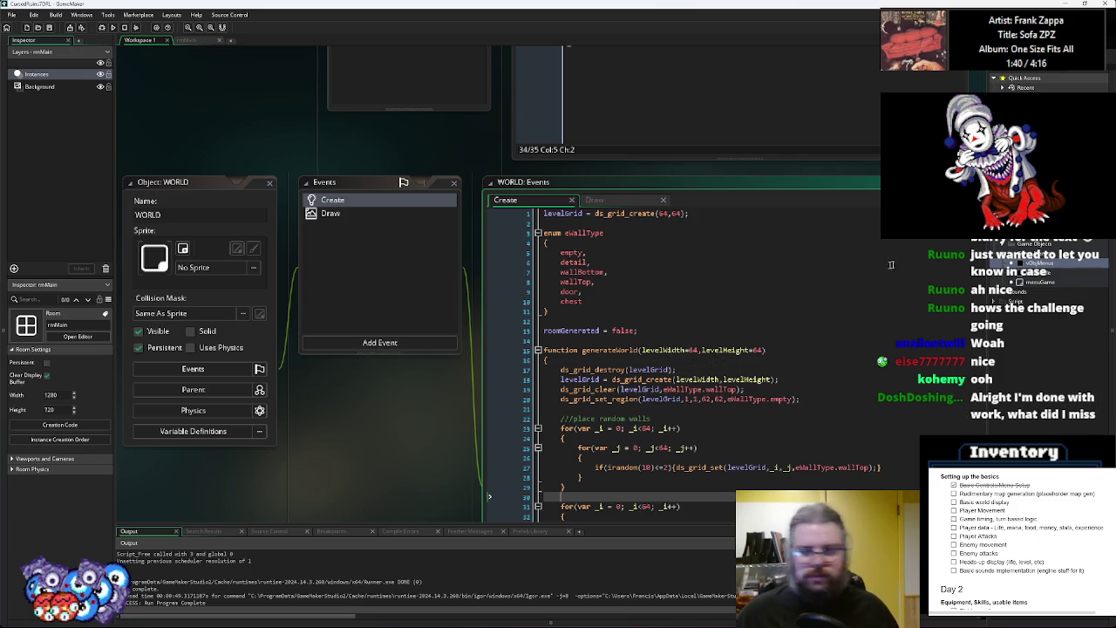
Add a randomize() call to the SYSTEM object's Create code and save it
{"action": "double_click", "coordinate": [1034, 264]}
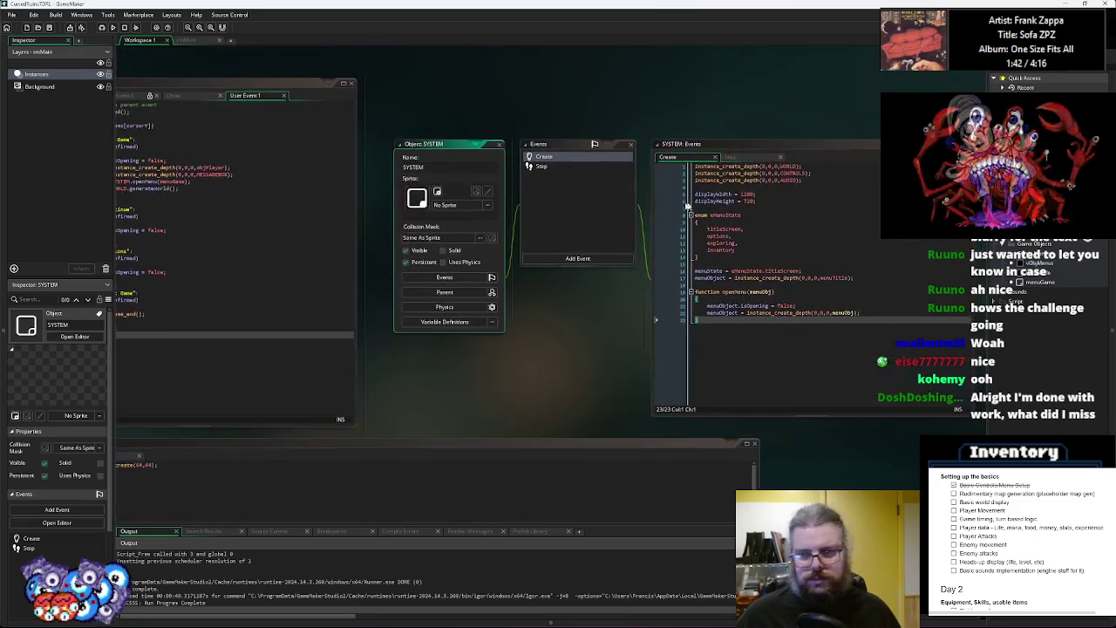
{"action": "left_click", "coordinate": [767, 203]}
{"action": "key", "text": "Return"}
{"action": "type", "text": "randomize();"}
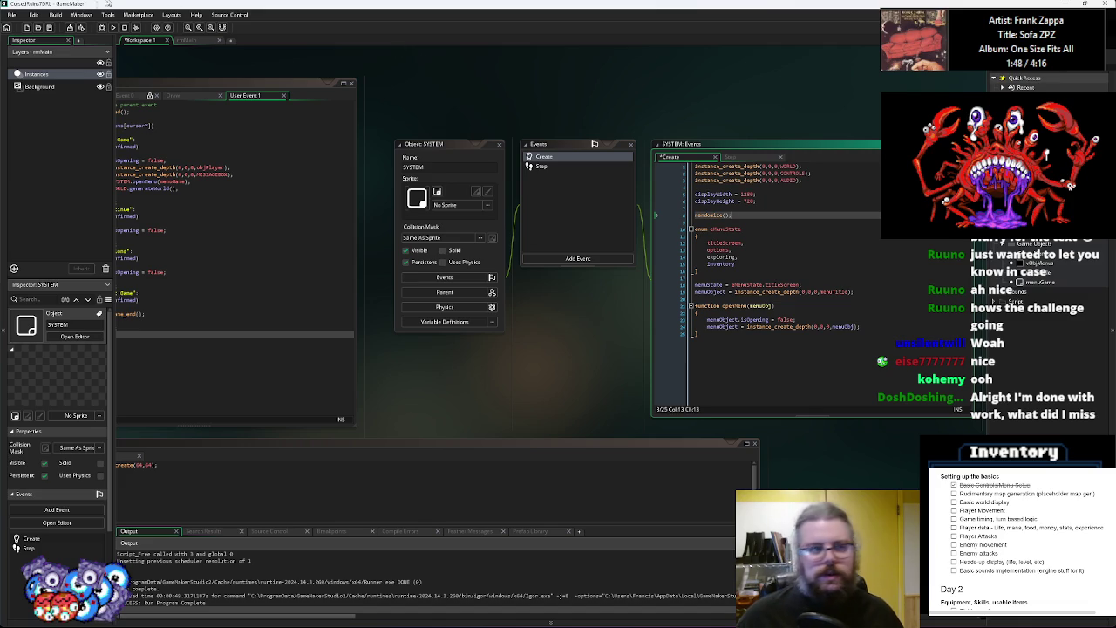
{"action": "left_click", "coordinate": [50, 28]}
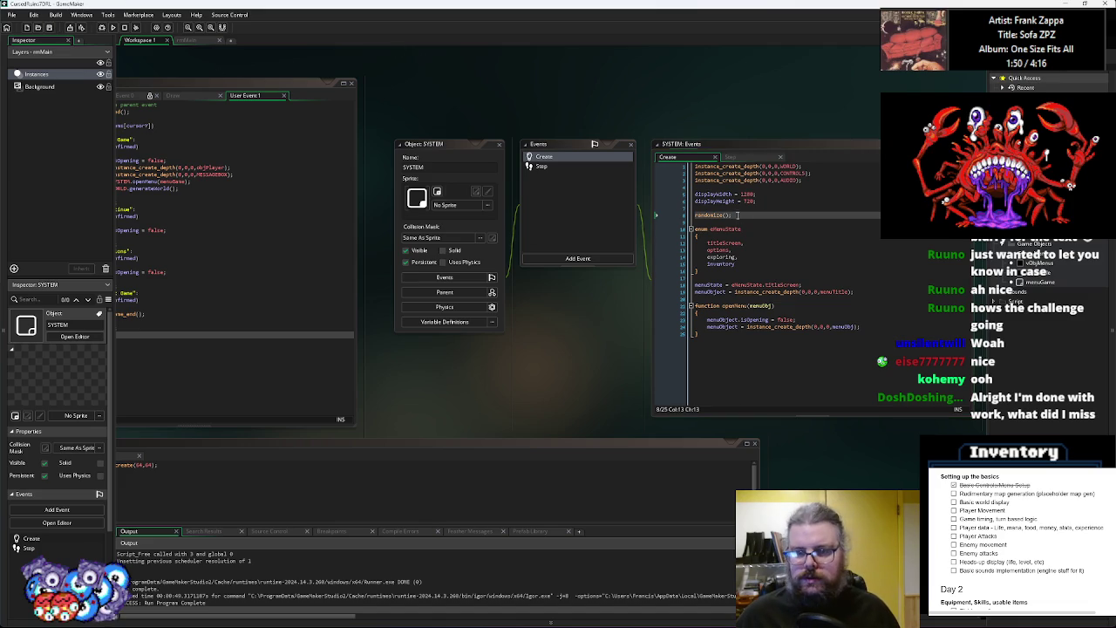
Move randomize() to the first line of the code, save, and run the game
{"action": "key", "text": "shift+Home"}
{"action": "key", "text": "ctrl+x"}
{"action": "key", "text": "ctrl+Home"}
{"action": "key", "text": "Return"}
{"action": "key", "text": "Up"}
{"action": "key", "text": "ctrl+v"}
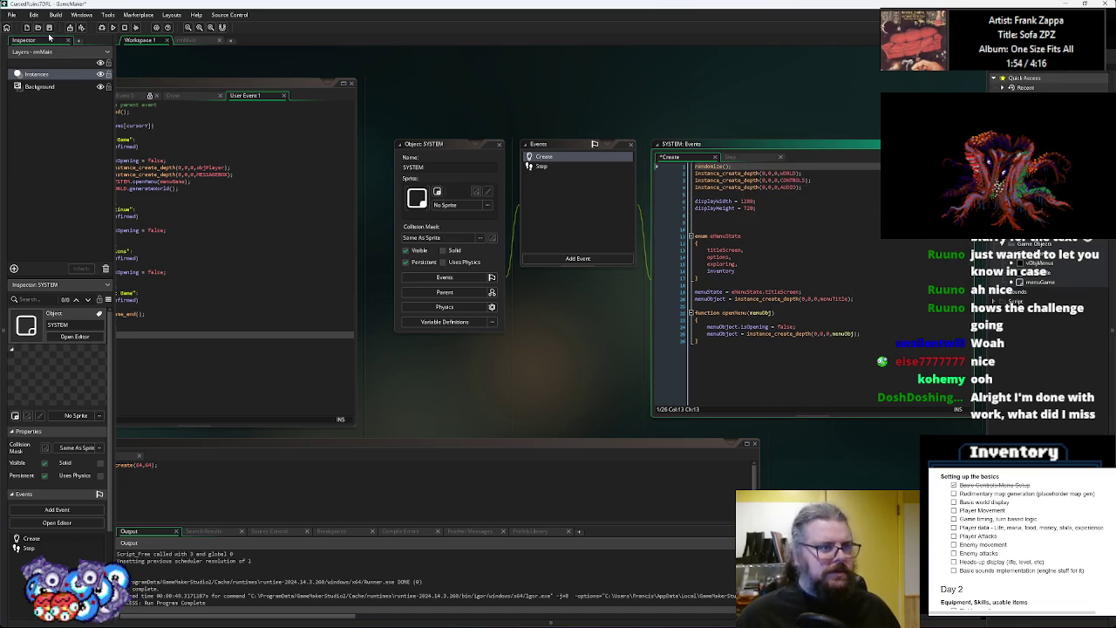
{"action": "left_click", "coordinate": [48, 28]}
{"action": "left_click", "coordinate": [102, 27]}
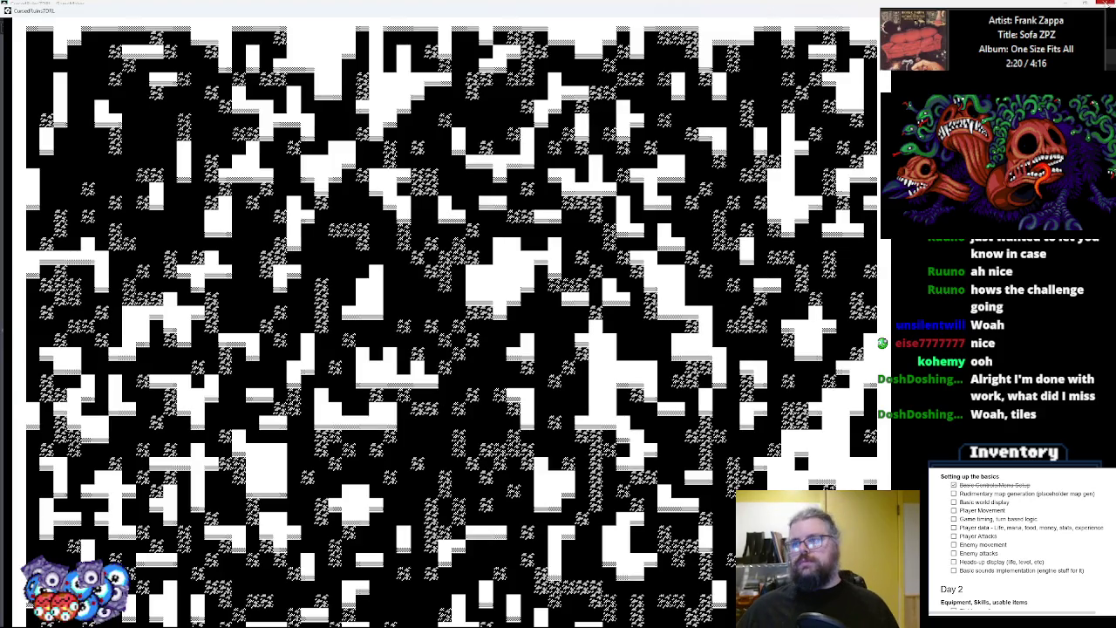
Close the running game window after viewing the randomly generated map
{"action": "left_click", "coordinate": [1102, 4]}
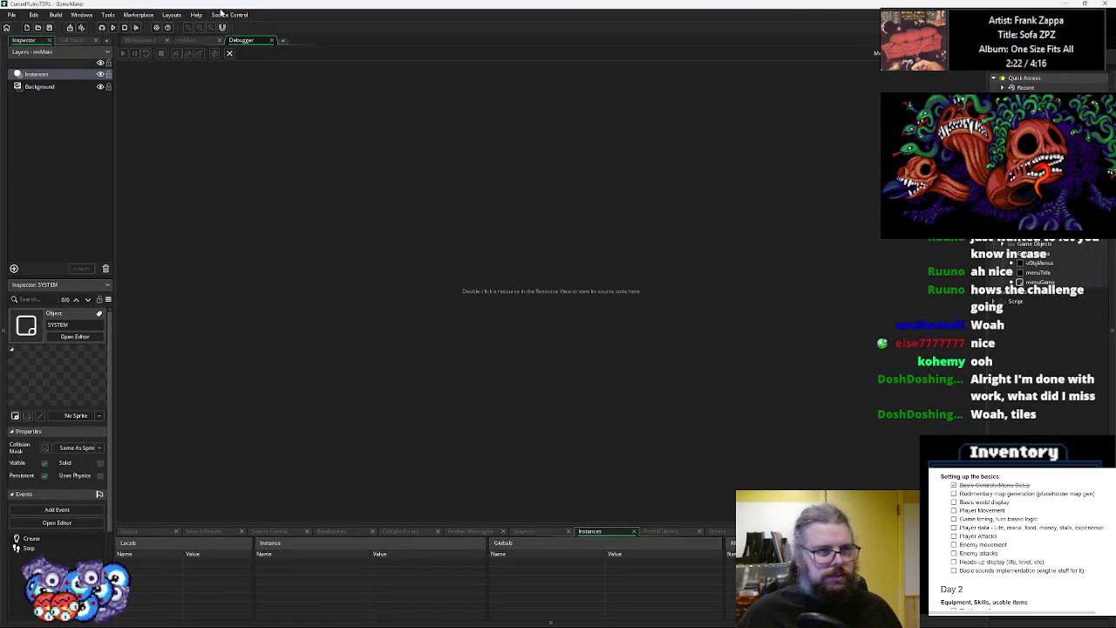
Pan to WORLD, enlarge its Create code editor, and scroll to generateWorld's process-tiles loop
{"action": "mouse_move", "coordinate": [576, 390]}
{"action": "left_mouse_down"}
{"action": "mouse_move", "coordinate": [502, 249]}
{"action": "mouse_move", "coordinate": [838, 219]}
{"action": "left_mouse_up"}
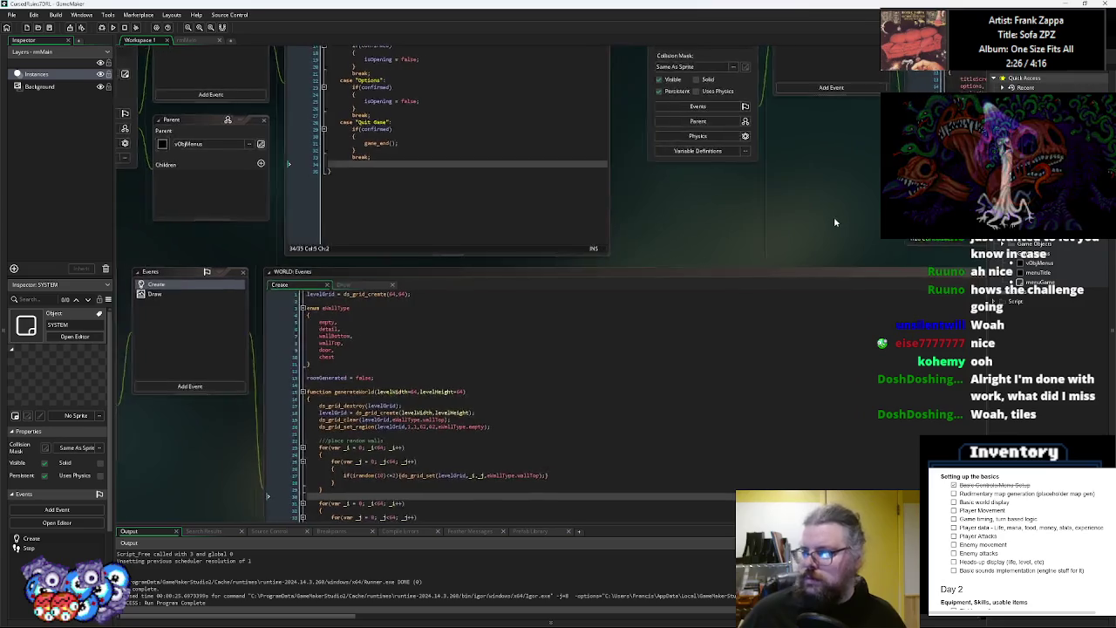
{"action": "mouse_move", "coordinate": [618, 402]}
{"action": "left_mouse_down"}
{"action": "mouse_move", "coordinate": [683, 235]}
{"action": "mouse_move", "coordinate": [762, 468]}
{"action": "left_mouse_up"}
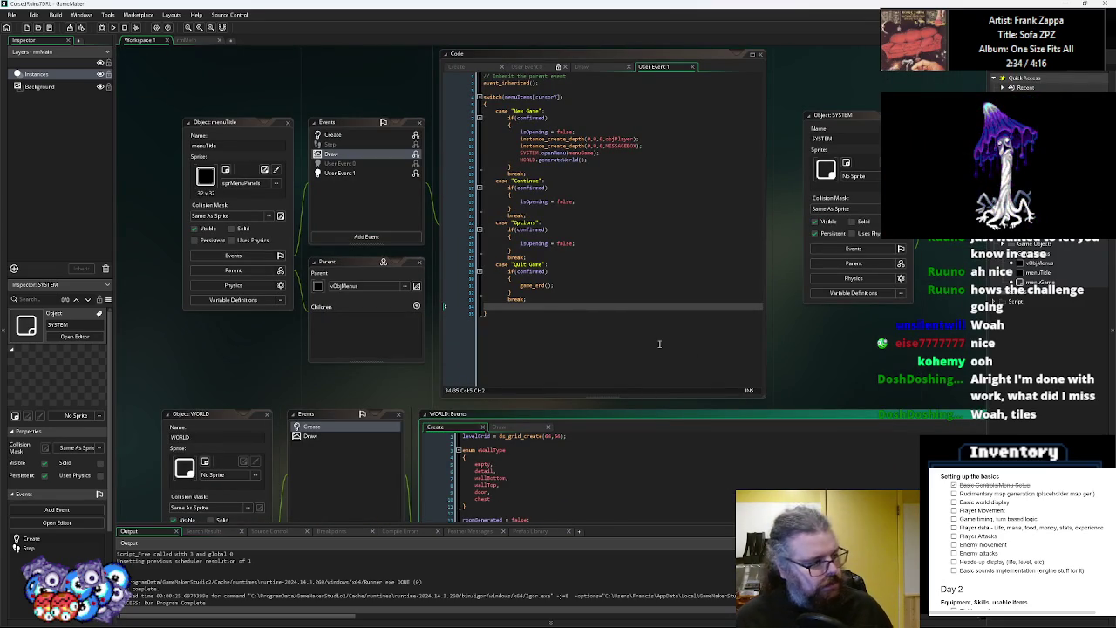
{"action": "left_click", "coordinate": [555, 324]}
{"action": "middle_click", "coordinate": [558, 160]}
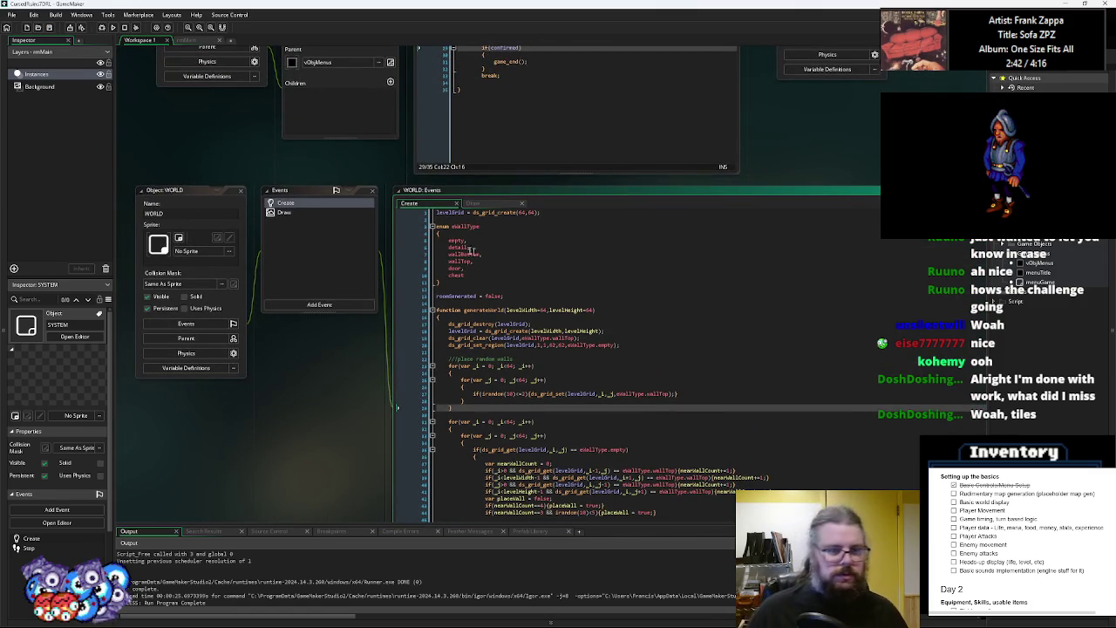
{"action": "key", "text": "Down"}
{"action": "key", "text": "Down"}
{"action": "key", "text": "Down"}
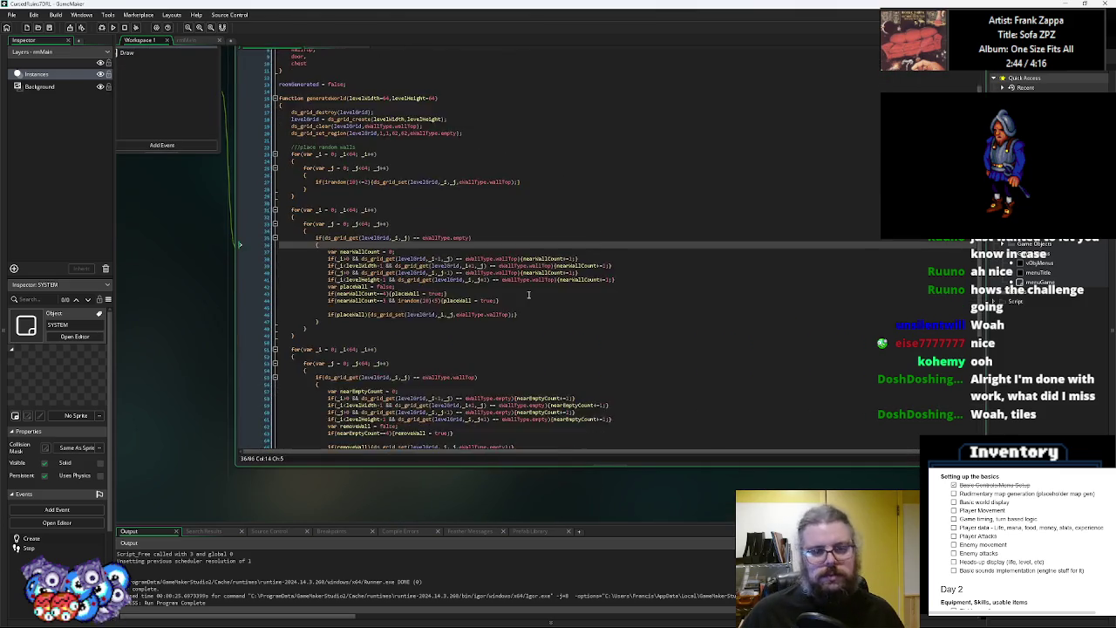
{"action": "scroll", "coordinate": [528, 295], "scroll_direction": "down", "scroll_amount": 4}
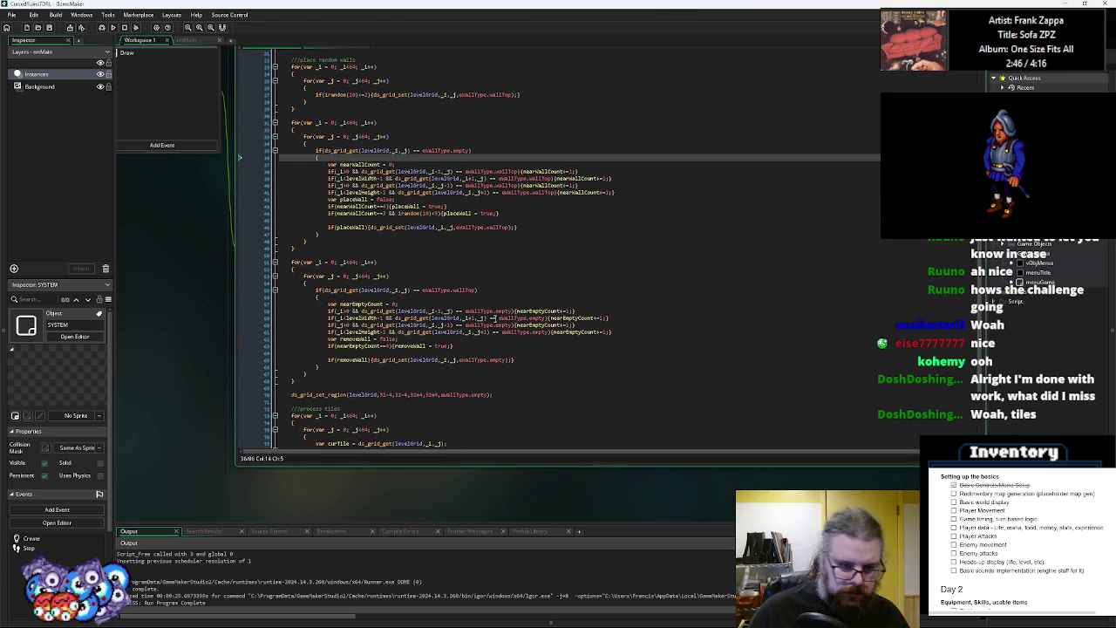
{"action": "scroll", "coordinate": [495, 331], "scroll_direction": "down", "scroll_amount": 2}
{"action": "scroll", "coordinate": [517, 326], "scroll_direction": "down", "scroll_amount": 2}
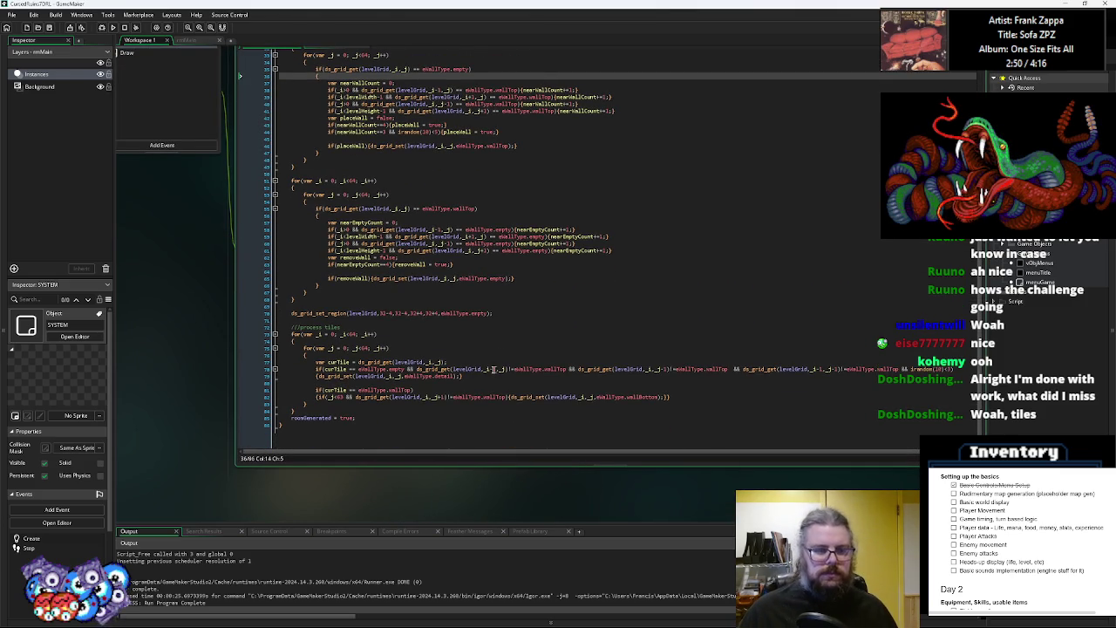
{"action": "scroll", "coordinate": [489, 375], "scroll_direction": "up", "scroll_amount": 1}
Add //add random floor detail and //add wall bottoms comment lines to the tile loop, then widen the editor
{"action": "left_click", "coordinate": [459, 370]}
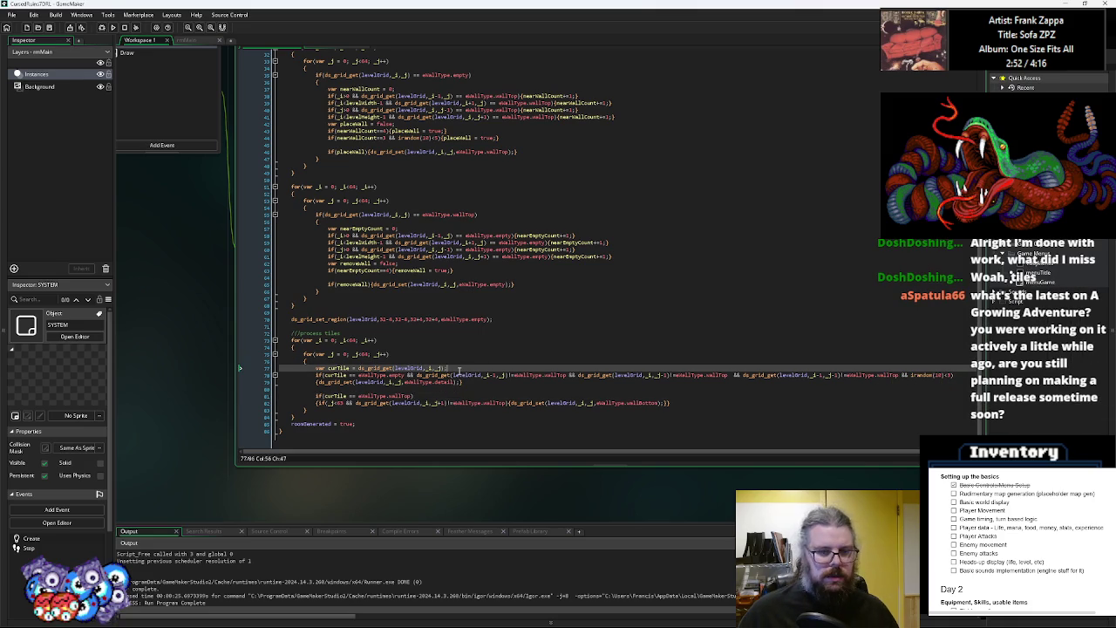
{"action": "key", "text": "Return"}
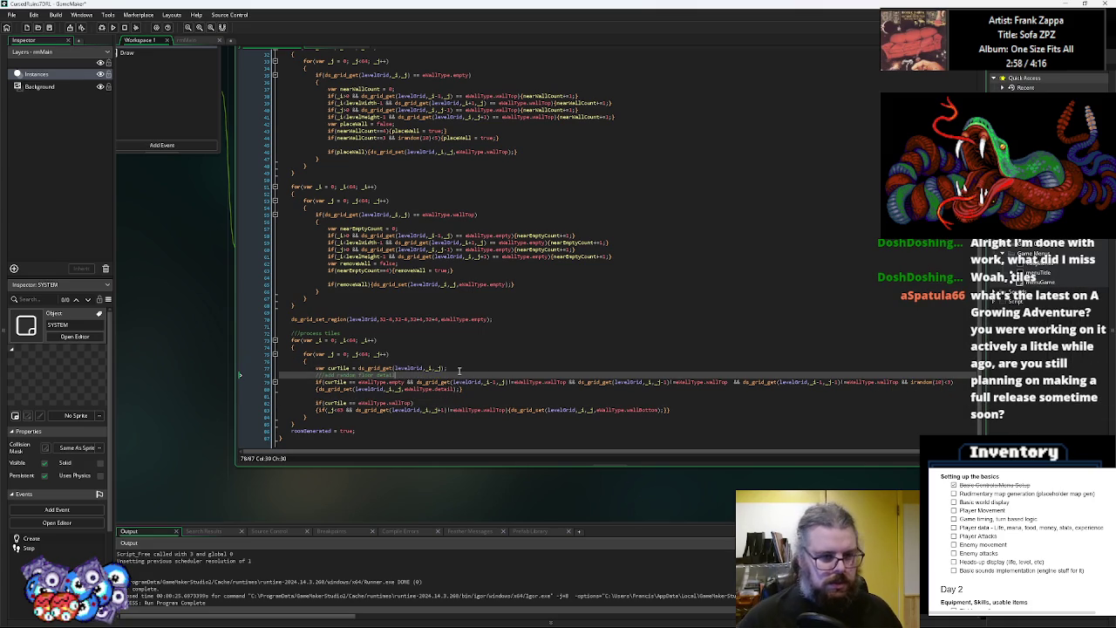
{"action": "key", "text": "Down"}
{"action": "key", "text": "Down"}
{"action": "key", "text": "Down"}
{"action": "key", "text": "Return"}
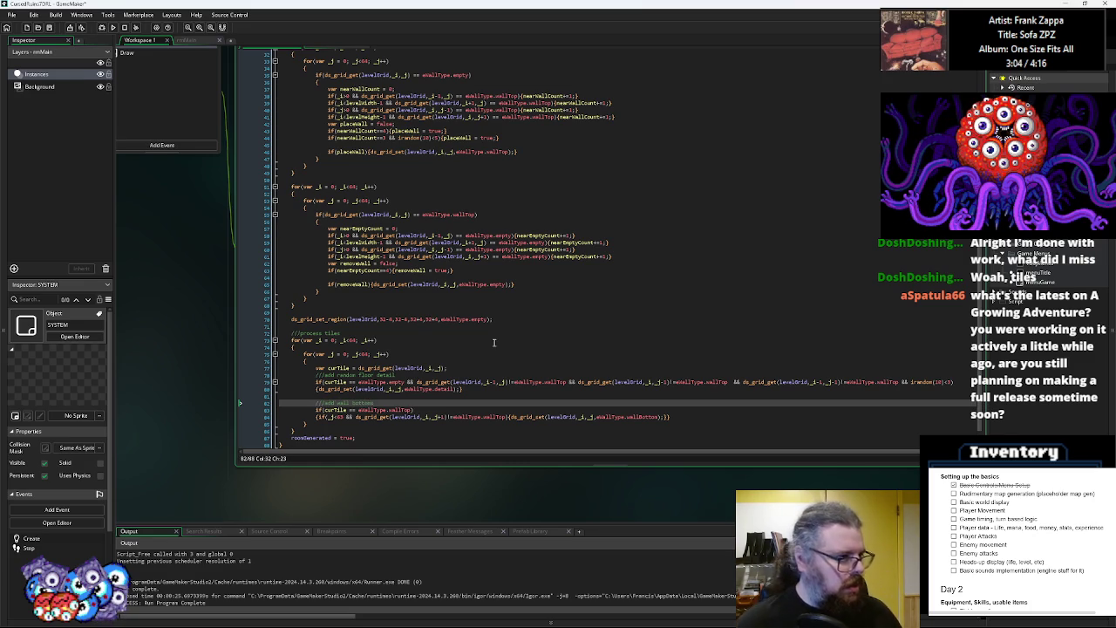
{"action": "left_click", "coordinate": [494, 362]}
{"action": "key", "text": "Down"}
{"action": "key", "text": "Down"}
{"action": "key", "text": "Down"}
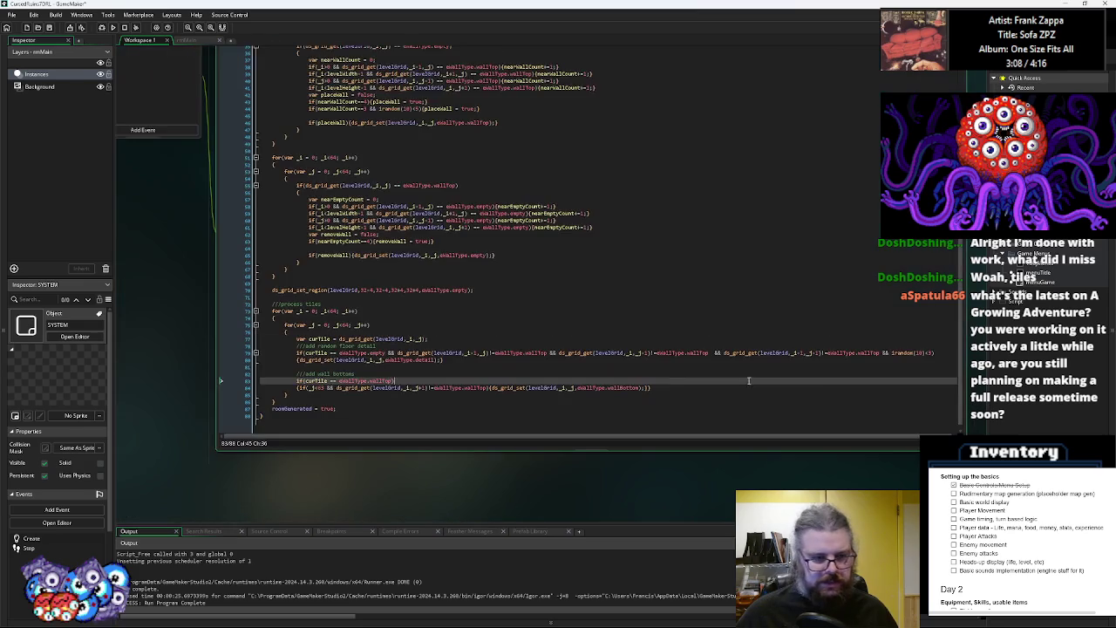
{"action": "left_click", "coordinate": [683, 355]}
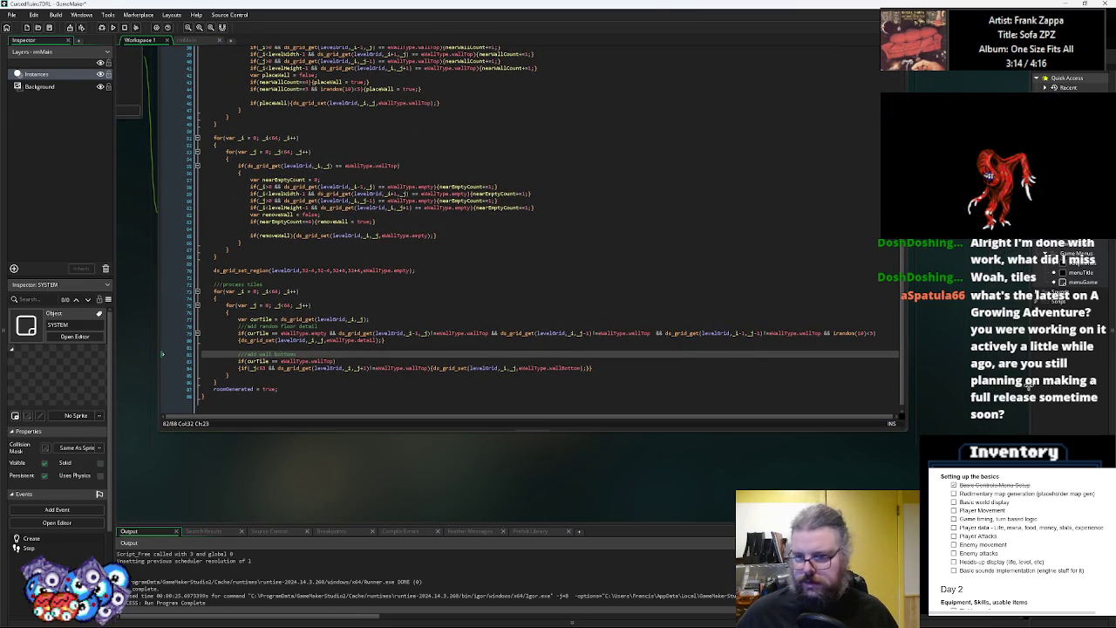
{"action": "mouse_move", "coordinate": [907, 345]}
{"action": "left_mouse_down"}
{"action": "mouse_move", "coordinate": [970, 349]}
{"action": "mouse_move", "coordinate": [946, 350]}
{"action": "left_mouse_up"}
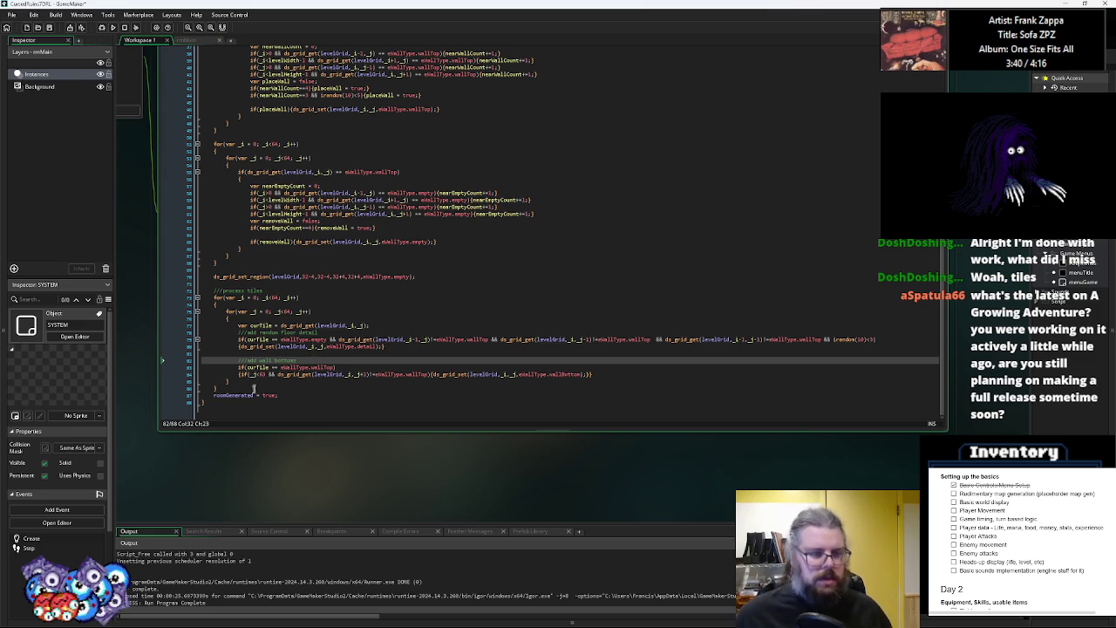
{"action": "left_click", "coordinate": [223, 389]}
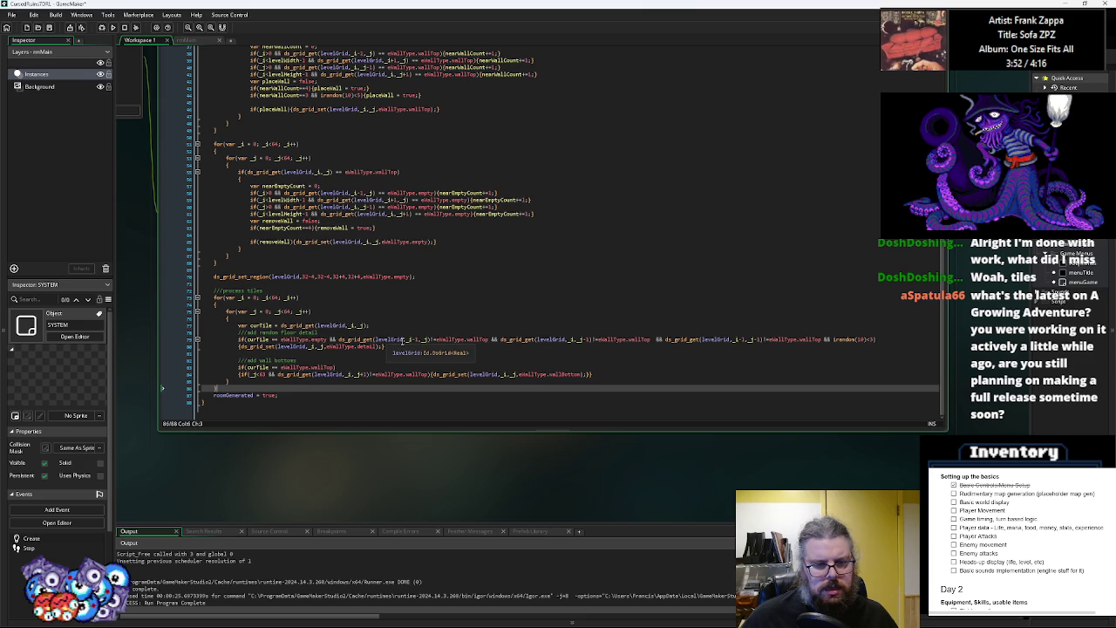
{"action": "left_click", "coordinate": [405, 348]}
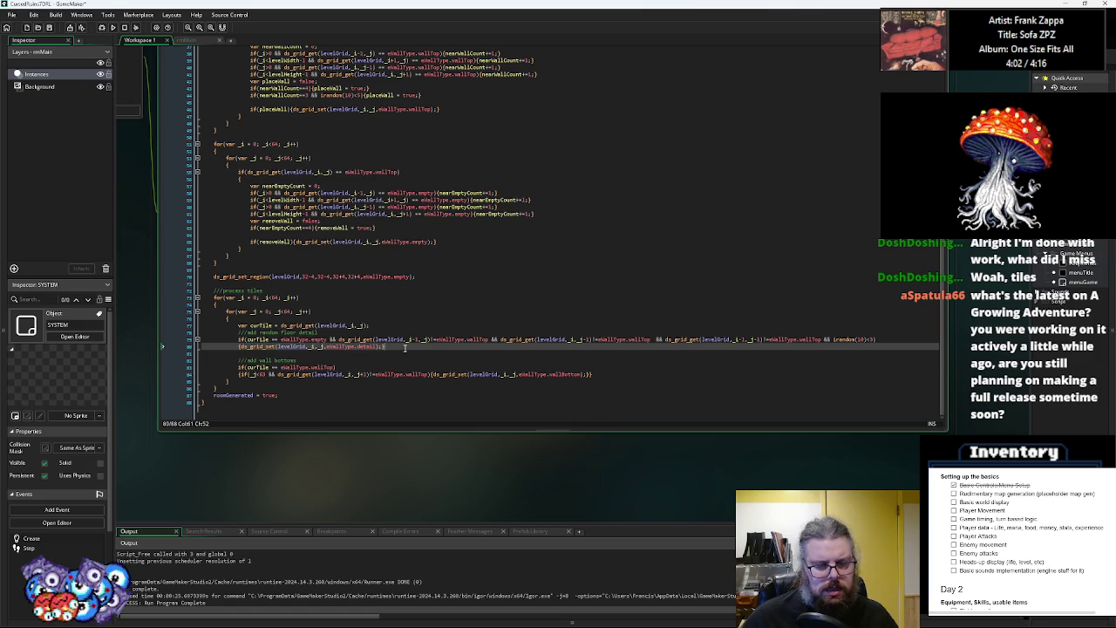
{"action": "left_click", "coordinate": [433, 340]}
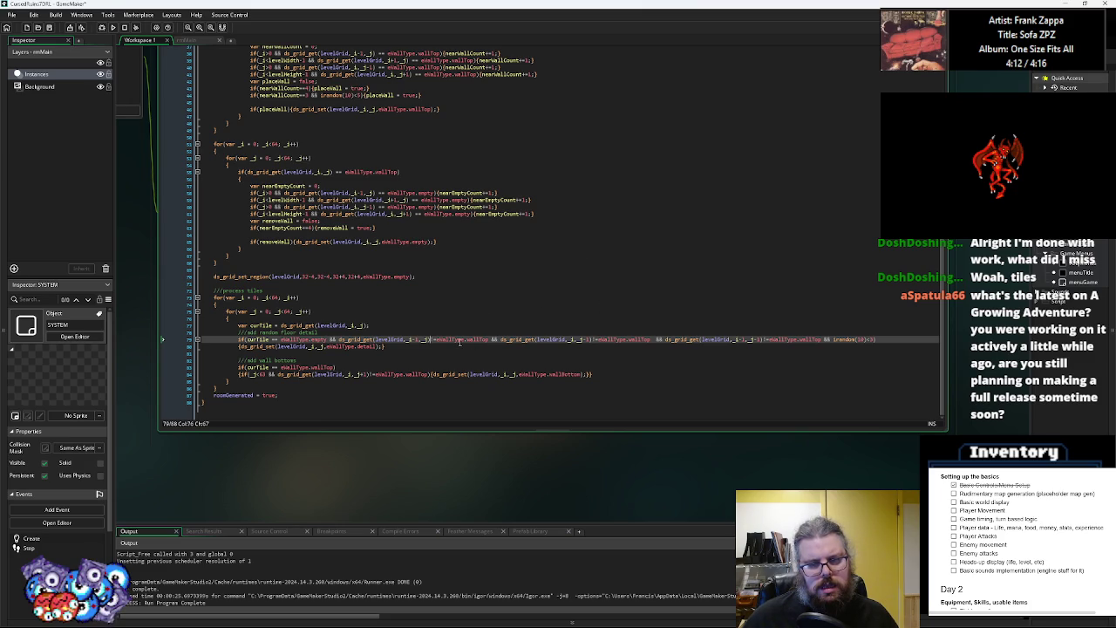
{"action": "left_click_drag", "start_coordinate": [877, 338], "coordinate": [842, 345]}
Remove '&& irandom(10)<3' from the floor-detail condition and open a braced block under it
{"action": "key", "text": "BackSpace"}
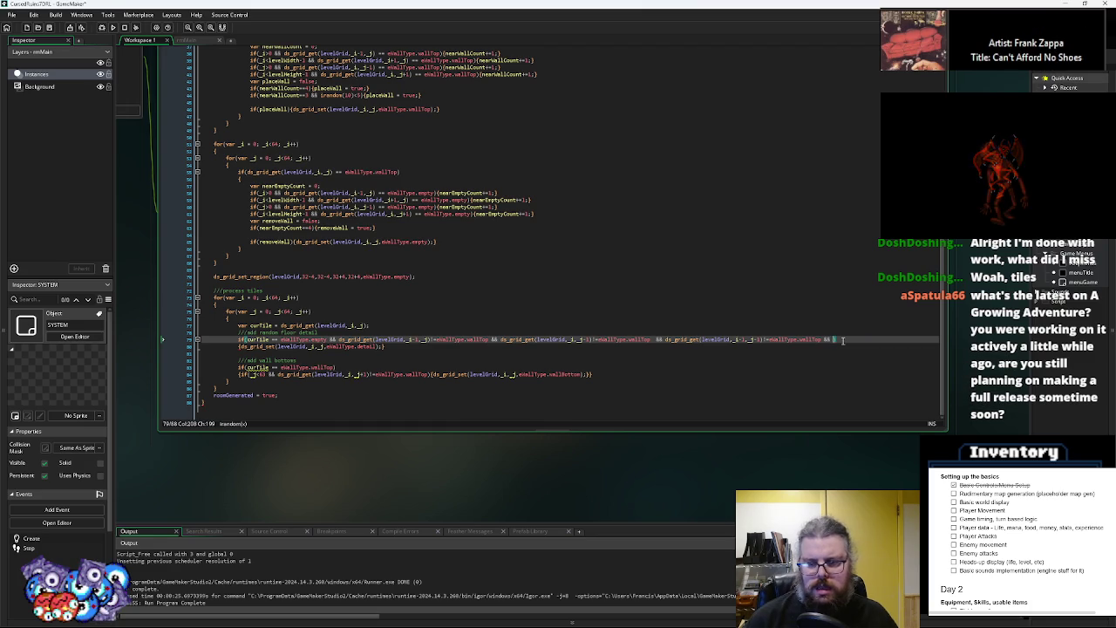
{"action": "key", "text": "BackSpace"}
{"action": "key", "text": "BackSpace"}
{"action": "key", "text": "BackSpace"}
{"action": "type", "text": ")"}
{"action": "key", "text": "Down"}
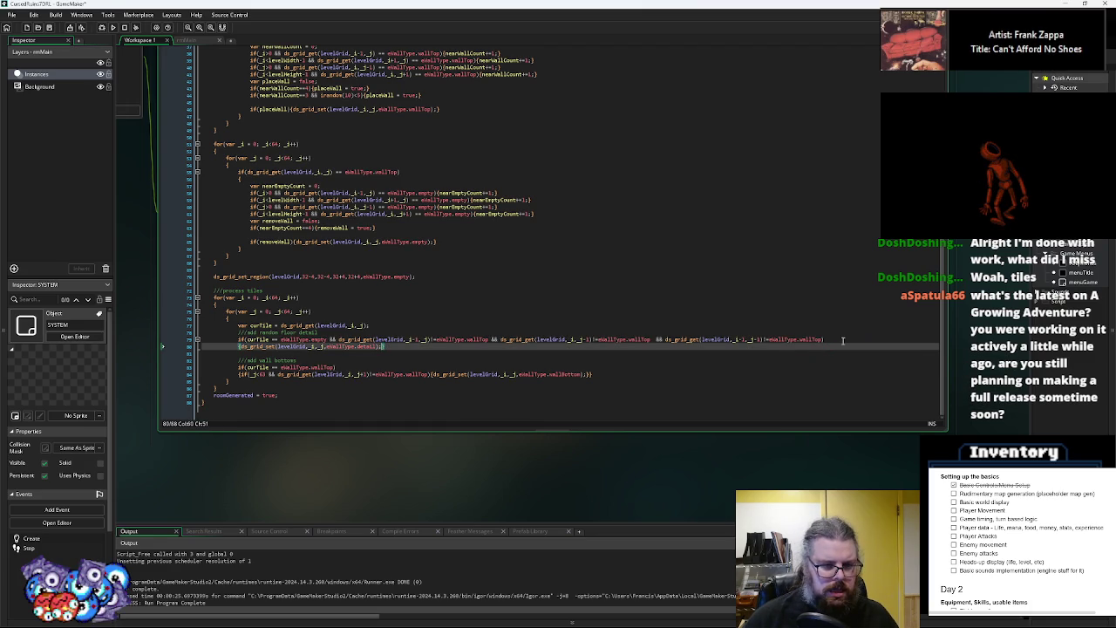
{"action": "key", "text": "Return"}
{"action": "key", "text": "Up"}
{"action": "key", "text": "Return"}
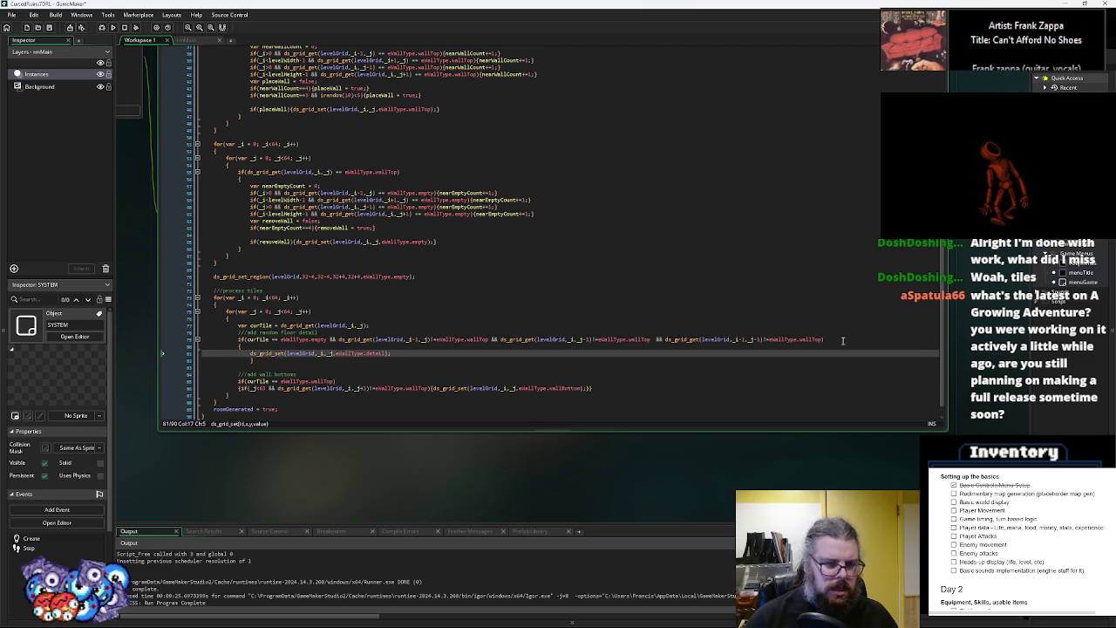
Wrap the detail ds_grid_set in if(irandom(10)<5){...} and save generateWorld
{"action": "type", "text": "if(irandom(10)<5){"}
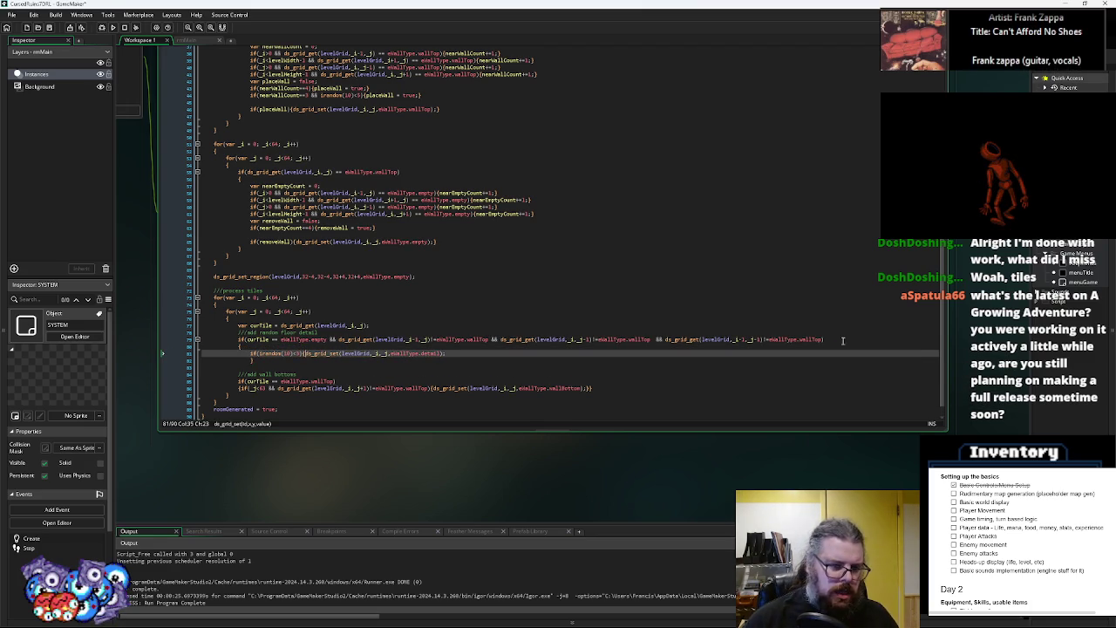
{"action": "left_click", "coordinate": [477, 352]}
{"action": "key", "text": "Down"}
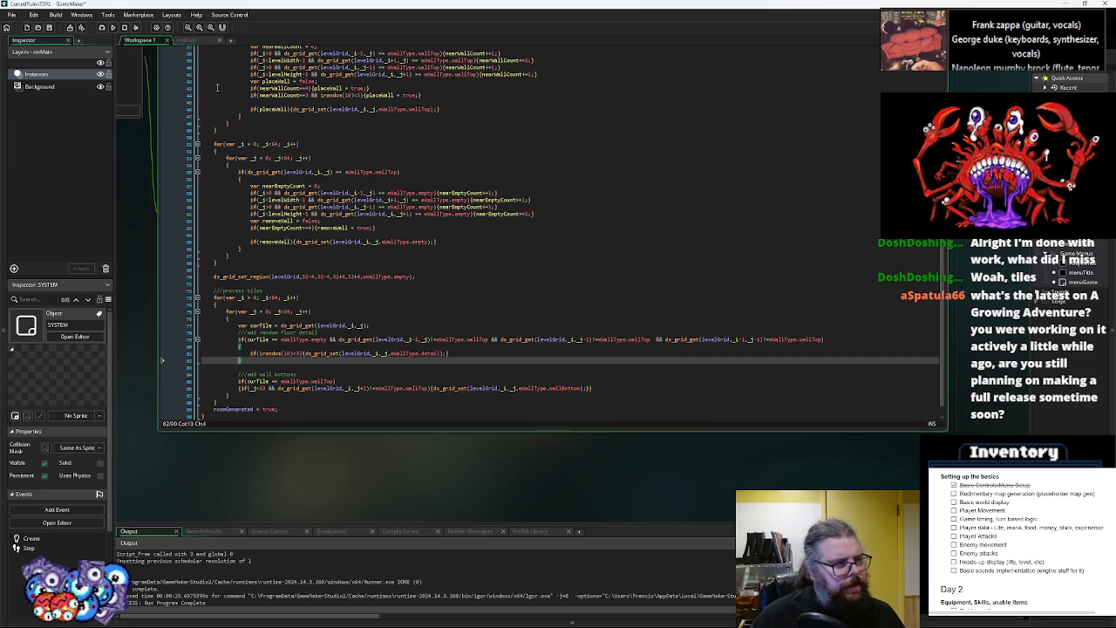
{"action": "left_click", "coordinate": [50, 28]}
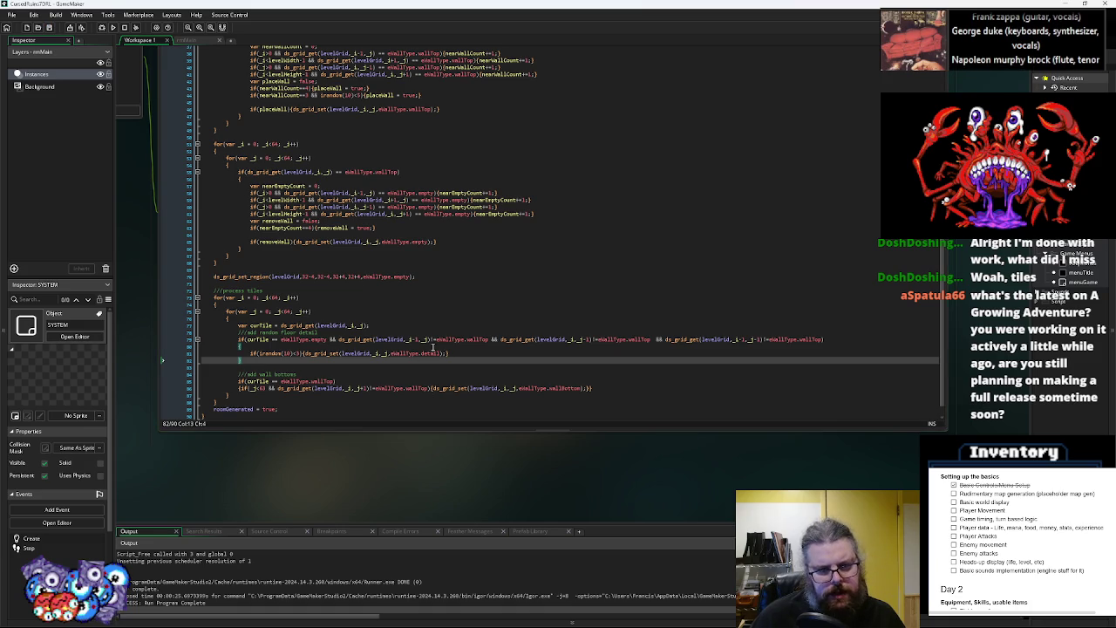
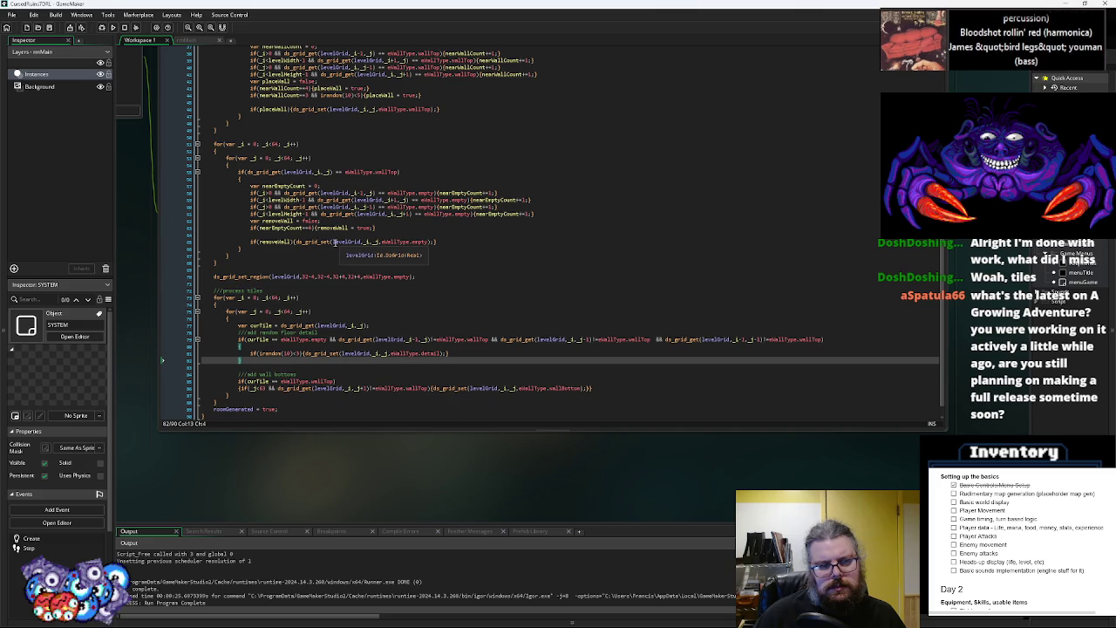
Place the cursor on the floor-detail line of WORLD Create, then switch to Aseprite
{"action": "left_click", "coordinate": [390, 353]}
{"action": "left_click", "coordinate": [51, 30]}
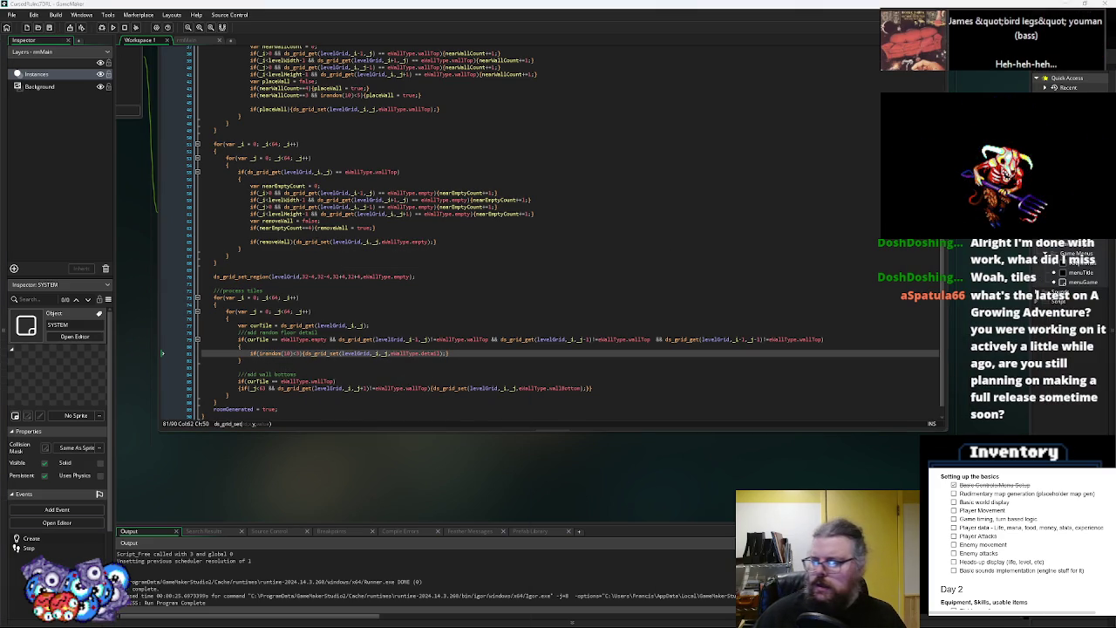
{"action": "key", "text": "alt+Tab"}
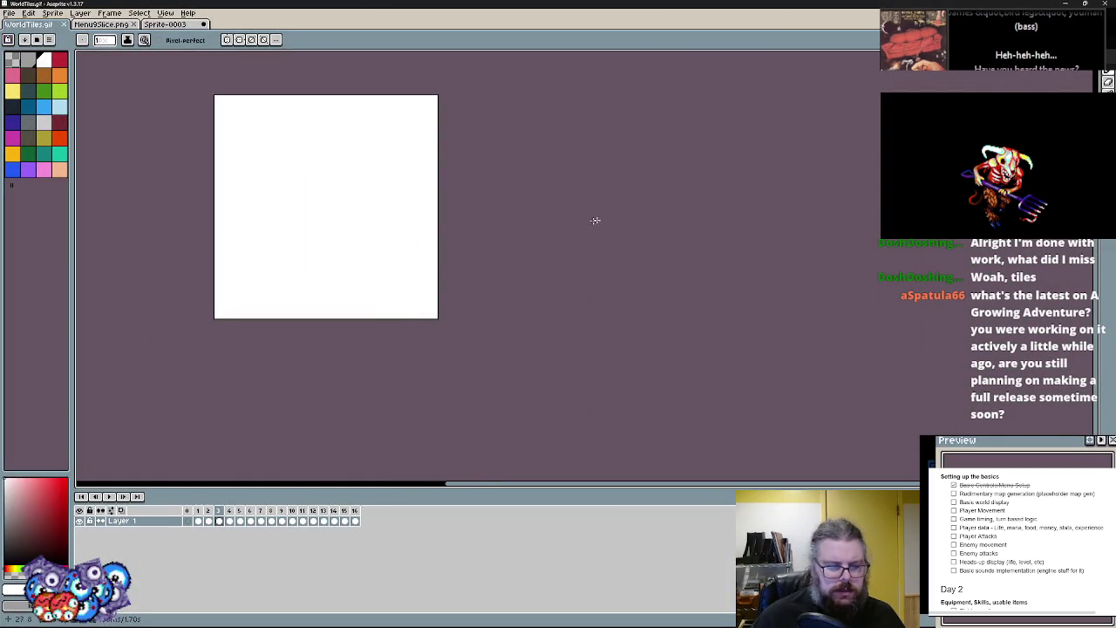
Add a new frame to WorldTiles.gif and erase most of its white tiles
{"action": "scroll", "coordinate": [400, 206], "scroll_direction": "up", "scroll_amount": 1}
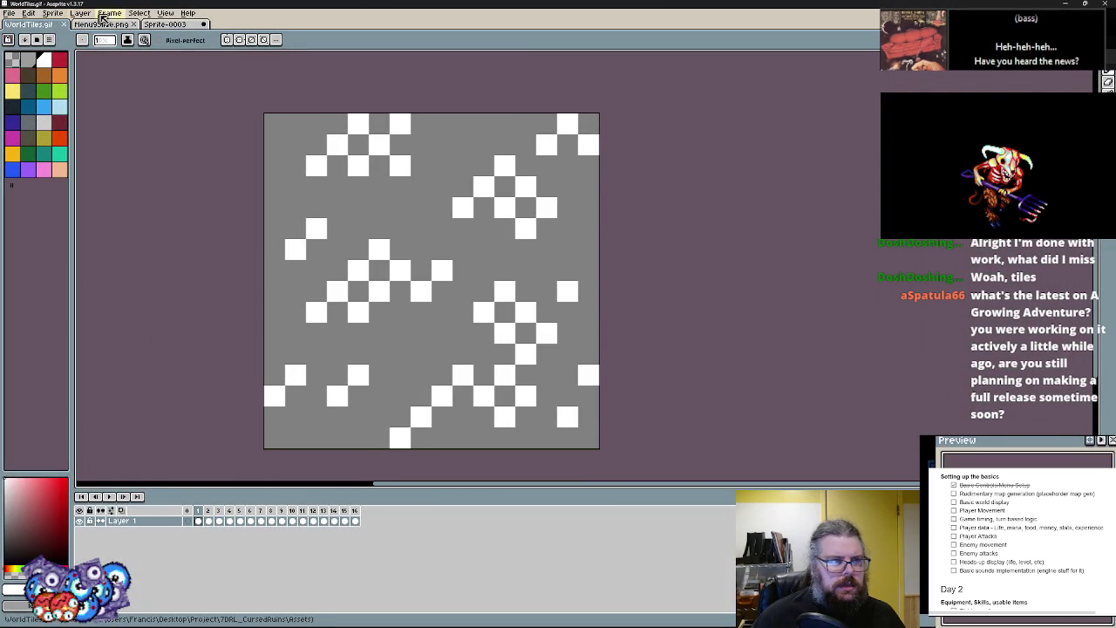
{"action": "left_click", "coordinate": [109, 12]}
{"action": "left_click", "coordinate": [132, 57]}
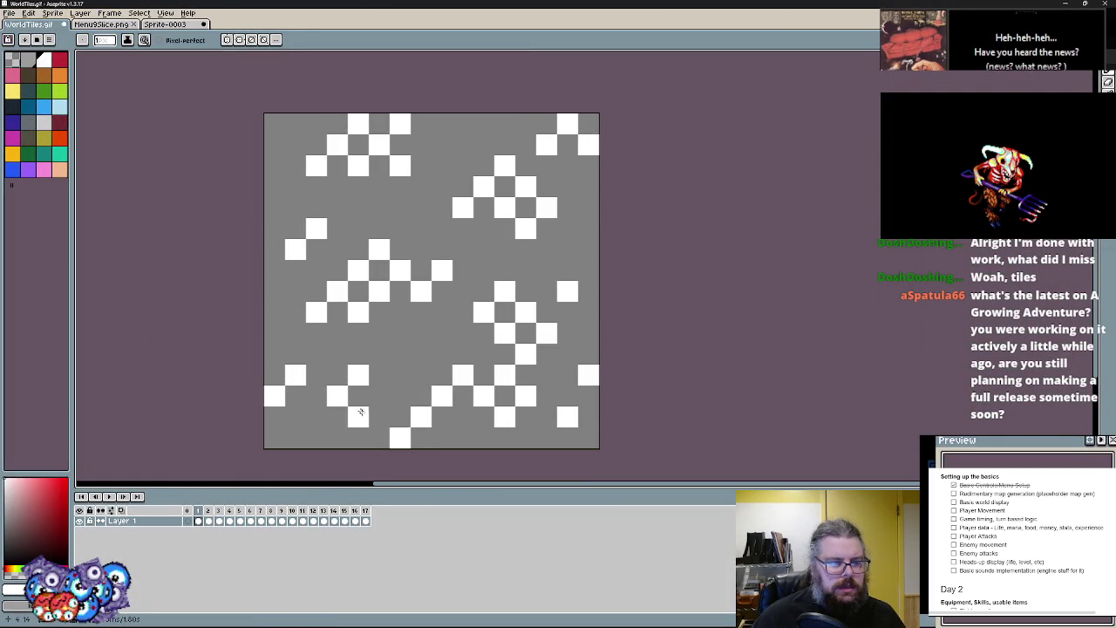
{"action": "mouse_move", "coordinate": [253, 397]}
{"action": "left_mouse_down"}
{"action": "mouse_move", "coordinate": [357, 165]}
{"action": "mouse_move", "coordinate": [289, 171]}
{"action": "mouse_move", "coordinate": [232, 374]}
{"action": "mouse_move", "coordinate": [484, 313]}
{"action": "mouse_move", "coordinate": [481, 289]}
{"action": "mouse_move", "coordinate": [463, 375]}
{"action": "mouse_move", "coordinate": [568, 287]}
{"action": "mouse_move", "coordinate": [588, 350]}
{"action": "mouse_move", "coordinate": [442, 326]}
{"action": "mouse_move", "coordinate": [461, 327]}
{"action": "mouse_move", "coordinate": [588, 120]}
{"action": "mouse_move", "coordinate": [547, 203]}
{"action": "mouse_move", "coordinate": [547, 140]}
{"action": "left_mouse_up"}
Pencil in about a dozen scattered white tiles across the grey frame
{"action": "key", "text": "b"}
{"action": "left_click", "coordinate": [359, 162]}
{"action": "left_click", "coordinate": [333, 184]}
{"action": "left_click", "coordinate": [378, 203]}
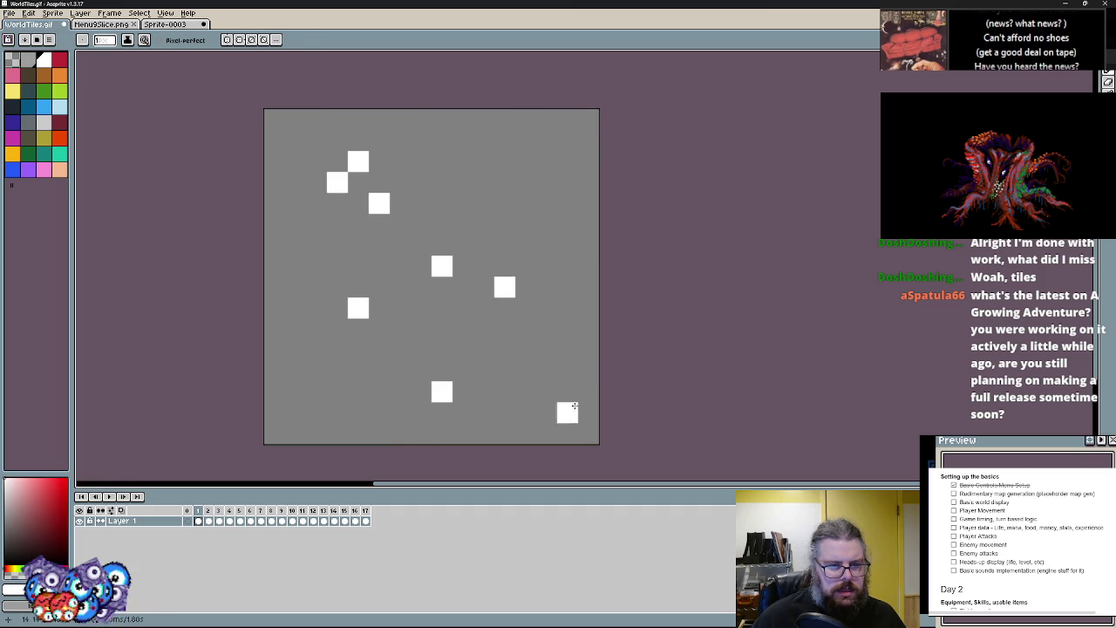
{"action": "left_click", "coordinate": [297, 412]}
{"action": "left_click", "coordinate": [337, 392]}
{"action": "left_click", "coordinate": [546, 412]}
{"action": "left_click", "coordinate": [504, 350]}
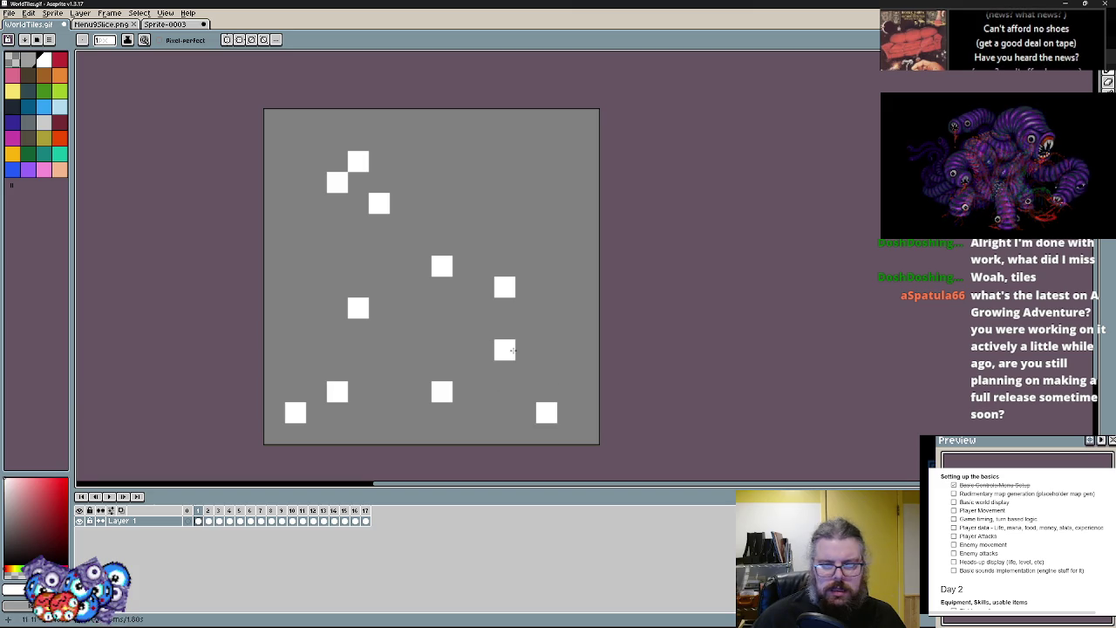
{"action": "left_click", "coordinate": [588, 182]}
{"action": "left_click", "coordinate": [567, 161]}
{"action": "left_click", "coordinate": [483, 119]}
{"action": "left_click", "coordinate": [462, 119]}
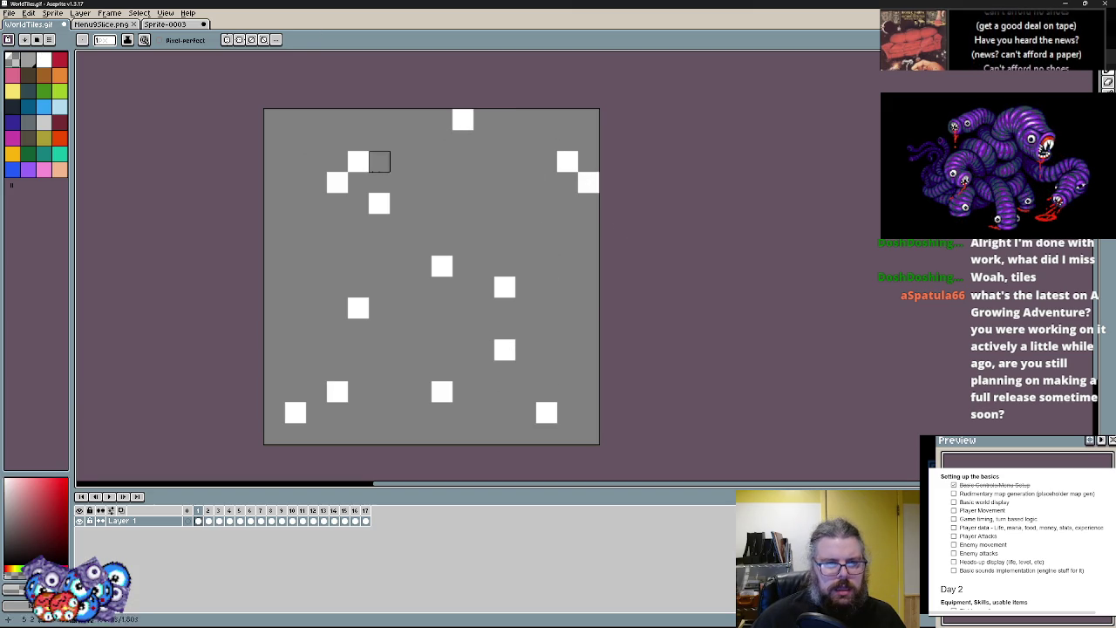
{"action": "left_click", "coordinate": [274, 266]}
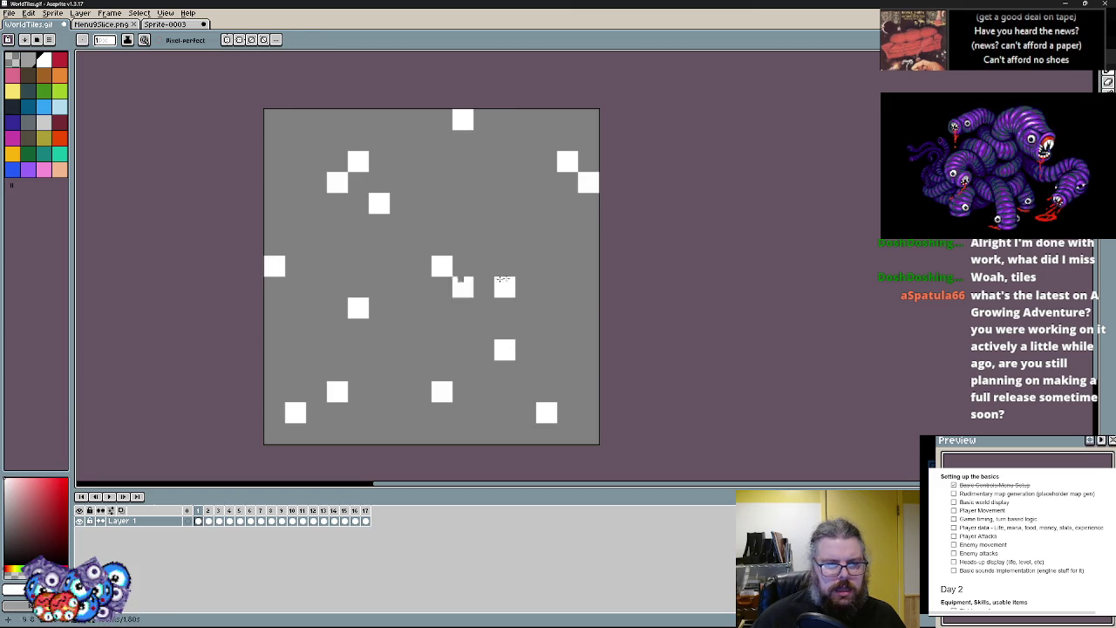
{"action": "left_click", "coordinate": [589, 298]}
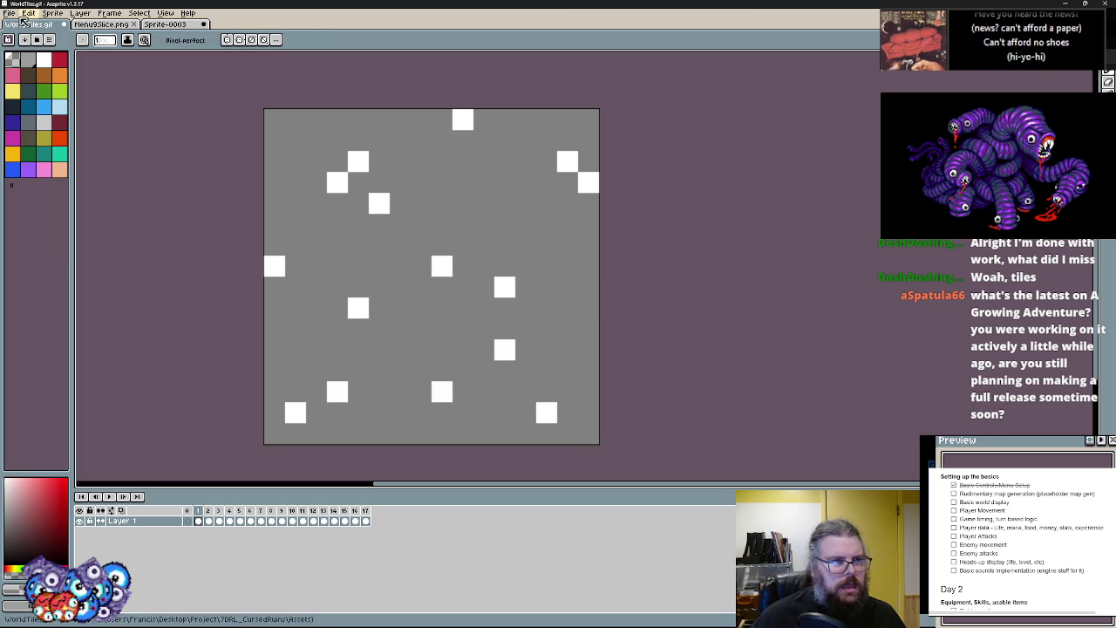
Use an Aseprite menu command and shrink the window back down
{"action": "left_click", "coordinate": [28, 13]}
{"action": "left_click", "coordinate": [26, 59]}
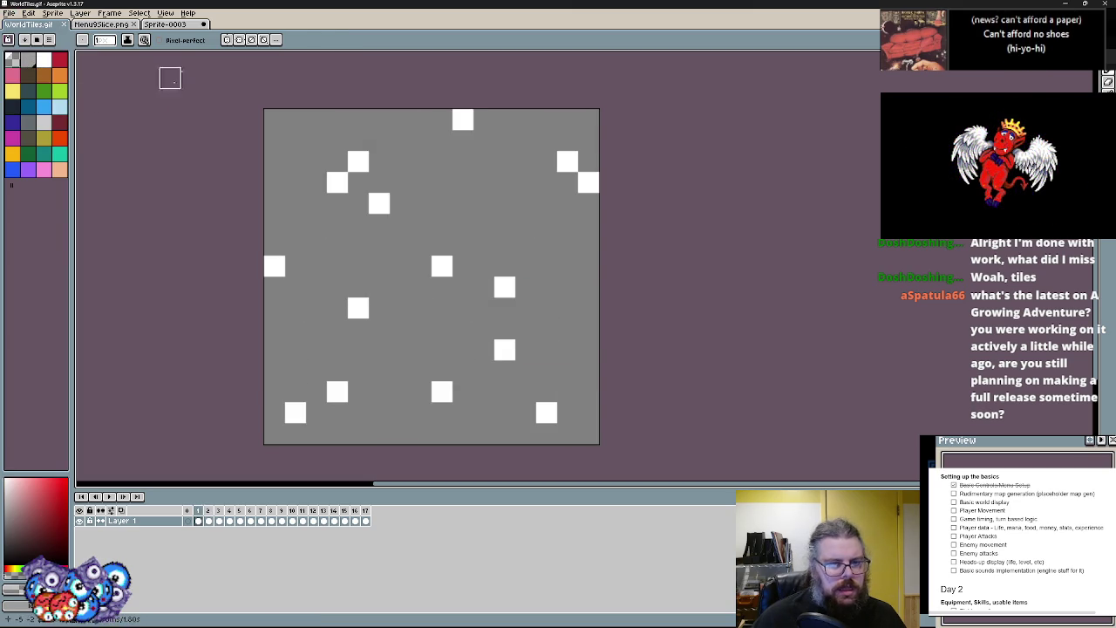
{"action": "key", "text": "super+Down"}
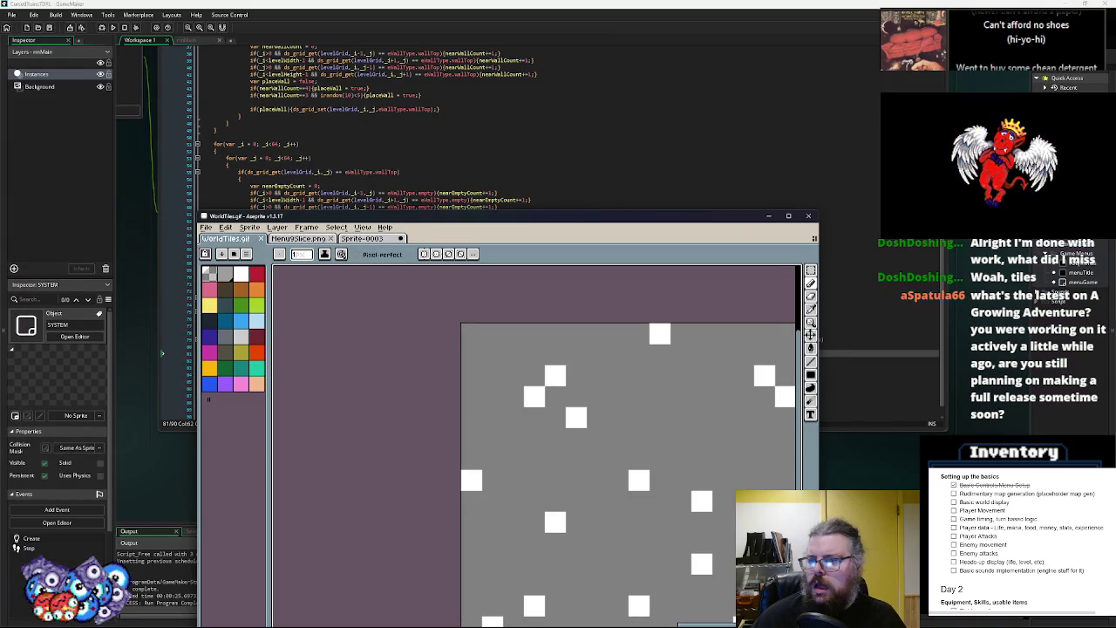
Reimport WorldTiles.gif into the sprTiles sprite
{"action": "key", "text": "super+Down"}
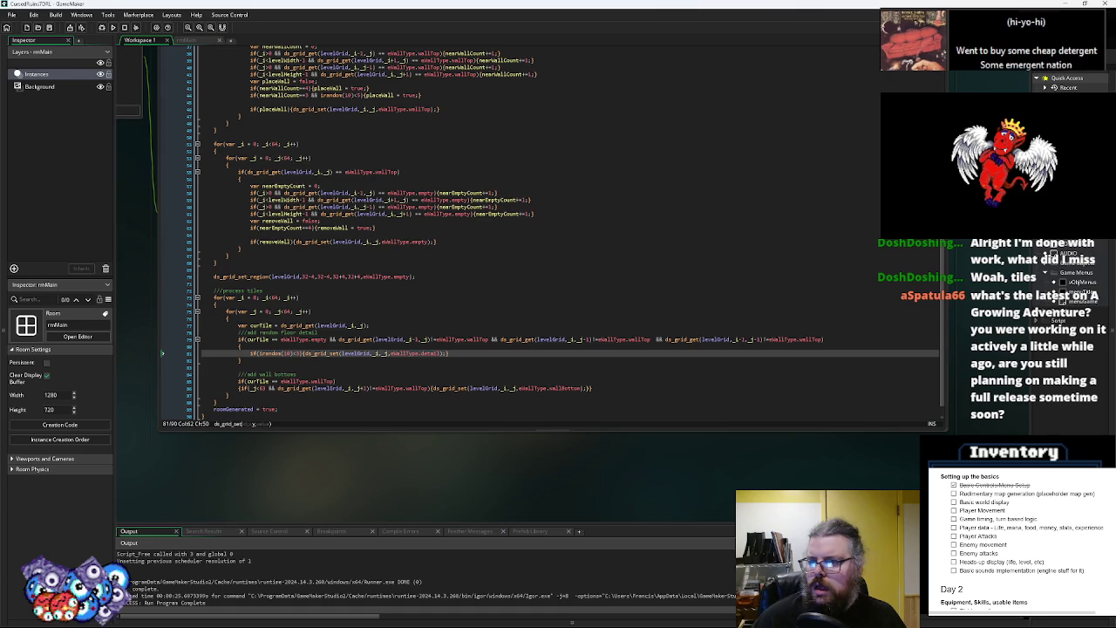
{"action": "double_click", "coordinate": [1073, 291]}
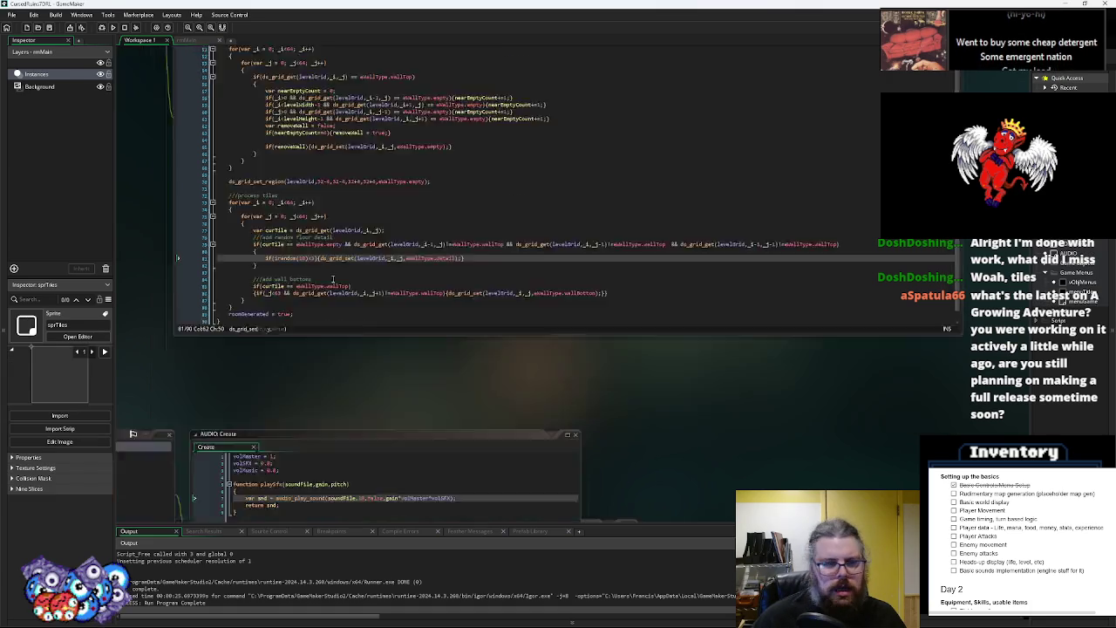
{"action": "left_click", "coordinate": [209, 215]}
{"action": "left_click", "coordinate": [150, 97]}
{"action": "left_click", "coordinate": [429, 350]}
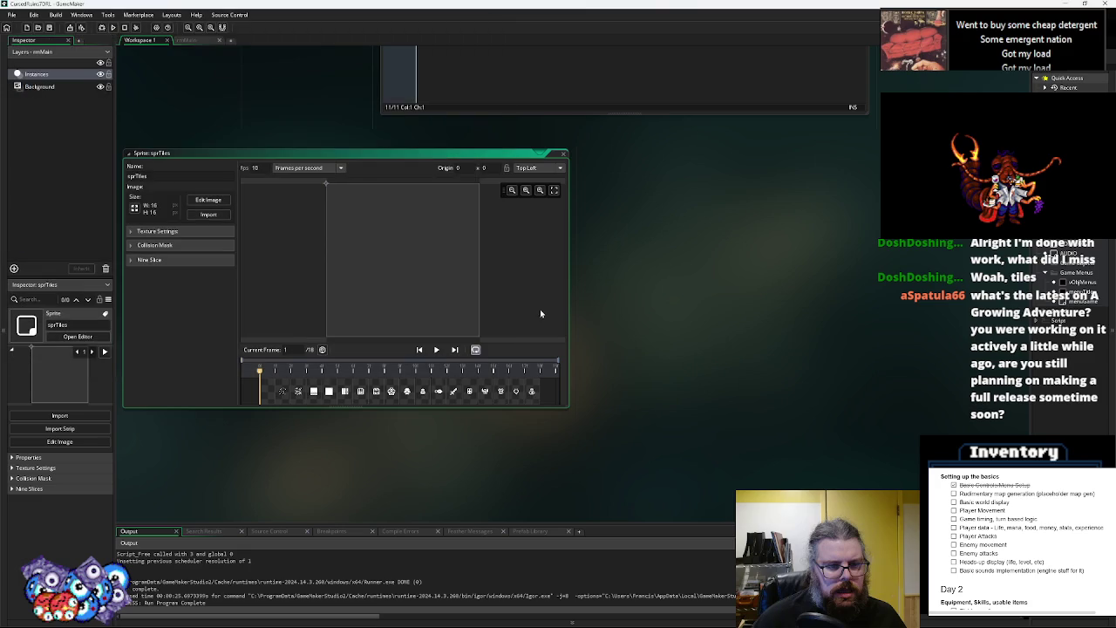
{"action": "left_click", "coordinate": [564, 156]}
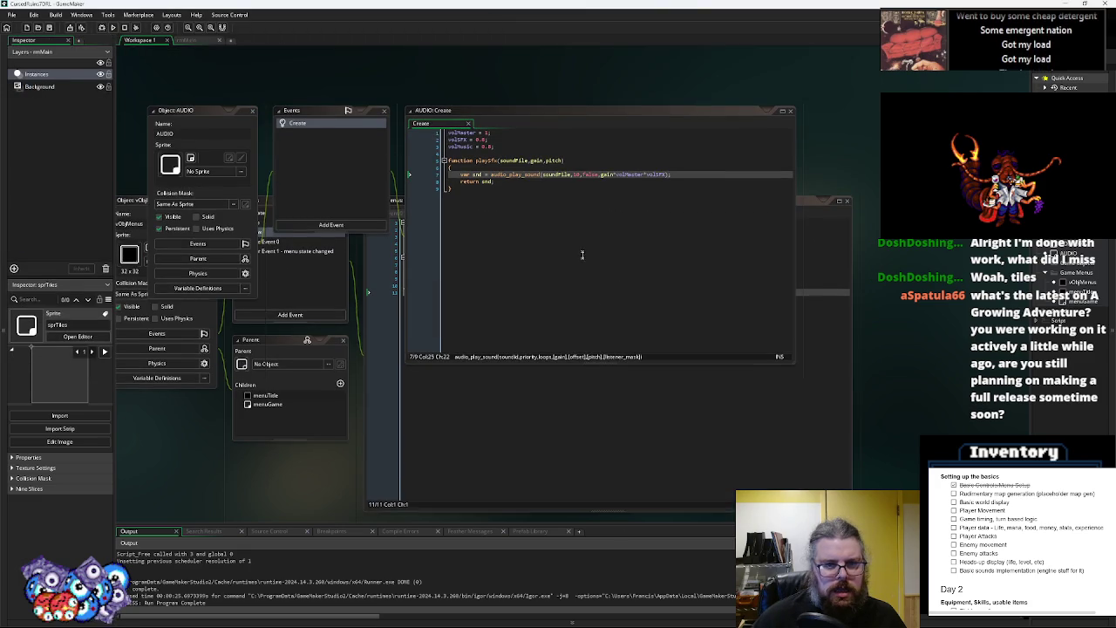
Add detail1 and detail2 entries to the eWallType enum
{"action": "scroll", "coordinate": [541, 397], "scroll_direction": "down", "scroll_amount": 2}
{"action": "scroll", "coordinate": [541, 384], "scroll_direction": "up", "scroll_amount": 3}
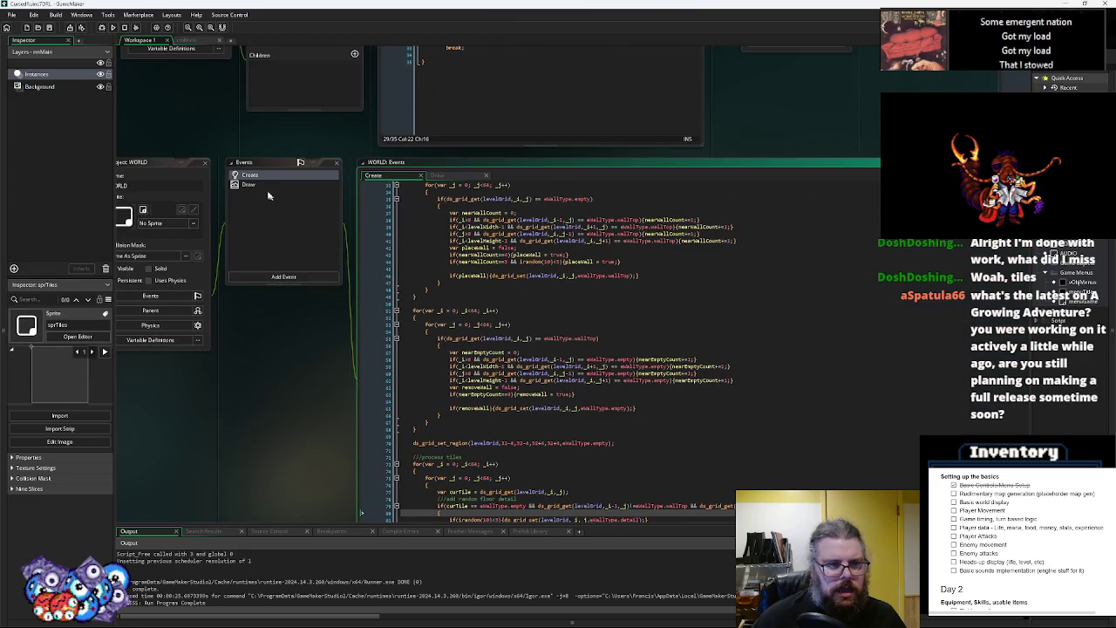
{"action": "scroll", "coordinate": [440, 299], "scroll_direction": "up", "scroll_amount": 3}
{"action": "scroll", "coordinate": [401, 372], "scroll_direction": "down", "scroll_amount": 3}
{"action": "scroll", "coordinate": [401, 262], "scroll_direction": "up", "scroll_amount": 5}
{"action": "left_click", "coordinate": [402, 252]}
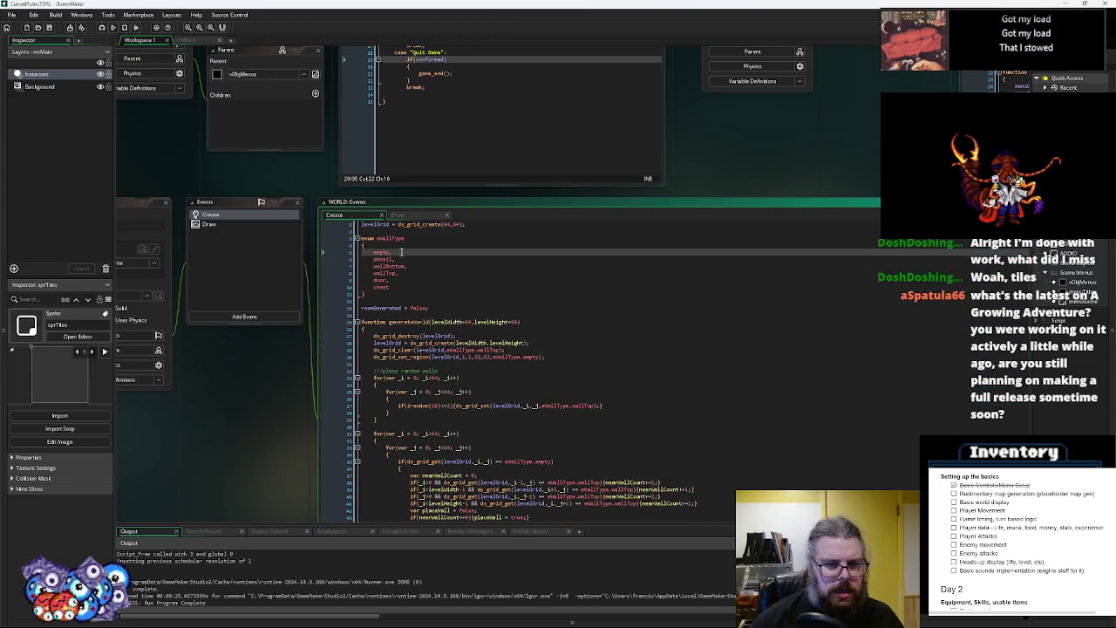
{"action": "key", "text": "Return"}
{"action": "type", "text": "detail1,"}
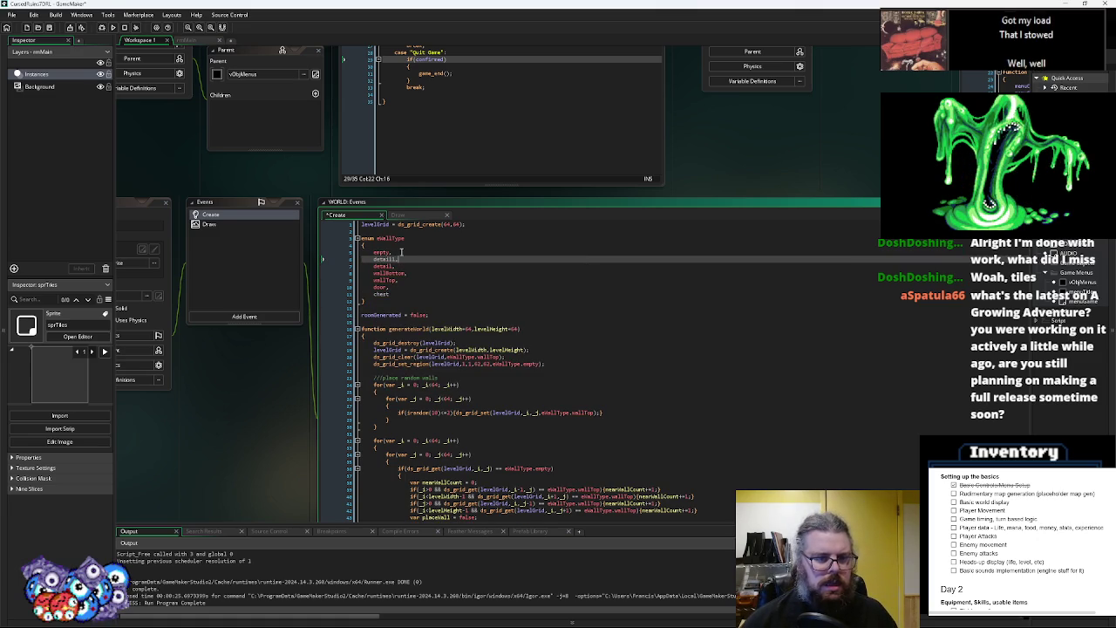
{"action": "key", "text": "Down"}
{"action": "type", "text": "2"}
Wrap the floor-detail value in choose() with eWallType.detail1 as the first argument
{"action": "left_click", "coordinate": [501, 357]}
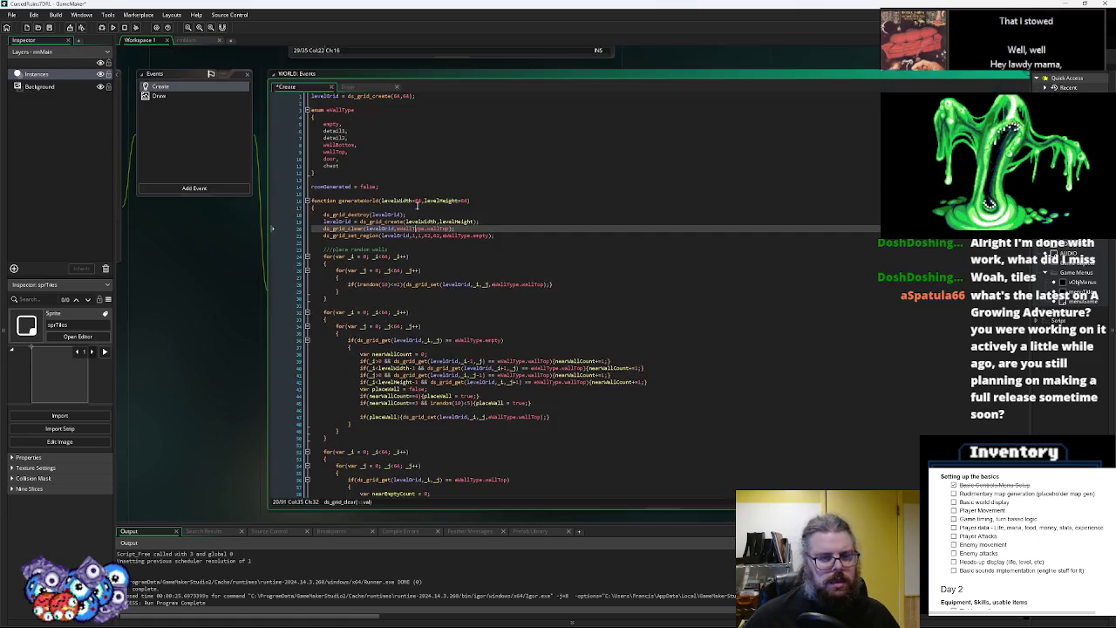
{"action": "scroll", "coordinate": [488, 332], "scroll_direction": "down", "scroll_amount": 9}
{"action": "left_click", "coordinate": [512, 358]}
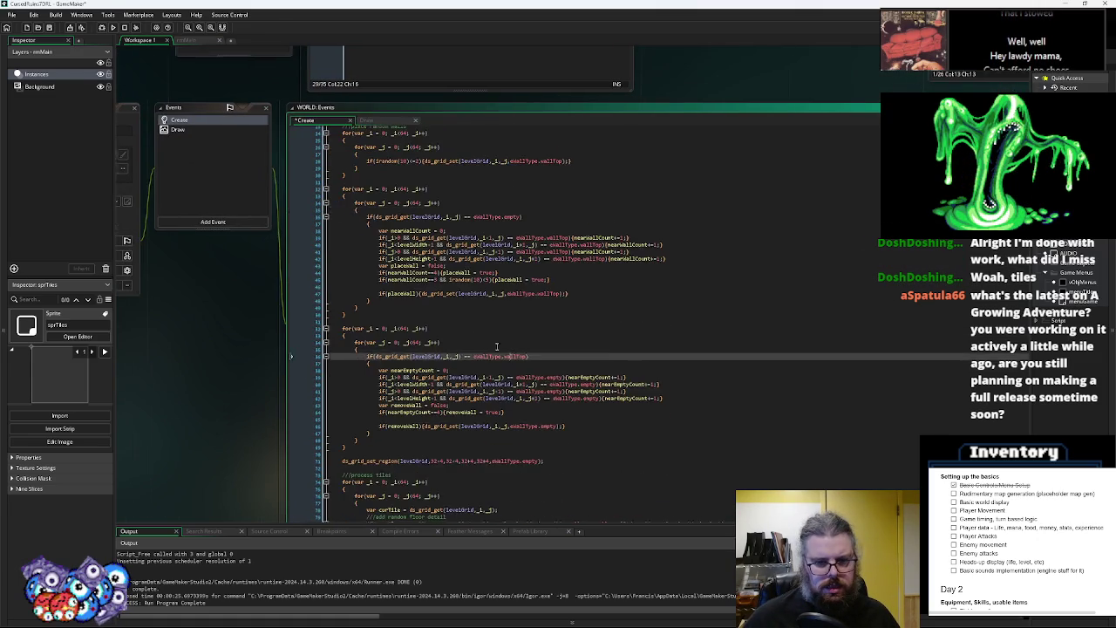
{"action": "scroll", "coordinate": [441, 299], "scroll_direction": "down", "scroll_amount": 5}
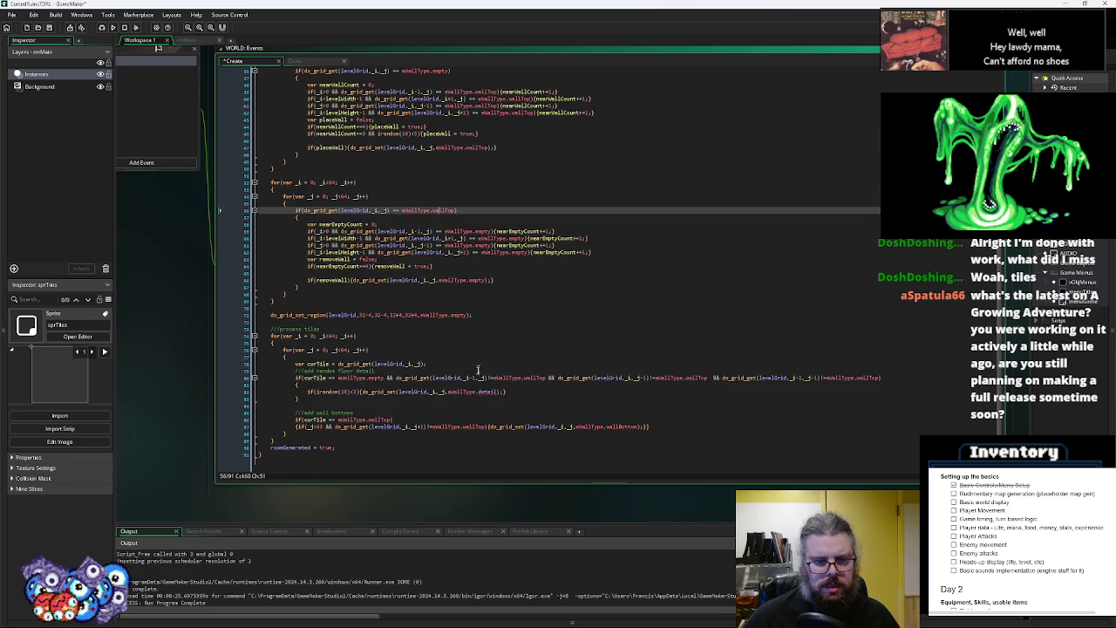
{"action": "left_click", "coordinate": [452, 392]}
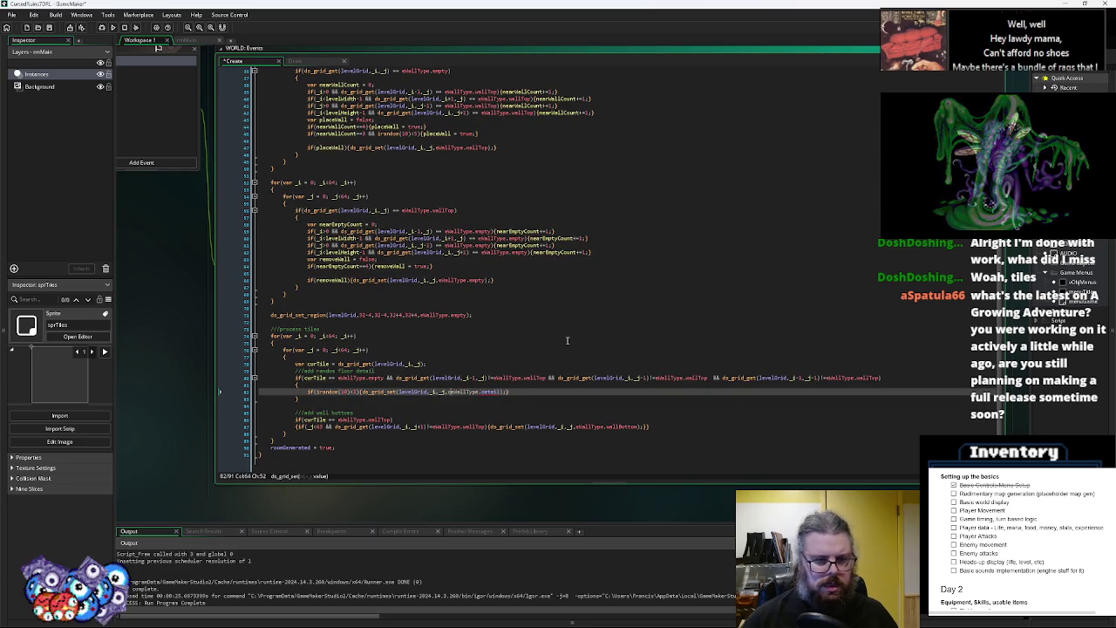
{"action": "type", "text": "choose("}
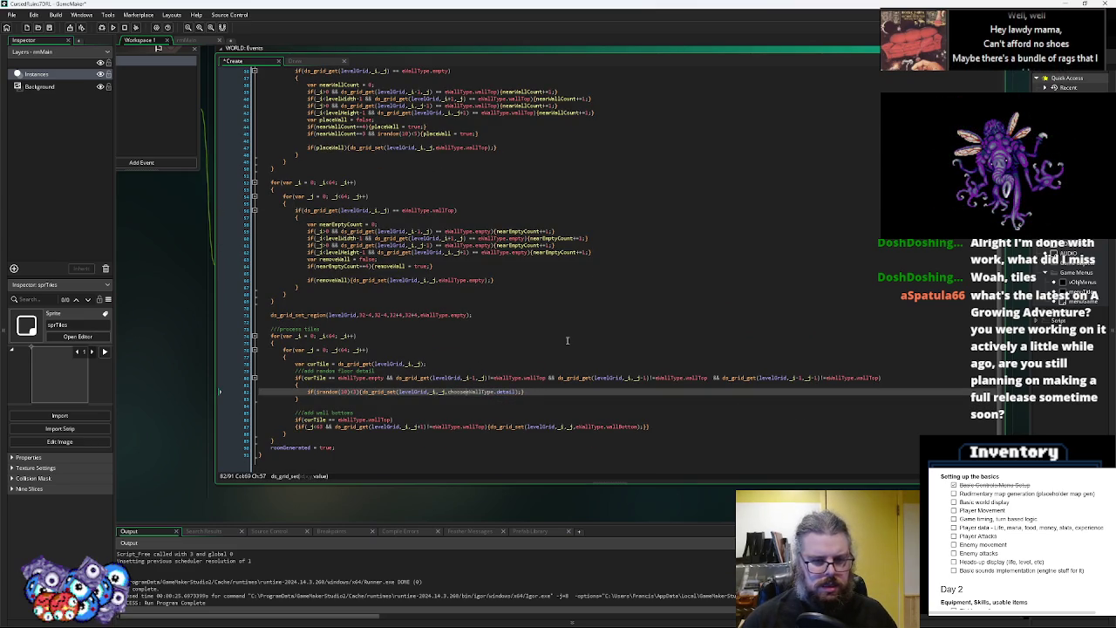
{"action": "key", "text": "BackSpace"}
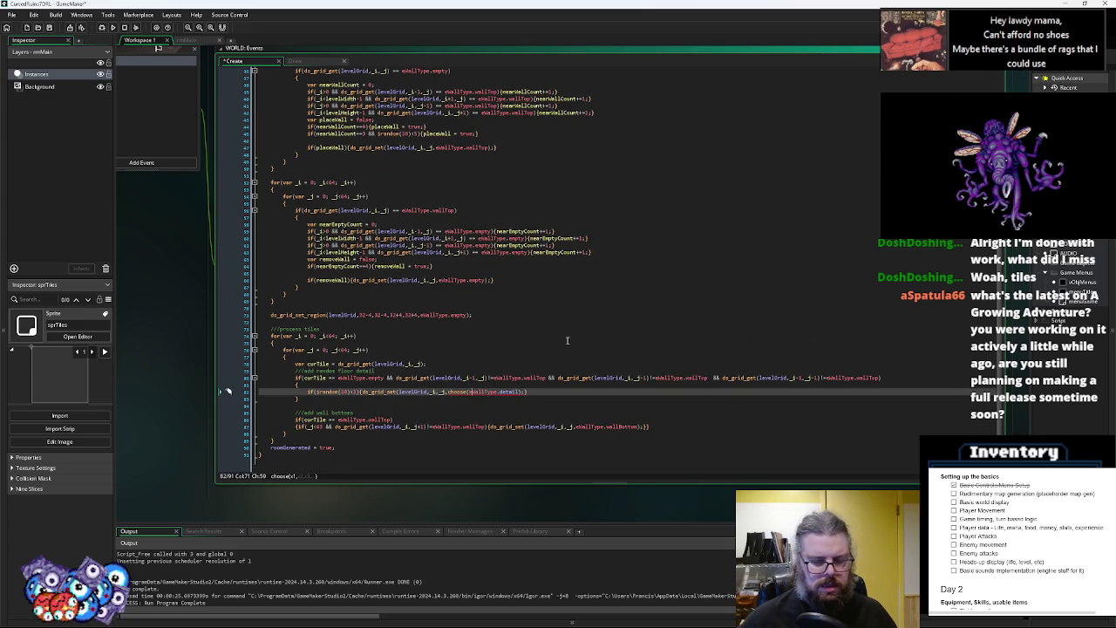
{"action": "type", "text": "1,"}
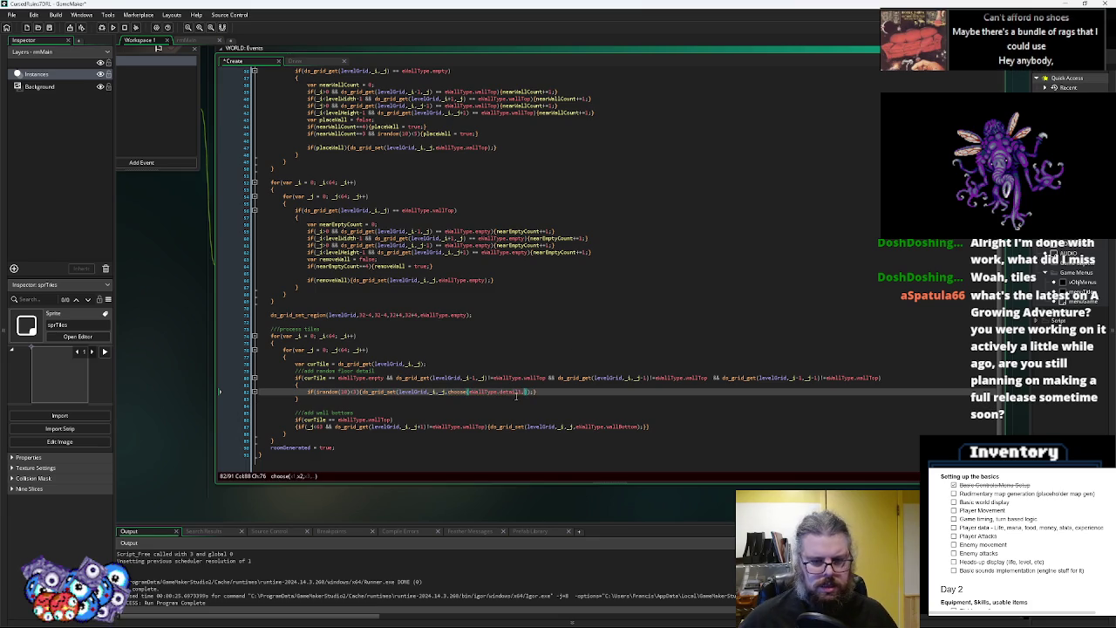
Add eWallType.detail2 as the second choose argument and save
{"action": "left_click_drag", "start_coordinate": [522, 392], "coordinate": [469, 393]}
{"action": "key", "text": "ctrl+c"}
{"action": "left_click", "coordinate": [527, 392]}
{"action": "key", "text": "ctrl+v"}
{"action": "key", "text": "BackSpace"}
{"action": "type", "text": "2"}
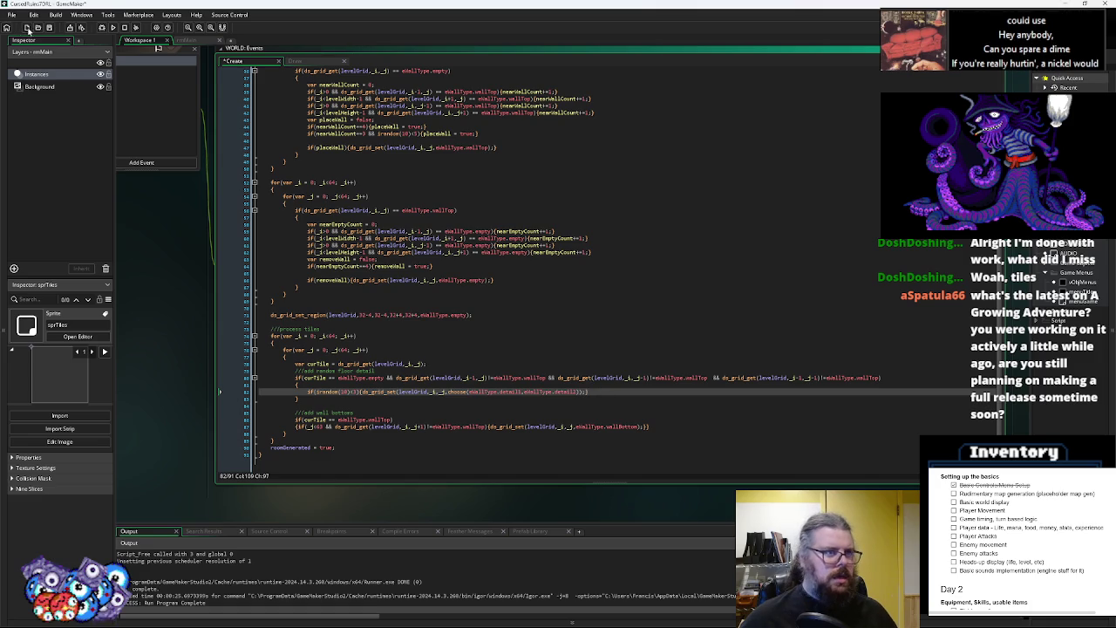
{"action": "left_click", "coordinate": [48, 27]}
{"action": "left_click", "coordinate": [112, 28]}
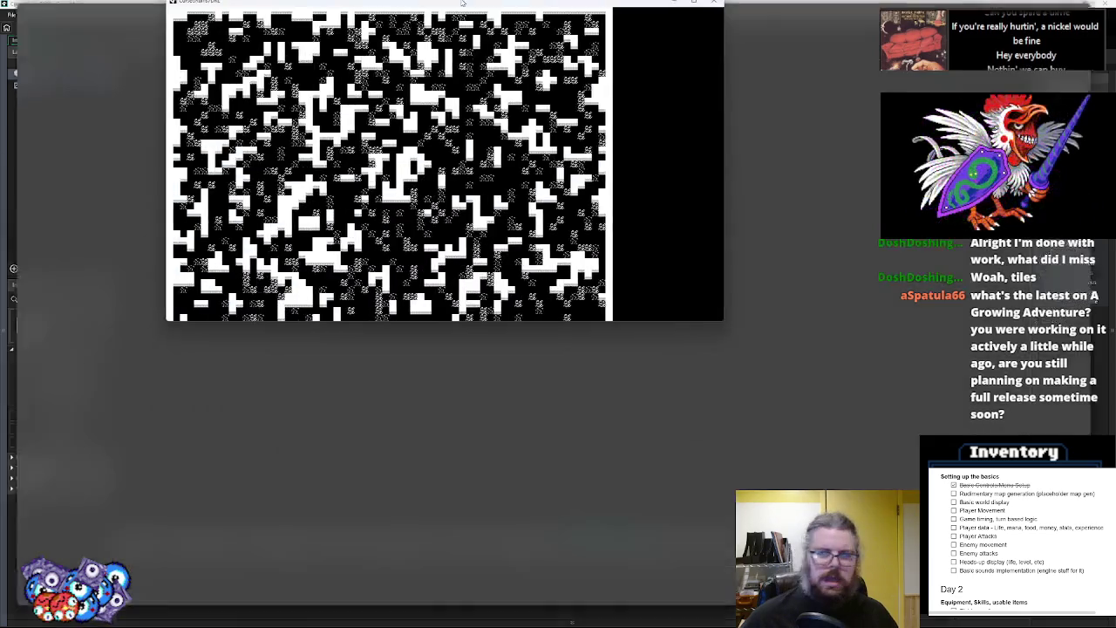
{"action": "double_click", "coordinate": [462, 2]}
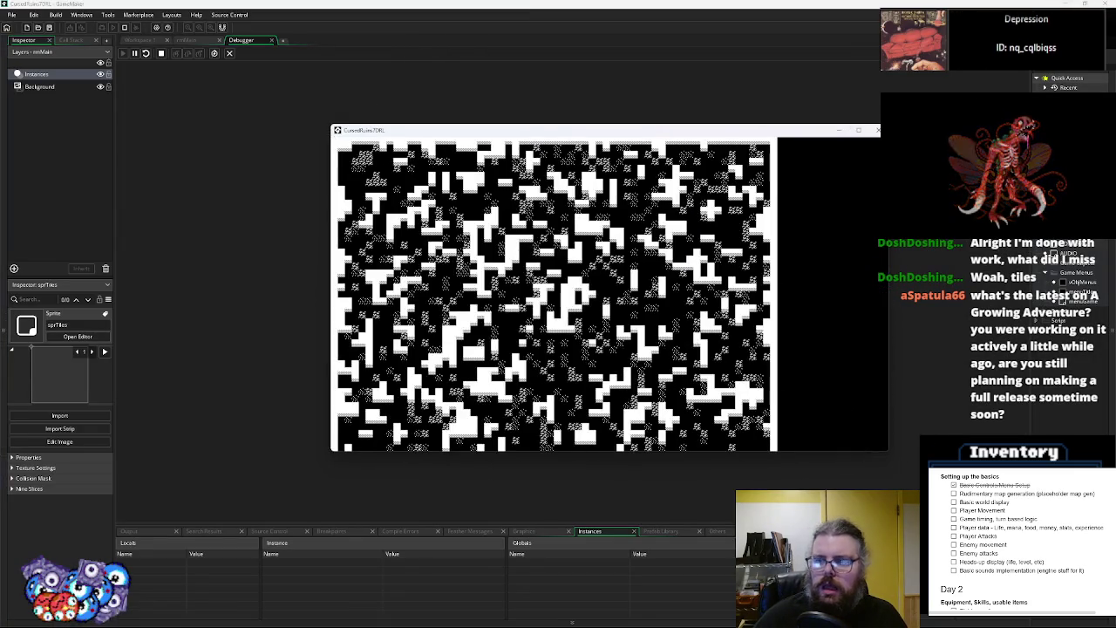
{"action": "key", "text": "Escape"}
{"action": "left_click", "coordinate": [278, 41]}
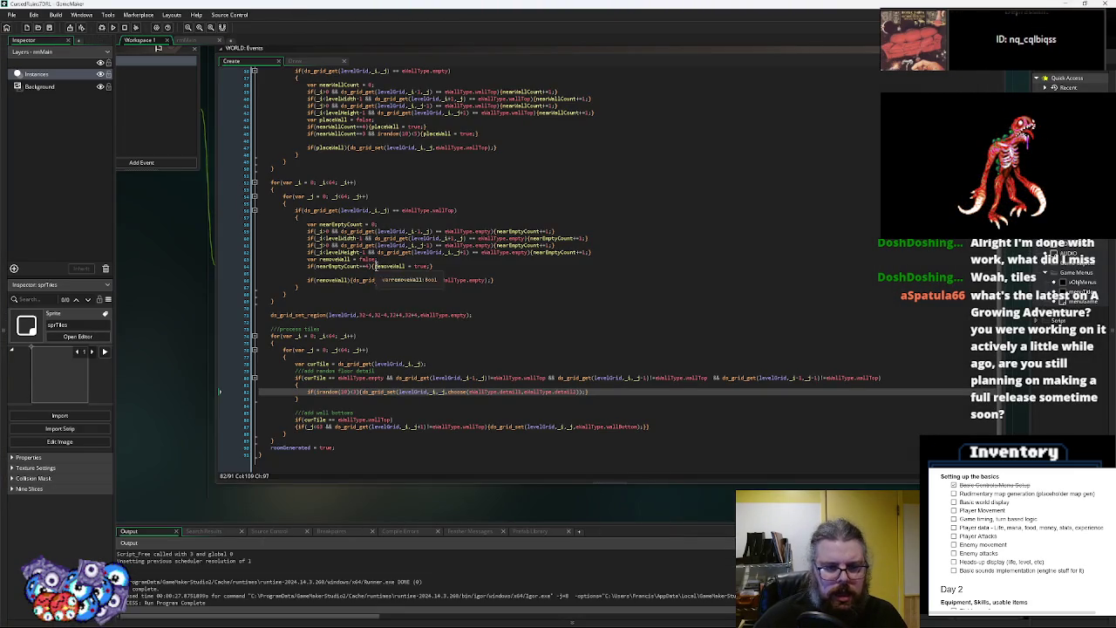
Duplicate the process-tiles loop directly below itself, separated by a blank line
{"action": "left_click_drag", "start_coordinate": [281, 440], "coordinate": [271, 336]}
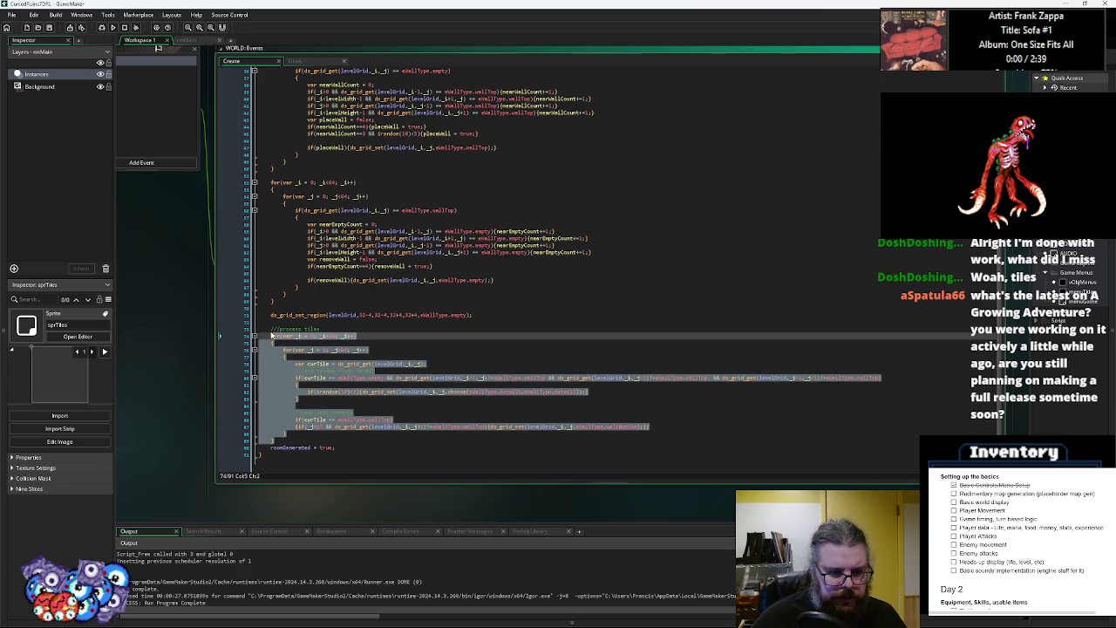
{"action": "key", "text": "ctrl+c"}
{"action": "left_click", "coordinate": [297, 439]}
{"action": "key", "text": "Return"}
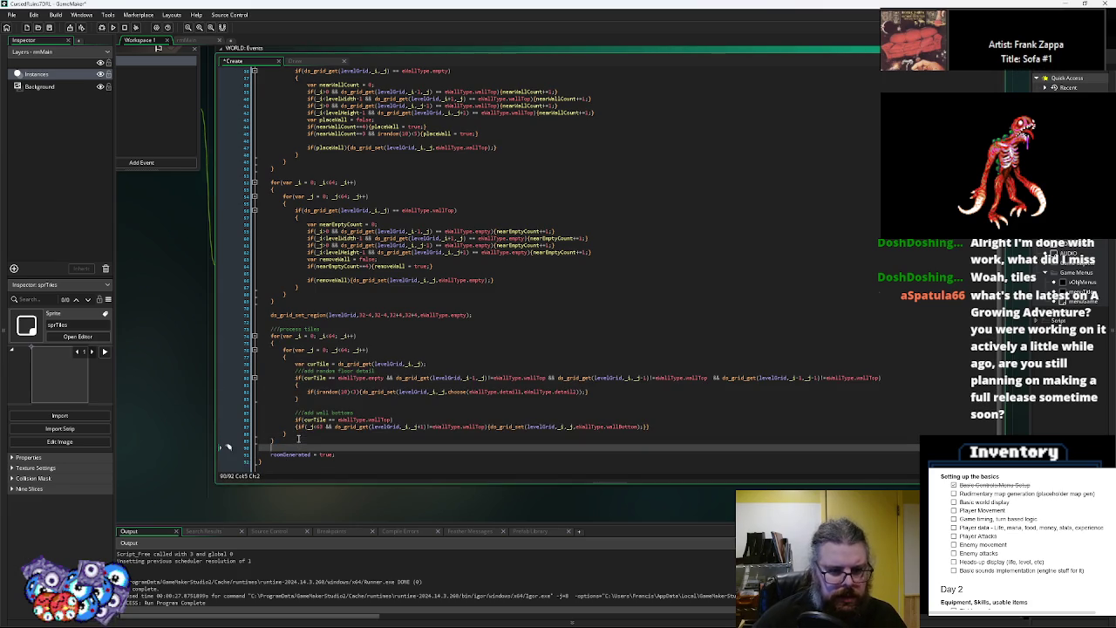
{"action": "key", "text": "ctrl+v"}
{"action": "left_click", "coordinate": [296, 363]}
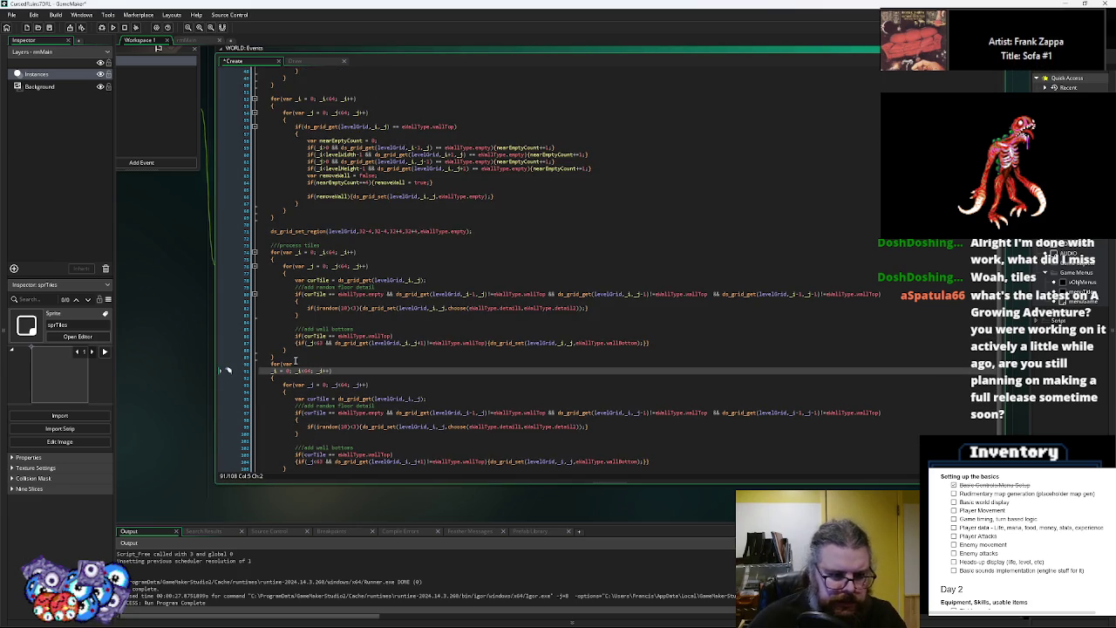
{"action": "left_click", "coordinate": [297, 356]}
{"action": "key", "text": "Return"}
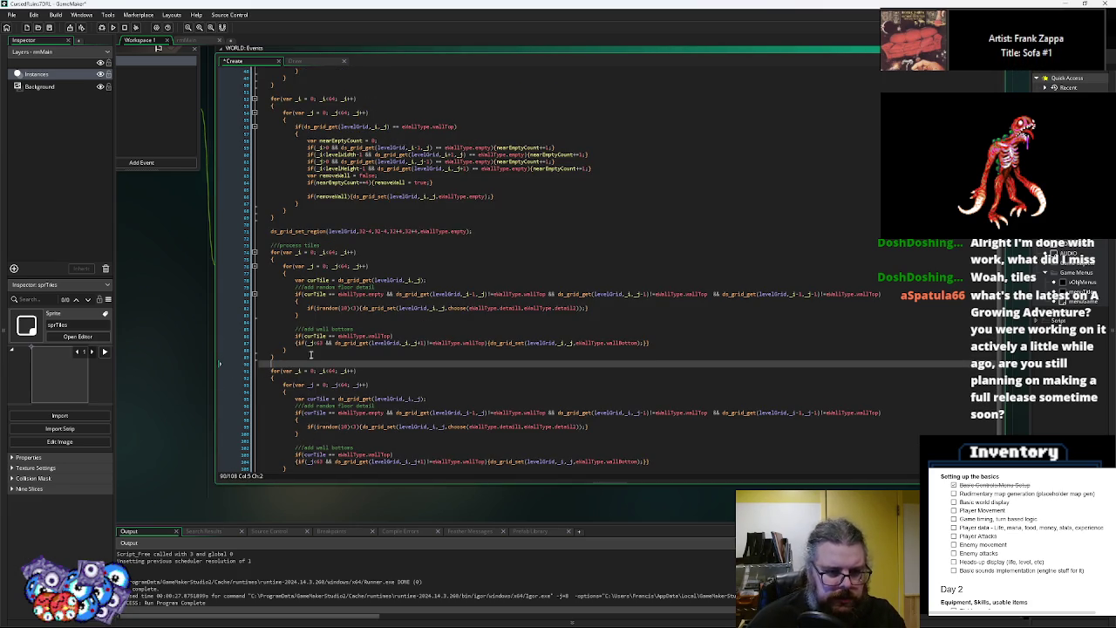
Remove wall-bottom lines from the first loop and floor detail from the second, then save
{"action": "left_click_drag", "start_coordinate": [651, 342], "coordinate": [222, 324]}
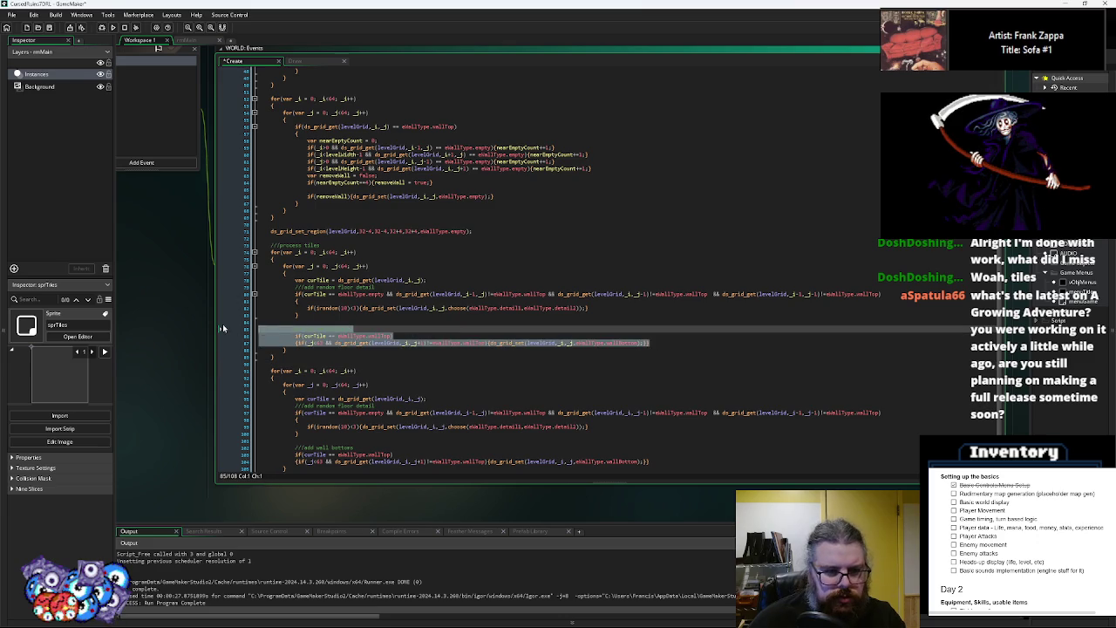
{"action": "key", "text": "BackSpace"}
{"action": "scroll", "coordinate": [329, 381], "scroll_direction": "down", "scroll_amount": 1}
{"action": "left_click_drag", "start_coordinate": [312, 402], "coordinate": [224, 371]}
{"action": "key", "text": "Delete"}
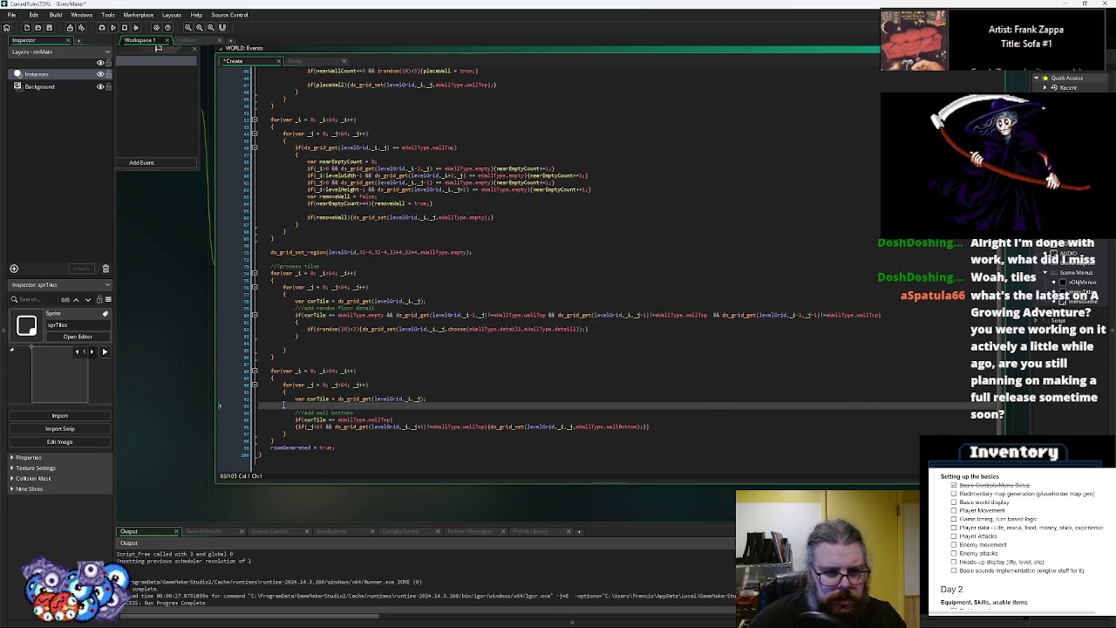
{"action": "key", "text": "BackSpace"}
{"action": "left_click", "coordinate": [366, 378]}
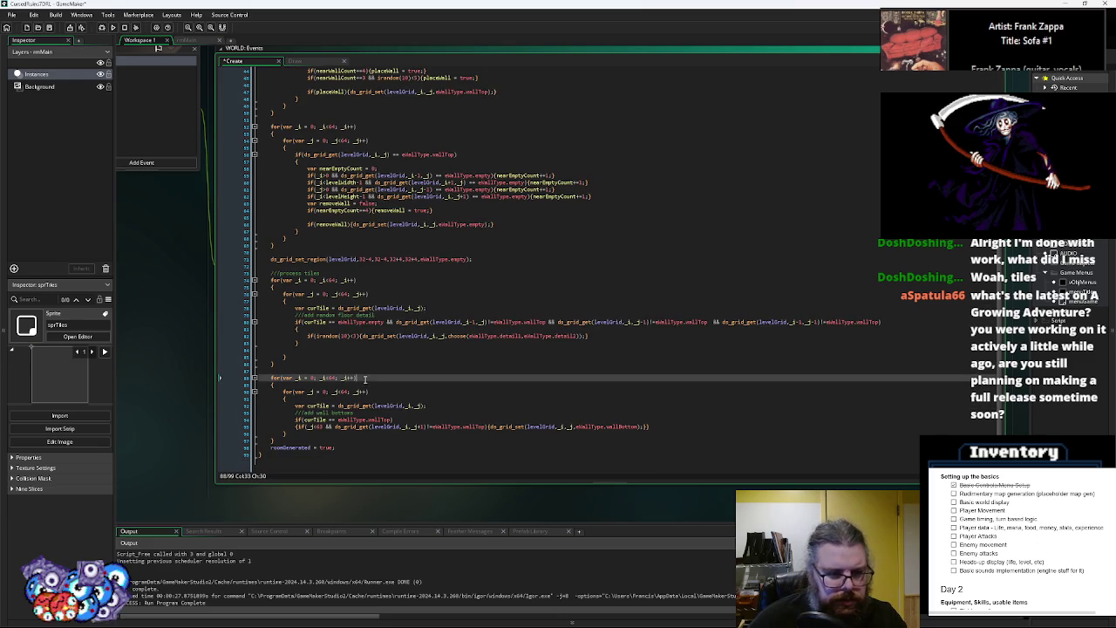
{"action": "left_click", "coordinate": [49, 27]}
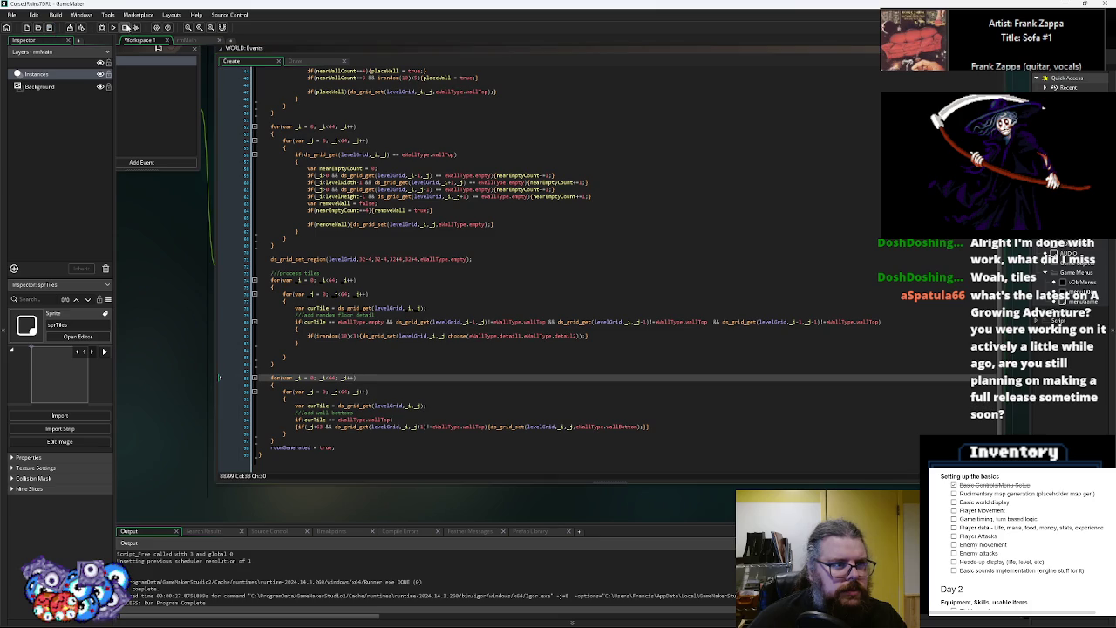
Test-run the game to check the tile map, then close it and the debugger
{"action": "left_click", "coordinate": [101, 27]}
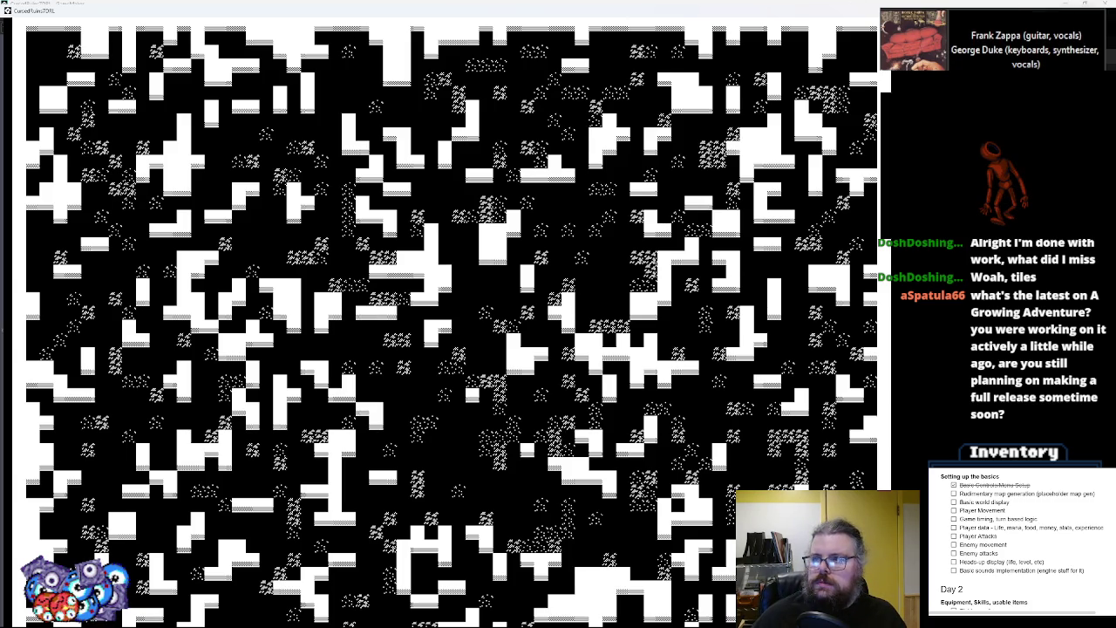
{"action": "key", "text": "Escape"}
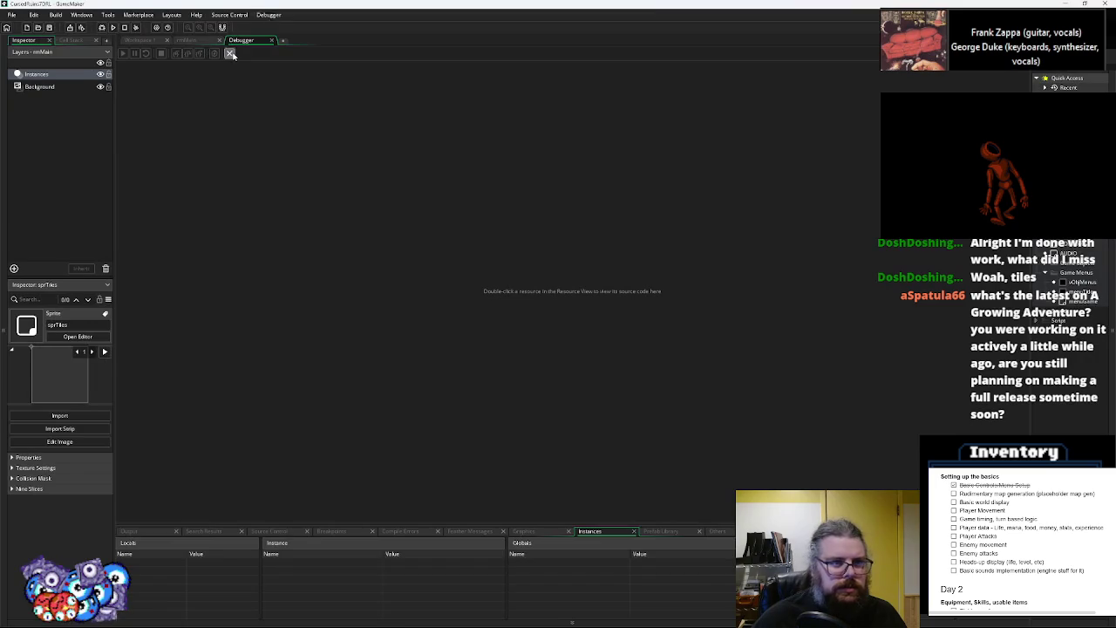
{"action": "left_click", "coordinate": [231, 54]}
Change the irandom(10) chance comparison operator to end in '=' and save
{"action": "left_click", "coordinate": [356, 336]}
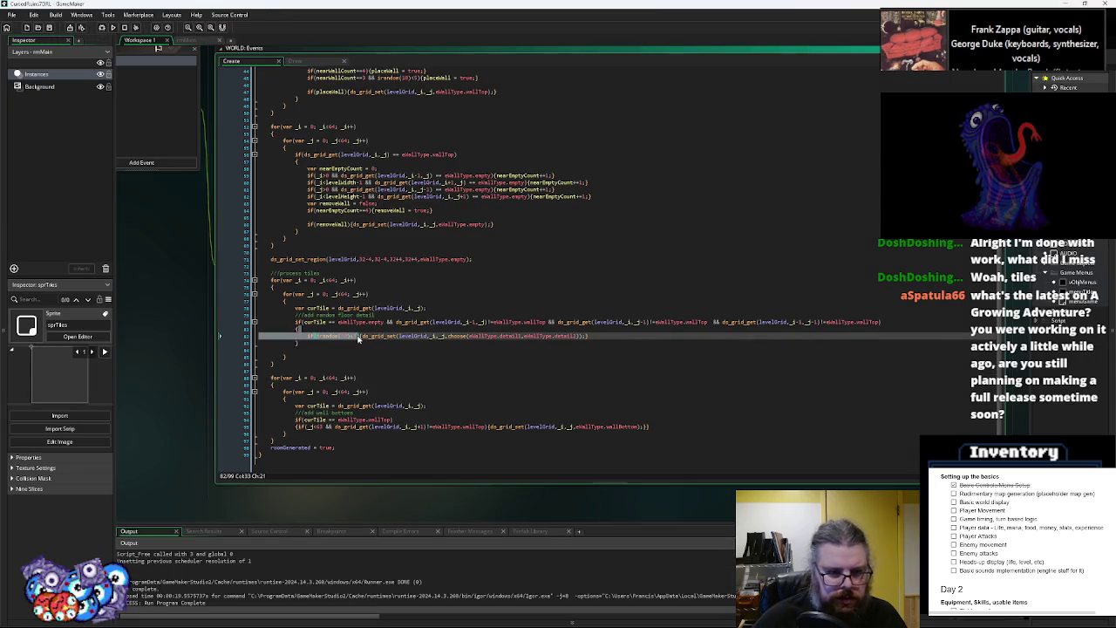
{"action": "key", "text": "BackSpace"}
{"action": "type", "text": "="}
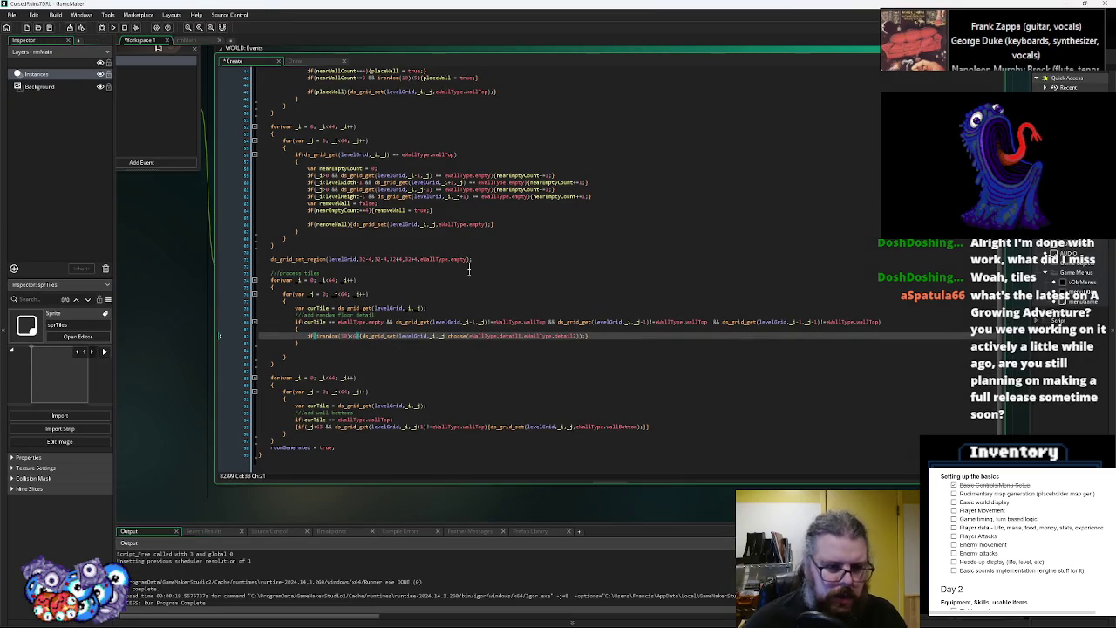
{"action": "left_click", "coordinate": [49, 27]}
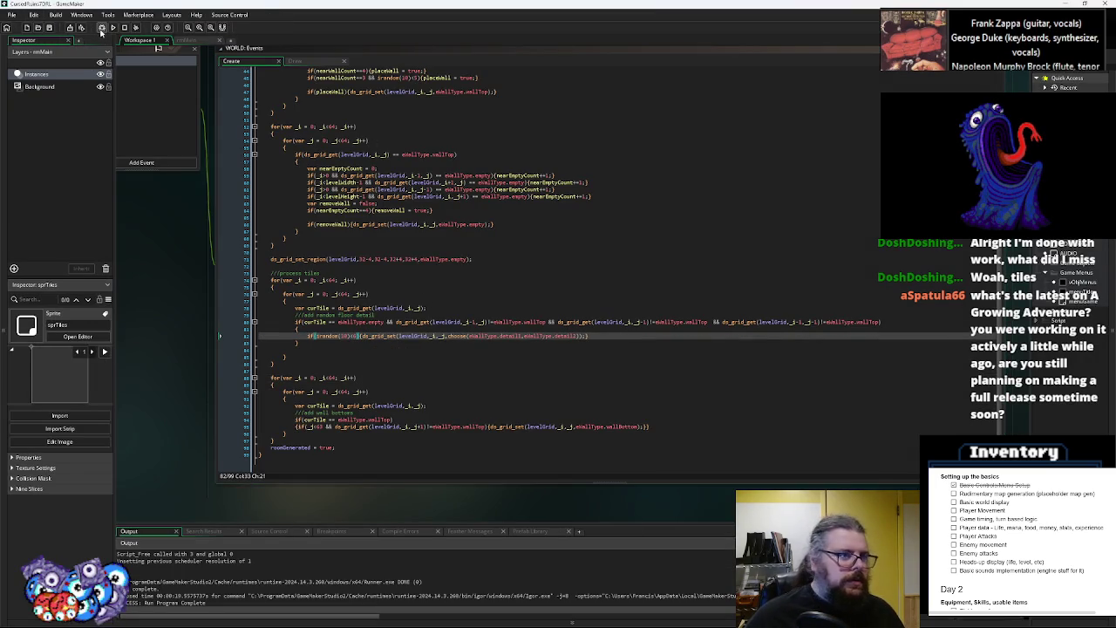
{"action": "left_click", "coordinate": [101, 27]}
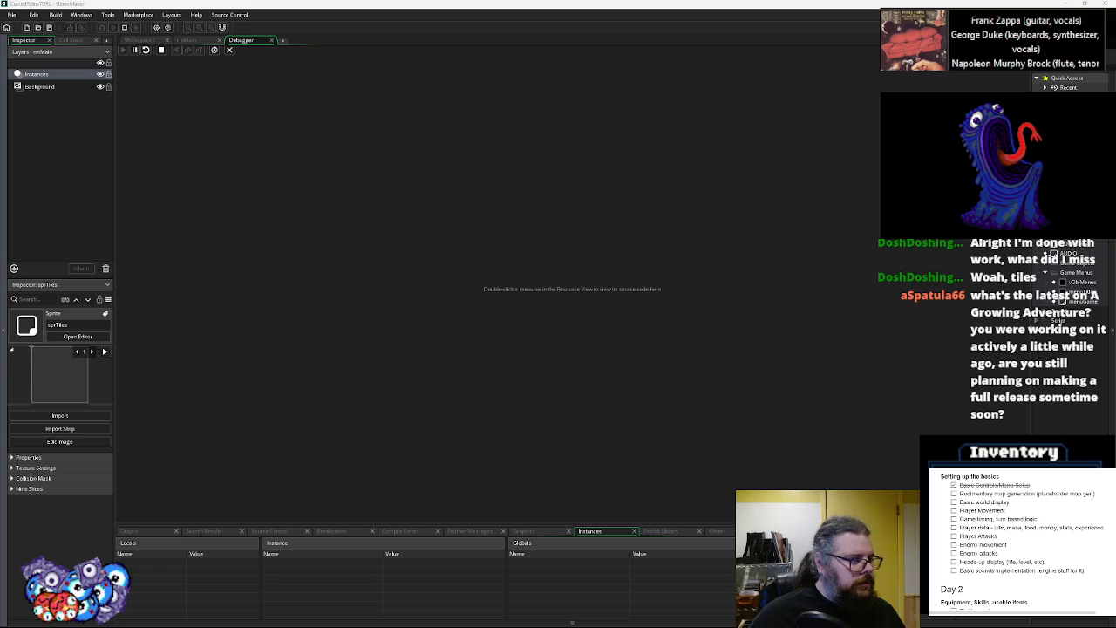
{"action": "key", "text": "Return"}
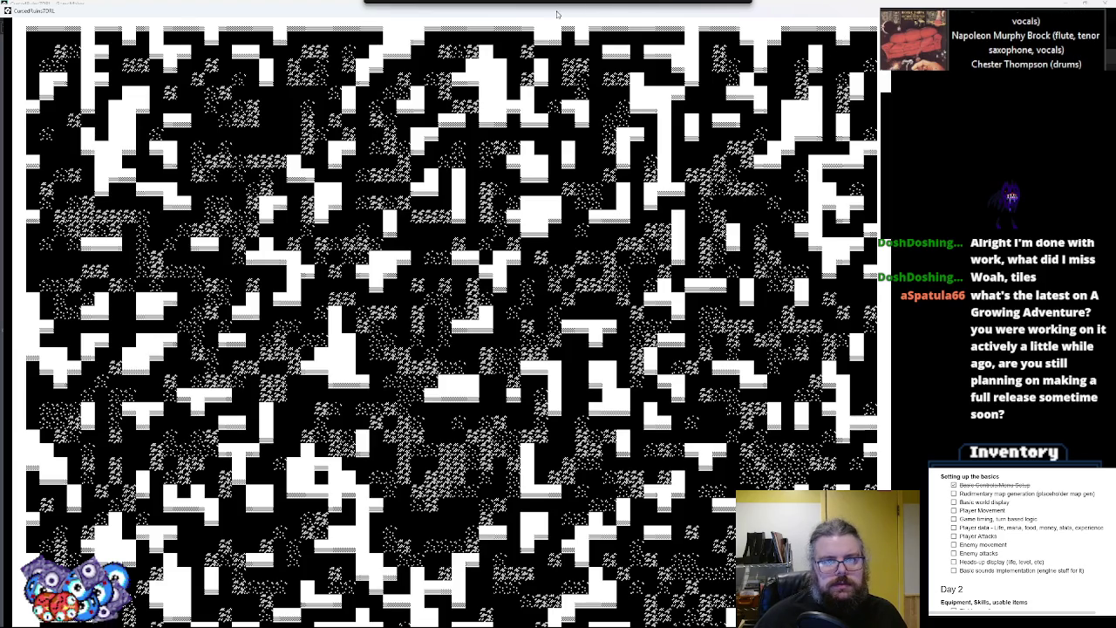
{"action": "double_click", "coordinate": [483, 17]}
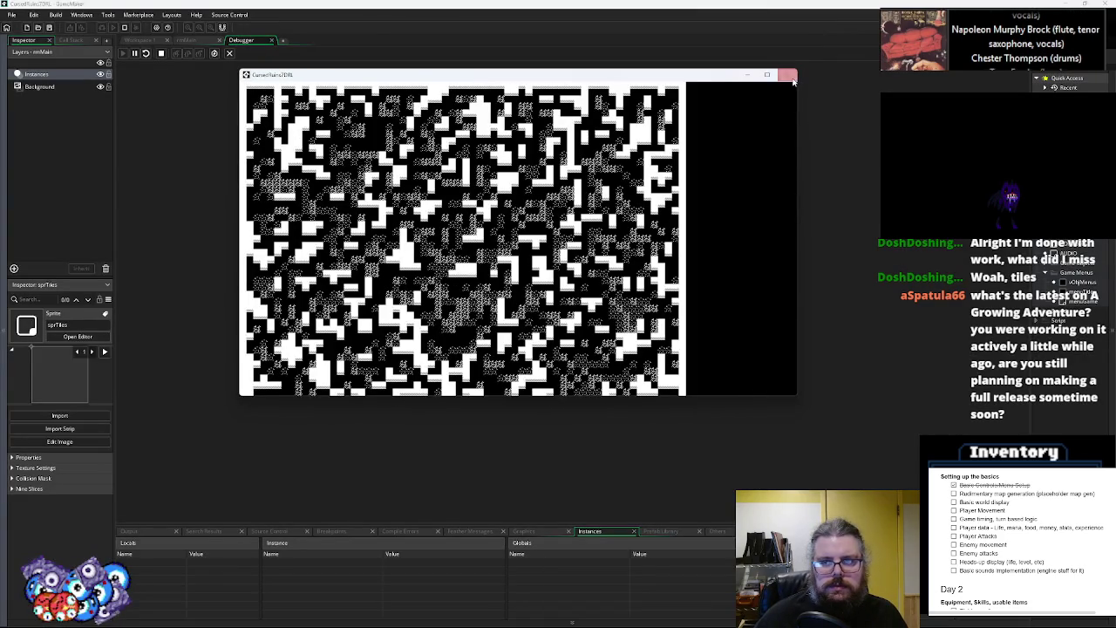
{"action": "left_click", "coordinate": [787, 75]}
{"action": "left_click", "coordinate": [230, 54]}
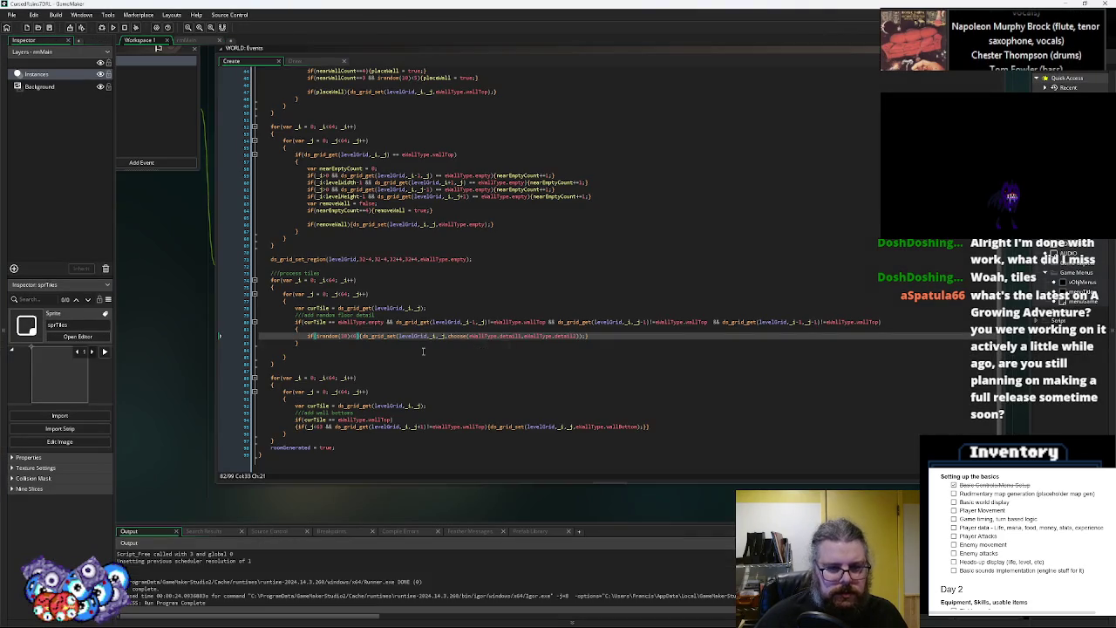
Save the WORLD Create event
{"action": "key", "text": "Left"}
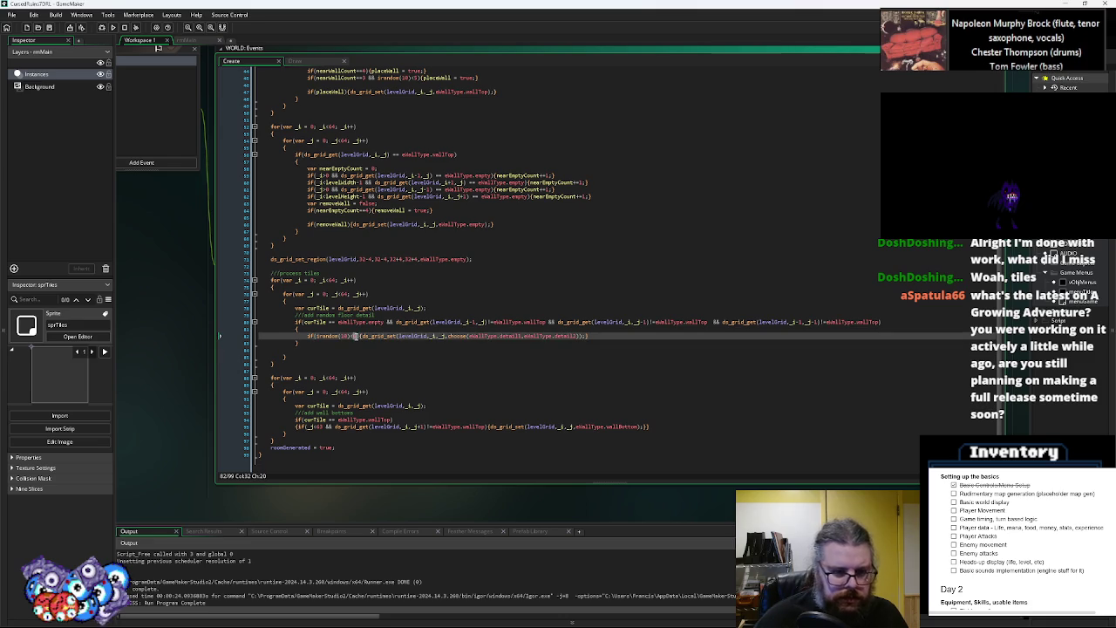
{"action": "key", "text": "Right"}
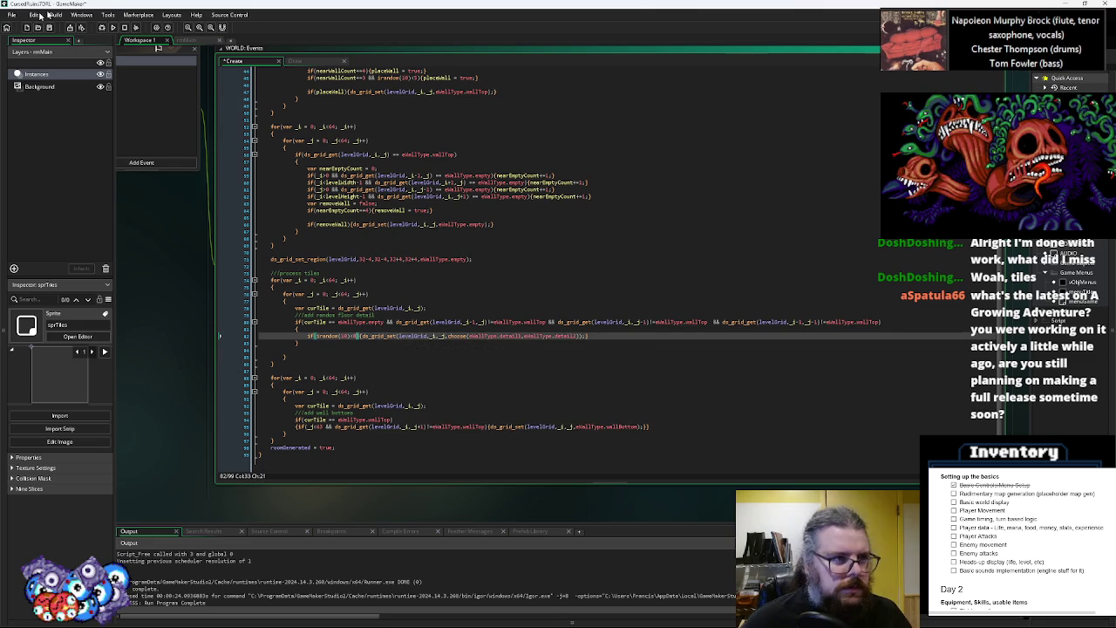
{"action": "left_click", "coordinate": [55, 29]}
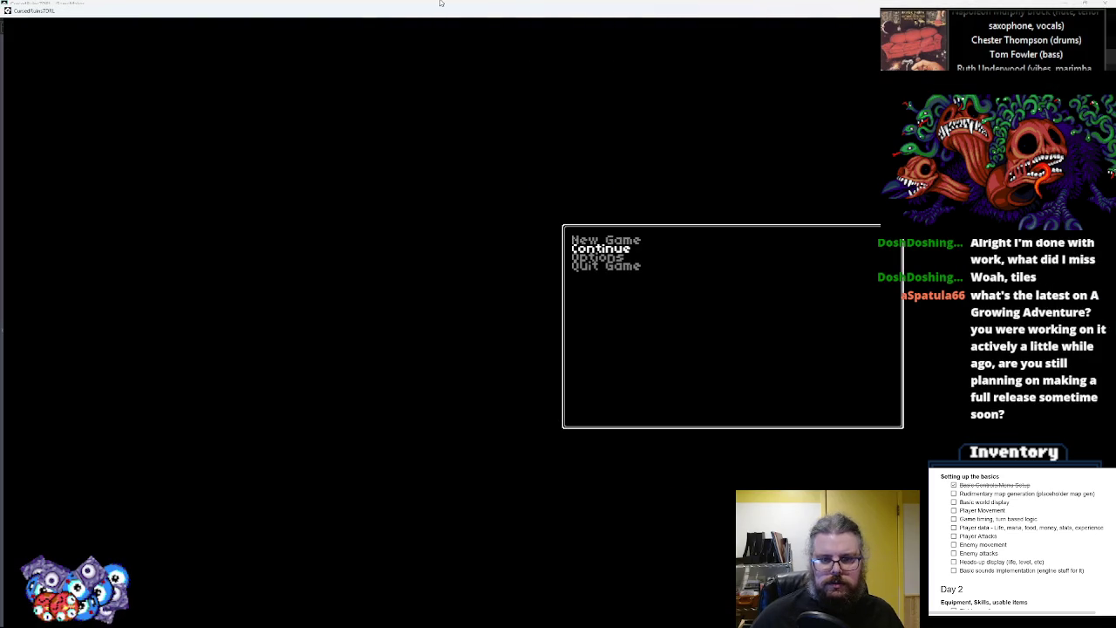
Start a New Game to view the map, close it, and switch to Aseprite
{"action": "key", "text": "Return"}
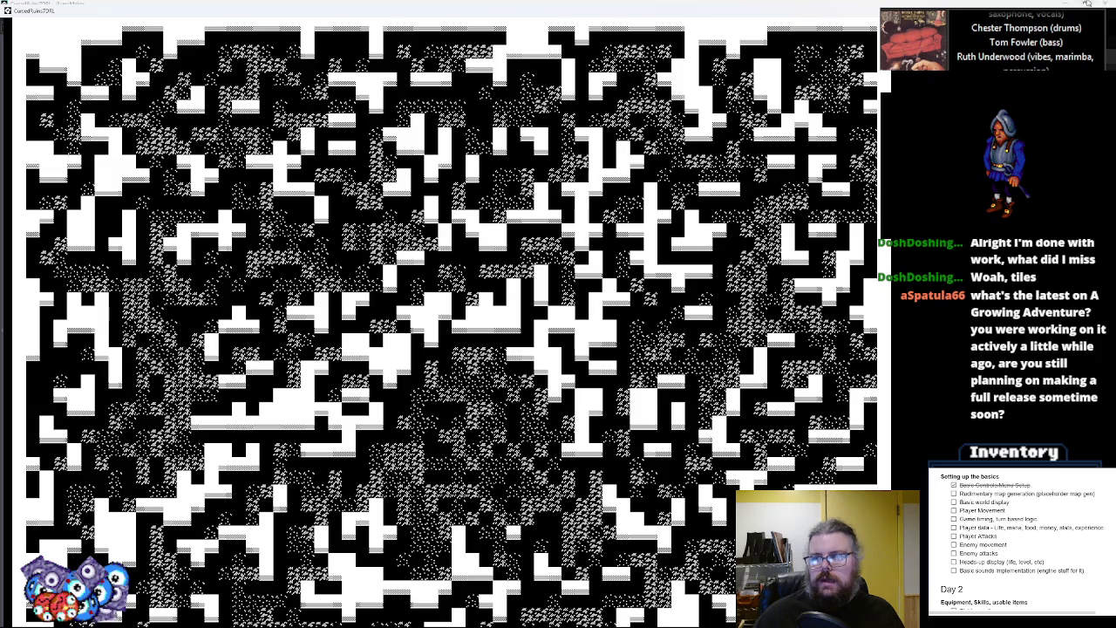
{"action": "key", "text": "Escape"}
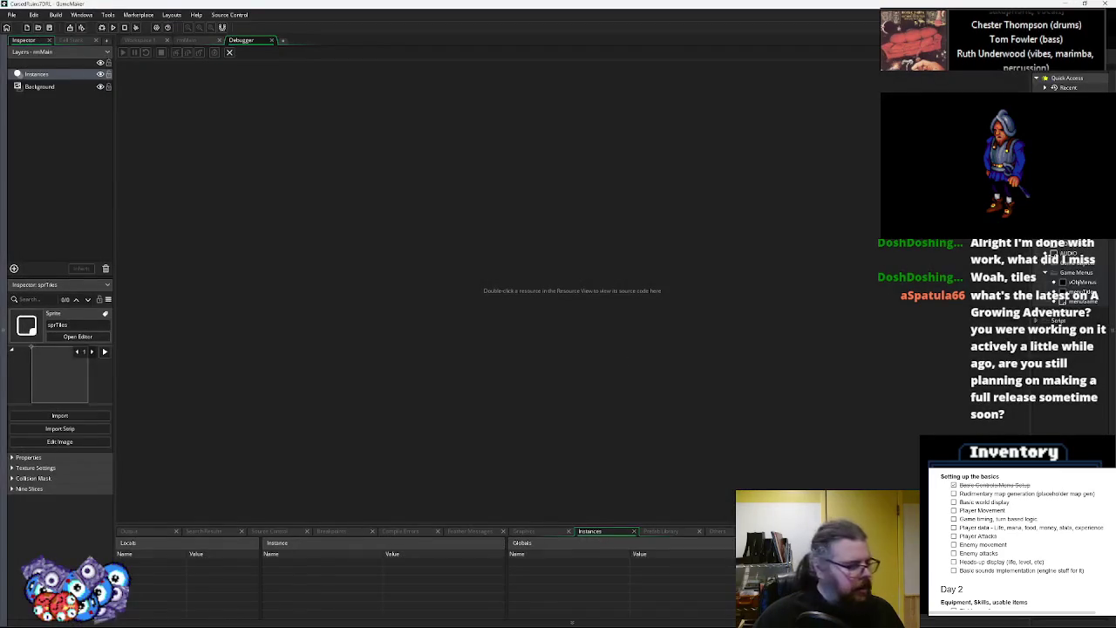
{"action": "key", "text": "alt+Tab"}
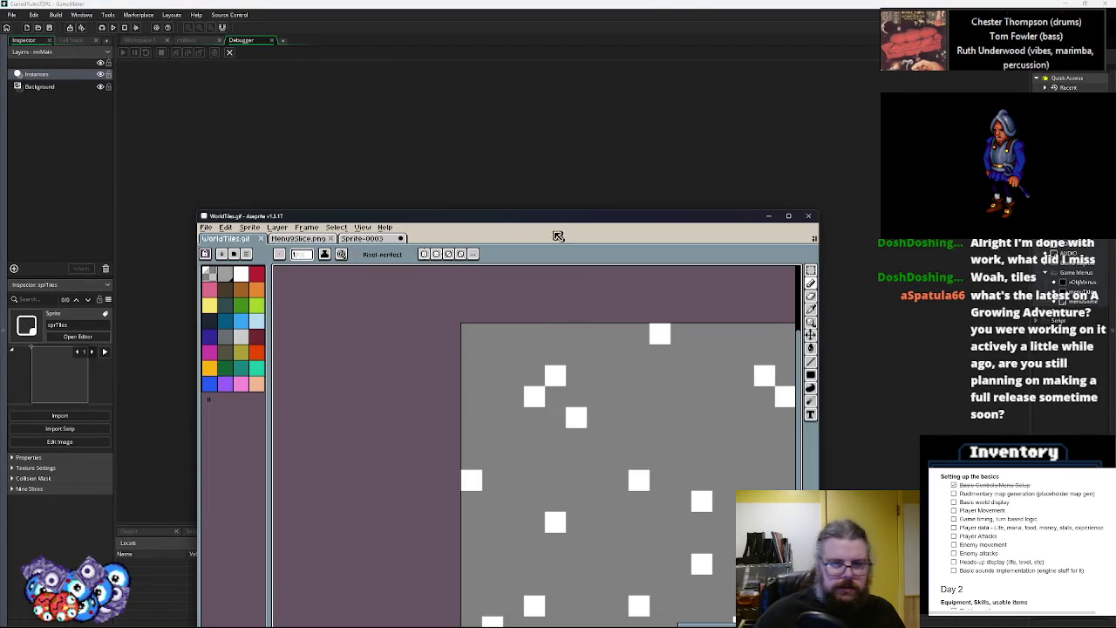
Maximise Aseprite, insert a new frame, and paste the square pattern into it
{"action": "double_click", "coordinate": [537, 219]}
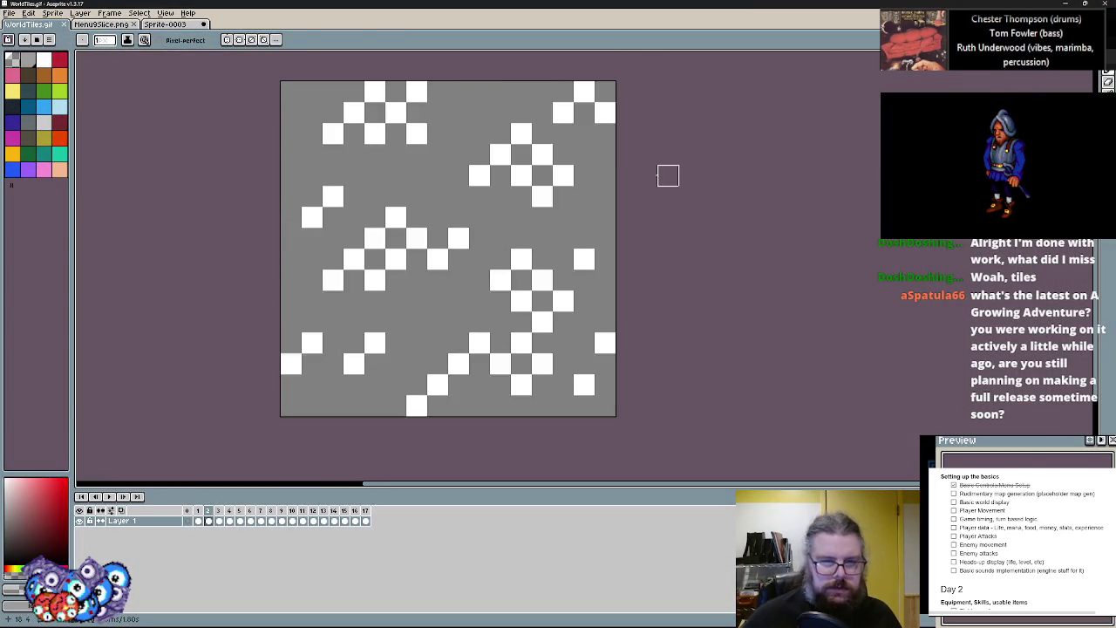
{"action": "key", "text": "Return"}
{"action": "mouse_move", "coordinate": [479, 346]}
{"action": "left_mouse_down"}
{"action": "mouse_move", "coordinate": [416, 319]}
{"action": "mouse_move", "coordinate": [471, 344]}
{"action": "left_mouse_up"}
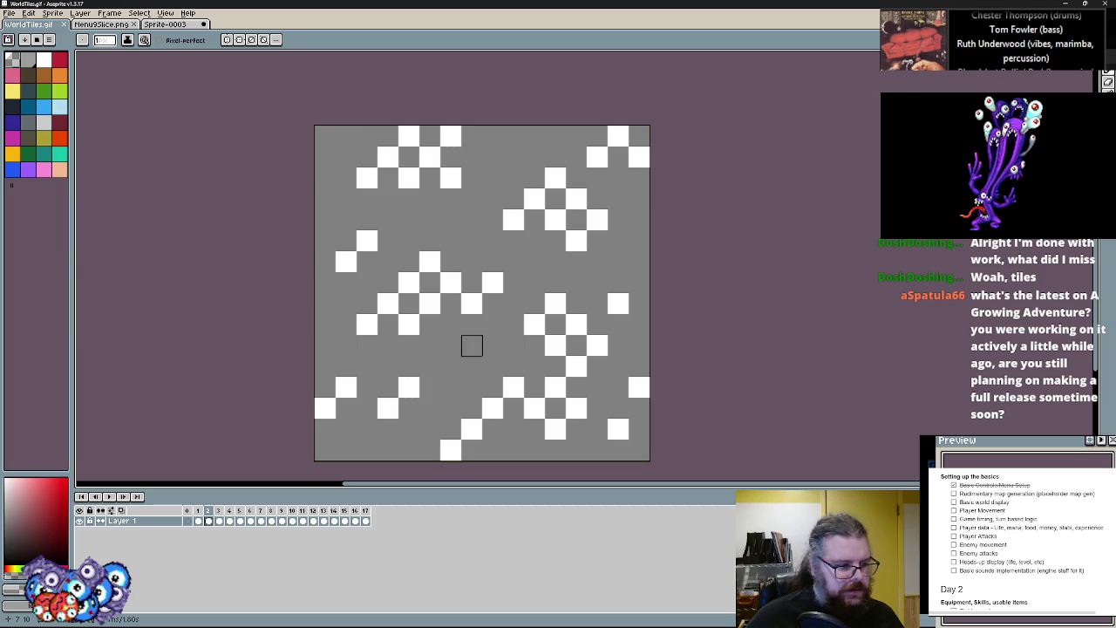
{"action": "left_click", "coordinate": [109, 14]}
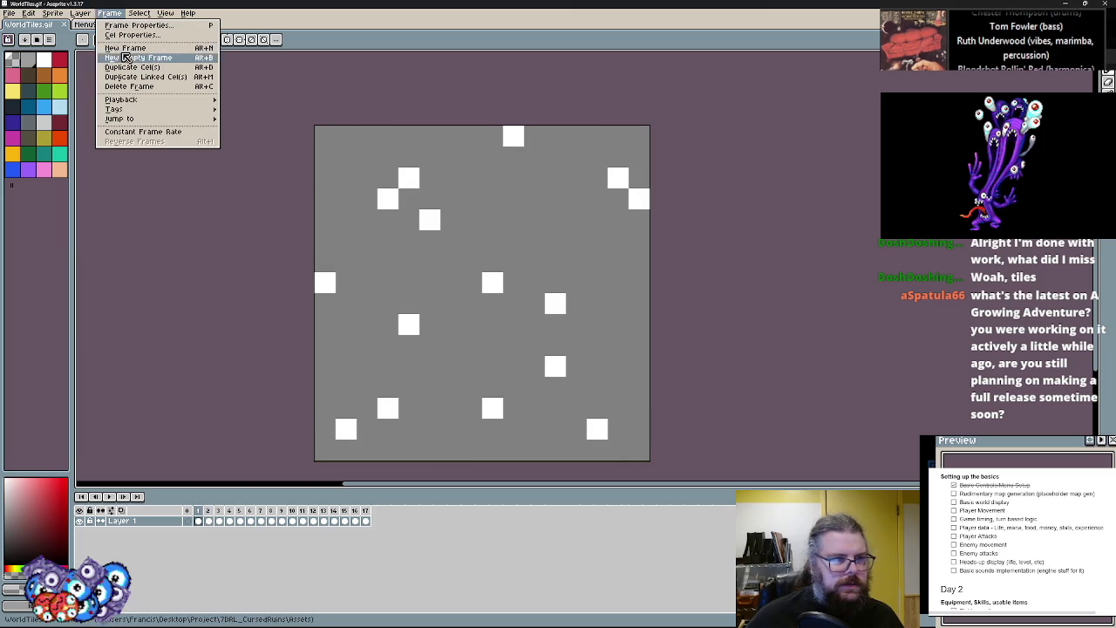
{"action": "left_click", "coordinate": [130, 58]}
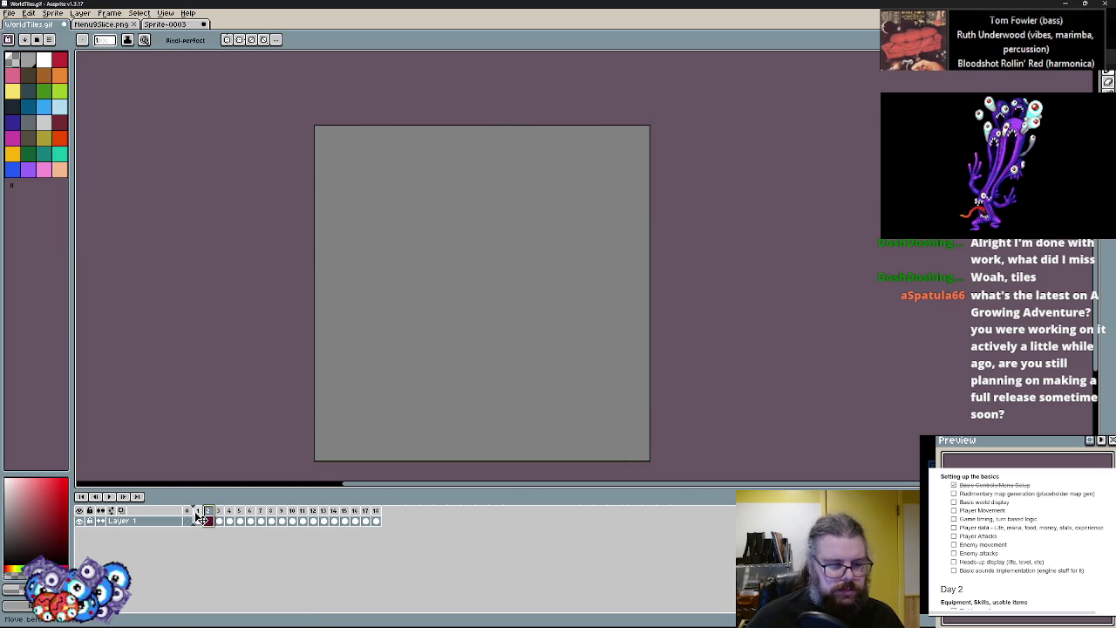
{"action": "key", "text": "ctrl+v"}
Rework the first frame's scattered white squares, adding some and erasing misplaced ones
{"action": "key", "text": "Left"}
{"action": "left_click", "coordinate": [366, 346]}
{"action": "left_click", "coordinate": [451, 282]}
{"action": "left_click", "coordinate": [513, 387]}
{"action": "left_click", "coordinate": [576, 198]}
{"action": "left_click", "coordinate": [513, 177]}
{"action": "left_click", "coordinate": [618, 387]}
{"action": "left_click", "coordinate": [555, 428]}
{"action": "key", "text": "i"}
{"action": "right_click", "coordinate": [617, 386]}
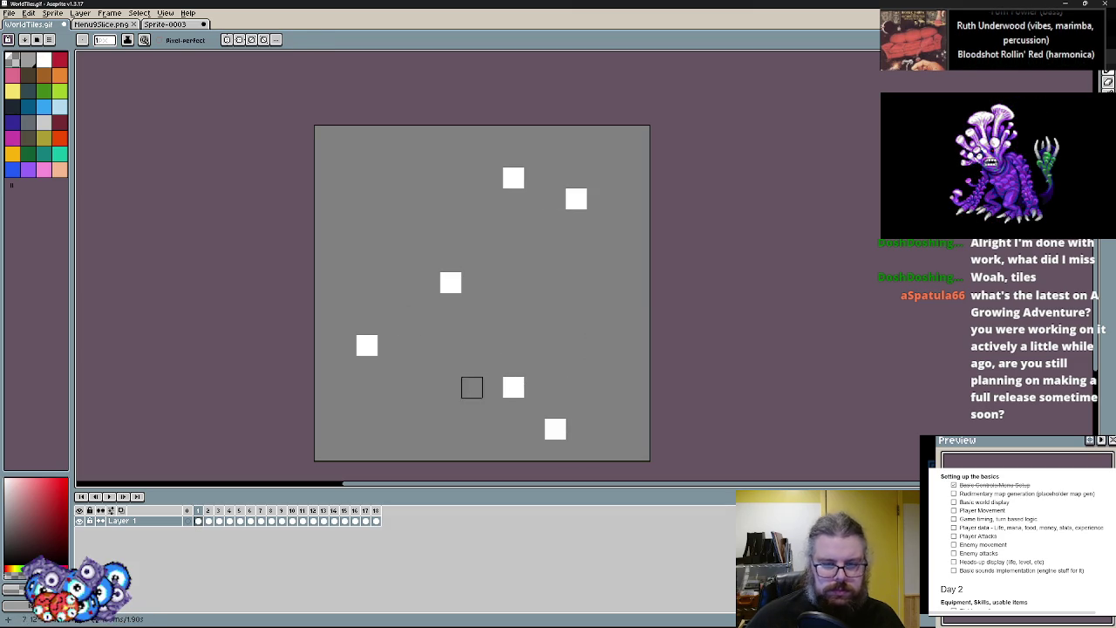
{"action": "left_click", "coordinate": [513, 366]}
{"action": "right_click", "coordinate": [513, 387]}
{"action": "left_click", "coordinate": [388, 324]}
{"action": "right_click", "coordinate": [366, 346]}
Save WorldTiles.gif and restore the Aseprite window from maximized
{"action": "key", "text": "Right"}
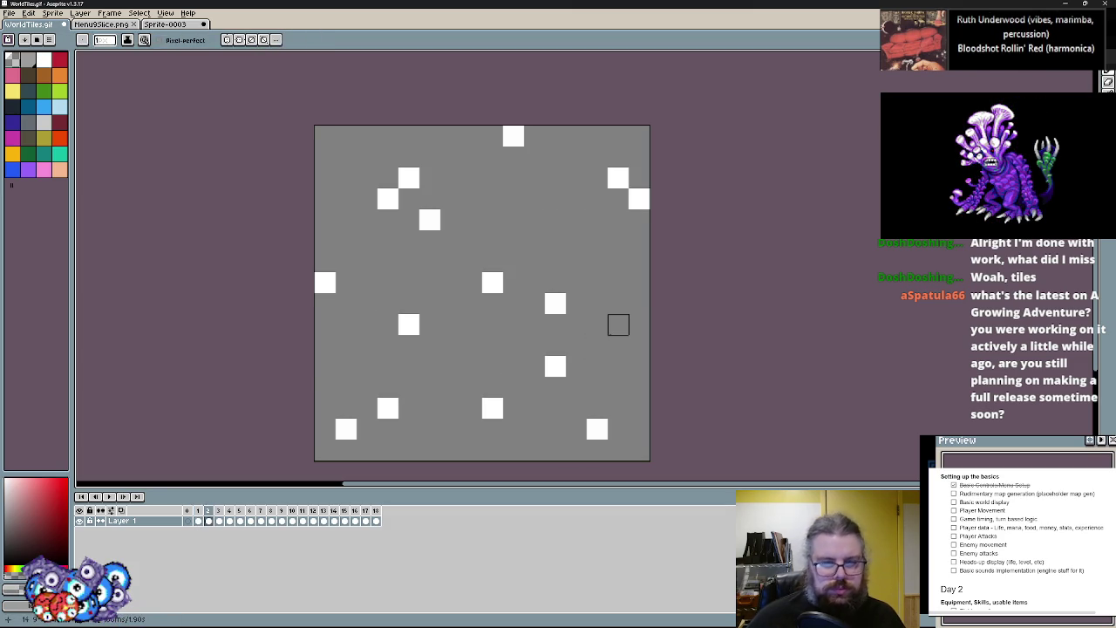
{"action": "key", "text": "Right"}
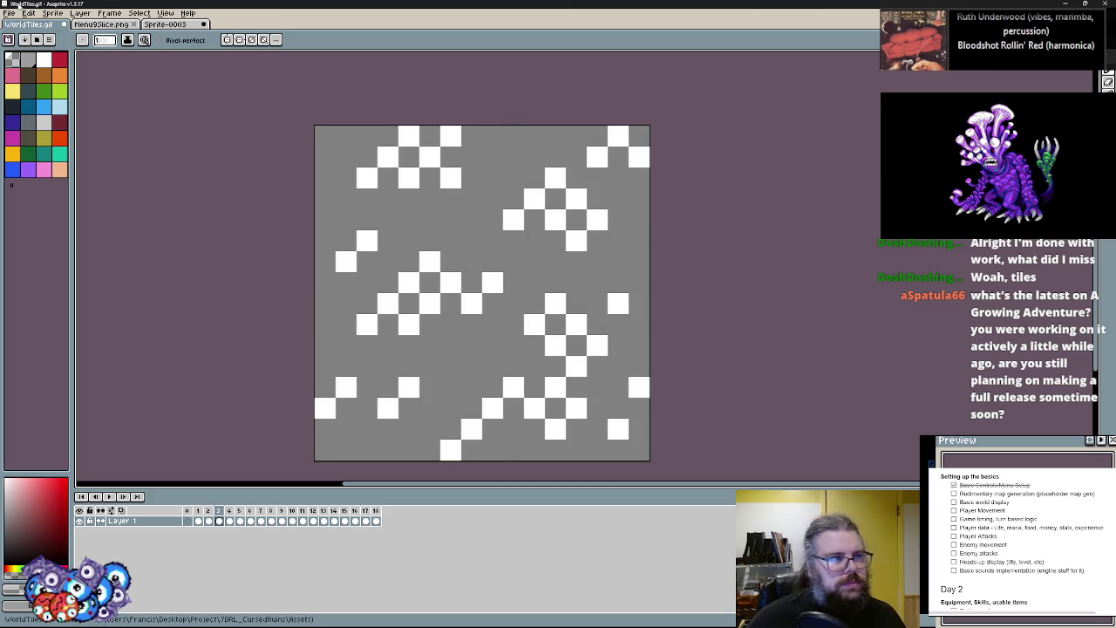
{"action": "left_click", "coordinate": [8, 13]}
{"action": "left_click", "coordinate": [40, 57]}
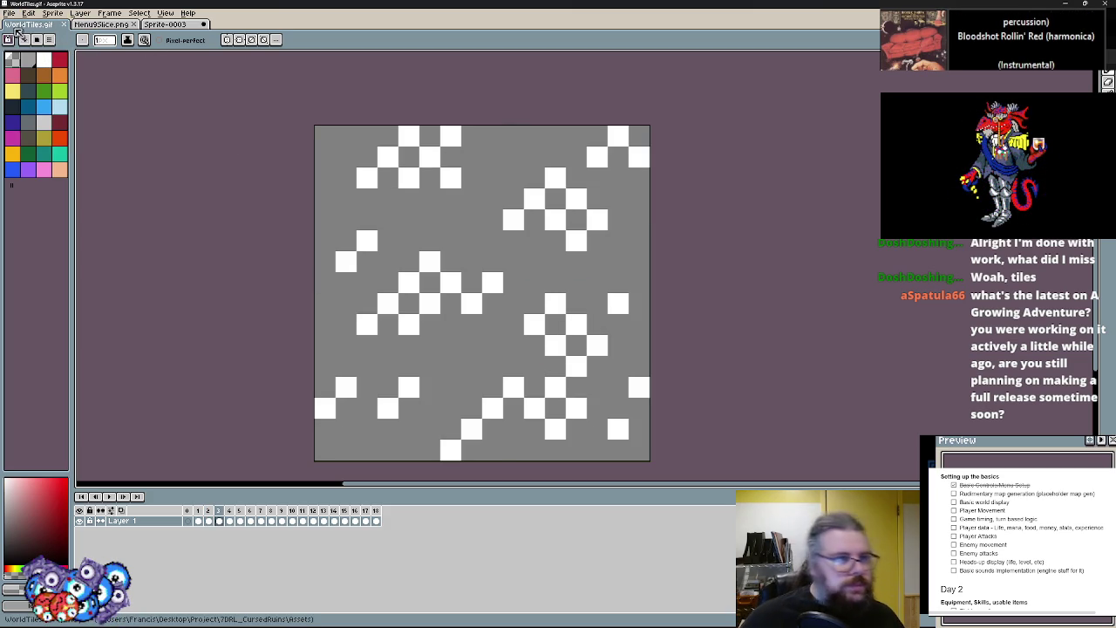
{"action": "double_click", "coordinate": [345, 4]}
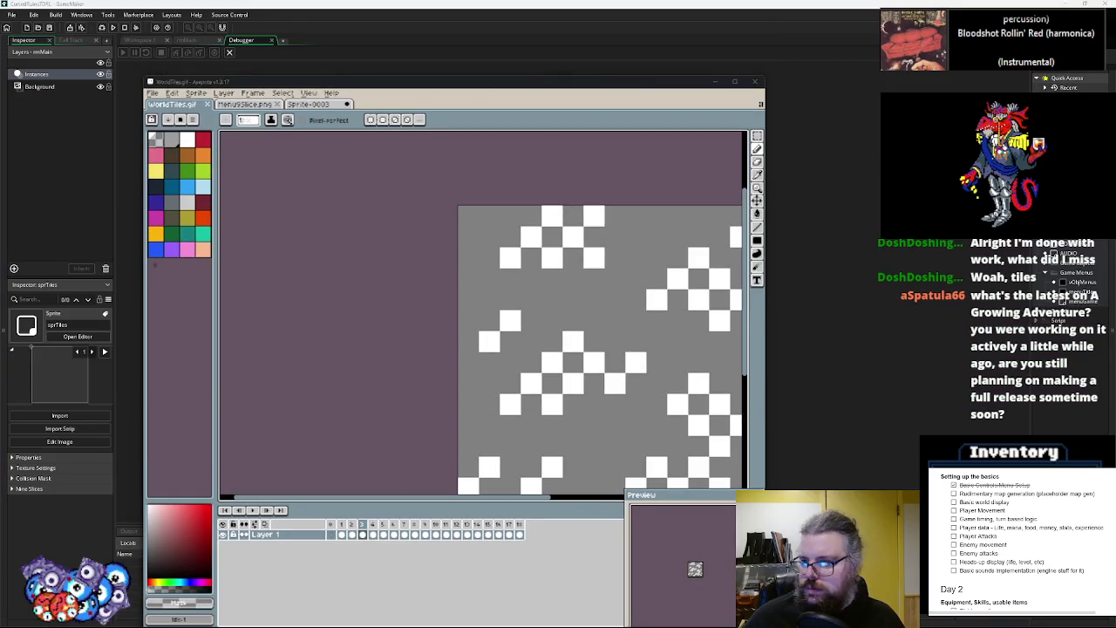
Reload WorldTiles.gif into the sprTiles sprite
{"action": "left_click", "coordinate": [821, 233]}
{"action": "left_click", "coordinate": [78, 336]}
{"action": "left_click", "coordinate": [214, 214]}
{"action": "double_click", "coordinate": [149, 101]}
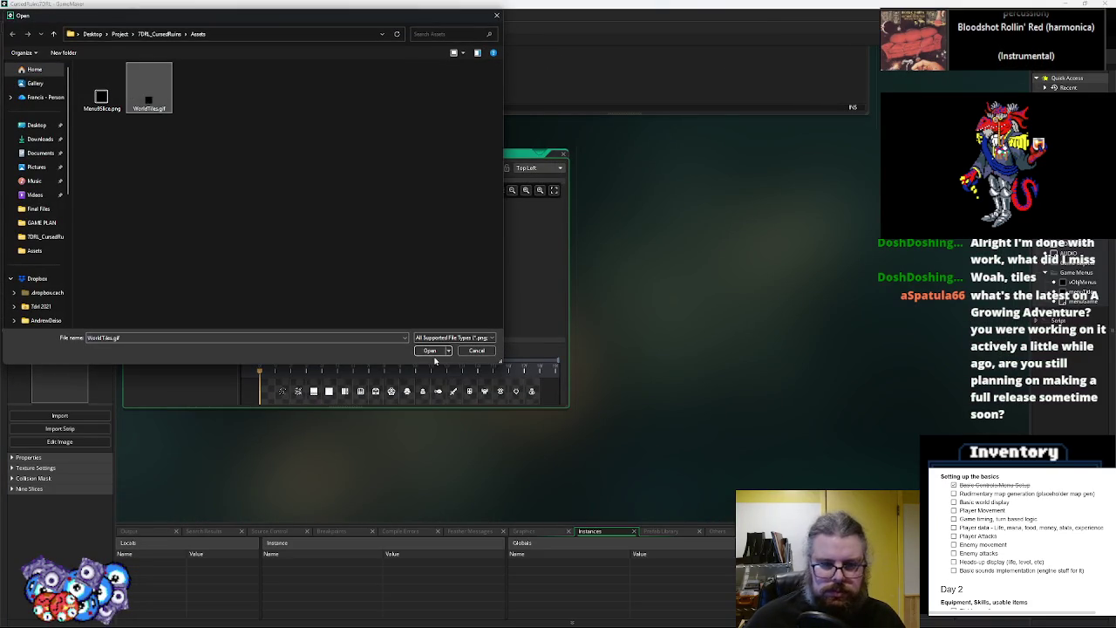
{"action": "left_click", "coordinate": [563, 153]}
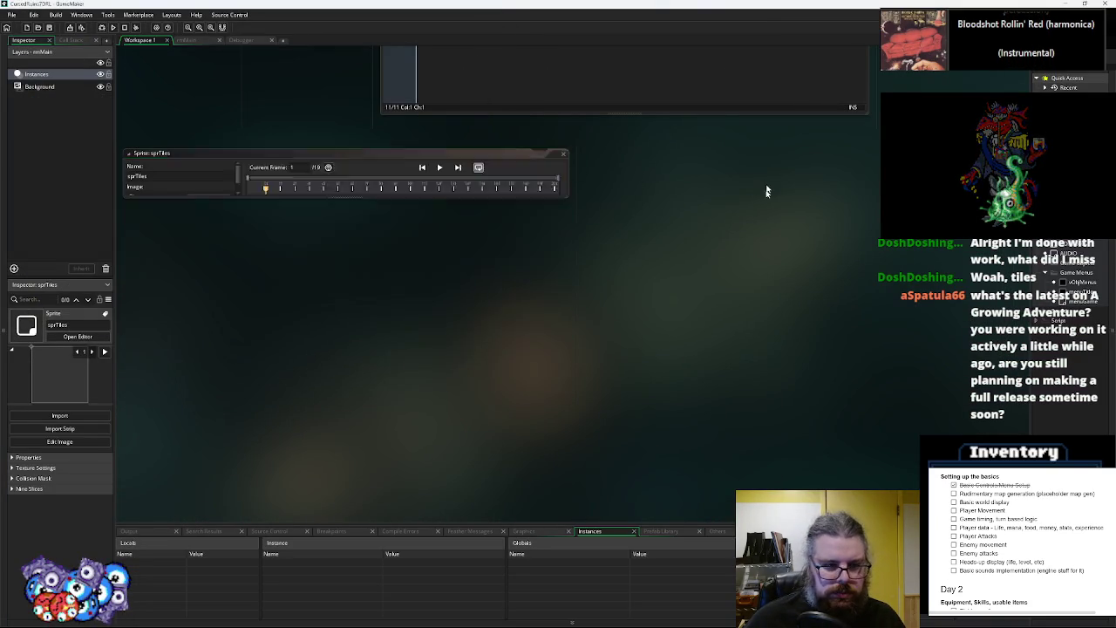
Add a detail3 entry to the eWallType enum
{"action": "scroll", "coordinate": [526, 302], "scroll_direction": "up", "scroll_amount": 5}
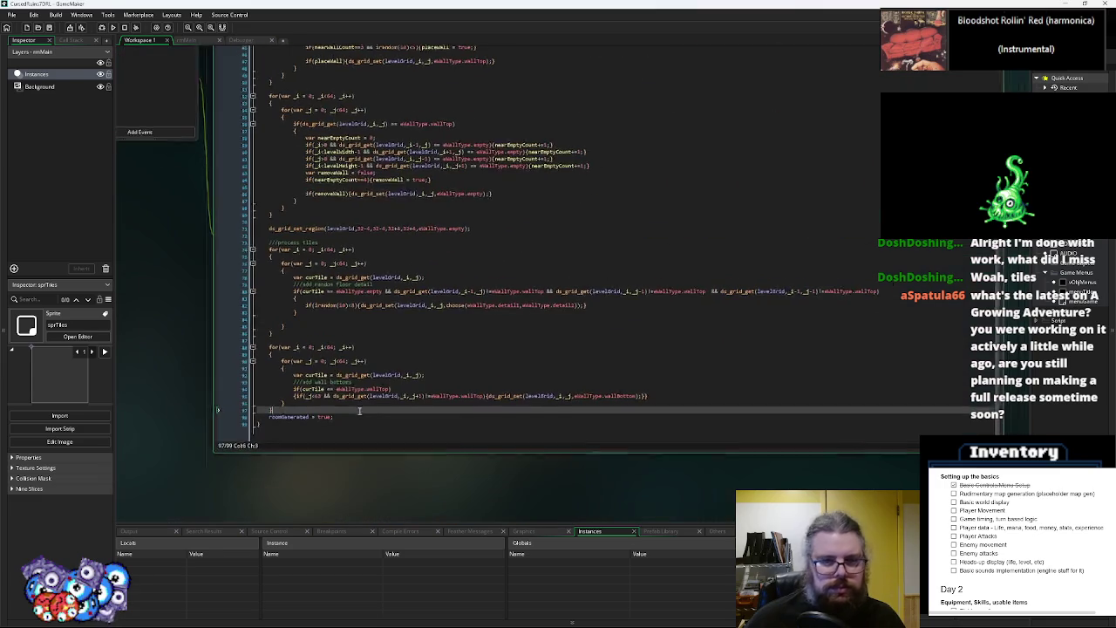
{"action": "scroll", "coordinate": [531, 341], "scroll_direction": "up", "scroll_amount": 15}
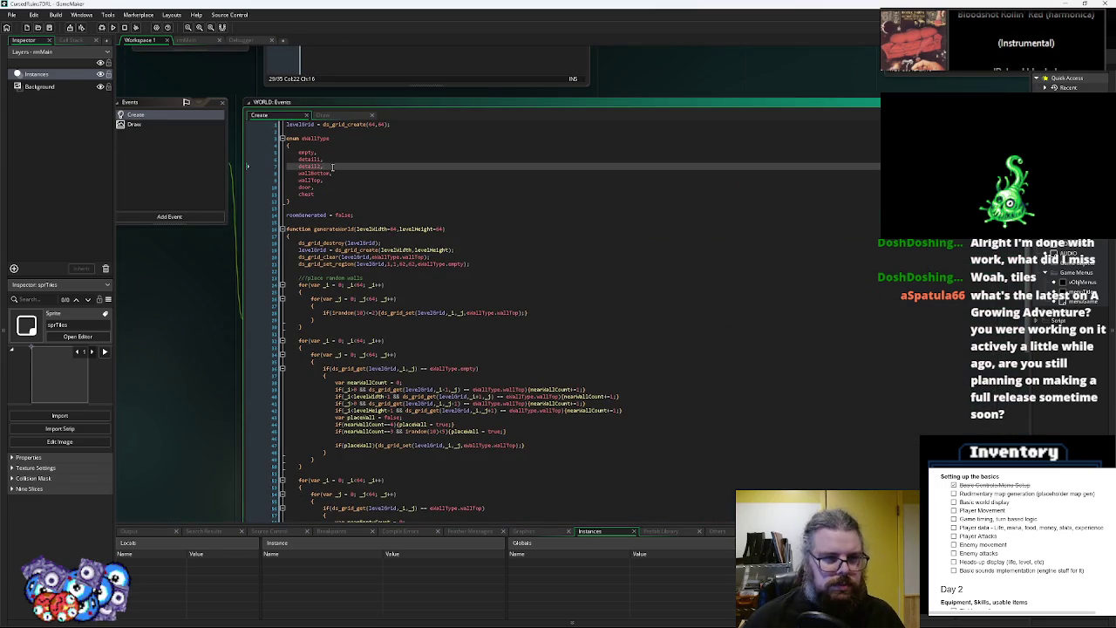
{"action": "key", "text": "Return"}
{"action": "type", "text": "detail3"}
{"action": "type", "text": "l3"}
Add eWallType.detail3 as a third argument to the choose() call
{"action": "left_click", "coordinate": [410, 242]}
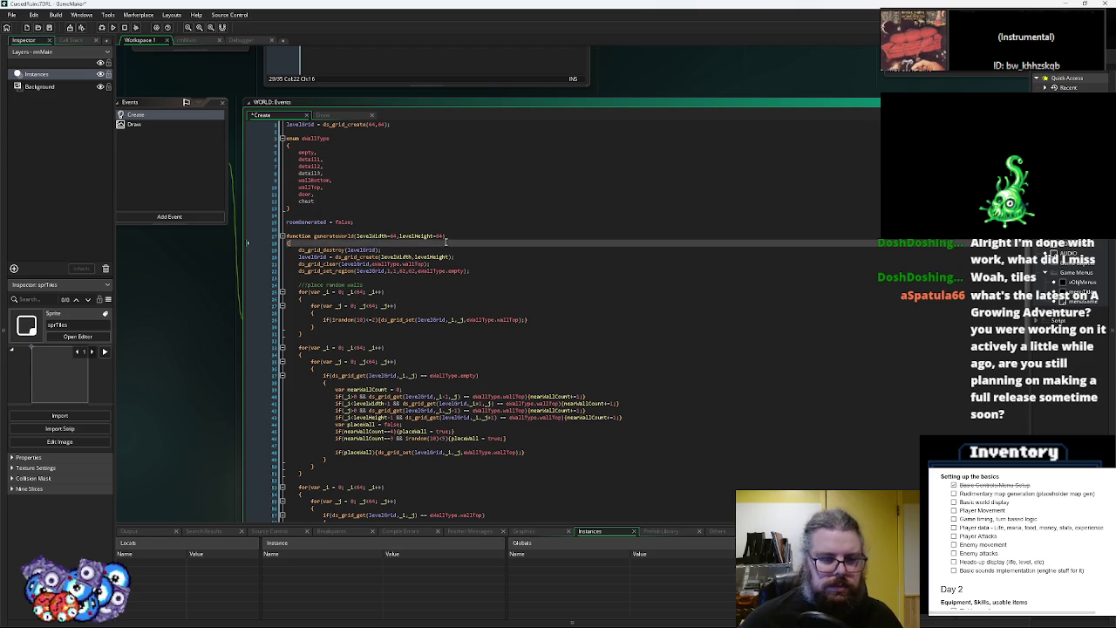
{"action": "scroll", "coordinate": [454, 263], "scroll_direction": "down", "scroll_amount": 15}
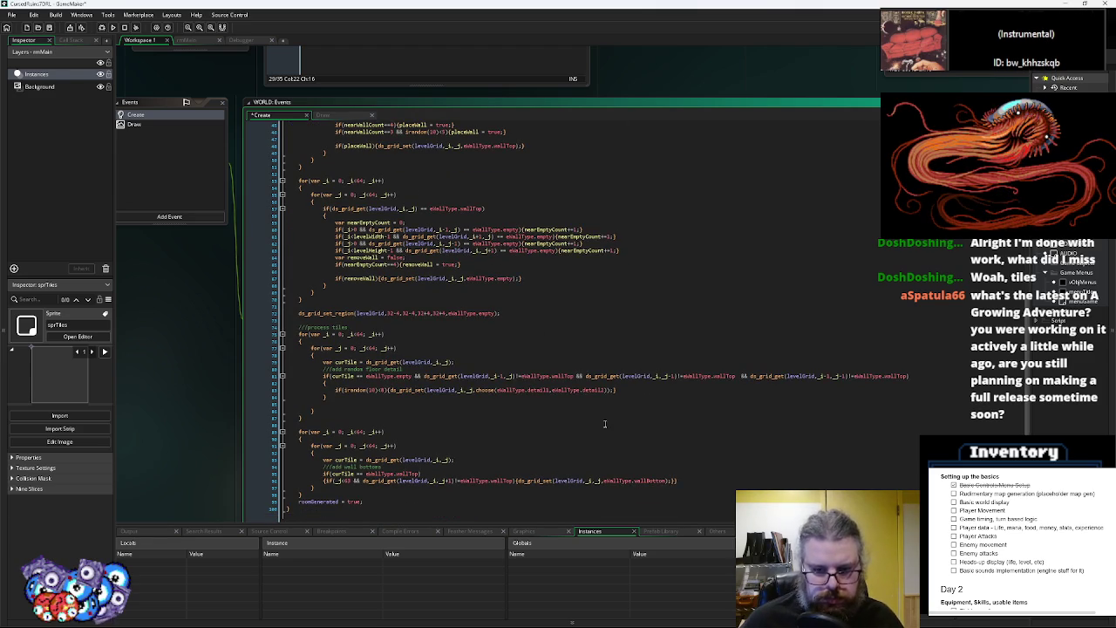
{"action": "left_click_drag", "start_coordinate": [604, 390], "coordinate": [550, 395]}
{"action": "key", "text": "ctrl+c"}
{"action": "key", "text": "Right"}
{"action": "type", "text": ","}
{"action": "key", "text": "ctrl+v"}
{"action": "key", "text": "BackSpace"}
{"action": "type", "text": "3"}
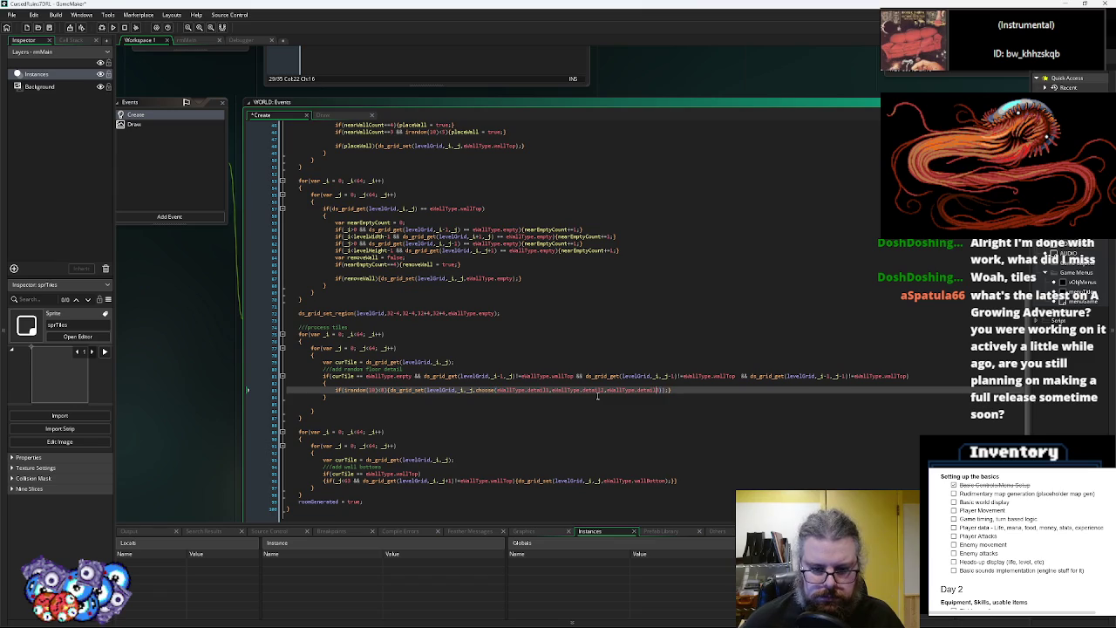
{"action": "left_click_drag", "start_coordinate": [551, 391], "coordinate": [497, 391]}
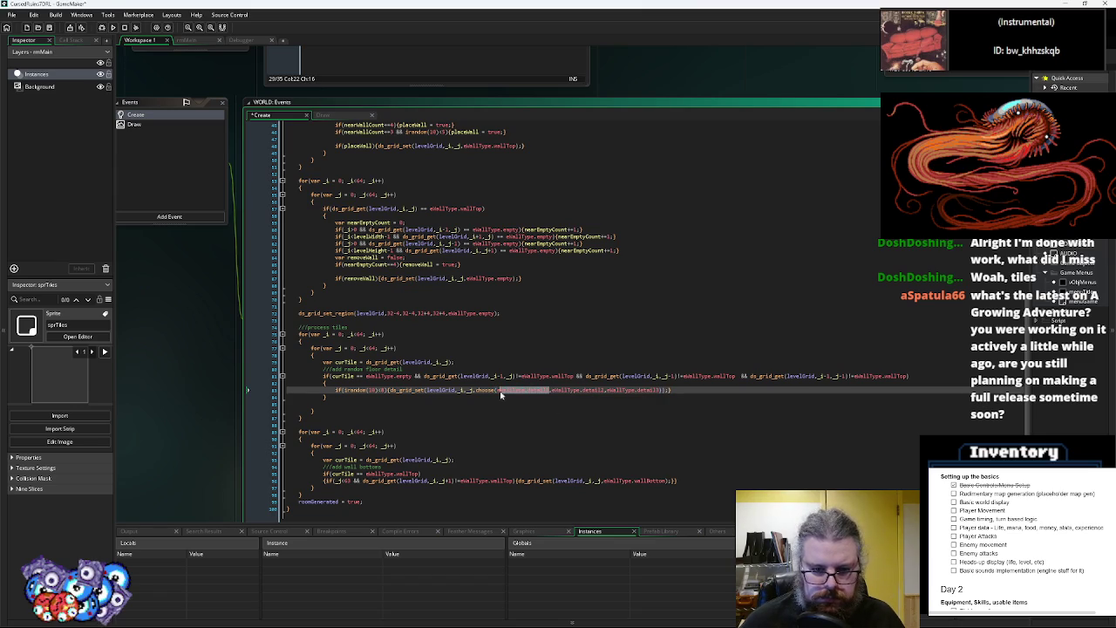
{"action": "left_click", "coordinate": [588, 396]}
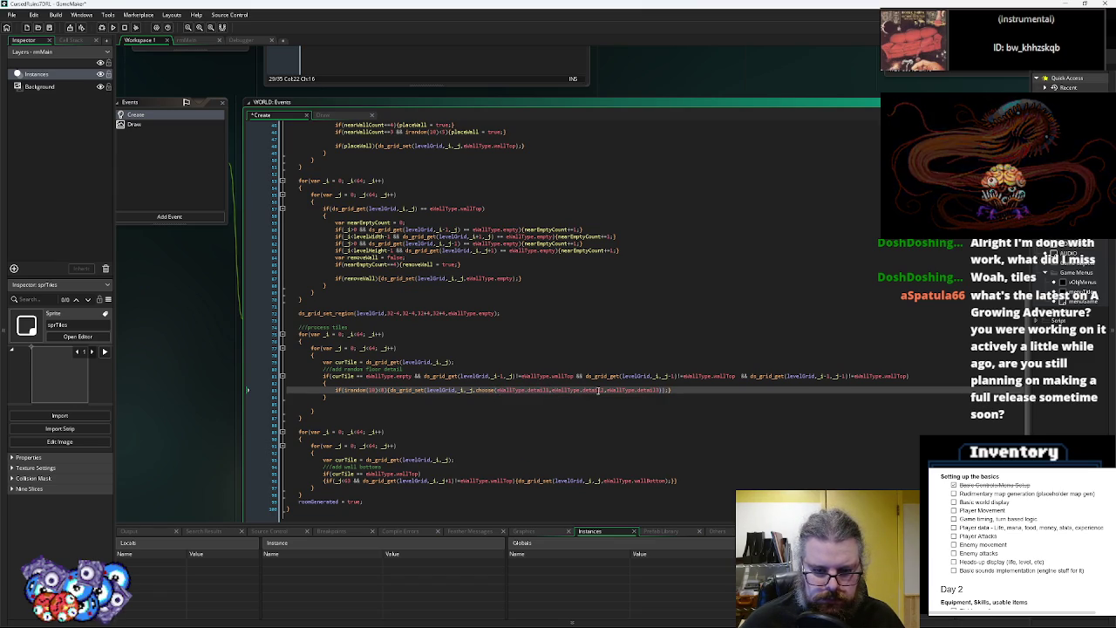
Delete the if(irandom(10)<8) condition and launch the game in debug mode
{"action": "left_click_drag", "start_coordinate": [389, 391], "coordinate": [336, 392]}
{"action": "key", "text": "BackSpace"}
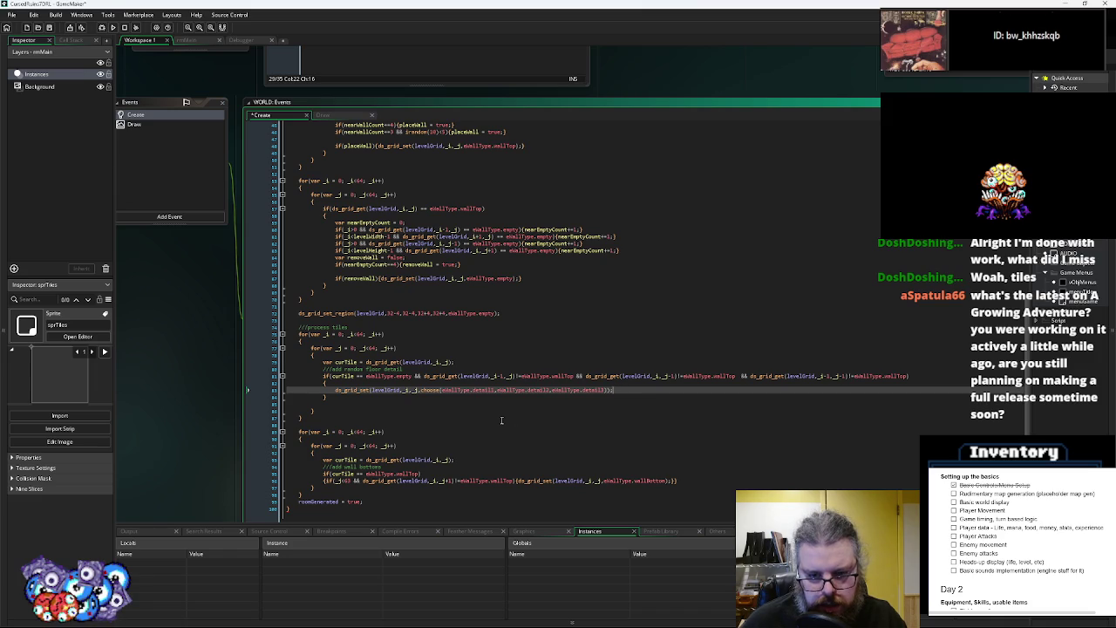
{"action": "left_click", "coordinate": [100, 27]}
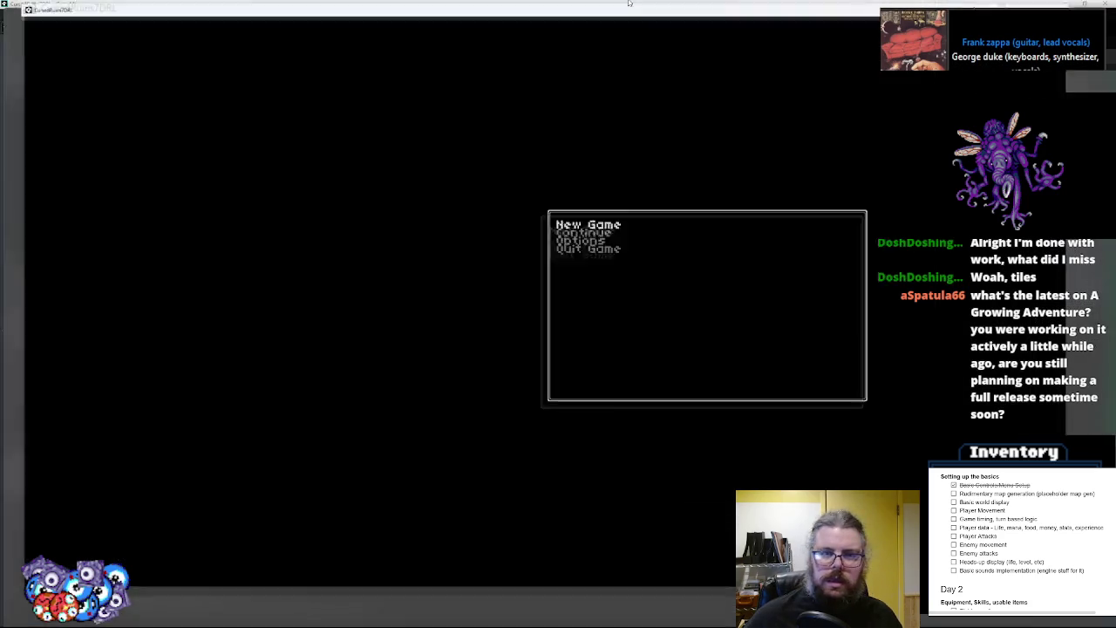
Start a New Game to view the detail-covered map, exit fullscreen, and close the game
{"action": "key", "text": "Return"}
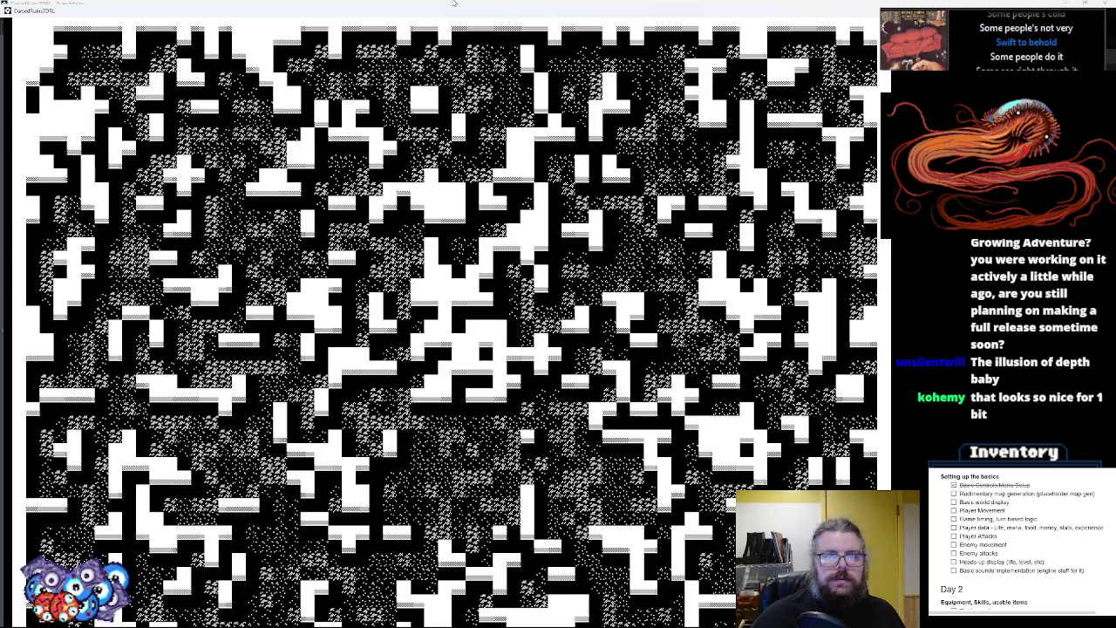
{"action": "key", "text": "alt+Tab"}
{"action": "key", "text": "alt+Tab"}
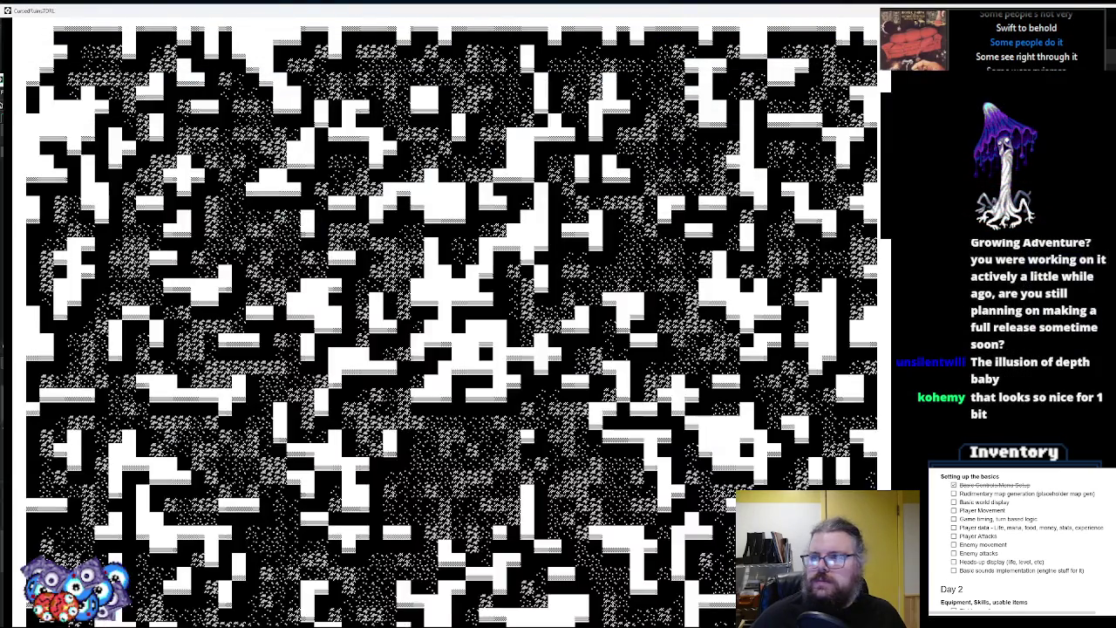
{"action": "key", "text": "F11"}
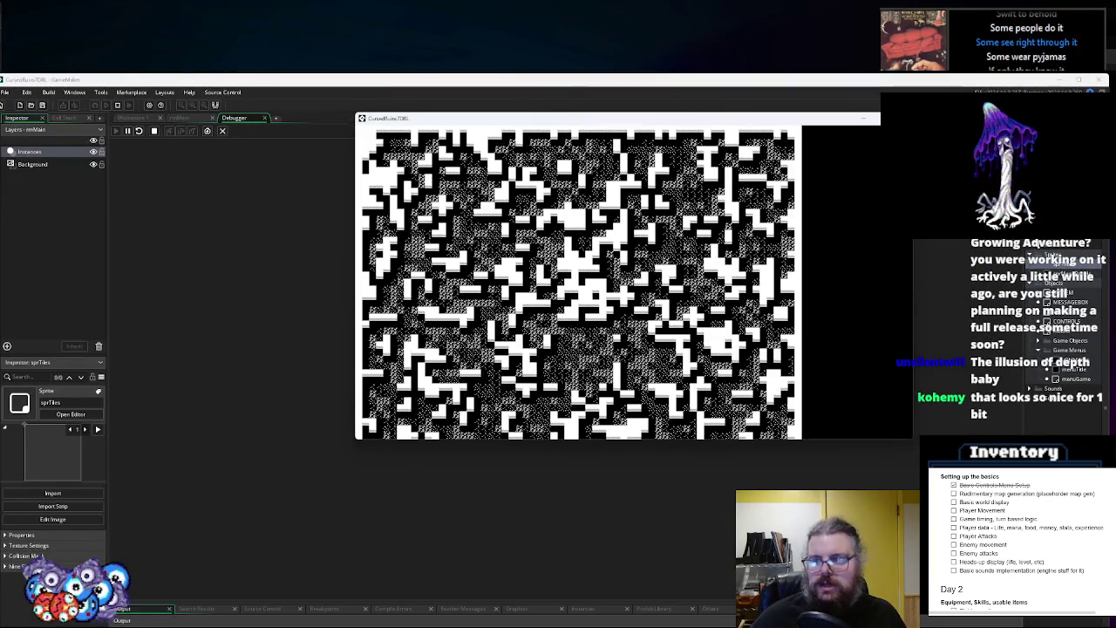
{"action": "key", "text": "Escape"}
{"action": "left_click", "coordinate": [222, 131]}
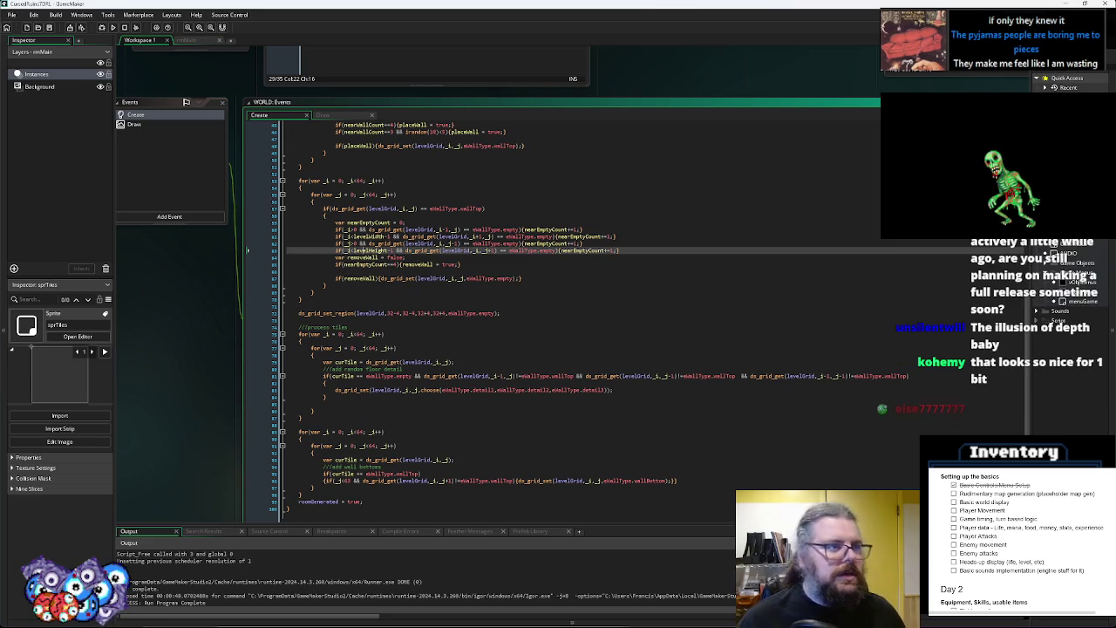
Review the WORLD Create and Draw, menuTitle User Event 1 and SYSTEM Create code
{"action": "left_click", "coordinate": [509, 334]}
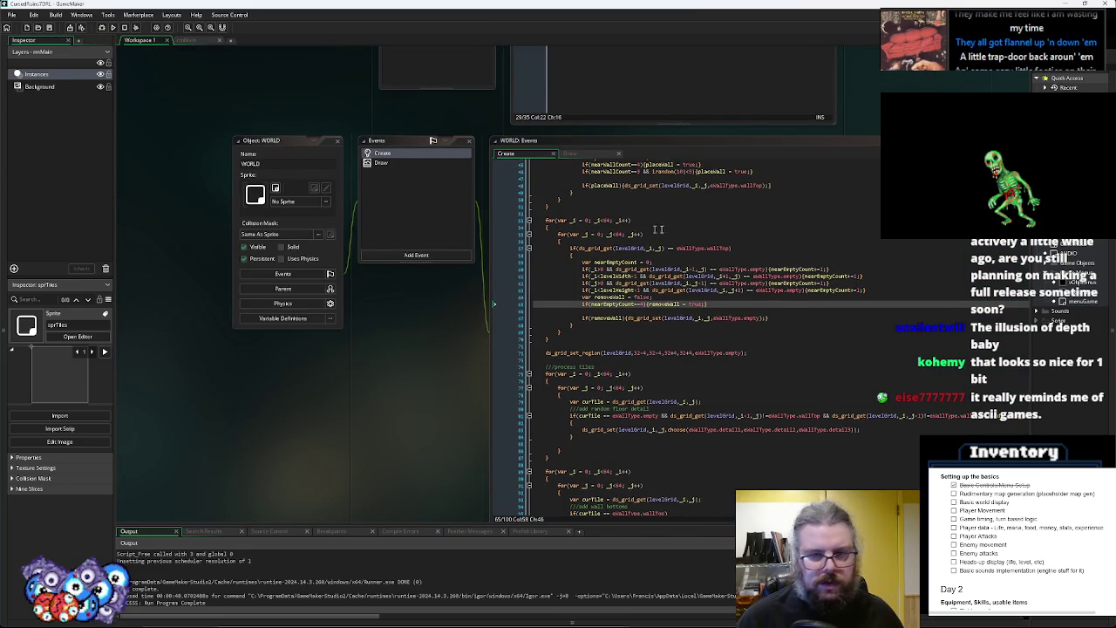
{"action": "scroll", "coordinate": [634, 183], "scroll_direction": "down", "scroll_amount": 3}
{"action": "scroll", "coordinate": [611, 261], "scroll_direction": "up", "scroll_amount": 8}
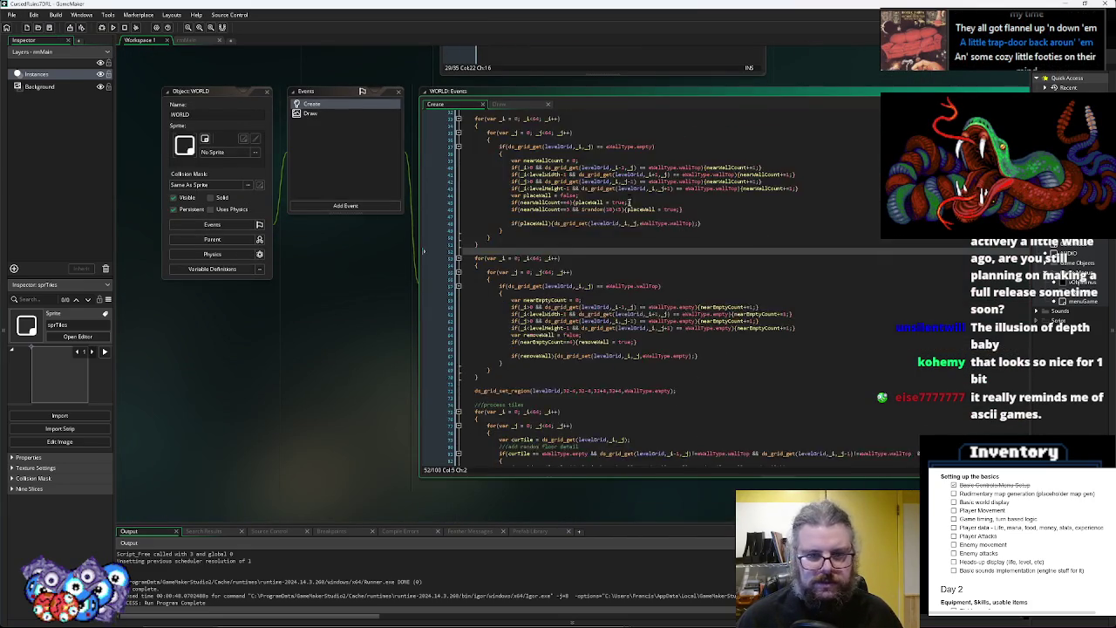
{"action": "left_click", "coordinate": [311, 113]}
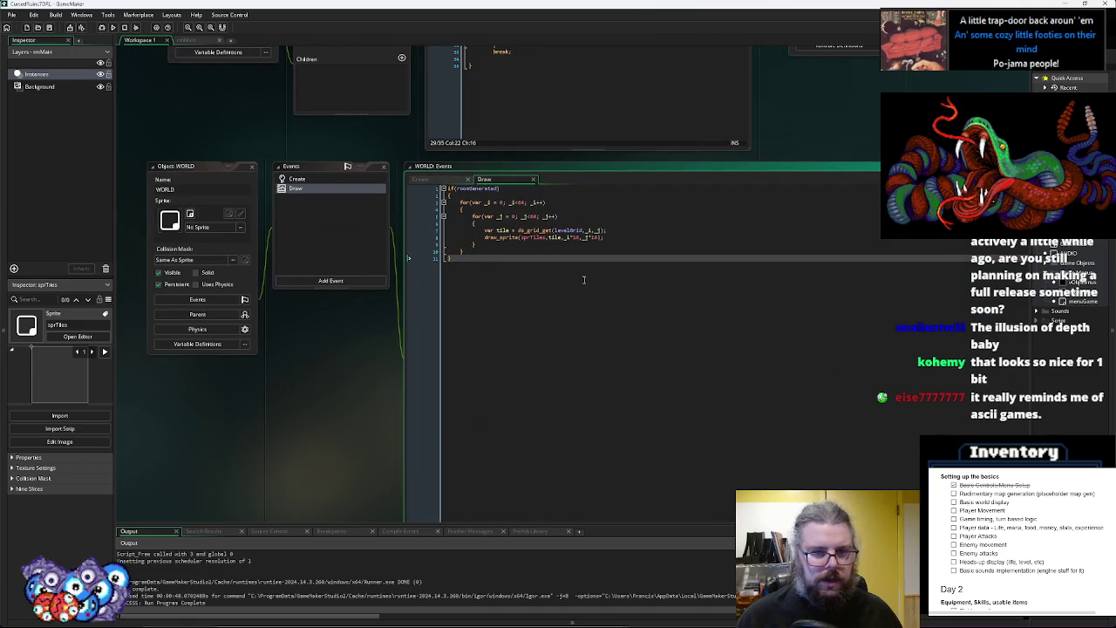
{"action": "left_click", "coordinate": [705, 406]}
{"action": "left_click_drag", "start_coordinate": [927, 418], "coordinate": [623, 299]}
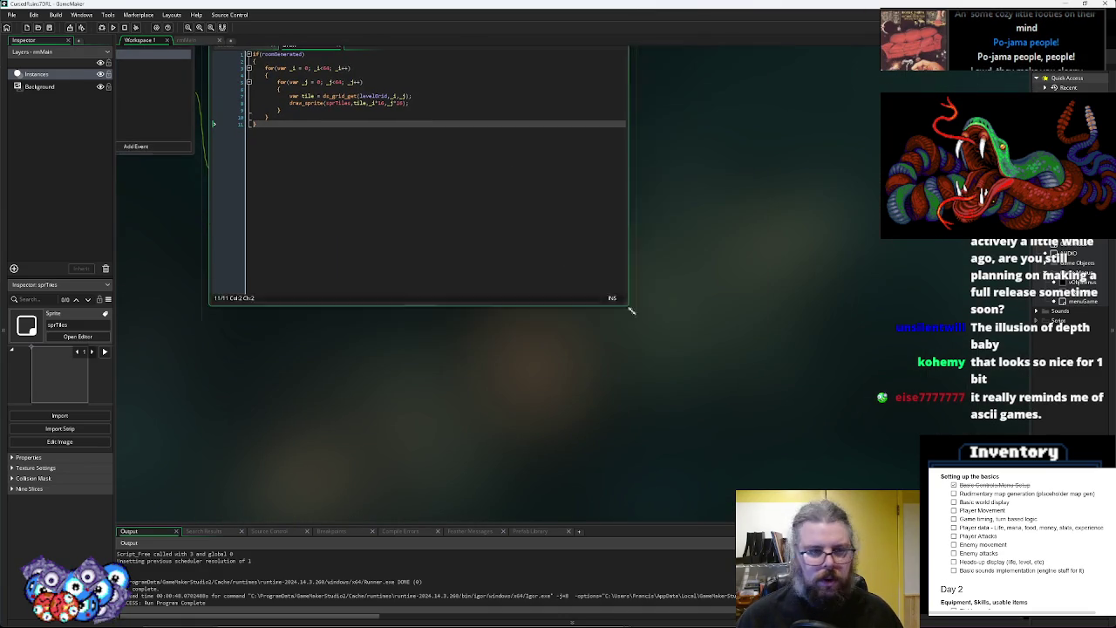
{"action": "left_click", "coordinate": [529, 250]}
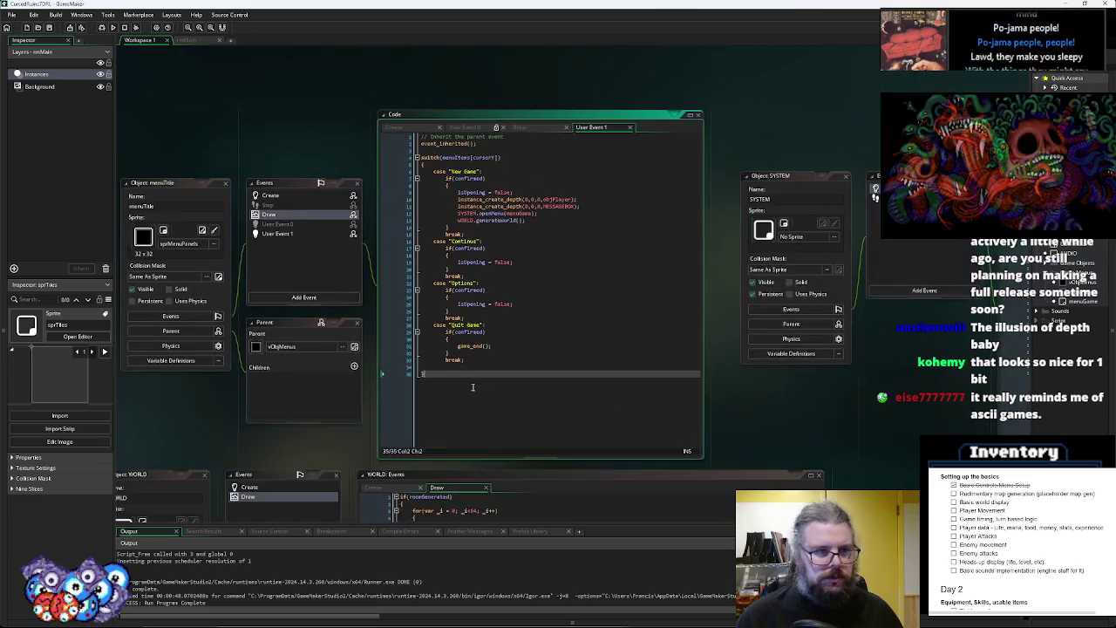
{"action": "left_click", "coordinate": [497, 305]}
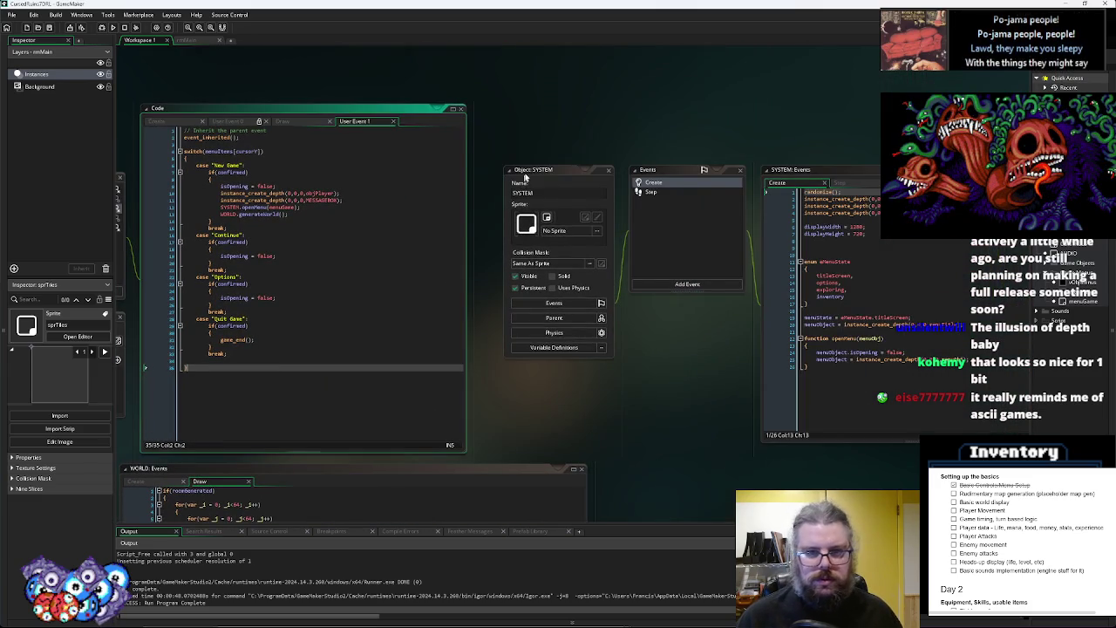
{"action": "key", "text": "ctrl+End"}
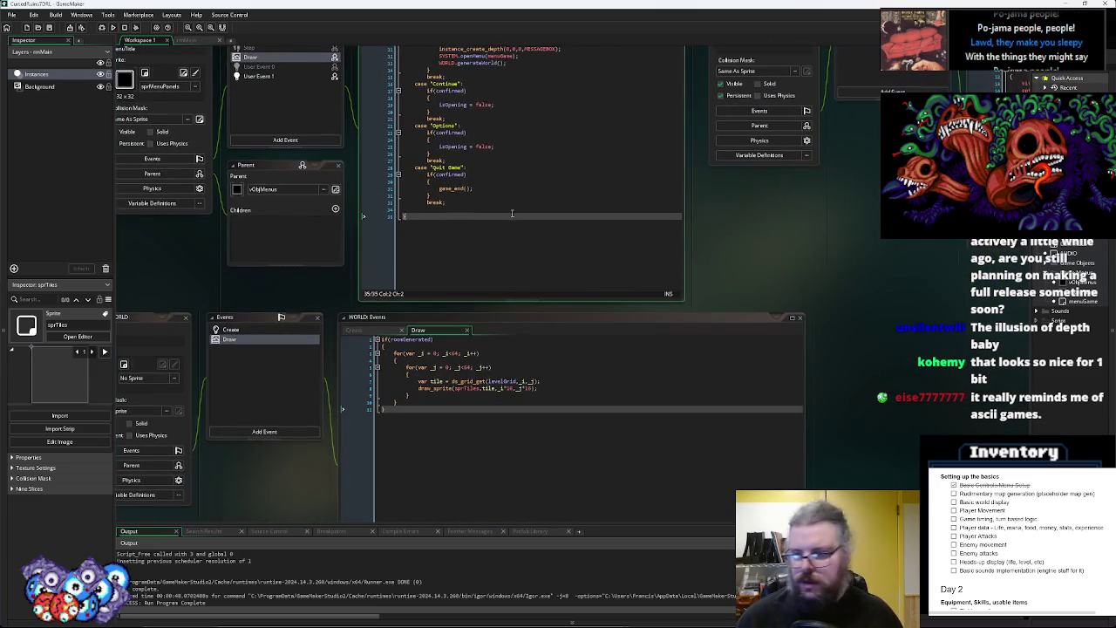
{"action": "double_click", "coordinate": [1036, 267]}
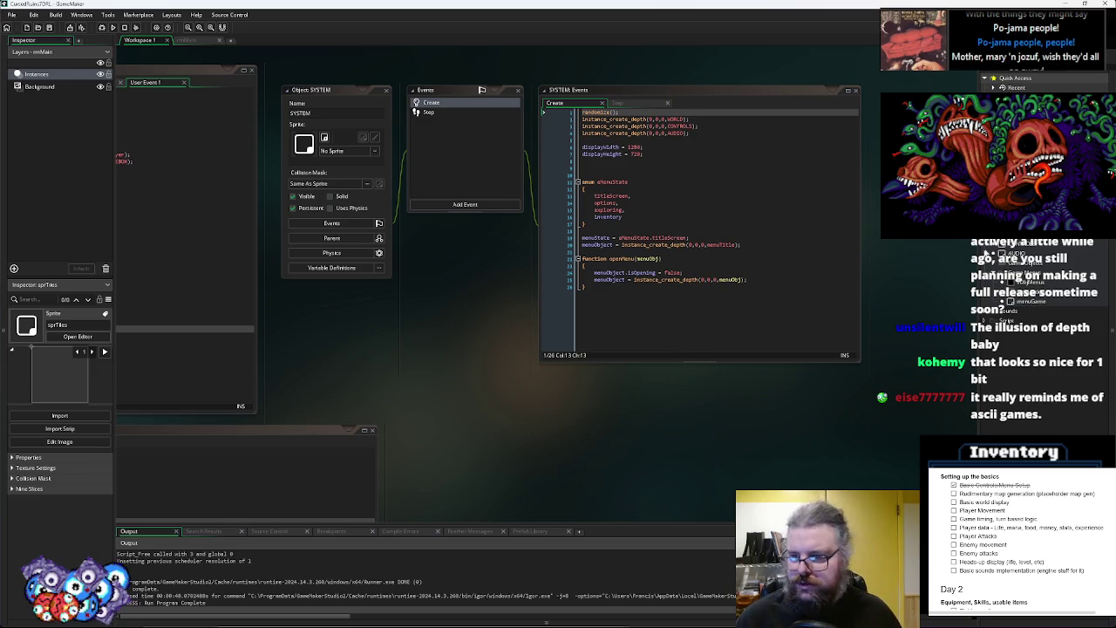
Open objObject's object editor from the game objects group in the Asset Browser
{"action": "left_click", "coordinate": [999, 271]}
{"action": "left_click", "coordinate": [985, 342]}
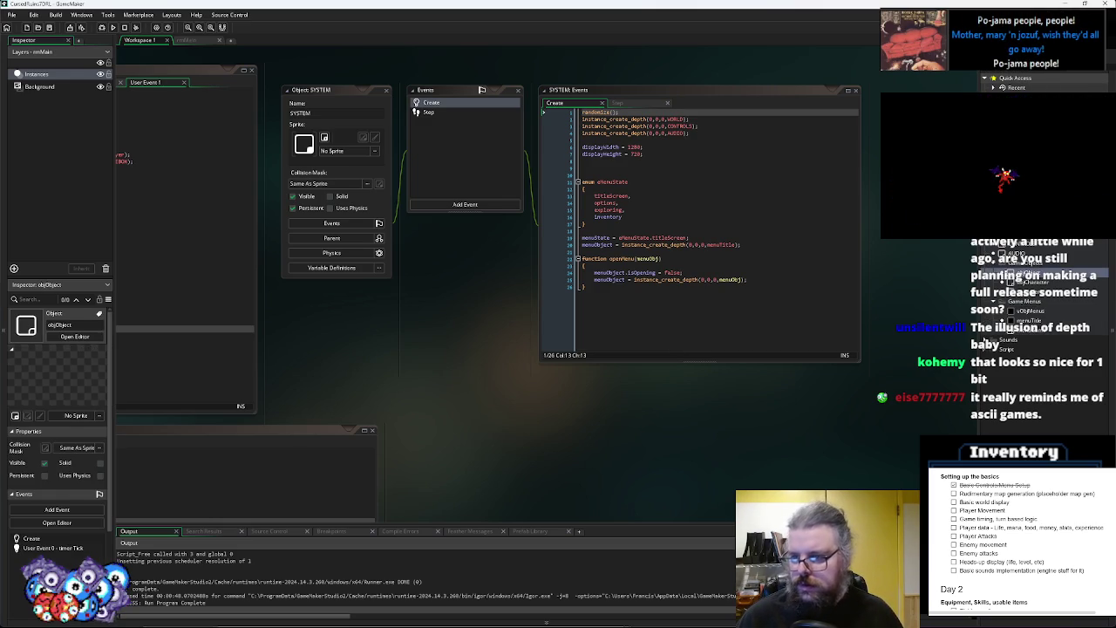
{"action": "double_click", "coordinate": [985, 342]}
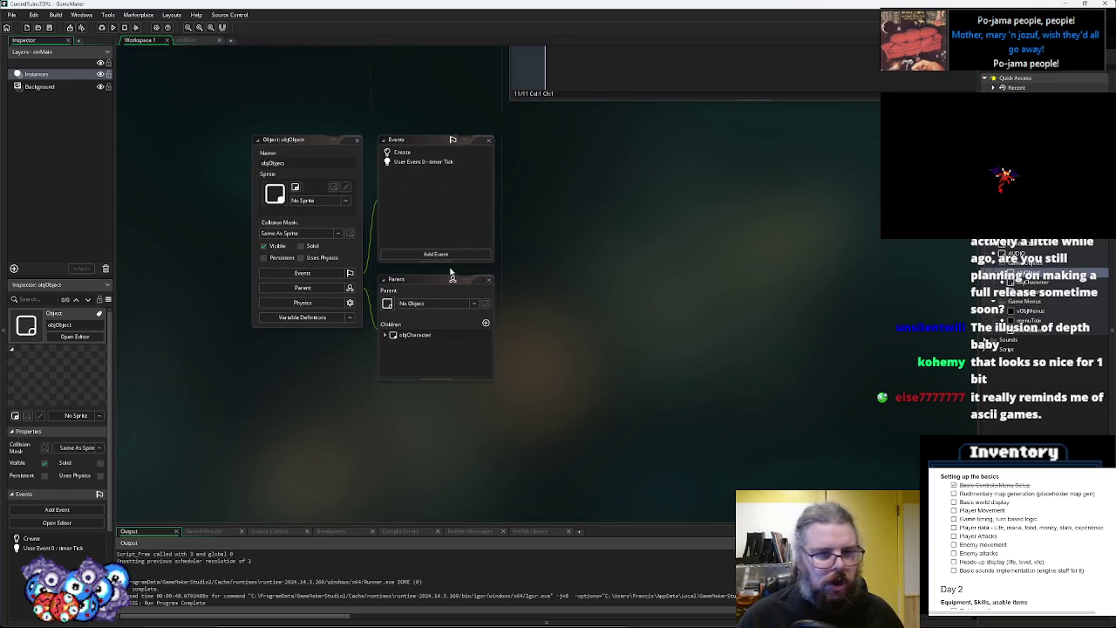
{"action": "left_click", "coordinate": [433, 255]}
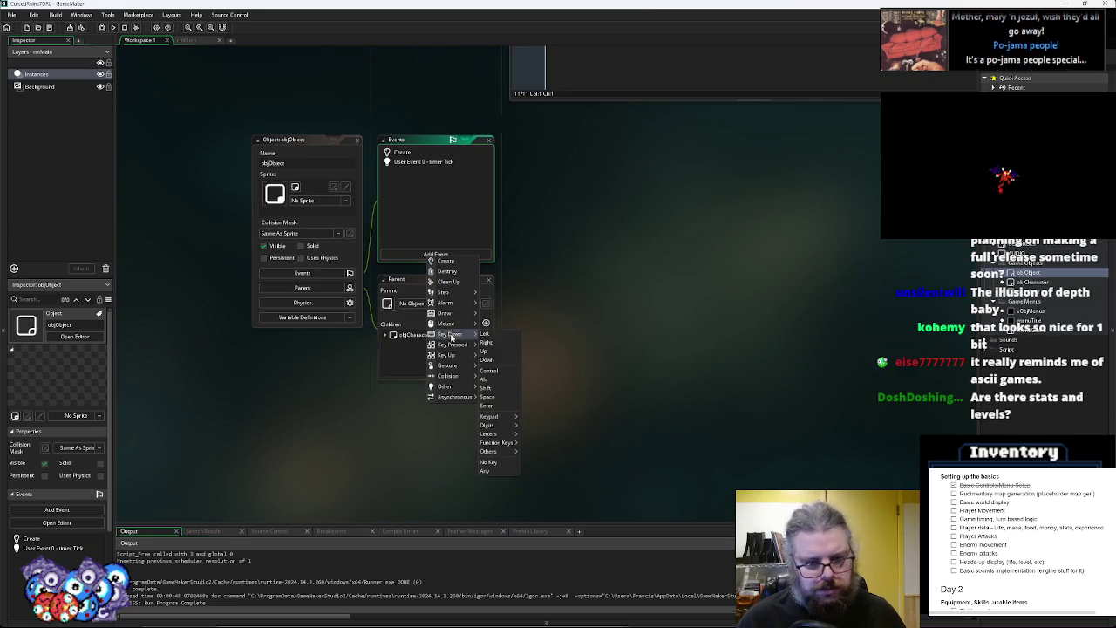
Add a Draw event to objObject
{"action": "mouse_move", "coordinate": [449, 334]}
{"action": "mouse_move", "coordinate": [445, 314]}
{"action": "left_click", "coordinate": [488, 316]}
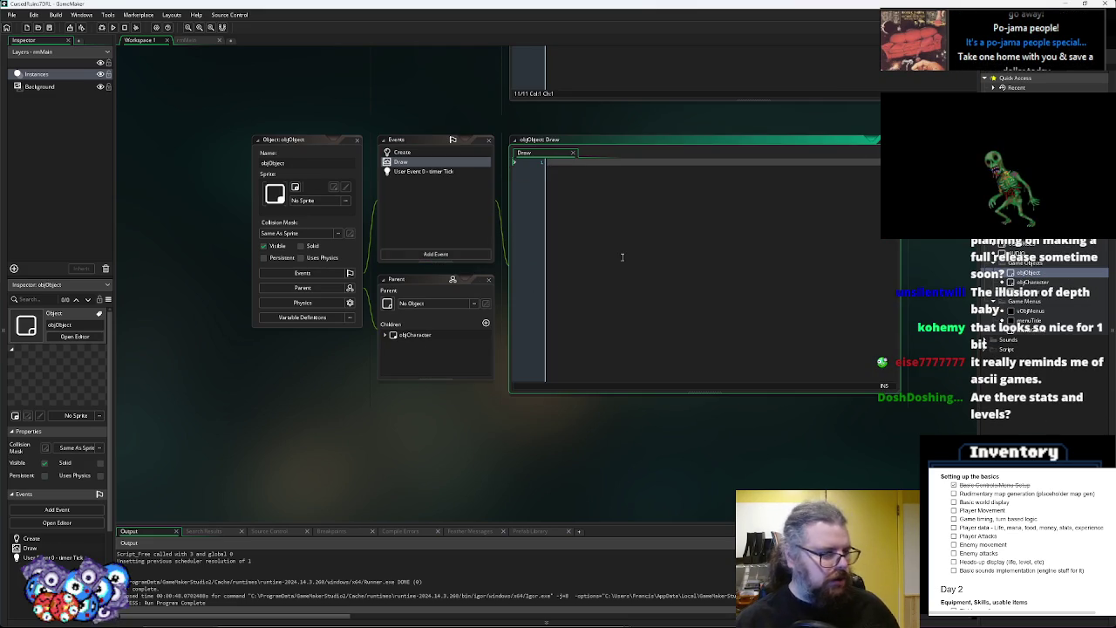
{"action": "left_click", "coordinate": [621, 258]}
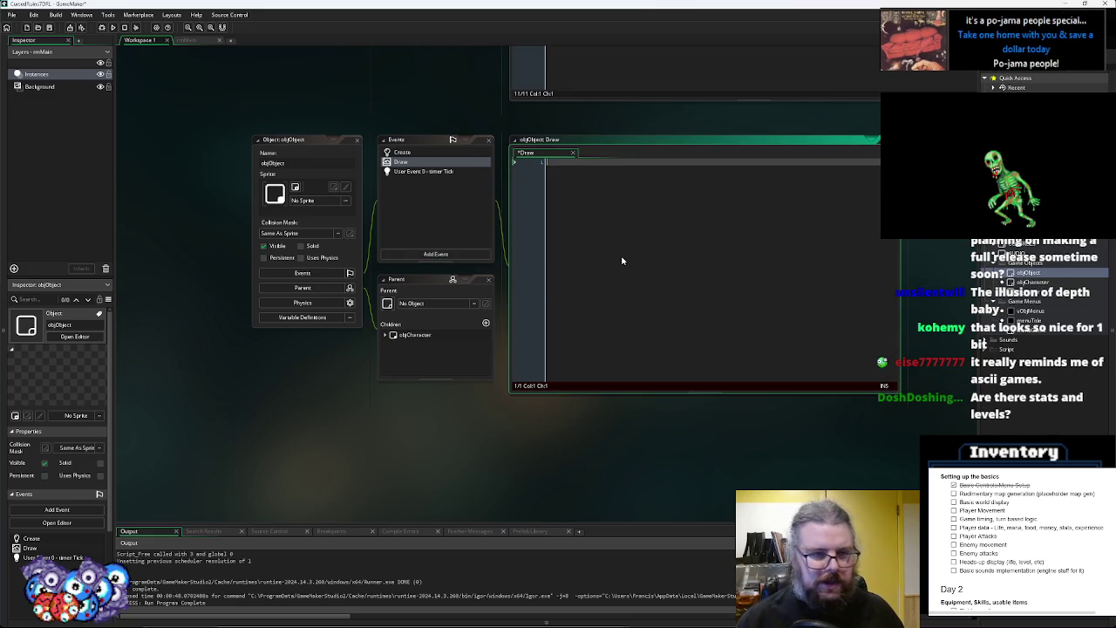
Begin the Draw code with draw_sprite(sprite_index,image_index, using autocomplete
{"action": "type", "text": "spr"}
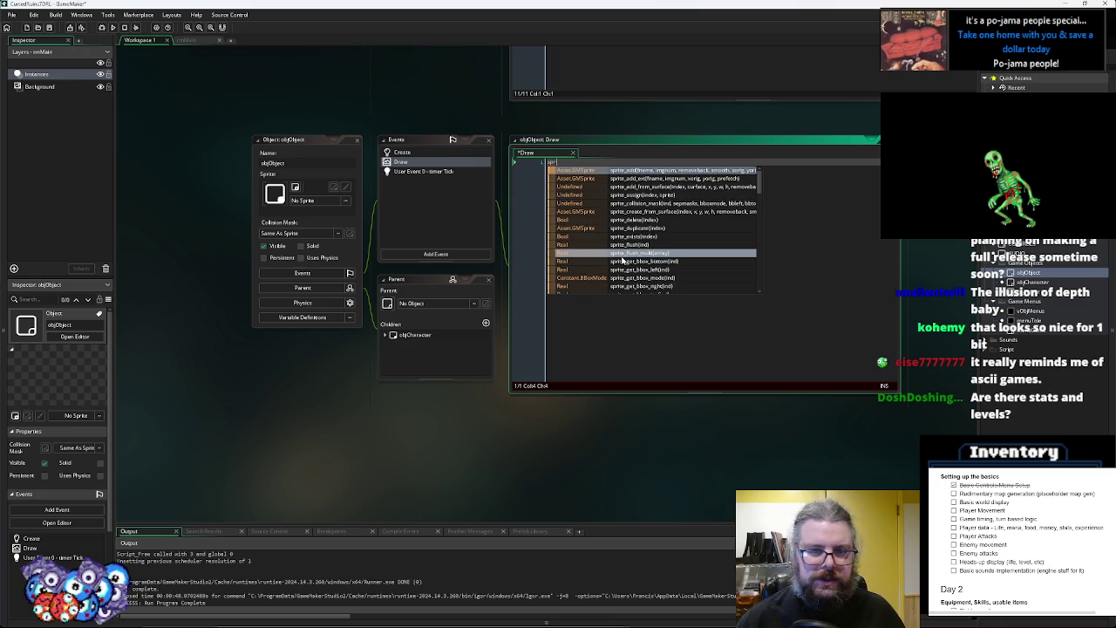
{"action": "type", "text": "ite_dr"}
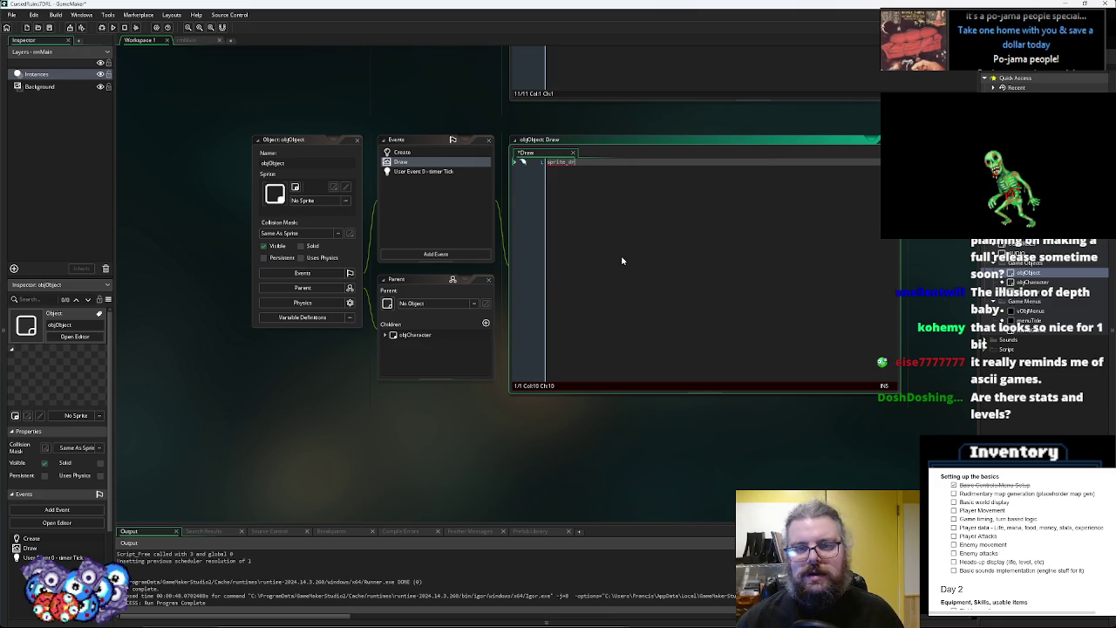
{"action": "type", "text": "_"}
{"action": "key", "text": "BackSpace"}
{"action": "key", "text": "BackSpace"}
{"action": "key", "text": "BackSpace"}
{"action": "type", "text": "draw_spr"}
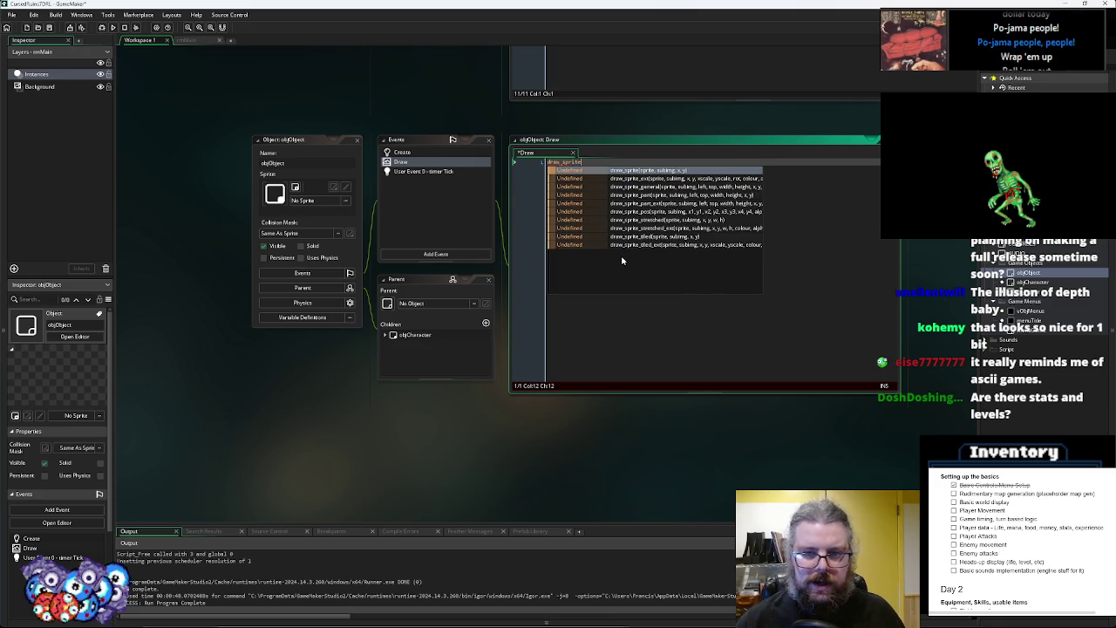
{"action": "key", "text": "Return"}
{"action": "type", "text": "spri"}
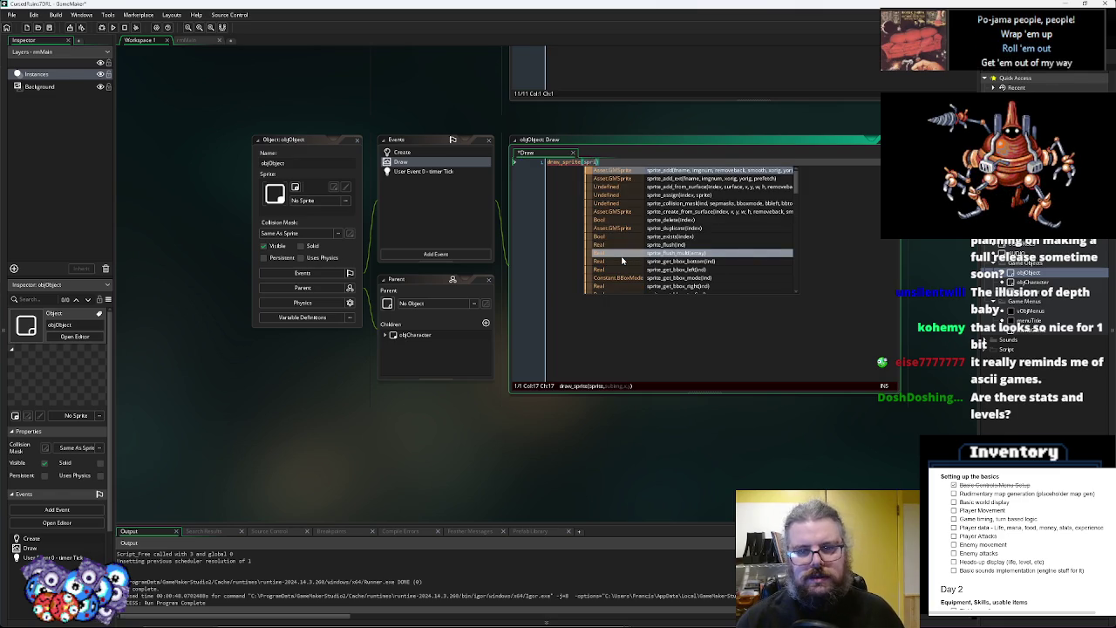
{"action": "type", "text": "te_index,"}
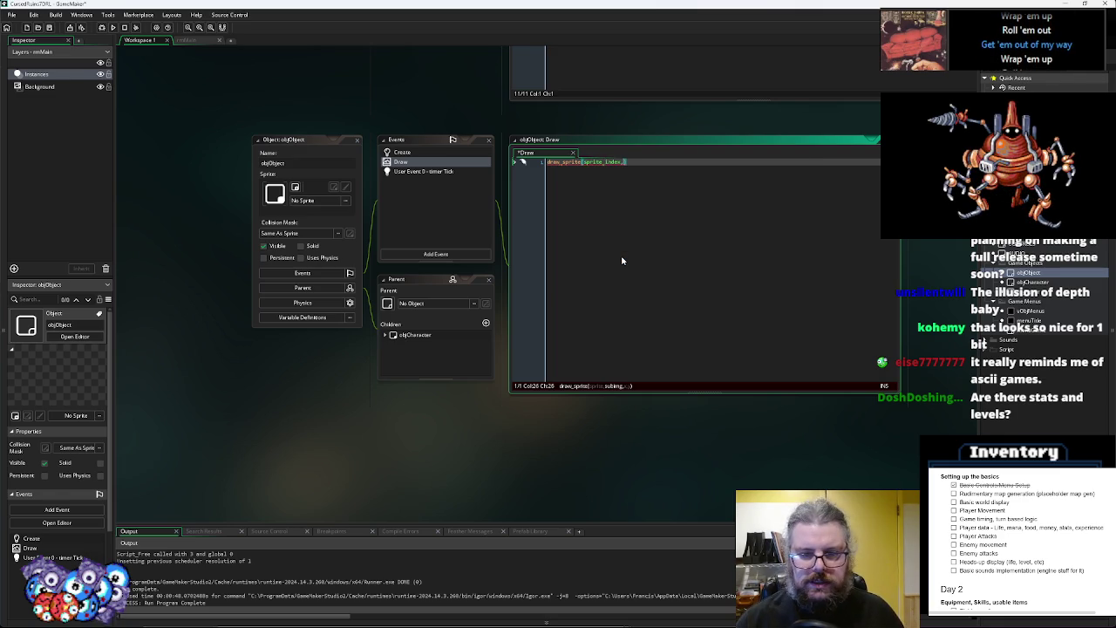
{"action": "type", "text": "image"}
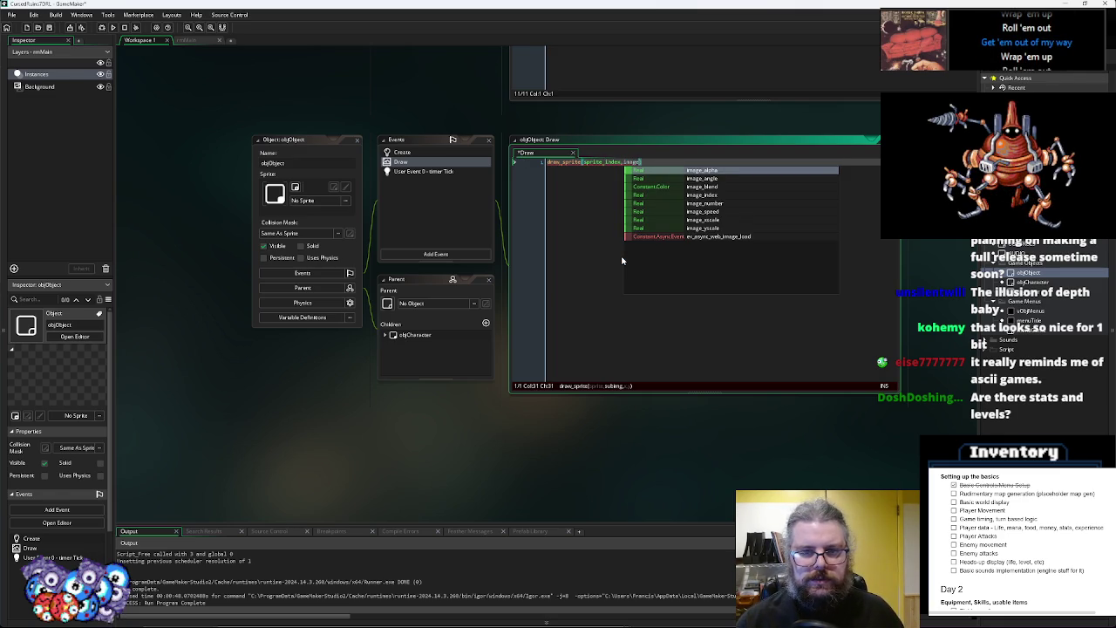
{"action": "type", "text": "_index,"}
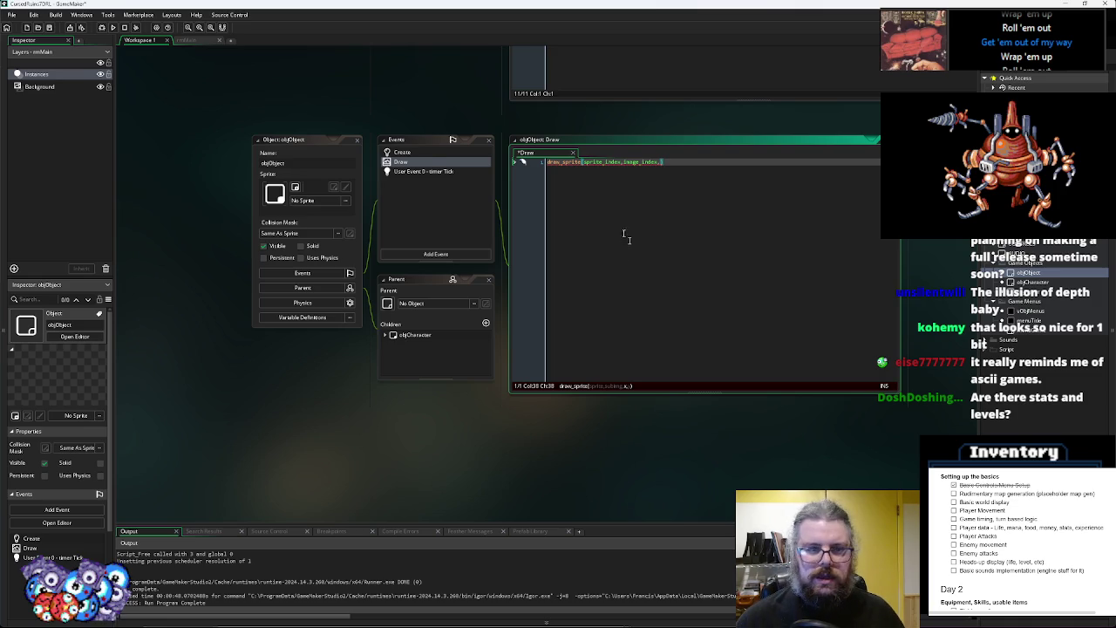
{"action": "left_click", "coordinate": [423, 154]}
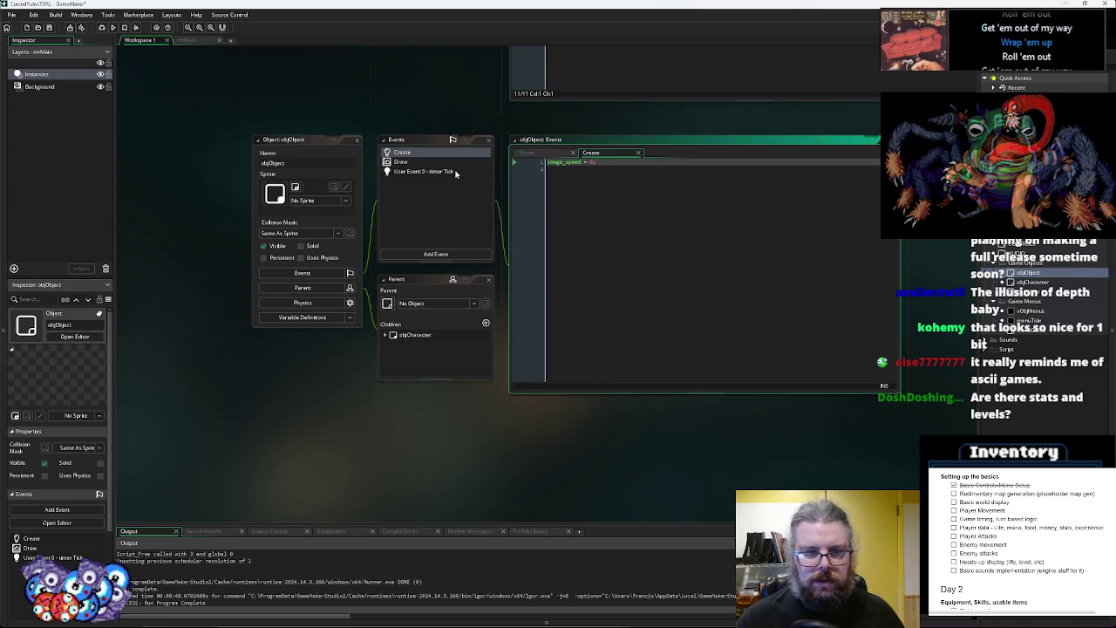
Finish the draw_sprite call with x,y arguments
{"action": "left_click", "coordinate": [460, 173]}
{"action": "left_click", "coordinate": [470, 163]}
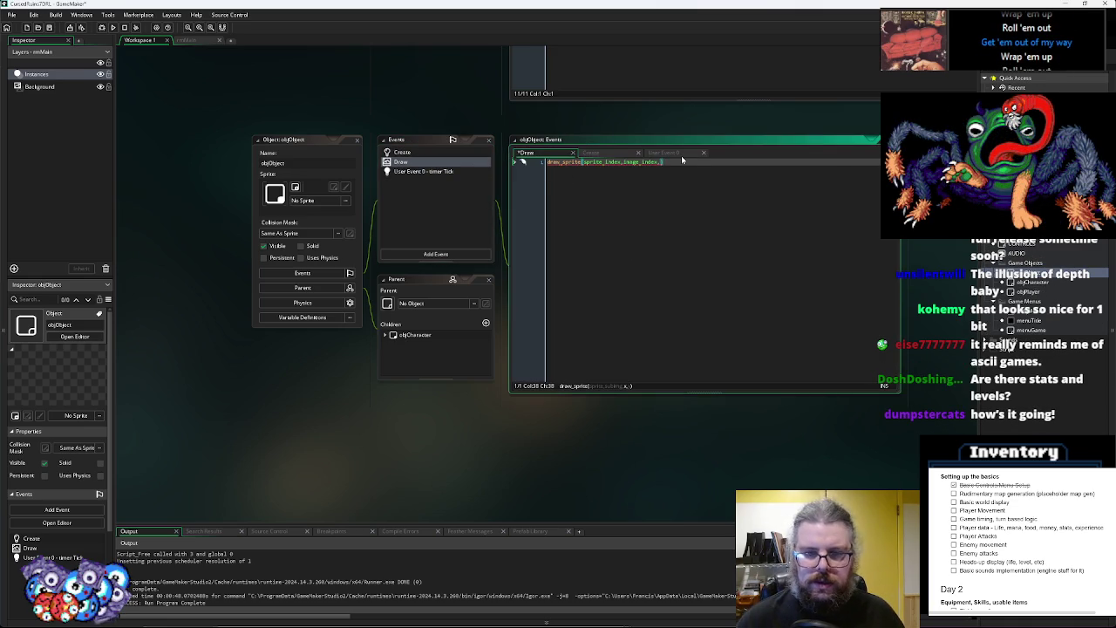
{"action": "type", "text": "x,y);"}
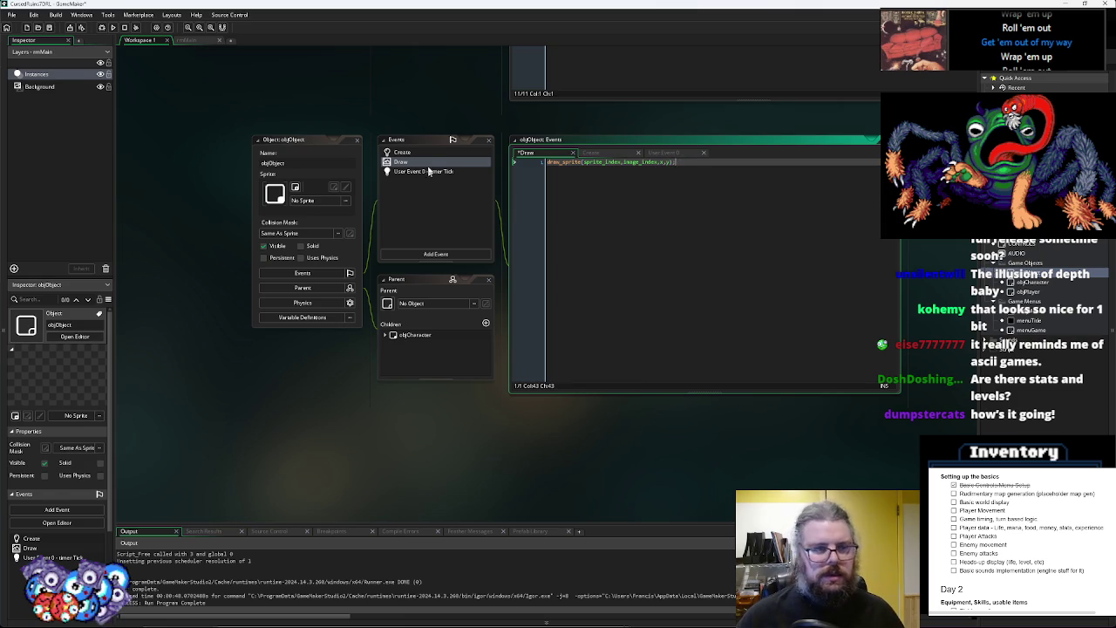
Initialise mapX and mapY to 0 in objObject's Create event
{"action": "left_click", "coordinate": [402, 152]}
{"action": "type", "text": "sppX = 0;"}
{"action": "key", "text": "Return"}
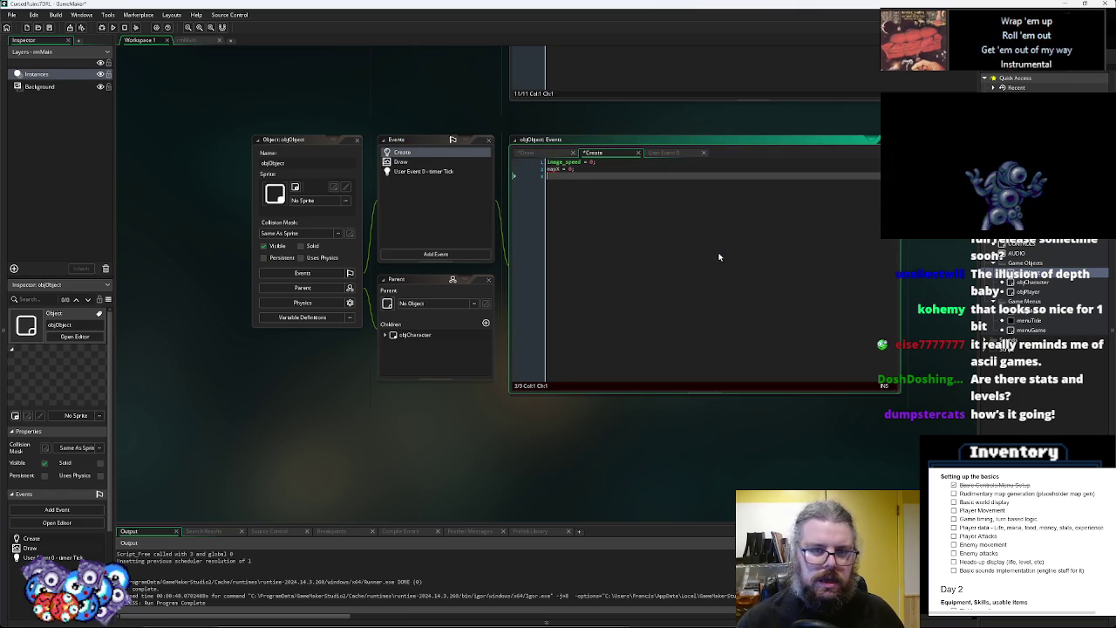
{"action": "type", "text": "mapY = 0;"}
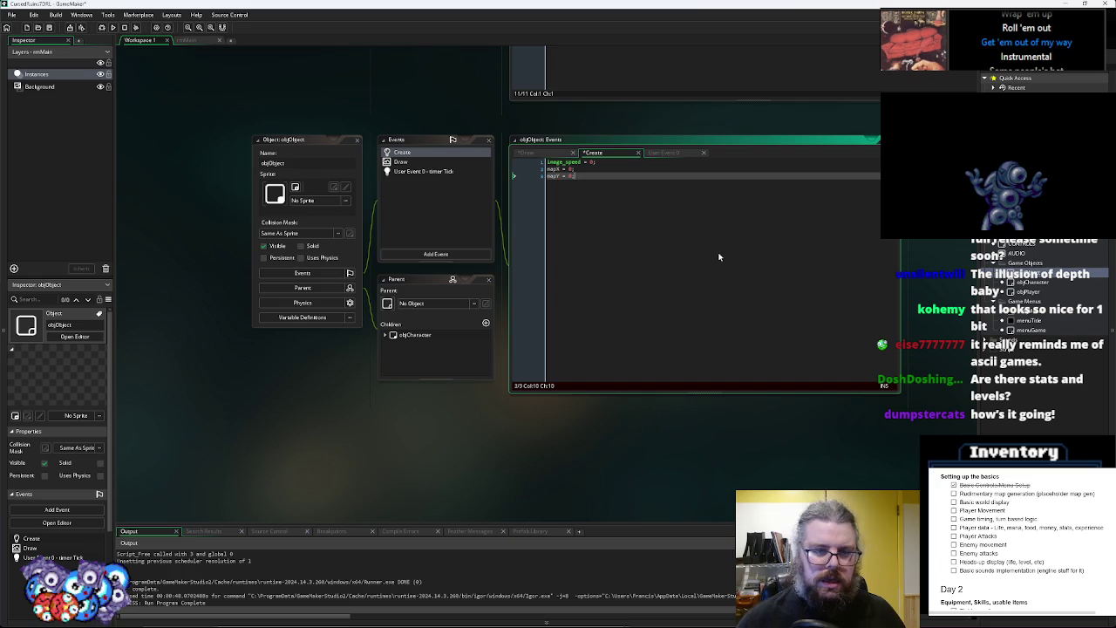
{"action": "left_click", "coordinate": [402, 160]}
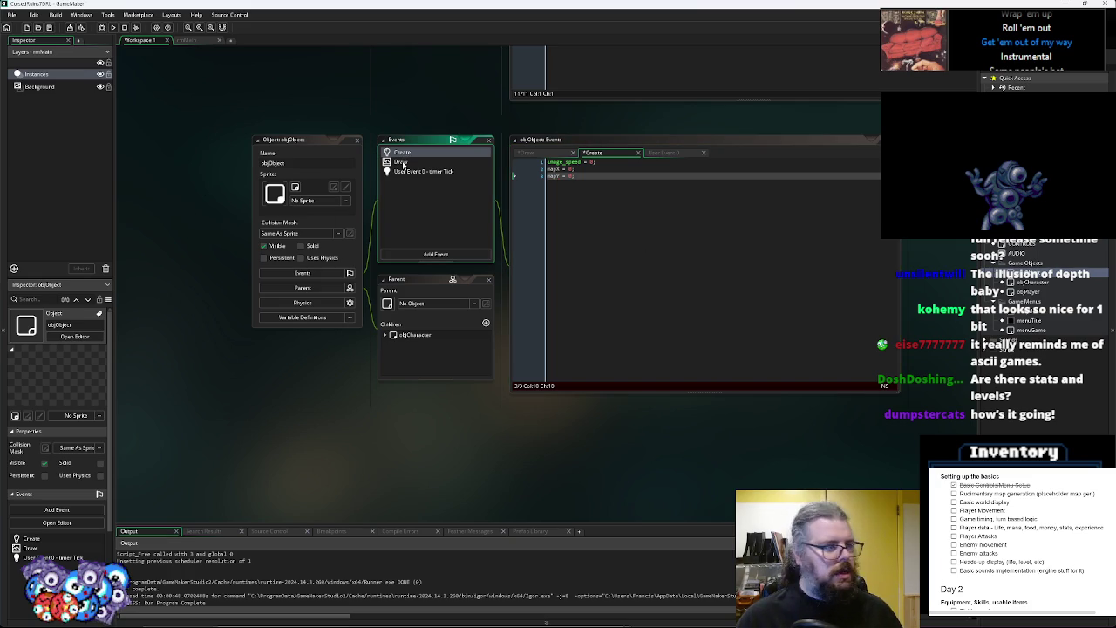
At the top of Draw, set x = mapX*16 and y = mapY*16
{"action": "left_click", "coordinate": [402, 164]}
{"action": "left_click", "coordinate": [547, 163]}
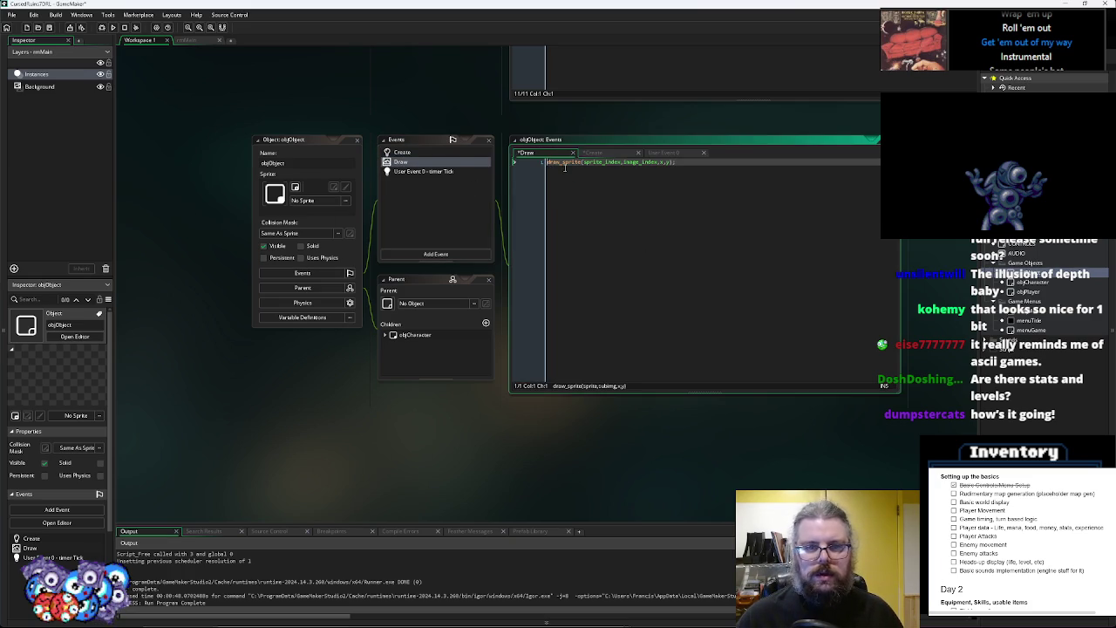
{"action": "key", "text": "Return"}
{"action": "key", "text": "Return"}
{"action": "key", "text": "Up"}
{"action": "key", "text": "Up"}
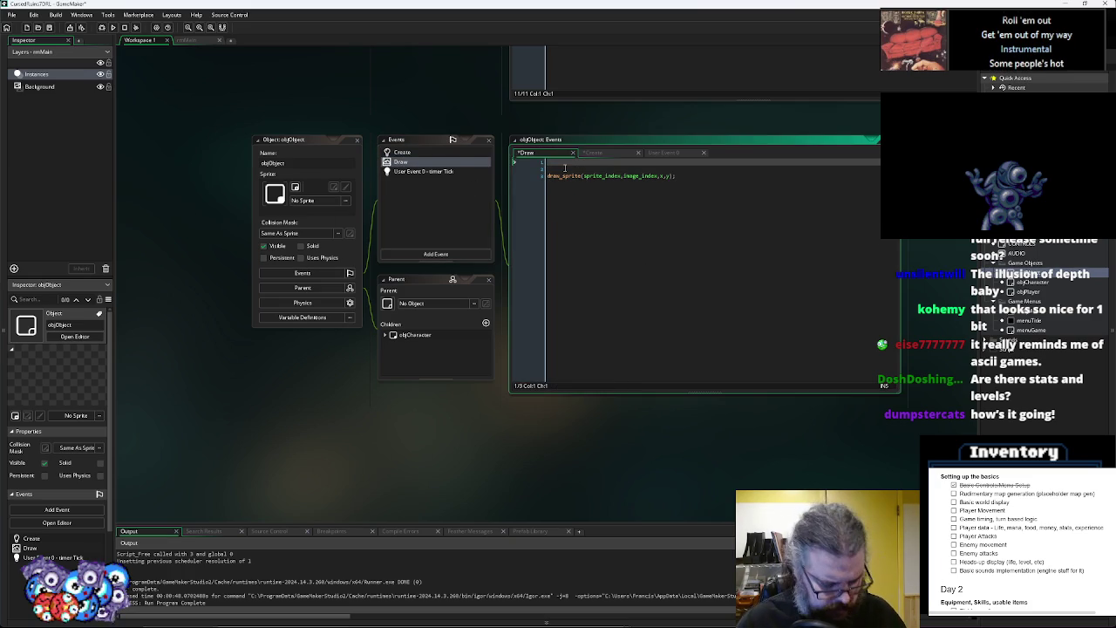
{"action": "type", "text": "h ="}
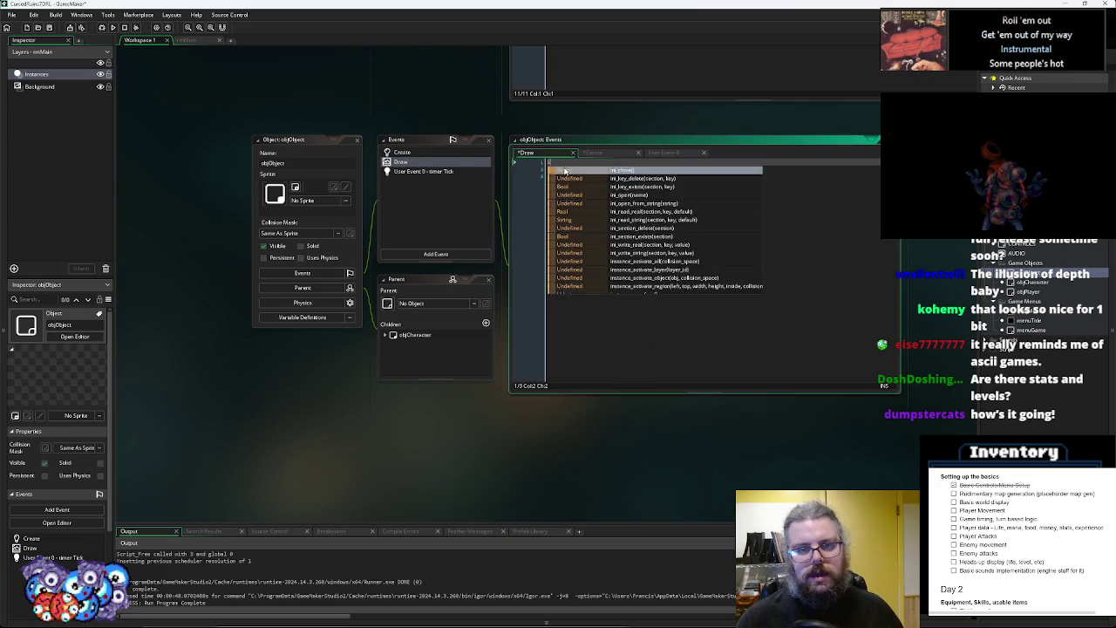
{"action": "left_click", "coordinate": [408, 152]}
{"action": "left_click", "coordinate": [550, 169]}
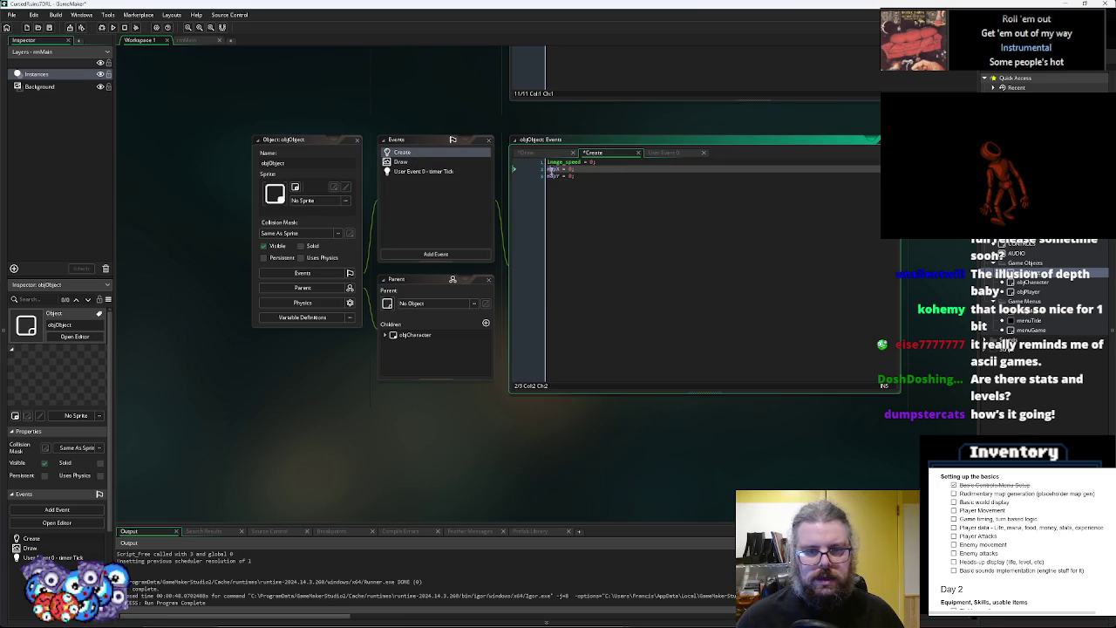
{"action": "left_click", "coordinate": [455, 163]}
{"action": "left_click", "coordinate": [453, 172]}
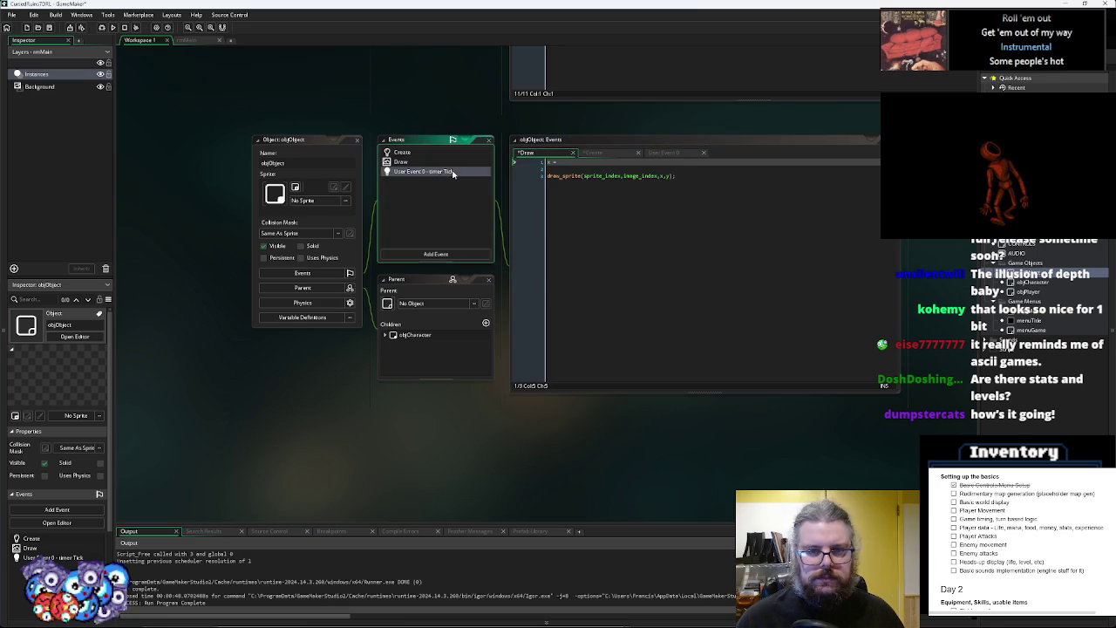
{"action": "left_click", "coordinate": [575, 161]}
{"action": "type", "text": "map_widt"}
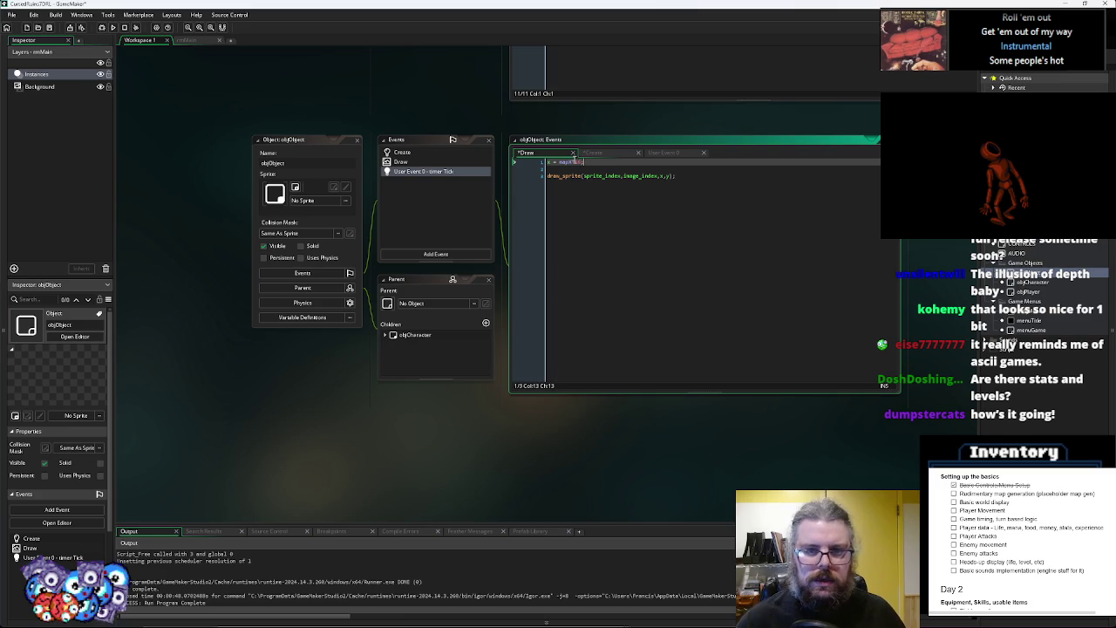
{"action": "key", "text": "Return"}
{"action": "type", "text": "y = "}
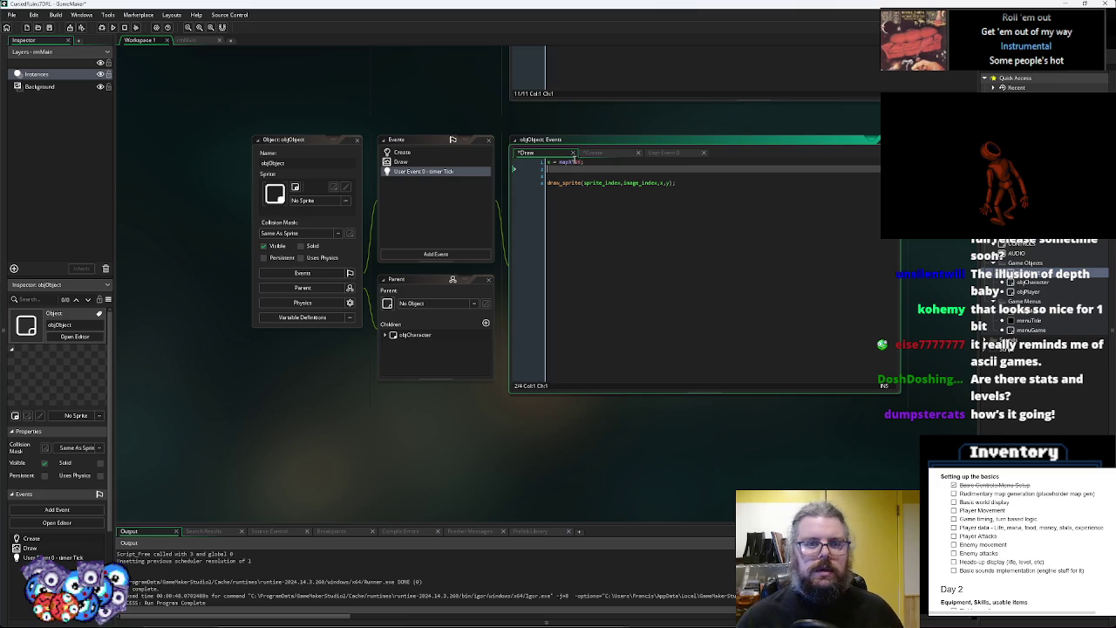
{"action": "type", "text": "map"}
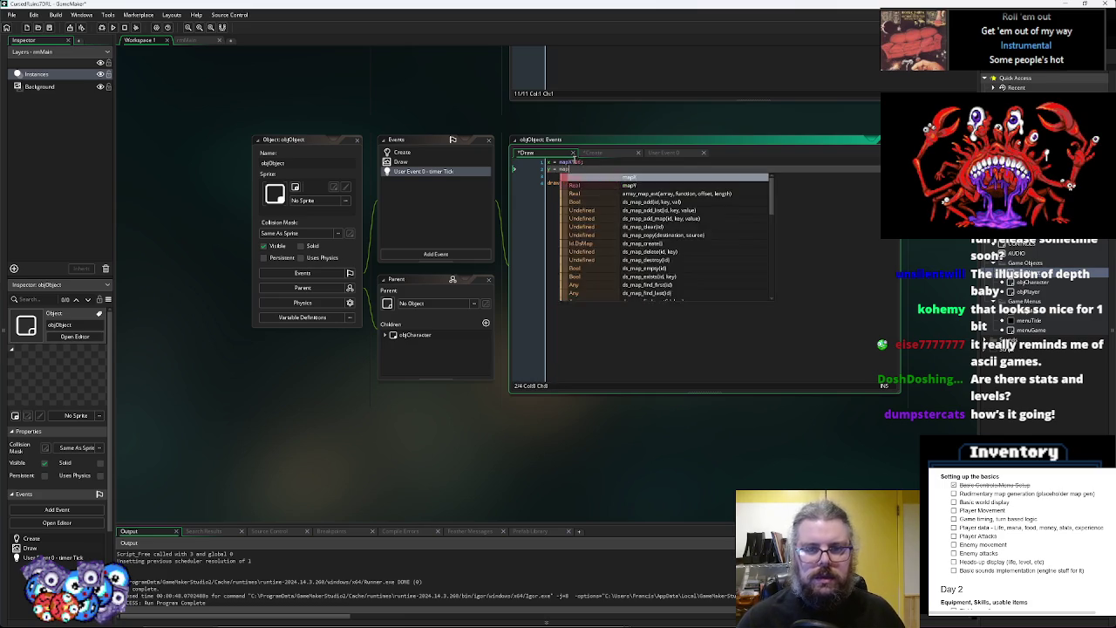
{"action": "type", "text": "_y();"}
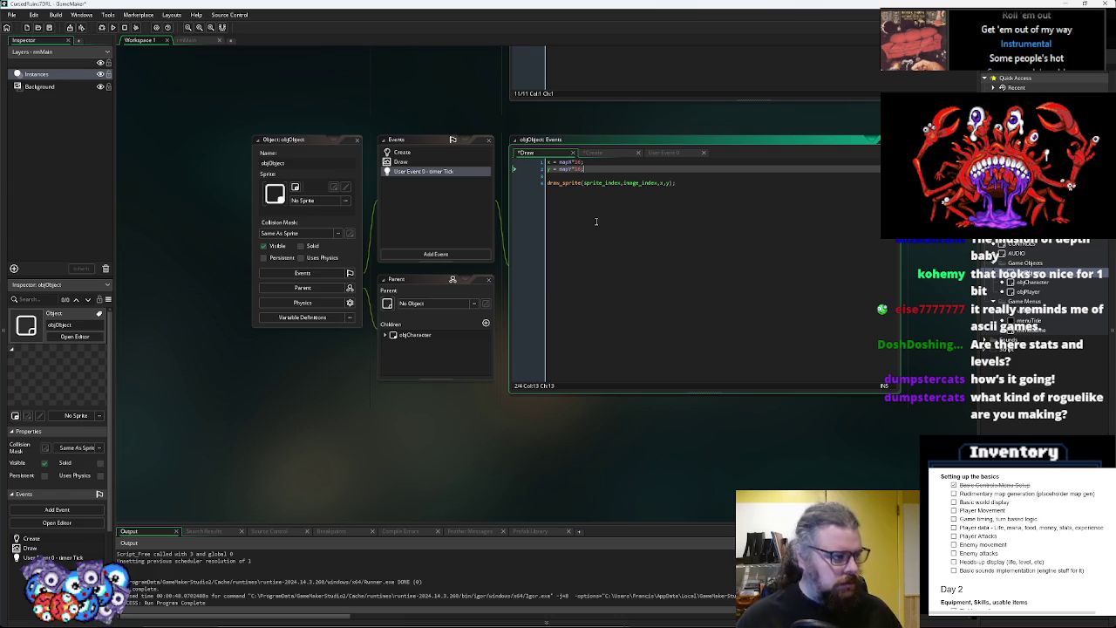
{"action": "left_click", "coordinate": [697, 186]}
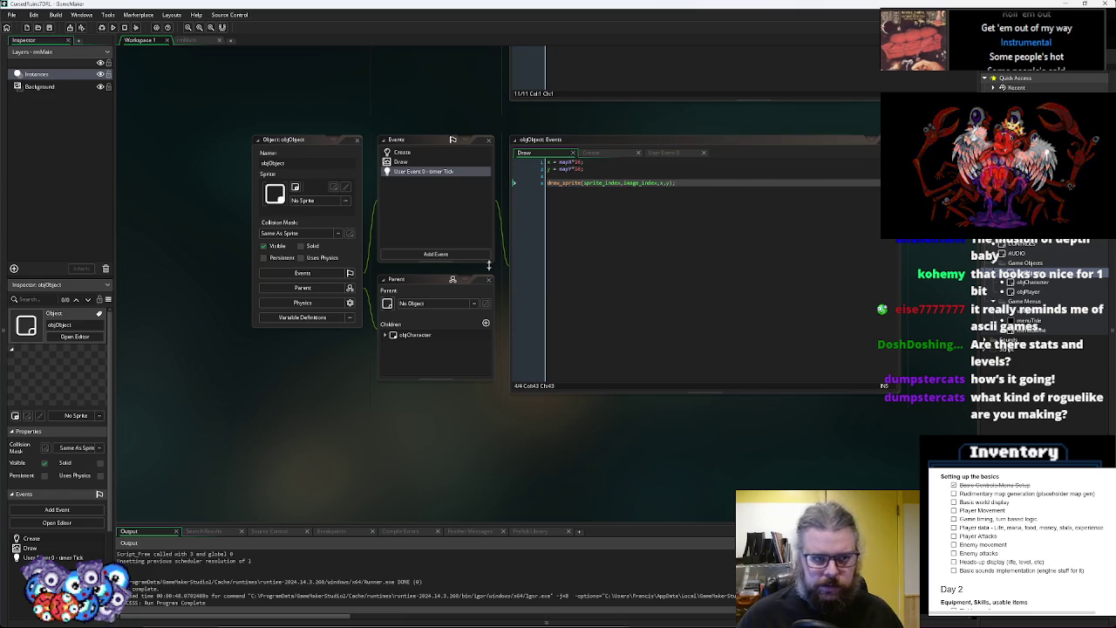
{"action": "left_click_drag", "start_coordinate": [700, 216], "coordinate": [638, 472]}
Bring up the menuTitle object's User Event 1 code
{"action": "scroll", "coordinate": [638, 472], "scroll_direction": "up", "scroll_amount": 5}
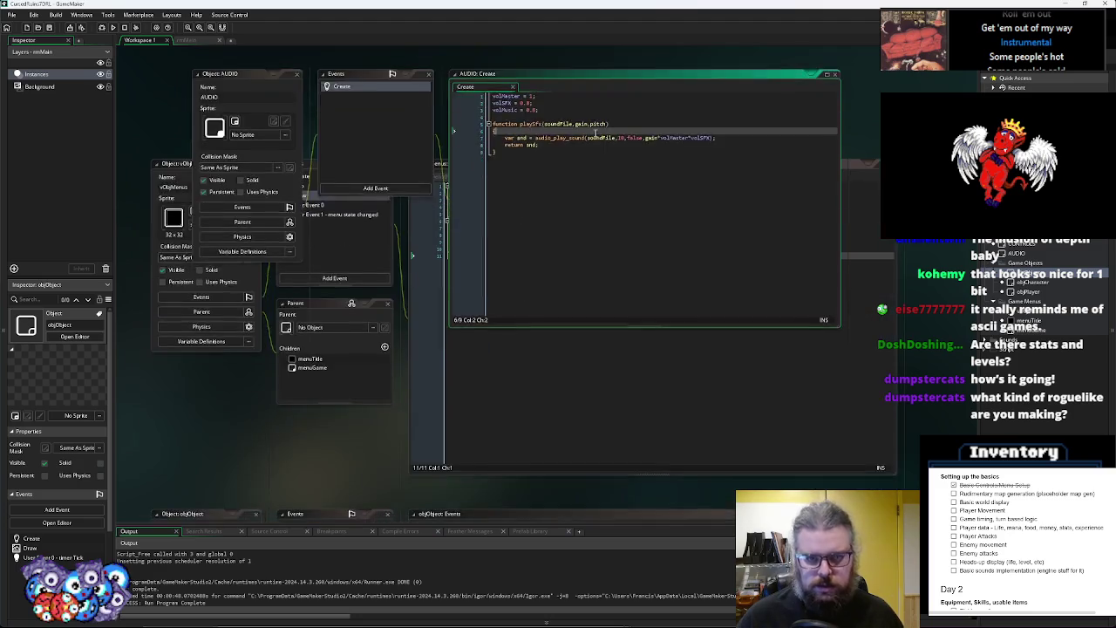
{"action": "scroll", "coordinate": [332, 312], "scroll_direction": "up", "scroll_amount": 2}
{"action": "left_click_drag", "start_coordinate": [345, 272], "coordinate": [349, 84]}
{"action": "left_click", "coordinate": [697, 500]}
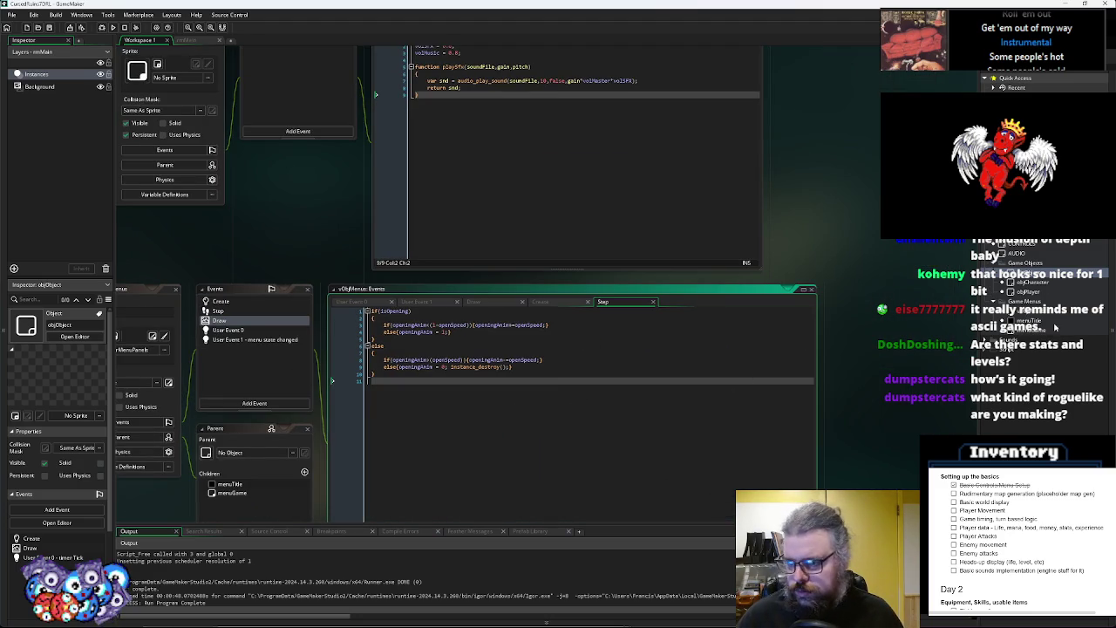
{"action": "double_click", "coordinate": [1038, 320]}
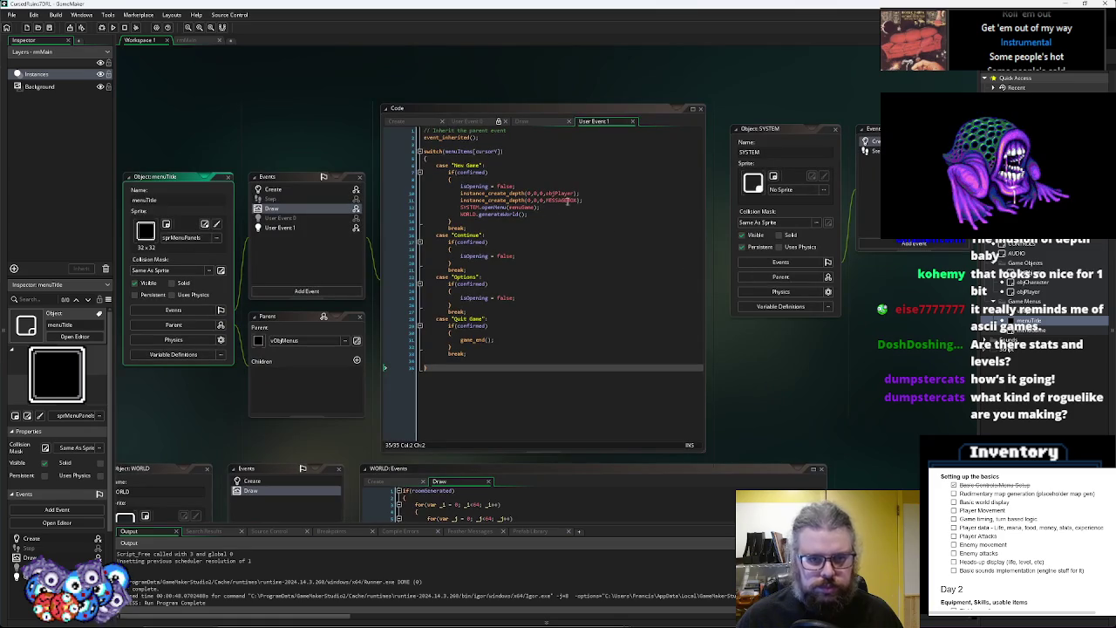
Set objPlayer.mapX and mapY to 32 after creating the player, and save
{"action": "left_click", "coordinate": [587, 196]}
{"action": "key", "text": "Return"}
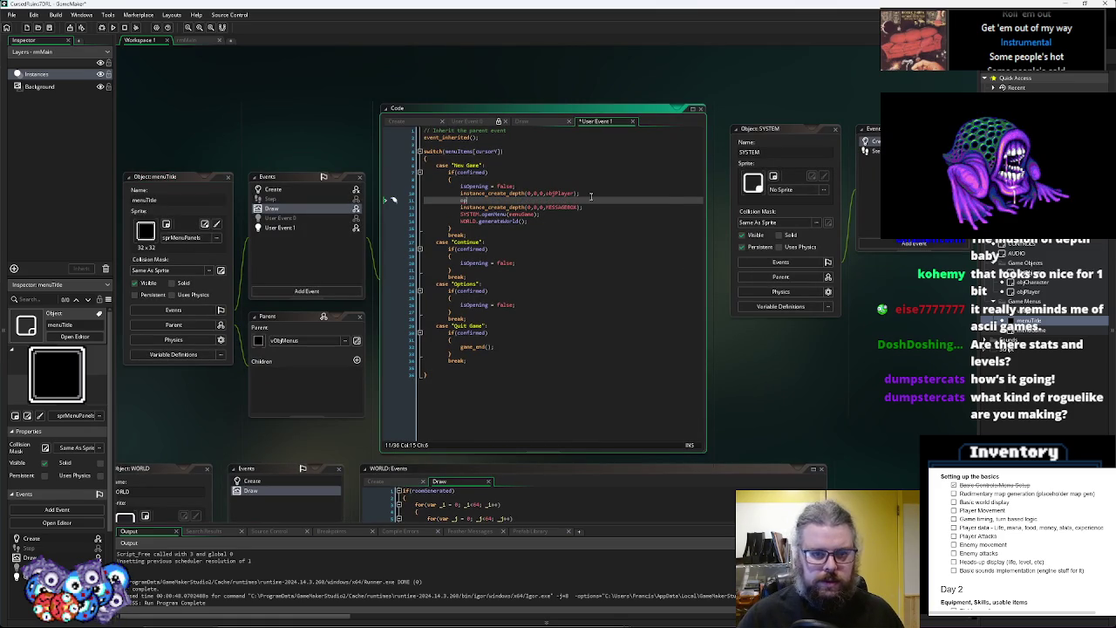
{"action": "type", "text": "jPlayer.ma"}
{"action": "type", "text": "s"}
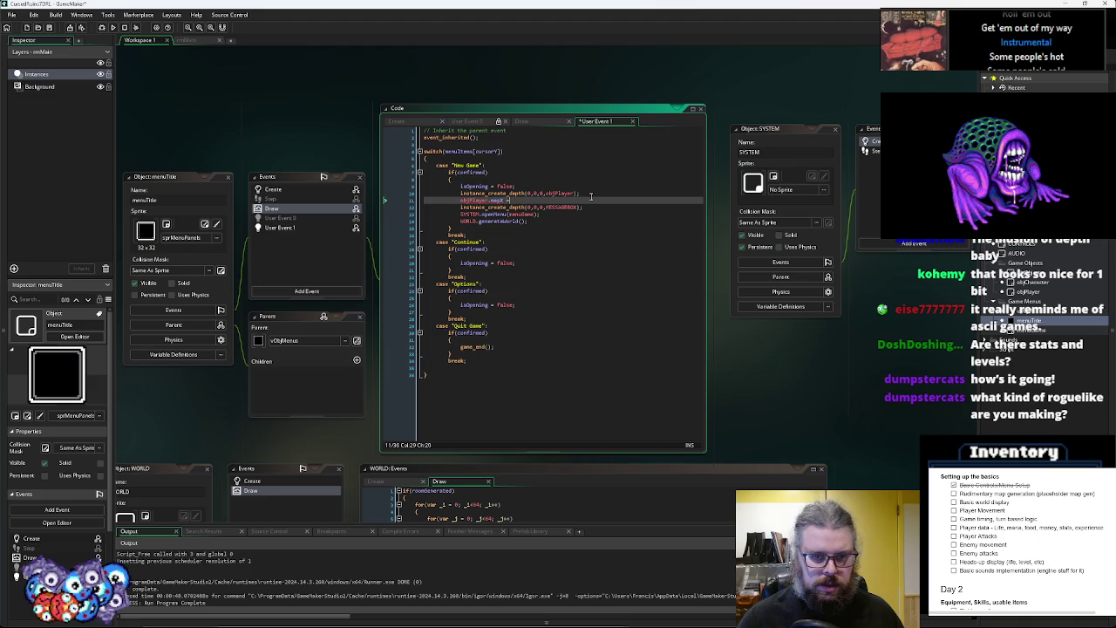
{"action": "type", "text": "32;"}
{"action": "key", "text": "Return"}
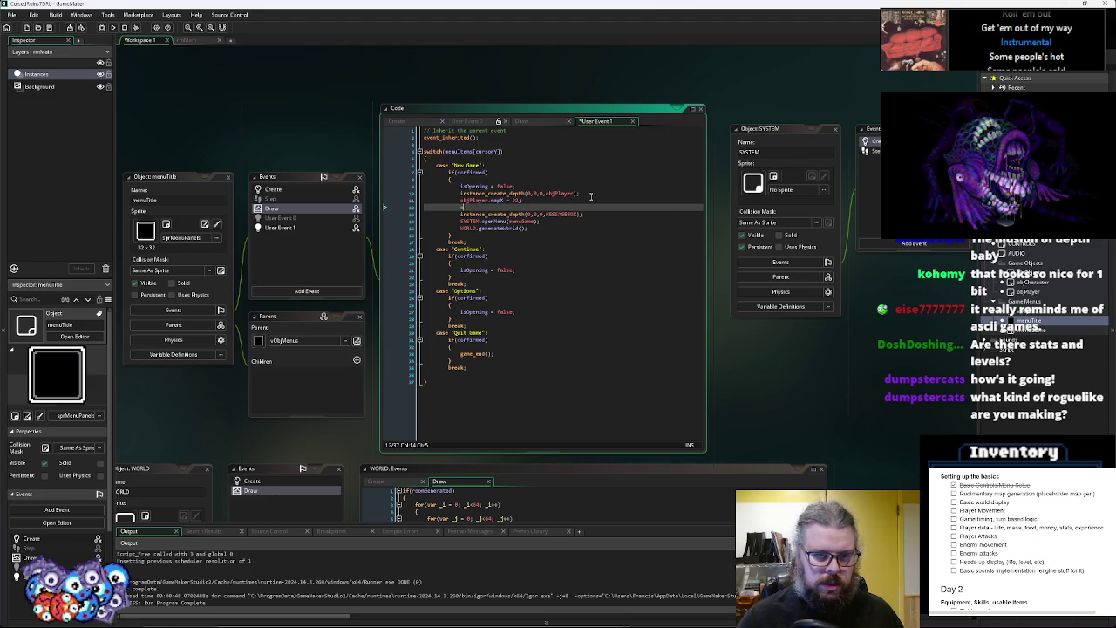
{"action": "type", "text": "objPlayer.map"}
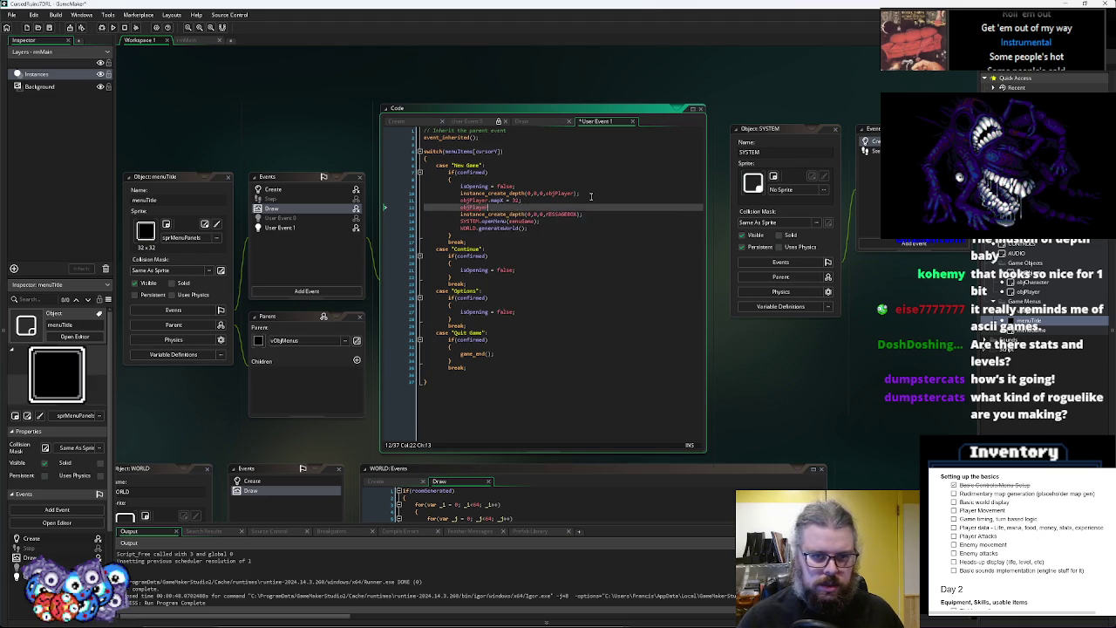
{"action": "type", "text": "Y = 32;"}
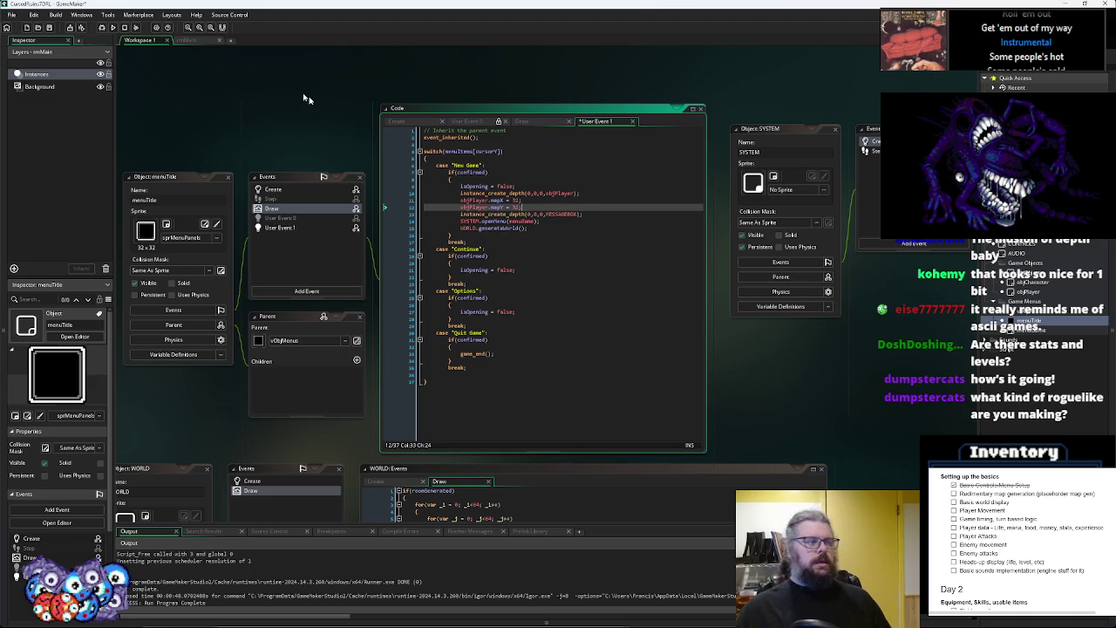
{"action": "left_click", "coordinate": [53, 28]}
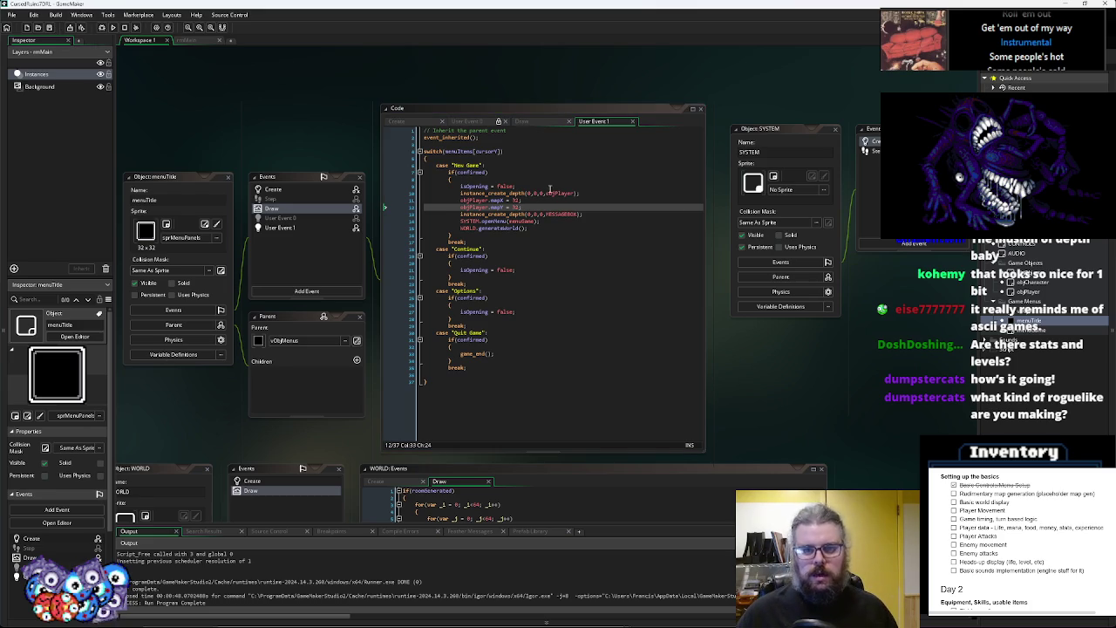
Scroll through the SYSTEM object's Create code and pan toward the other objects
{"action": "middle_click", "coordinate": [494, 220]}
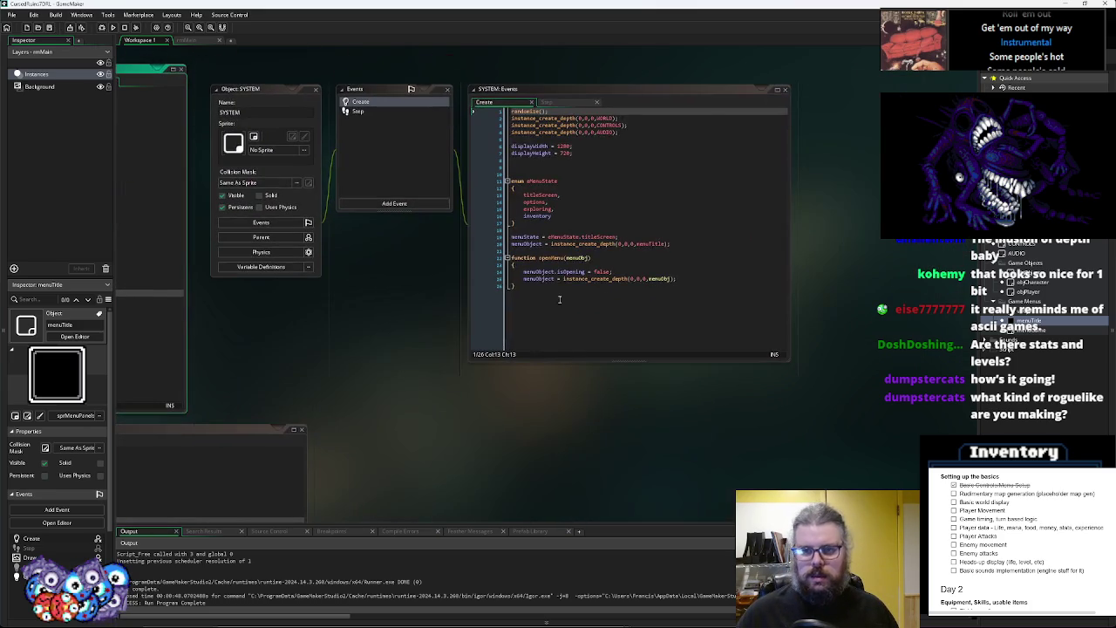
{"action": "scroll", "coordinate": [553, 317], "scroll_direction": "down", "scroll_amount": 5}
{"action": "scroll", "coordinate": [657, 161], "scroll_direction": "down", "scroll_amount": 5}
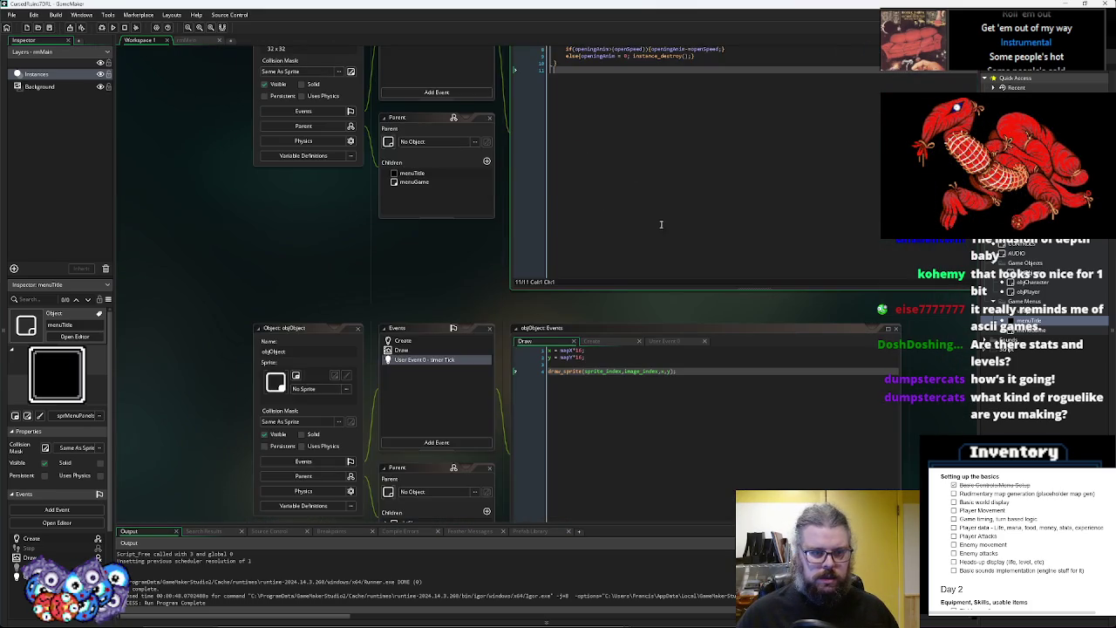
{"action": "scroll", "coordinate": [698, 429], "scroll_direction": "down", "scroll_amount": 5}
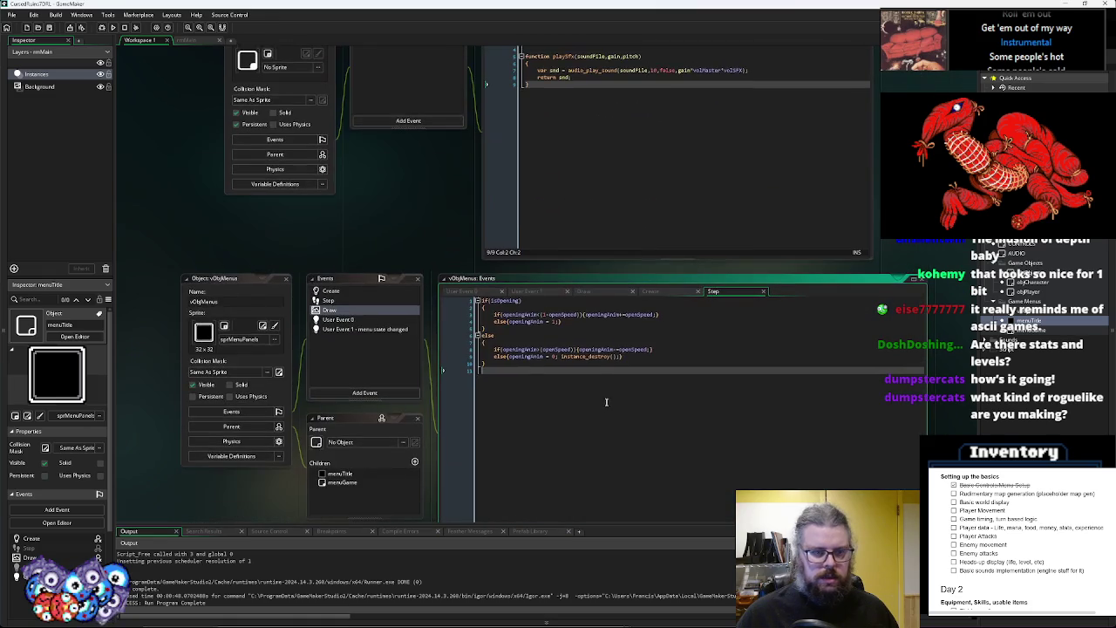
{"action": "scroll", "coordinate": [647, 204], "scroll_direction": "up", "scroll_amount": 3}
{"action": "scroll", "coordinate": [650, 370], "scroll_direction": "up", "scroll_amount": 5}
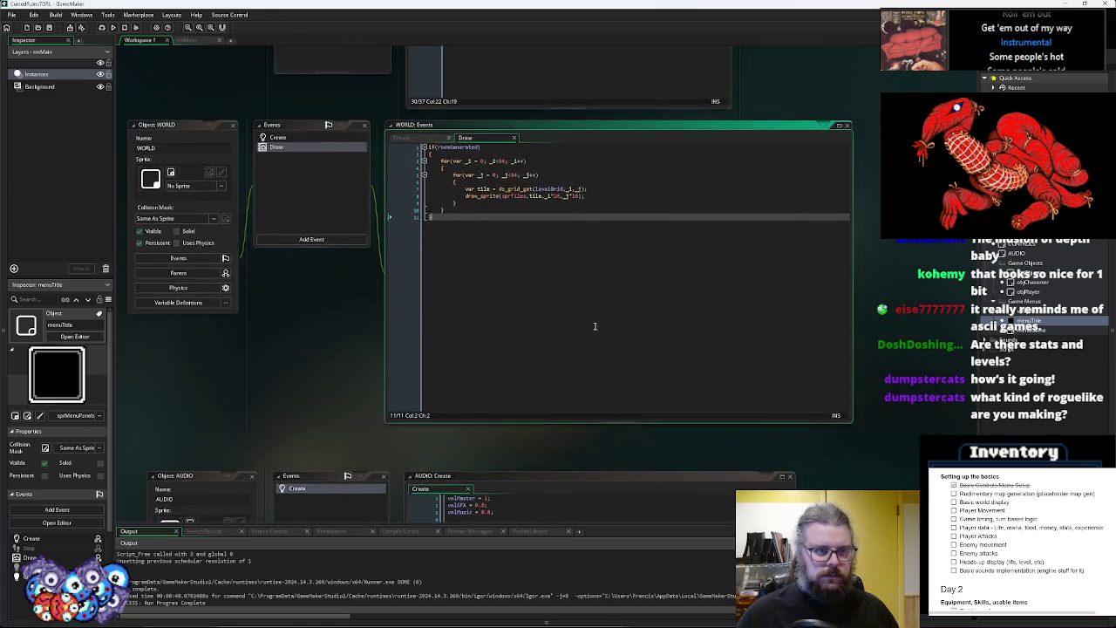
{"action": "scroll", "coordinate": [784, 257], "scroll_direction": "up", "scroll_amount": 8}
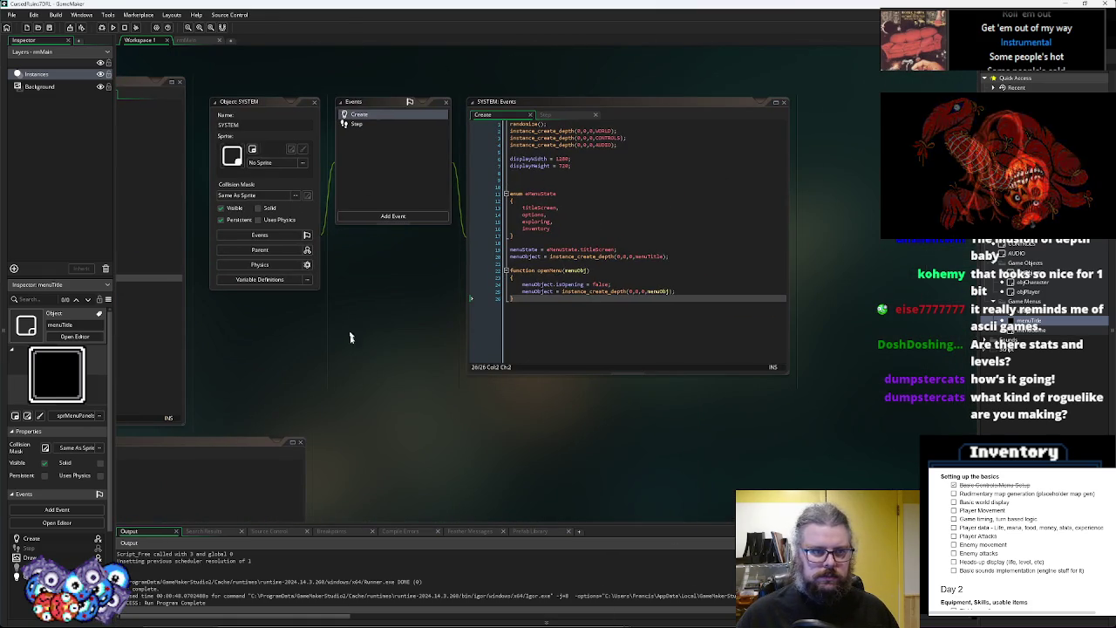
{"action": "left_click_drag", "start_coordinate": [349, 312], "coordinate": [511, 178]}
Open WORLD's Create code and insert a blank line above the ds_grid_set_region call
{"action": "double_click", "coordinate": [1012, 253]}
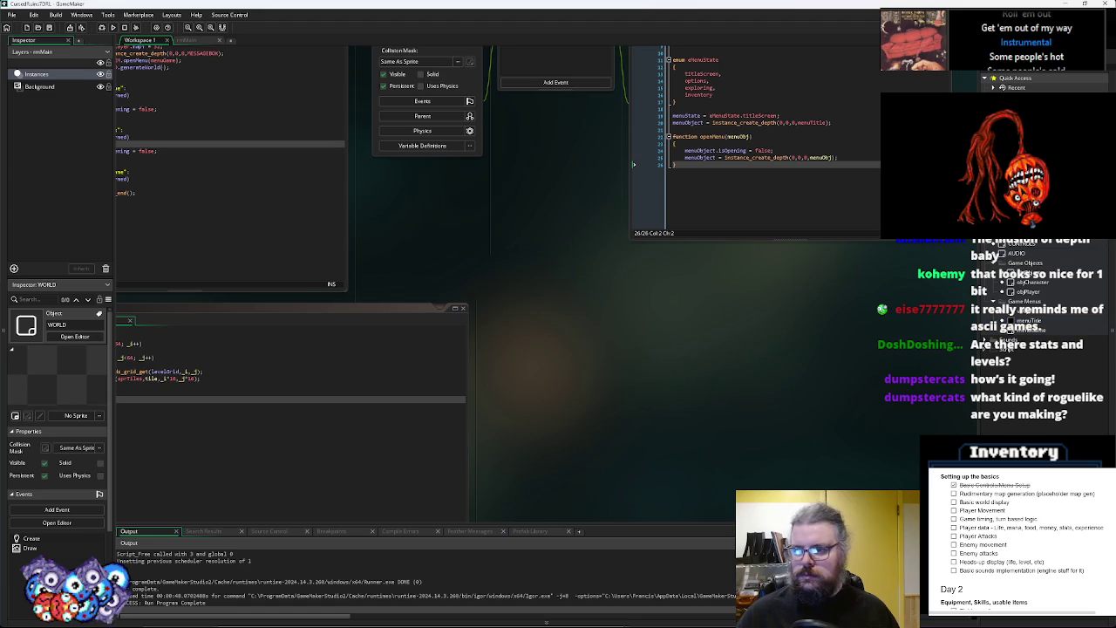
{"action": "left_click", "coordinate": [273, 144]}
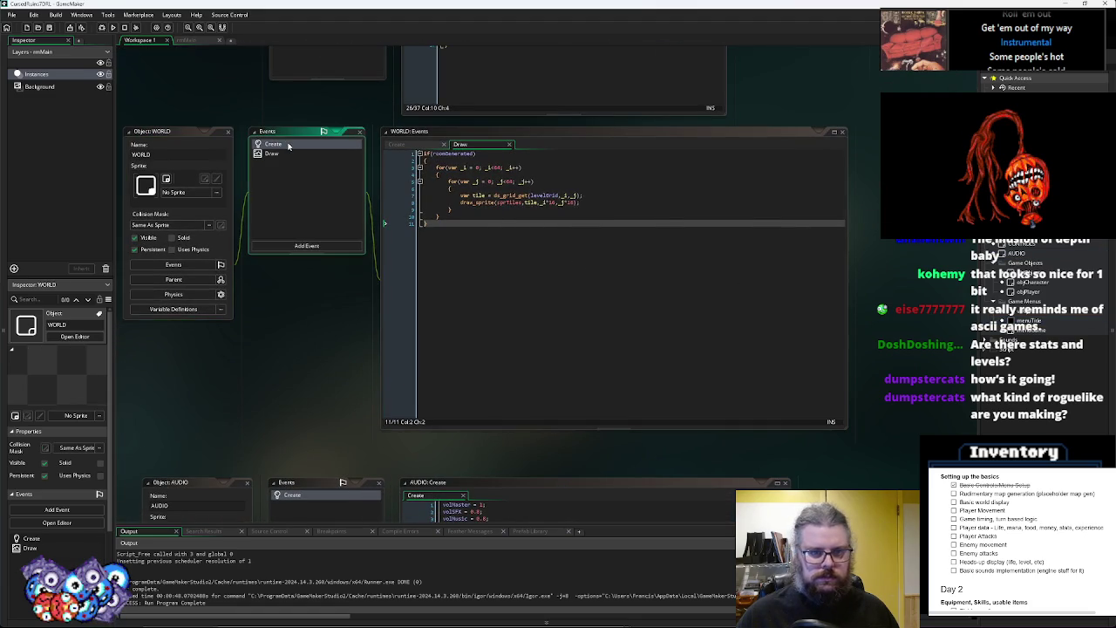
{"action": "left_click", "coordinate": [576, 321]}
{"action": "scroll", "coordinate": [567, 320], "scroll_direction": "down", "scroll_amount": 2}
{"action": "scroll", "coordinate": [567, 320], "scroll_direction": "up", "scroll_amount": 3}
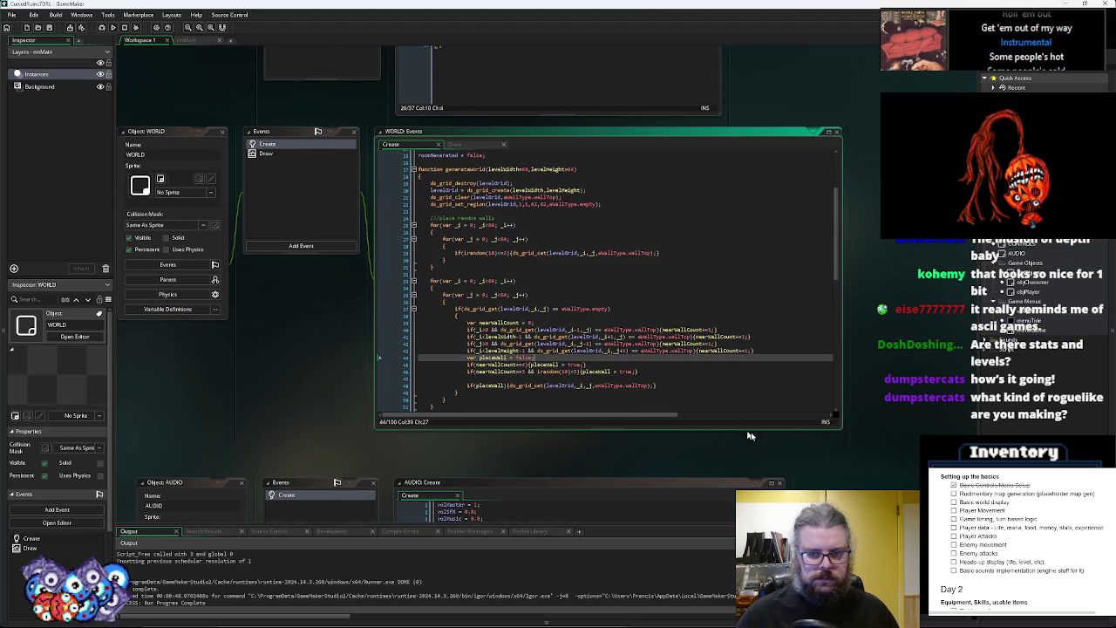
{"action": "left_click_drag", "start_coordinate": [840, 431], "coordinate": [922, 469]}
{"action": "scroll", "coordinate": [654, 348], "scroll_direction": "up", "scroll_amount": 3}
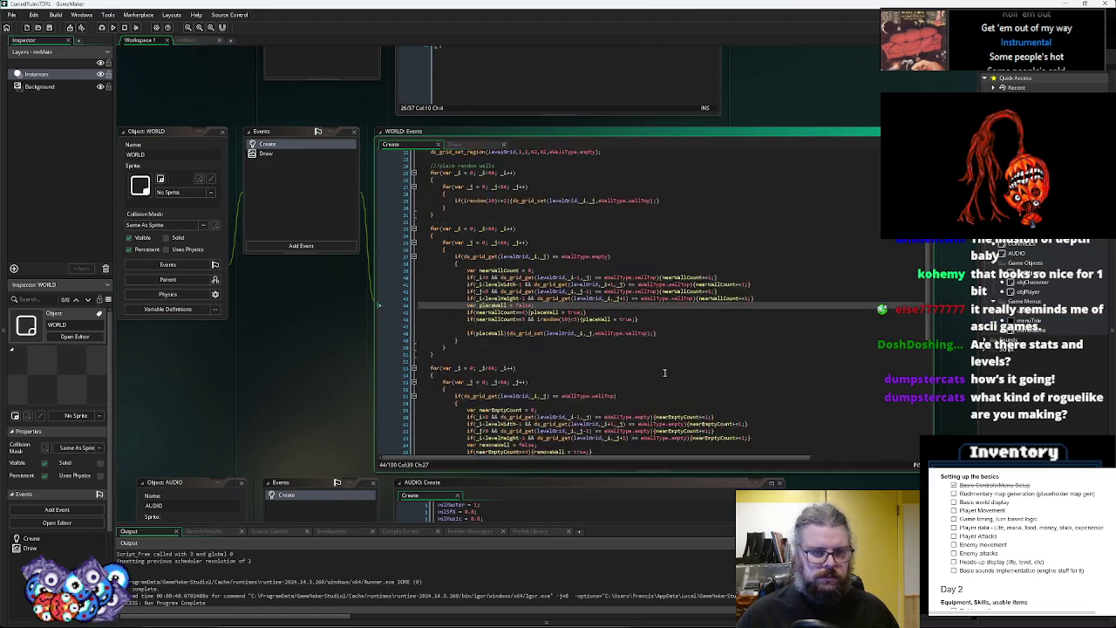
{"action": "scroll", "coordinate": [489, 260], "scroll_direction": "up", "scroll_amount": 2}
{"action": "left_click", "coordinate": [508, 251]}
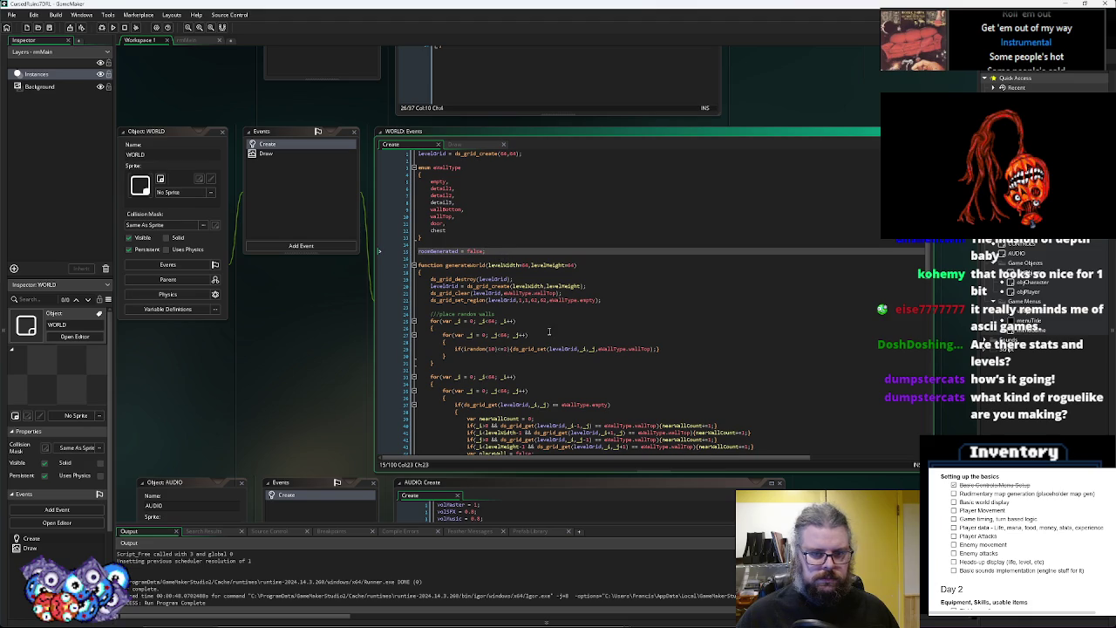
{"action": "scroll", "coordinate": [550, 335], "scroll_direction": "down", "scroll_amount": 9}
{"action": "scroll", "coordinate": [549, 336], "scroll_direction": "down", "scroll_amount": 7}
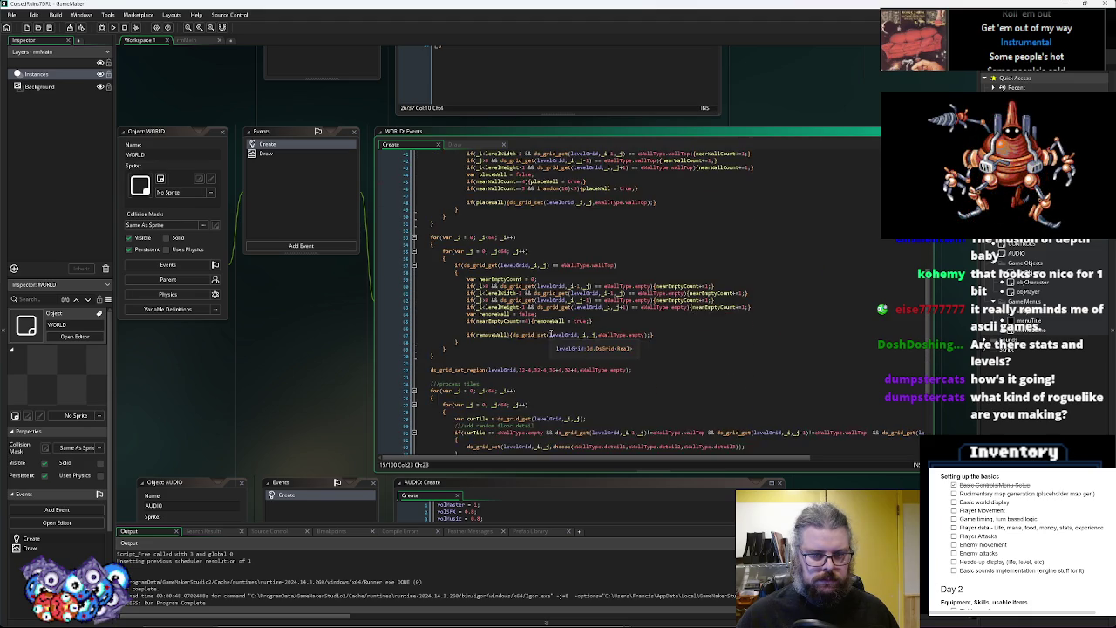
{"action": "left_click", "coordinate": [508, 305]}
{"action": "key", "text": "Return"}
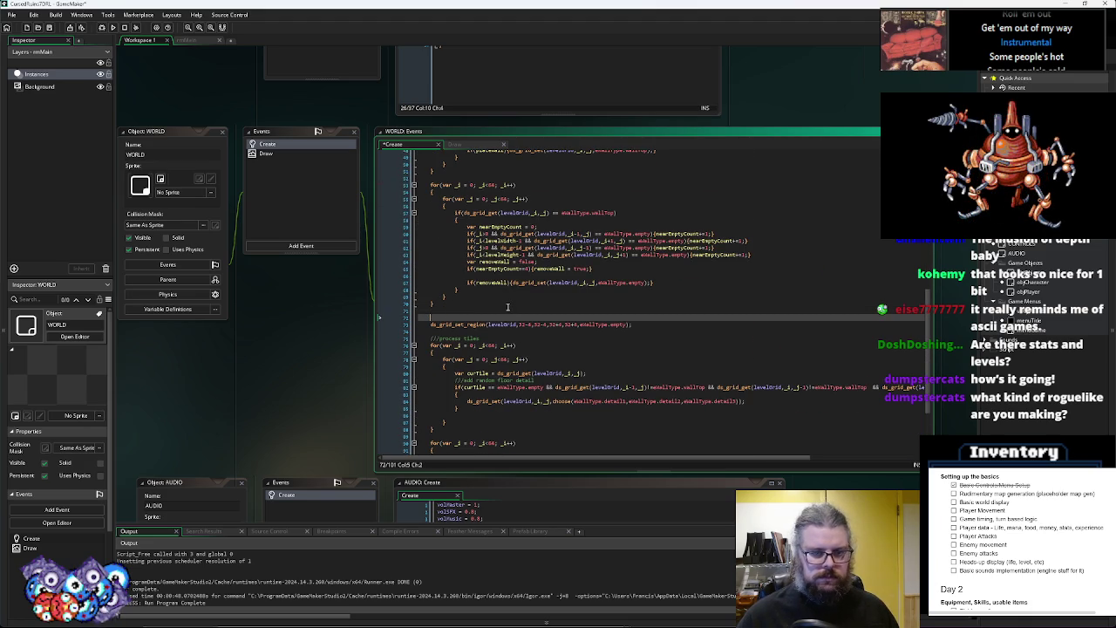
{"action": "type", "text": "//give"}
Add a '//make entrance hall' comment and base the region's first corner on objPlayer's position minus 2
{"action": "key", "text": "BackSpace"}
{"action": "key", "text": "BackSpace"}
{"action": "key", "text": "BackSpace"}
{"action": "type", "text": "//make entrance hall"}
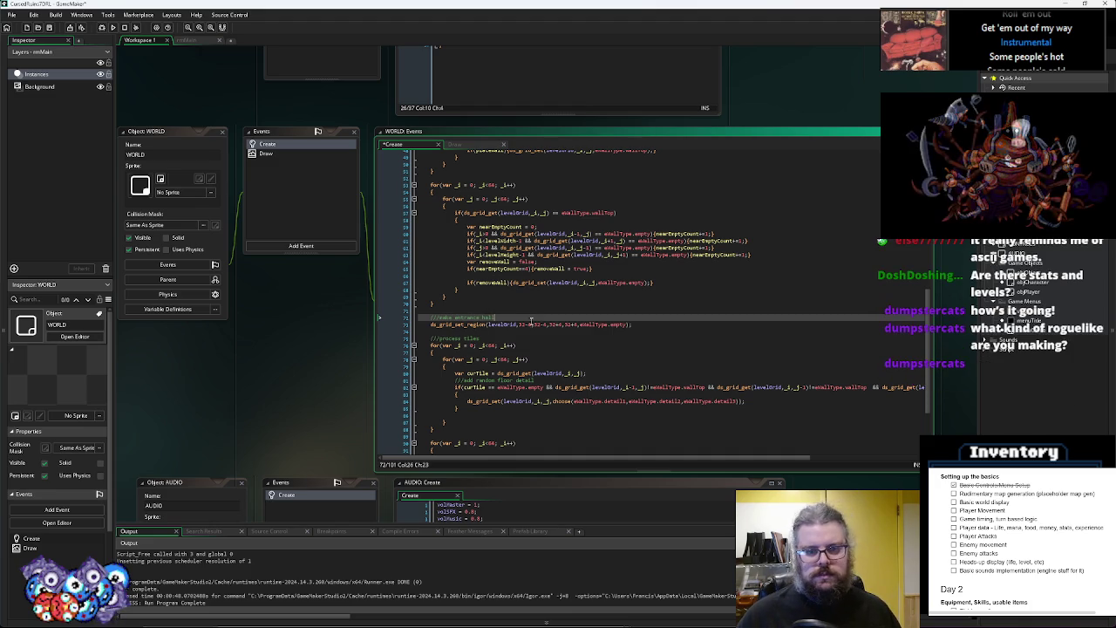
{"action": "double_click", "coordinate": [521, 327]}
{"action": "type", "text": "objPlayer.xsp"}
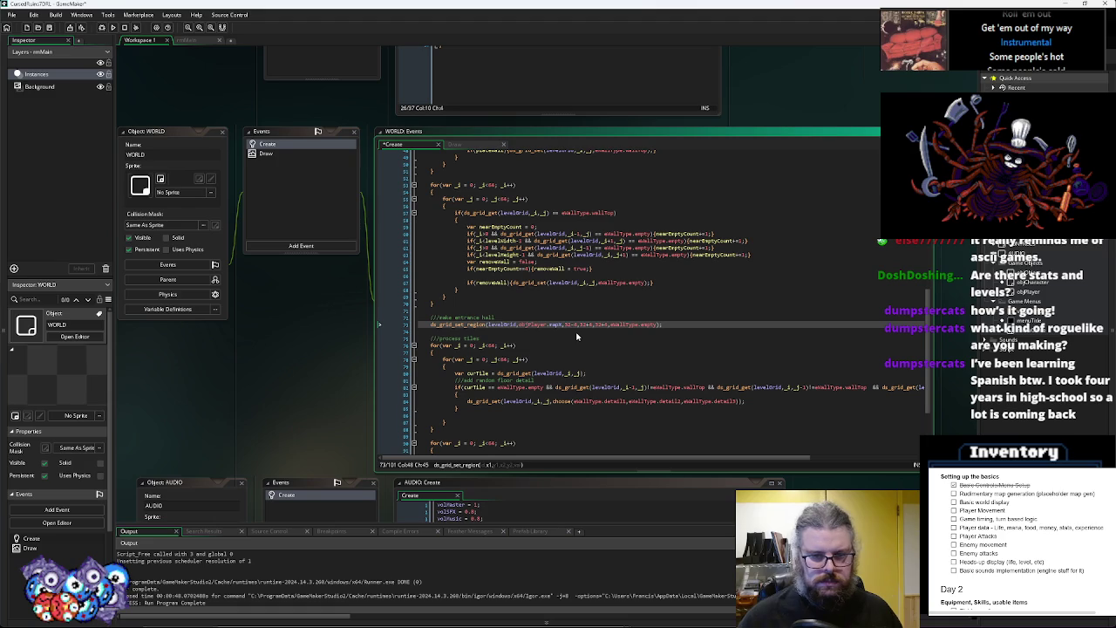
{"action": "type", "text": "-2"}
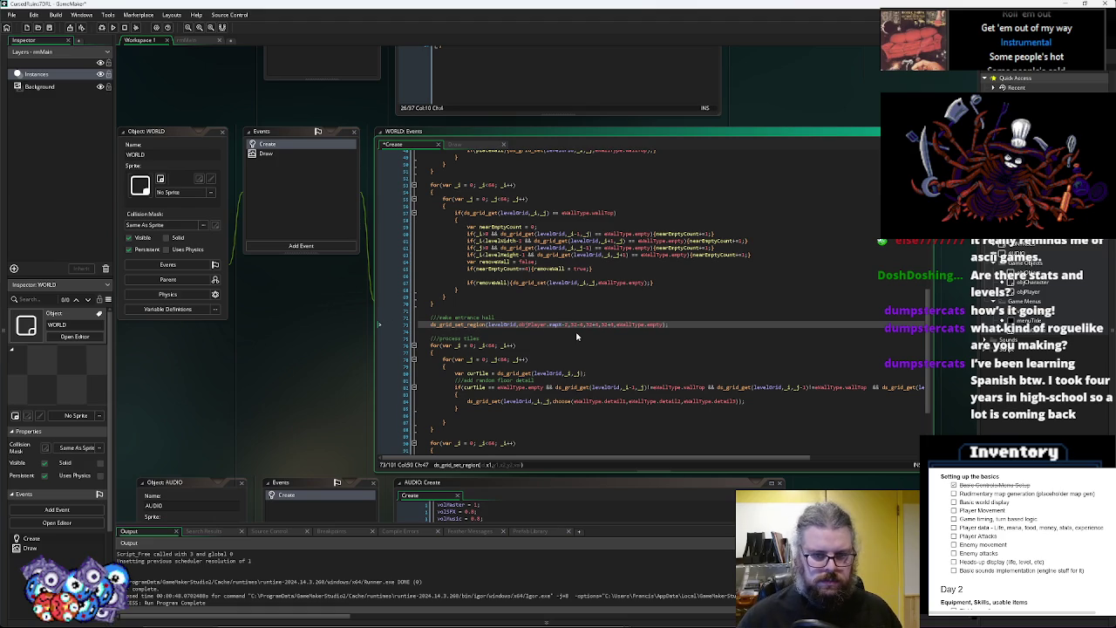
{"action": "key", "text": "ctrl+shift+Left"}
{"action": "key", "text": "ctrl+shift+Left"}
{"action": "key", "text": "ctrl+shift+Left"}
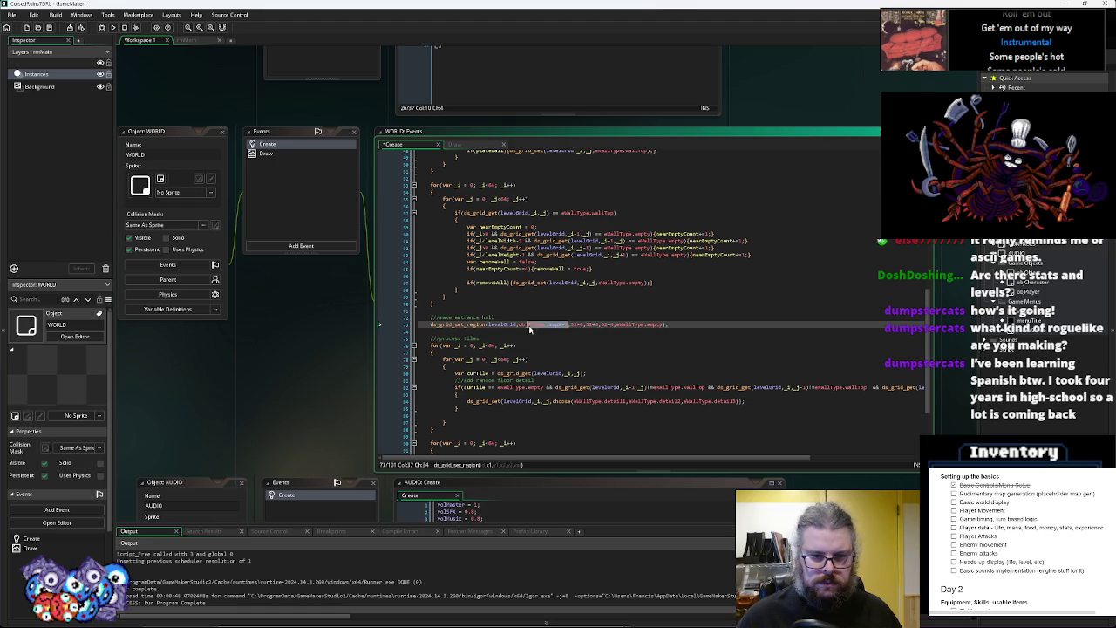
{"action": "key", "text": "ctrl+c"}
{"action": "key", "text": "Right"}
{"action": "type", "text": ","}
{"action": "key", "text": "ctrl+v"}
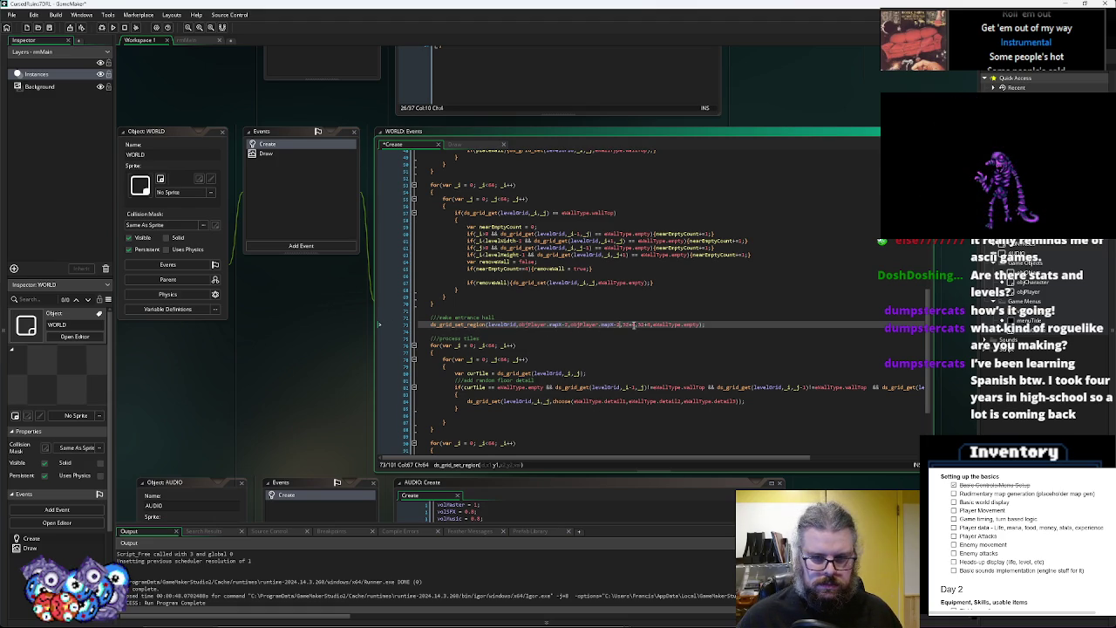
{"action": "type", "text": ","}
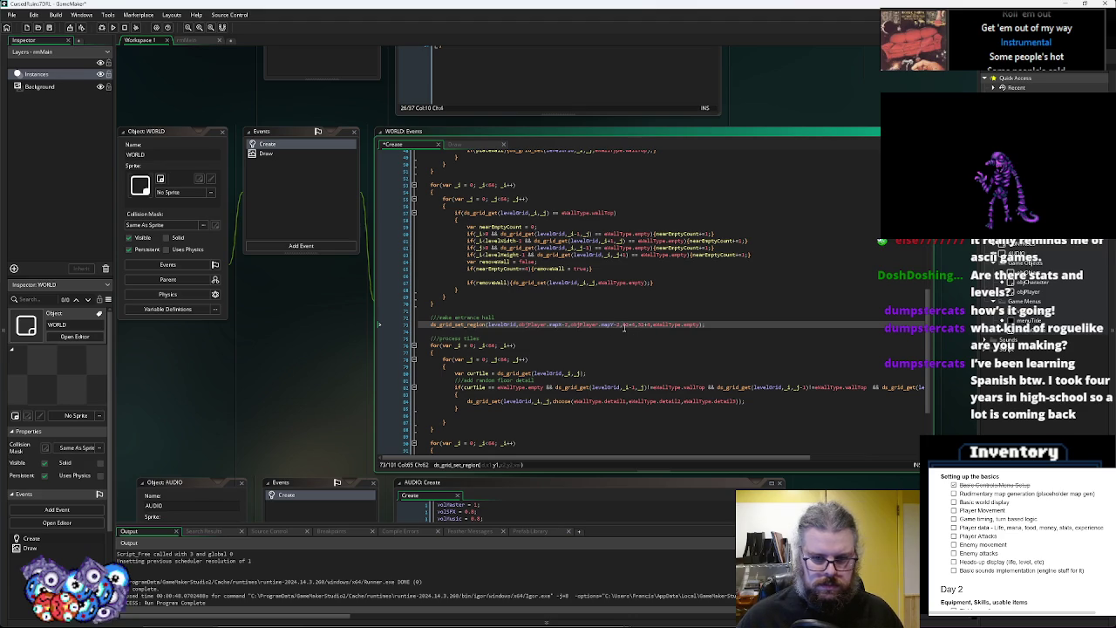
Make the region's far corner objPlayer's mapX/mapY plus the offset instead of minus
{"action": "left_click", "coordinate": [620, 330]}
{"action": "left_click_drag", "start_coordinate": [617, 327], "coordinate": [521, 324]}
{"action": "left_click_drag", "start_coordinate": [624, 323], "coordinate": [644, 325]}
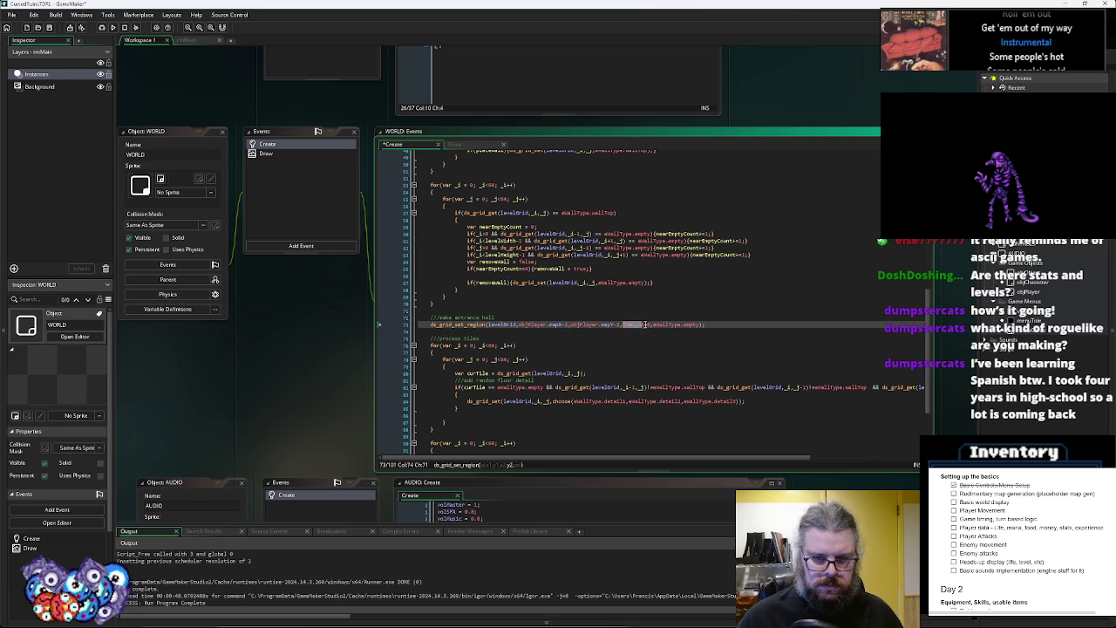
{"action": "key", "text": "ctrl+v"}
{"action": "left_click", "coordinate": [671, 325]}
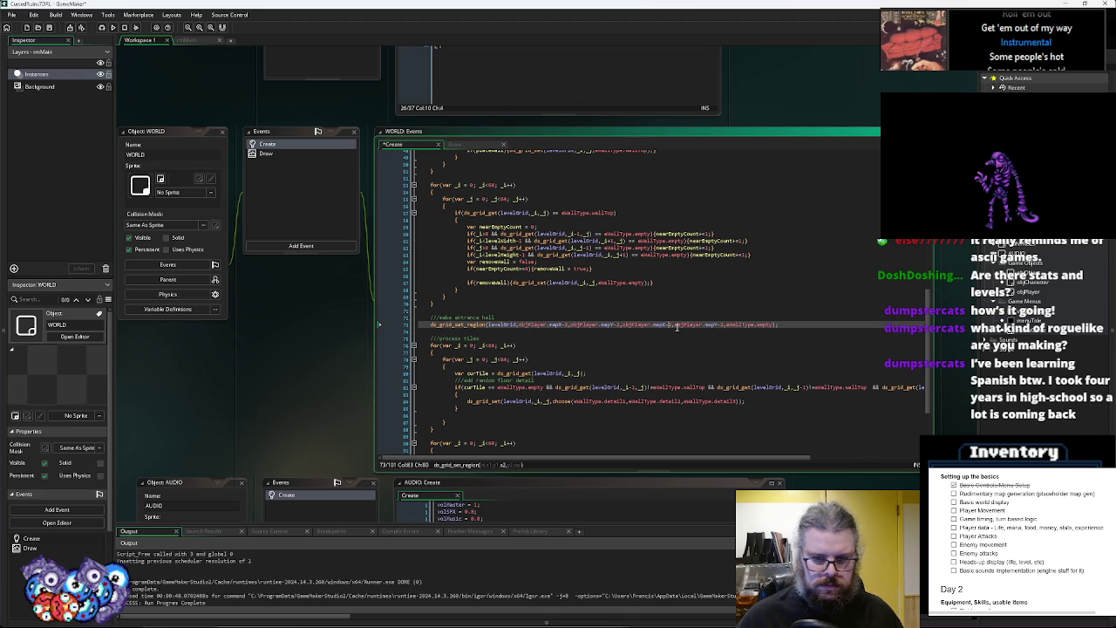
{"action": "key", "text": "BackSpace"}
{"action": "type", "text": "+"}
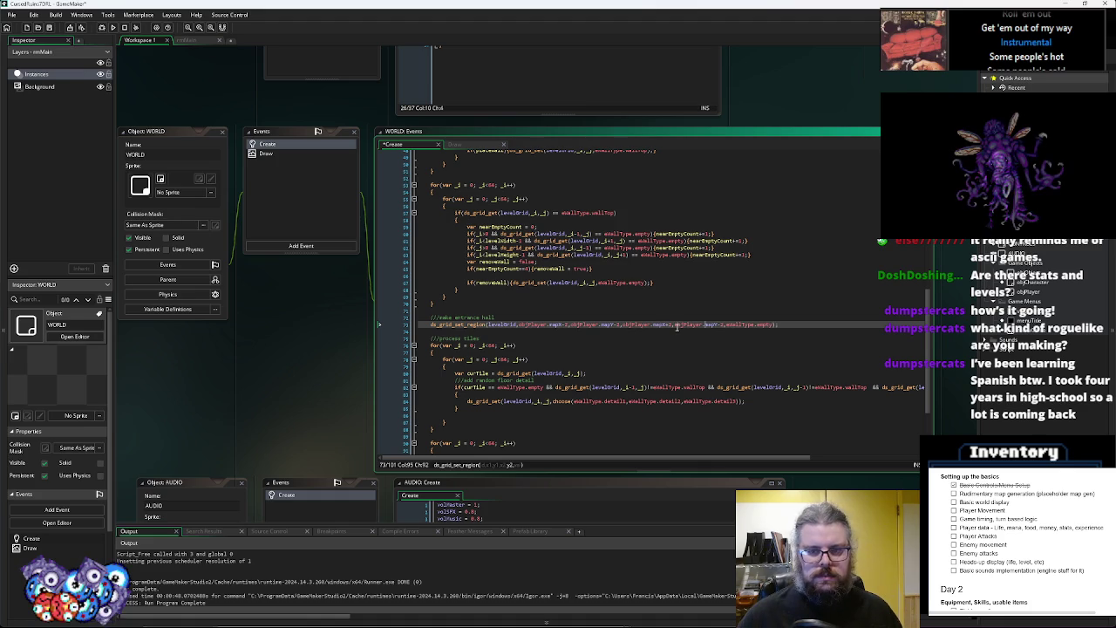
{"action": "key", "text": "Right"}
{"action": "key", "text": "Right"}
{"action": "key", "text": "Right"}
{"action": "key", "text": "BackSpace"}
{"action": "type", "text": "+"}
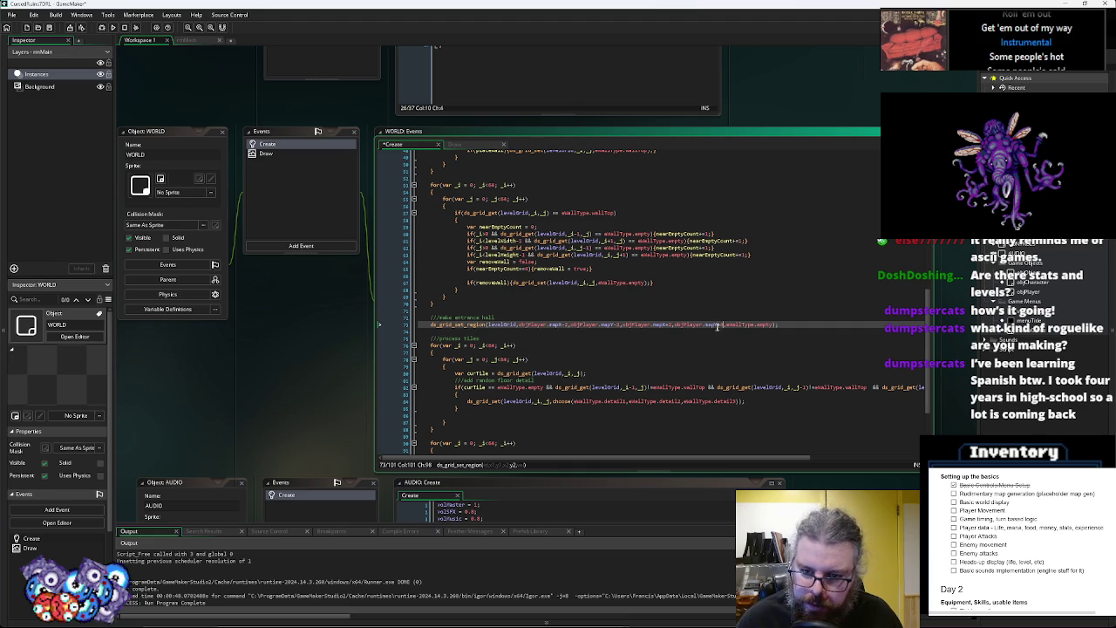
{"action": "left_click", "coordinate": [672, 325]}
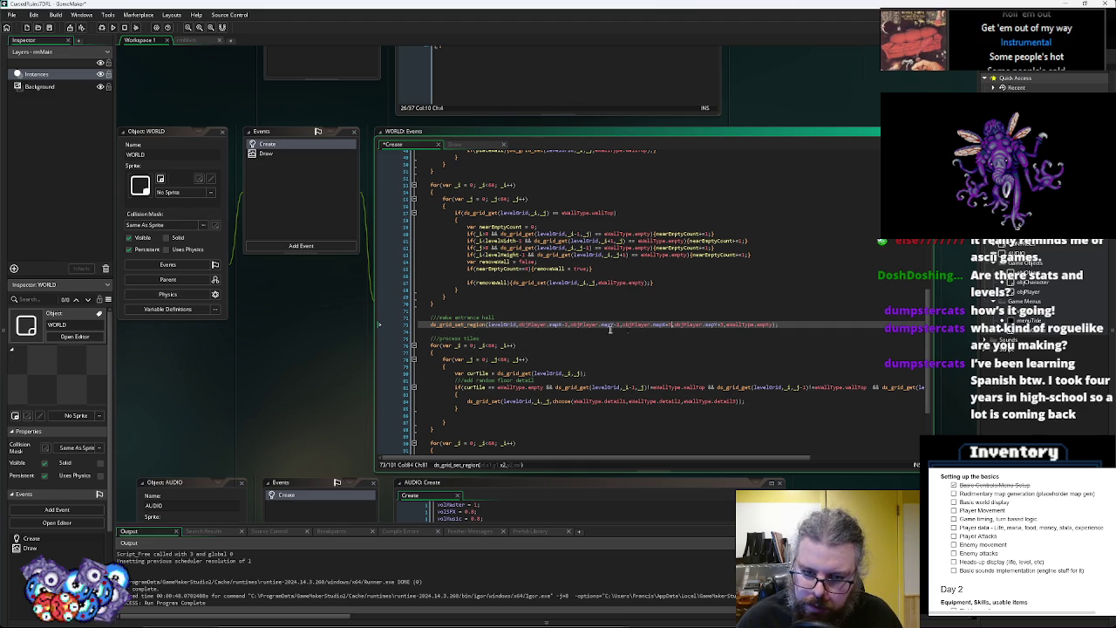
{"action": "left_click", "coordinate": [568, 325]}
{"action": "left_click", "coordinate": [555, 324]}
{"action": "key", "text": "ctrl+Tab"}
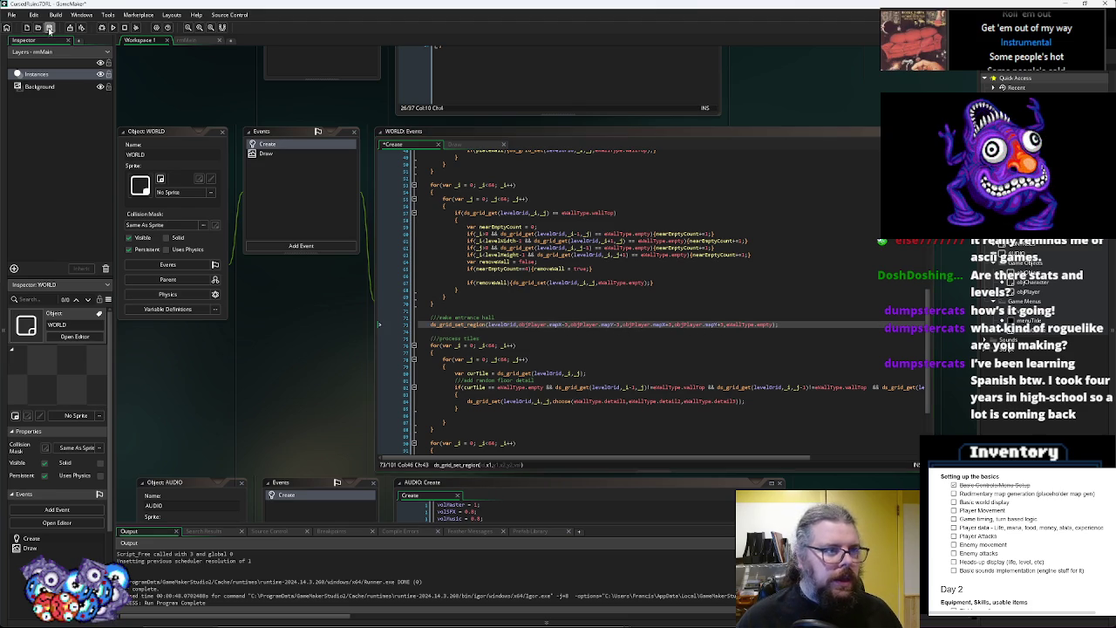
Set objPlayer's starting mapX and mapY to 32+irandom(16) and save the menu code
{"action": "key", "text": "ctrl+Tab"}
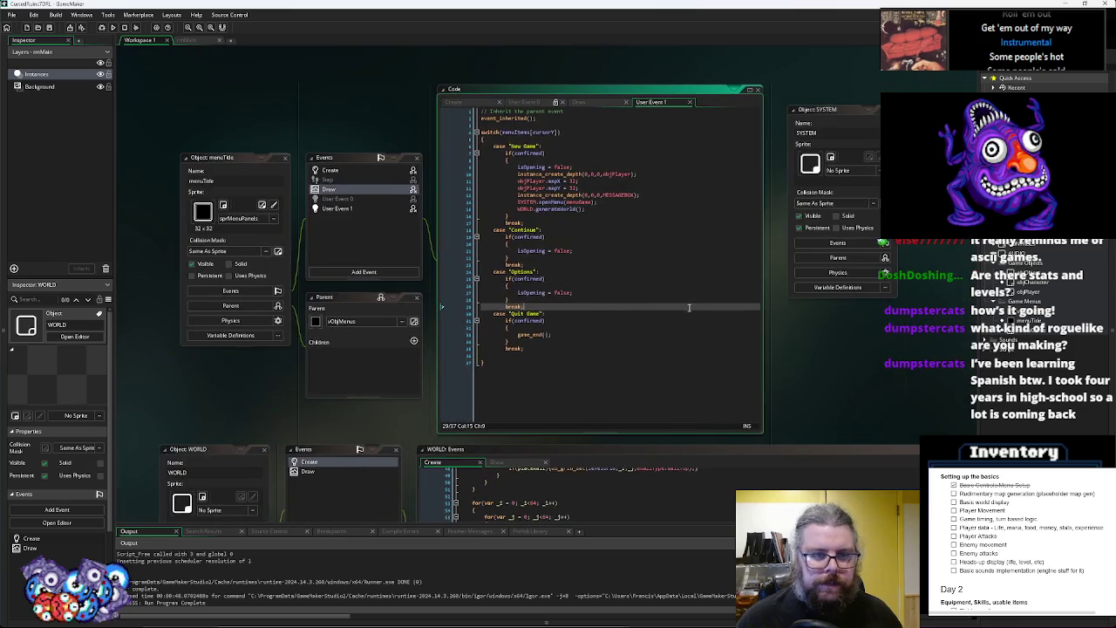
{"action": "key", "text": "ctrl+Tab"}
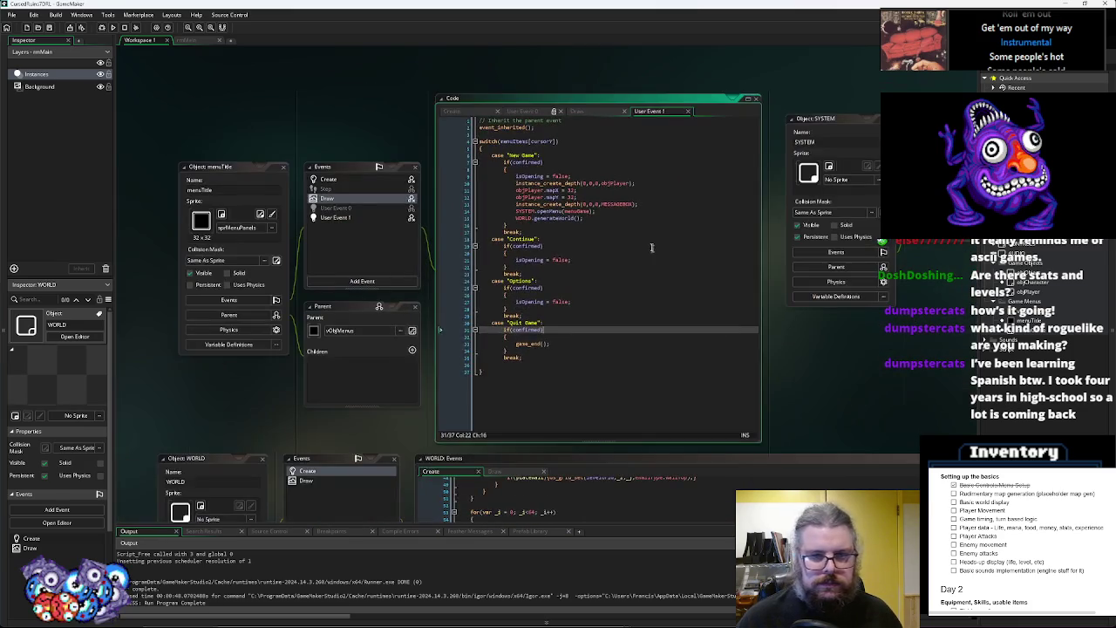
{"action": "left_click", "coordinate": [513, 225]}
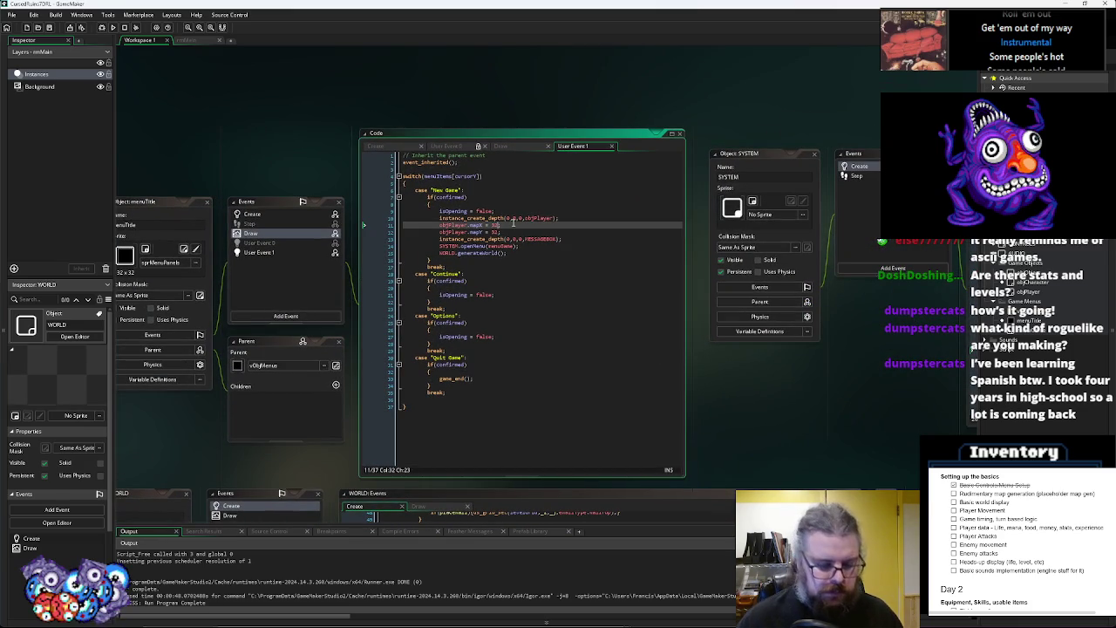
{"action": "type", "text": "32+ran"}
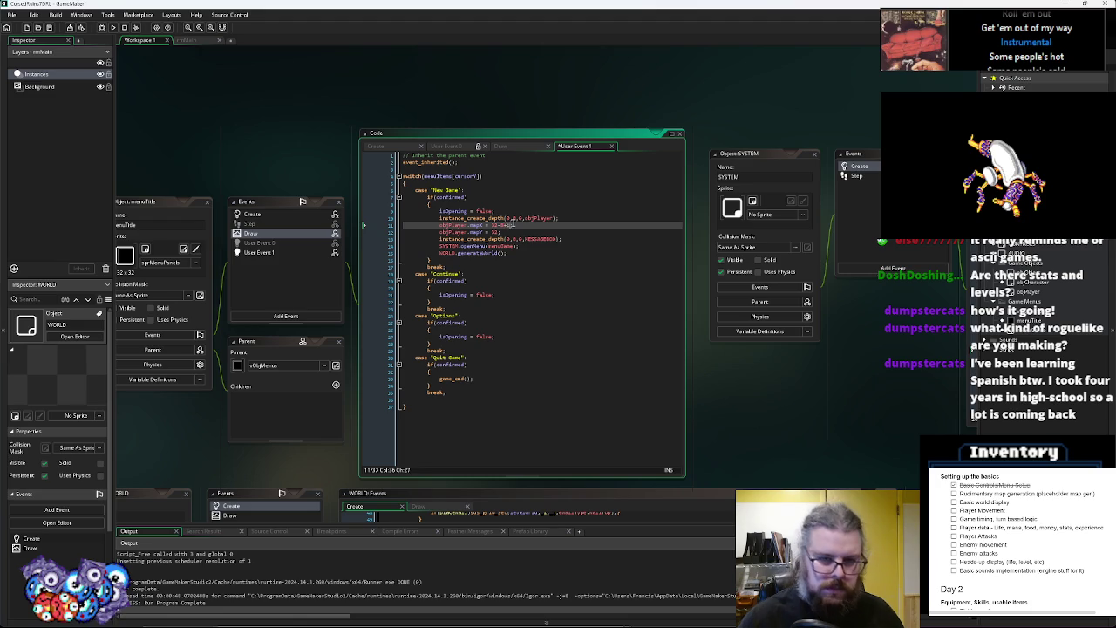
{"action": "type", "text": "irandom(32"}
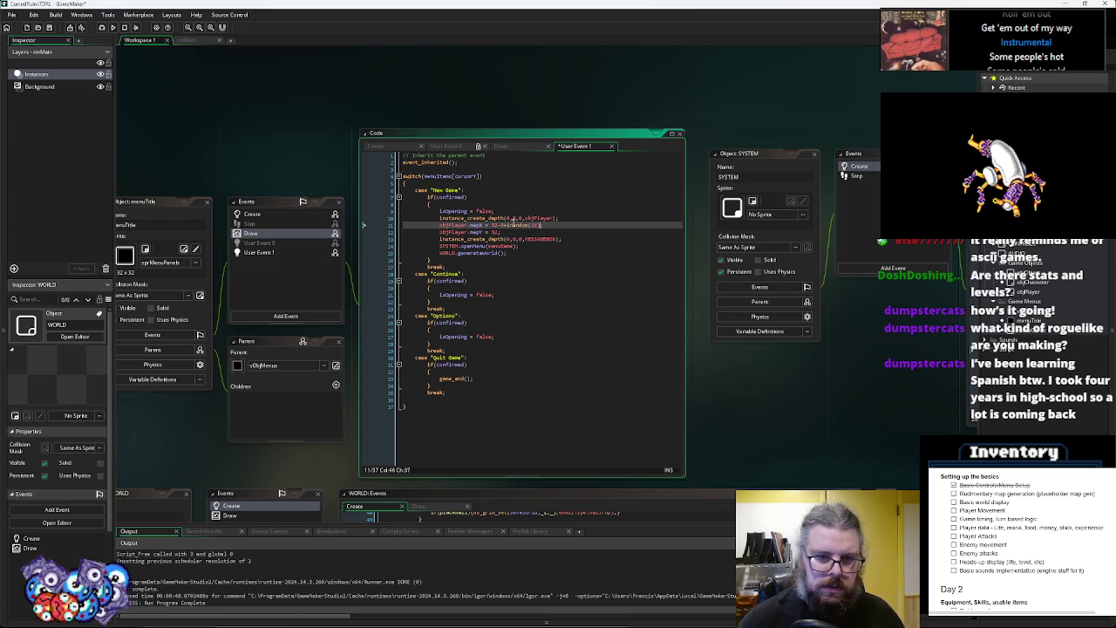
{"action": "double_click", "coordinate": [497, 232]}
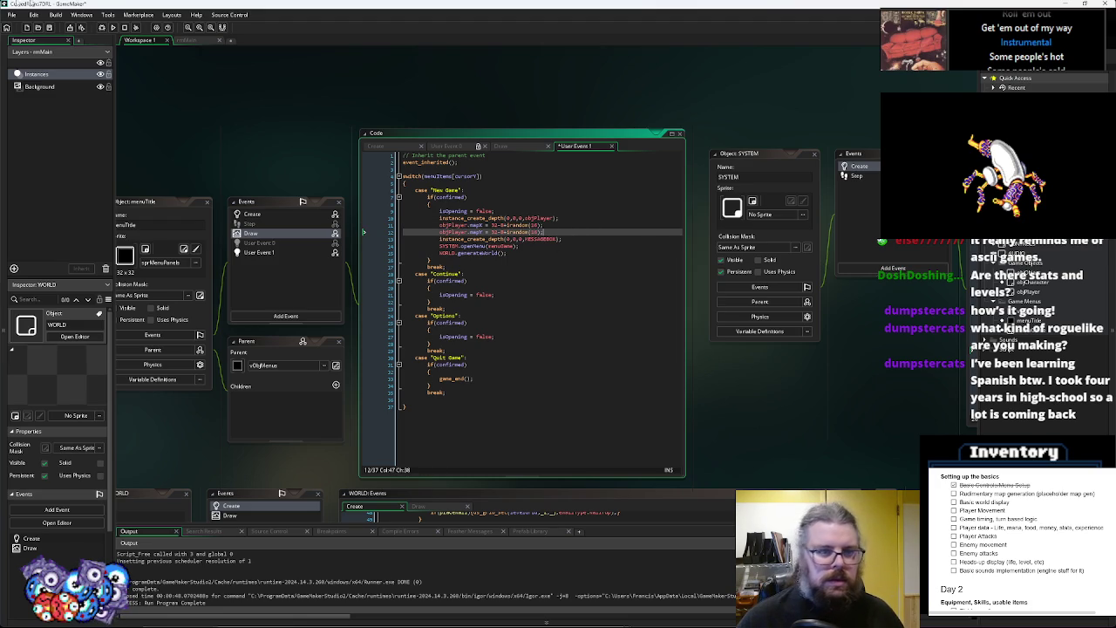
{"action": "left_click", "coordinate": [50, 28]}
{"action": "key", "text": "ctrl+Tab"}
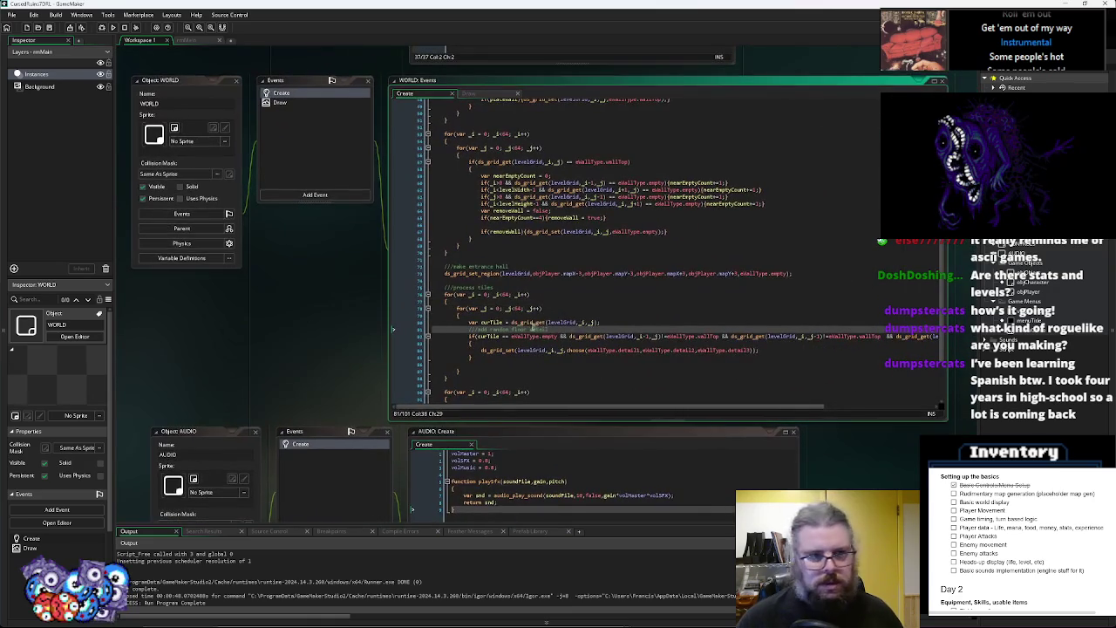
Cycle through the open code editors to WORLD's Draw event and add a line after the tile loop
{"action": "key", "text": "ctrl+Tab"}
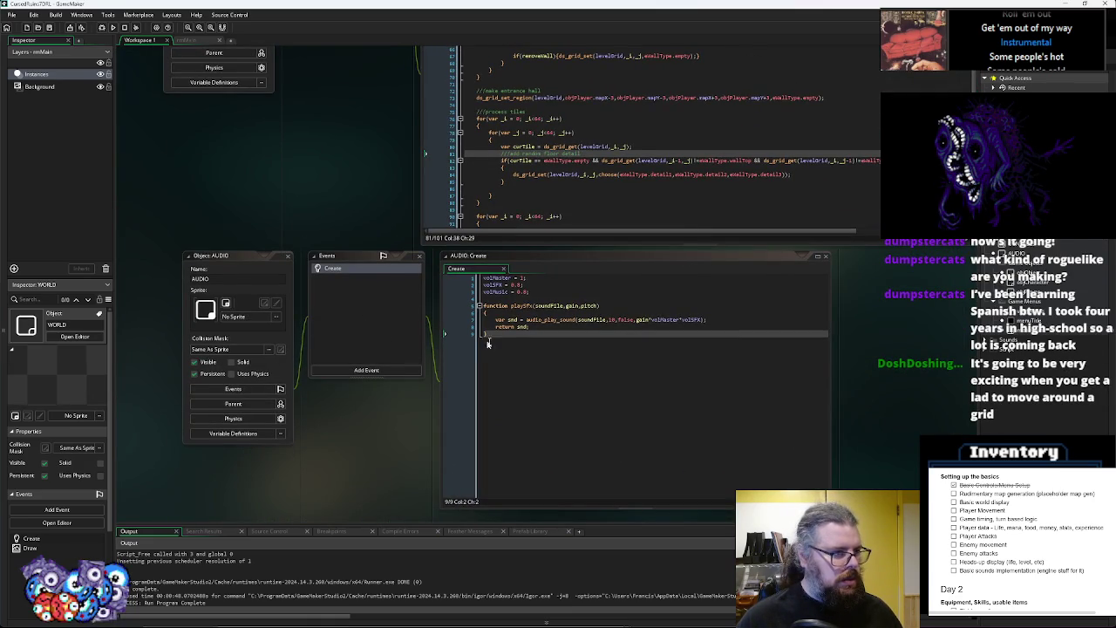
{"action": "key", "text": "ctrl+Tab"}
{"action": "key", "text": "ctrl+Tab"}
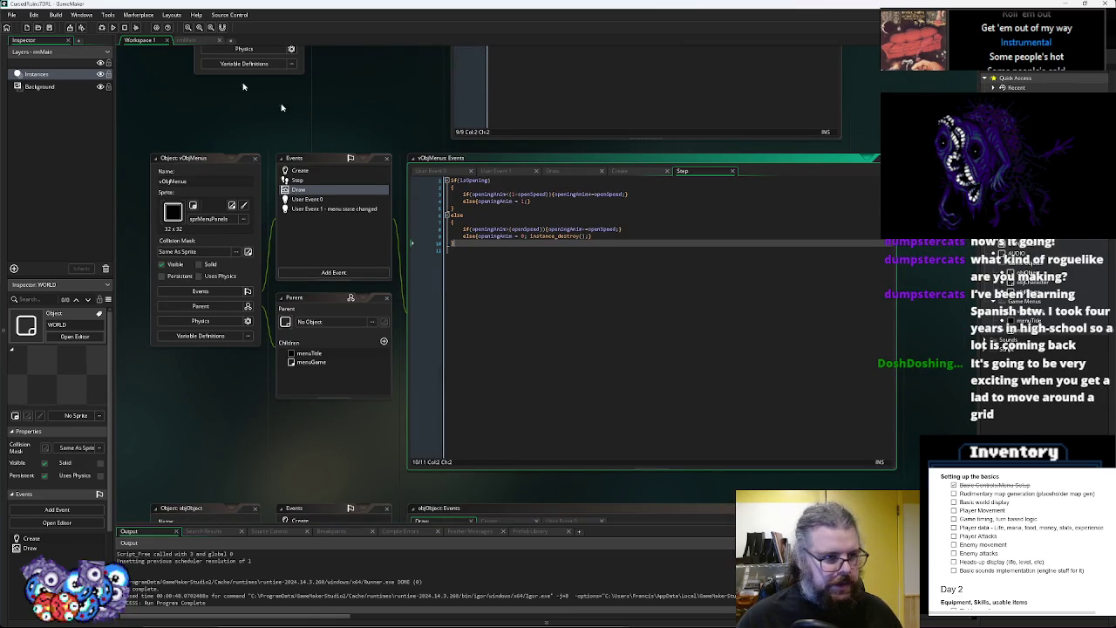
{"action": "key", "text": "ctrl+Tab"}
{"action": "key", "text": "ctrl+Tab"}
{"action": "key", "text": "ctrl+Tab"}
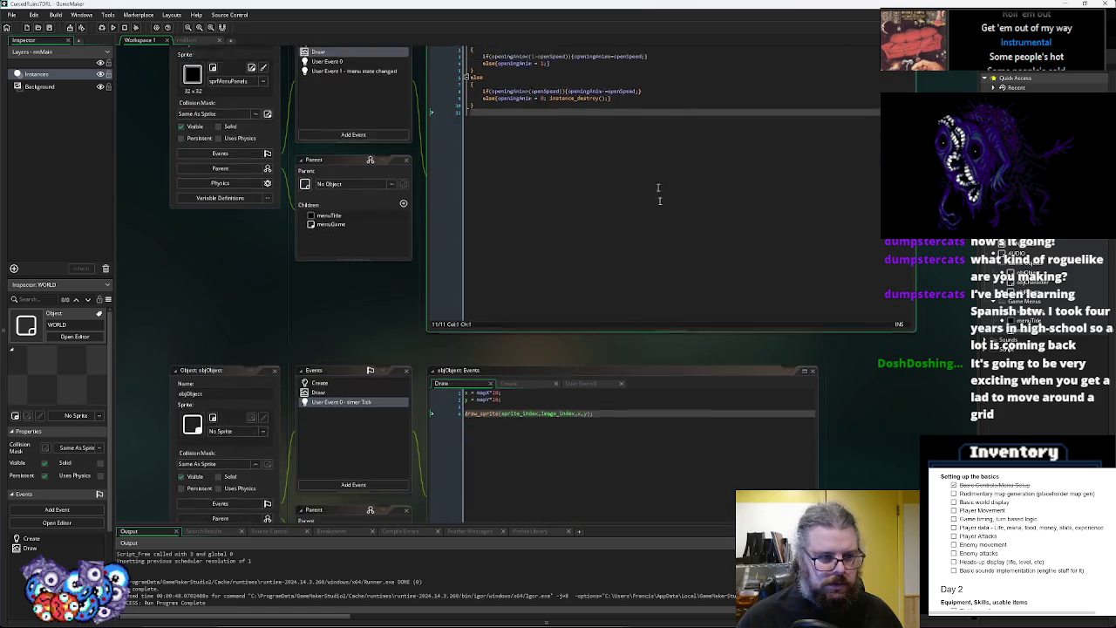
{"action": "key", "text": "ctrl+Tab"}
{"action": "key", "text": "ctrl+Tab"}
{"action": "key", "text": "ctrl+Tab"}
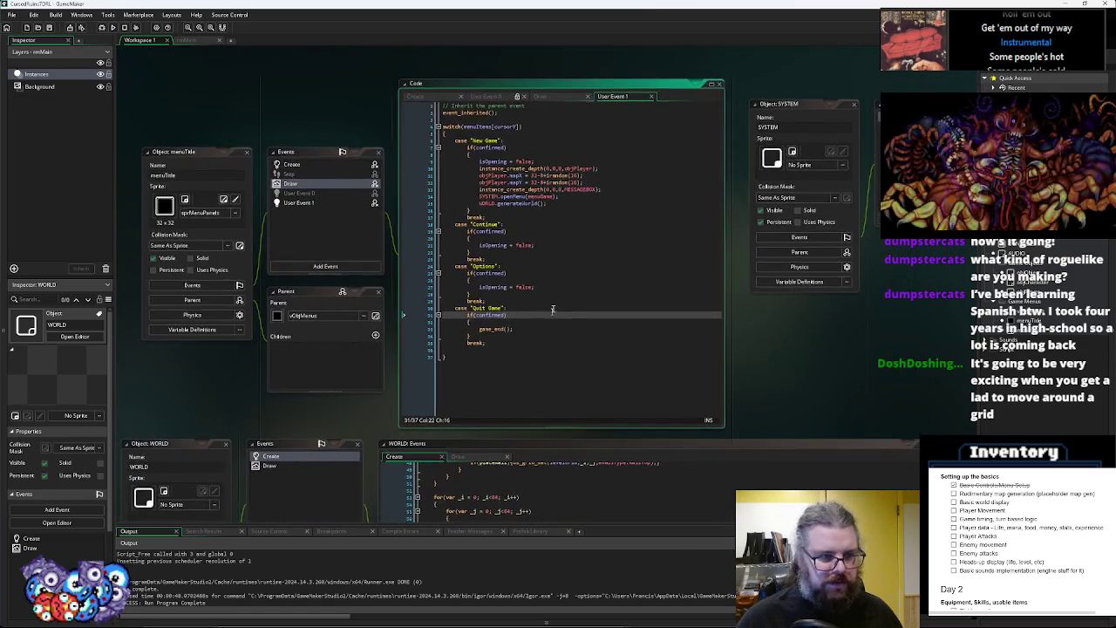
{"action": "key", "text": "ctrl+Tab"}
{"action": "key", "text": "ctrl+Tab"}
{"action": "key", "text": "ctrl+Tab"}
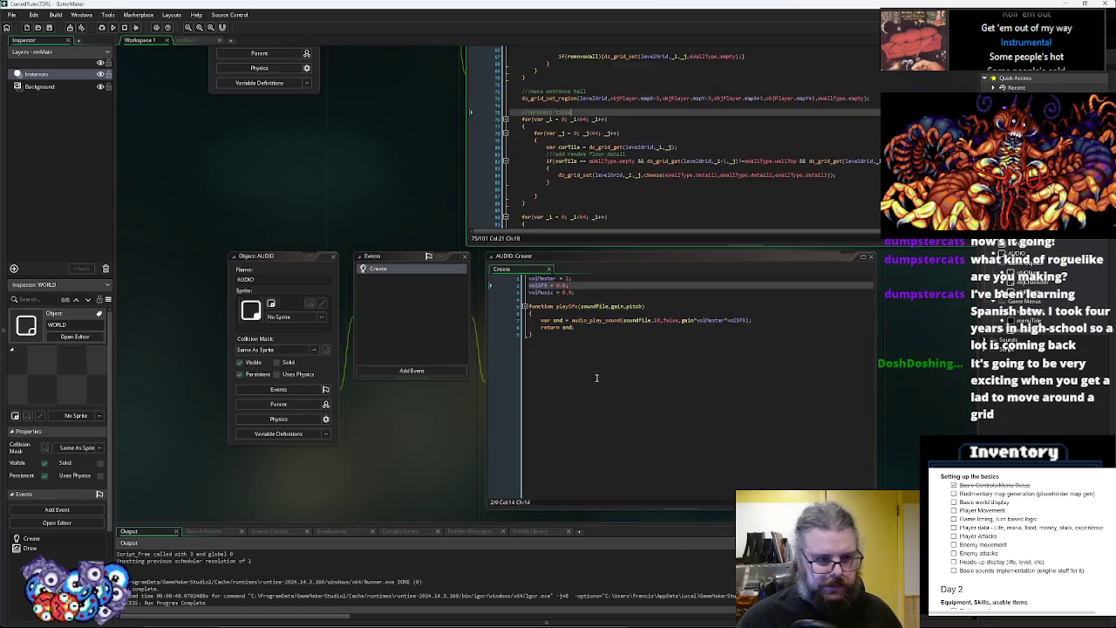
{"action": "key", "text": "ctrl+Tab"}
{"action": "key", "text": "ctrl+Tab"}
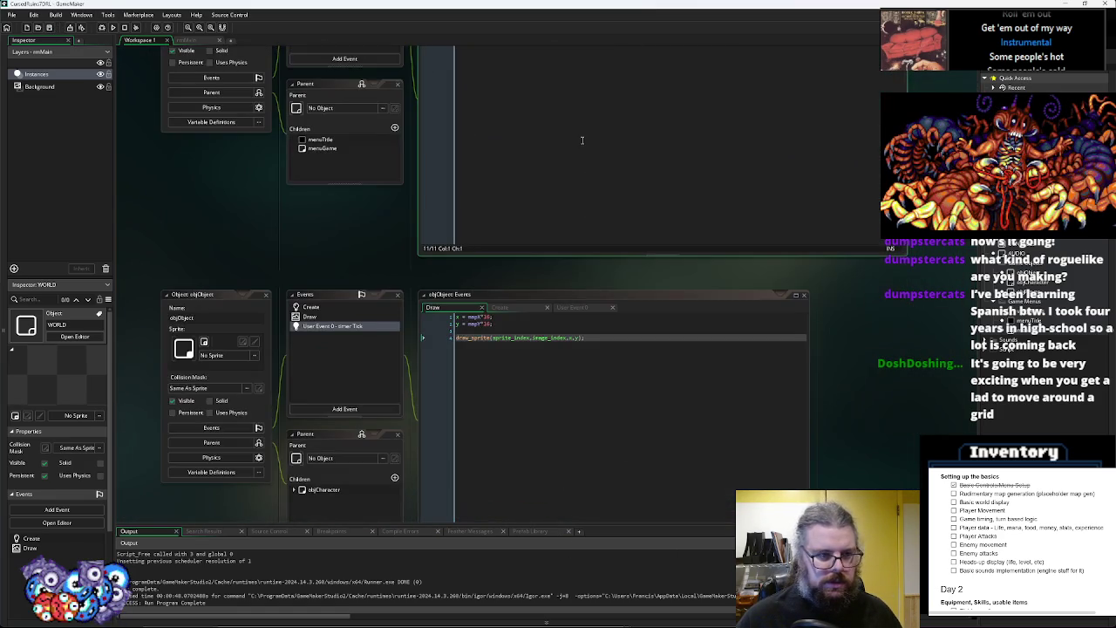
{"action": "key", "text": "ctrl+Tab"}
{"action": "key", "text": "ctrl+Tab"}
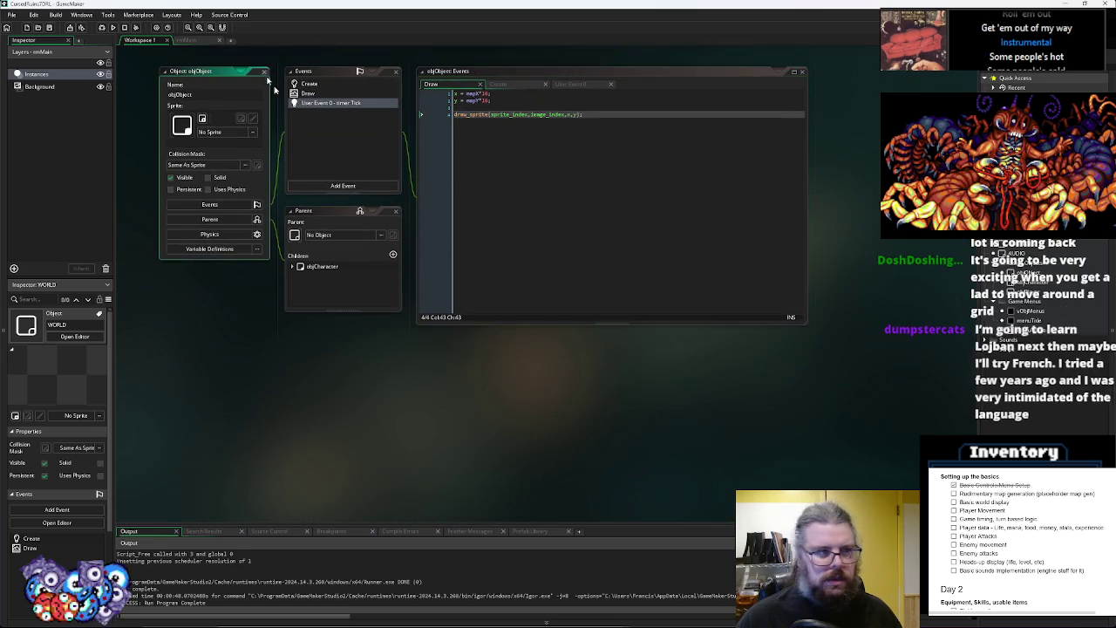
{"action": "key", "text": "ctrl+Tab"}
{"action": "key", "text": "ctrl+Tab"}
{"action": "key", "text": "ctrl+Tab"}
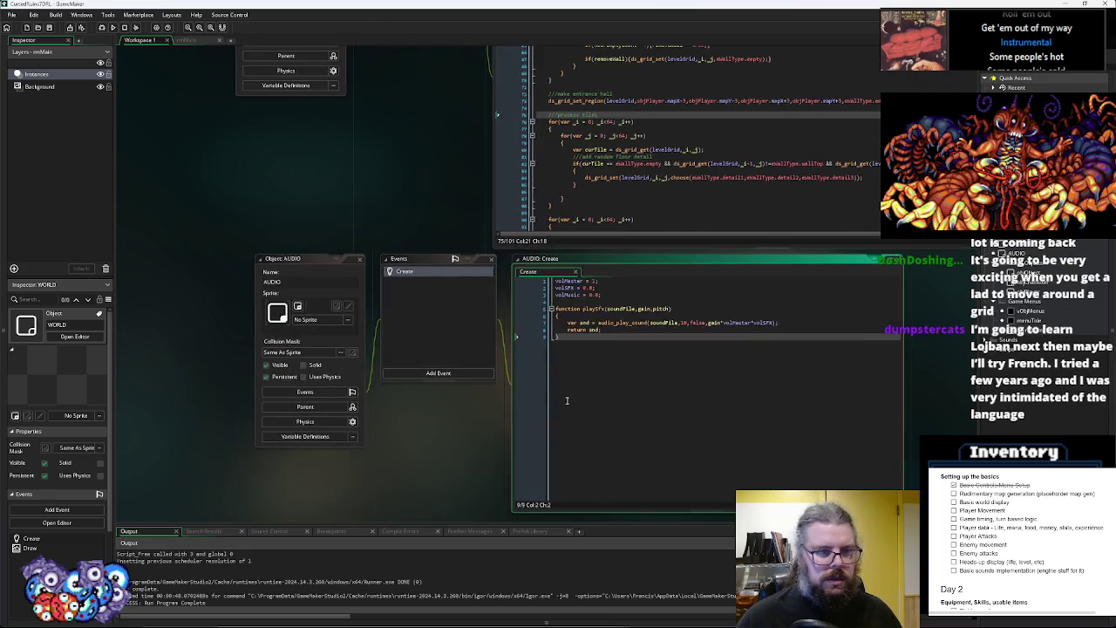
{"action": "key", "text": "ctrl+Tab"}
{"action": "key", "text": "ctrl+Tab"}
{"action": "key", "text": "ctrl+Tab"}
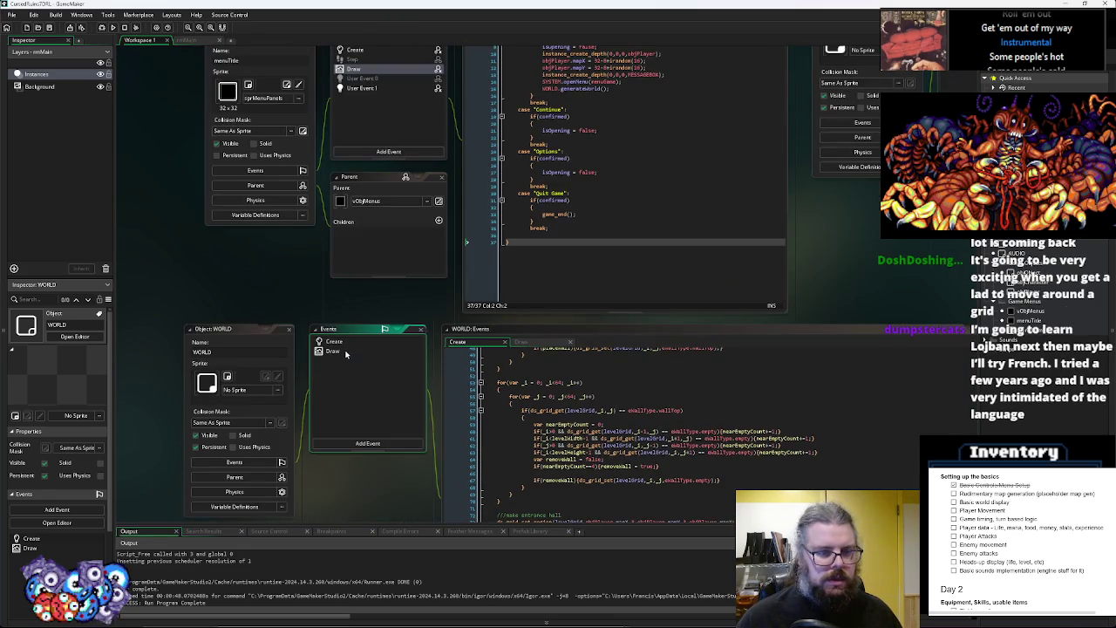
{"action": "key", "text": "Return"}
{"action": "key", "text": "Return"}
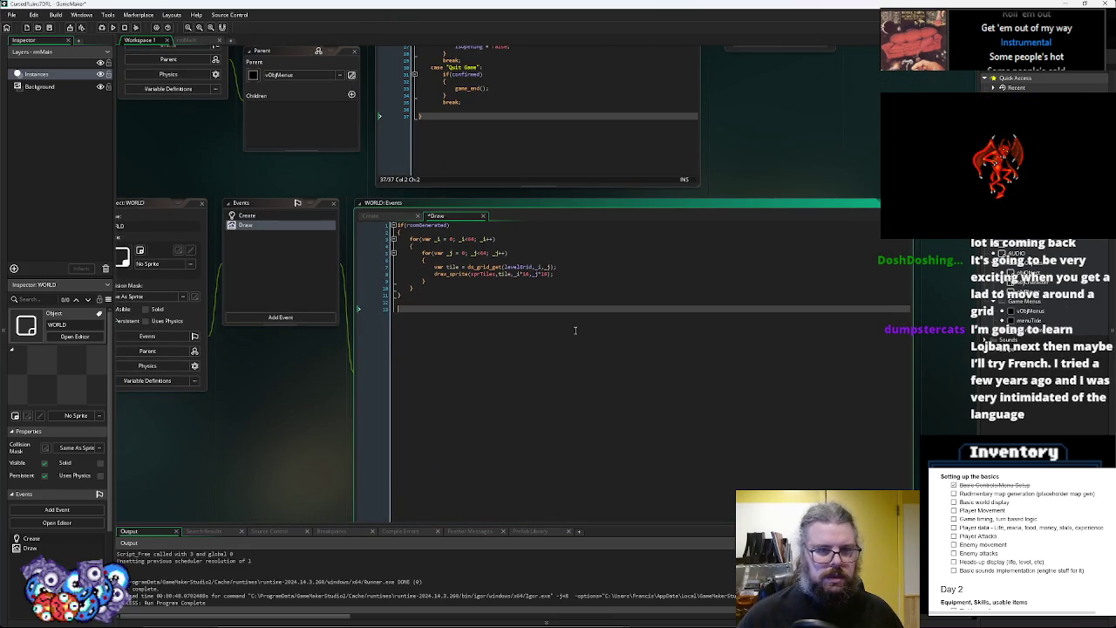
Write an indented with(objObject) block with an opening brace after the tile loop
{"action": "key", "text": "ctrl+space"}
{"action": "key", "text": "Escape"}
{"action": "key", "text": "Up"}
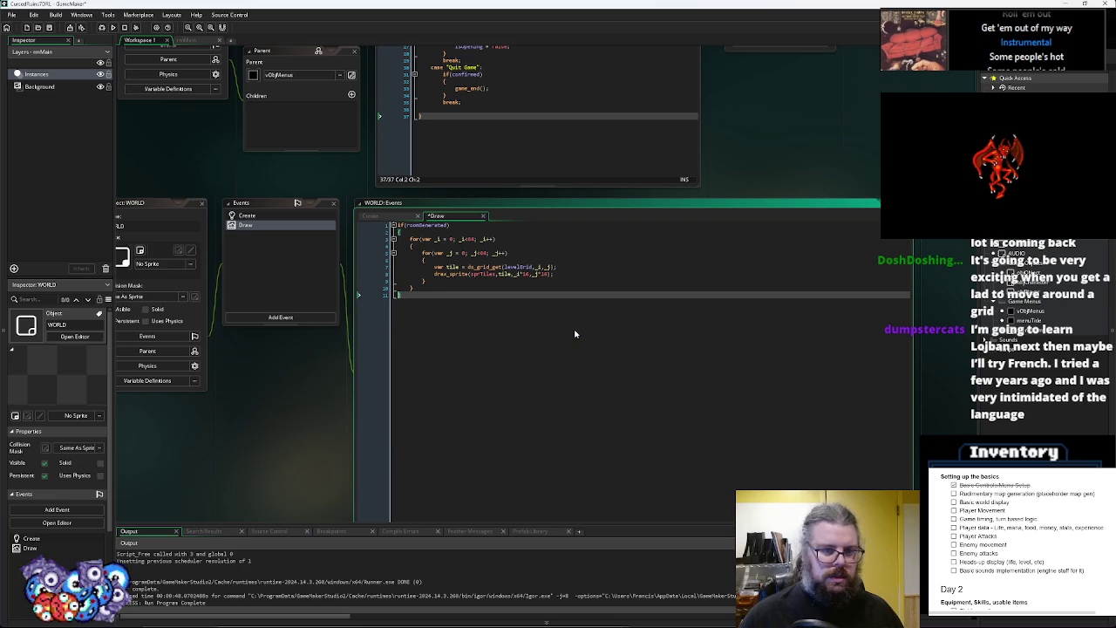
{"action": "type", "text": "with("}
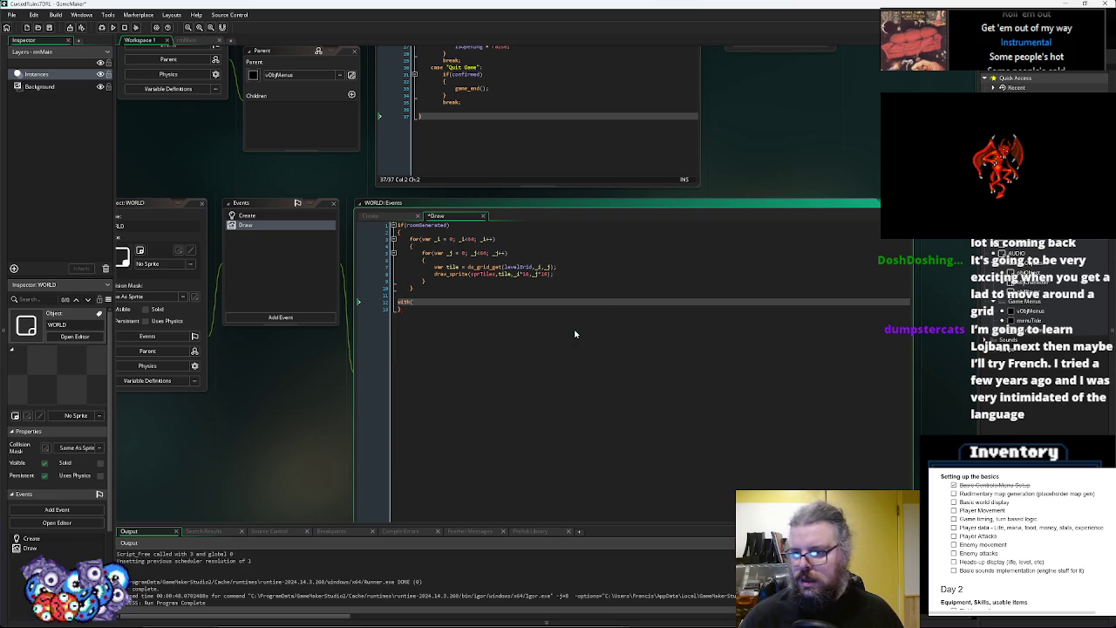
{"action": "type", "text": "objSt"}
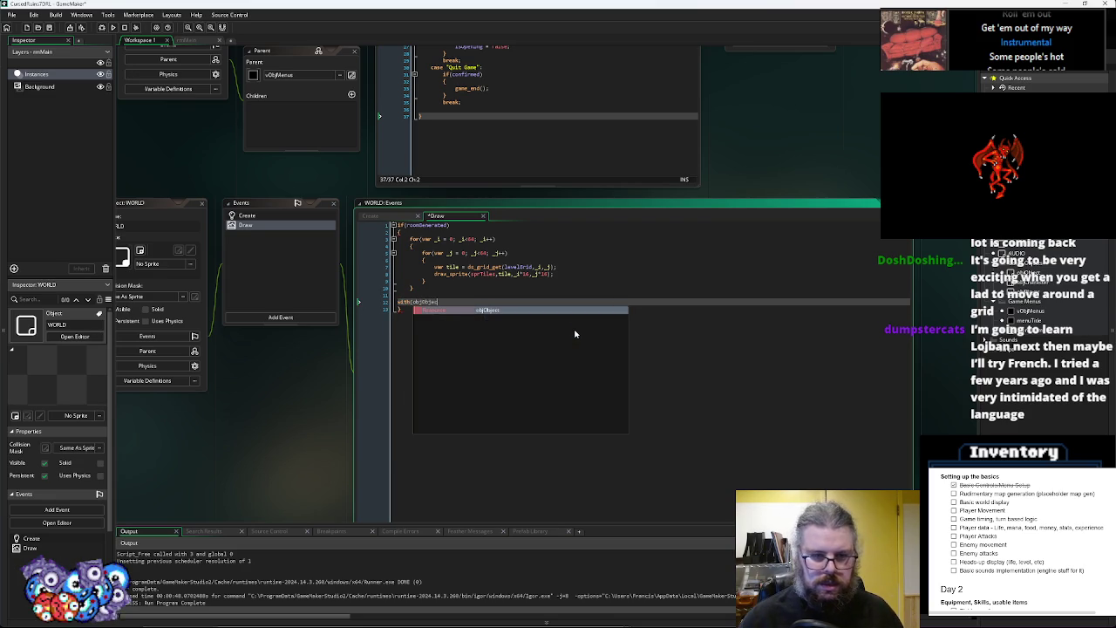
{"action": "key", "text": "Return"}
{"action": "type", "text": ")"}
{"action": "key", "text": "Home"}
{"action": "key", "text": "Tab"}
{"action": "key", "text": "End"}
{"action": "key", "text": "Return"}
{"action": "type", "text": "{"}
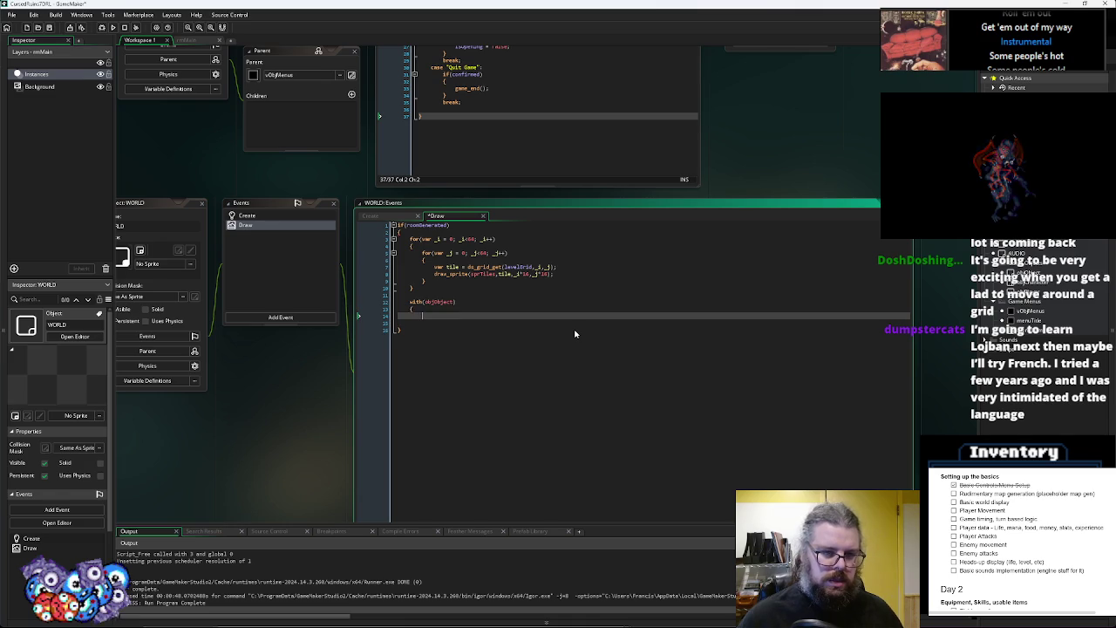
{"action": "key", "text": "Return"}
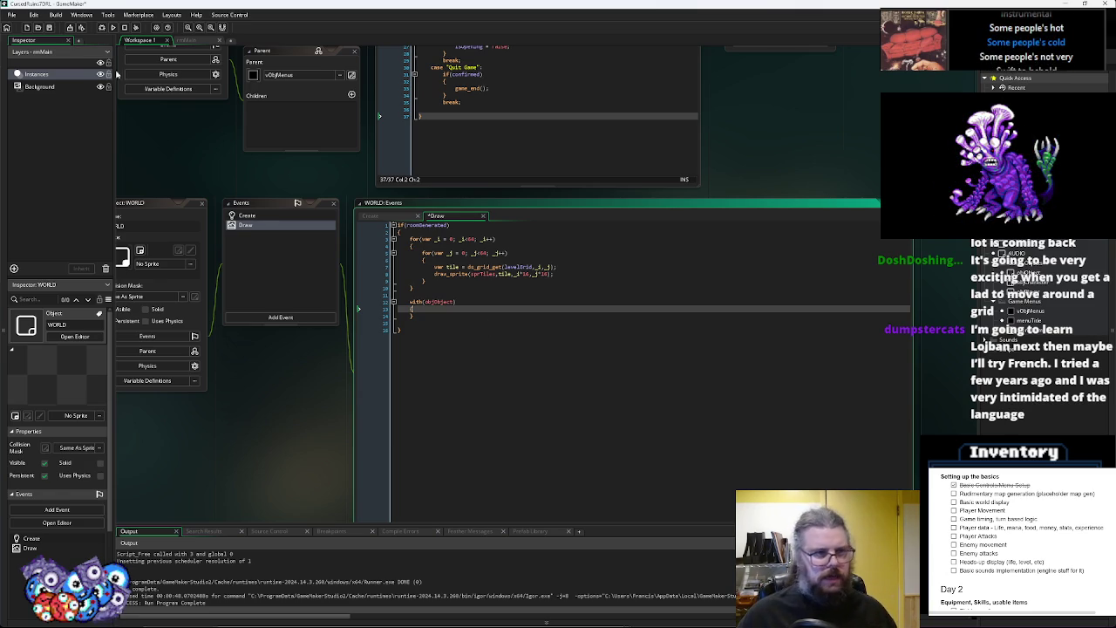
Save the WORLD Draw code and open the objPlayer object editor
{"action": "left_click", "coordinate": [53, 29]}
{"action": "left_click", "coordinate": [455, 314]}
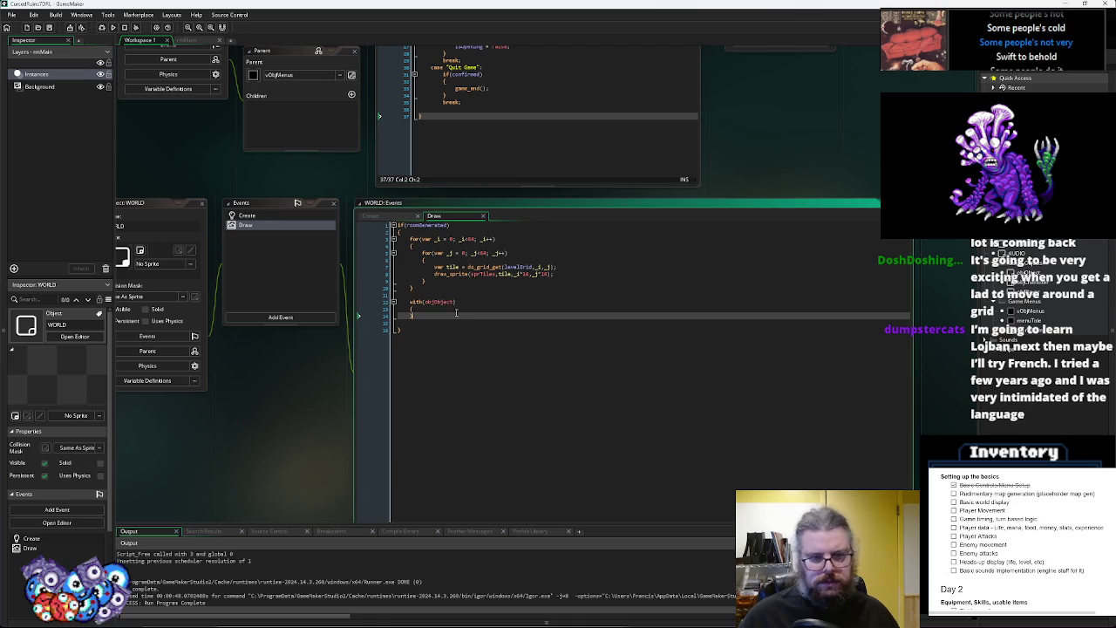
{"action": "left_click", "coordinate": [458, 308]}
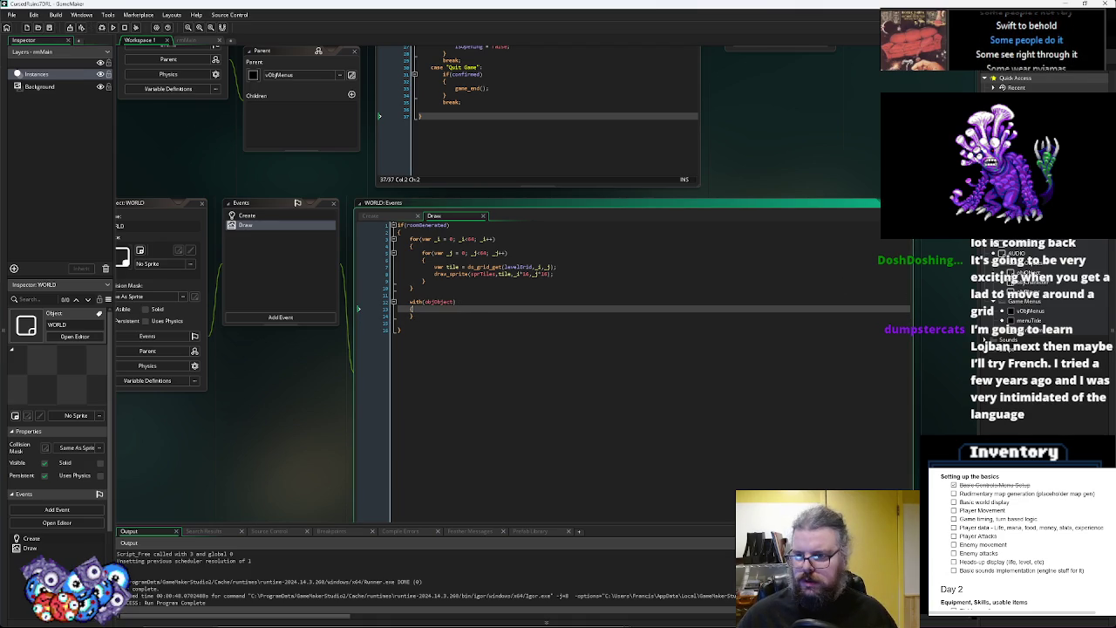
{"action": "double_click", "coordinate": [1030, 279]}
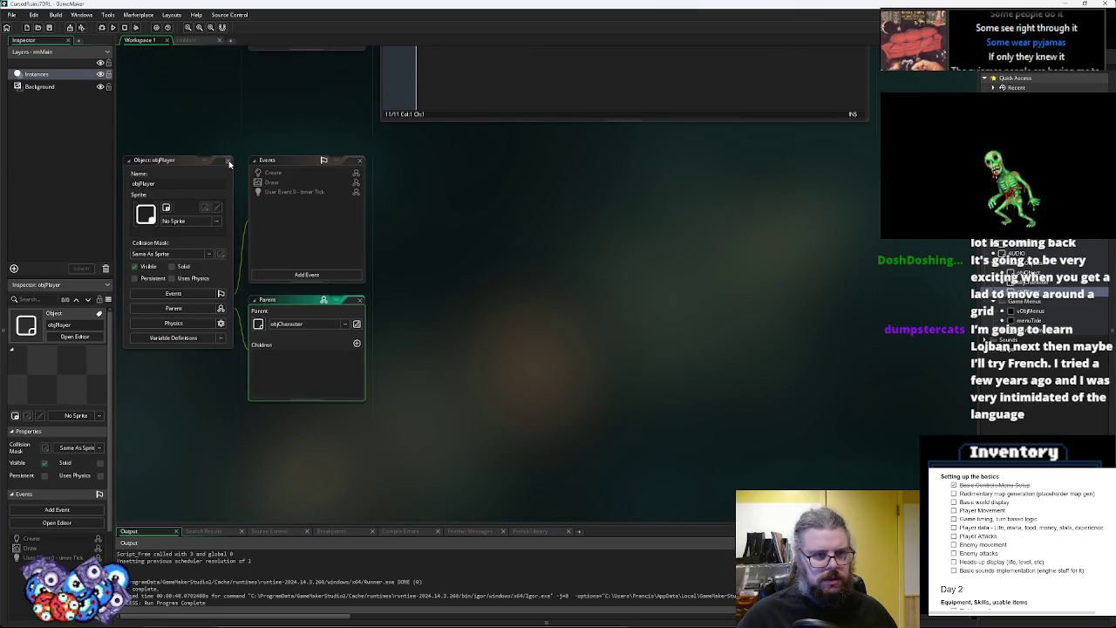
Browse the AUDIO and WORLD editors, viewing WORLD's Create and Draw event code
{"action": "left_click", "coordinate": [230, 163]}
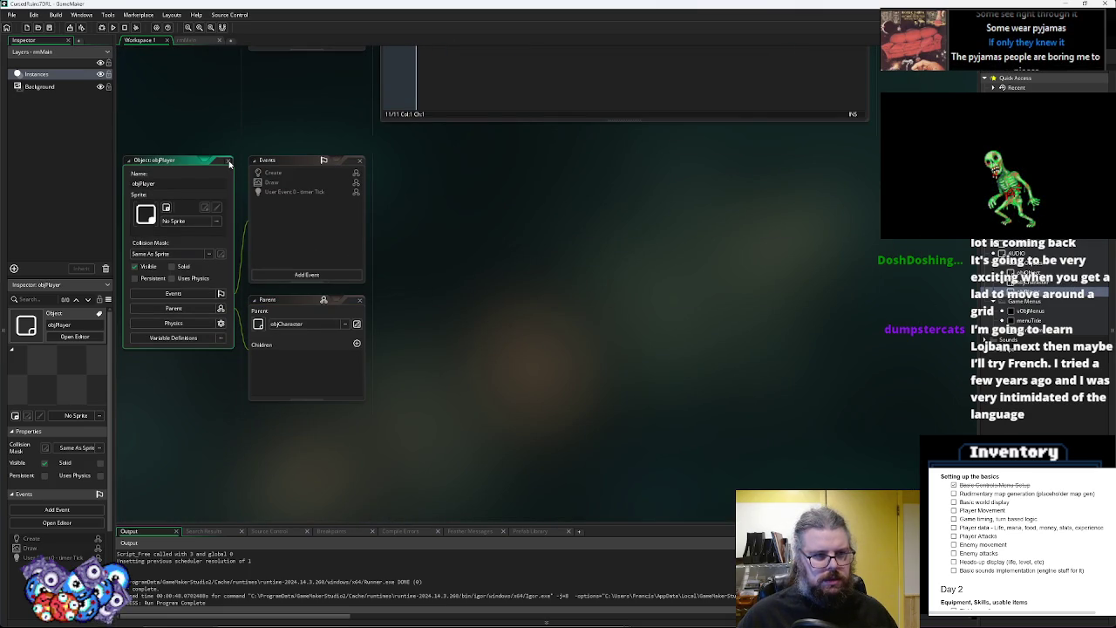
{"action": "double_click", "coordinate": [1012, 253]}
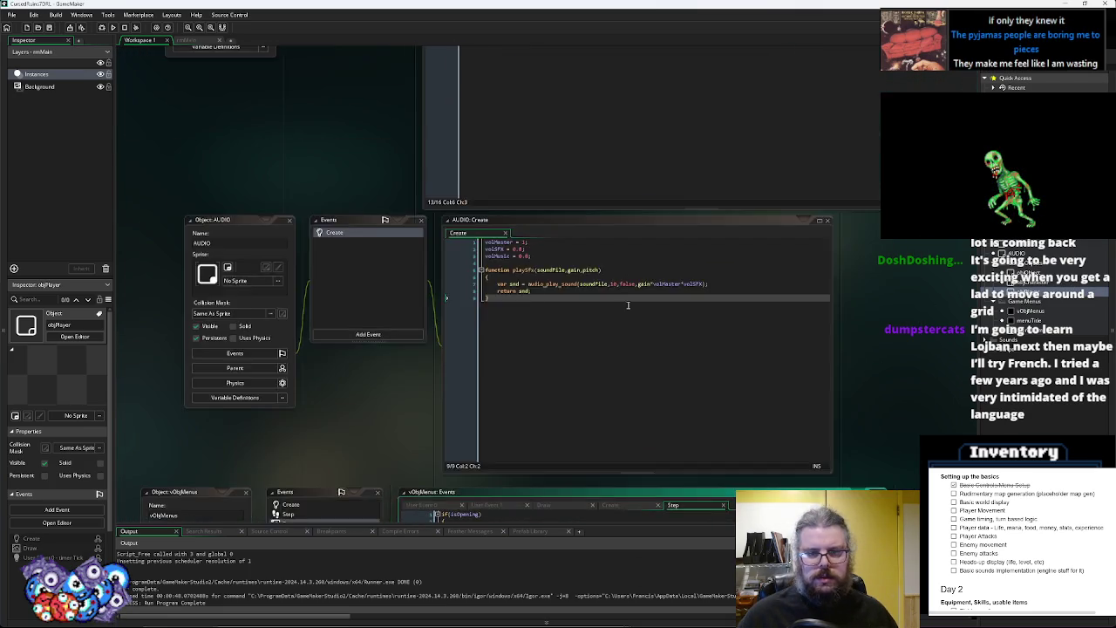
{"action": "scroll", "coordinate": [628, 306], "scroll_direction": "down", "scroll_amount": 10}
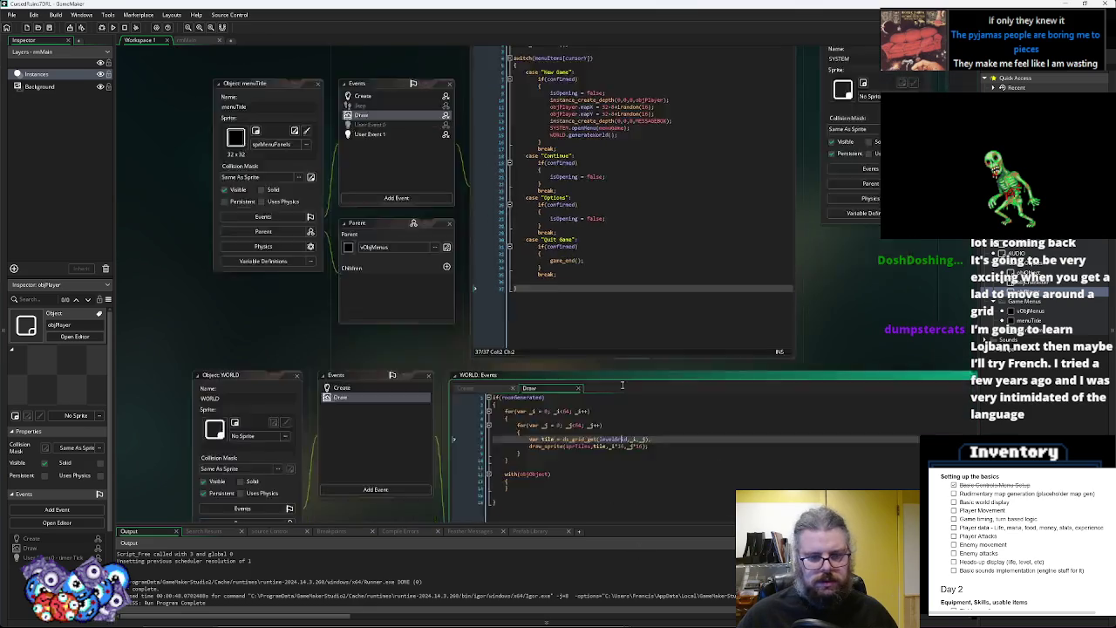
{"action": "scroll", "coordinate": [622, 447], "scroll_direction": "down", "scroll_amount": 5}
{"action": "left_click", "coordinate": [357, 172]}
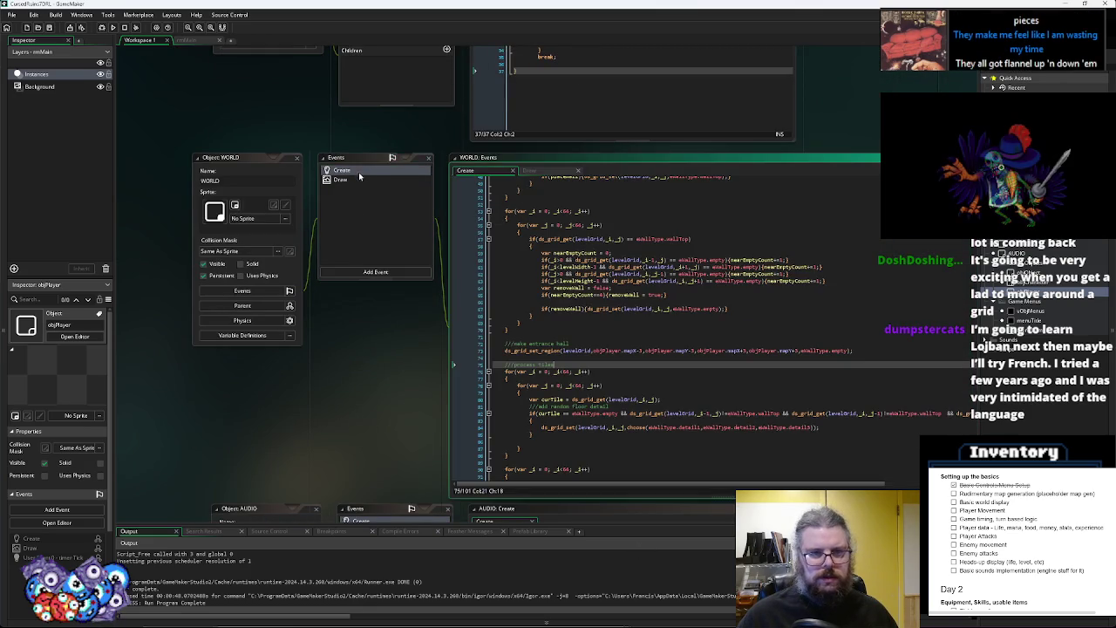
{"action": "left_click", "coordinate": [360, 179]}
{"action": "left_click", "coordinate": [532, 262]}
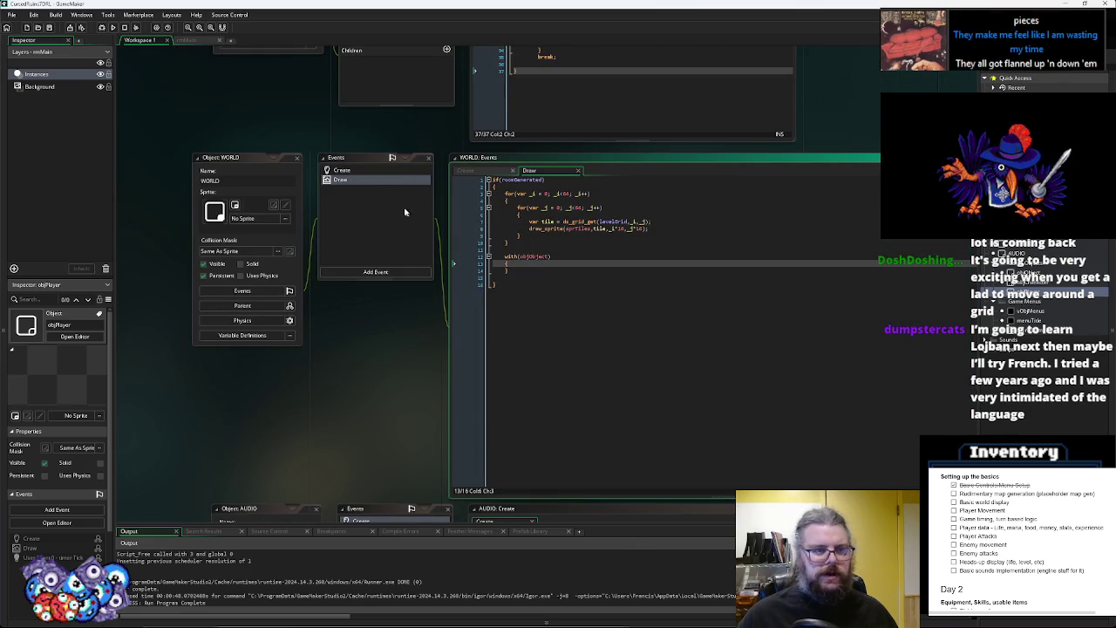
Jump from menuTitle's SYSTEM.openMenu call to its definition in SYSTEM's Create event
{"action": "scroll", "coordinate": [524, 314], "scroll_direction": "up", "scroll_amount": 3}
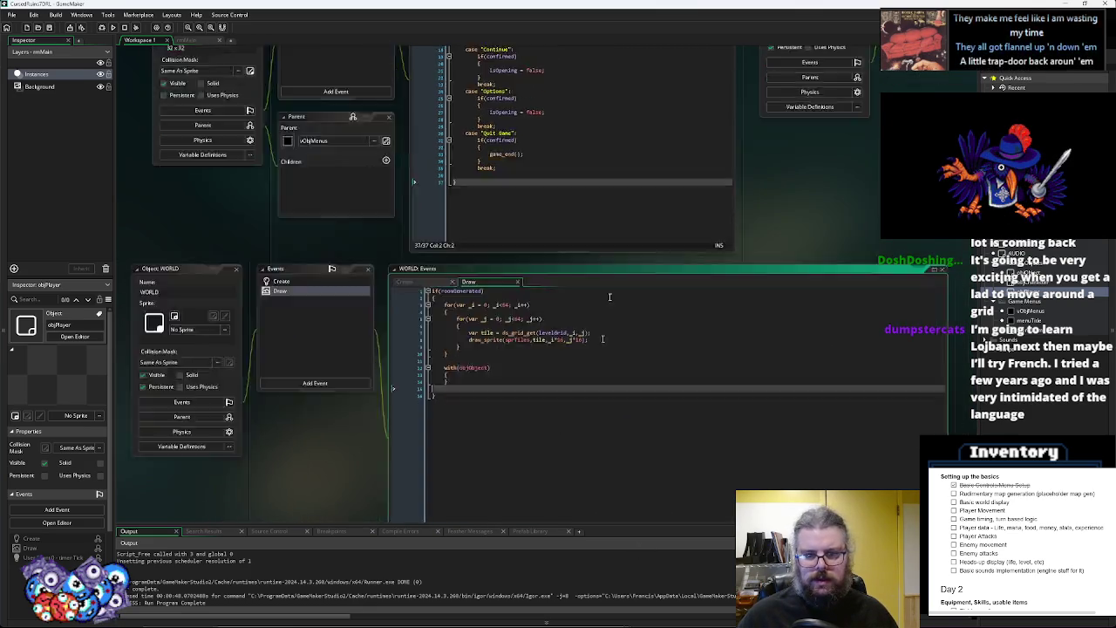
{"action": "scroll", "coordinate": [639, 417], "scroll_direction": "up", "scroll_amount": 5}
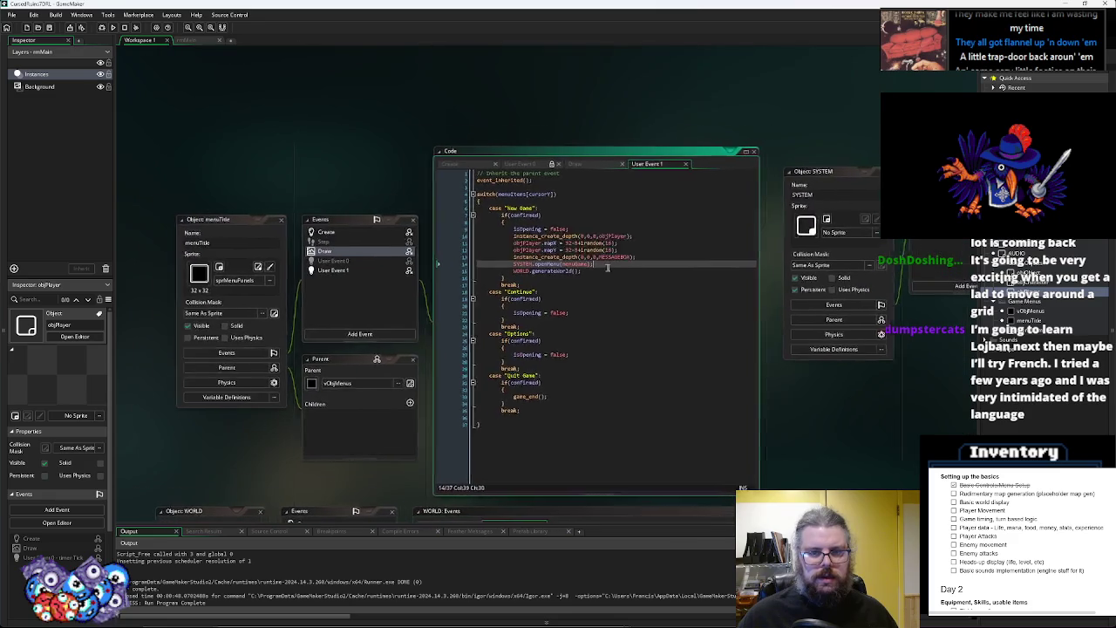
{"action": "left_click", "coordinate": [568, 256]}
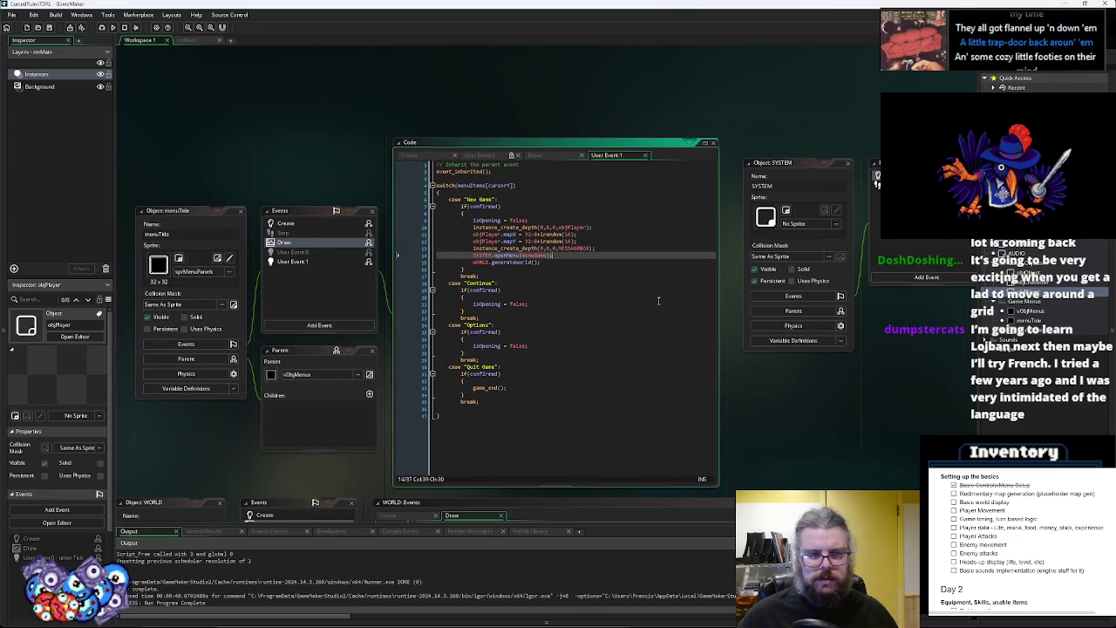
{"action": "middle_click", "coordinate": [481, 255]}
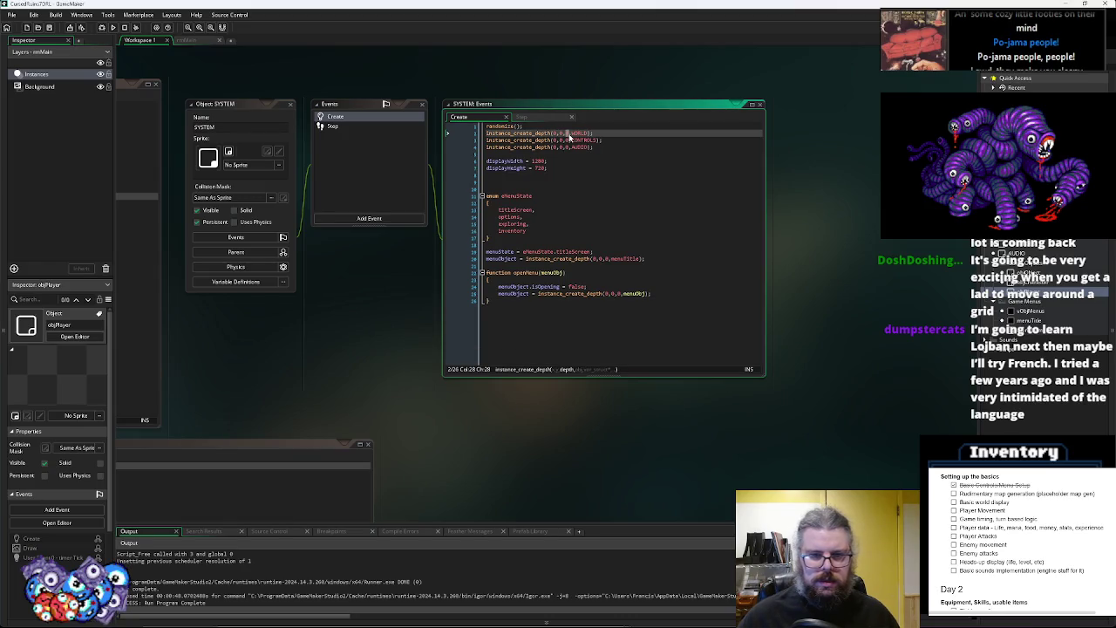
Change the line 2 depth value to -100, then check the Background layer's depth in rmMain
{"action": "key", "text": "BackSpace"}
{"action": "type", "text": "-100"}
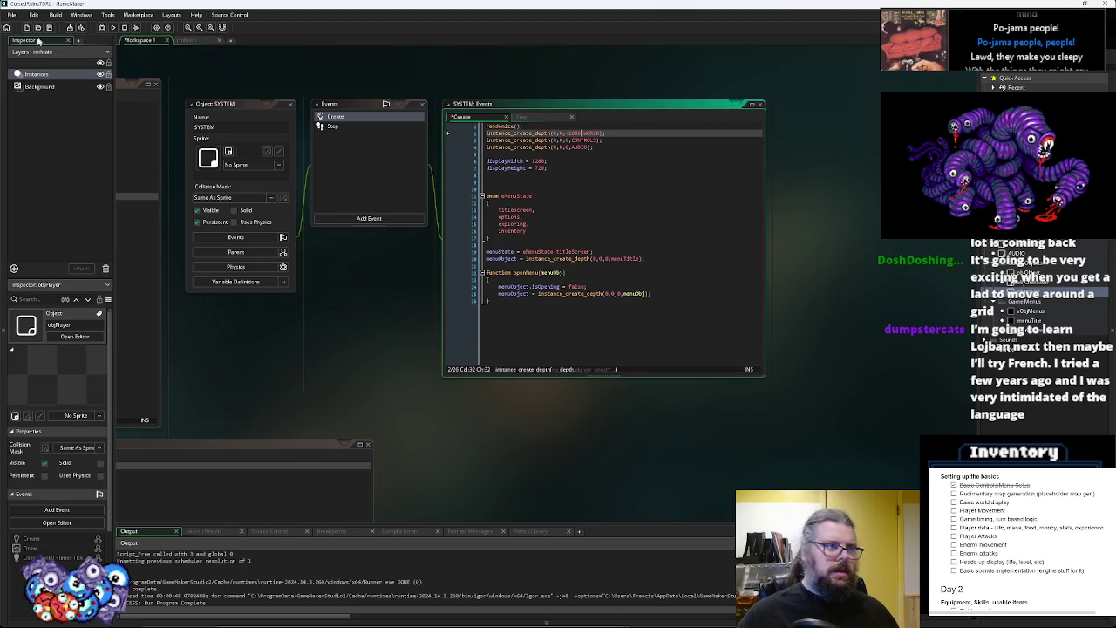
{"action": "left_click", "coordinate": [199, 41]}
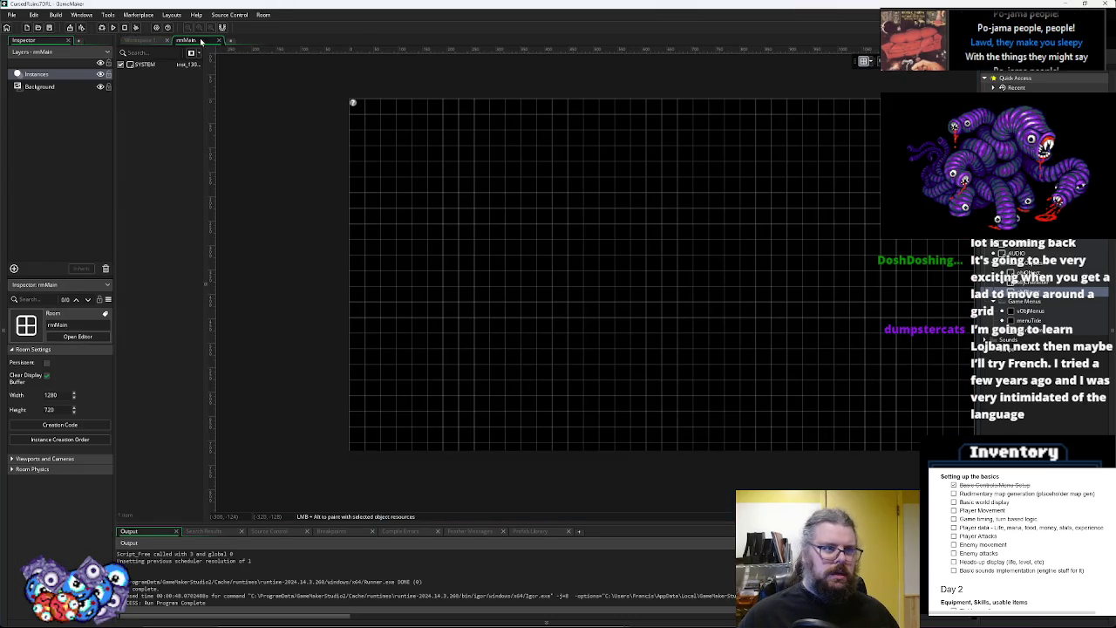
{"action": "left_click", "coordinate": [36, 88]}
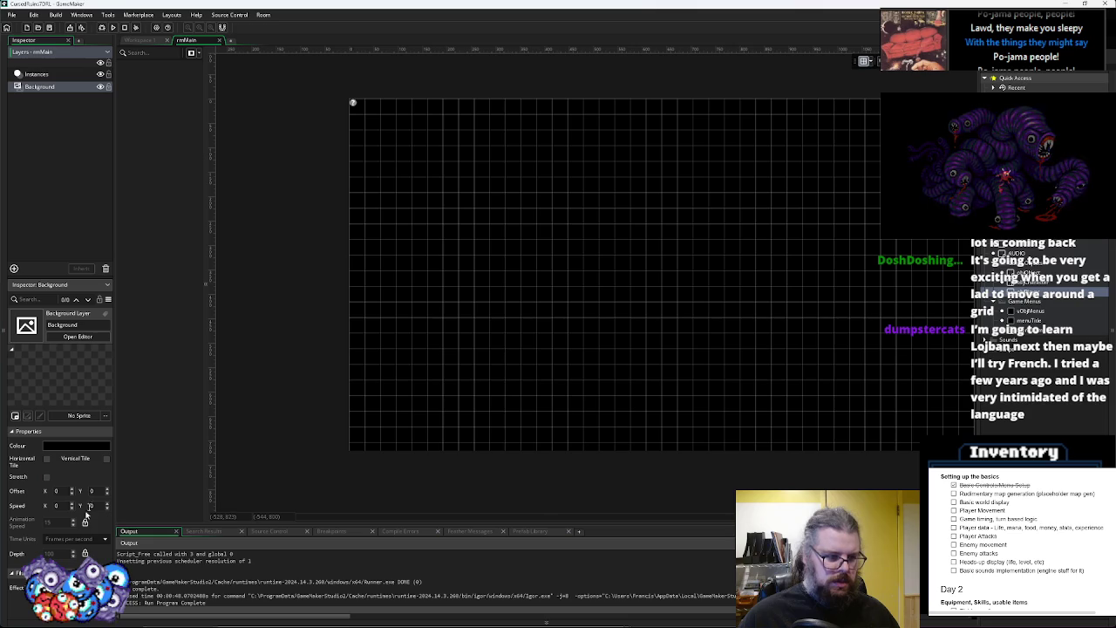
{"action": "left_click", "coordinate": [58, 554]}
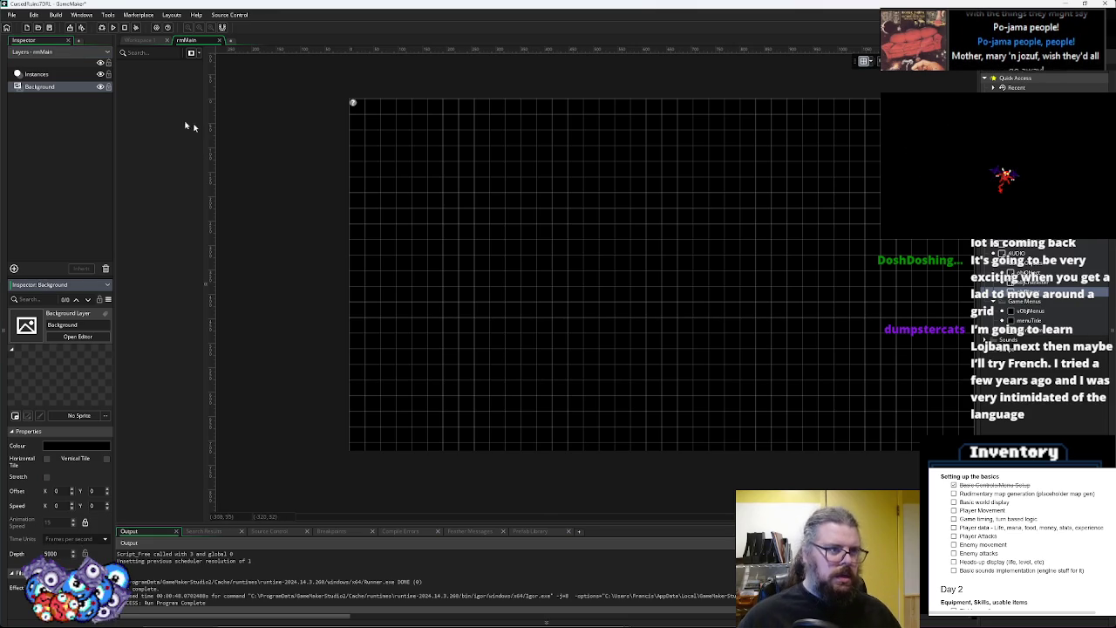
{"action": "left_click", "coordinate": [50, 159]}
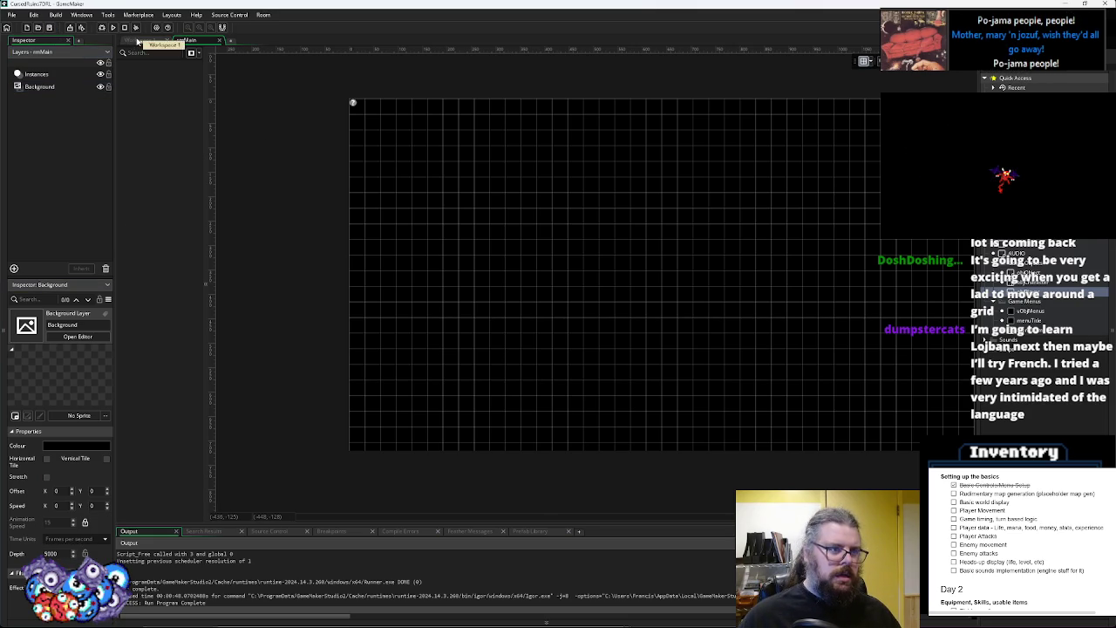
Make SYSTEM Create spawn WORLD at depth 1000 instead of -1000, save, and run the game
{"action": "left_click", "coordinate": [137, 41]}
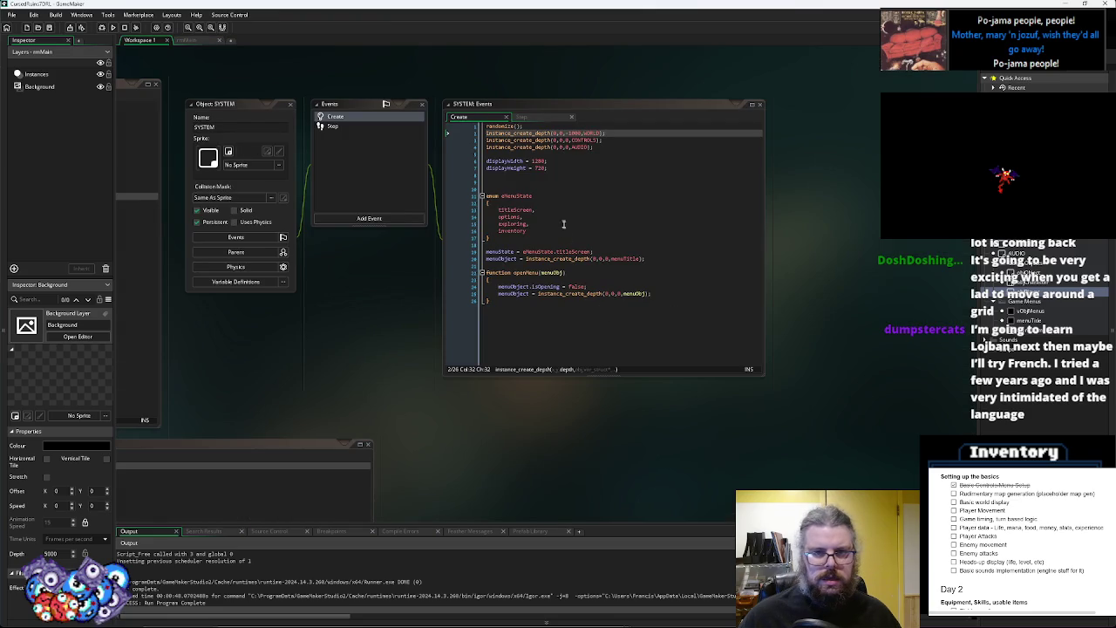
{"action": "left_click", "coordinate": [568, 133]}
{"action": "key", "text": "BackSpace"}
{"action": "key", "text": "End"}
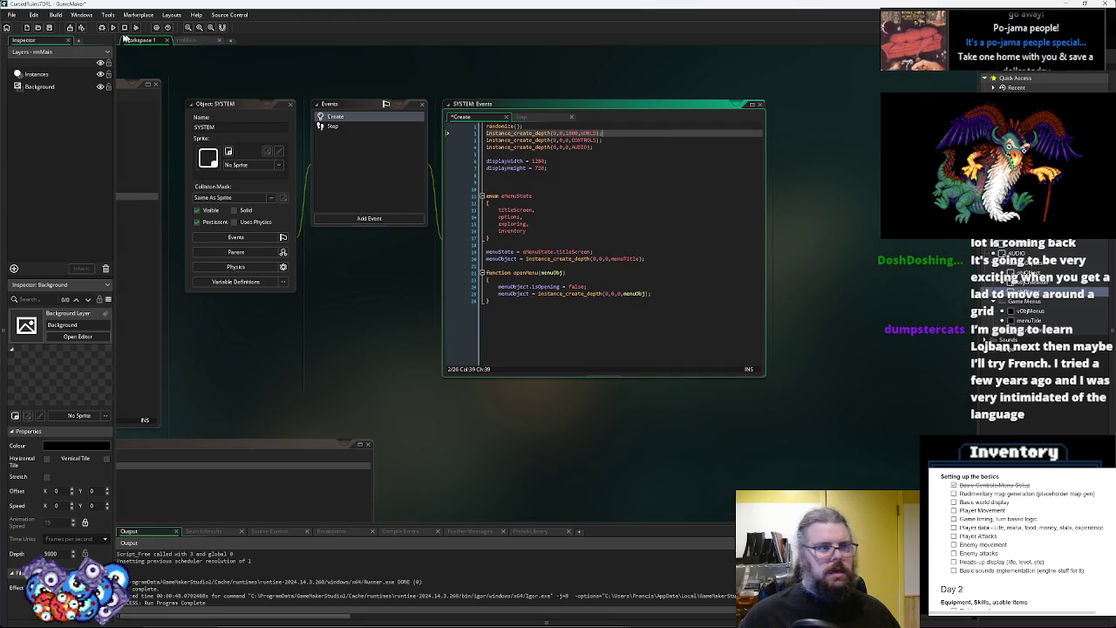
{"action": "left_click", "coordinate": [51, 28]}
{"action": "left_click", "coordinate": [103, 27]}
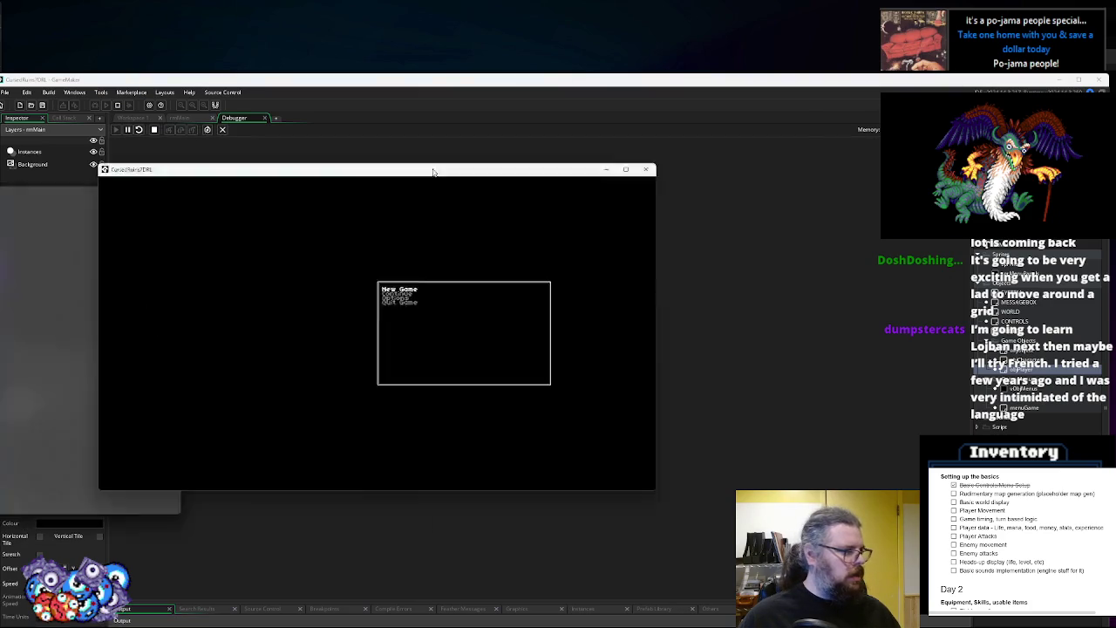
Dismiss the crashed run's code error and close the debugger
{"action": "mouse_move", "coordinate": [432, 172]}
{"action": "left_mouse_down"}
{"action": "mouse_move", "coordinate": [575, 108]}
{"action": "mouse_move", "coordinate": [904, 277]}
{"action": "mouse_move", "coordinate": [1115, 279]}
{"action": "left_mouse_up"}
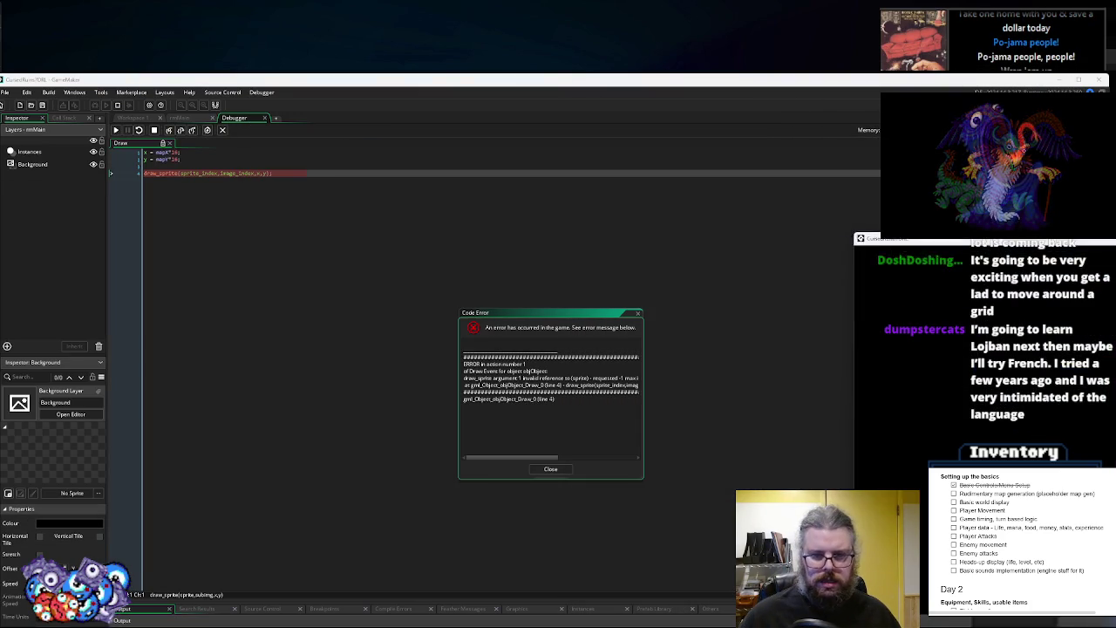
{"action": "left_click", "coordinate": [550, 469]}
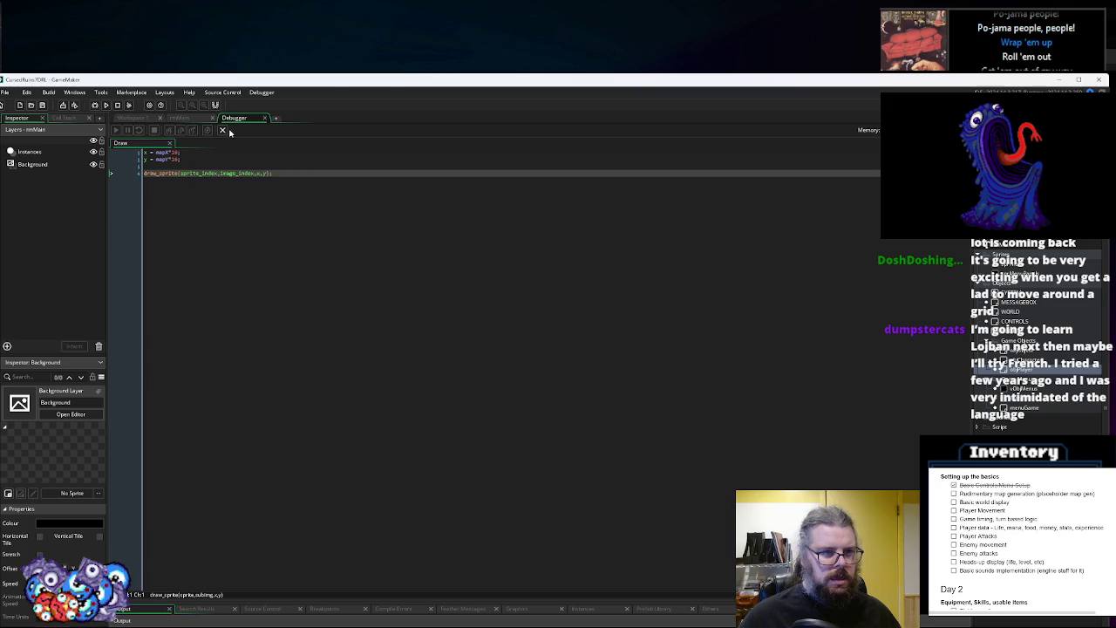
{"action": "left_click", "coordinate": [224, 131]}
Open objPlayer and set its sprite to sprTiles
{"action": "left_click", "coordinate": [1019, 322]}
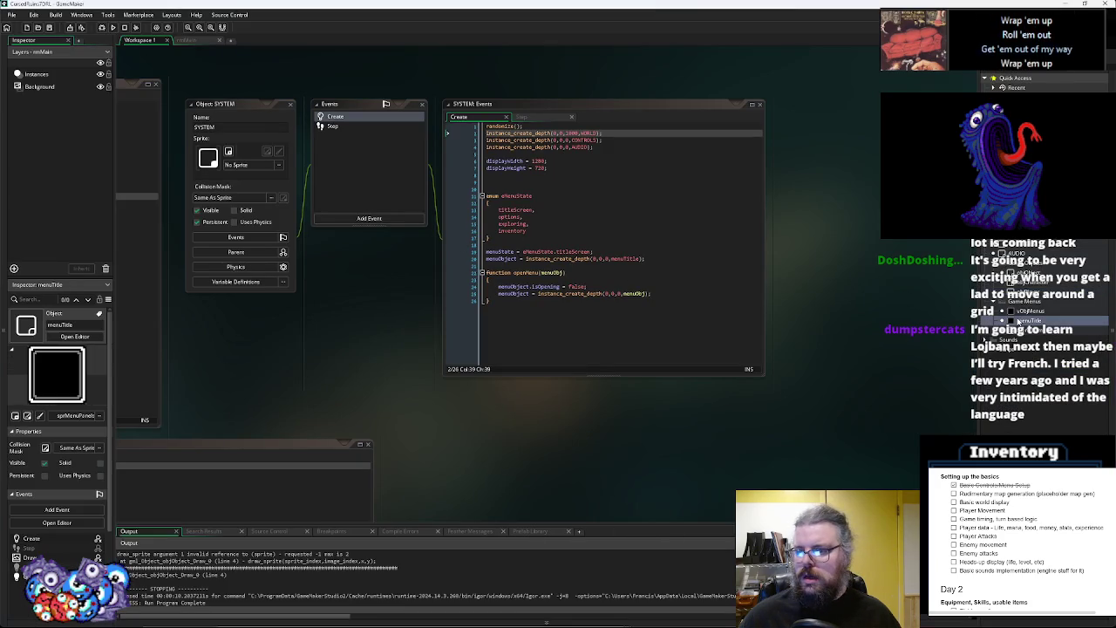
{"action": "double_click", "coordinate": [1019, 293]}
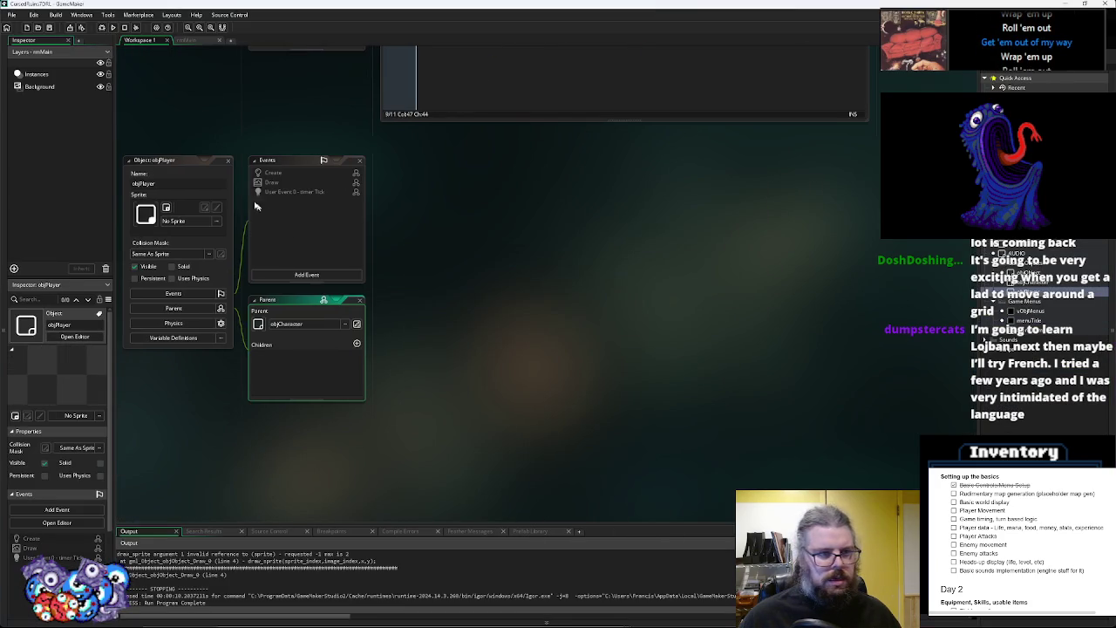
{"action": "left_click", "coordinate": [218, 219]}
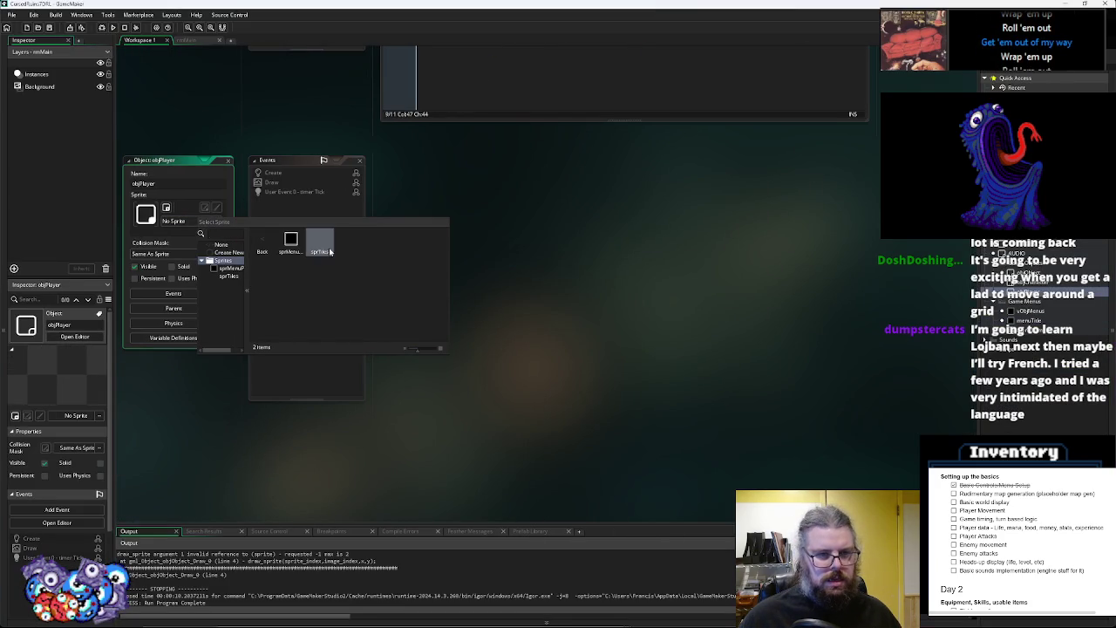
{"action": "left_click", "coordinate": [313, 249]}
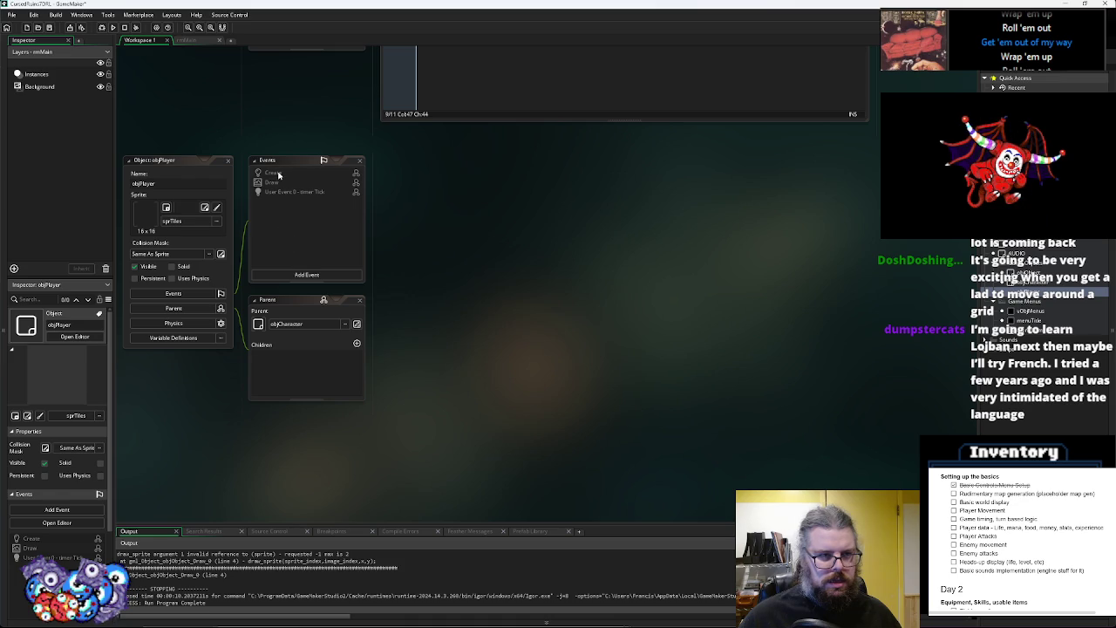
{"action": "left_click", "coordinate": [278, 174]}
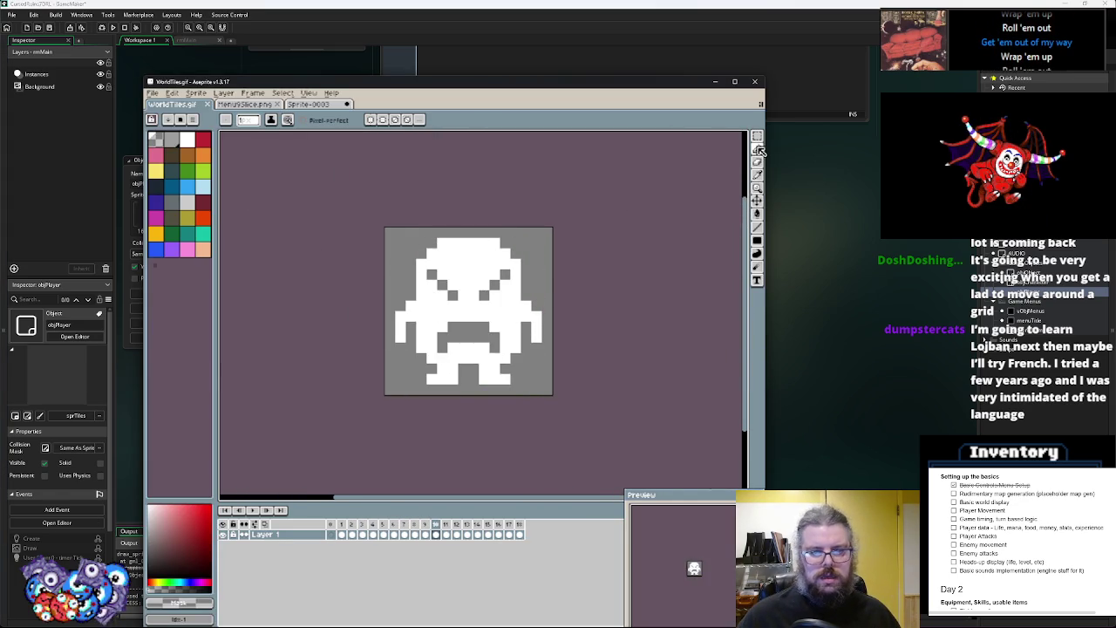
Copy the whole character figure and paste it into a new blank sprite
{"action": "left_click", "coordinate": [759, 141]}
{"action": "key", "text": "ctrl+a"}
{"action": "left_click", "coordinate": [151, 92]}
{"action": "left_click", "coordinate": [171, 103]}
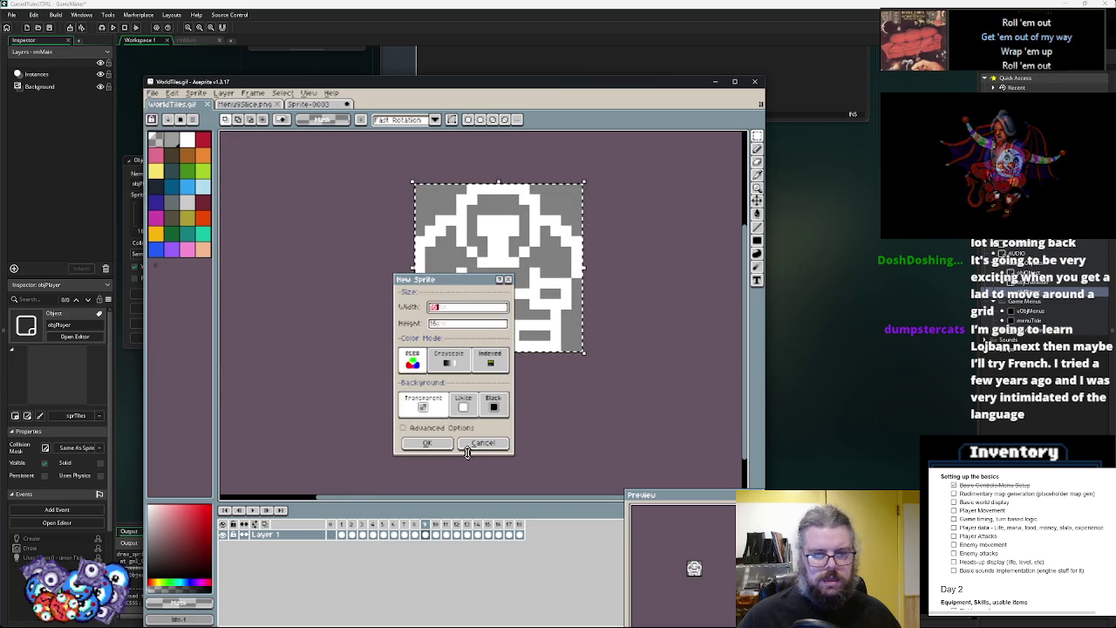
{"action": "left_click", "coordinate": [426, 443]}
{"action": "key", "text": "ctrl+v"}
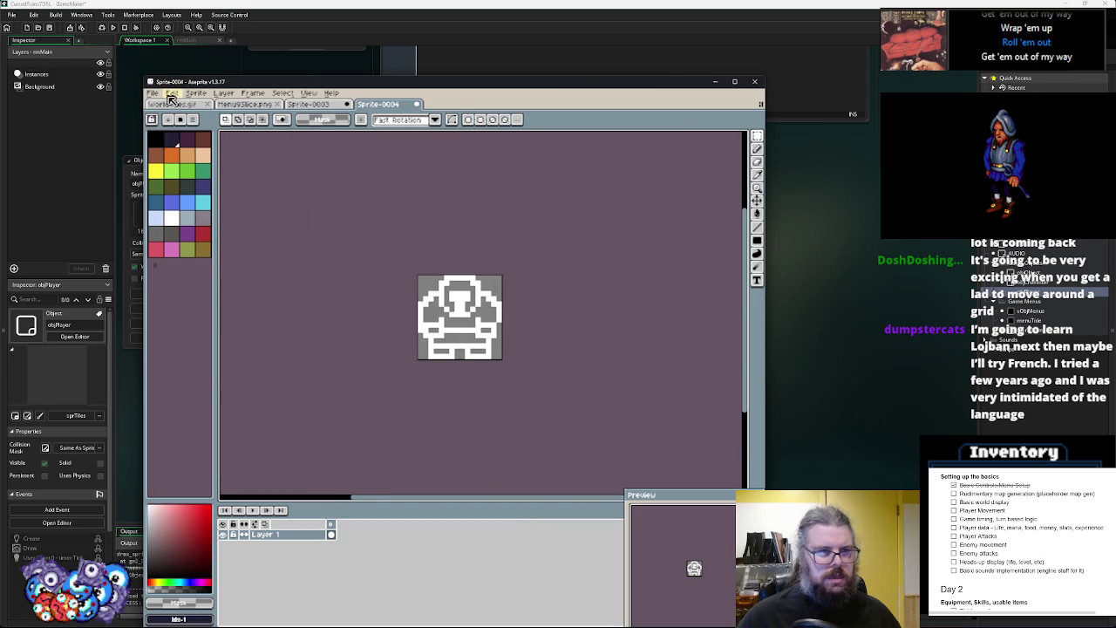
Save the new sprite as a PNG named PlayerCharacter.png in the Assets folder
{"action": "left_click", "coordinate": [152, 92]}
{"action": "left_click", "coordinate": [174, 146]}
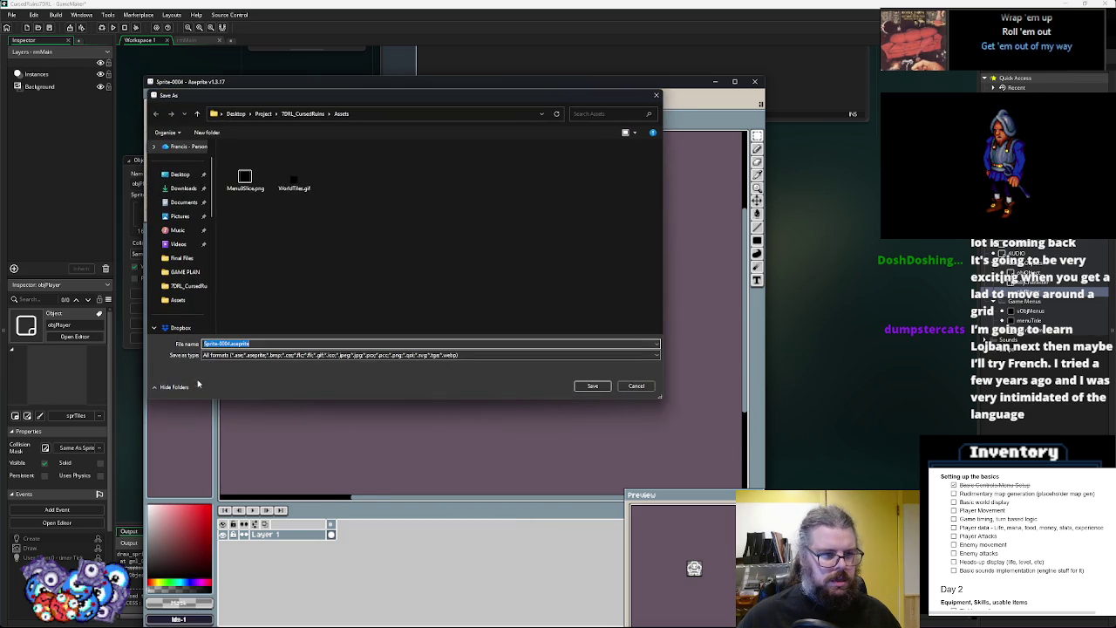
{"action": "left_click", "coordinate": [213, 355]}
{"action": "left_click", "coordinate": [226, 451]}
{"action": "double_click", "coordinate": [219, 346]}
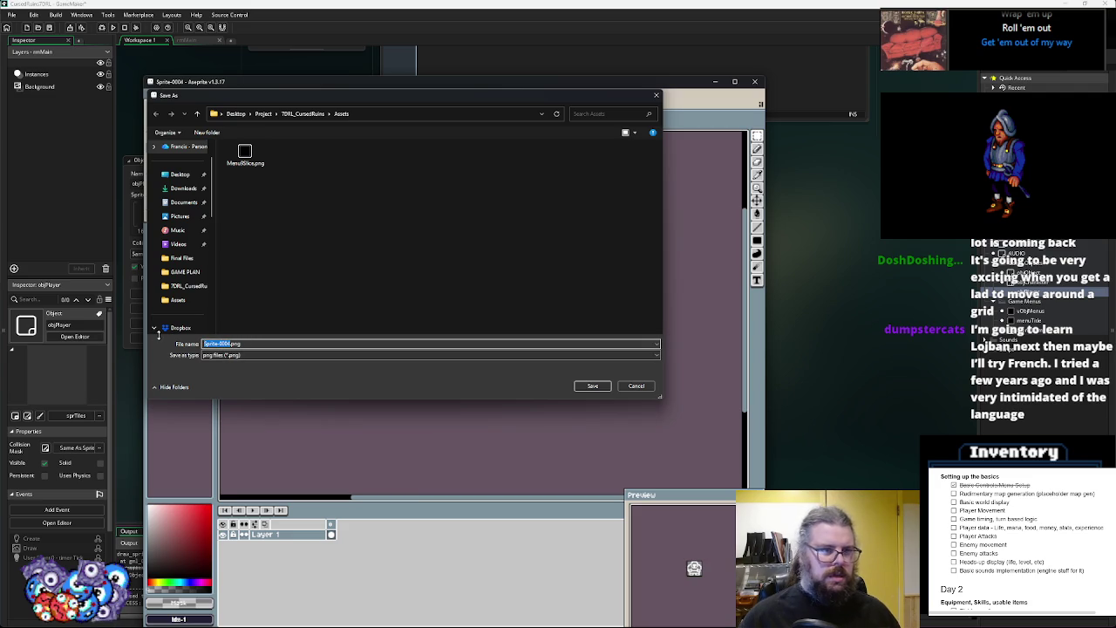
{"action": "type", "text": "Character"}
{"action": "left_click", "coordinate": [590, 386]}
{"action": "key", "text": "alt+Tab"}
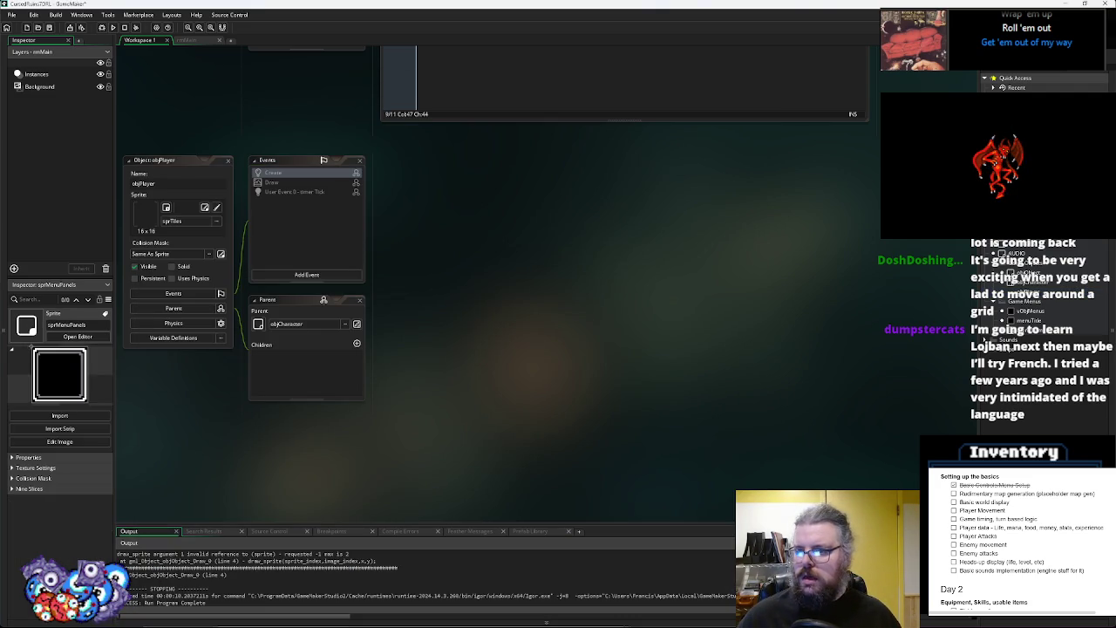
Create a sprite from PlayerCharacter.png and name it sprPlayerChar
{"action": "right_click", "coordinate": [927, 237]}
{"action": "left_click", "coordinate": [1012, 249]}
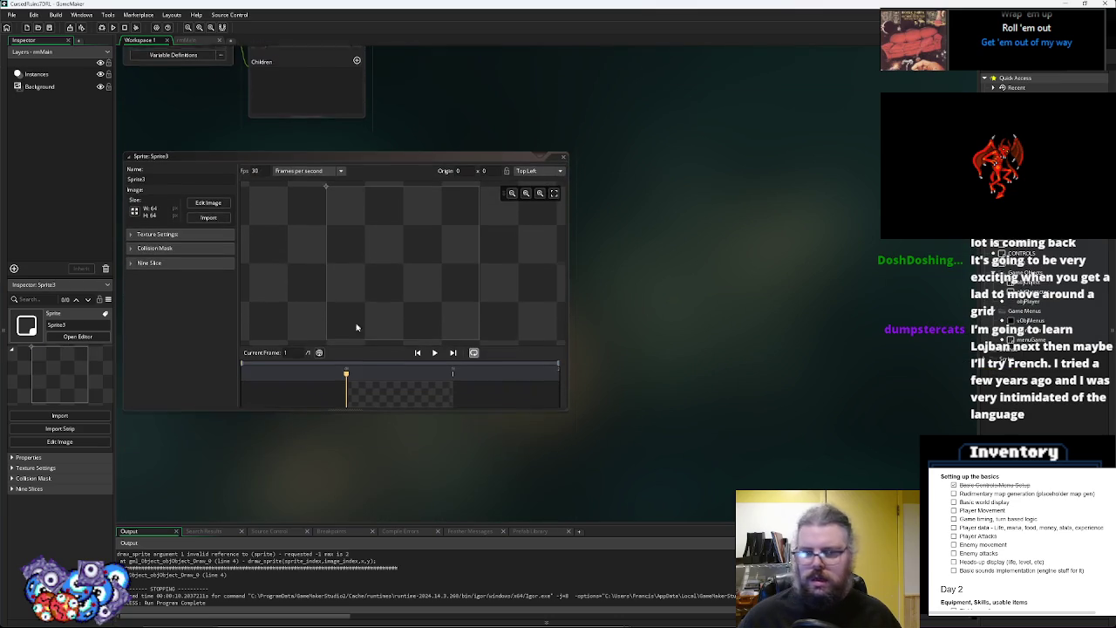
{"action": "left_click", "coordinate": [209, 215]}
{"action": "left_click", "coordinate": [149, 103]}
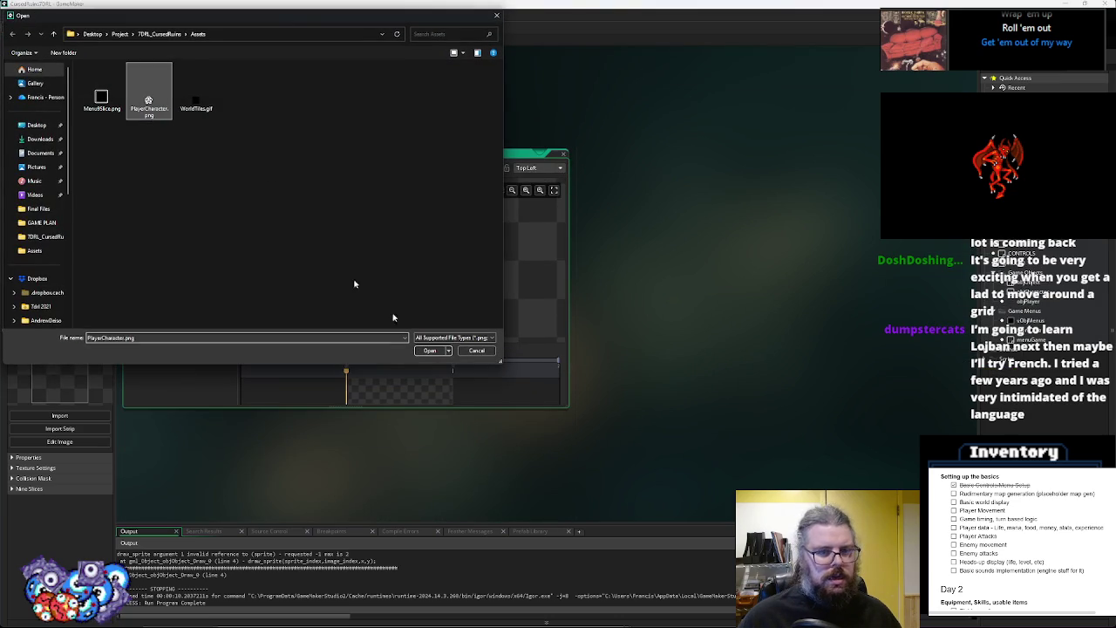
{"action": "left_click", "coordinate": [430, 350]}
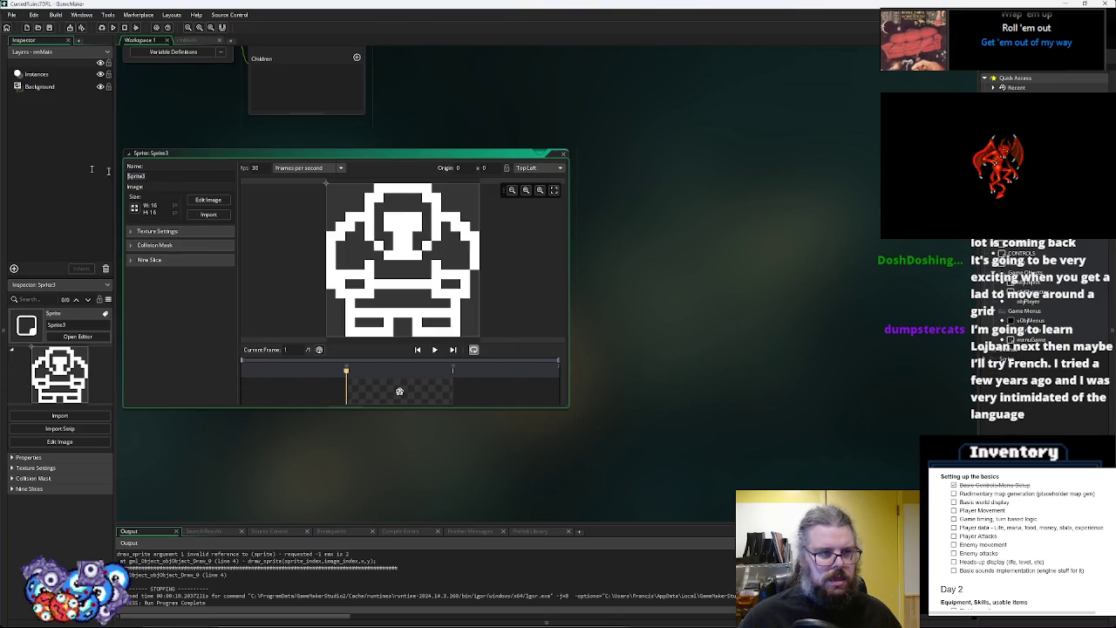
{"action": "type", "text": "sprPlayerChar"}
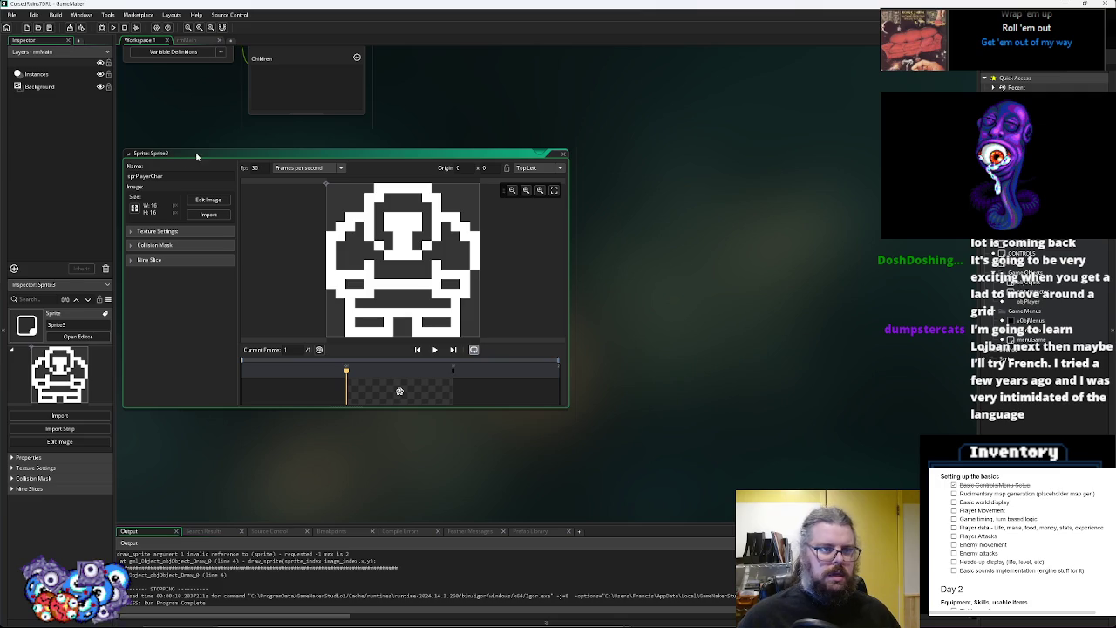
{"action": "key", "text": "Return"}
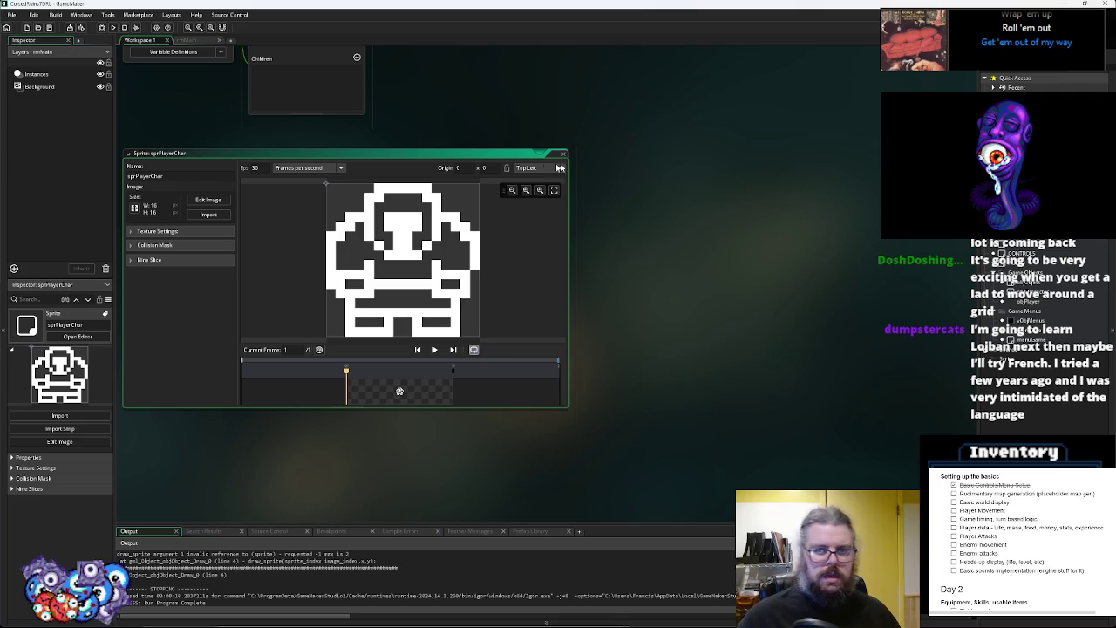
{"action": "left_click", "coordinate": [564, 153]}
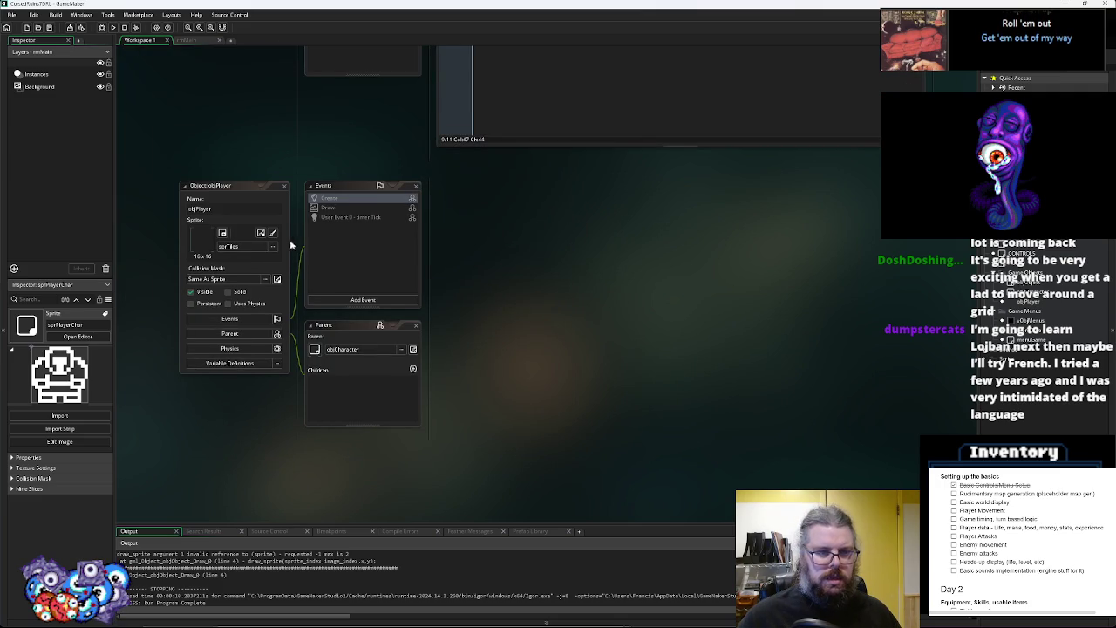
Assign sprPlayerChar as objPlayer's sprite in place of sprTiles
{"action": "left_click", "coordinate": [272, 246]}
{"action": "double_click", "coordinate": [387, 286]}
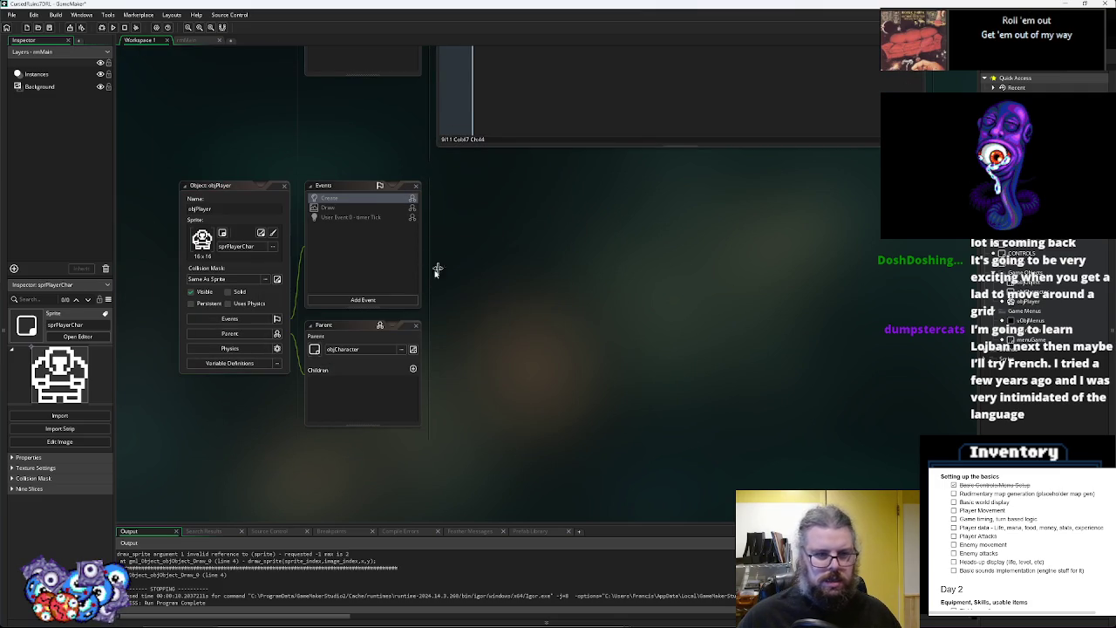
{"action": "left_click", "coordinate": [284, 185]}
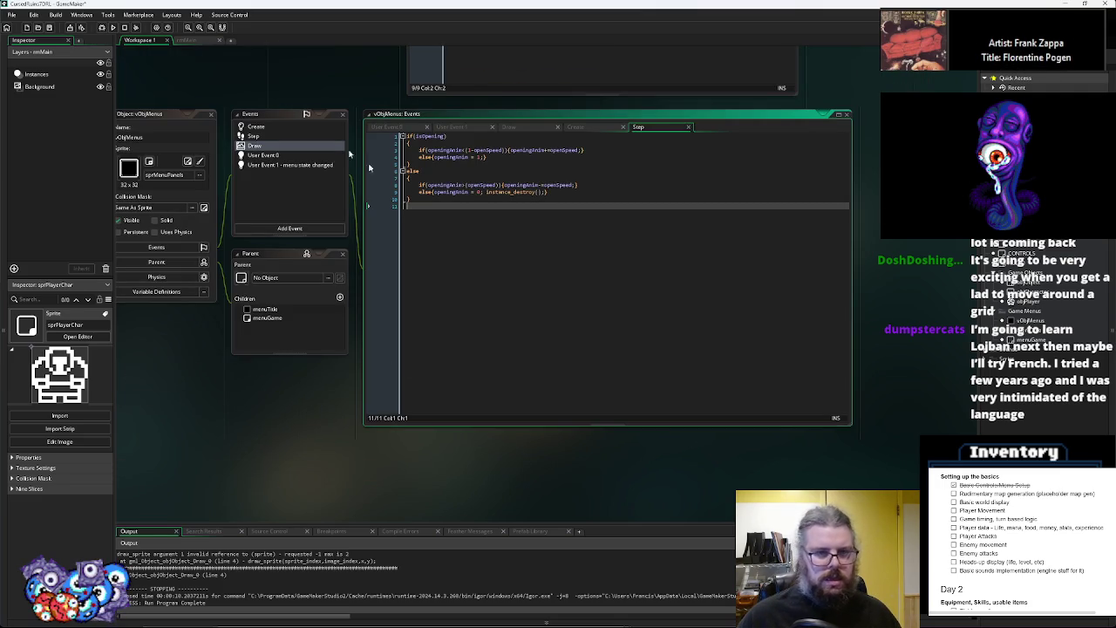
Locate the leftover with(objObject) line in WORLD's Draw code
{"action": "left_click_drag", "start_coordinate": [246, 92], "coordinate": [264, 137]}
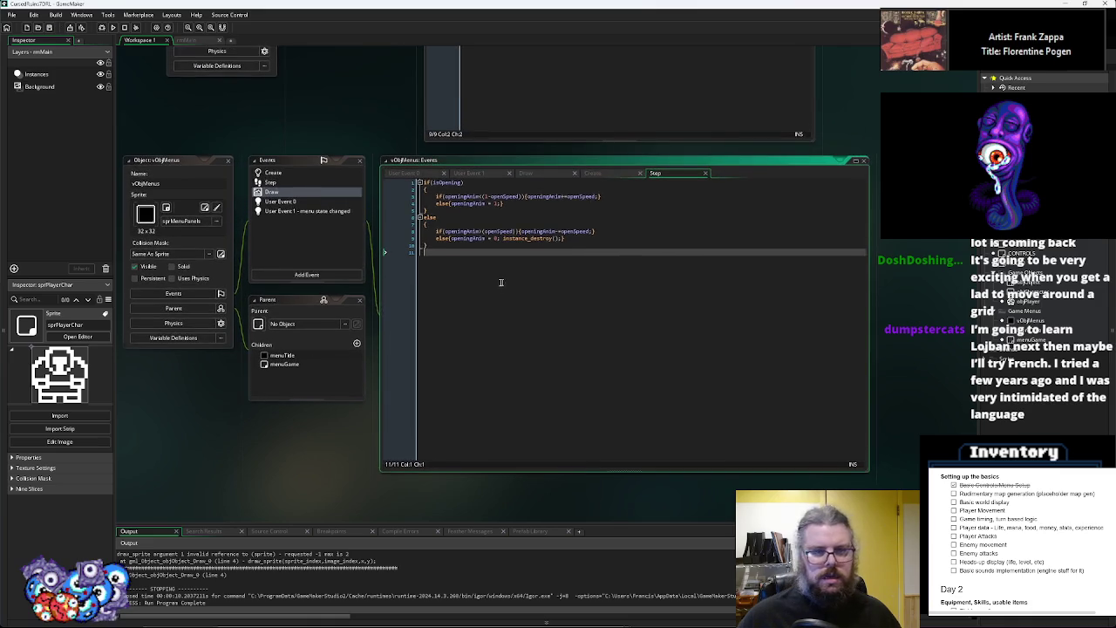
{"action": "scroll", "coordinate": [263, 137], "scroll_direction": "up", "scroll_amount": 5}
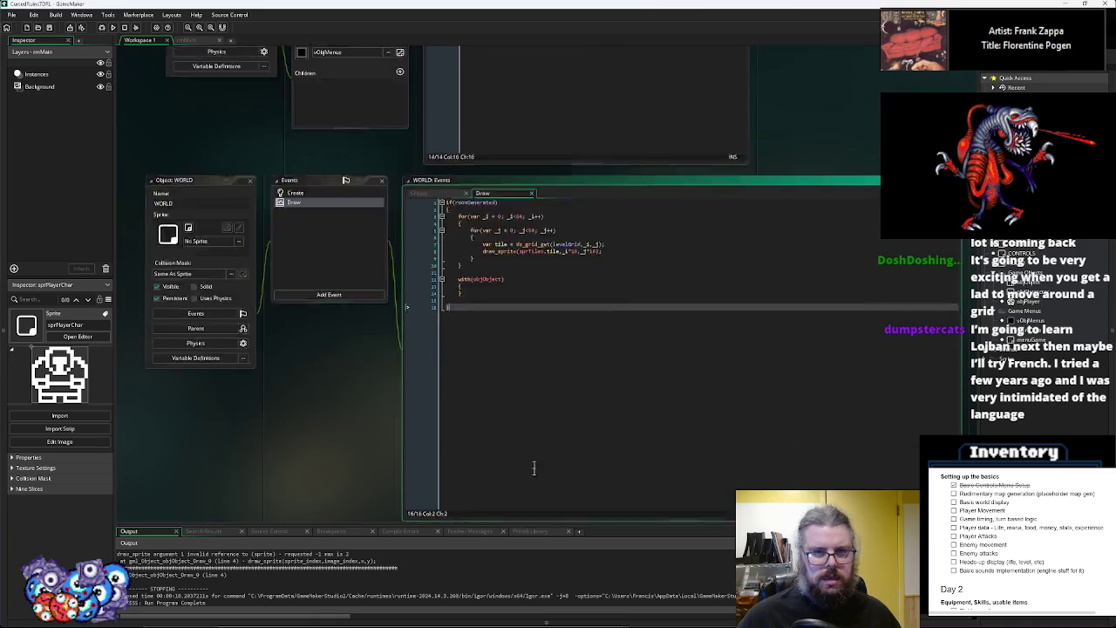
{"action": "left_click", "coordinate": [479, 343]}
{"action": "scroll", "coordinate": [491, 366], "scroll_direction": "down", "scroll_amount": 1}
{"action": "left_click", "coordinate": [422, 272]}
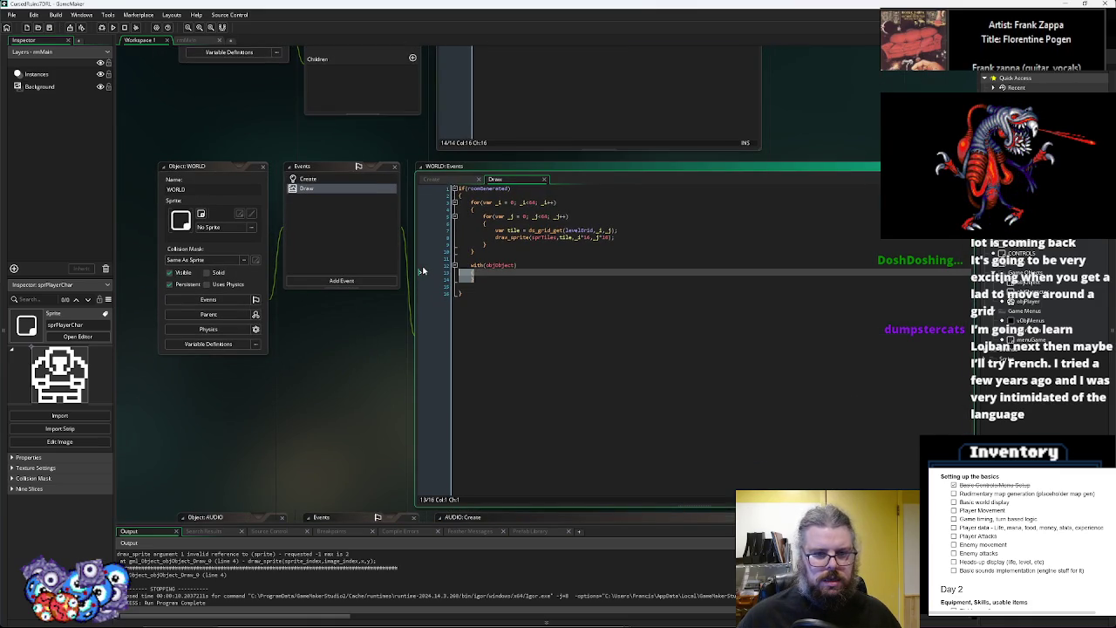
Delete the with(objObject) line and its blank line from WORLD's Draw code and save
{"action": "left_click", "coordinate": [448, 267]}
{"action": "key", "text": "BackSpace"}
{"action": "key", "text": "BackSpace"}
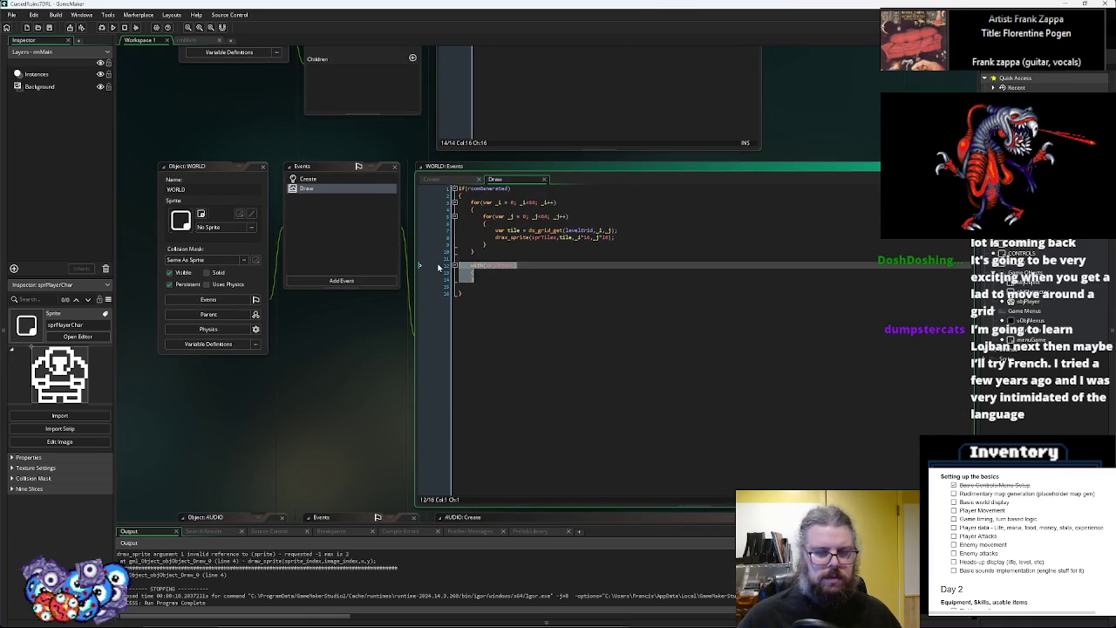
{"action": "key", "text": "BackSpace"}
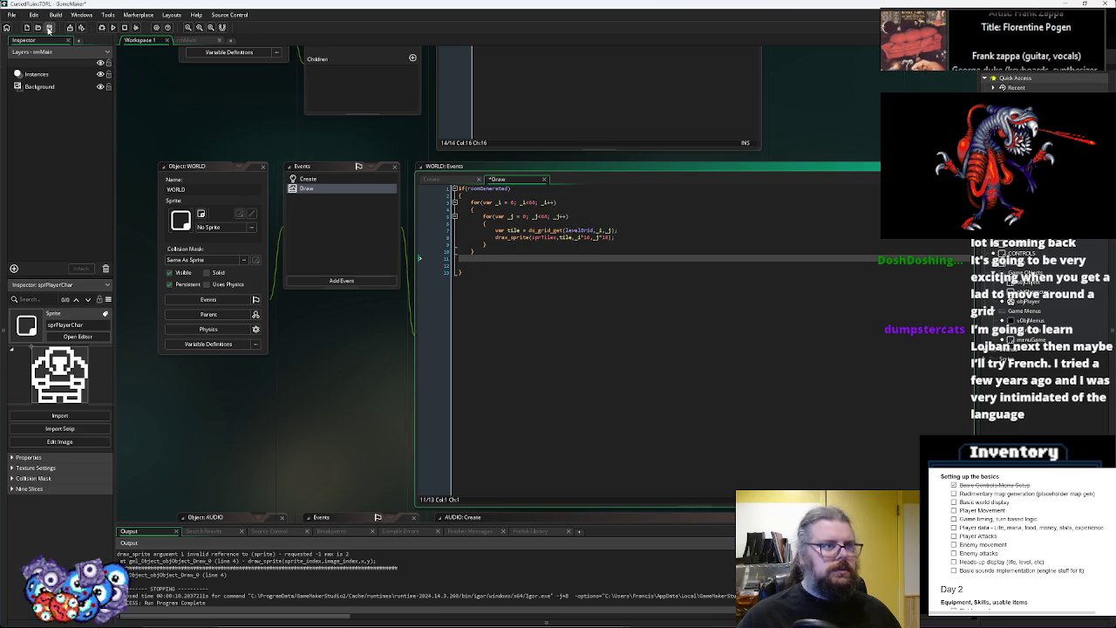
{"action": "left_click", "coordinate": [49, 28]}
Test-run the game with New Game in a maximized window, then close it
{"action": "left_click", "coordinate": [110, 29]}
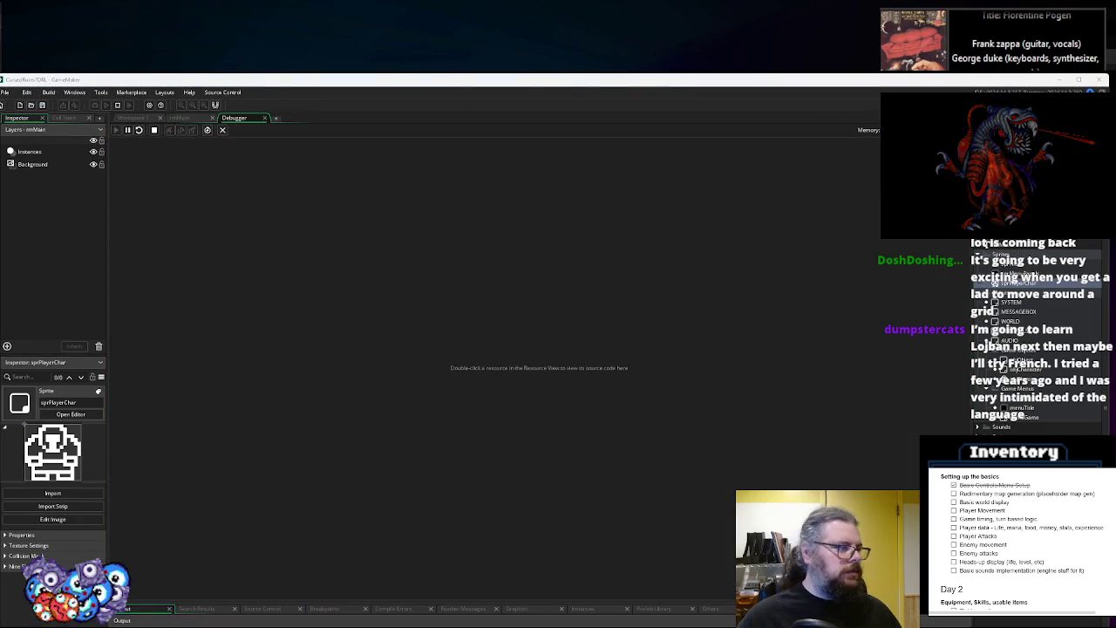
{"action": "key", "text": "Return"}
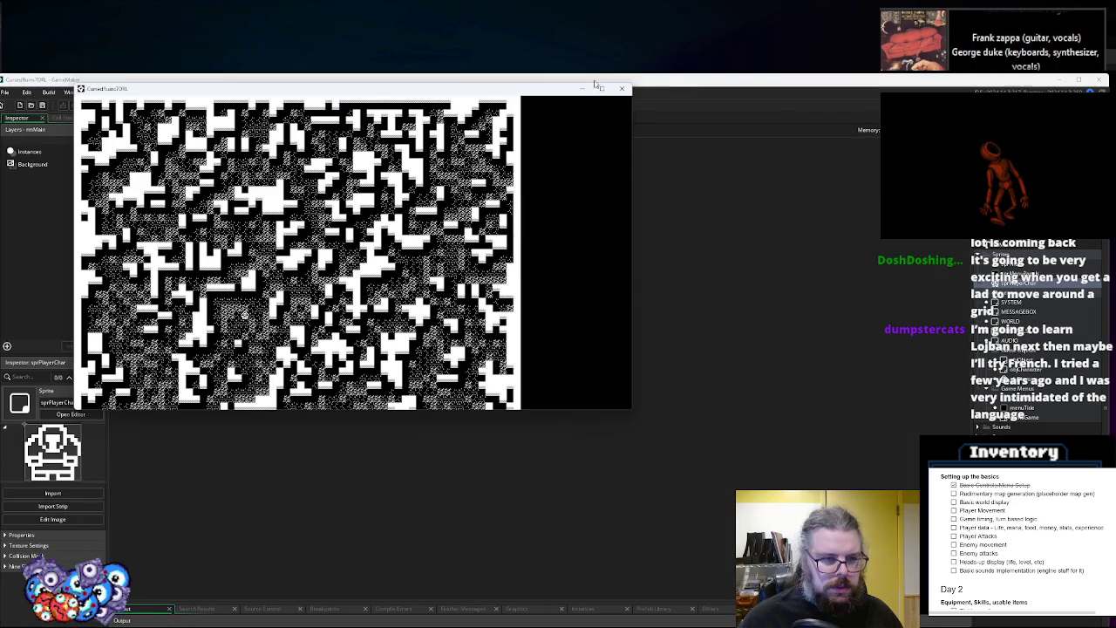
{"action": "left_click", "coordinate": [602, 88]}
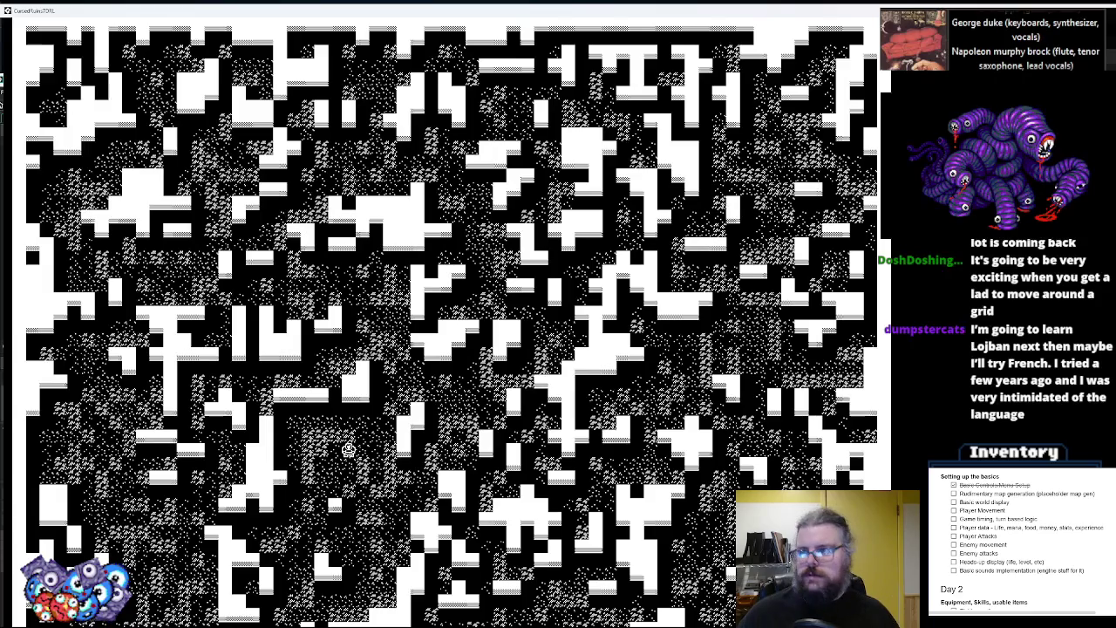
{"action": "key", "text": "Escape"}
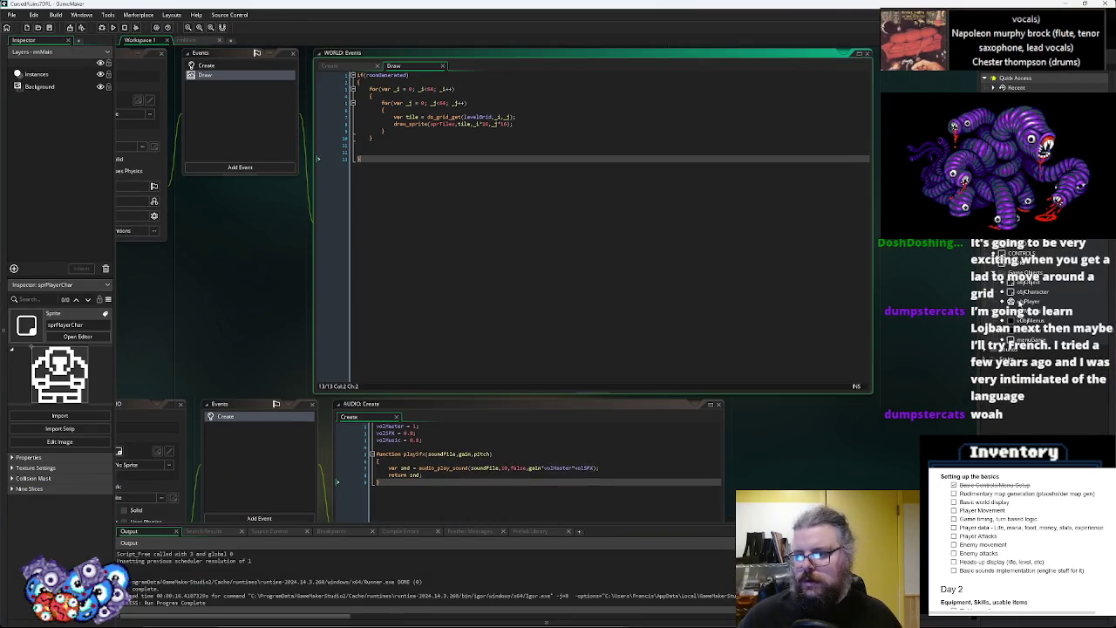
Open objPlayer and review its timer-tick user event code
{"action": "double_click", "coordinate": [1023, 301]}
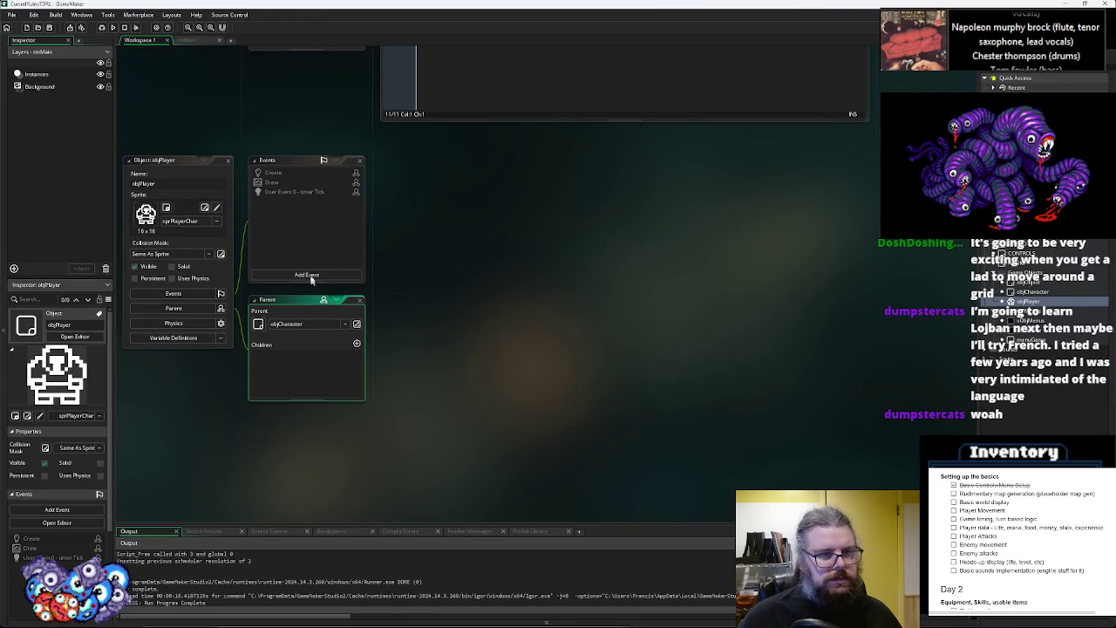
{"action": "left_click", "coordinate": [304, 193]}
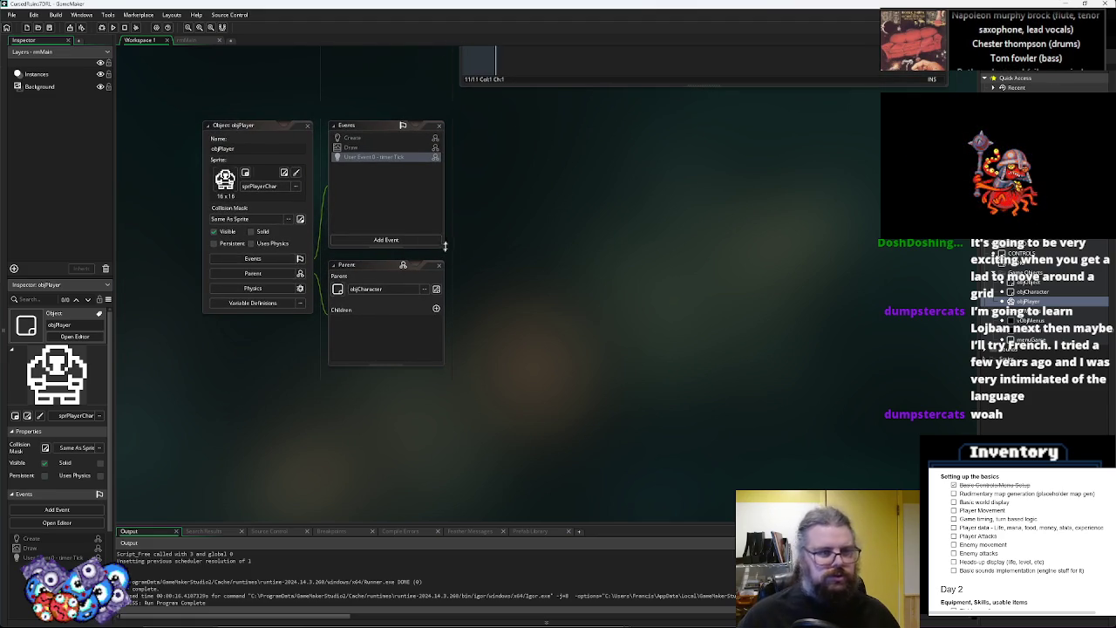
{"action": "scroll", "coordinate": [586, 296], "scroll_direction": "up", "scroll_amount": 5}
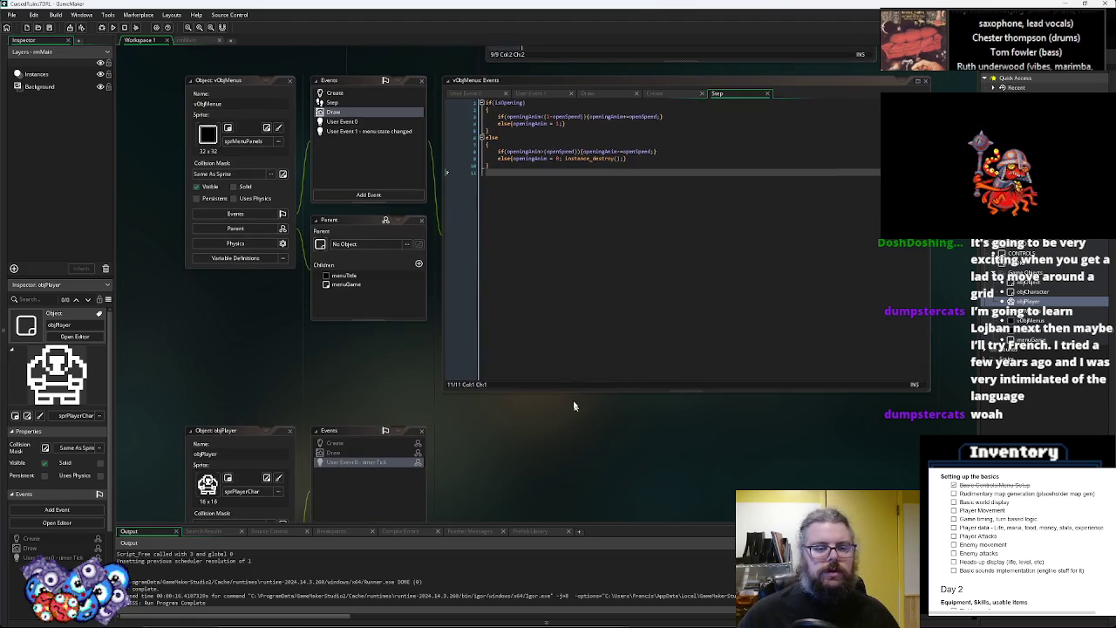
{"action": "scroll", "coordinate": [384, 288], "scroll_direction": "down", "scroll_amount": 2}
{"action": "scroll", "coordinate": [406, 218], "scroll_direction": "down", "scroll_amount": 2}
{"action": "left_click", "coordinate": [411, 345]}
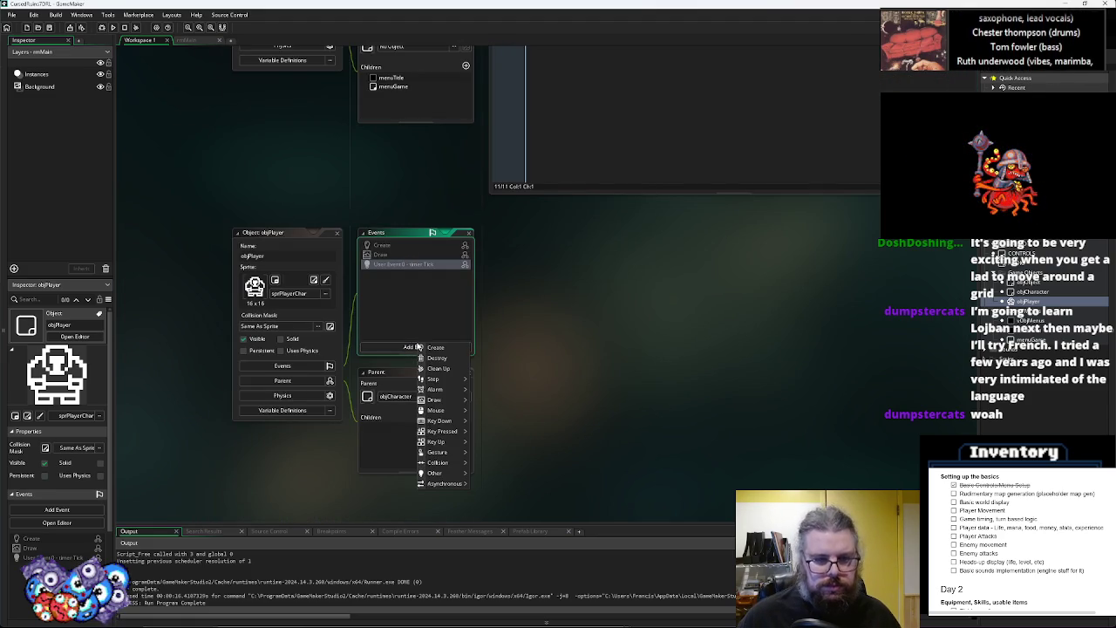
{"action": "mouse_move", "coordinate": [456, 479]}
{"action": "mouse_move", "coordinate": [502, 581]}
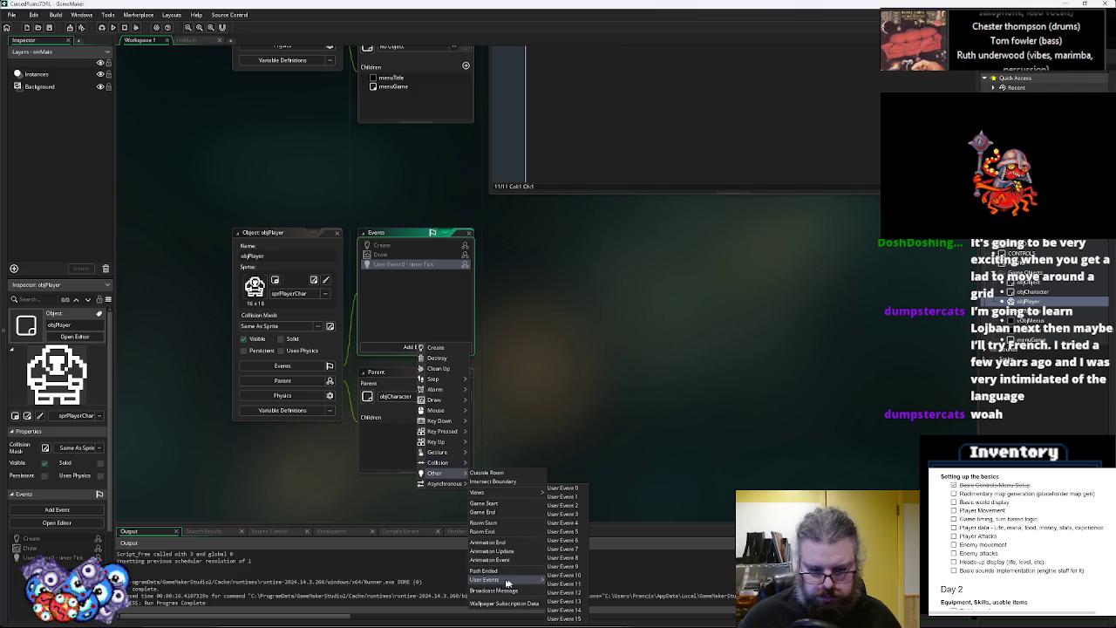
{"action": "left_click", "coordinate": [562, 524]}
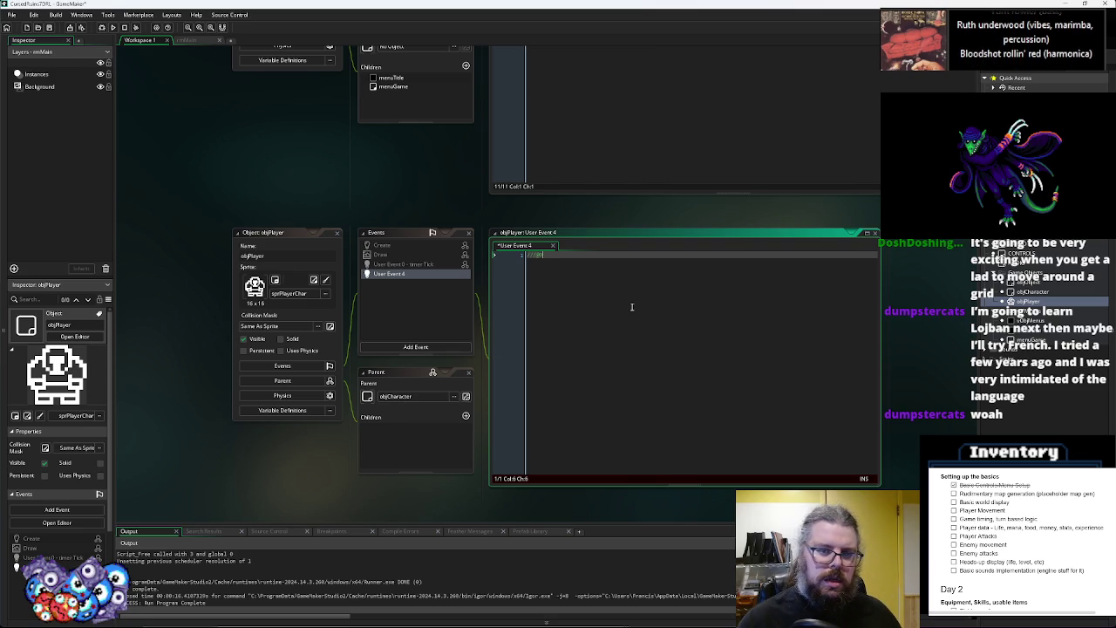
{"action": "type", "text": "escriptio"}
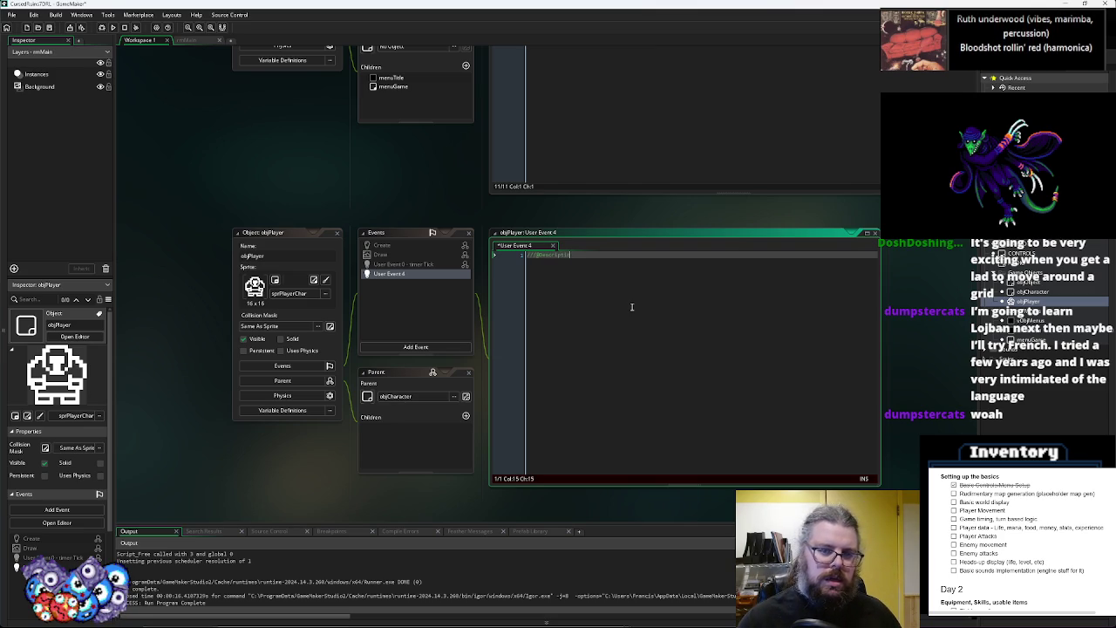
{"action": "type", "text": "n Player Controls"}
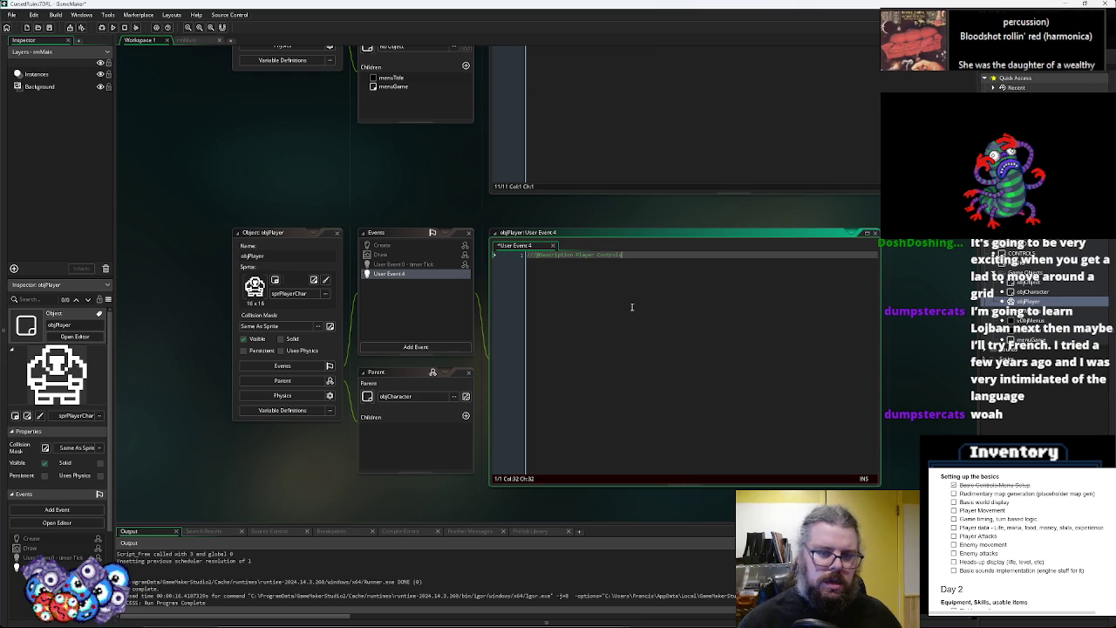
{"action": "left_click", "coordinate": [48, 27]}
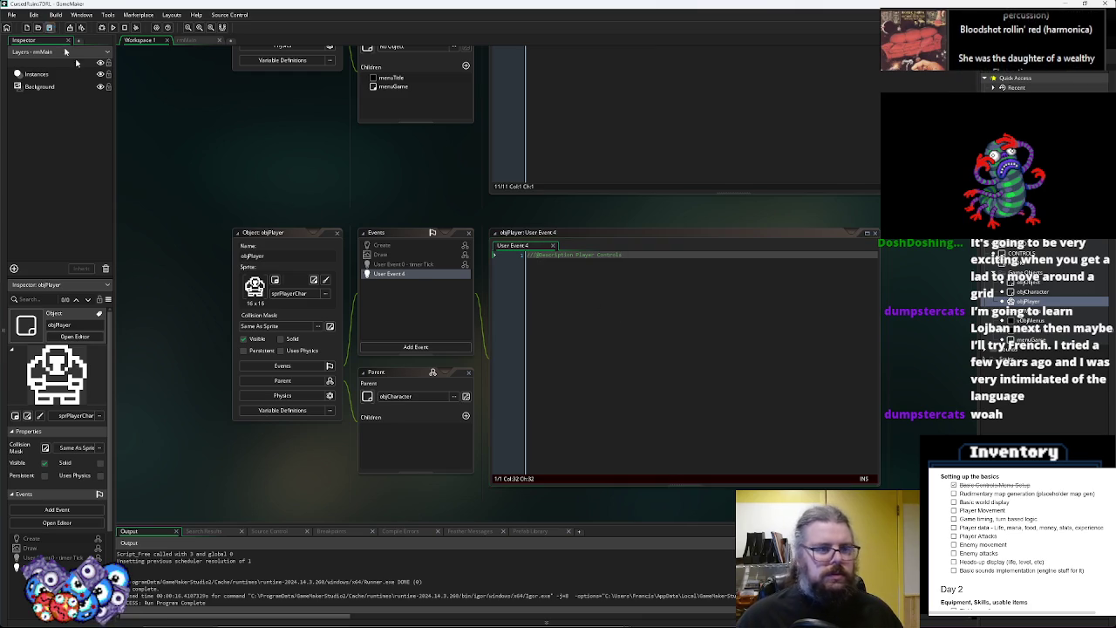
Close the objPlayer, oObjMenus, AUDIO and WORLD editor windows
{"action": "left_click", "coordinate": [339, 236]}
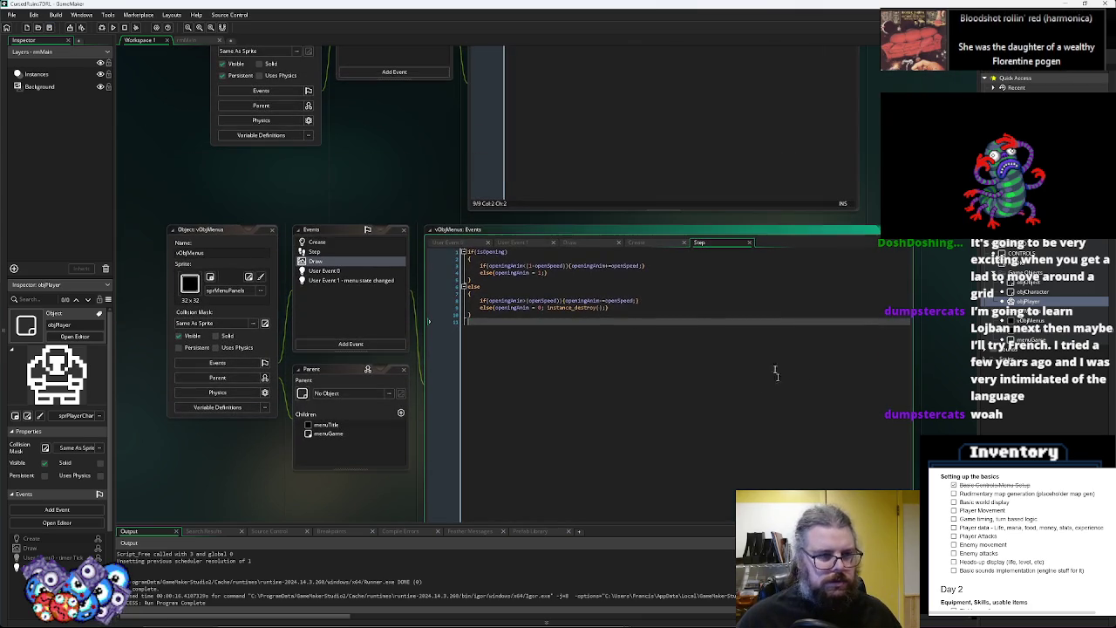
{"action": "left_click", "coordinate": [272, 231]}
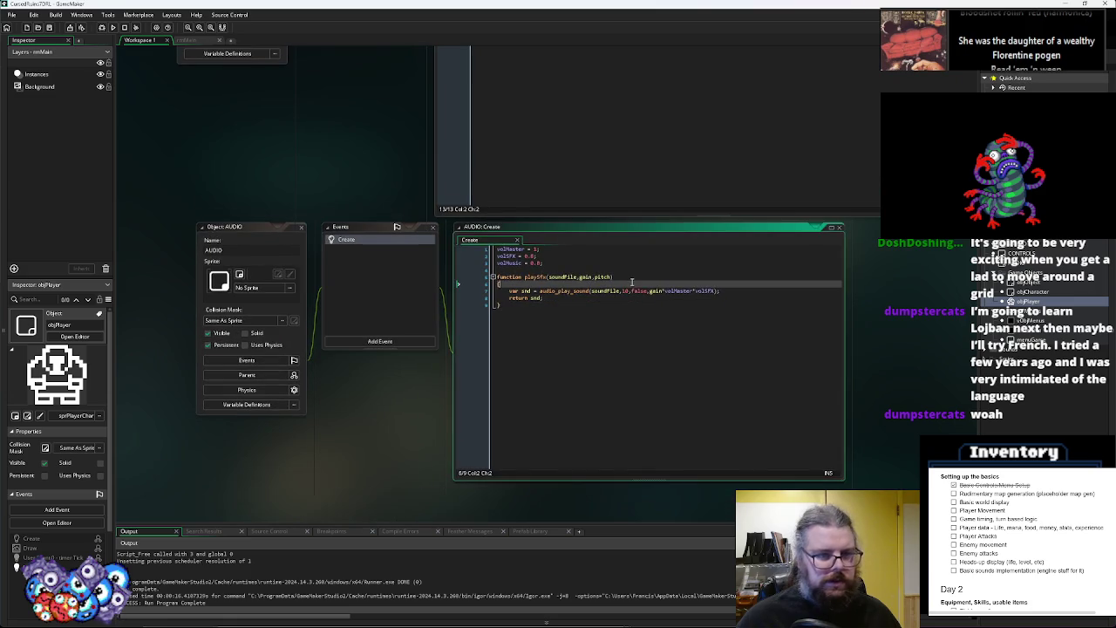
{"action": "left_click", "coordinate": [403, 385]}
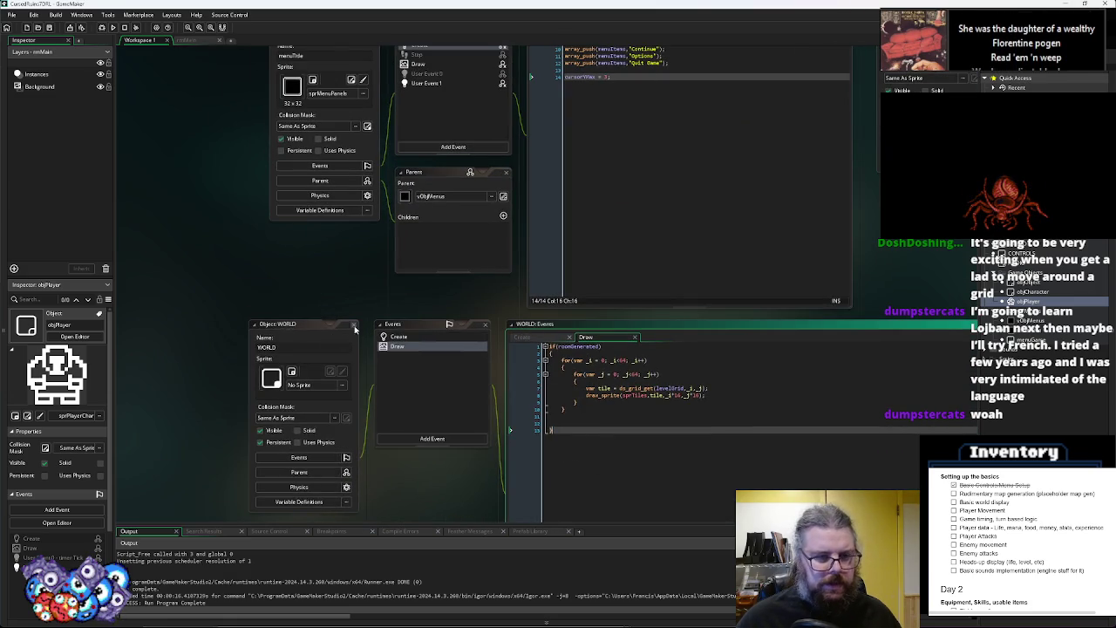
{"action": "left_click", "coordinate": [354, 324]}
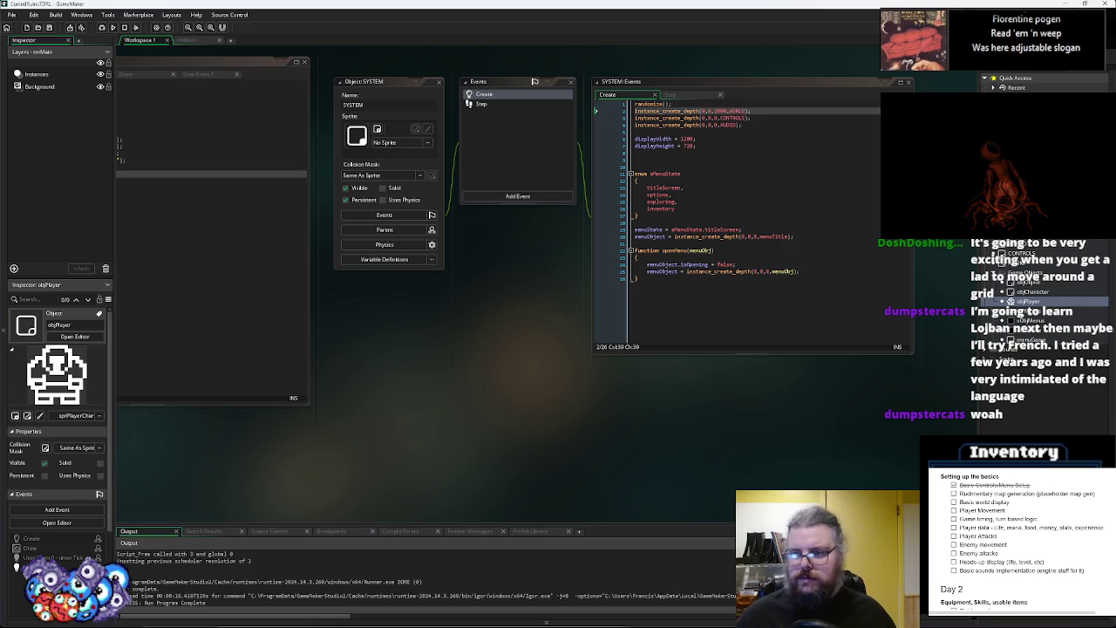
Add the missing closing brace at the end of SYSTEM's Create code
{"action": "left_click", "coordinate": [388, 81]}
{"action": "left_click_drag", "start_coordinate": [561, 286], "coordinate": [404, 304]}
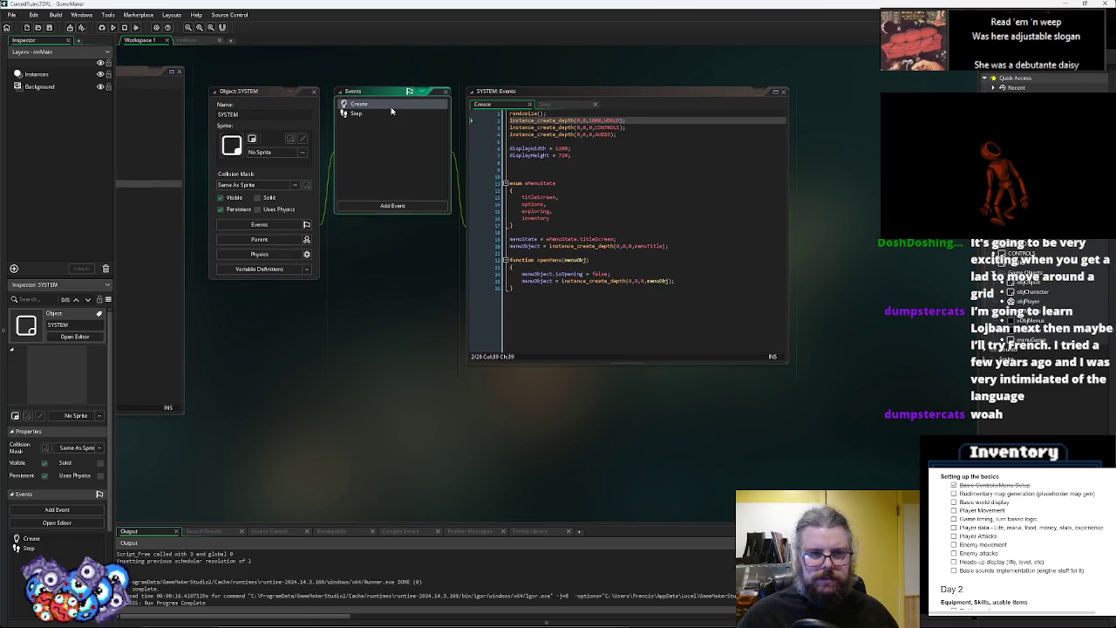
{"action": "left_click", "coordinate": [383, 116]}
{"action": "left_click", "coordinate": [597, 235]}
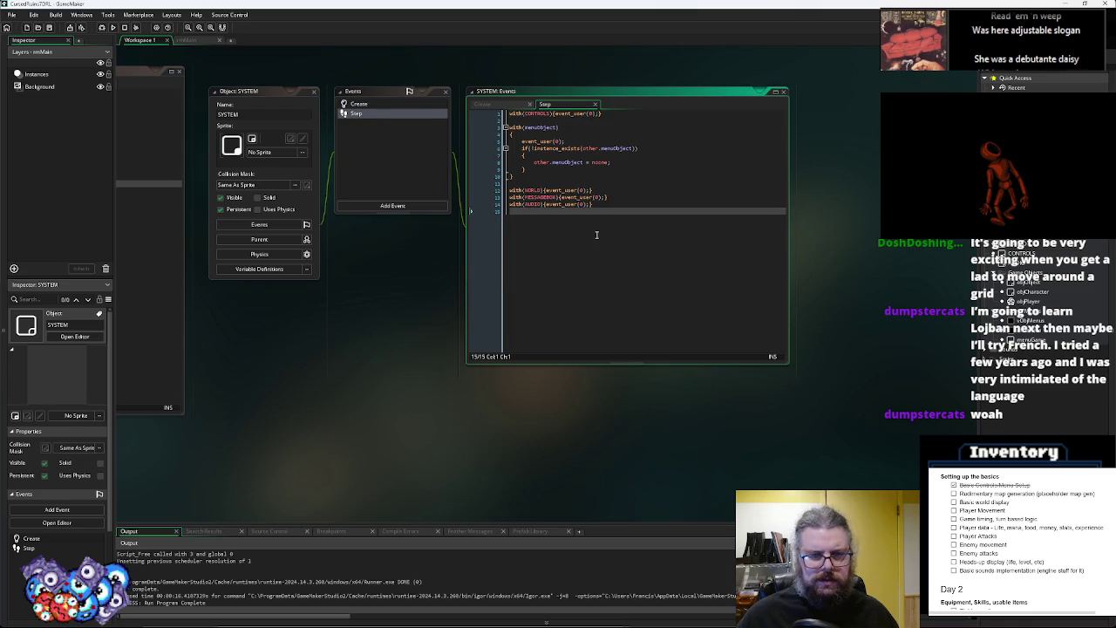
{"action": "left_click", "coordinate": [358, 104]}
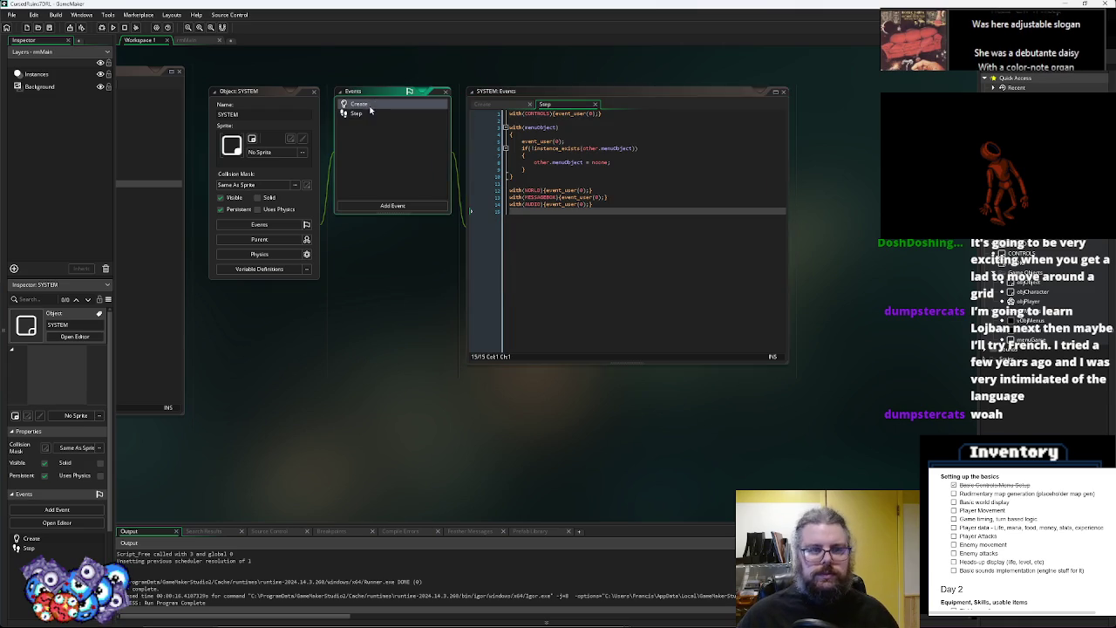
{"action": "left_click", "coordinate": [689, 306]}
{"action": "type", "text": "}"}
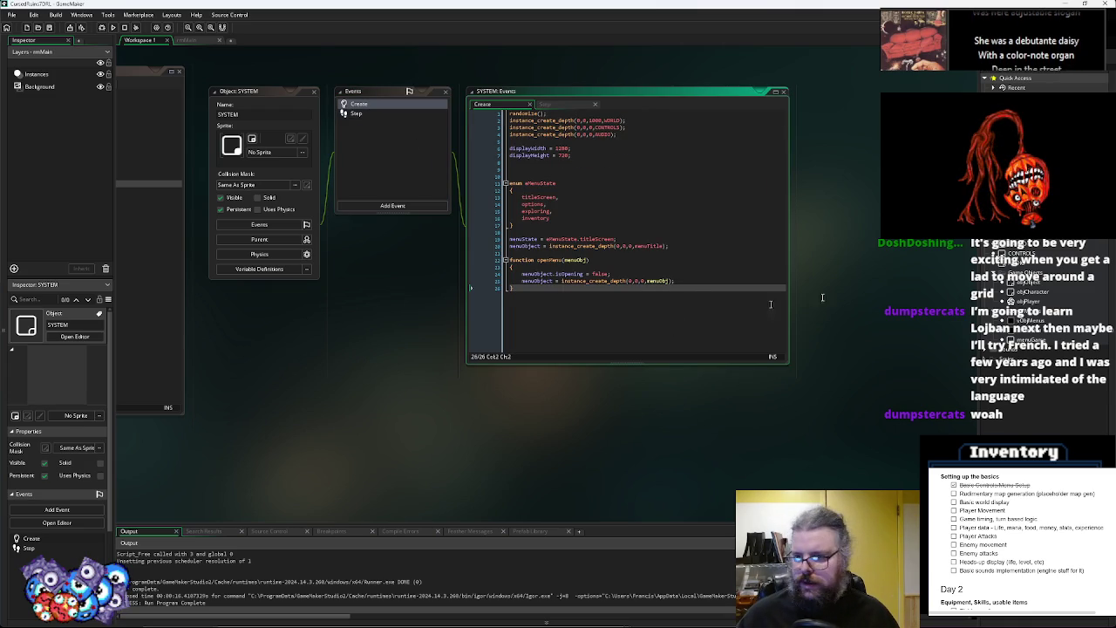
Open menuGame's User Event 0 and Create code and bring up User Event 0's inheritance options
{"action": "double_click", "coordinate": [1029, 340]}
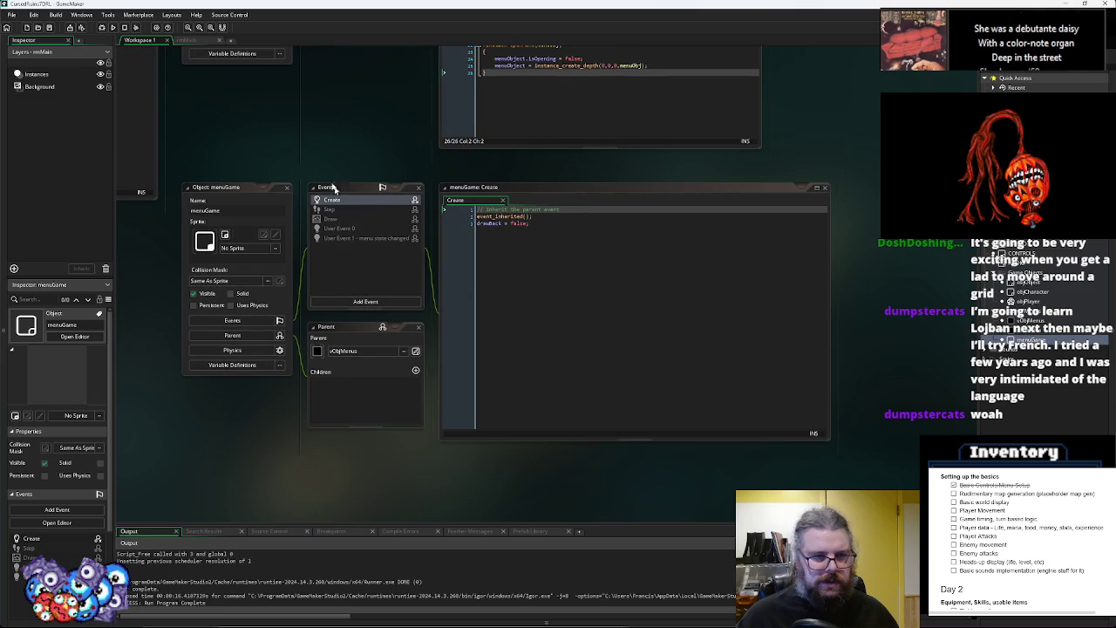
{"action": "left_click", "coordinate": [367, 229]}
{"action": "double_click", "coordinate": [367, 229]}
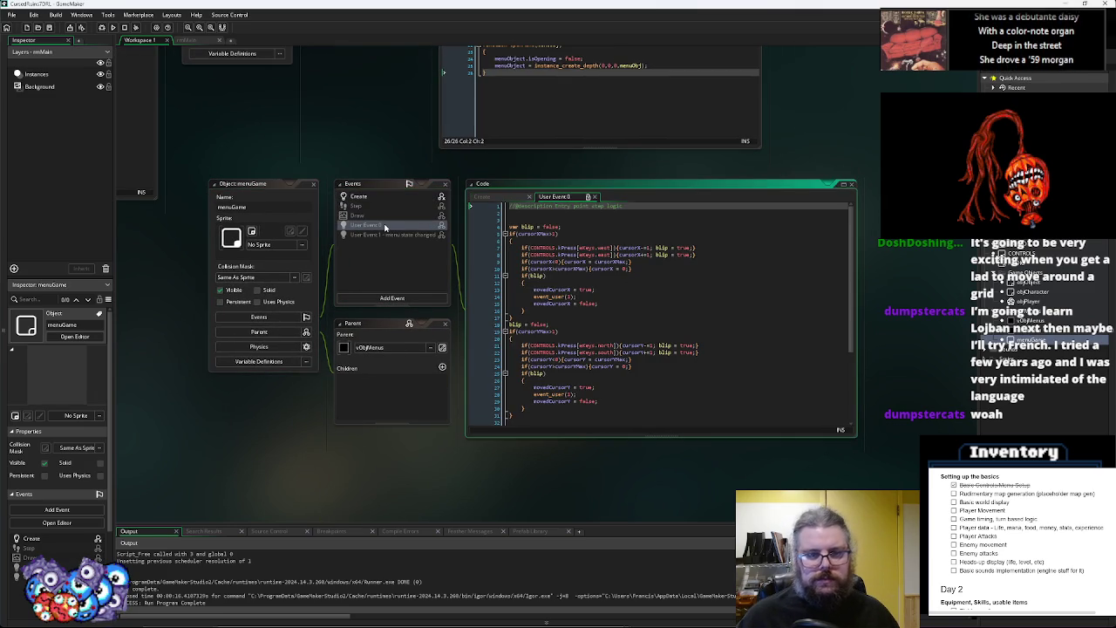
{"action": "left_click", "coordinate": [384, 227]}
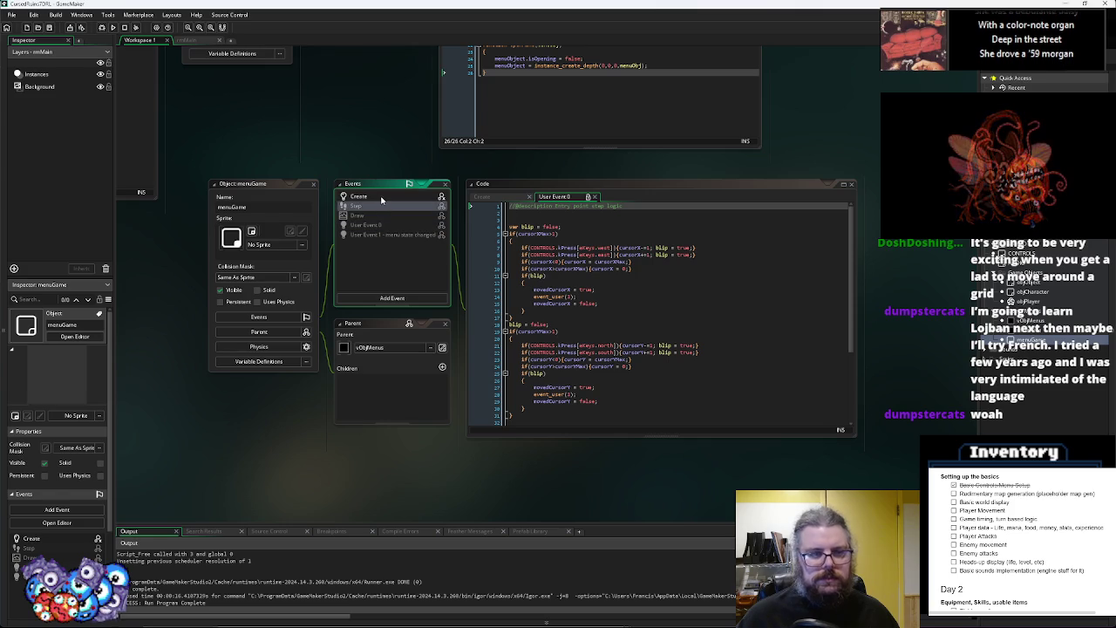
{"action": "double_click", "coordinate": [380, 198]}
{"action": "right_click", "coordinate": [404, 225]}
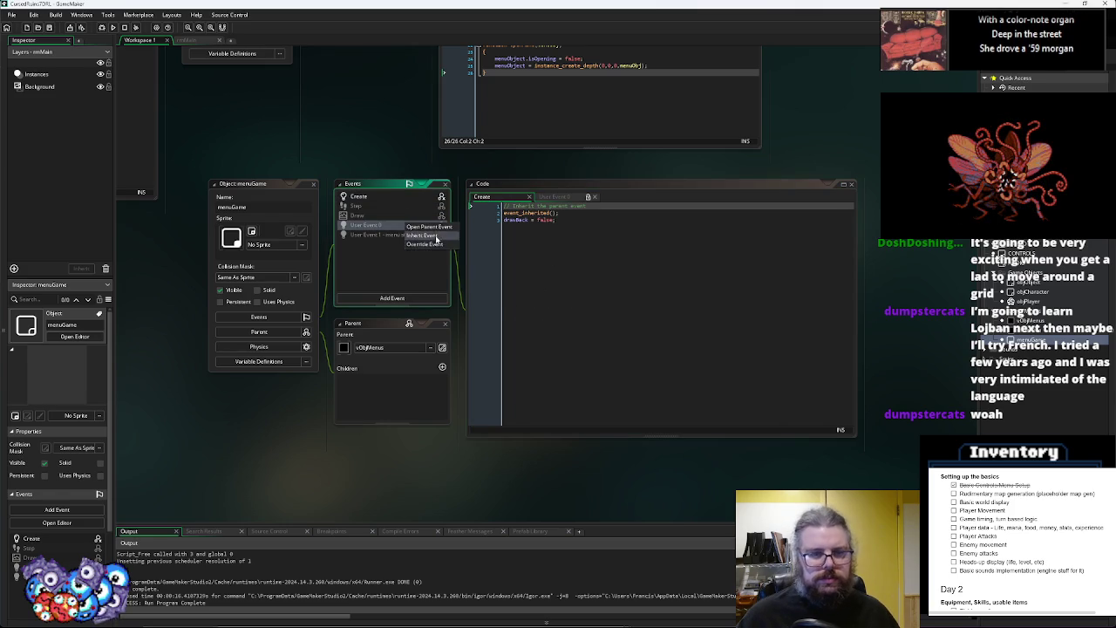
Inherit the parent's User Event 0 in menuGame and start its code with 'if'
{"action": "left_click", "coordinate": [435, 244]}
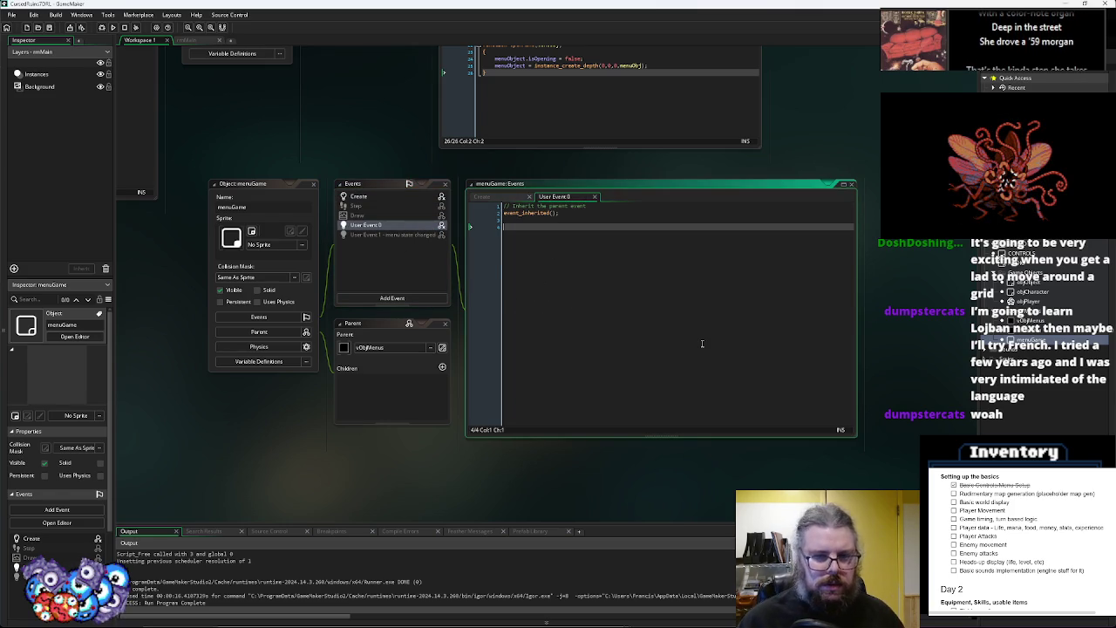
{"action": "type", "text": "if"}
{"action": "left_click", "coordinate": [430, 253]}
{"action": "left_click", "coordinate": [569, 211]}
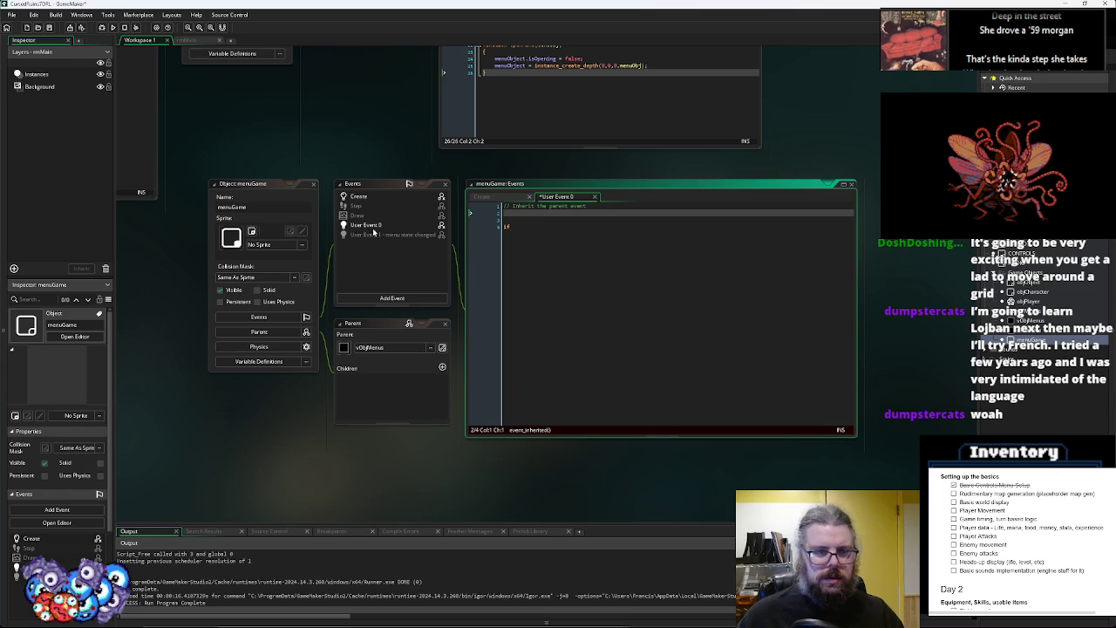
{"action": "scroll", "coordinate": [583, 261], "scroll_direction": "up", "scroll_amount": 3}
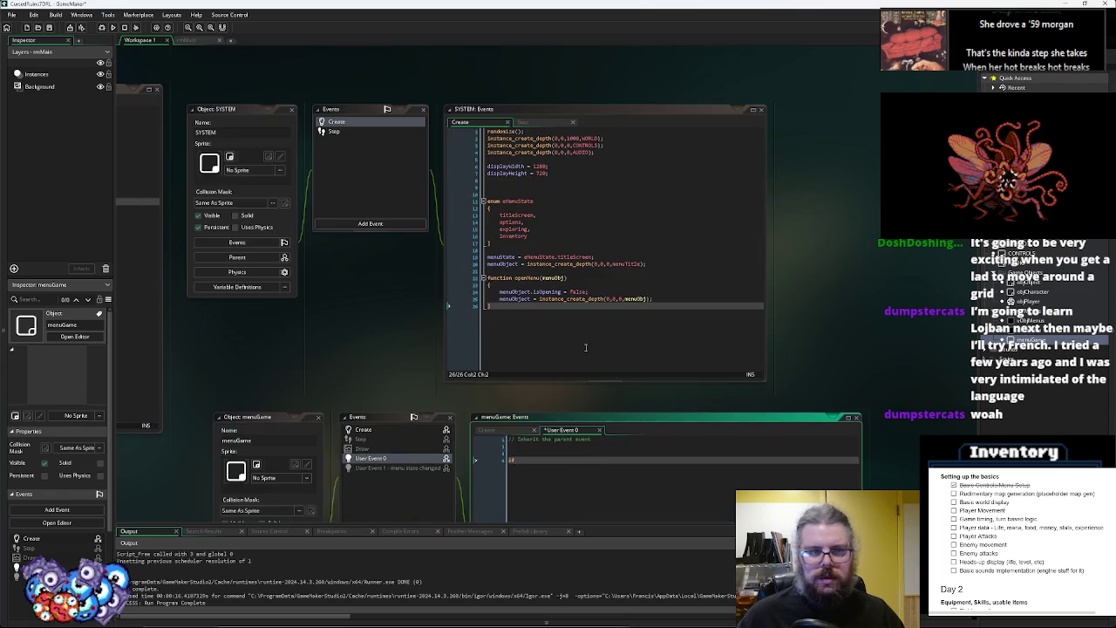
{"action": "scroll", "coordinate": [586, 347], "scroll_direction": "left", "scroll_amount": 10}
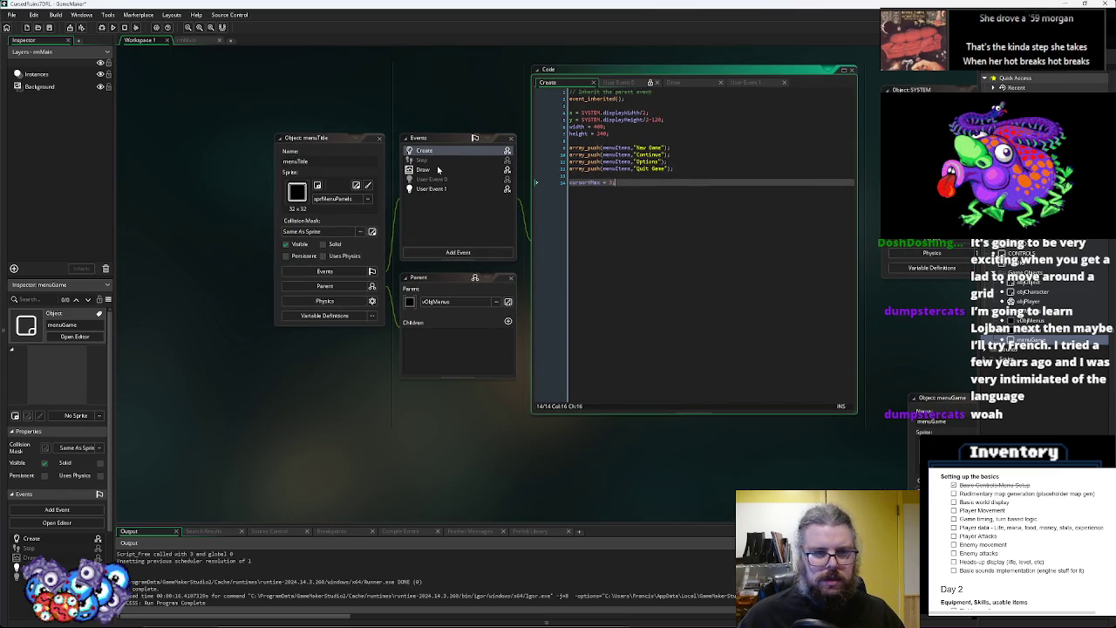
{"action": "scroll", "coordinate": [870, 321], "scroll_direction": "down", "scroll_amount": 2}
{"action": "scroll", "coordinate": [870, 321], "scroll_direction": "left", "scroll_amount": 2}
Copy the cursor input logic from vObjMenus' User Event 0 into menuGame's User Event 0
{"action": "double_click", "coordinate": [1030, 321]}
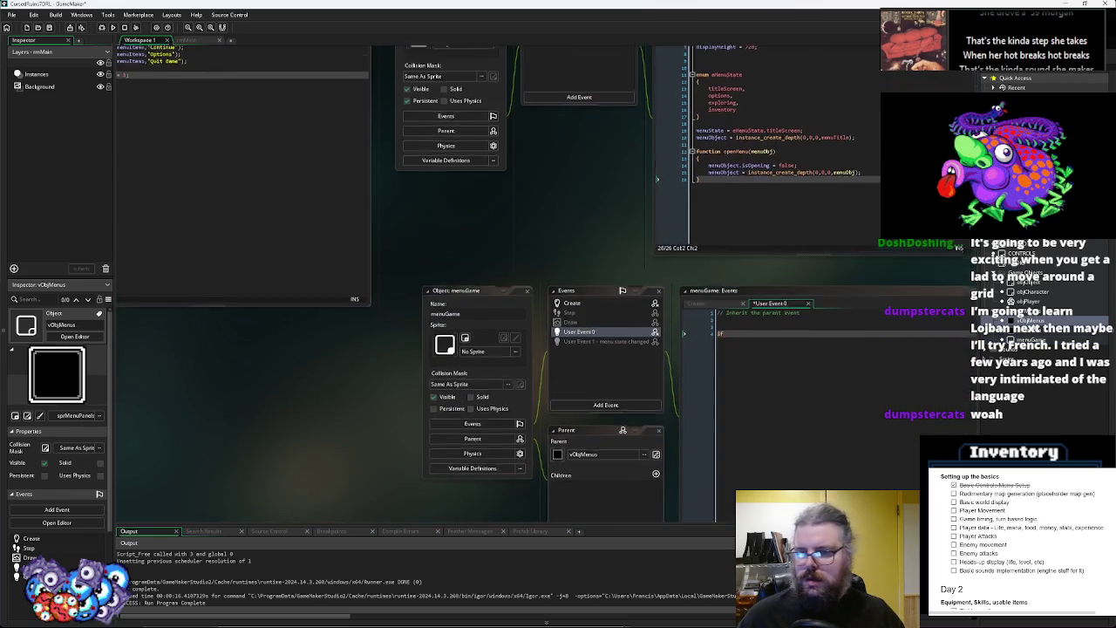
{"action": "left_click", "coordinate": [279, 247]}
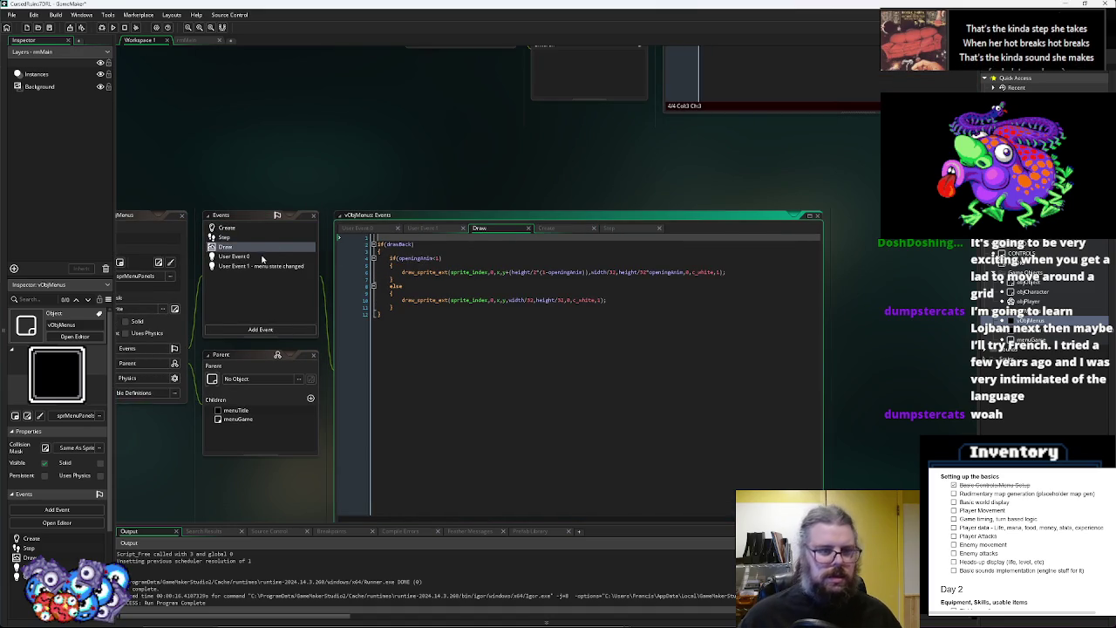
{"action": "left_click", "coordinate": [261, 257]}
{"action": "mouse_move", "coordinate": [575, 377]}
{"action": "left_mouse_down"}
{"action": "mouse_move", "coordinate": [577, 387]}
{"action": "mouse_move", "coordinate": [585, 274]}
{"action": "left_mouse_up"}
{"action": "left_click", "coordinate": [586, 272]}
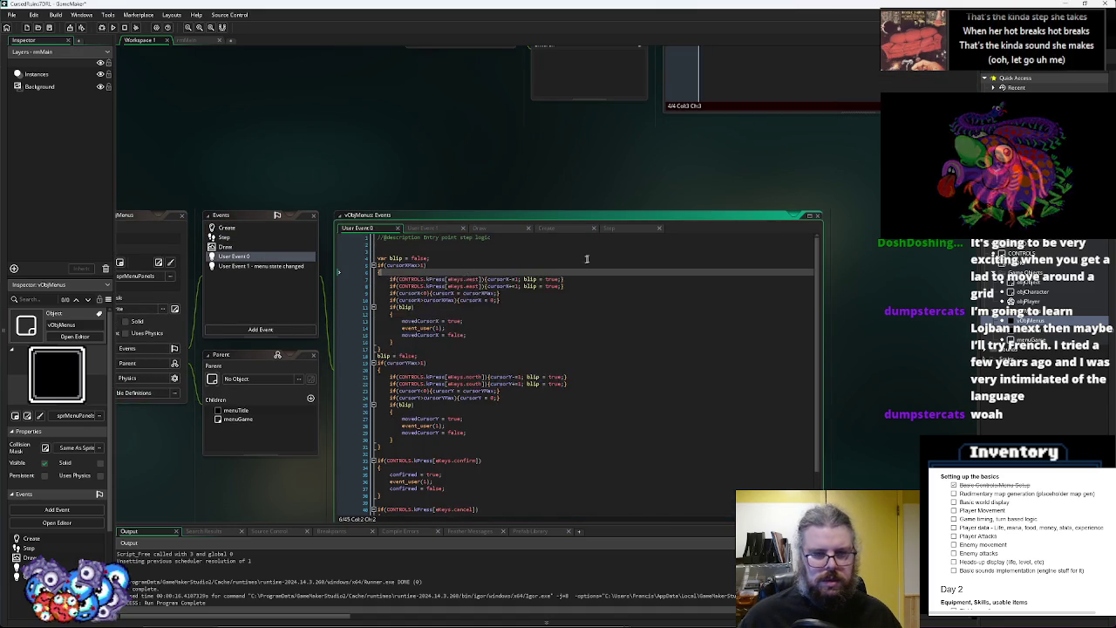
{"action": "key", "text": "ctrl+Tab"}
{"action": "key", "text": "ctrl+v"}
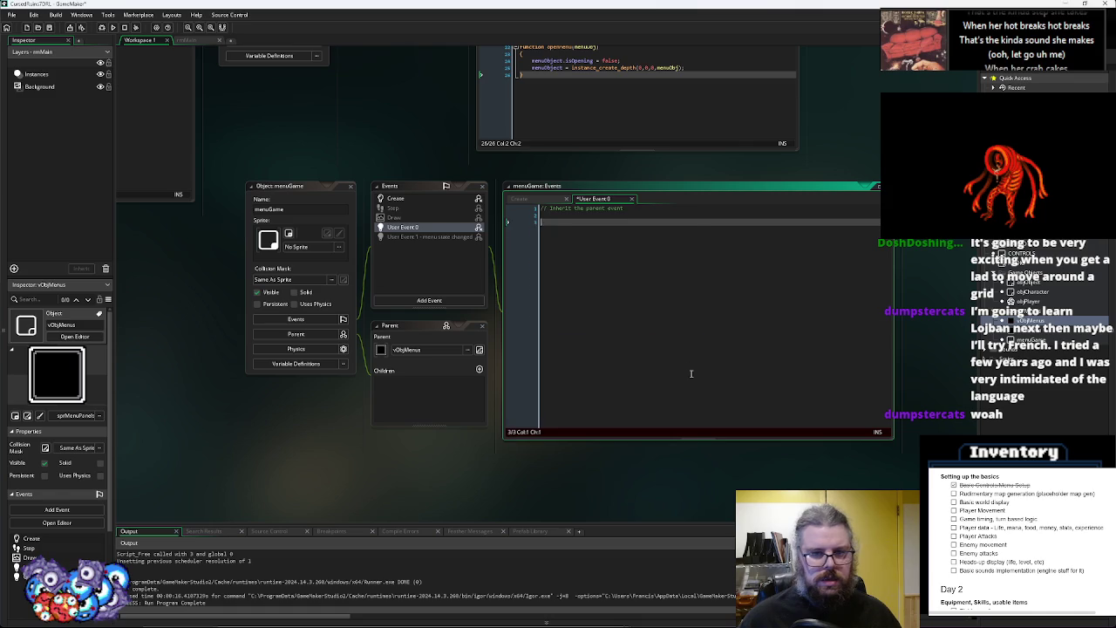
Remove the pasted block headers and bounds/blip code, and unindent the four key checks
{"action": "left_click", "coordinate": [567, 307]}
{"action": "key", "text": "BackSpace"}
{"action": "key", "text": "BackSpace"}
{"action": "key", "text": "BackSpace"}
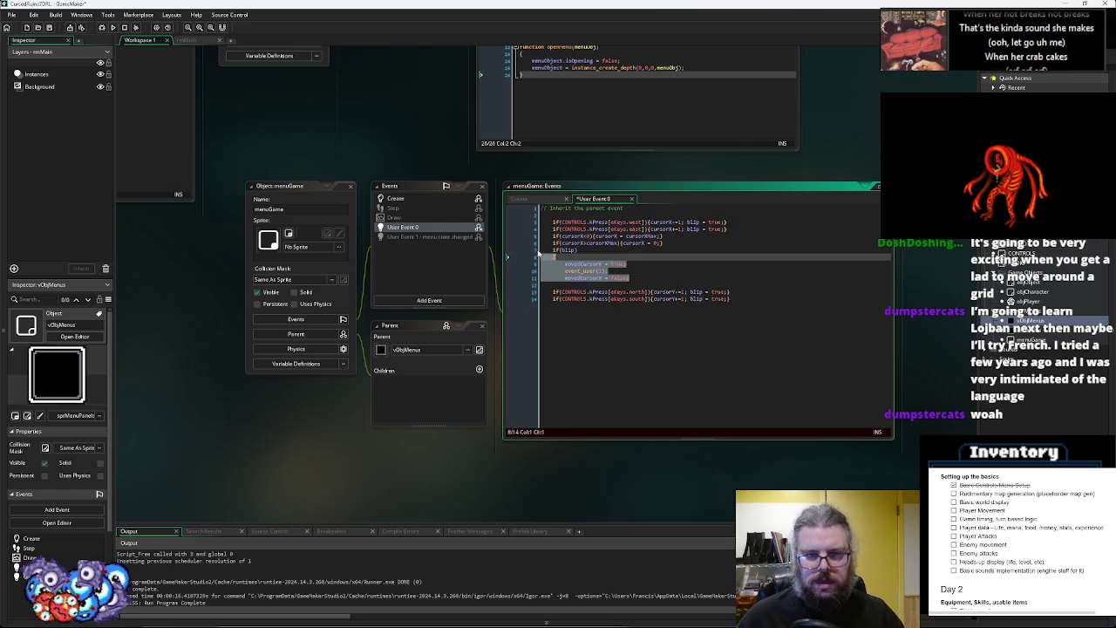
{"action": "key", "text": "shift+Up"}
{"action": "key", "text": "shift+Up"}
{"action": "key", "text": "shift+Up"}
{"action": "key", "text": "BackSpace"}
{"action": "left_click", "coordinate": [553, 222]}
{"action": "key", "text": "BackSpace"}
{"action": "left_click", "coordinate": [553, 229]}
{"action": "key", "text": "BackSpace"}
{"action": "left_click", "coordinate": [553, 242]}
{"action": "key", "text": "BackSpace"}
{"action": "left_click", "coordinate": [552, 251]}
{"action": "key", "text": "BackSpace"}
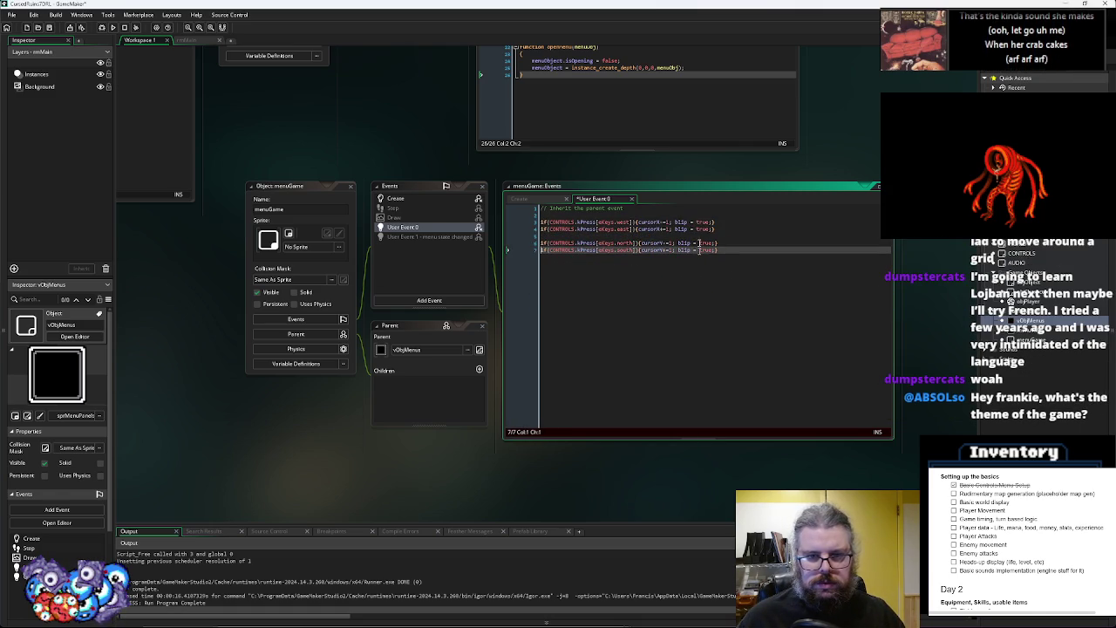
Cut the movement code from the west, east, north and south checks, leaving them empty, and save
{"action": "mouse_move", "coordinate": [713, 222]}
{"action": "left_mouse_down"}
{"action": "mouse_move", "coordinate": [641, 225]}
{"action": "mouse_move", "coordinate": [708, 229]}
{"action": "left_mouse_up"}
{"action": "key", "text": "ctrl+x"}
{"action": "key", "text": "ctrl+x"}
{"action": "left_click_drag", "start_coordinate": [641, 243], "coordinate": [717, 244]}
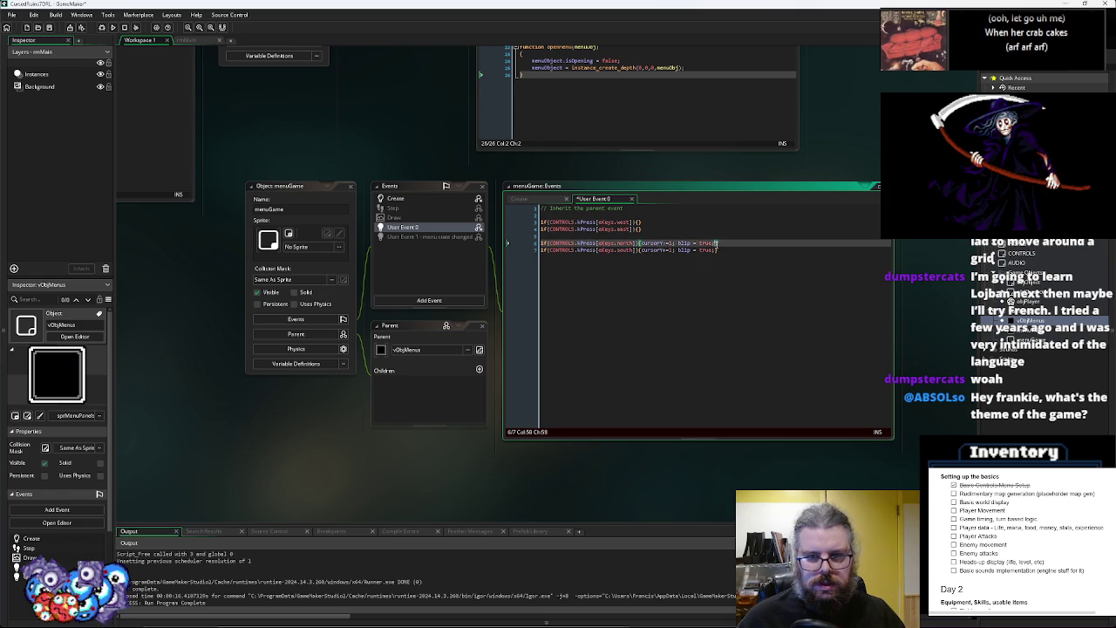
{"action": "key", "text": "ctrl+x"}
{"action": "left_click_drag", "start_coordinate": [640, 251], "coordinate": [709, 251]}
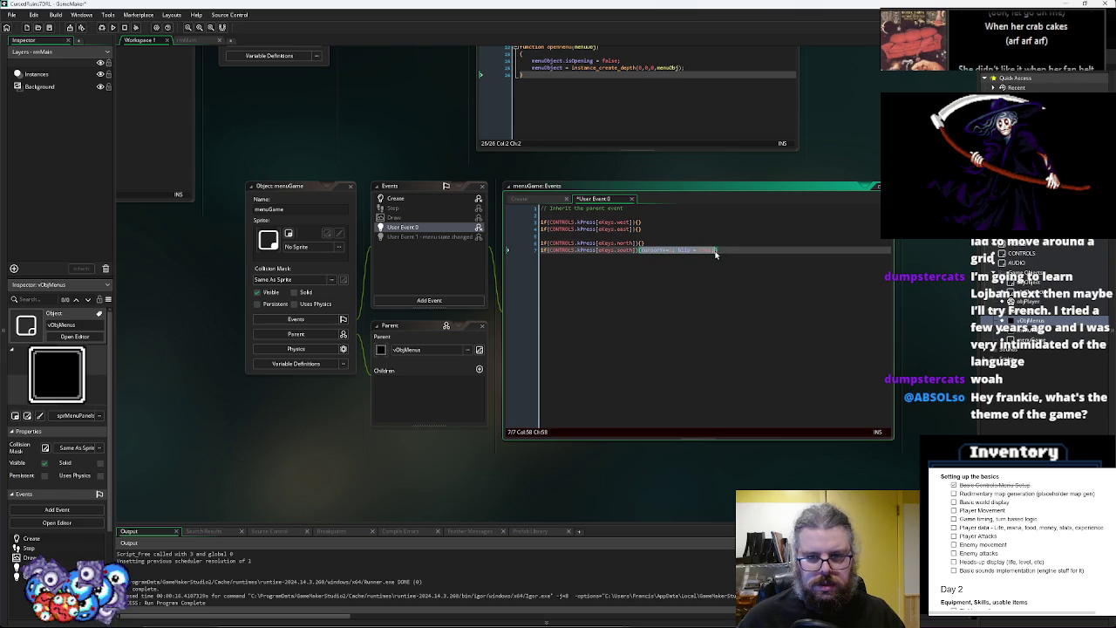
{"action": "key", "text": "ctrl+x"}
{"action": "left_click", "coordinate": [670, 235]}
{"action": "key", "text": "BackSpace"}
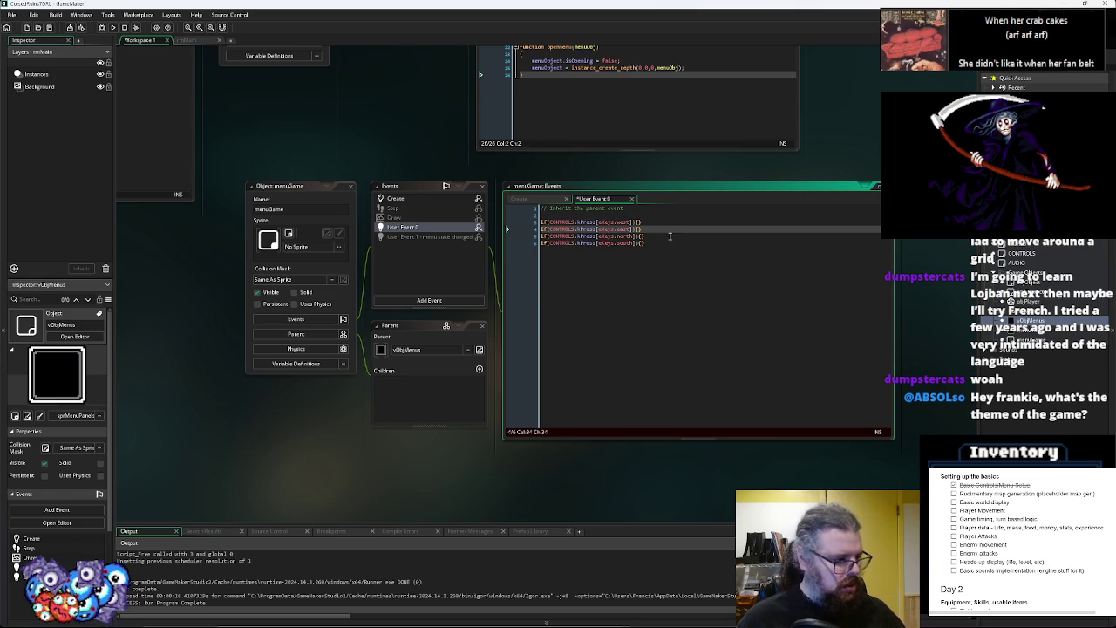
{"action": "left_click", "coordinate": [698, 331]}
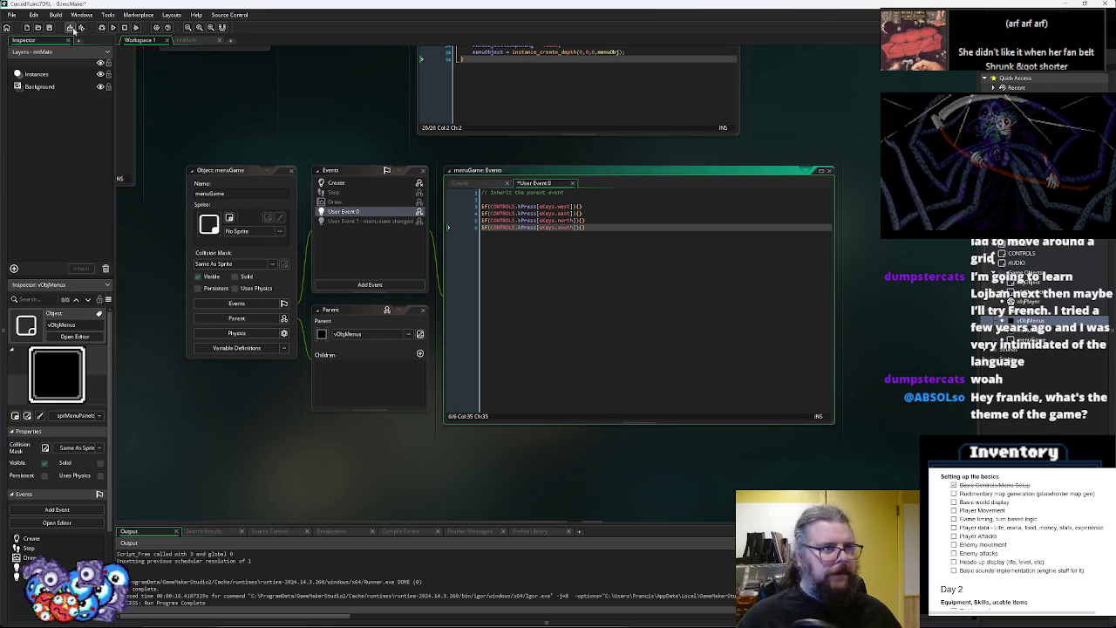
{"action": "key", "text": "ctrl+s"}
{"action": "left_click", "coordinate": [689, 249]}
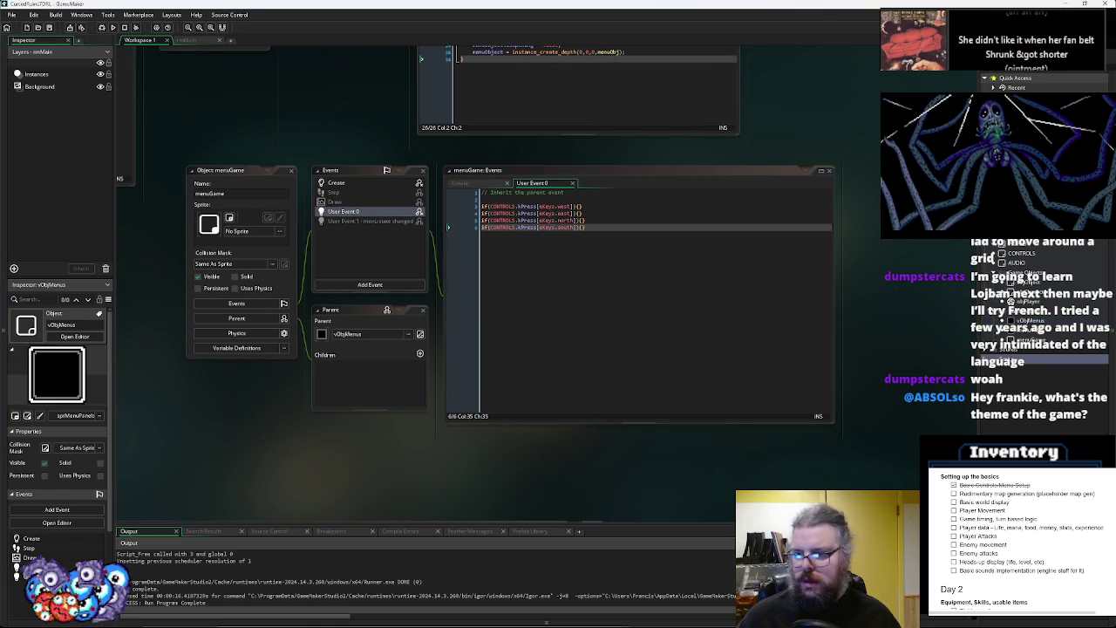
Create a new script asset named collisionChk from the Asset Browser
{"action": "right_click", "coordinate": [1012, 358]}
{"action": "mouse_move", "coordinate": [1028, 367]}
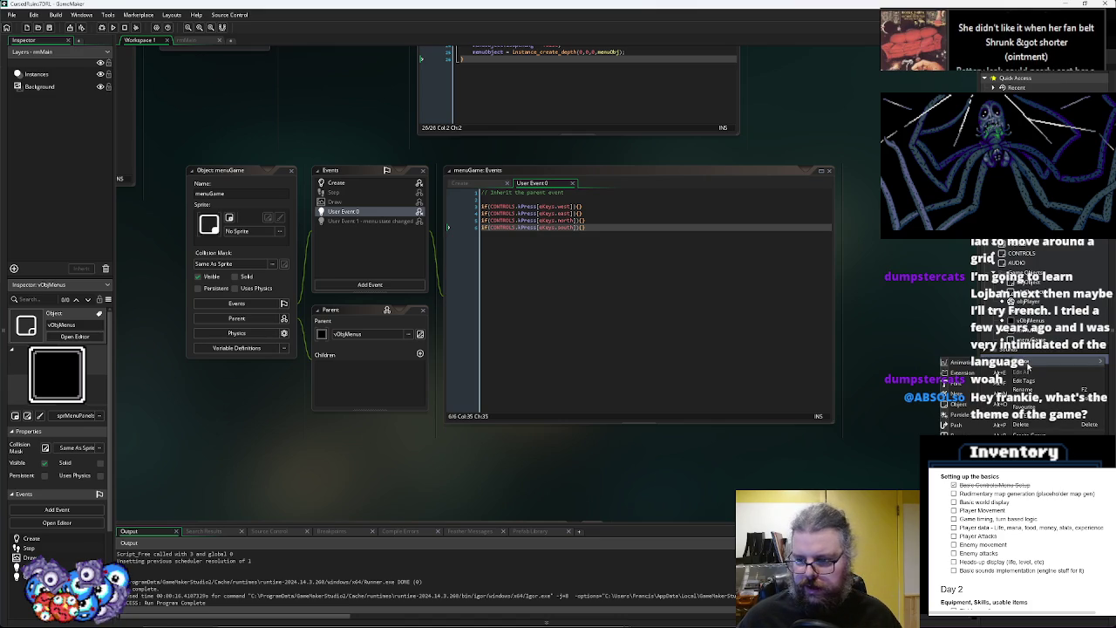
{"action": "left_click", "coordinate": [960, 433]}
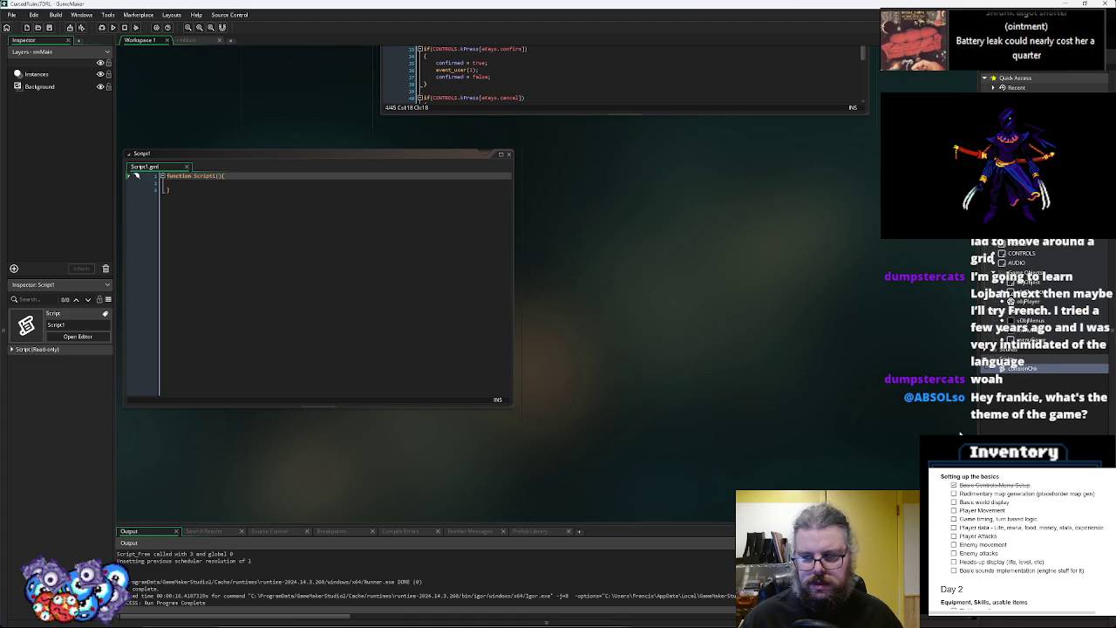
{"action": "key", "text": "Return"}
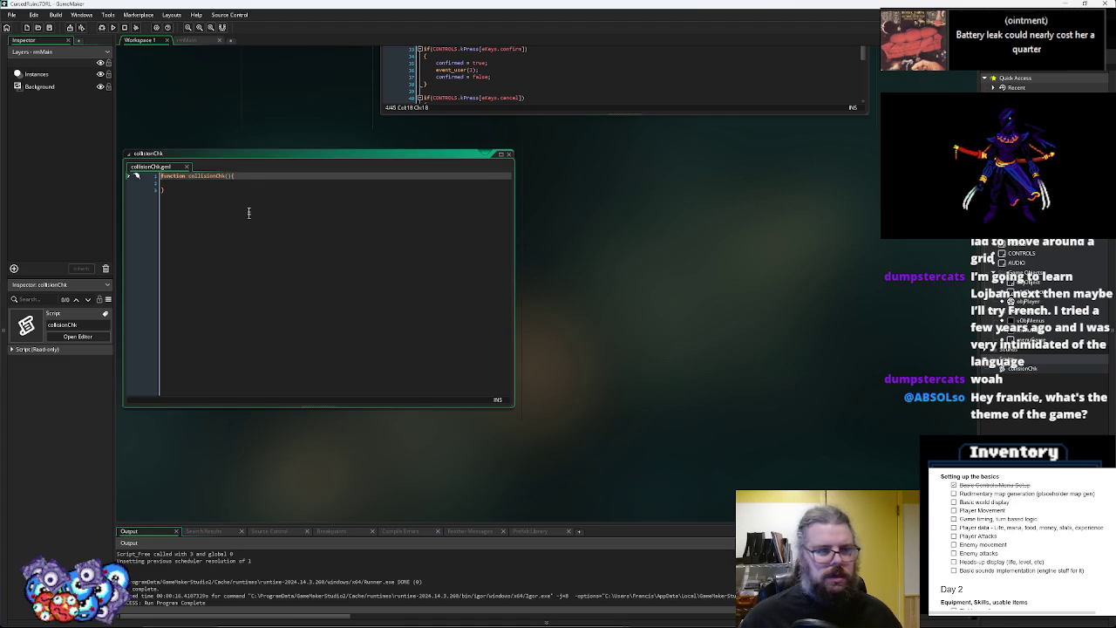
Put the function's opening brace on its own line and add an empty body line
{"action": "key", "text": "Left"}
{"action": "key", "text": "Return"}
{"action": "key", "text": "End"}
{"action": "key", "text": "Return"}
Give the collisionChk function the parameters character, posX and posY
{"action": "left_click", "coordinate": [243, 180]}
{"action": "type", "text": "character"}
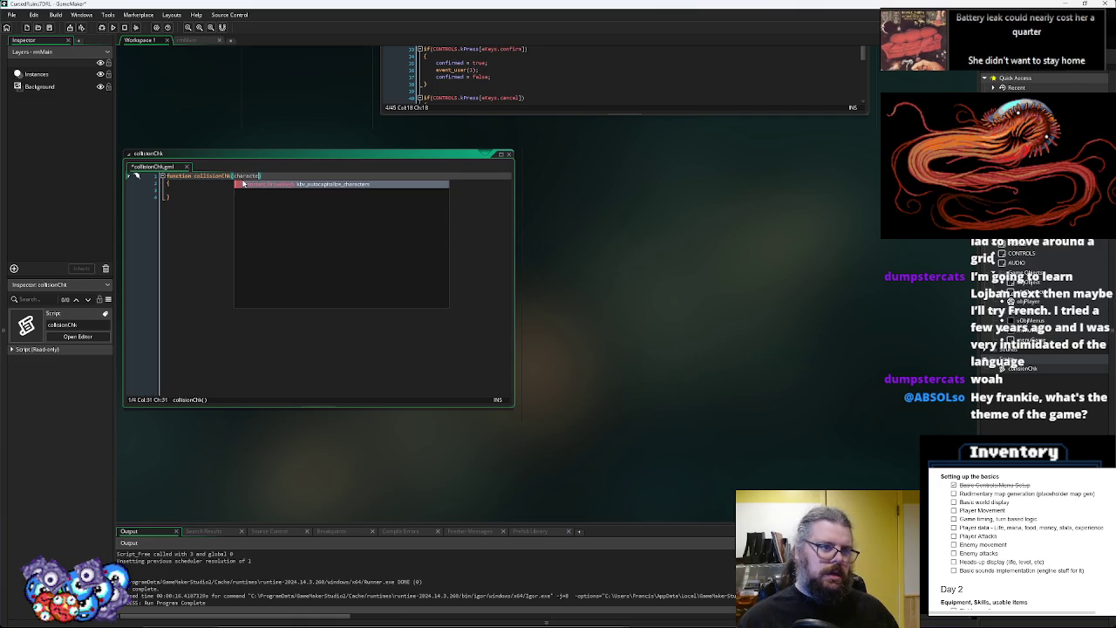
{"action": "type", "text": ","}
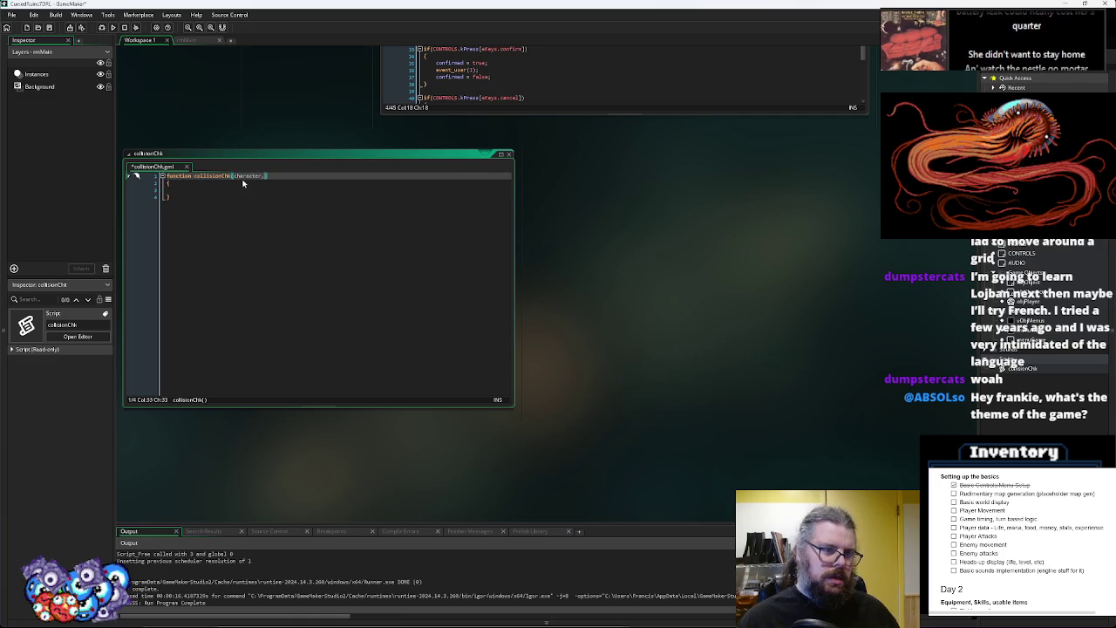
{"action": "type", "text": "positio"}
{"action": "key", "text": "BackSpace"}
{"action": "key", "text": "BackSpace"}
{"action": "key", "text": "BackSpace"}
{"action": "type", "text": "X,posY"}
{"action": "key", "text": "Down"}
{"action": "key", "text": "Down"}
Rearrange and pan the workspace so WORLD's editor and Draw event sit beside collisionChk
{"action": "mouse_move", "coordinate": [296, 153]}
{"action": "left_mouse_down"}
{"action": "mouse_move", "coordinate": [520, 118]}
{"action": "mouse_move", "coordinate": [462, 271]}
{"action": "mouse_move", "coordinate": [498, 194]}
{"action": "mouse_move", "coordinate": [443, 224]}
{"action": "left_mouse_up"}
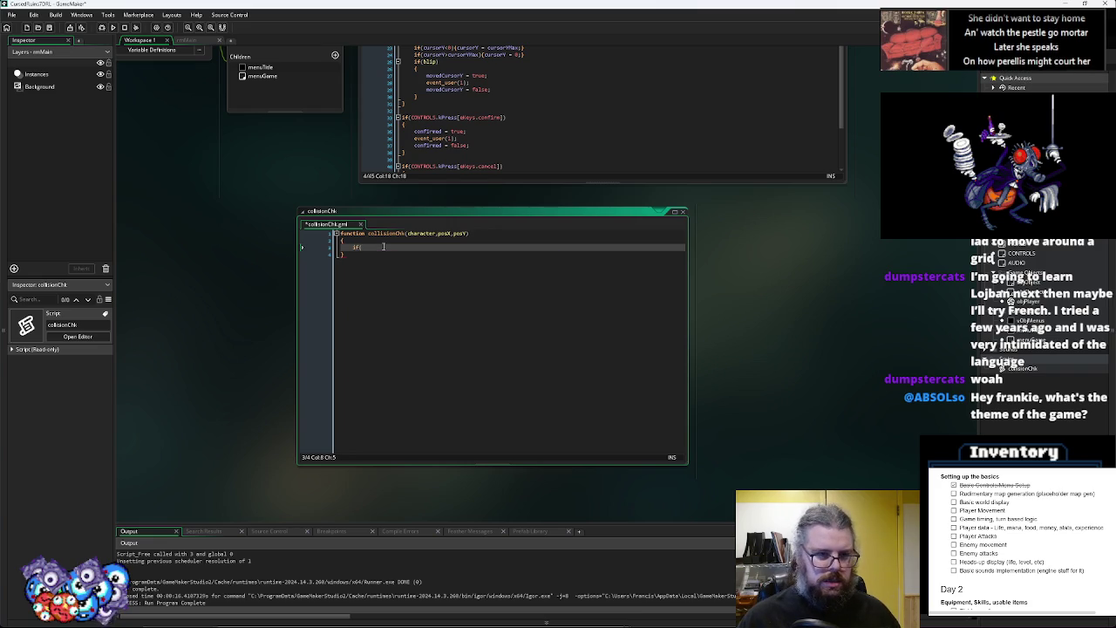
{"action": "mouse_move", "coordinate": [392, 247]}
{"action": "left_mouse_down"}
{"action": "mouse_move", "coordinate": [387, 328]}
{"action": "mouse_move", "coordinate": [403, 377]}
{"action": "left_mouse_up"}
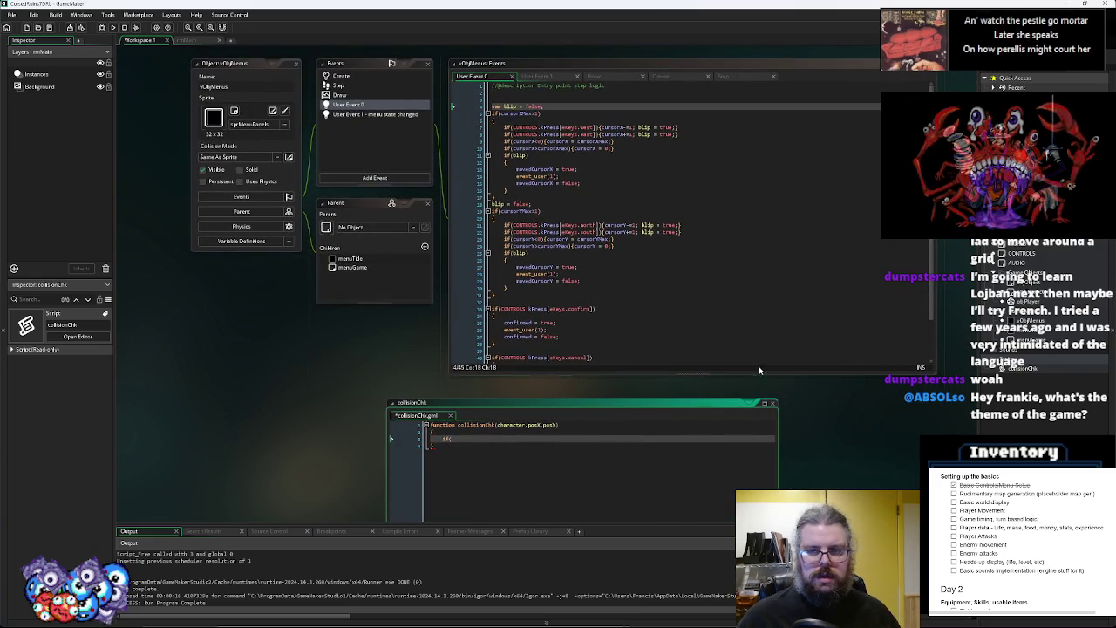
{"action": "scroll", "coordinate": [375, 336], "scroll_direction": "down", "scroll_amount": 3}
{"action": "left_click_drag", "start_coordinate": [367, 331], "coordinate": [493, 433]}
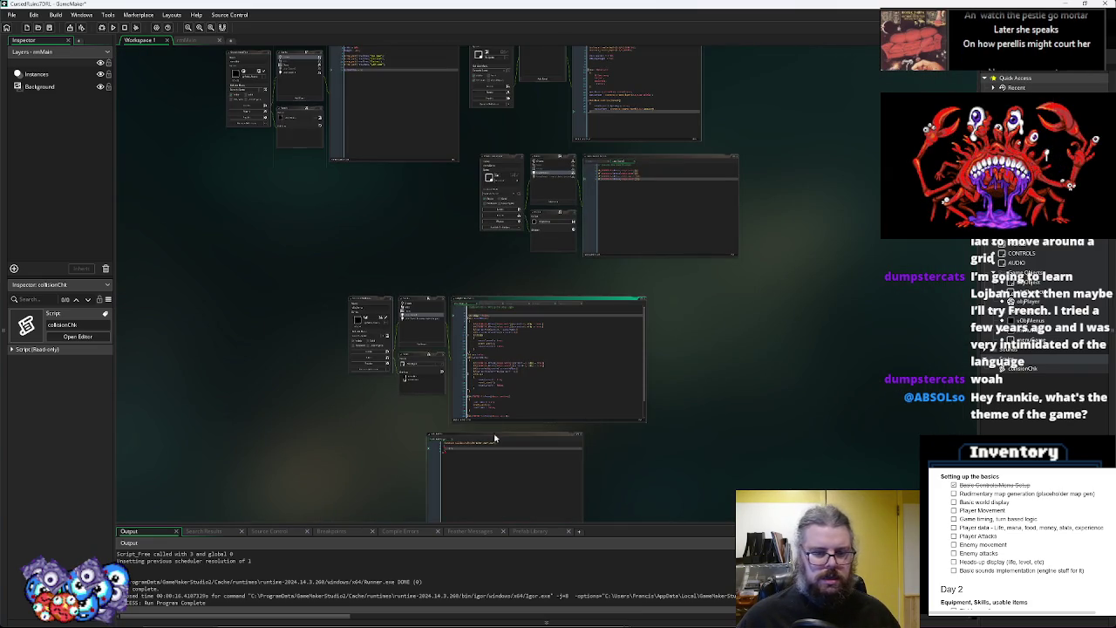
{"action": "scroll", "coordinate": [655, 195], "scroll_direction": "up", "scroll_amount": 3}
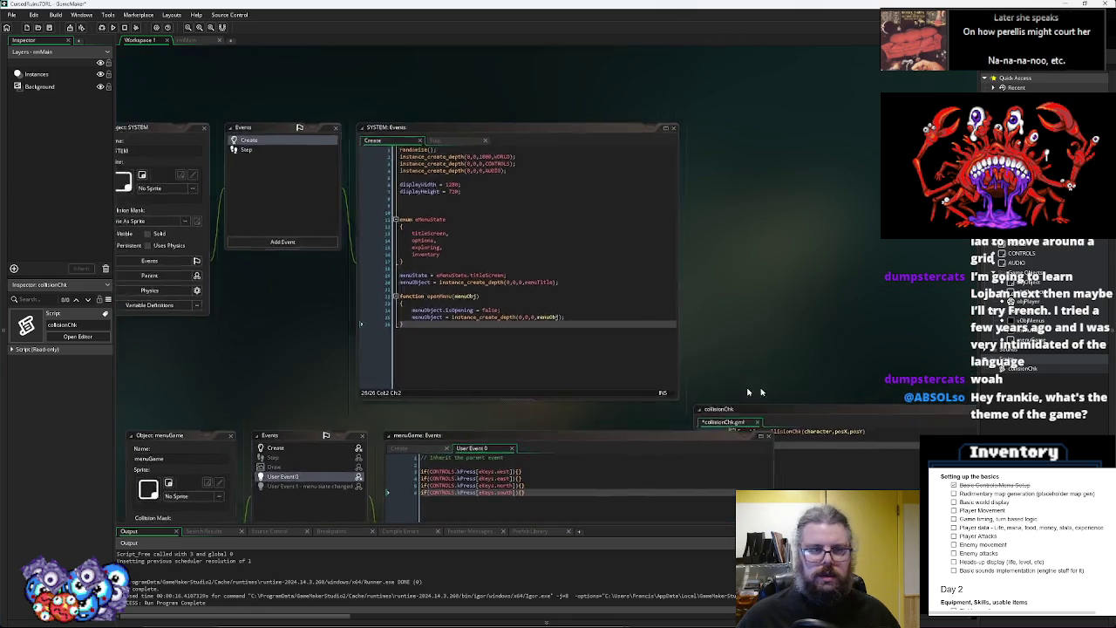
{"action": "scroll", "coordinate": [737, 387], "scroll_direction": "up", "scroll_amount": 3}
{"action": "scroll", "coordinate": [788, 231], "scroll_direction": "right", "scroll_amount": 5}
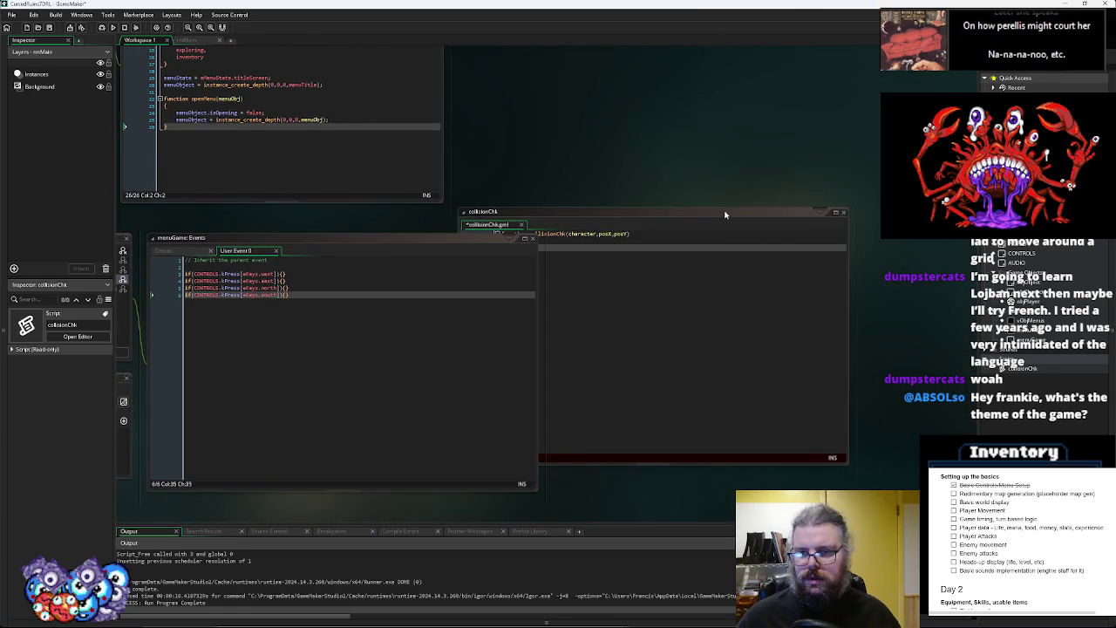
{"action": "left_click_drag", "start_coordinate": [724, 211], "coordinate": [833, 150]}
{"action": "scroll", "coordinate": [820, 118], "scroll_direction": "up", "scroll_amount": 3}
{"action": "scroll", "coordinate": [820, 118], "scroll_direction": "right", "scroll_amount": 6}
{"action": "scroll", "coordinate": [585, 420], "scroll_direction": "down", "scroll_amount": 5}
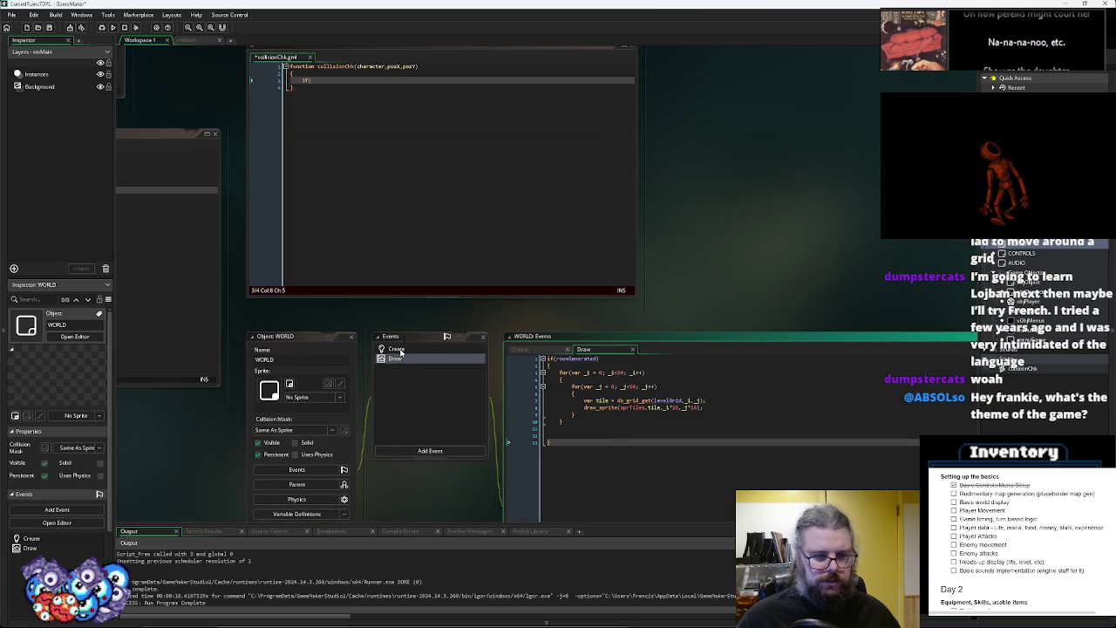
Declare var targetTile = ds_grid_get(WORLD.levelGrid,posX,posY); in collisionChk
{"action": "left_click", "coordinate": [396, 349]}
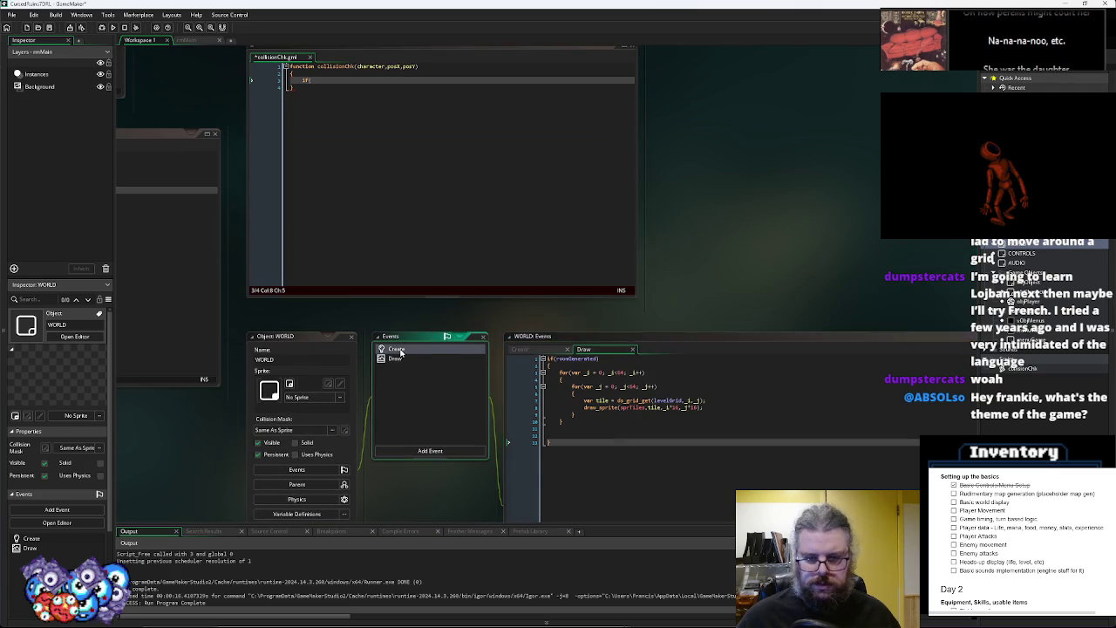
{"action": "left_click", "coordinate": [336, 80]}
{"action": "key", "text": "BackSpace"}
{"action": "key", "text": "BackSpace"}
{"action": "key", "text": "BackSpace"}
{"action": "type", "text": "var targ"}
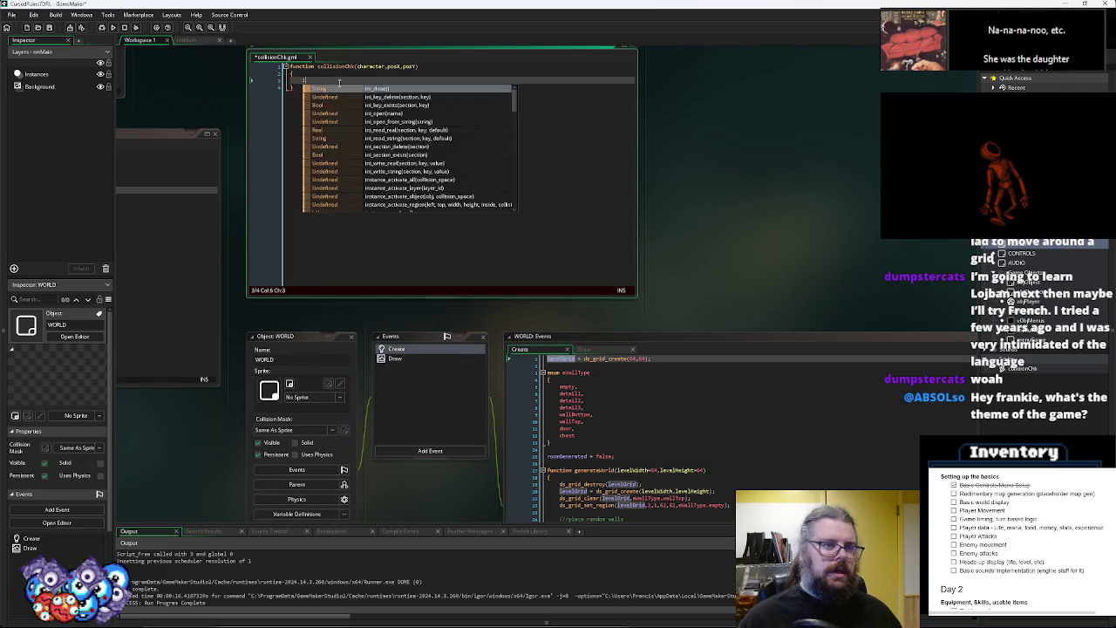
{"action": "type", "text": "etTi"}
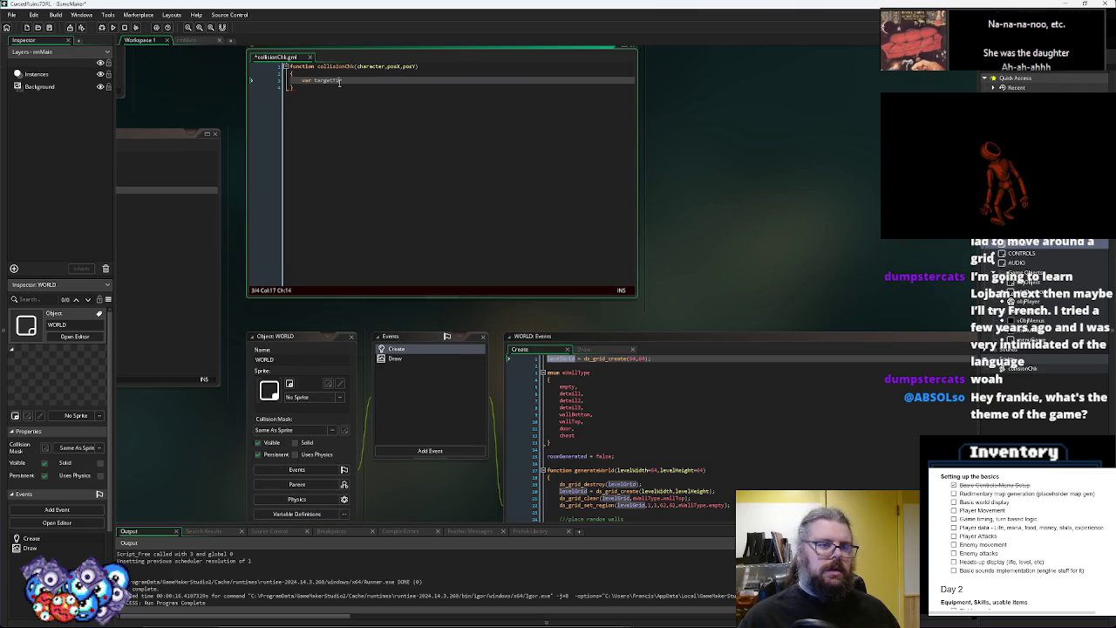
{"action": "type", "text": "le = levelGrid"}
{"action": "key", "text": "ctrl+BackSpace"}
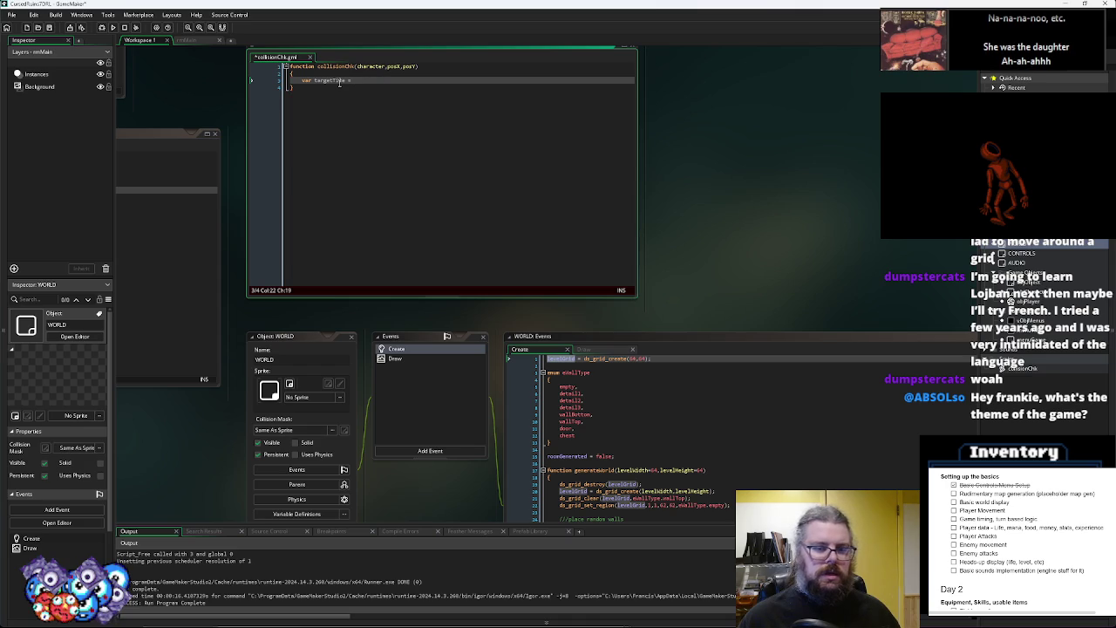
{"action": "type", "text": "LD.levelGrid"}
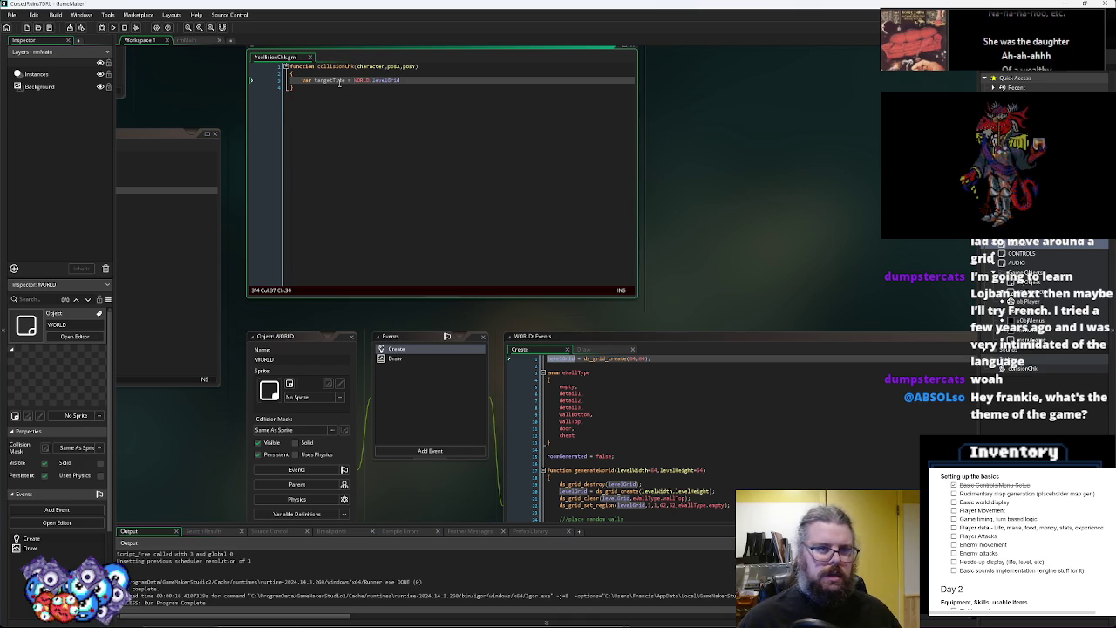
{"action": "type", "text": "ds_grid"}
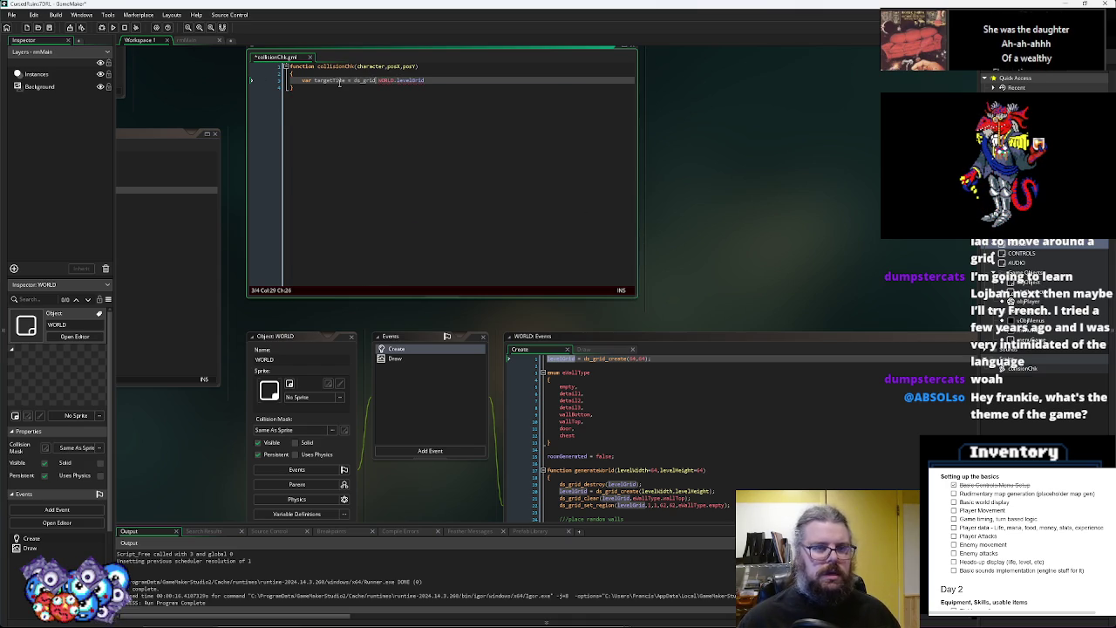
{"action": "type", "text": "_"}
{"action": "type", "text": "get("}
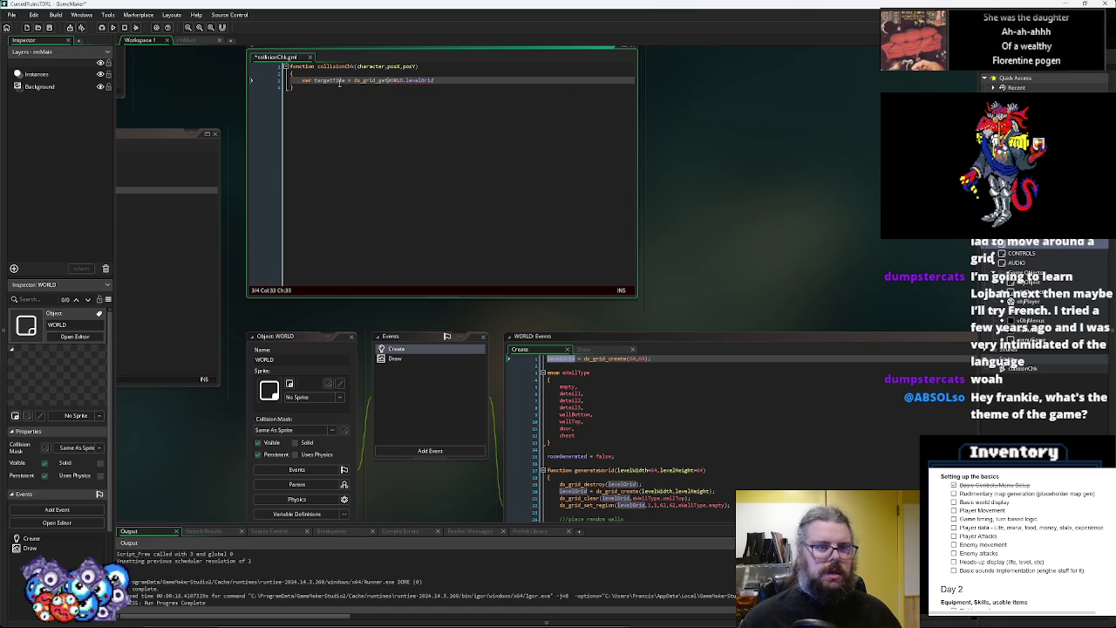
{"action": "key", "text": "End"}
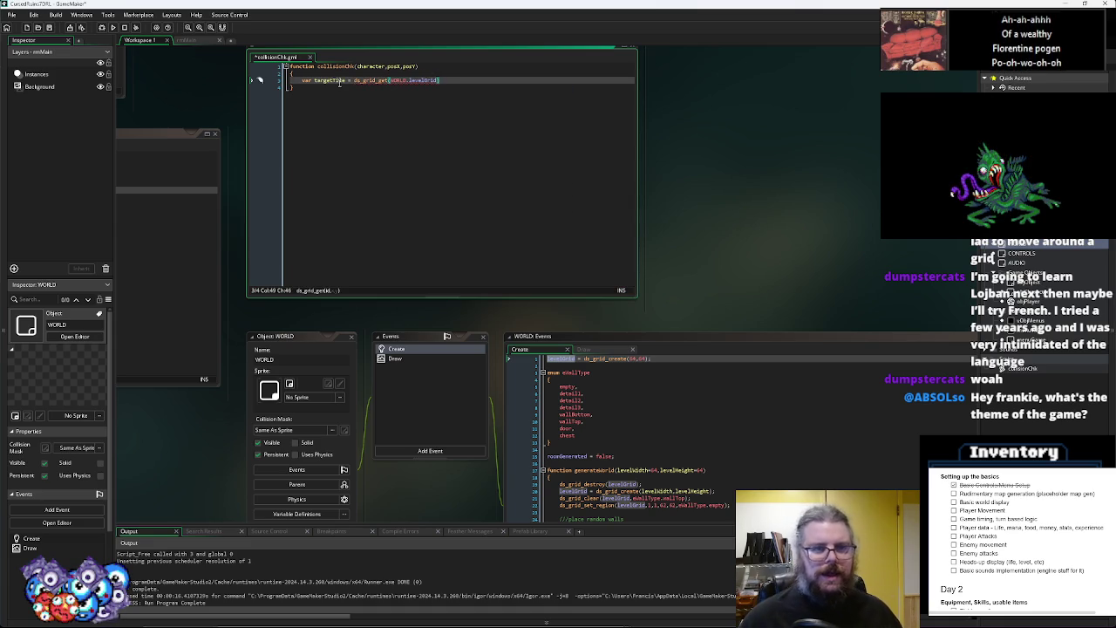
{"action": "type", "text": ",po"}
{"action": "type", "text": "posX,pos"}
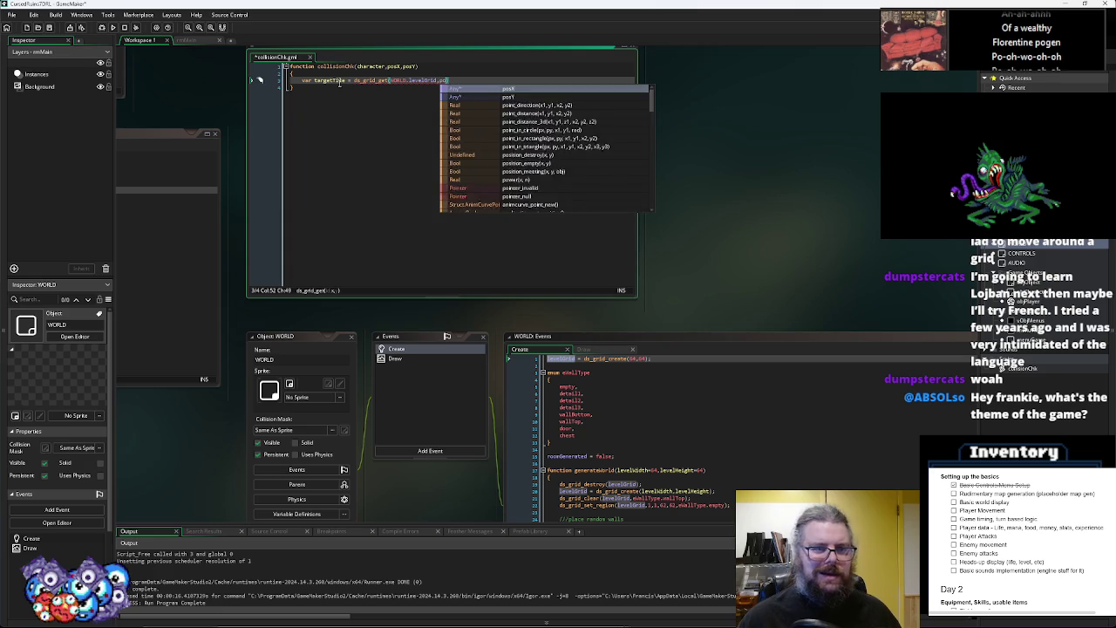
{"action": "type", "text": "Y);"}
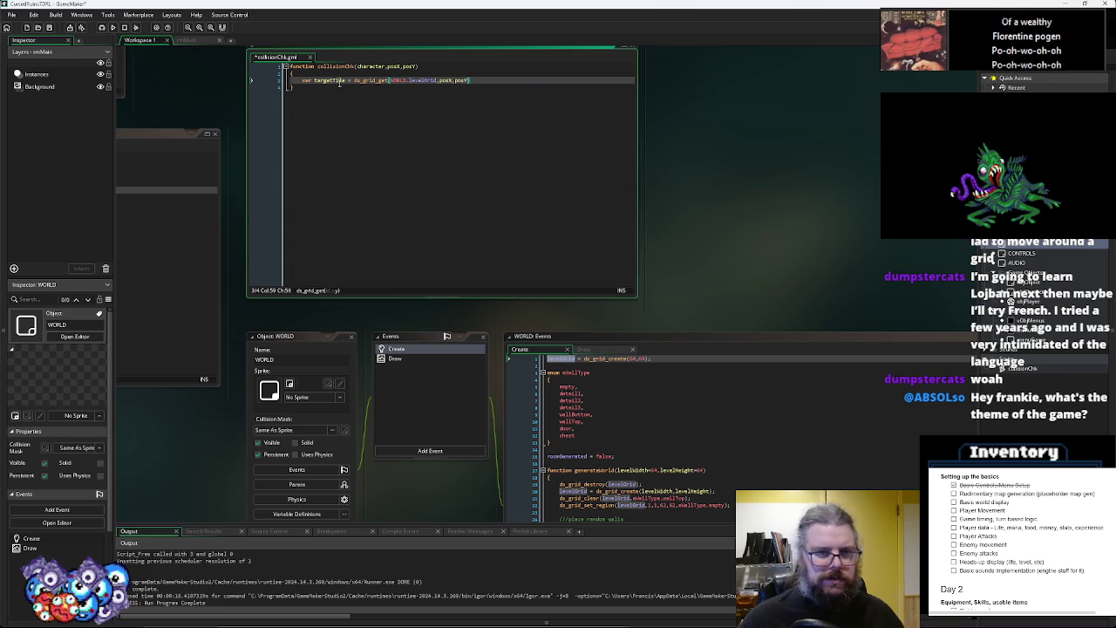
Begin an if(targetTile== comparison on the next line, correcting the variable-name typos
{"action": "key", "text": "Return"}
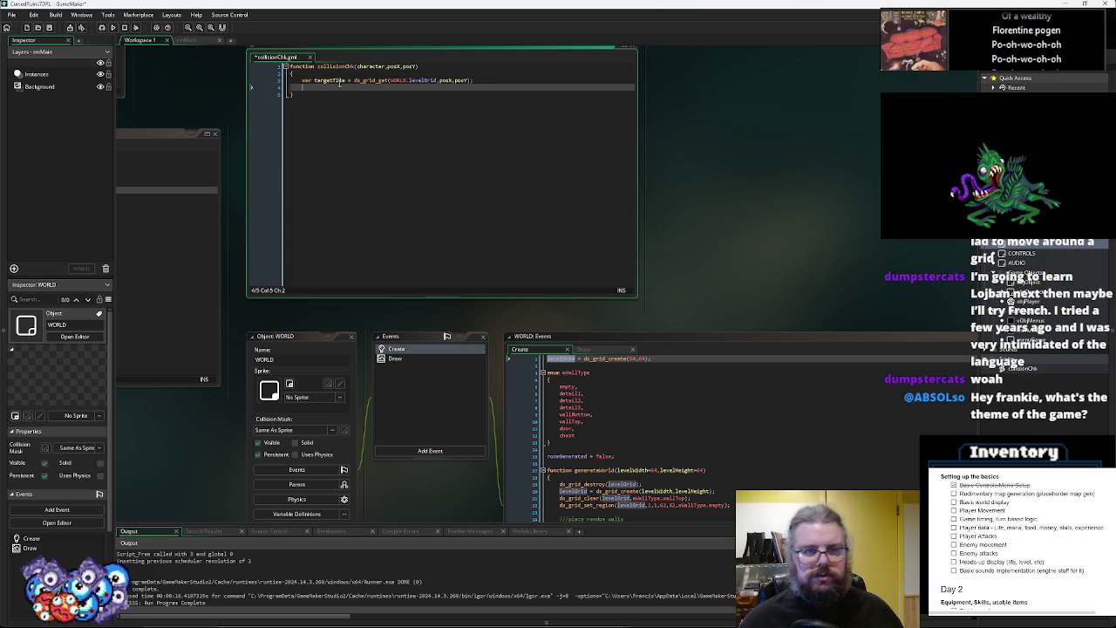
{"action": "type", "text": "i"}
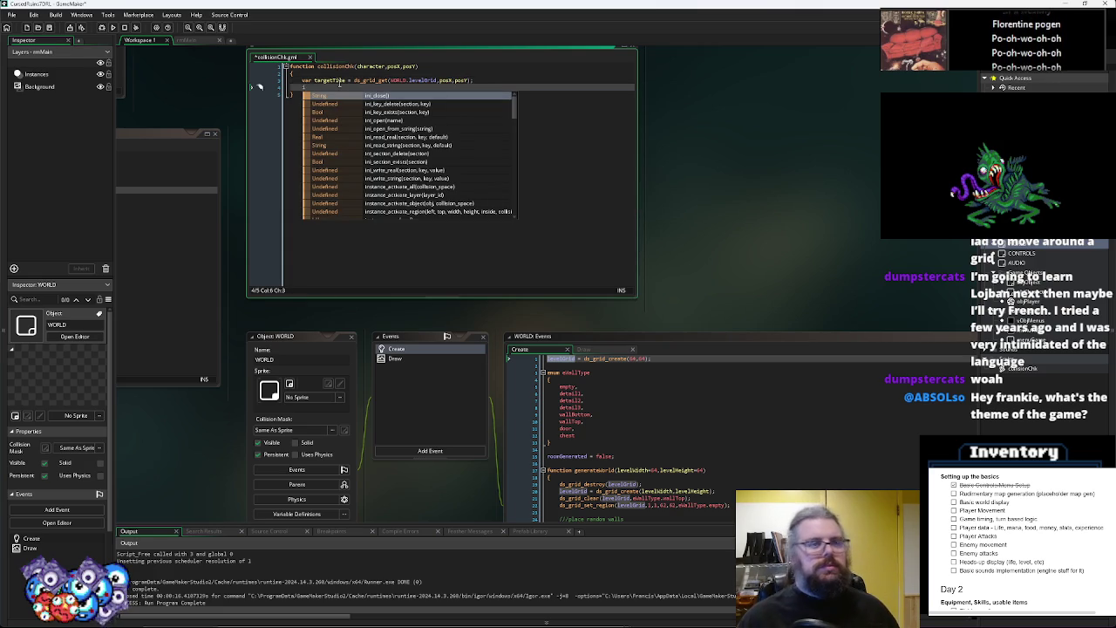
{"action": "type", "text": "f(targe"}
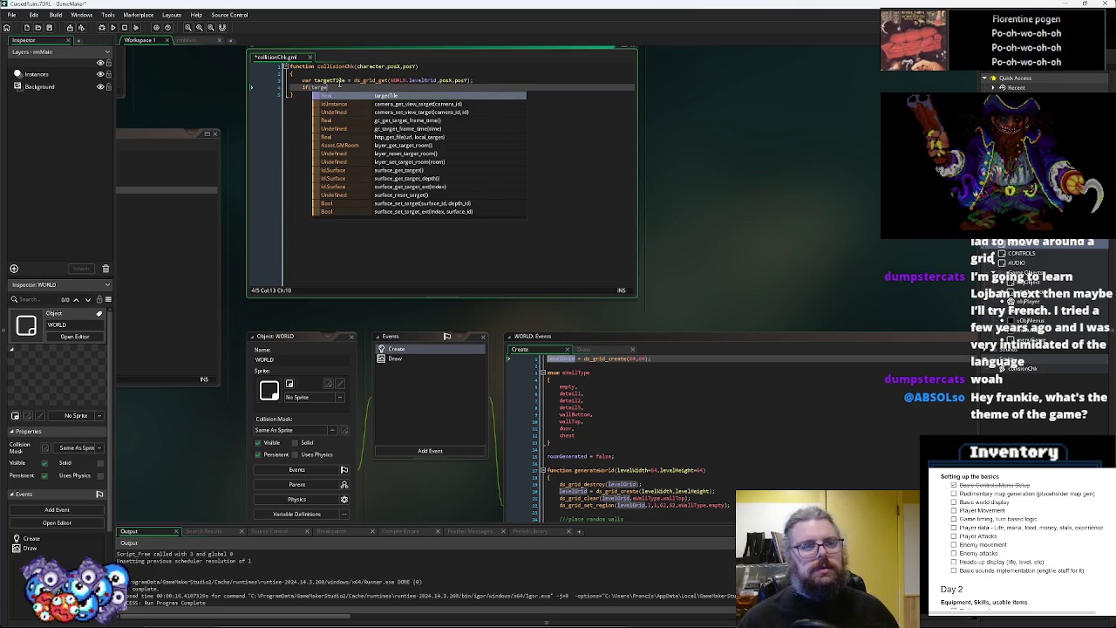
{"action": "key", "text": "Return"}
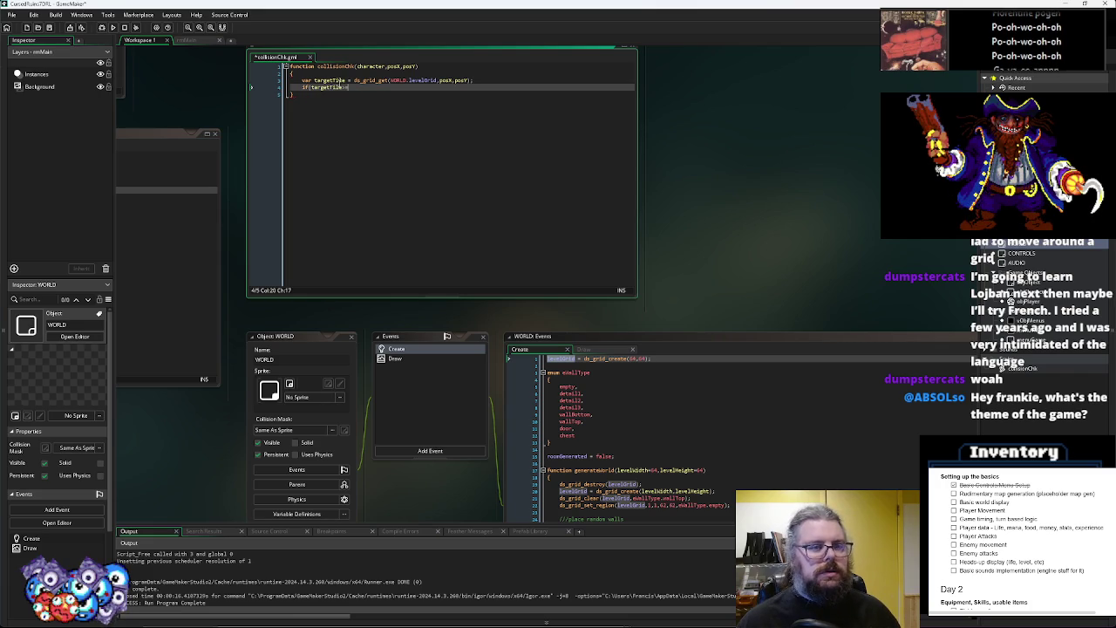
{"action": "type", "text": "TileType"}
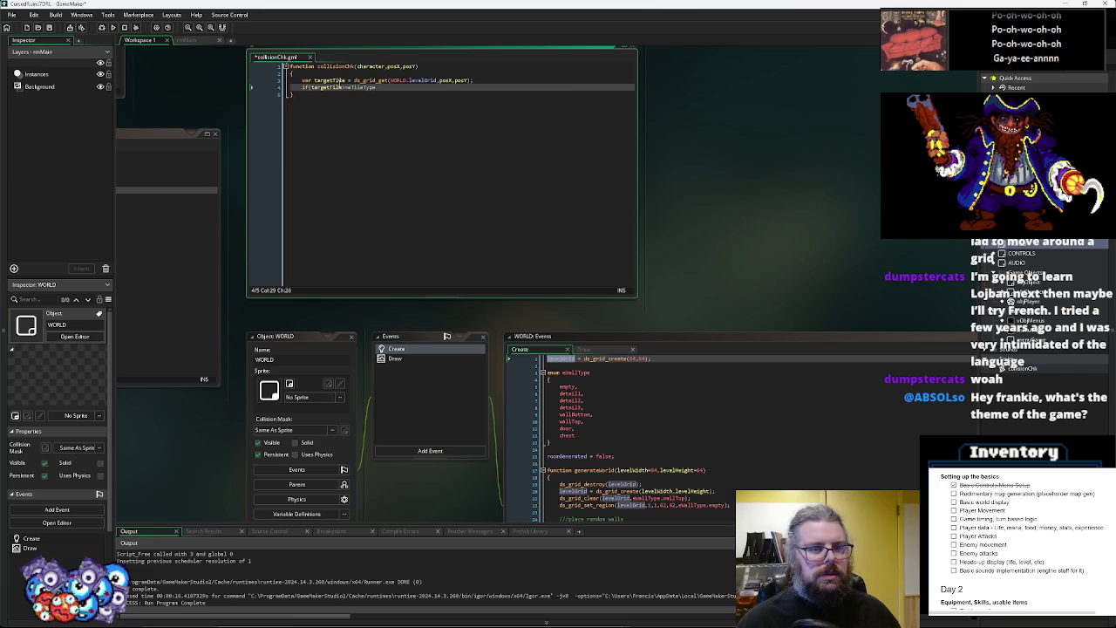
{"action": "type", "text": "le"}
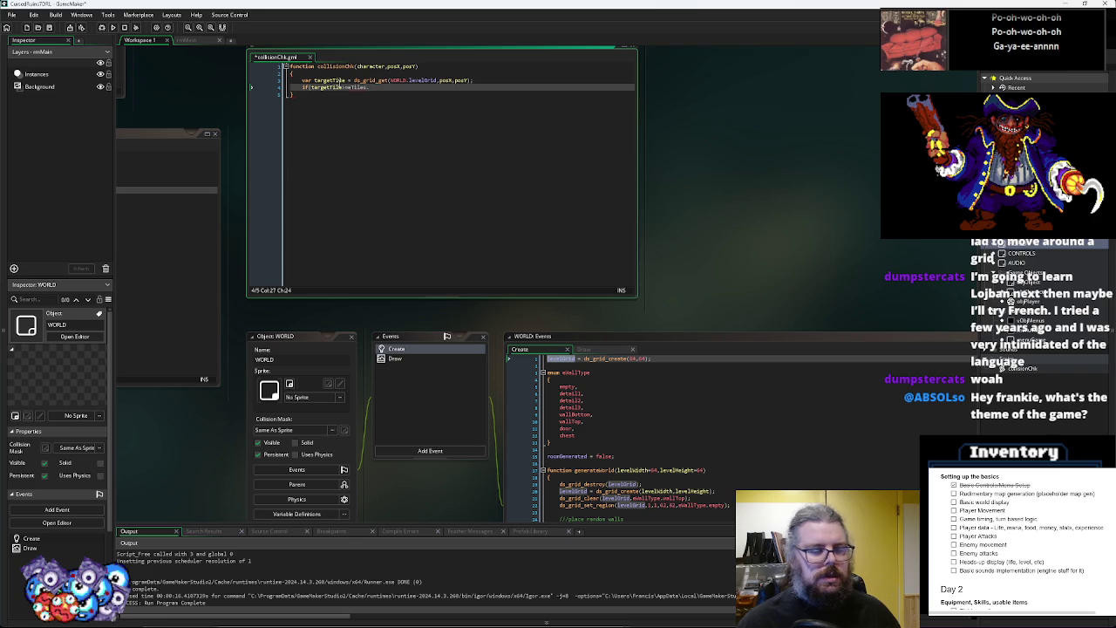
{"action": "left_click", "coordinate": [350, 87]}
{"action": "type", "text": "e"}
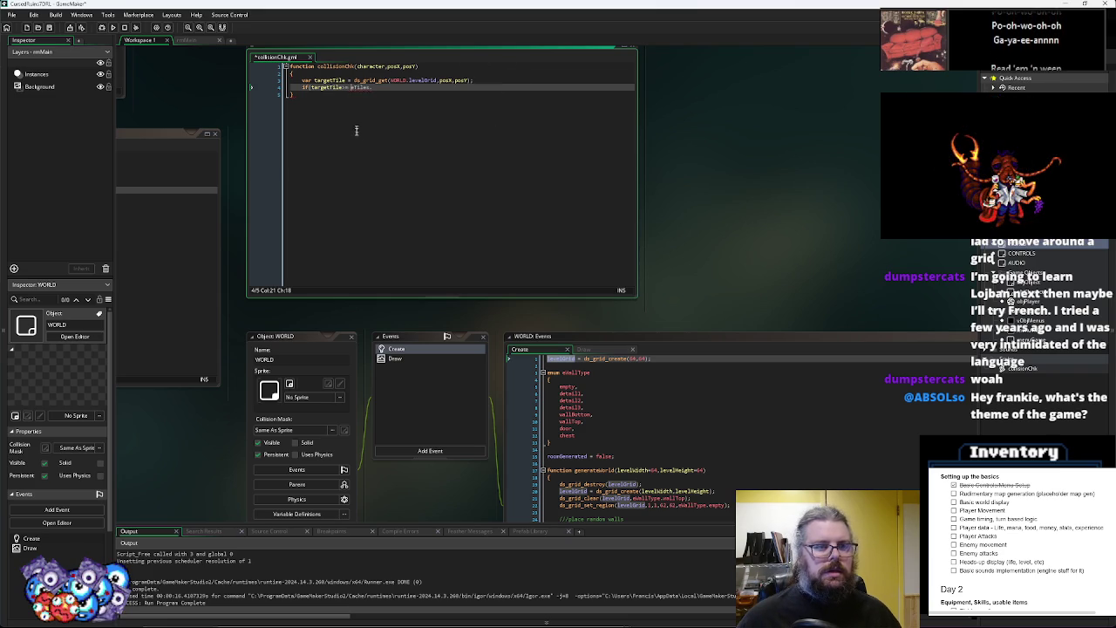
{"action": "key", "text": "BackSpace"}
{"action": "key", "text": "BackSpace"}
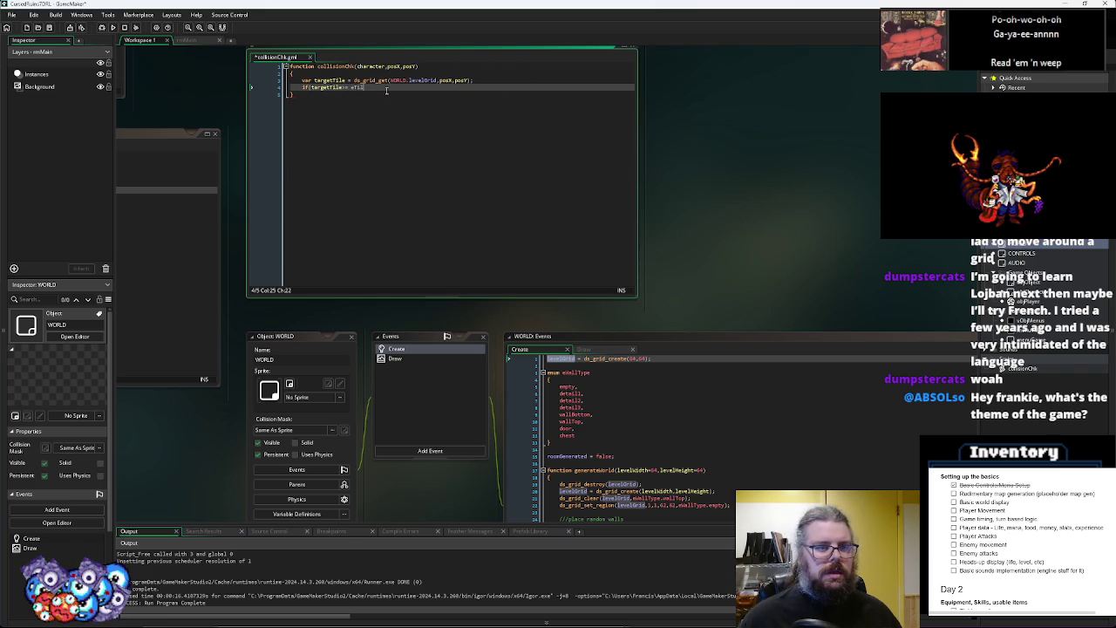
{"action": "mouse_move", "coordinate": [386, 90]}
{"action": "left_mouse_down"}
{"action": "mouse_move", "coordinate": [488, 174]}
{"action": "mouse_move", "coordinate": [630, 242]}
{"action": "mouse_move", "coordinate": [597, 296]}
{"action": "mouse_move", "coordinate": [321, 141]}
{"action": "left_mouse_up"}
{"action": "mouse_move", "coordinate": [758, 403]}
{"action": "left_mouse_down"}
{"action": "mouse_move", "coordinate": [582, 365]}
{"action": "mouse_move", "coordinate": [344, 217]}
{"action": "left_mouse_up"}
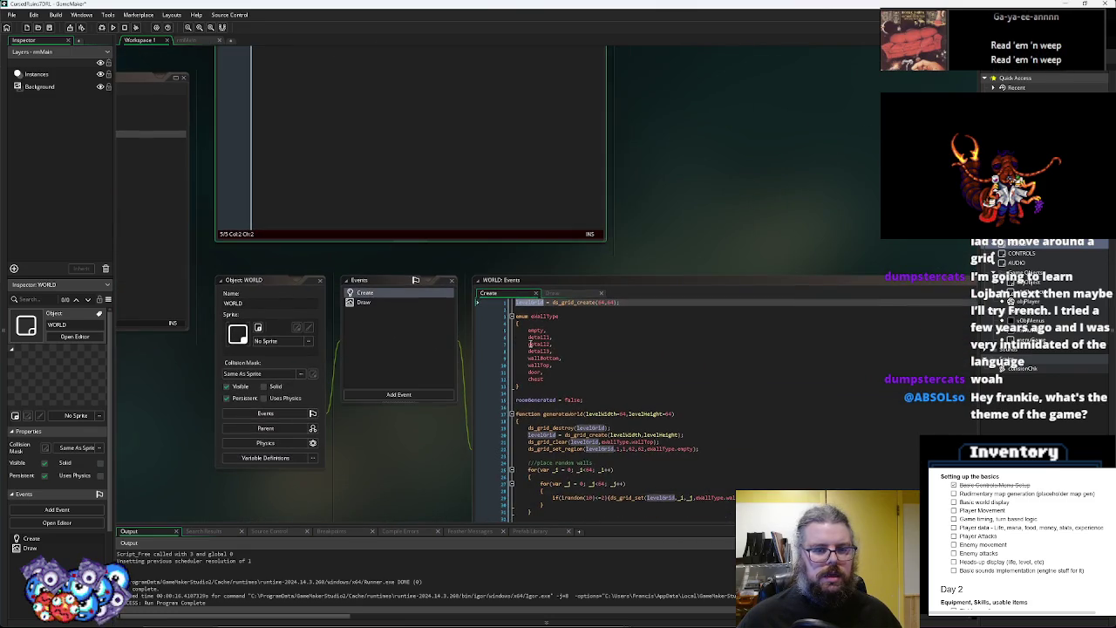
Complete the check so targetTile equal to wallType.wallBottom returns false
{"action": "left_click_drag", "start_coordinate": [528, 343], "coordinate": [601, 449]}
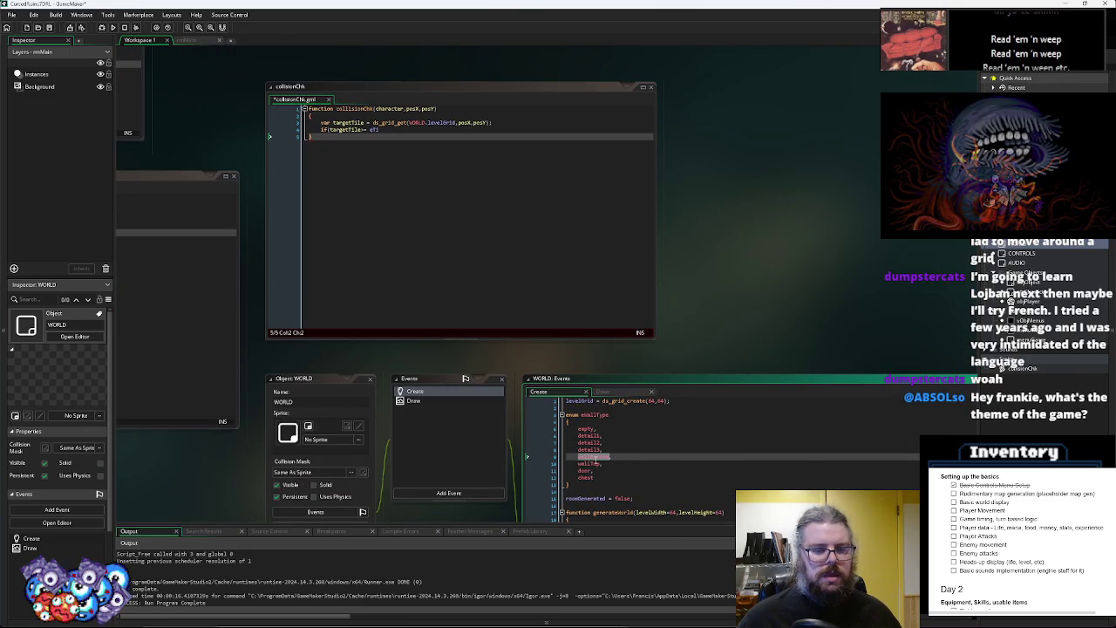
{"action": "double_click", "coordinate": [598, 414]}
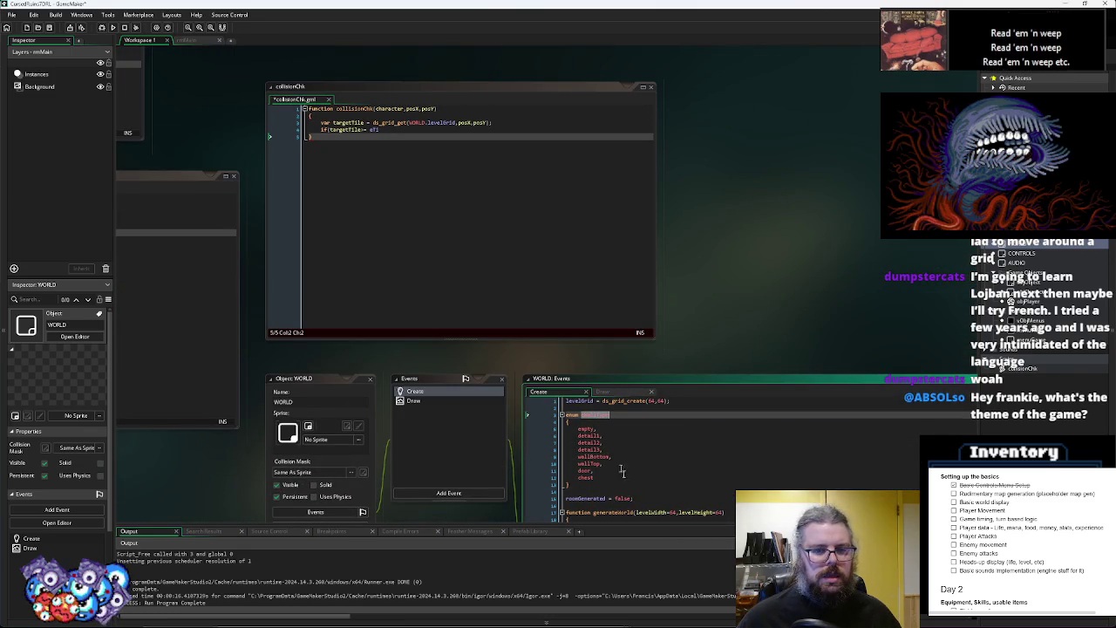
{"action": "left_click", "coordinate": [375, 130]}
{"action": "type", "text": "wallType."}
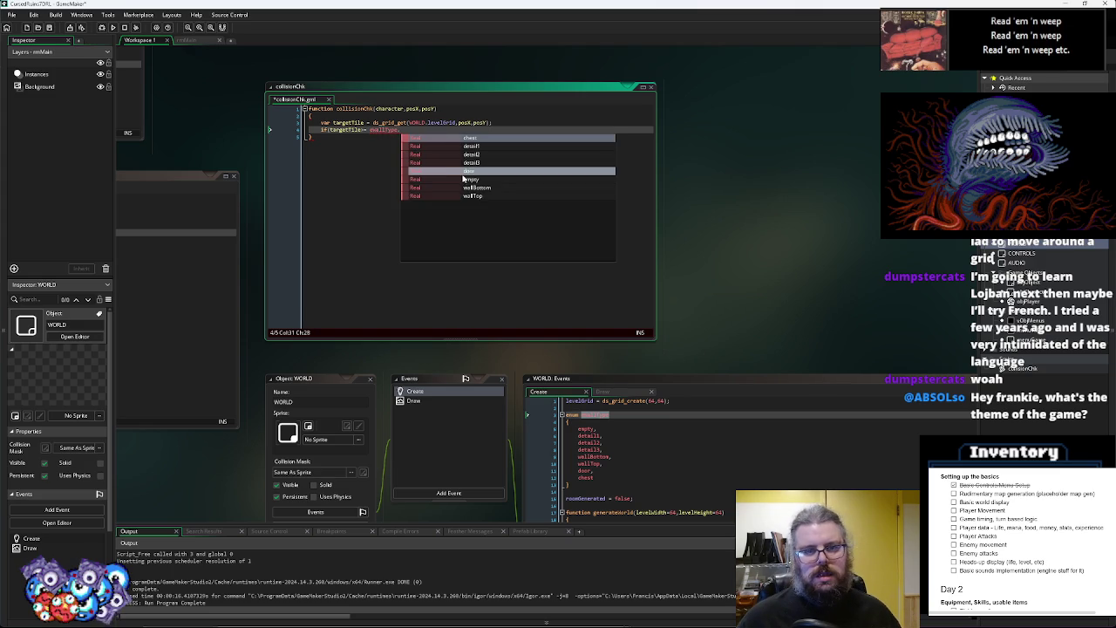
{"action": "left_click", "coordinate": [485, 189]}
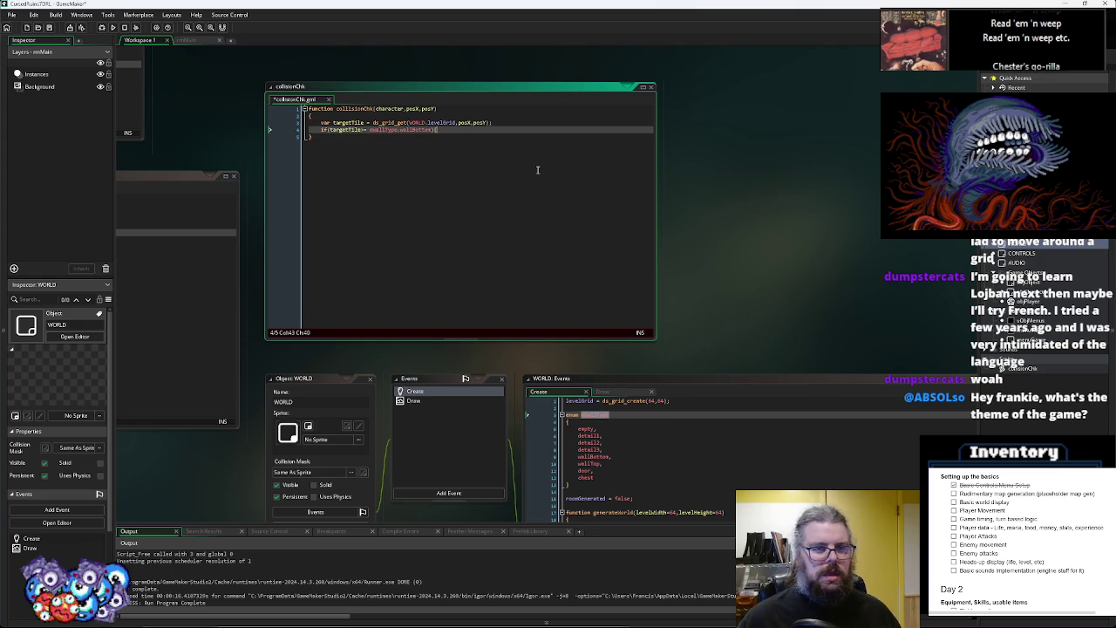
{"action": "type", "text": "return false;"}
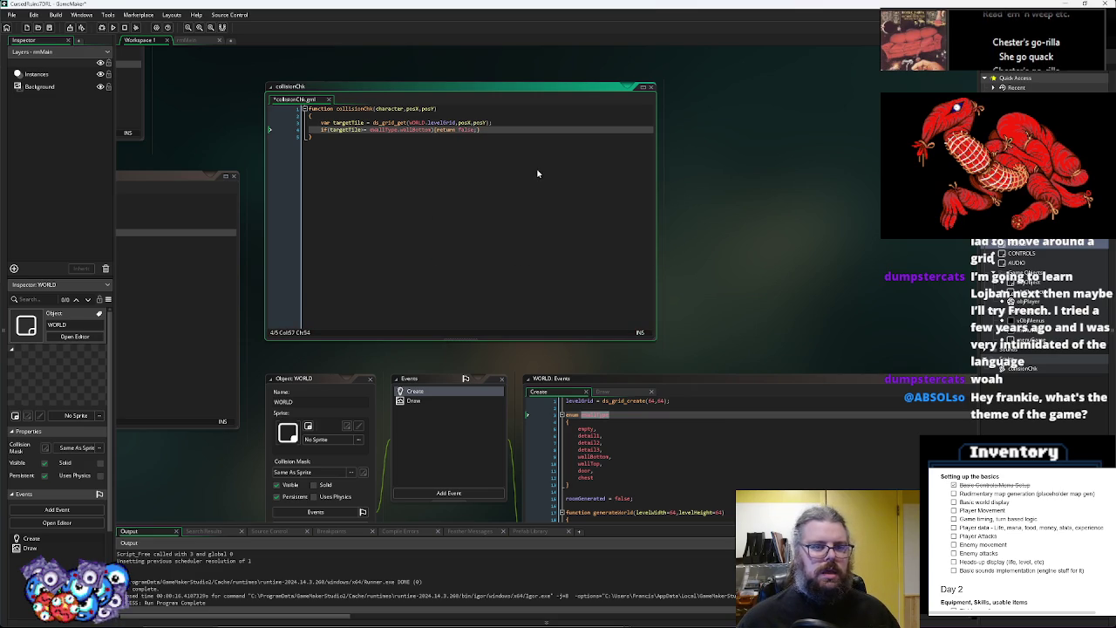
Add an empty with(objObject) block and a final return true;, then select objPlayer
{"action": "key", "text": "Return"}
{"action": "key", "text": "Return"}
{"action": "key", "text": "Return"}
{"action": "type", "text": "retu"}
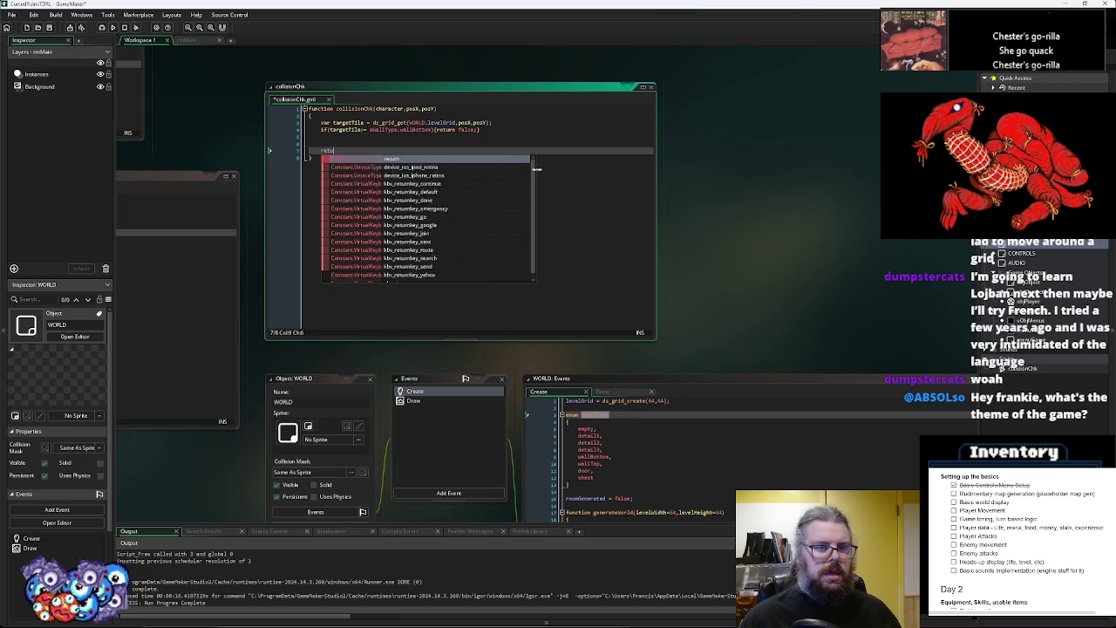
{"action": "type", "text": "rn true;"}
{"action": "key", "text": "Up"}
{"action": "key", "text": "Up"}
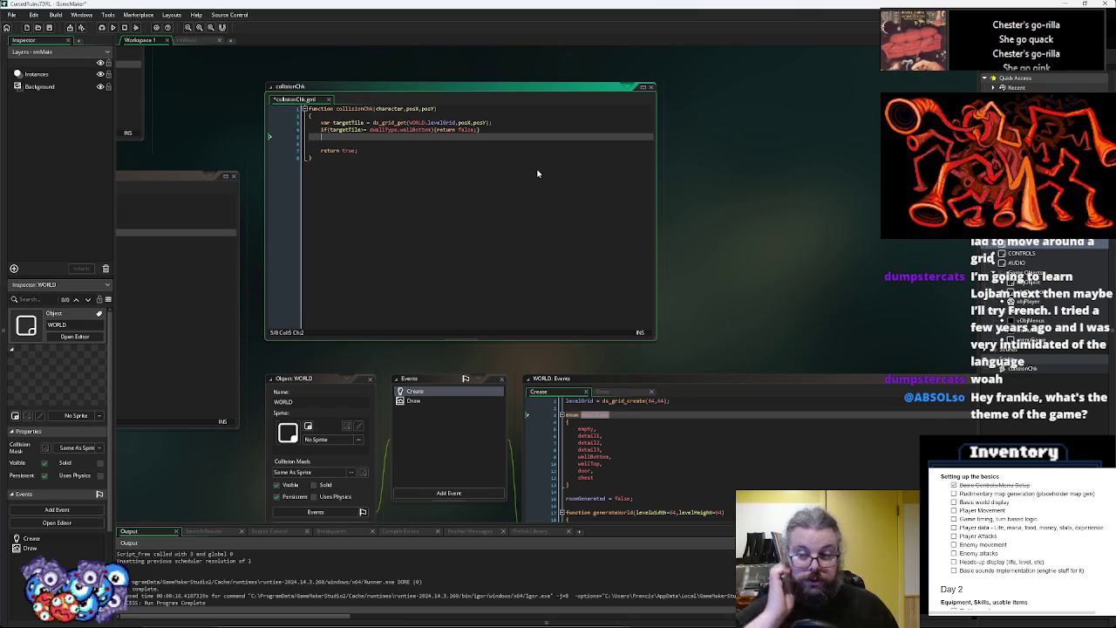
{"action": "type", "text": "with("}
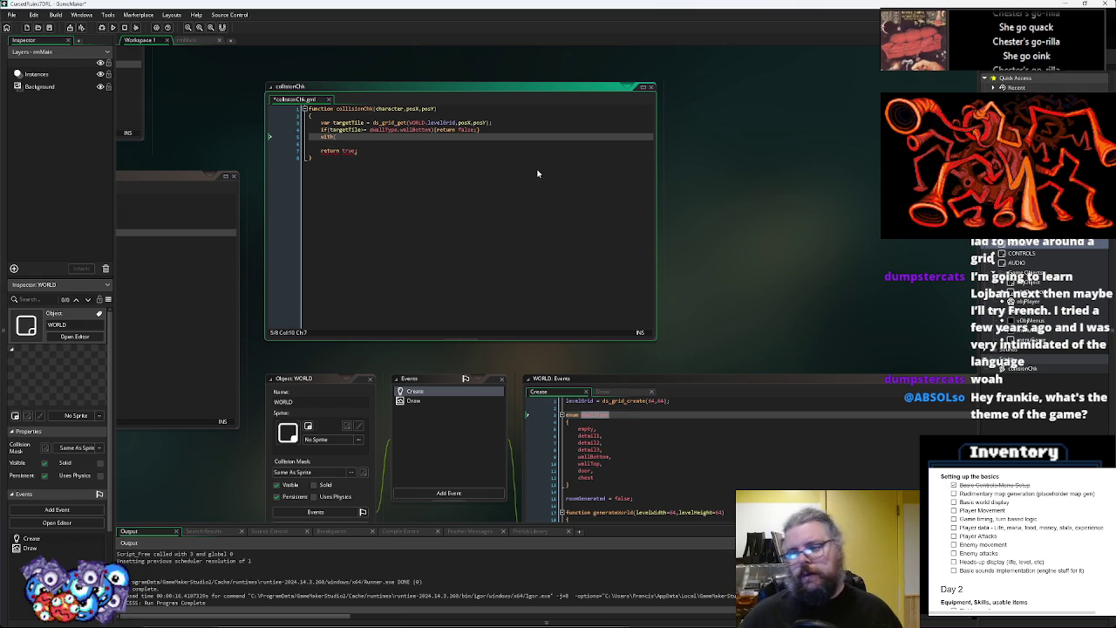
{"action": "type", "text": "objobj"}
{"action": "key", "text": "Return"}
{"action": "type", "text": ")"}
{"action": "key", "text": "Return"}
{"action": "type", "text": "{"}
{"action": "key", "text": "Return"}
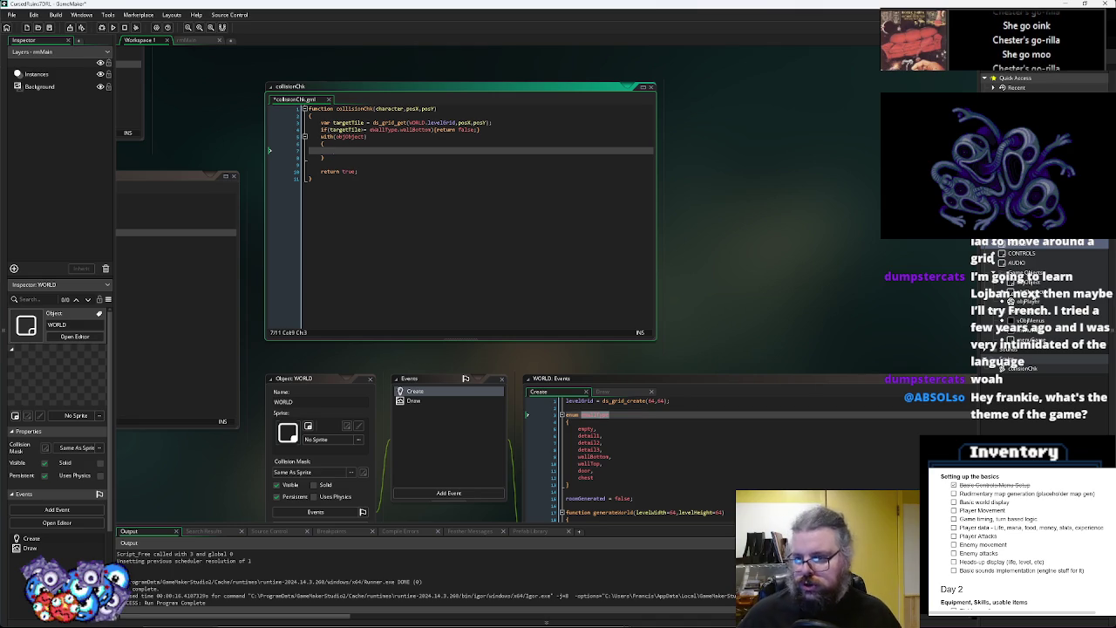
{"action": "left_click", "coordinate": [1023, 302]}
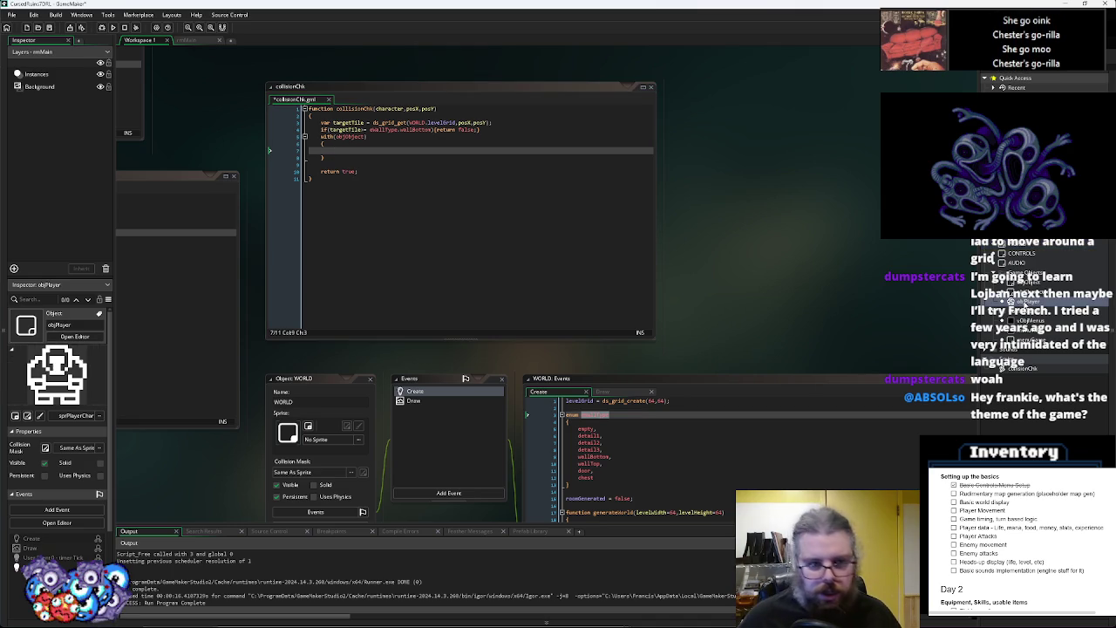
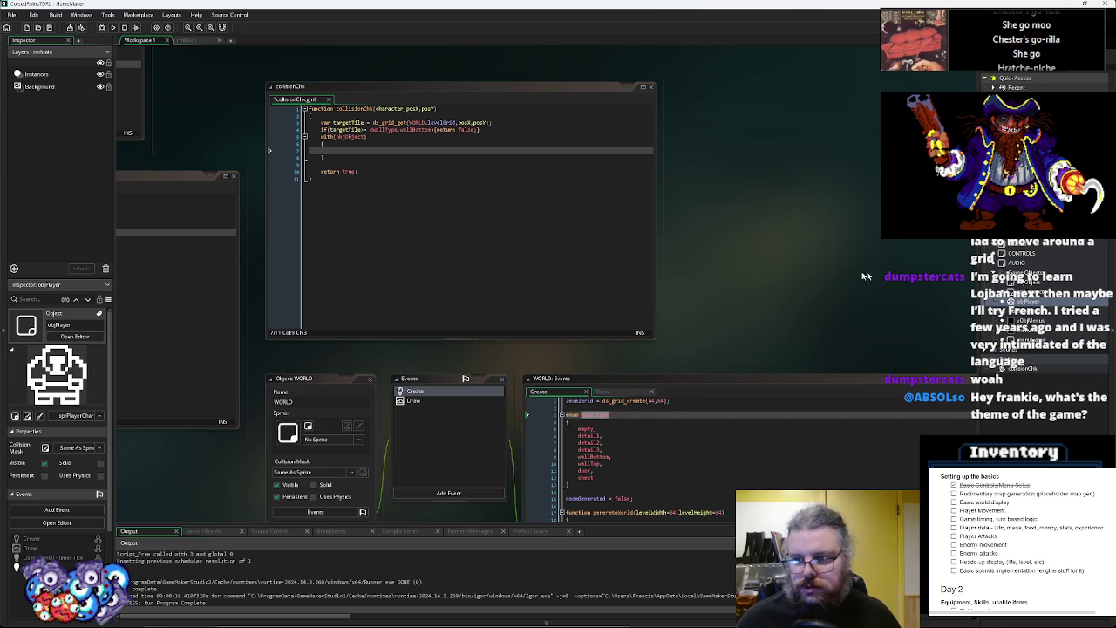
Append the line blocksMovement = false; to the end of objObject's Create event code
{"action": "double_click", "coordinate": [1028, 286]}
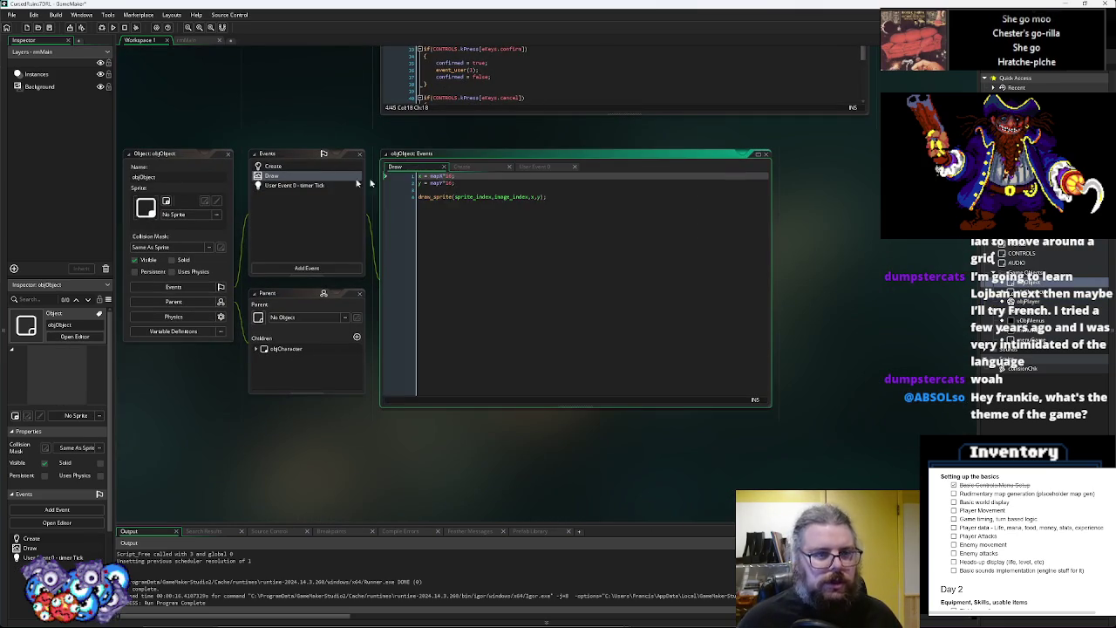
{"action": "left_click", "coordinate": [507, 233]}
{"action": "key", "text": "Return"}
{"action": "key", "text": "Return"}
{"action": "type", "text": "blocks"}
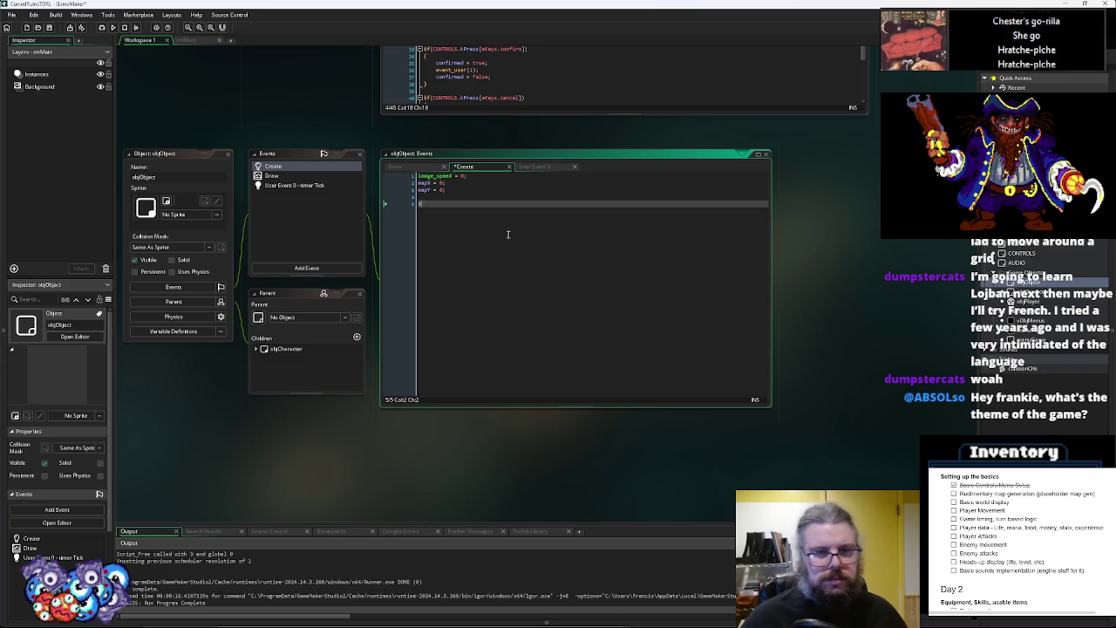
{"action": "type", "text": "Movement"}
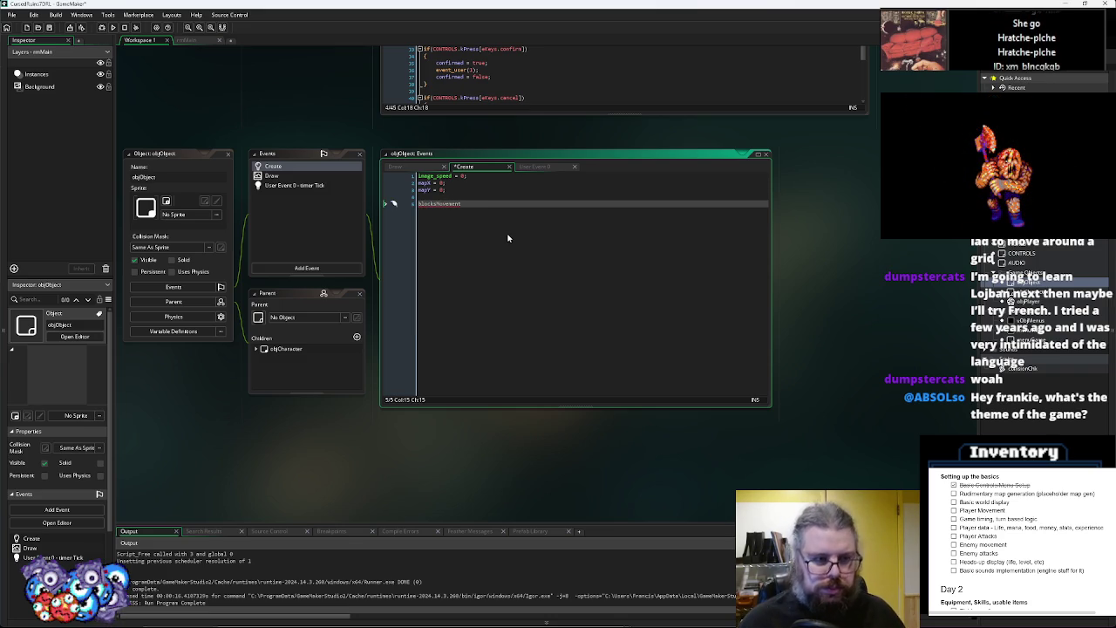
{"action": "type", "text": " = false;"}
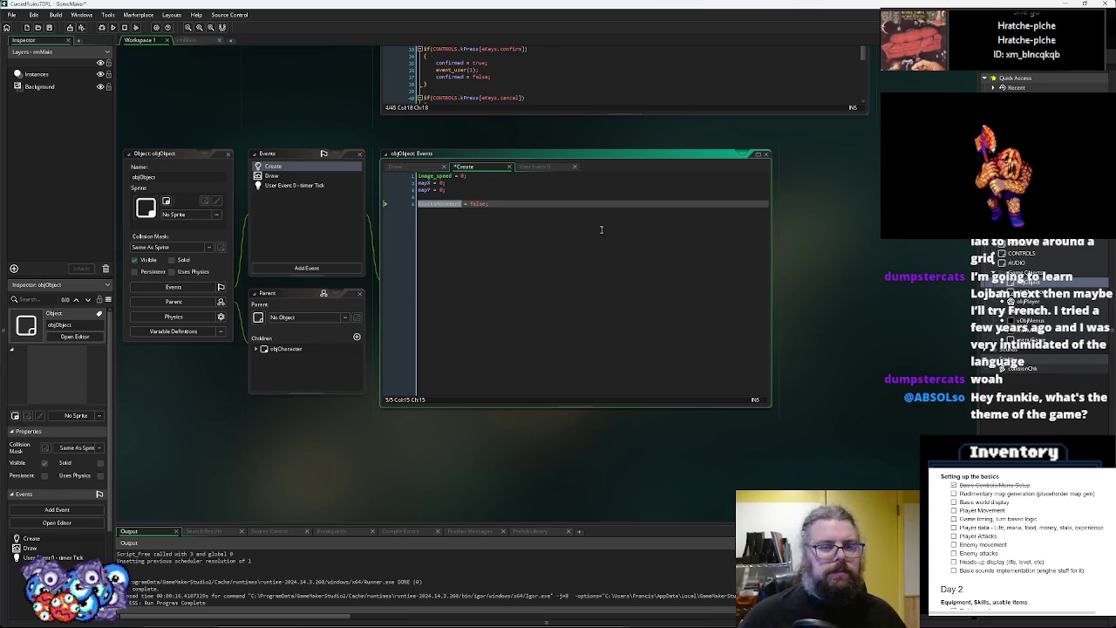
{"action": "scroll", "coordinate": [603, 231], "scroll_direction": "up", "scroll_amount": 5}
{"action": "scroll", "coordinate": [620, 185], "scroll_direction": "up", "scroll_amount": 10}
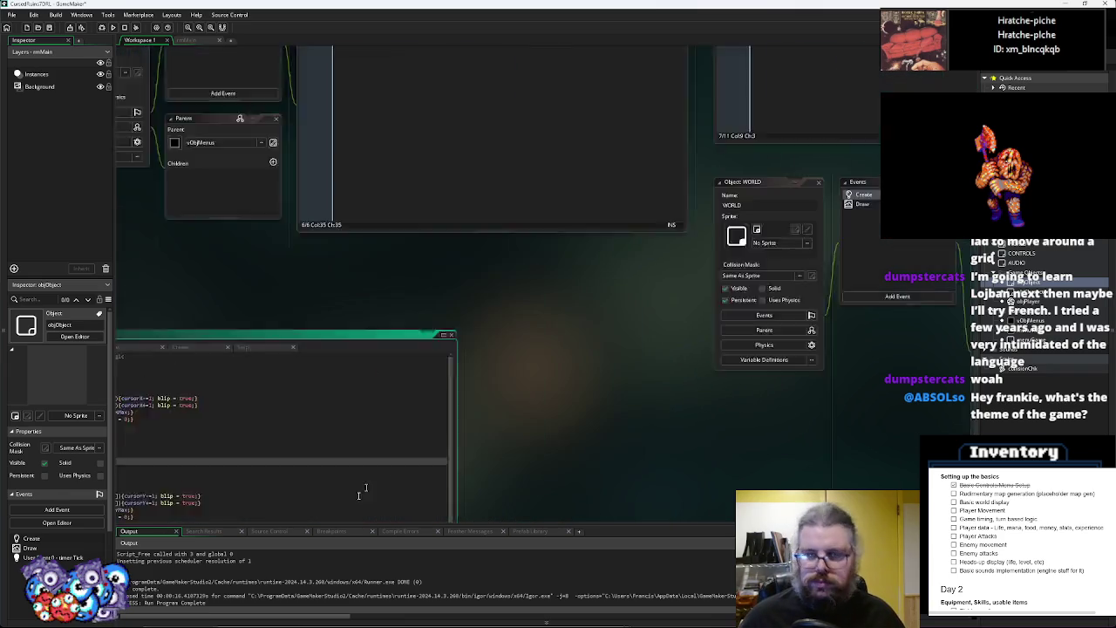
Inside collisionChk's with(objObject) block, return false when a different instance has blocksMovement
{"action": "left_click", "coordinate": [527, 218]}
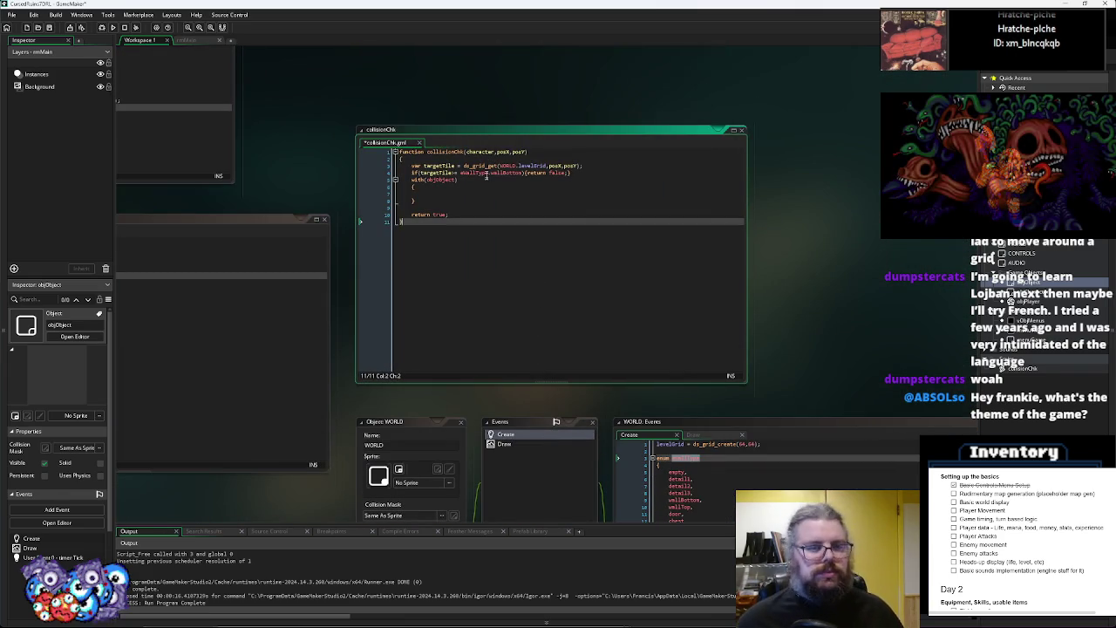
{"action": "left_click", "coordinate": [444, 194]}
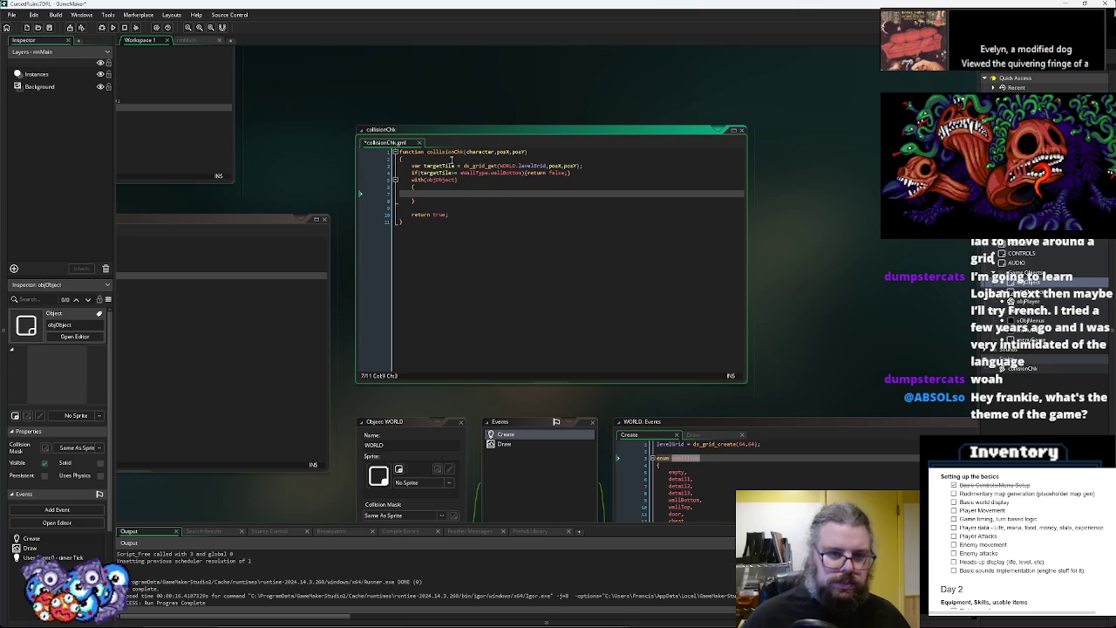
{"action": "type", "text": "if("}
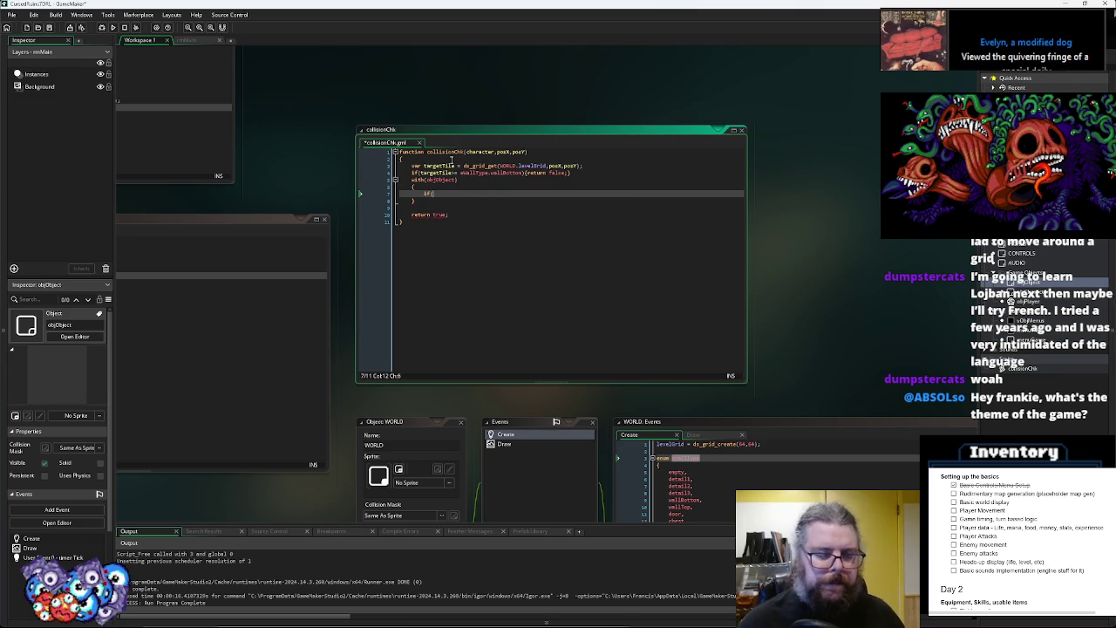
{"action": "type", "text": "id != character"}
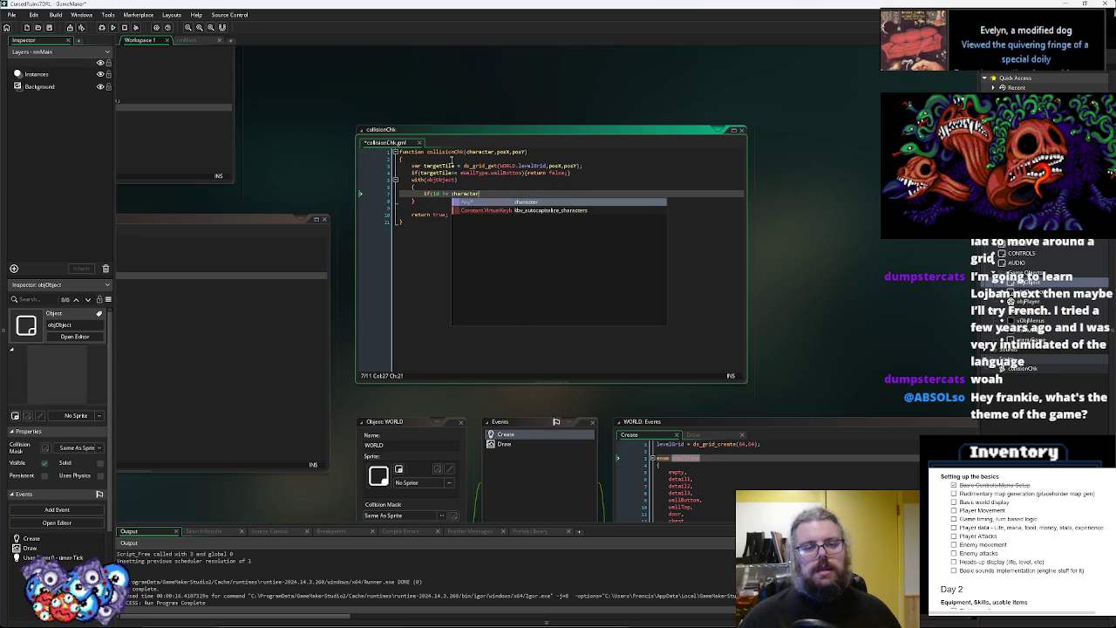
{"action": "type", "text": ".id"}
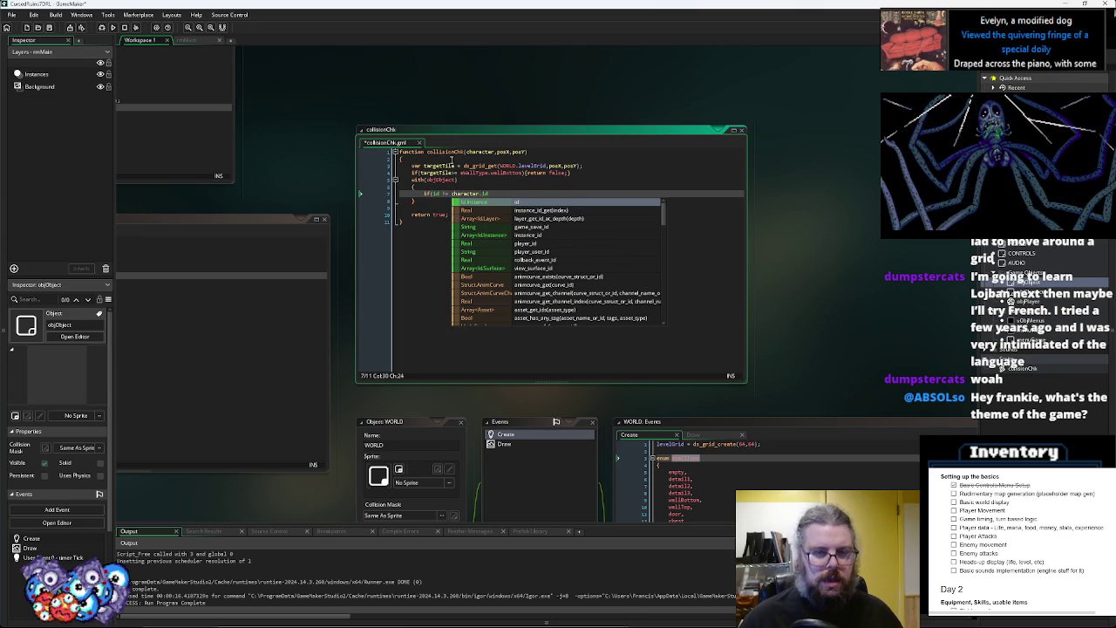
{"action": "type", "text": ")"}
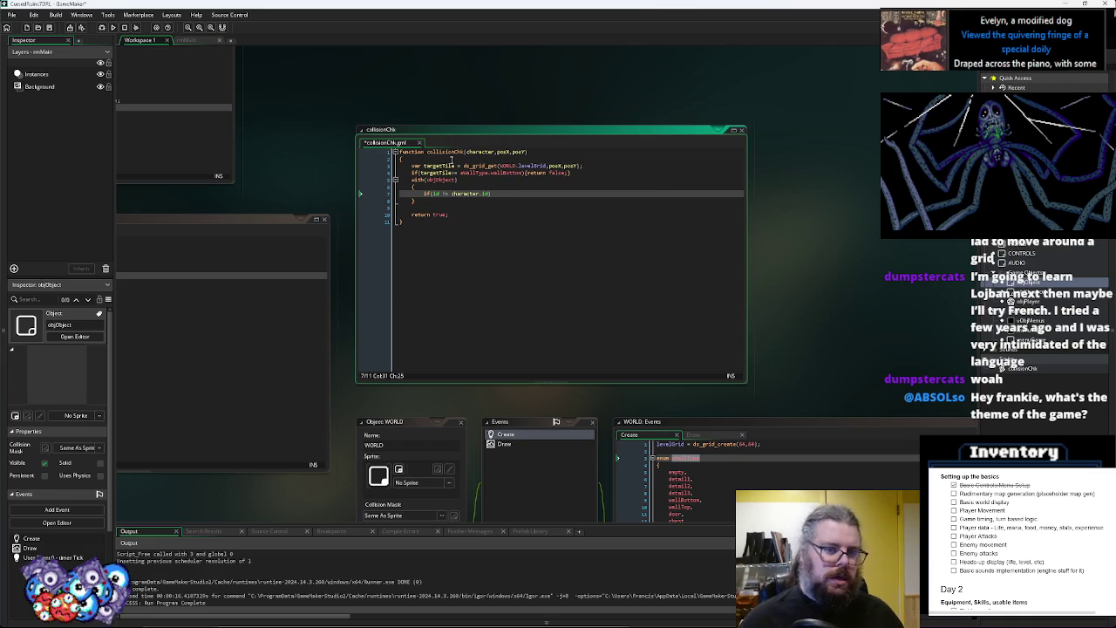
{"action": "key", "text": "Return"}
{"action": "type", "text": "{"}
{"action": "key", "text": "Return"}
{"action": "type", "text": "blocksMovement)"}
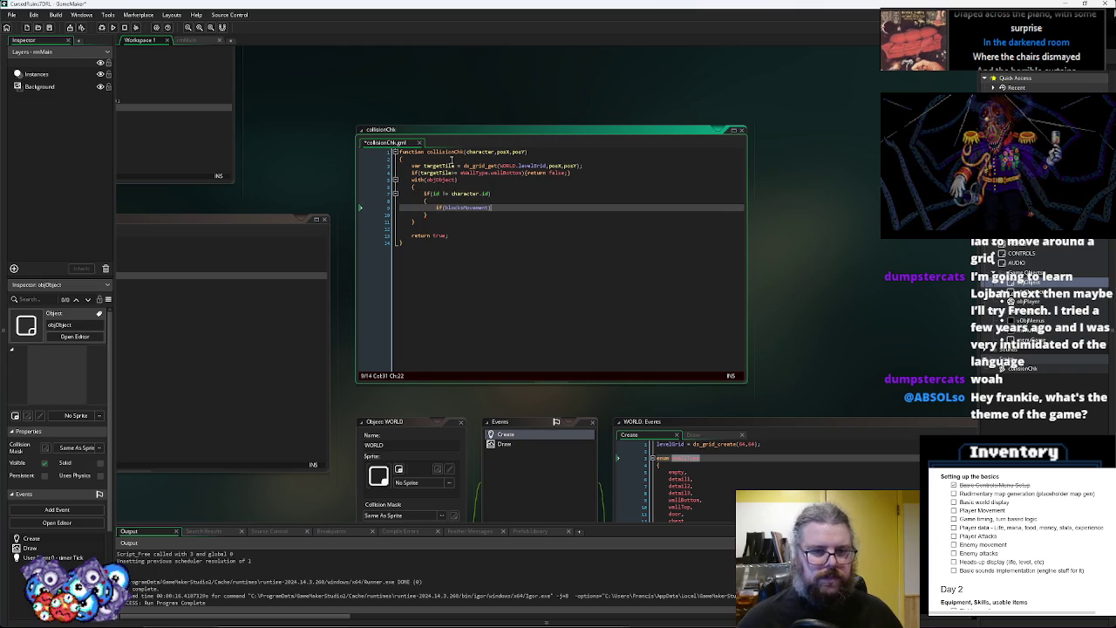
{"action": "type", "text": "{return f"}
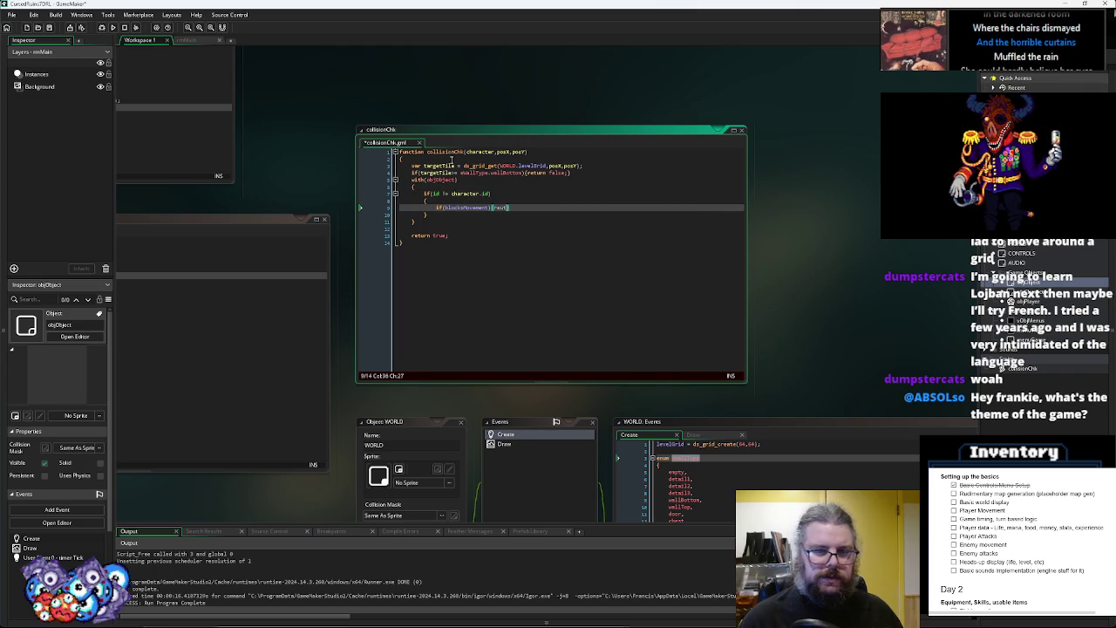
{"action": "type", "text": "alse;}"}
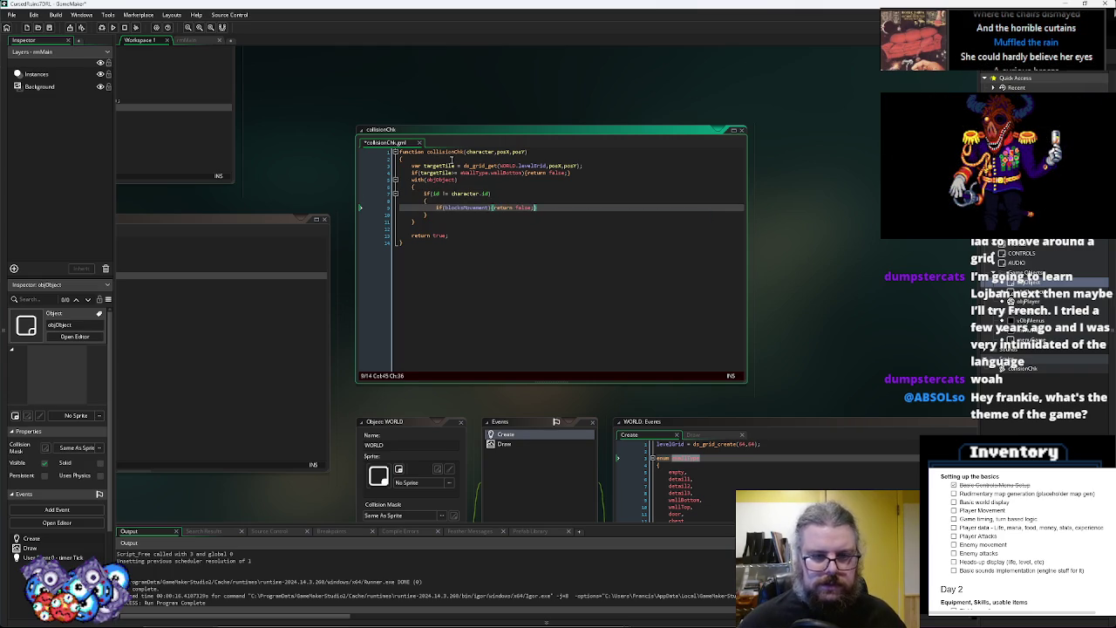
Wrap that check in a condition testing whether the instance's posX and posY match the target cell
{"action": "left_click", "coordinate": [494, 242]}
{"action": "left_click", "coordinate": [436, 208]}
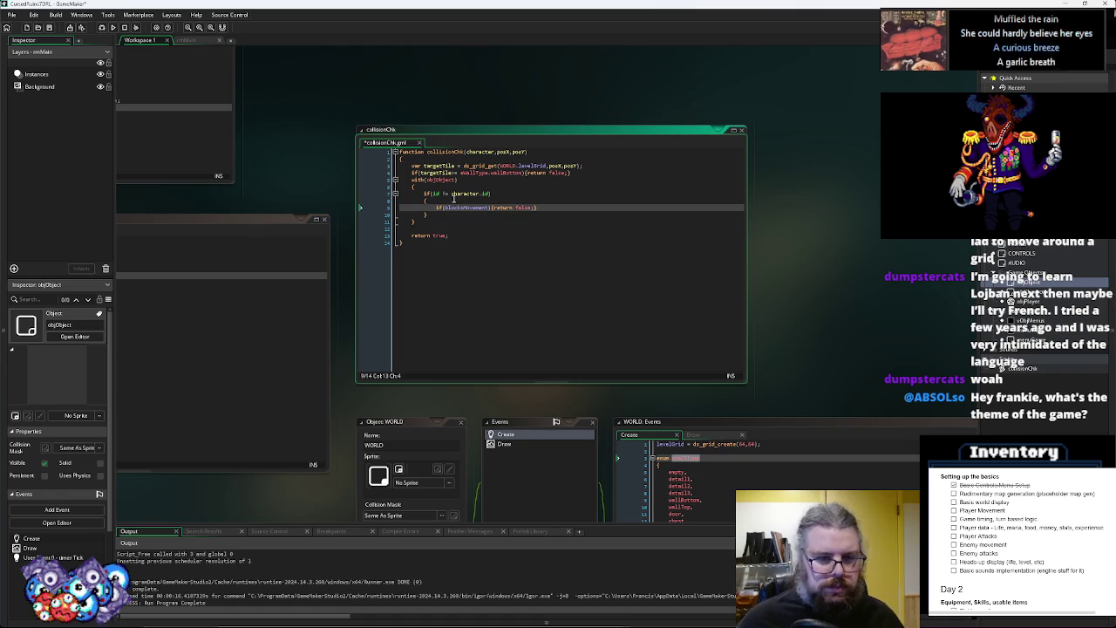
{"action": "left_click", "coordinate": [442, 185]}
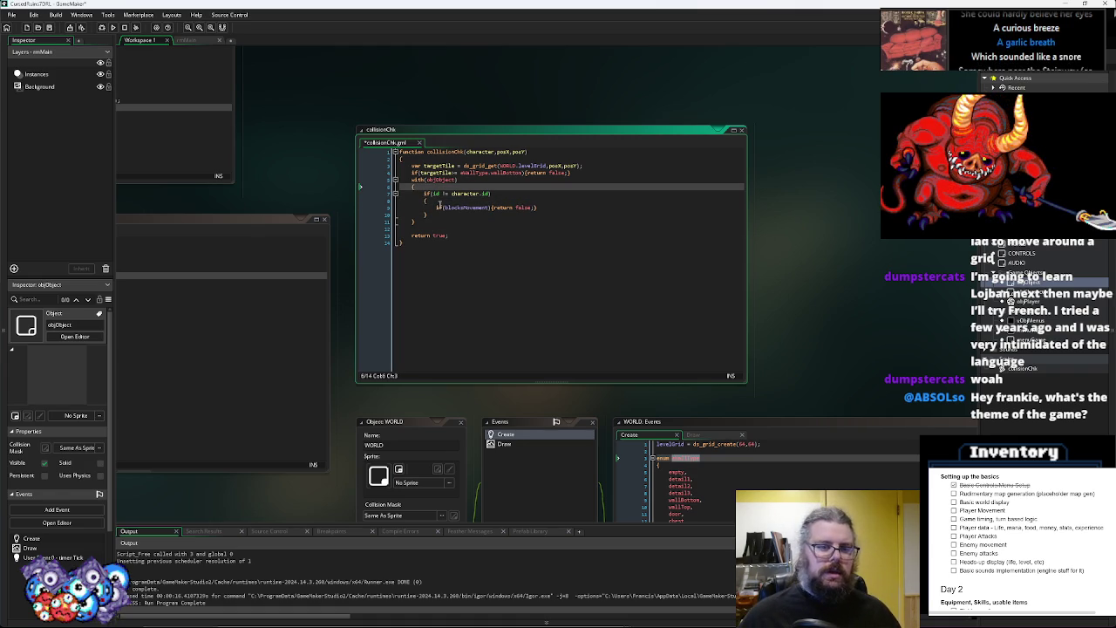
{"action": "key", "text": "Return"}
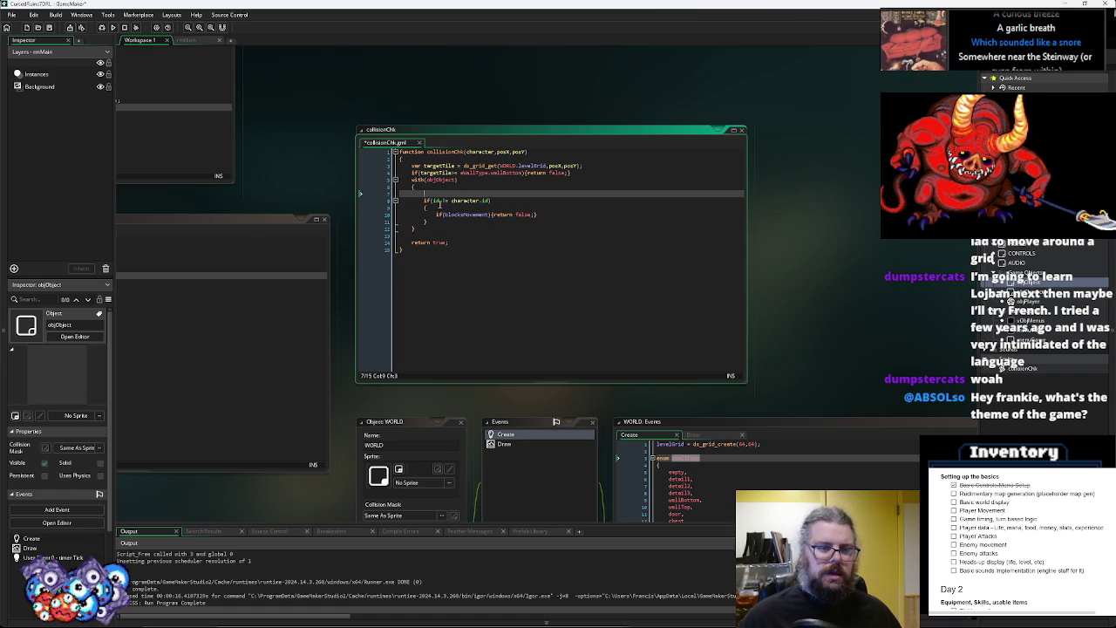
{"action": "type", "text": "if("}
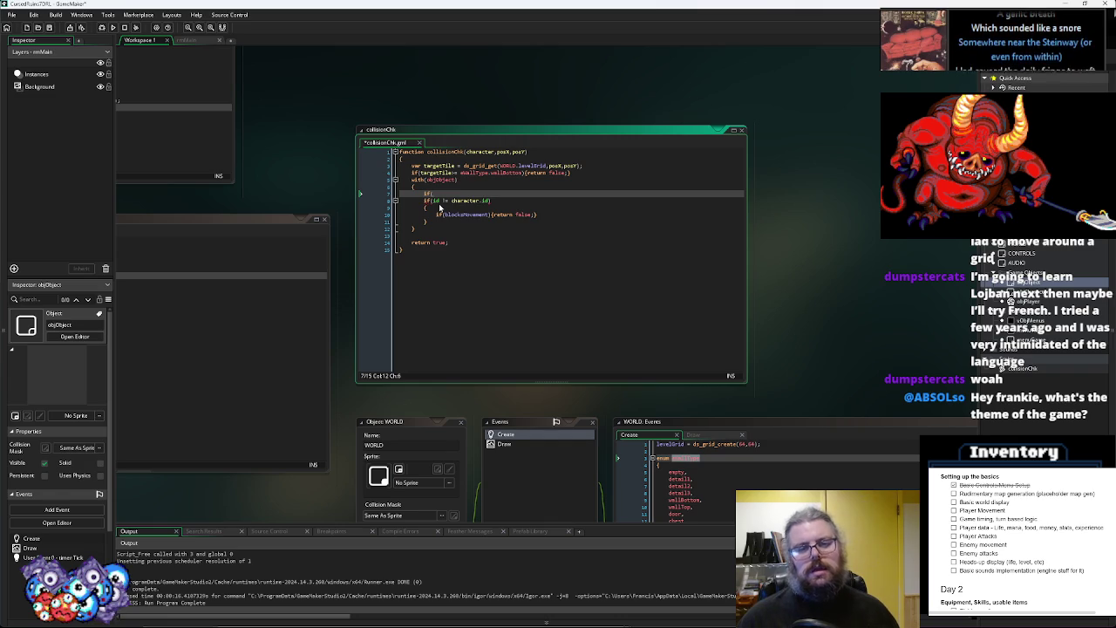
{"action": "type", "text": "posX =="}
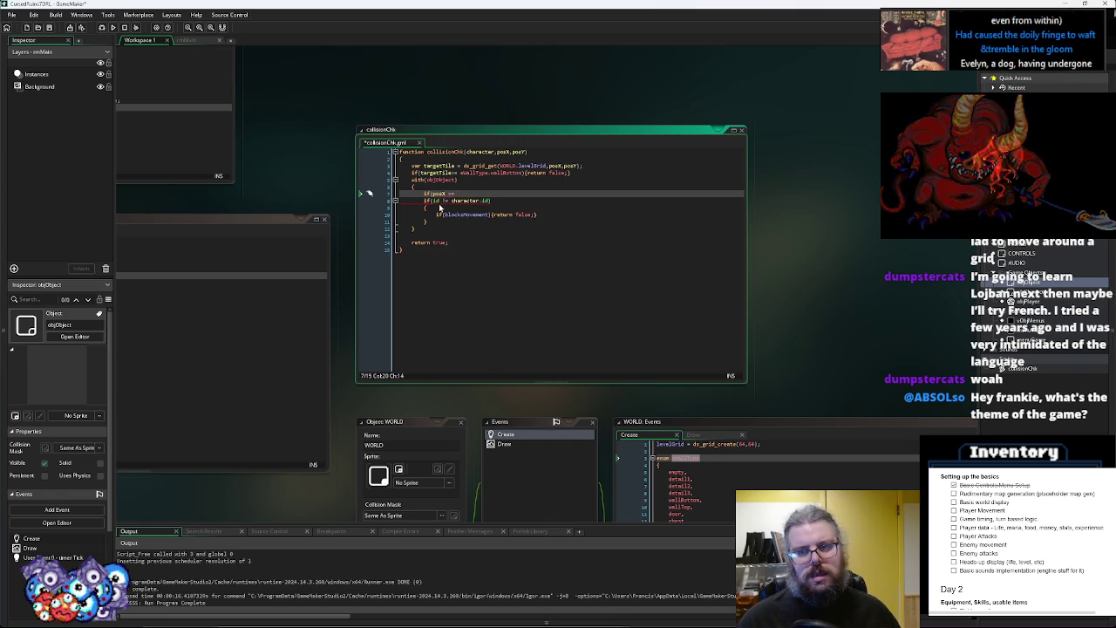
{"action": "left_click", "coordinate": [431, 319]}
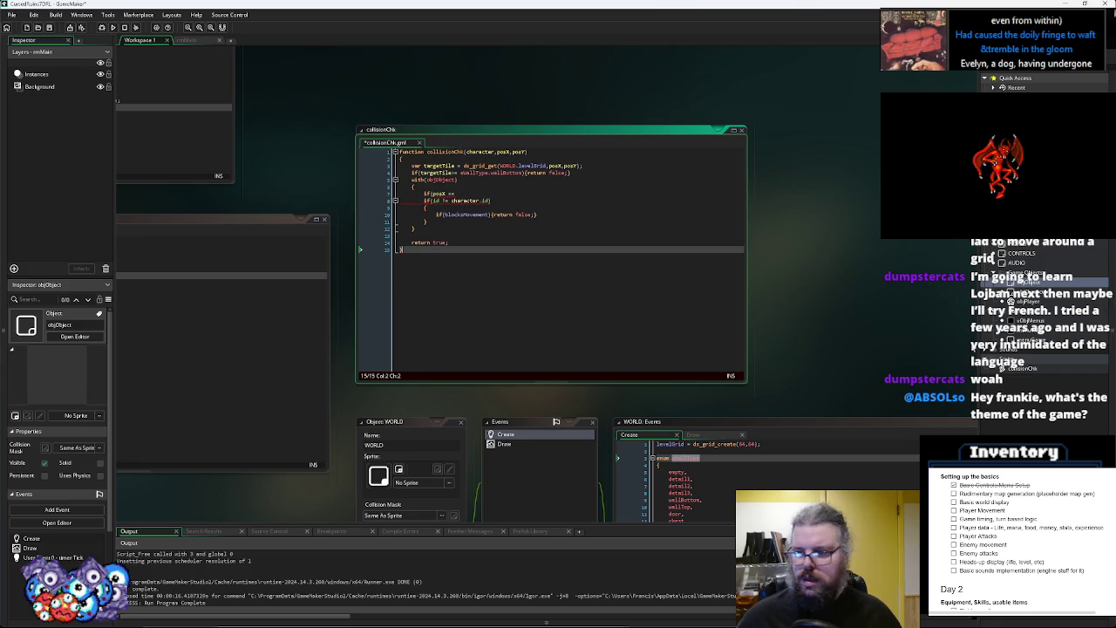
{"action": "double_click", "coordinate": [1029, 284]}
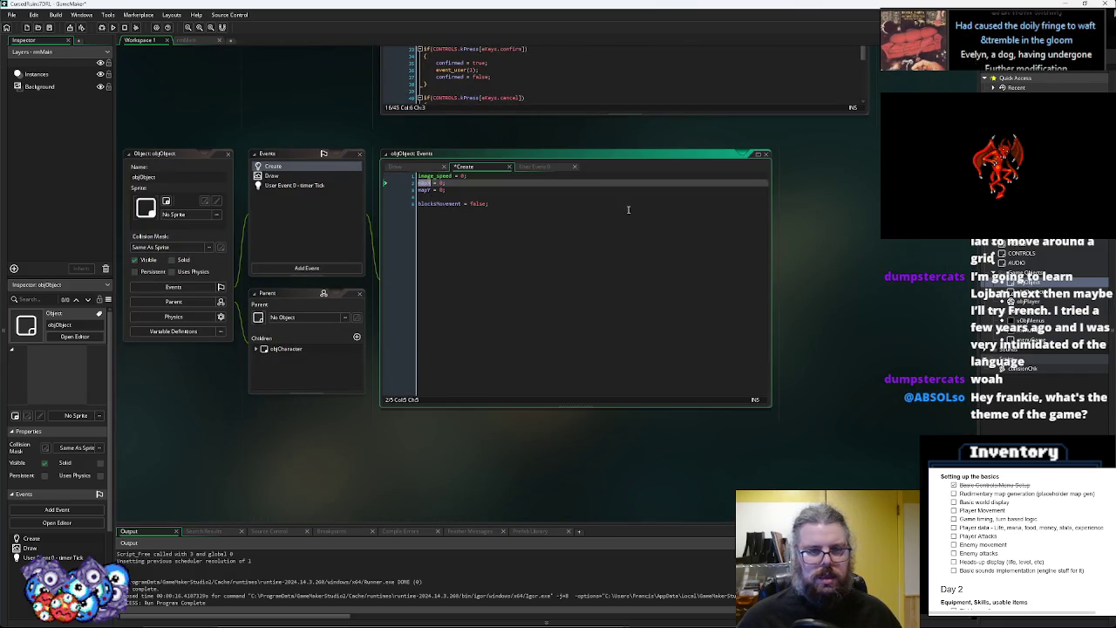
{"action": "left_click", "coordinate": [428, 278]}
{"action": "left_click", "coordinate": [427, 263]}
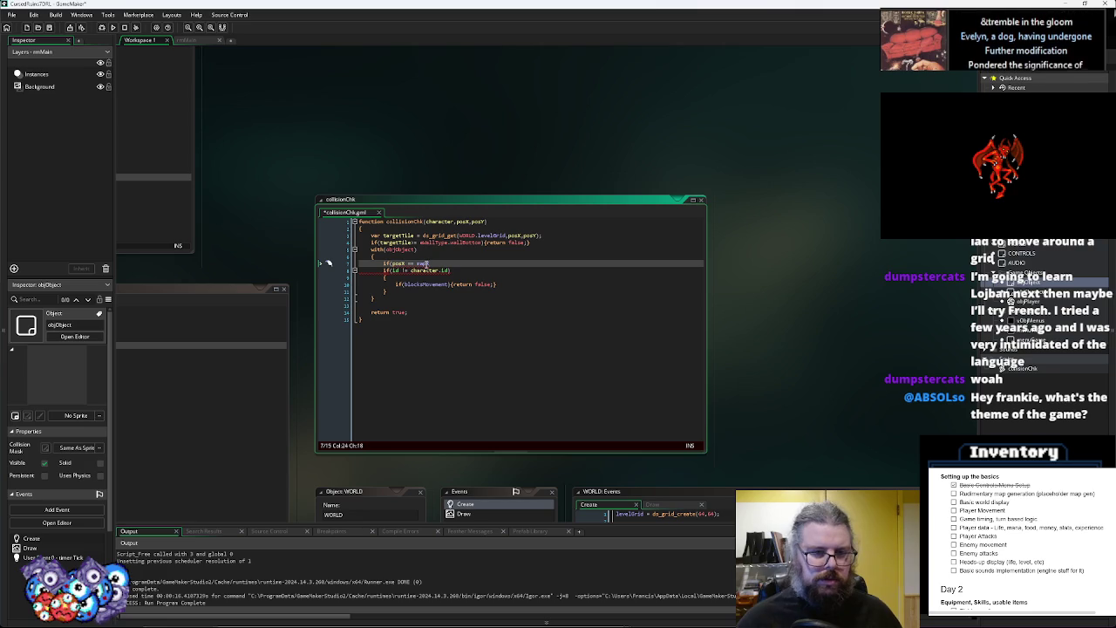
{"action": "type", "text": " && "}
{"action": "type", "text": "posY == "}
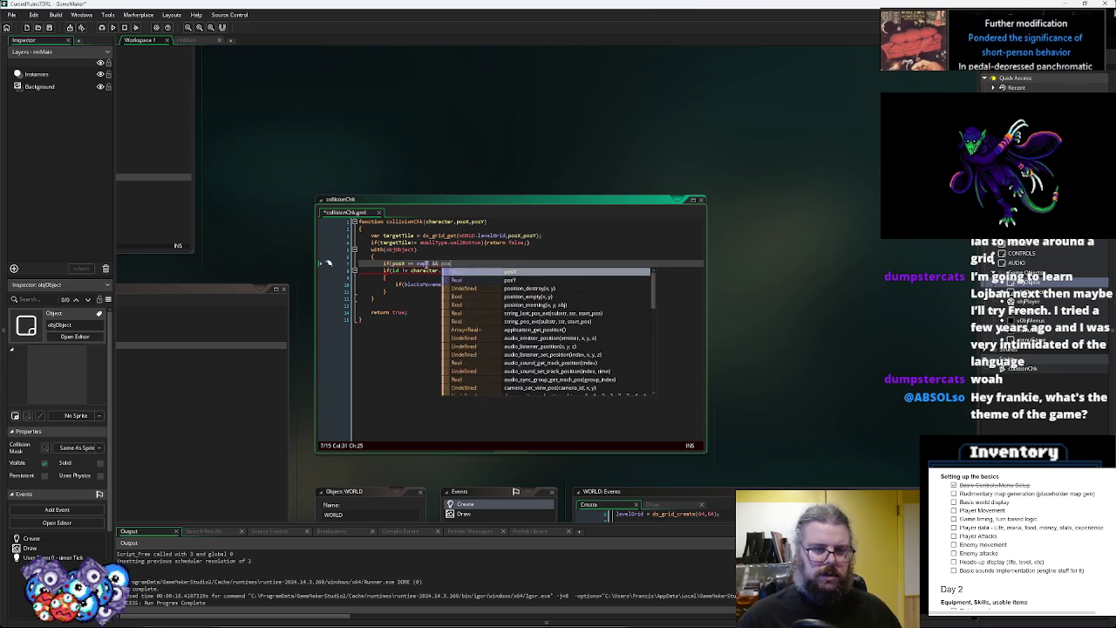
{"action": "type", "text": "swpY)"}
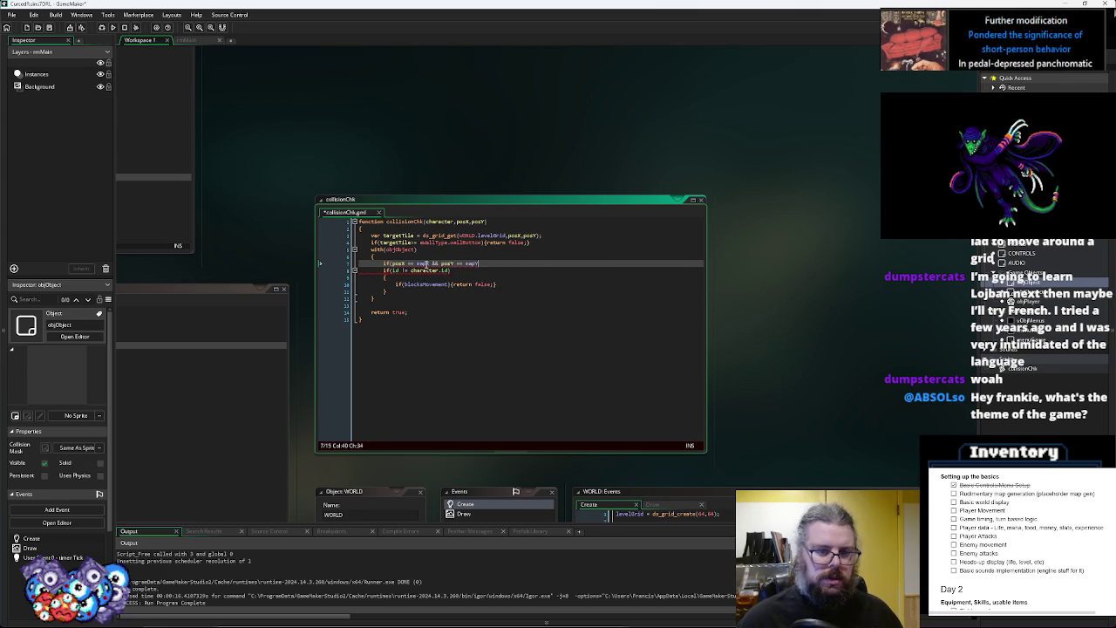
{"action": "key", "text": "Return"}
{"action": "type", "text": "{"}
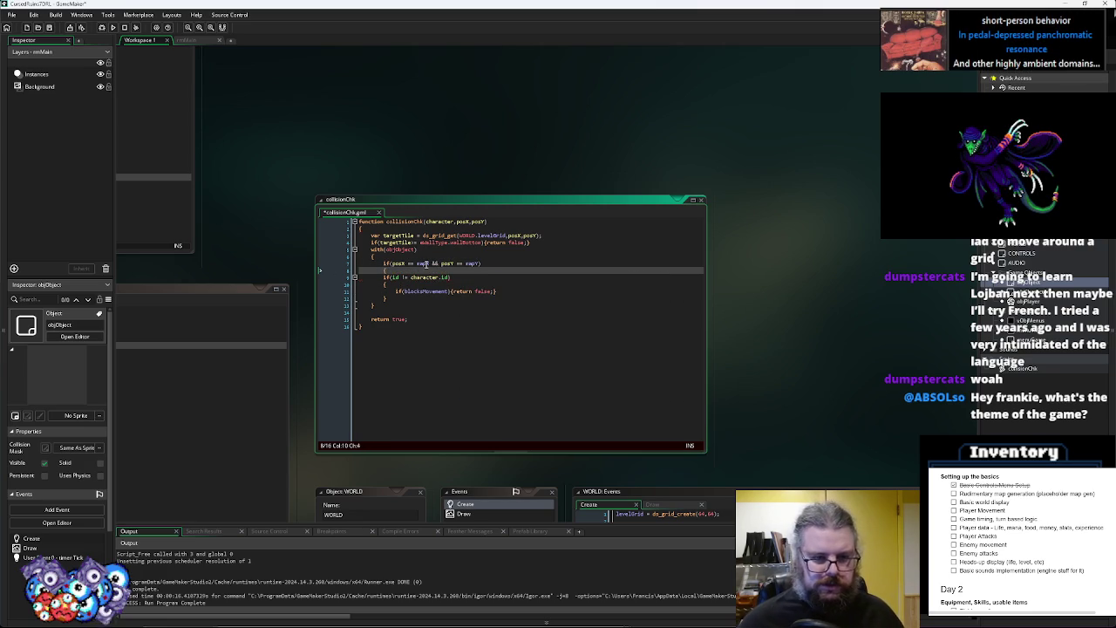
Close the position block, indent the id check inside it, and save collisionChk
{"action": "left_click", "coordinate": [414, 300]}
{"action": "key", "text": "Return"}
{"action": "type", "text": "}"}
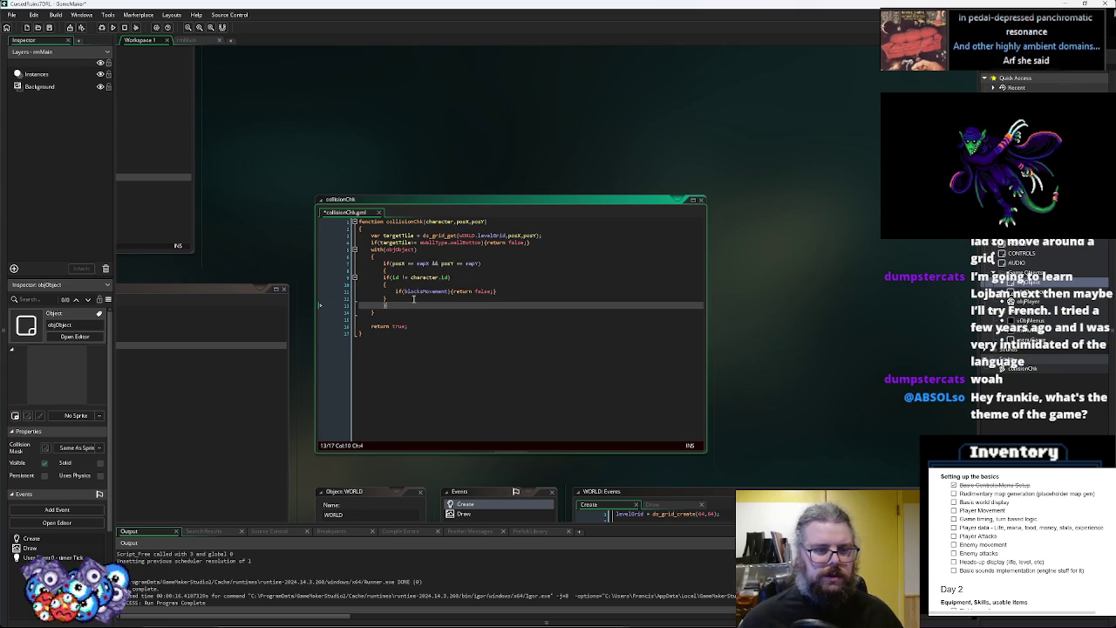
{"action": "mouse_move", "coordinate": [413, 300]}
{"action": "left_mouse_down"}
{"action": "mouse_move", "coordinate": [318, 266]}
{"action": "mouse_move", "coordinate": [309, 282]}
{"action": "left_mouse_up"}
{"action": "key", "text": "Tab"}
{"action": "left_click", "coordinate": [491, 277]}
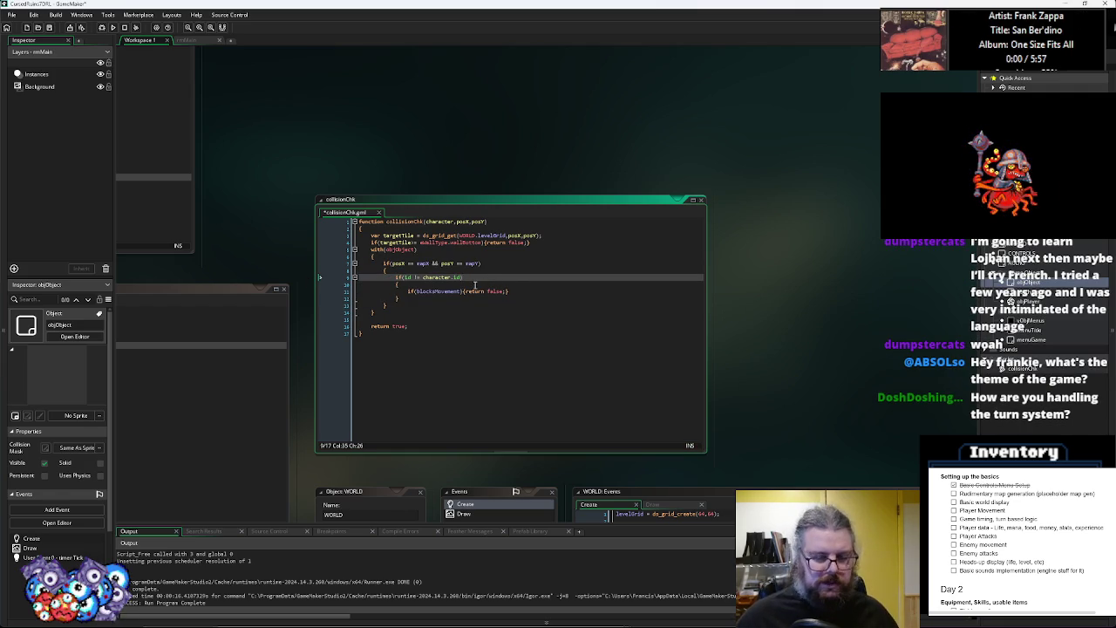
{"action": "left_click", "coordinate": [48, 27]}
Save the project after reviewing the collisionChk and menuGame code windows
{"action": "mouse_move", "coordinate": [443, 313]}
{"action": "left_mouse_down"}
{"action": "mouse_move", "coordinate": [599, 223]}
{"action": "mouse_move", "coordinate": [522, 58]}
{"action": "mouse_move", "coordinate": [718, 279]}
{"action": "mouse_move", "coordinate": [806, 292]}
{"action": "left_mouse_up"}
{"action": "left_click", "coordinate": [599, 223]}
{"action": "left_click", "coordinate": [508, 357]}
{"action": "left_click_drag", "start_coordinate": [748, 319], "coordinate": [334, 319]}
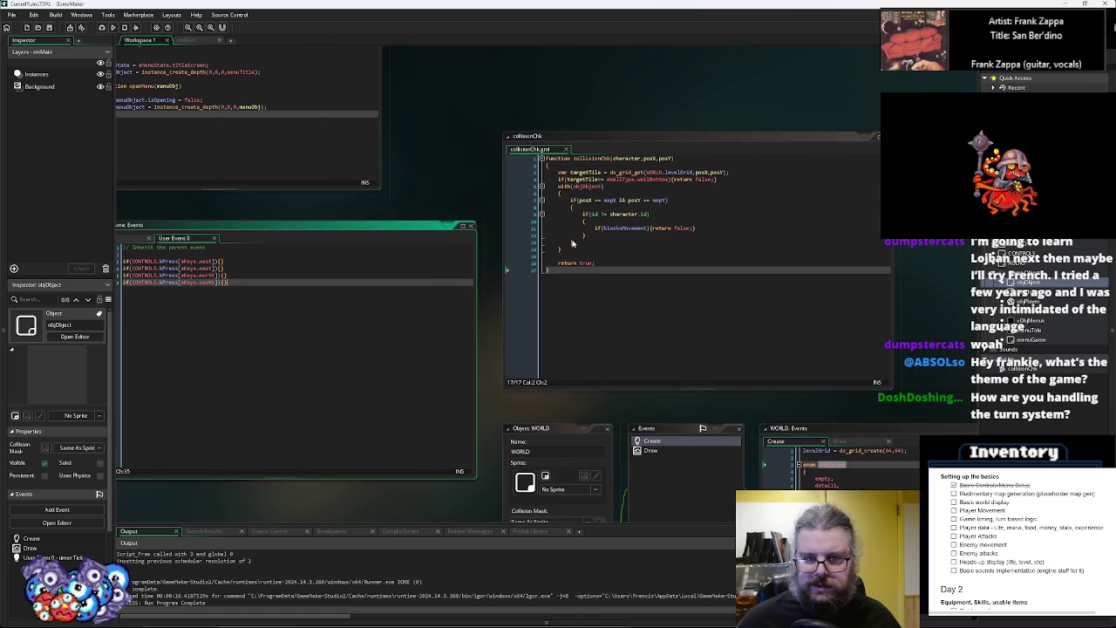
{"action": "mouse_move", "coordinate": [247, 366]}
{"action": "left_mouse_down"}
{"action": "mouse_move", "coordinate": [700, 340]}
{"action": "mouse_move", "coordinate": [538, 318]}
{"action": "left_mouse_up"}
{"action": "left_click", "coordinate": [543, 214]}
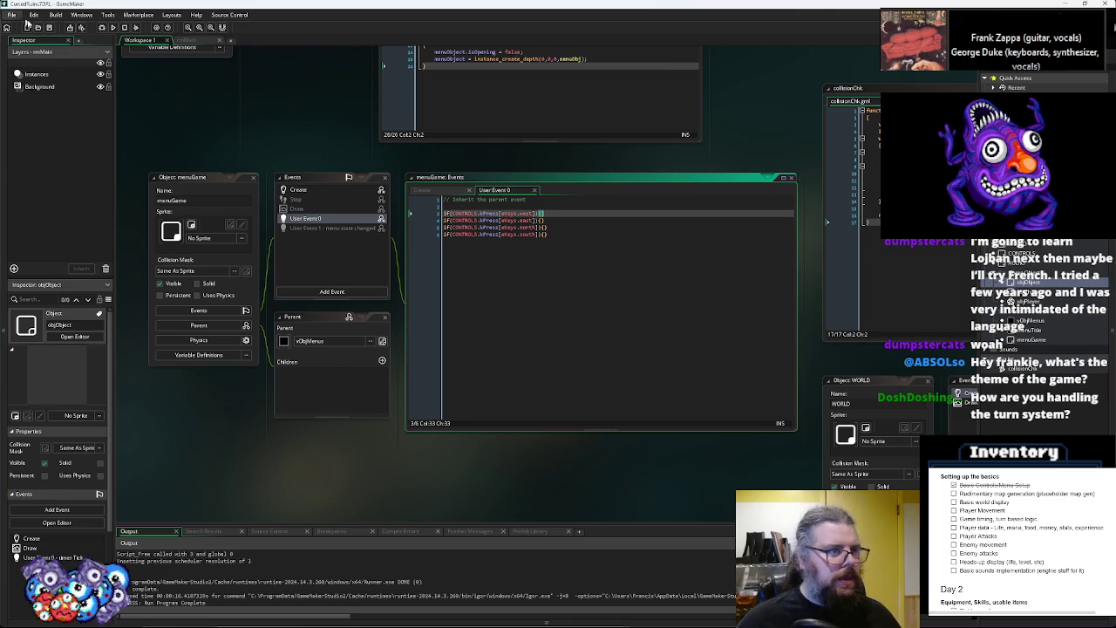
{"action": "left_click", "coordinate": [50, 28]}
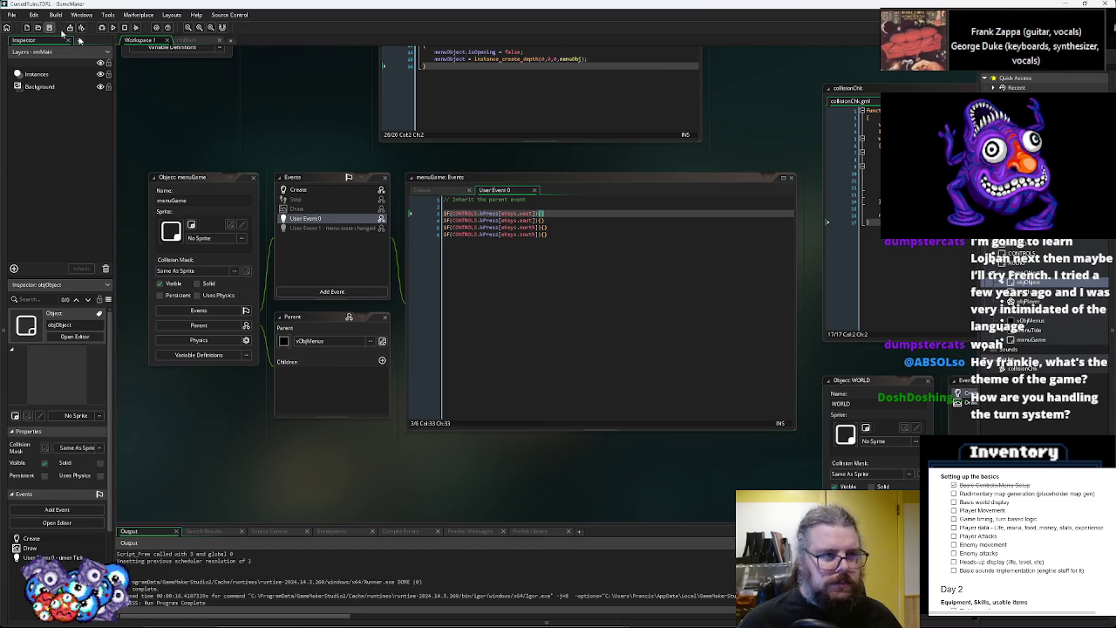
Pan past the vObjMenus editor to bring the SYSTEM object's Create event into view
{"action": "left_click", "coordinate": [550, 231]}
{"action": "left_click_drag", "start_coordinate": [555, 326], "coordinate": [713, 109]}
{"action": "left_click", "coordinate": [451, 453]}
{"action": "mouse_move", "coordinate": [451, 452]}
{"action": "left_mouse_down"}
{"action": "mouse_move", "coordinate": [686, 203]}
{"action": "mouse_move", "coordinate": [671, 155]}
{"action": "mouse_move", "coordinate": [679, 319]}
{"action": "mouse_move", "coordinate": [381, 350]}
{"action": "left_mouse_up"}
{"action": "left_click", "coordinate": [681, 326]}
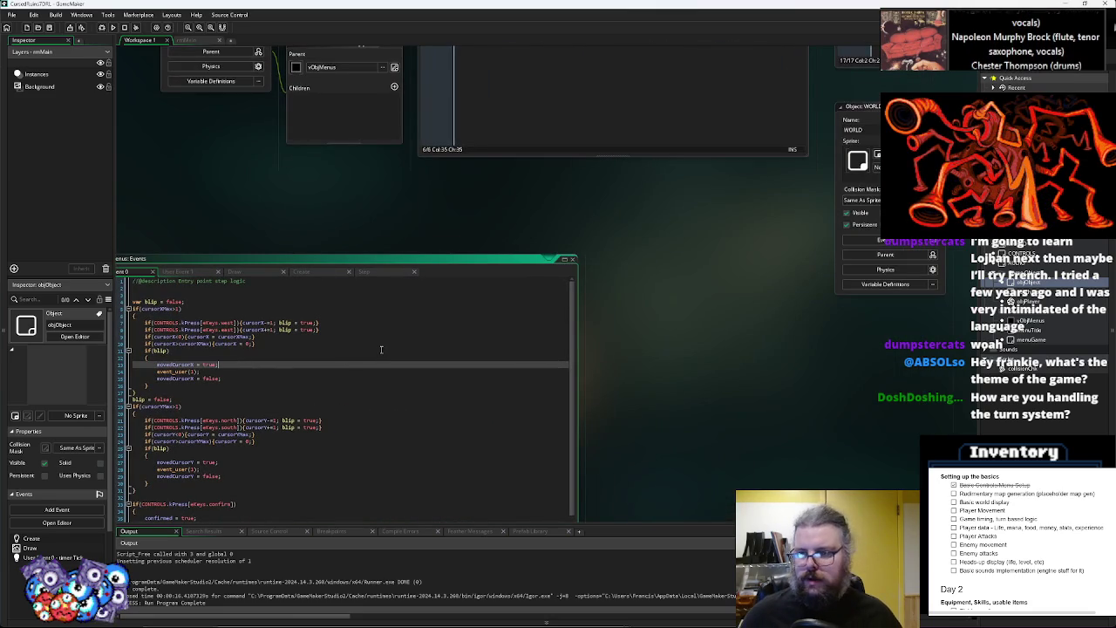
{"action": "mouse_move", "coordinate": [604, 84]}
{"action": "left_mouse_down"}
{"action": "mouse_move", "coordinate": [535, 348]}
{"action": "mouse_move", "coordinate": [498, 349]}
{"action": "mouse_move", "coordinate": [419, 289]}
{"action": "mouse_move", "coordinate": [512, 415]}
{"action": "mouse_move", "coordinate": [406, 239]}
{"action": "mouse_move", "coordinate": [500, 344]}
{"action": "mouse_move", "coordinate": [529, 353]}
{"action": "mouse_move", "coordinate": [244, 326]}
{"action": "mouse_move", "coordinate": [380, 336]}
{"action": "left_mouse_up"}
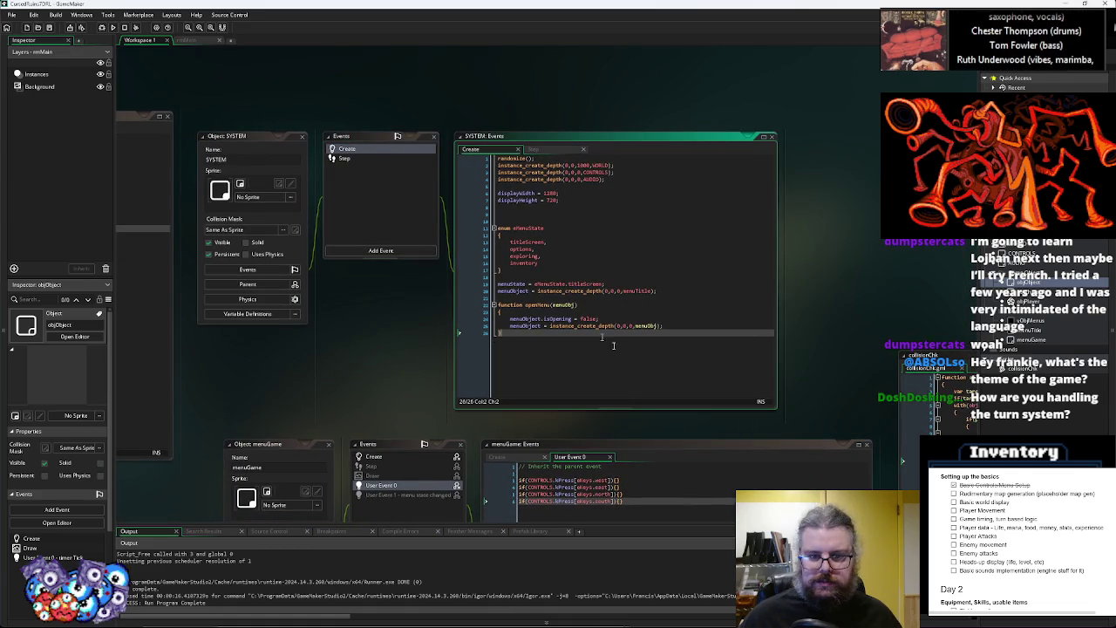
Add currentTurn, currentTick and ticksAdvance, each set to 0, at the end of SYSTEM's Create event
{"action": "key", "text": "Return"}
{"action": "key", "text": "Return"}
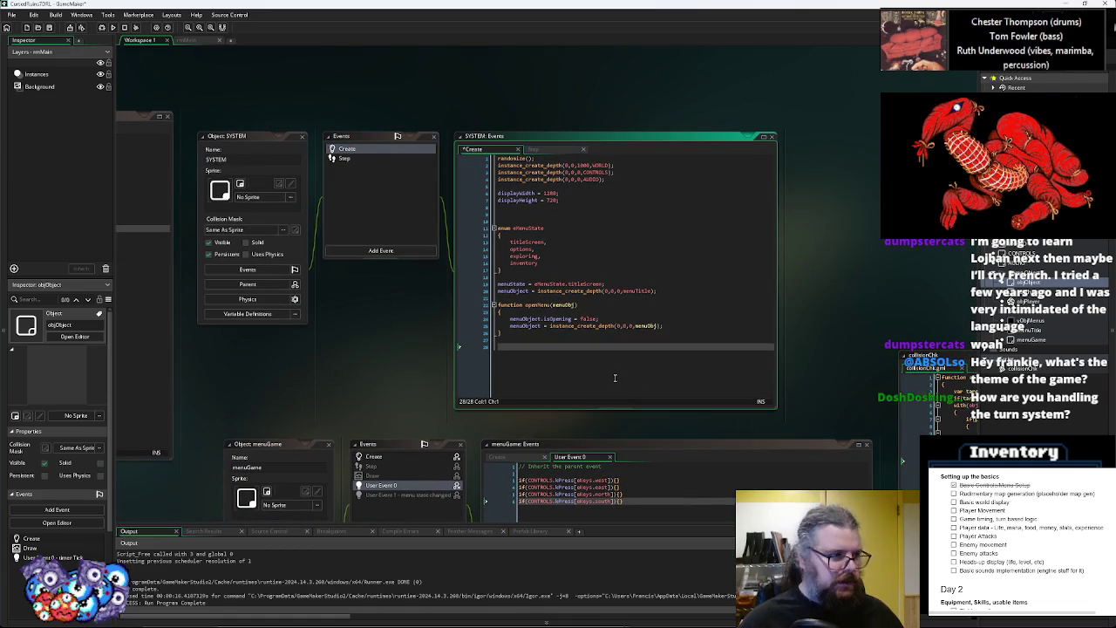
{"action": "type", "text": "c"}
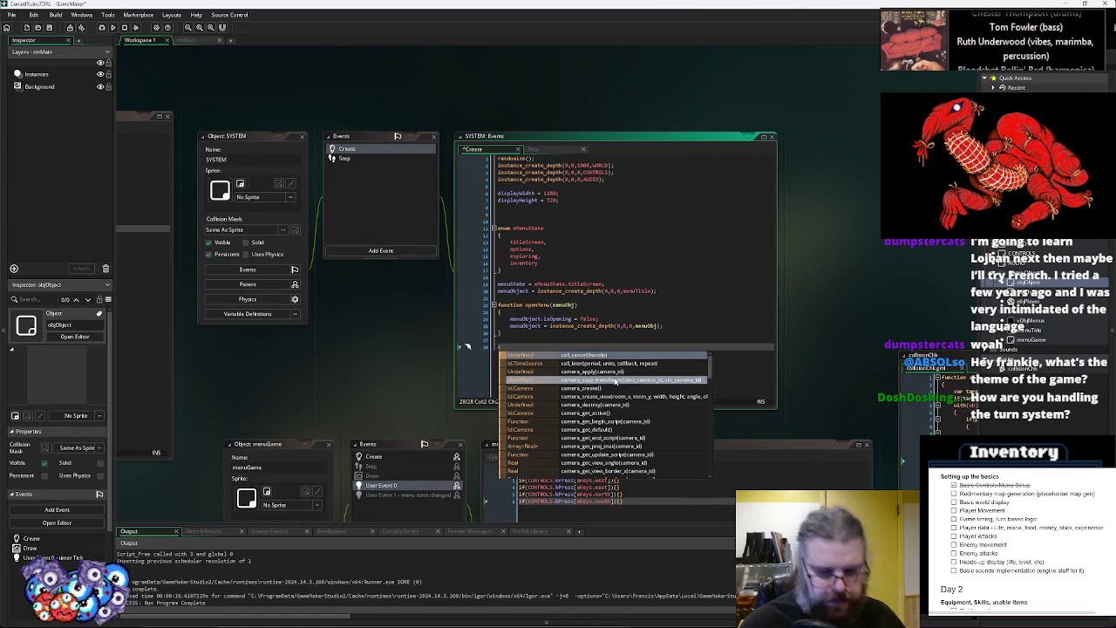
{"action": "type", "text": "urrentTurn = 0;"}
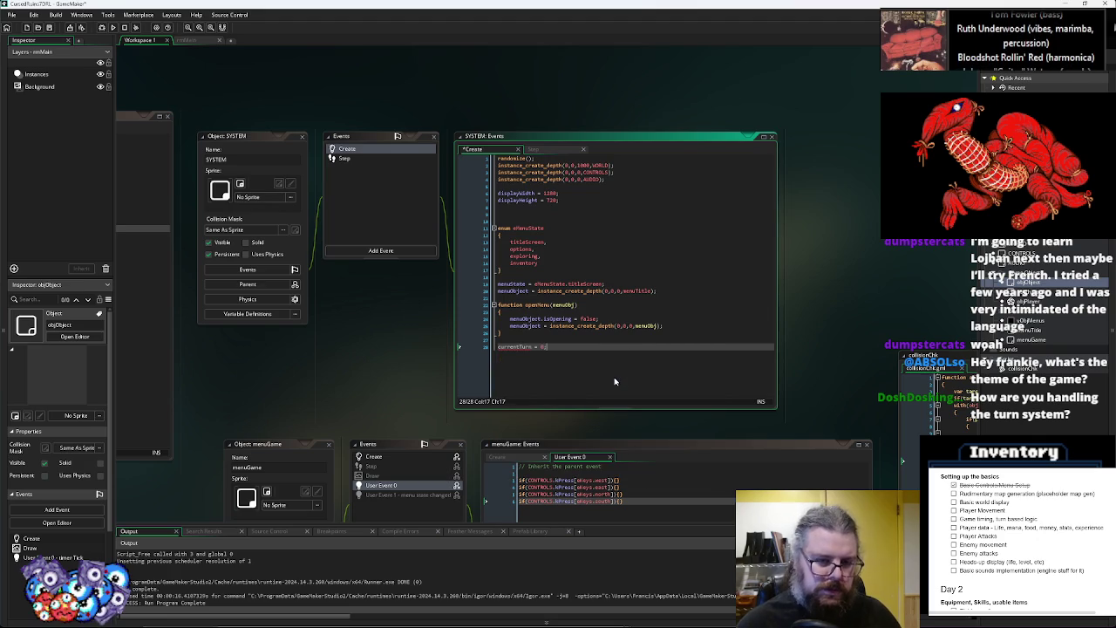
{"action": "key", "text": "Return"}
{"action": "type", "text": "currentTick"}
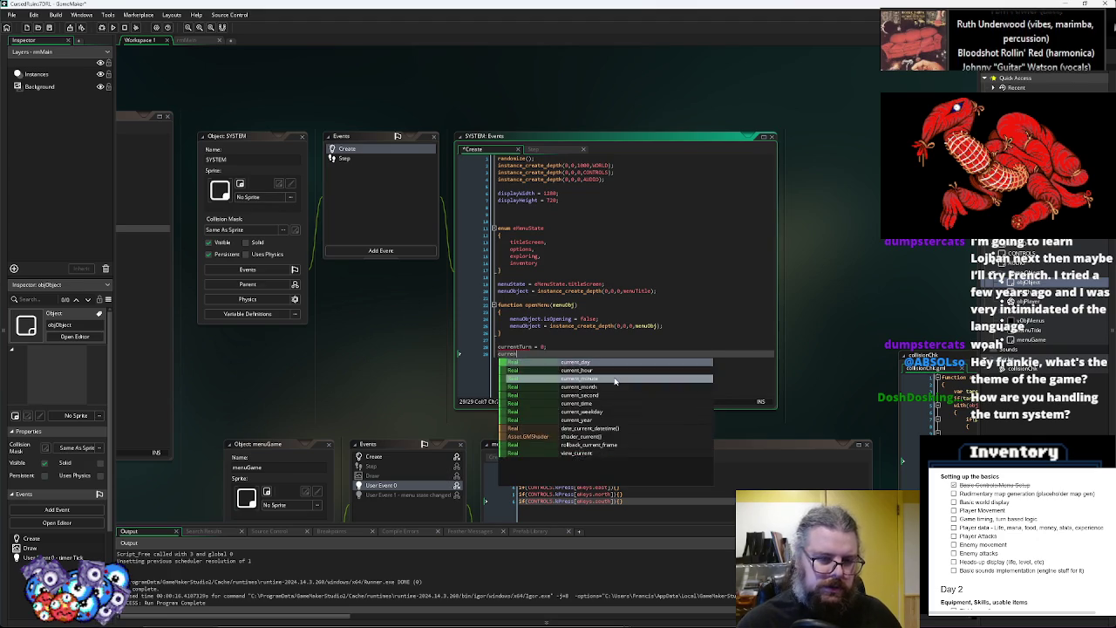
{"action": "key", "text": "Return"}
{"action": "key", "text": "Return"}
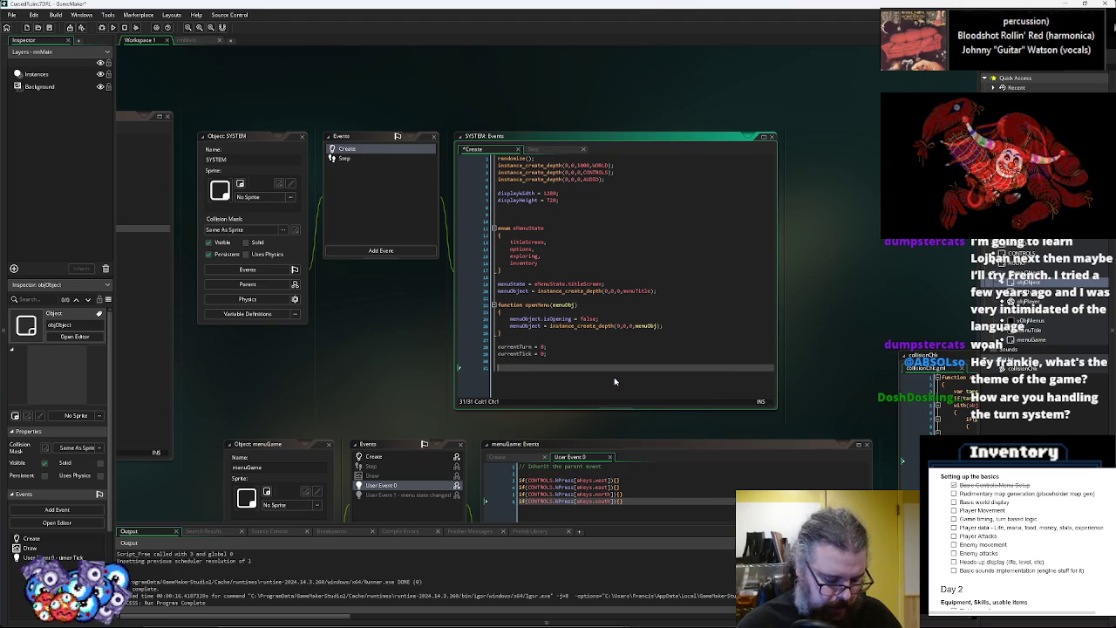
{"action": "type", "text": "numb"}
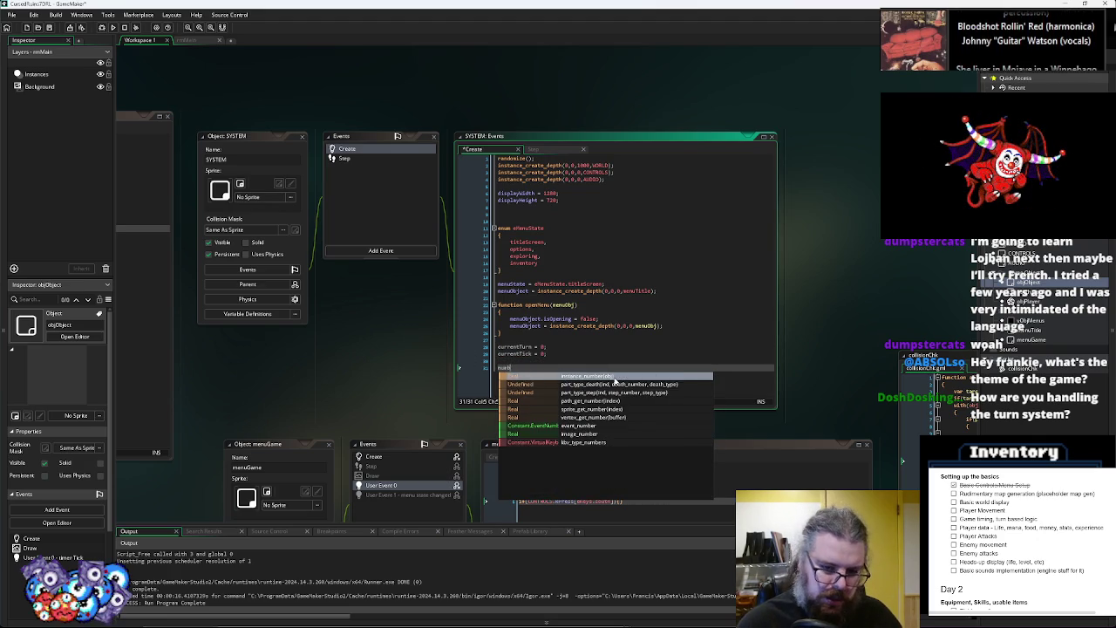
{"action": "type", "text": "erTick"}
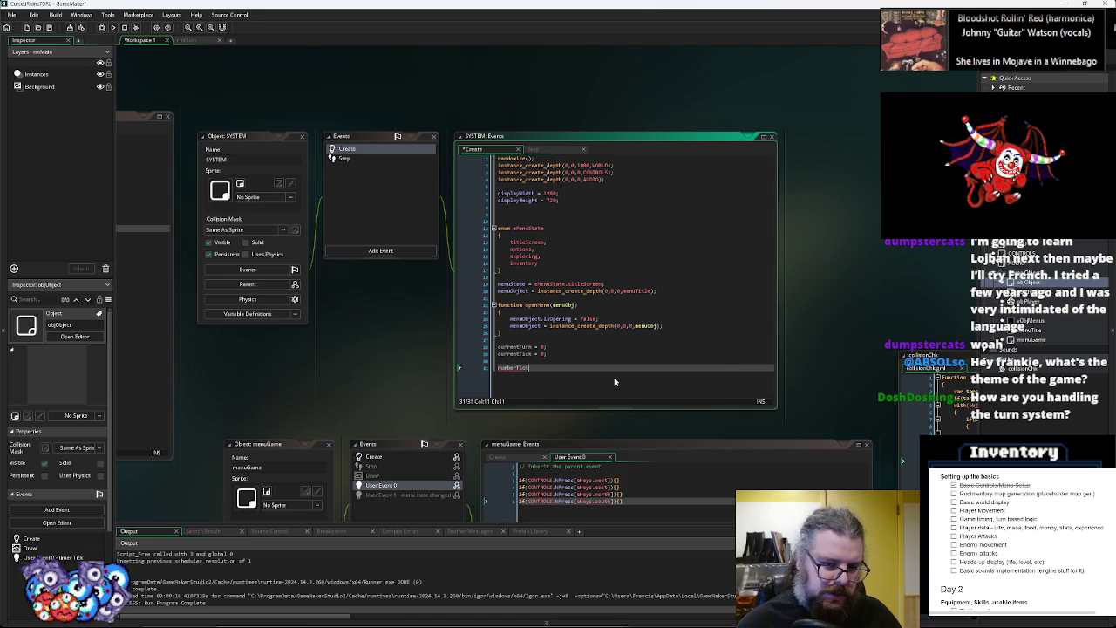
{"action": "key", "text": "BackSpace"}
{"action": "key", "text": "BackSpace"}
{"action": "key", "text": "BackSpace"}
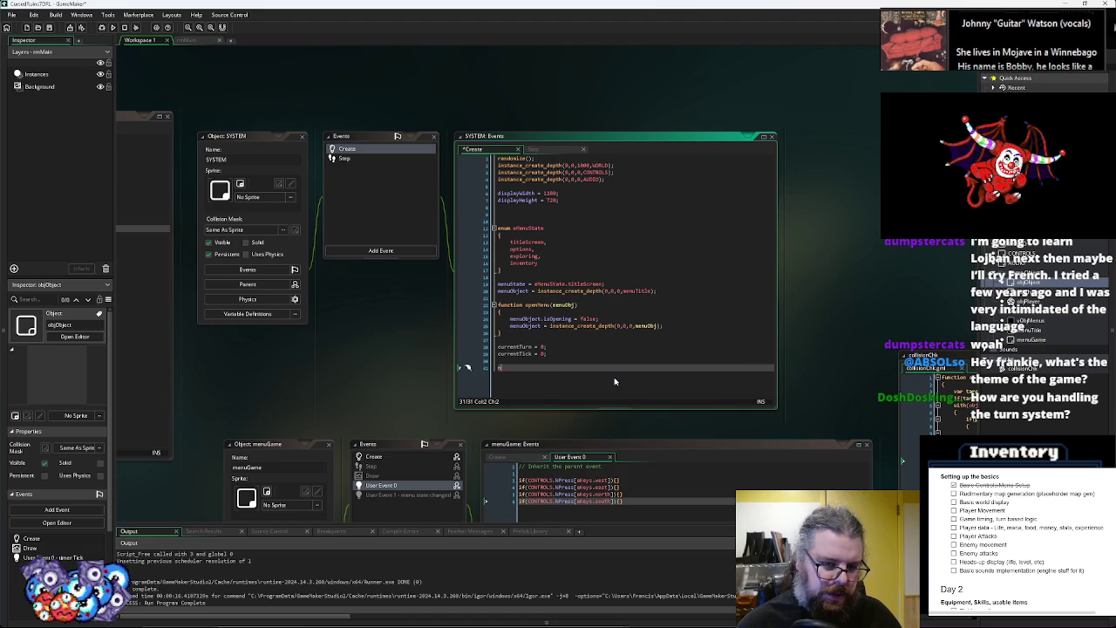
{"action": "type", "text": "TicksAdvance = 0;"}
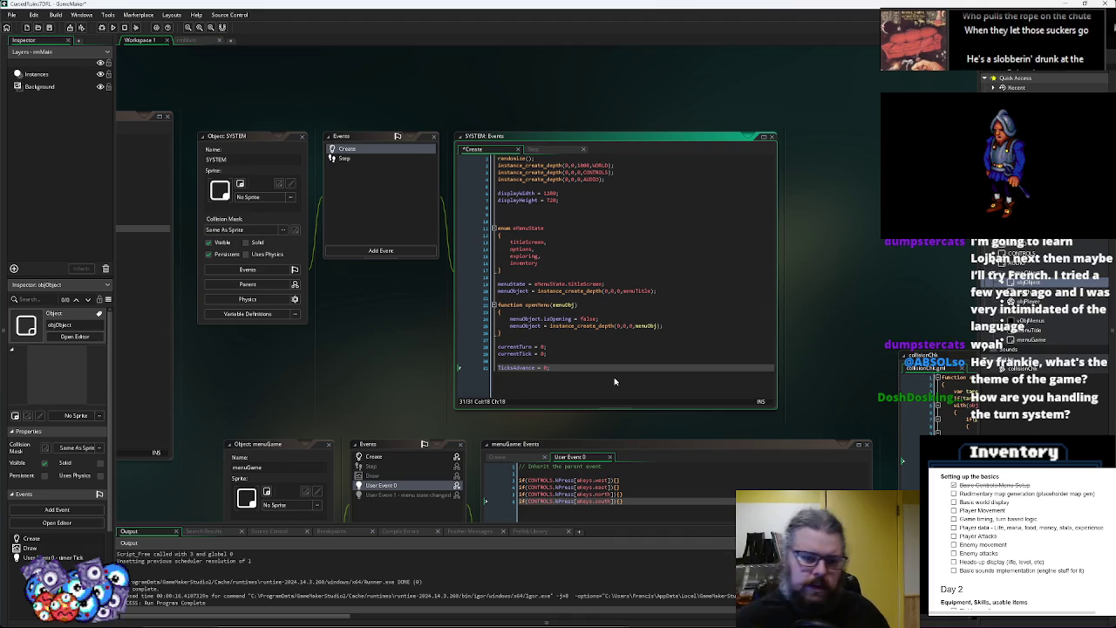
{"action": "left_click", "coordinate": [499, 369]}
{"action": "key", "text": "ctrl+space"}
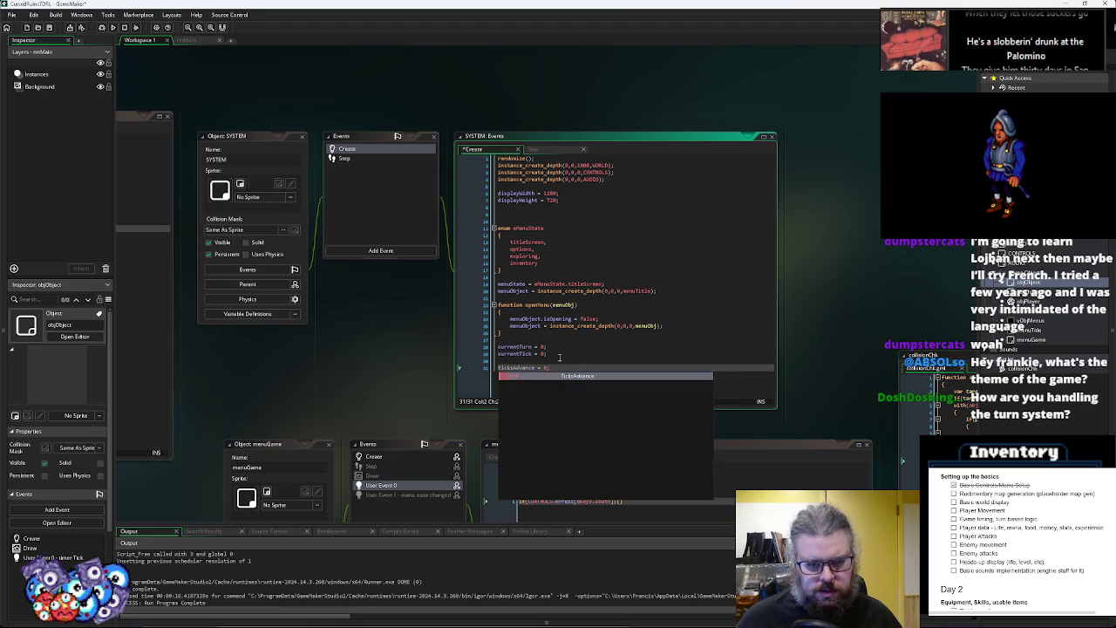
{"action": "key", "text": "Escape"}
{"action": "left_click", "coordinate": [549, 367]}
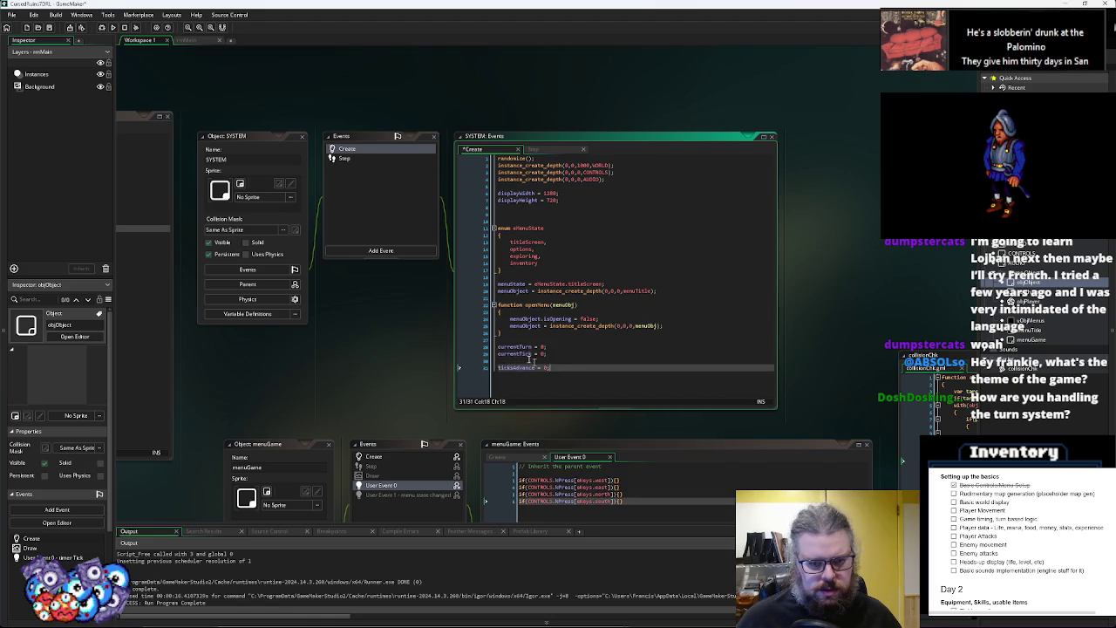
Bring up the SYSTEM object's Step event code
{"action": "left_click_drag", "start_coordinate": [591, 384], "coordinate": [498, 356]}
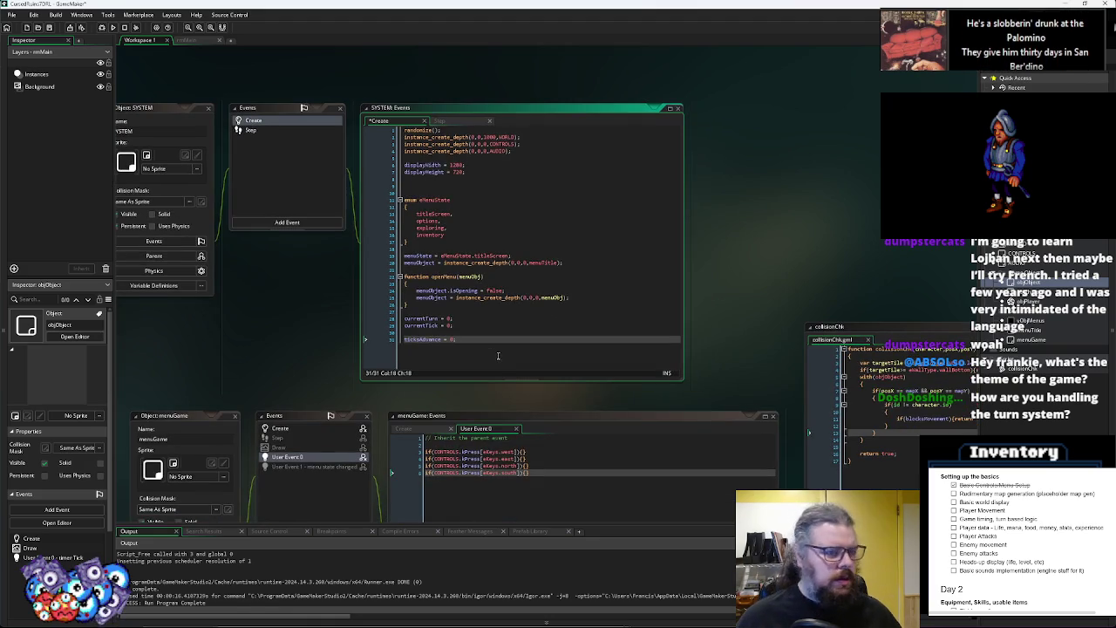
{"action": "left_click", "coordinate": [316, 129]}
{"action": "left_click_drag", "start_coordinate": [530, 298], "coordinate": [565, 300]}
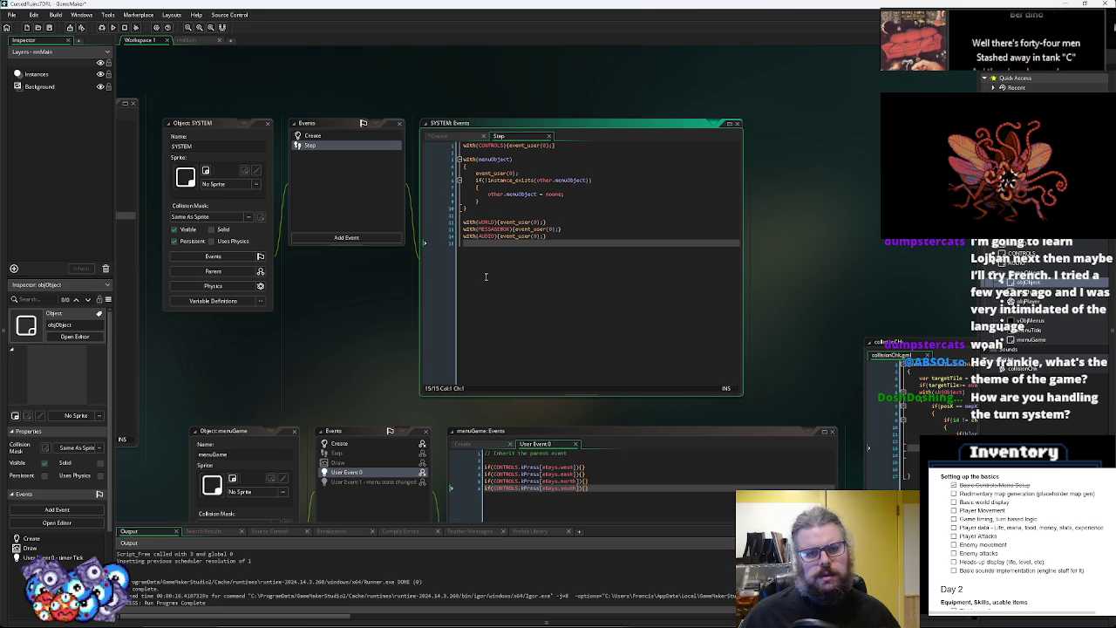
In SYSTEM Step, add an if(ticksAdvance>0) block that decrements ticksAdvance and increments currentTick
{"action": "key", "text": "Return"}
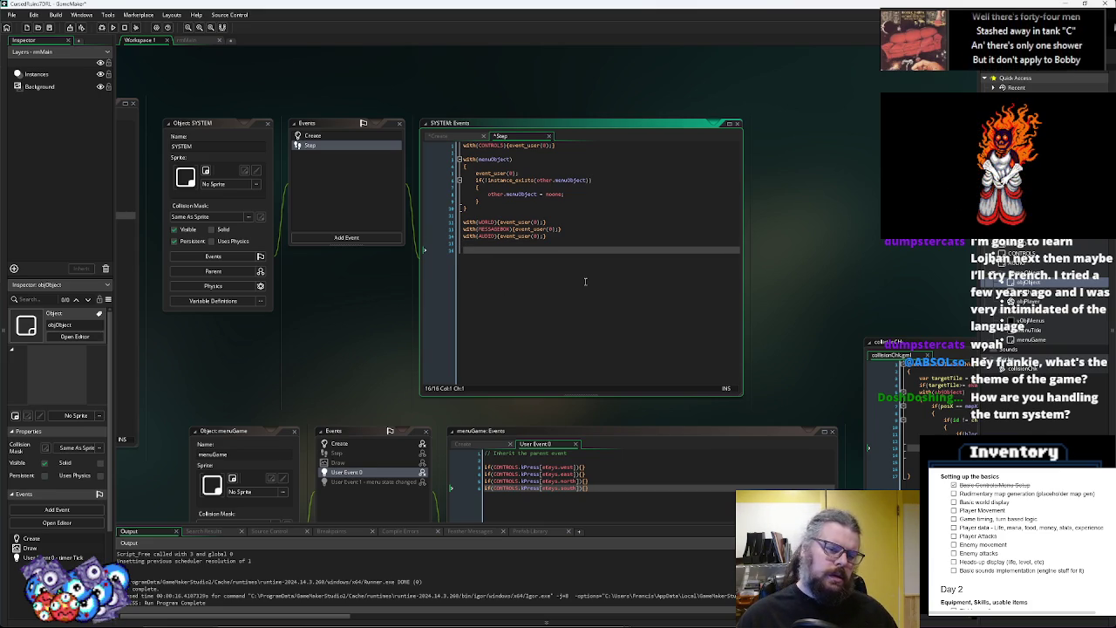
{"action": "type", "text": "currentTurn = 0; currentTick = 0;  ticksAdvance = 0;  if("}
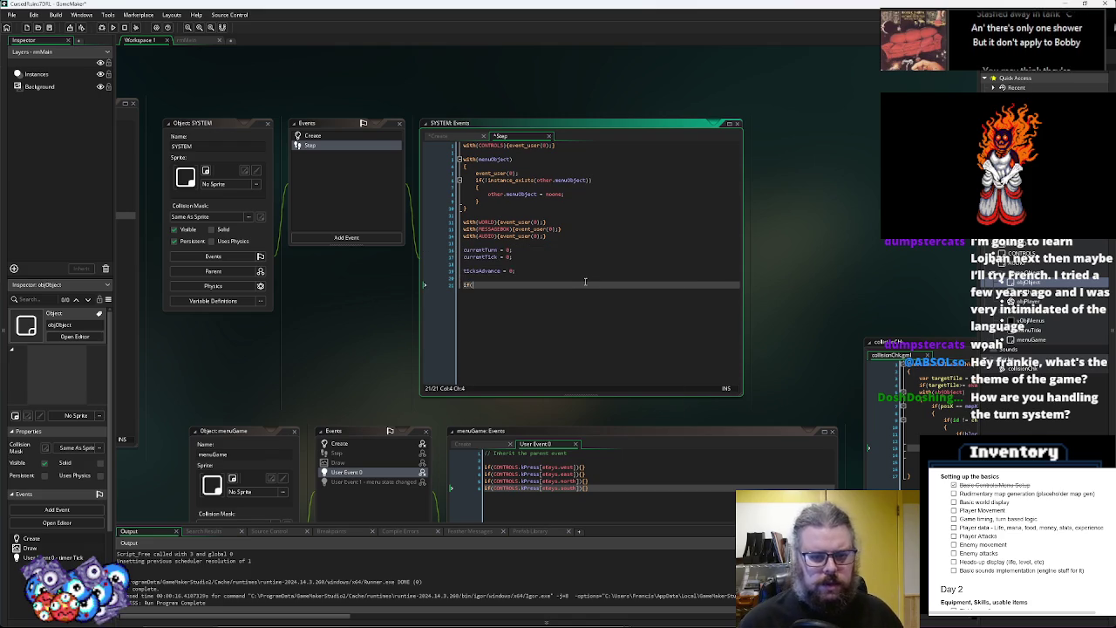
{"action": "type", "text": "ticksAdvance>0) { \tti"}
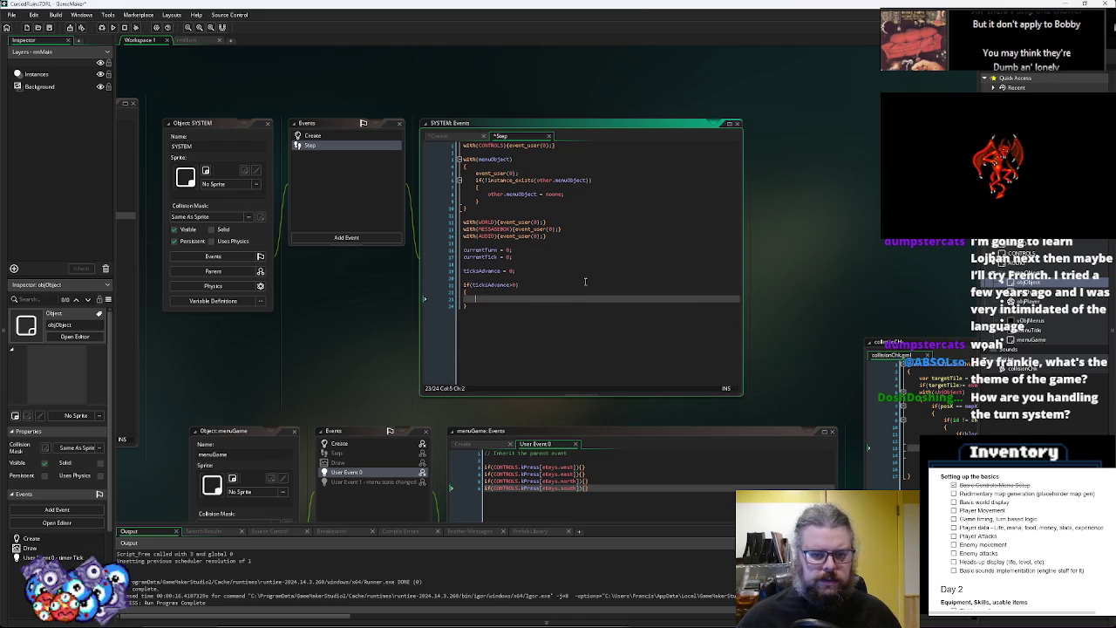
{"action": "type", "text": "cksAdva"}
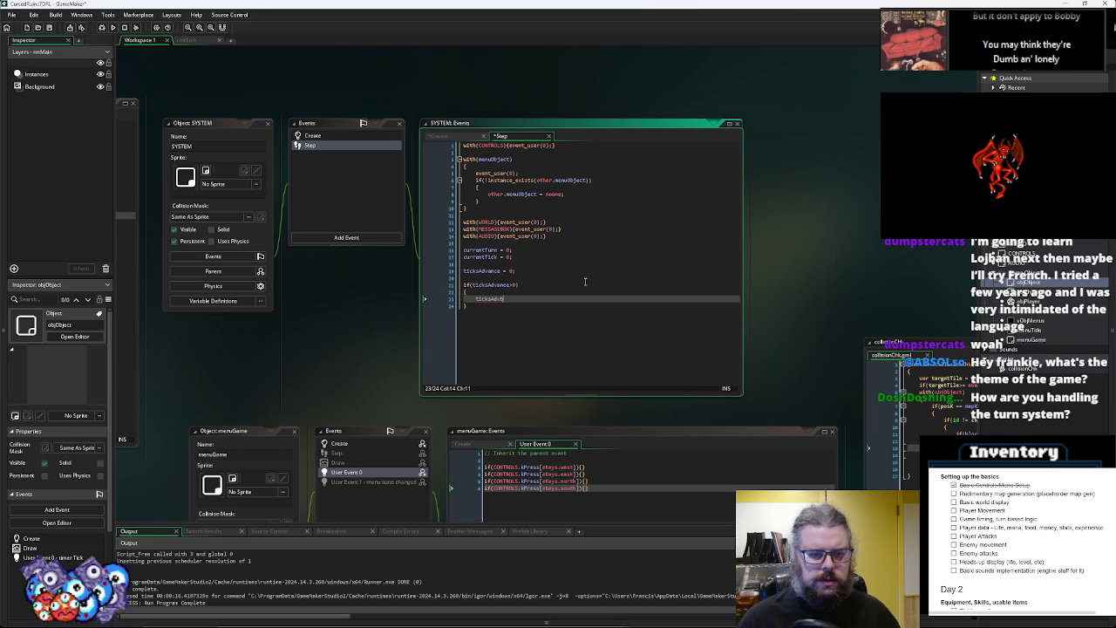
{"action": "type", "text": "nce-=1;"}
{"action": "key", "text": "Return"}
{"action": "type", "text": "curren"}
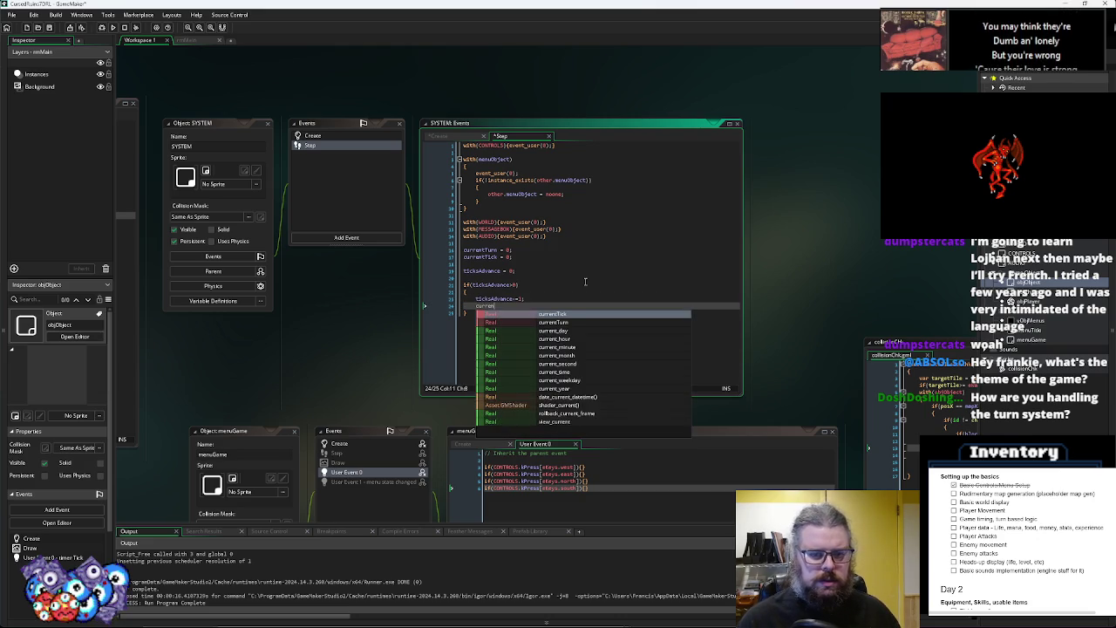
{"action": "type", "text": "tTick += 1;"}
{"action": "key", "text": "Return"}
{"action": "type", "text": "current"}
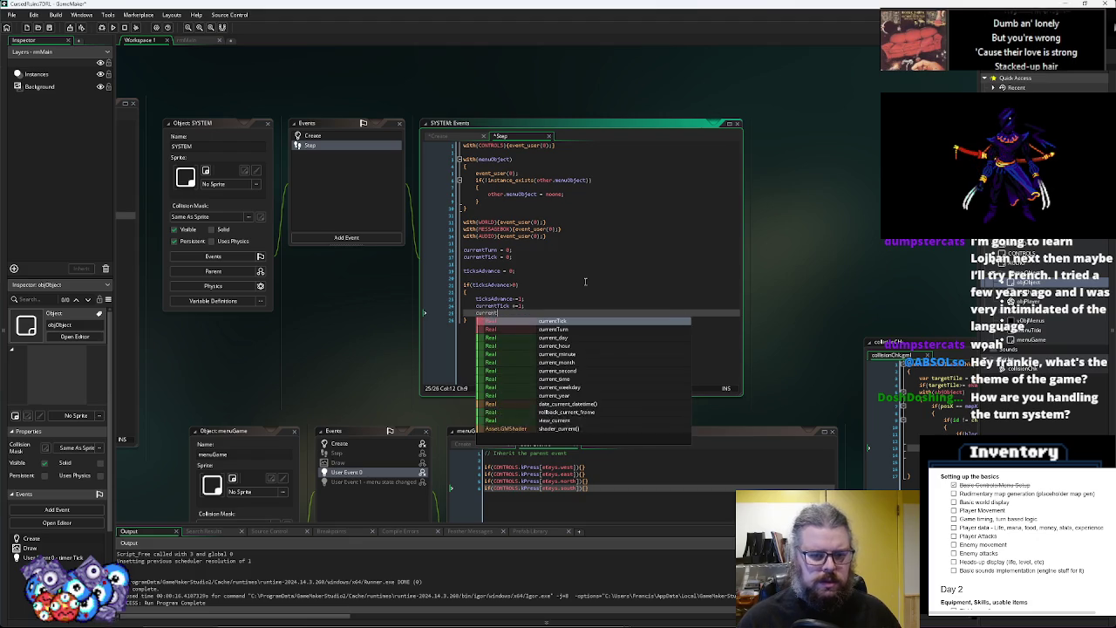
{"action": "type", "text": "Turn"}
At 10 ticks reset currentTick to 0 and add 1 to currentTurn, then delete the stray initialisation lines
{"action": "key", "text": "BackSpace"}
{"action": "key", "text": "BackSpace"}
{"action": "key", "text": "BackSpace"}
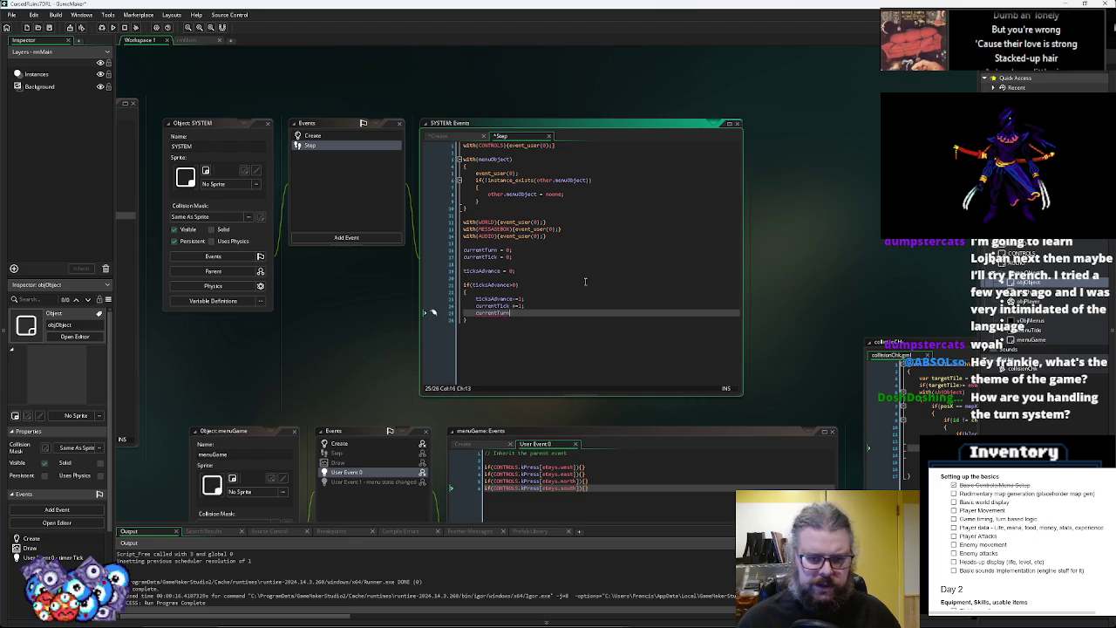
{"action": "key", "text": "BackSpace"}
{"action": "type", "text": "if(currentTick<=0"}
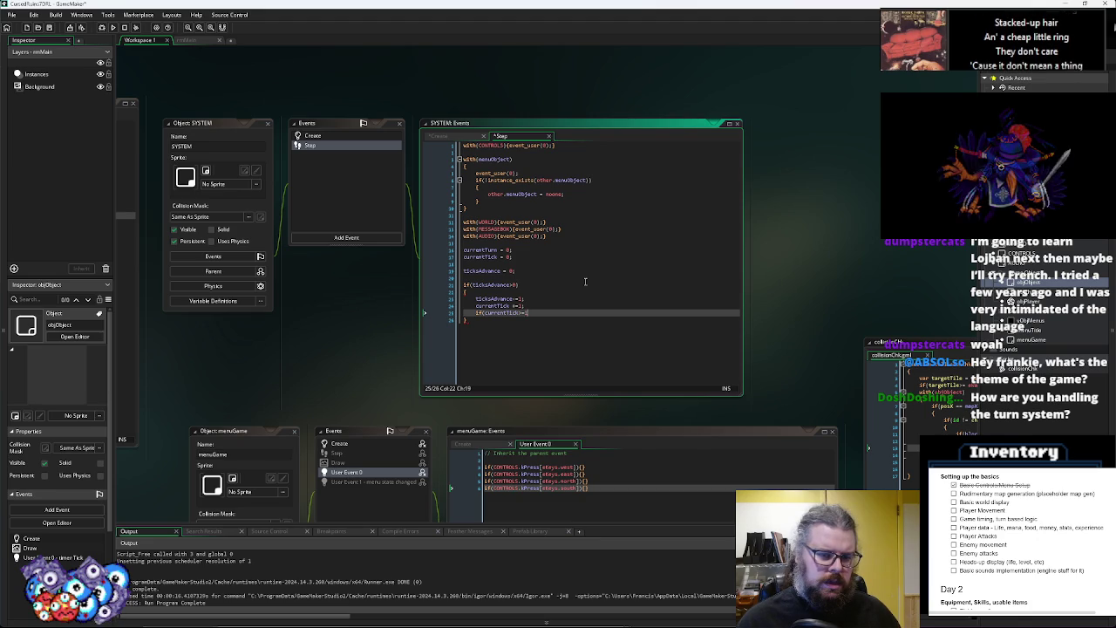
{"action": "key", "text": "Left"}
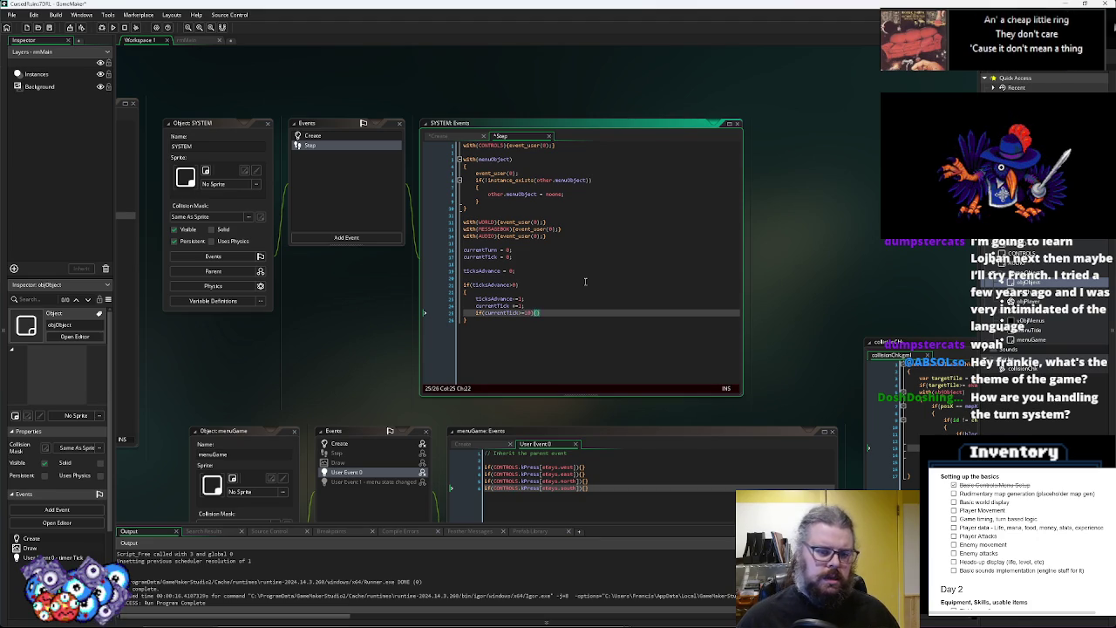
{"action": "type", "text": "currentTick = 0; cu"}
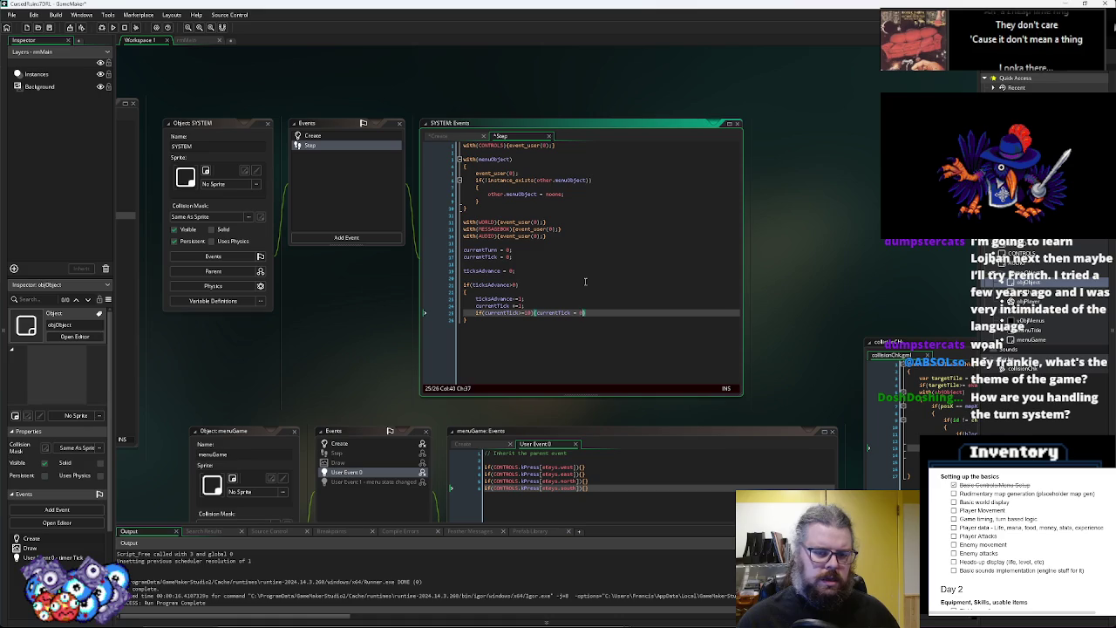
{"action": "type", "text": "rrentT"}
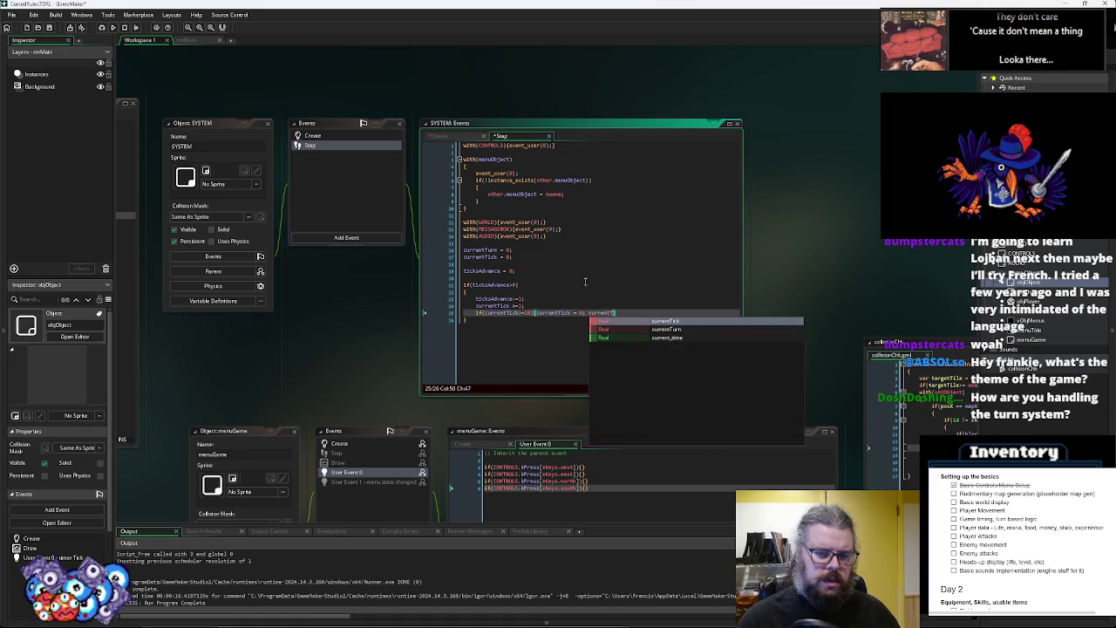
{"action": "type", "text": "urn +=1;"}
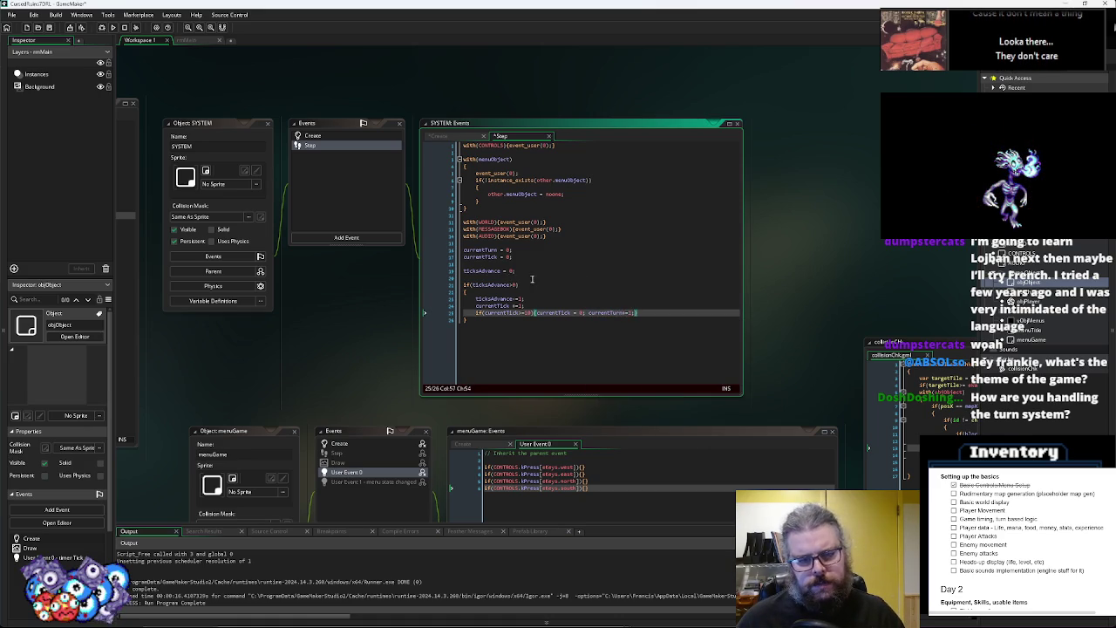
{"action": "left_click_drag", "start_coordinate": [532, 279], "coordinate": [408, 246]}
{"action": "key", "text": "BackSpace"}
{"action": "left_click", "coordinate": [658, 276]}
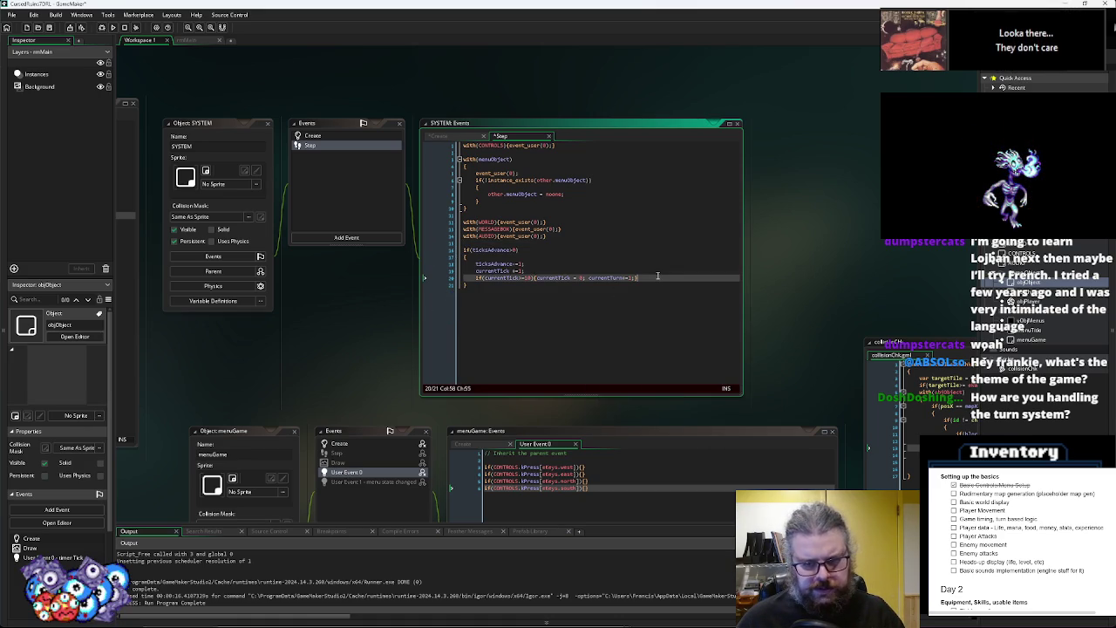
{"action": "double_click", "coordinate": [543, 278]}
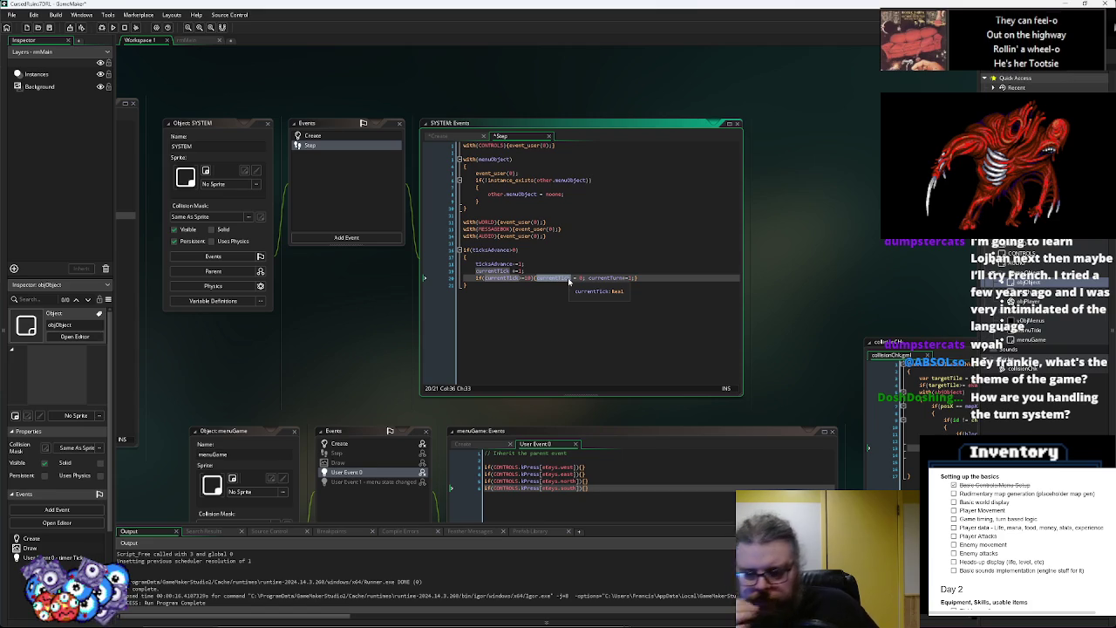
{"action": "left_click", "coordinate": [643, 278]}
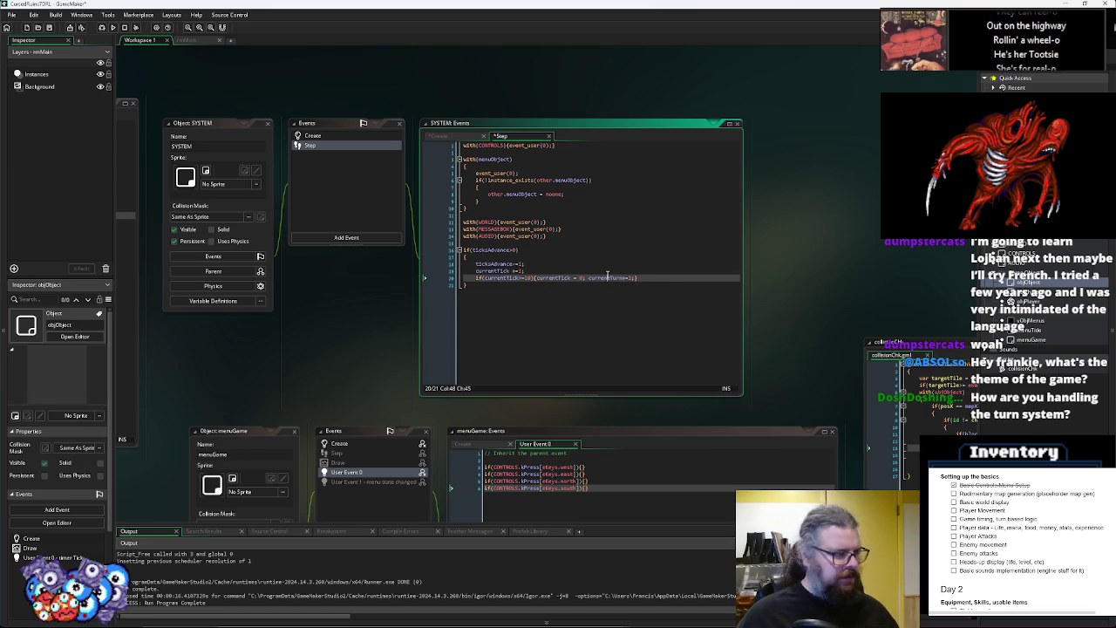
Below the tick logic, add a with(objObject) { event_user() } block, leaving the argument empty
{"action": "left_click_drag", "start_coordinate": [643, 278], "coordinate": [638, 254]}
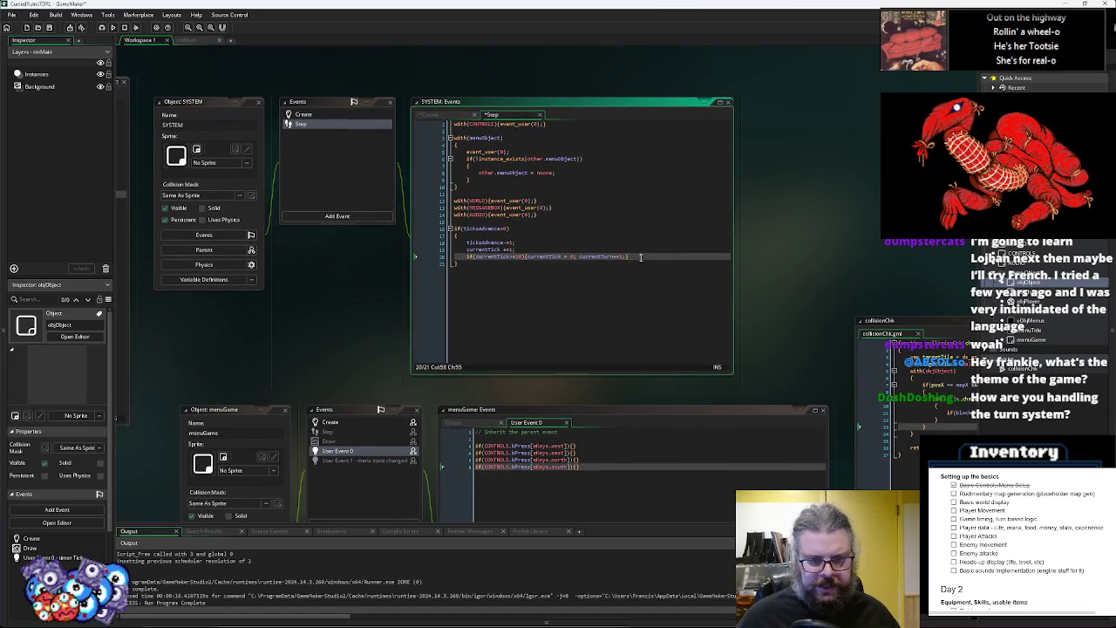
{"action": "key", "text": "Return"}
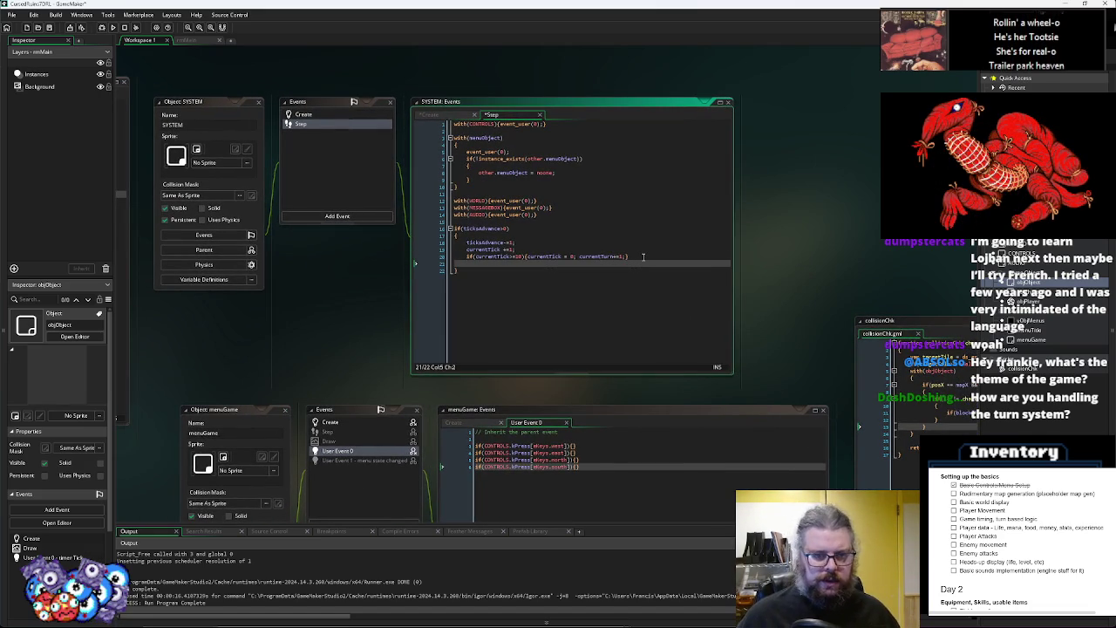
{"action": "type", "text": "with(o"}
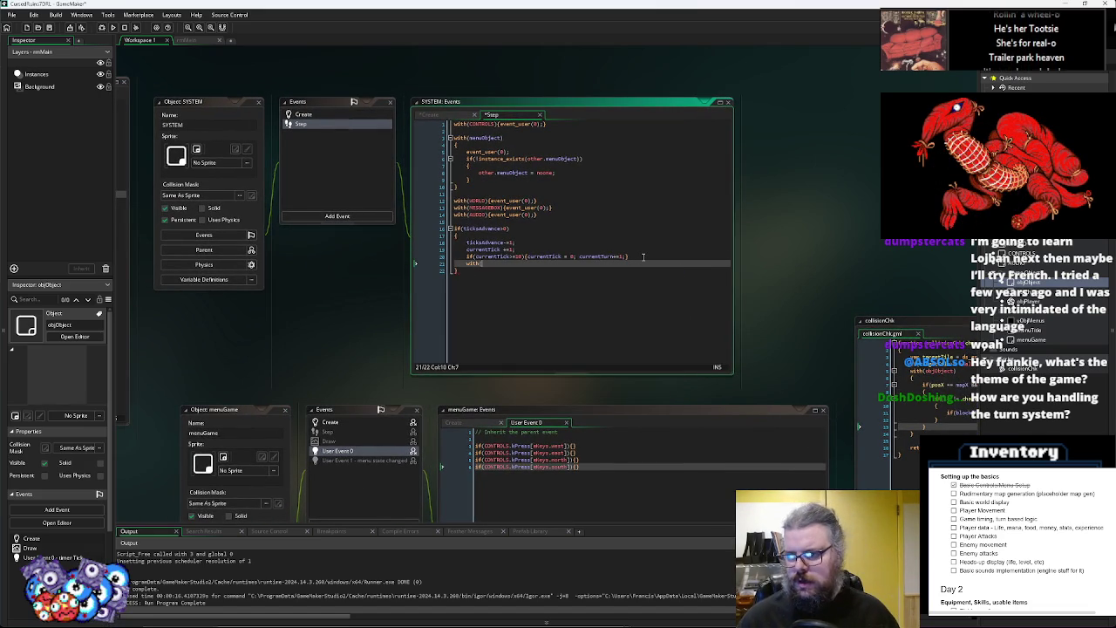
{"action": "key", "text": "BackSpace"}
{"action": "type", "text": "n"}
{"action": "type", "text": "jObject"}
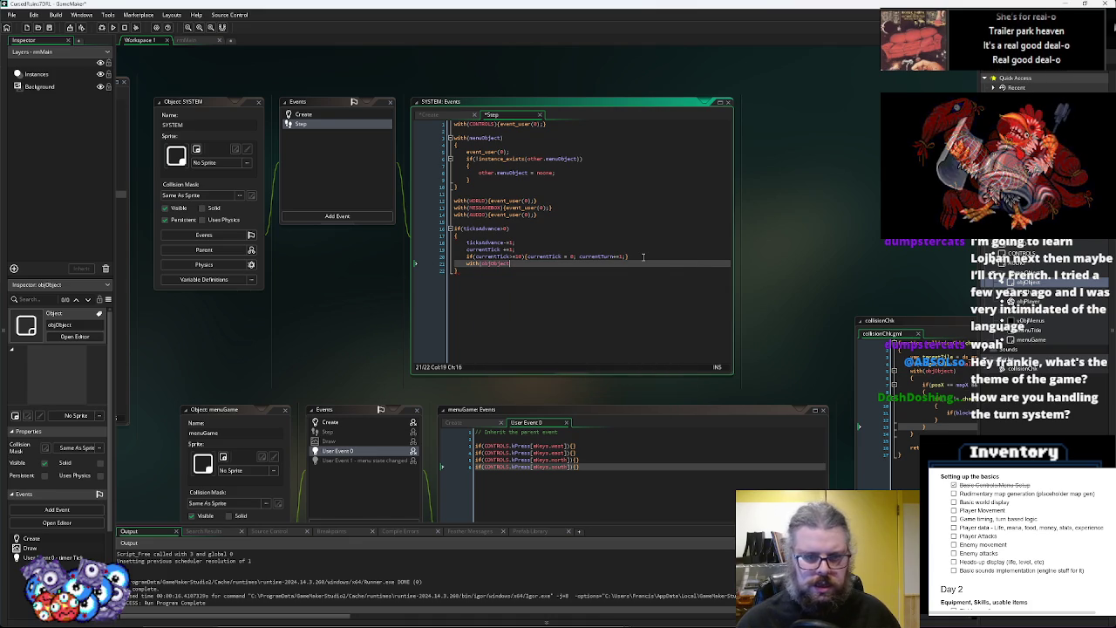
{"action": "type", "text": ")"}
{"action": "key", "text": "Return"}
{"action": "type", "text": "{"}
{"action": "key", "text": "Return"}
{"action": "type", "text": "event_user()"}
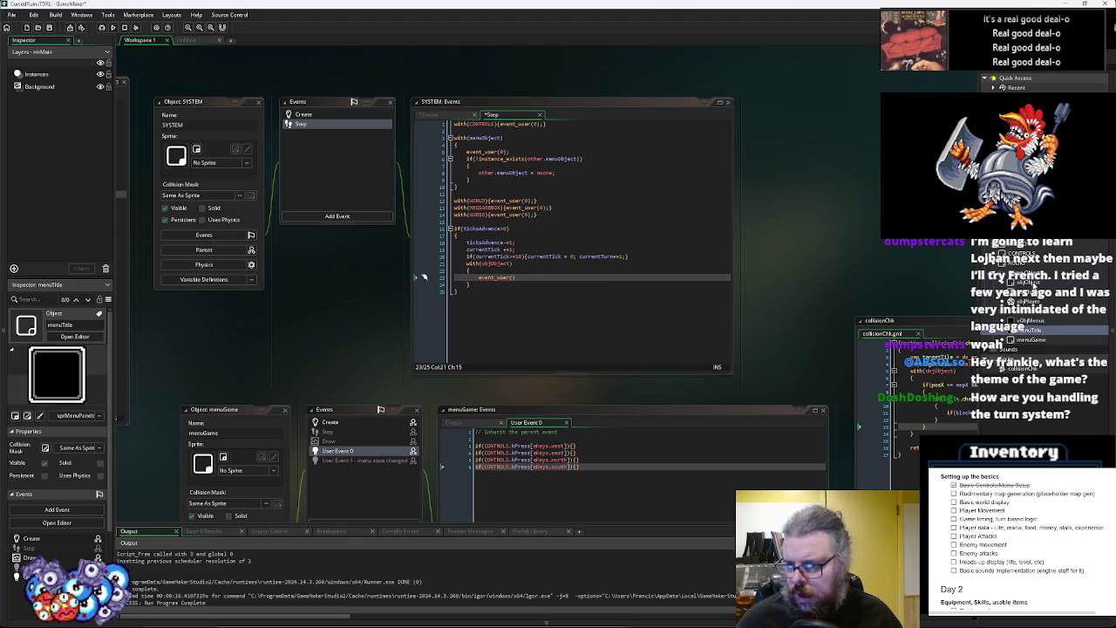
{"action": "left_click", "coordinate": [1029, 302]}
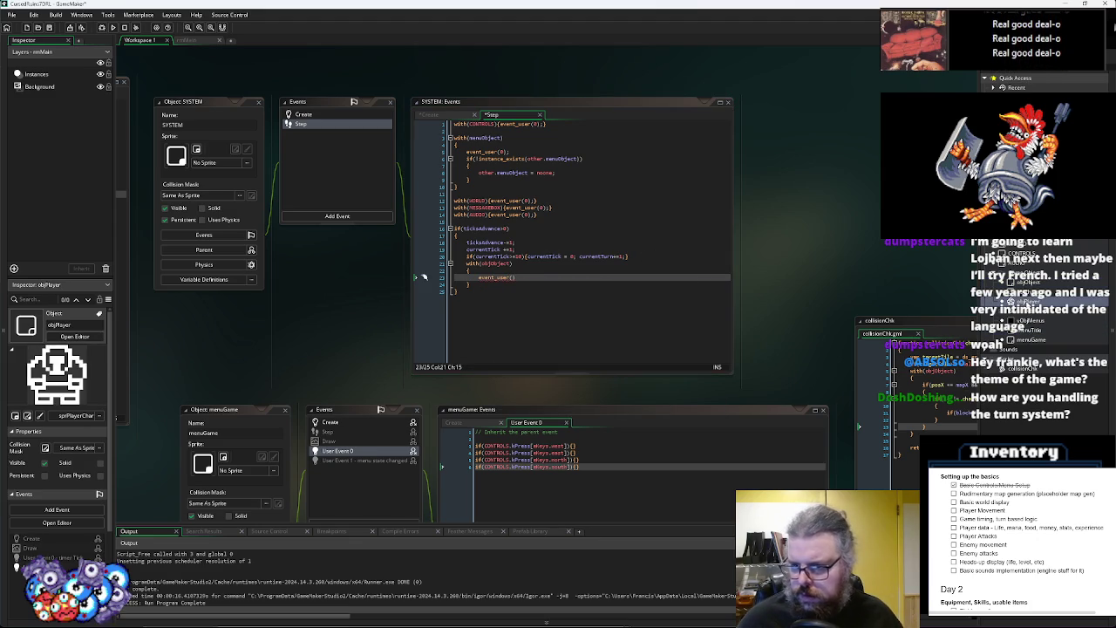
Add User Event 1 to objObject with the description 'timer Turn' and save it
{"action": "double_click", "coordinate": [1029, 287]}
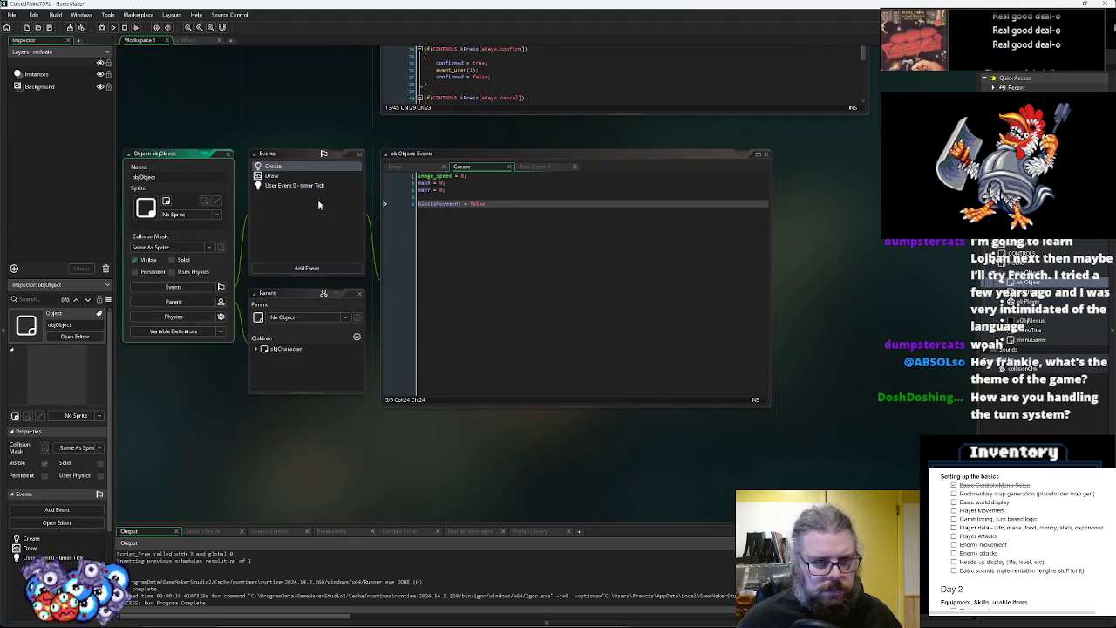
{"action": "left_click", "coordinate": [306, 268]}
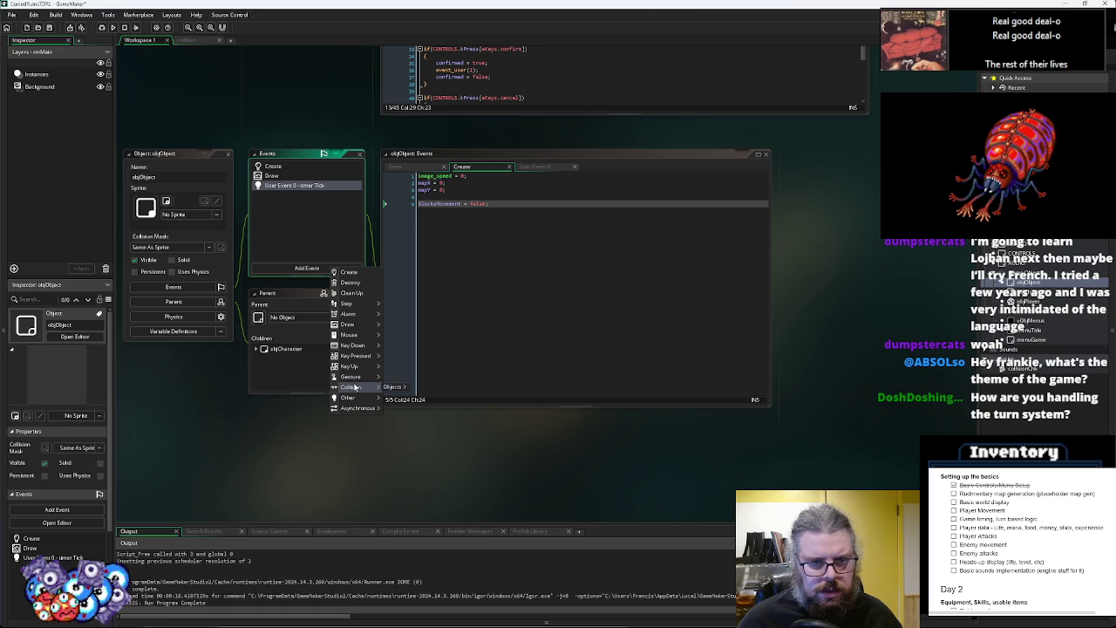
{"action": "mouse_move", "coordinate": [372, 400]}
{"action": "mouse_move", "coordinate": [415, 506]}
{"action": "left_click", "coordinate": [489, 502]}
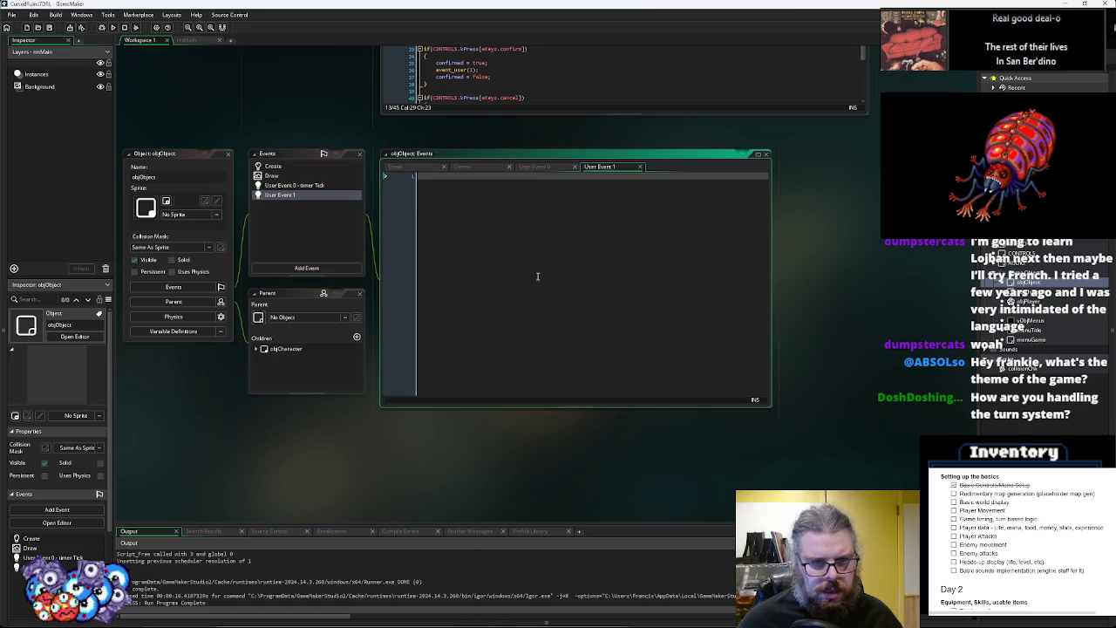
{"action": "type", "text": "//"}
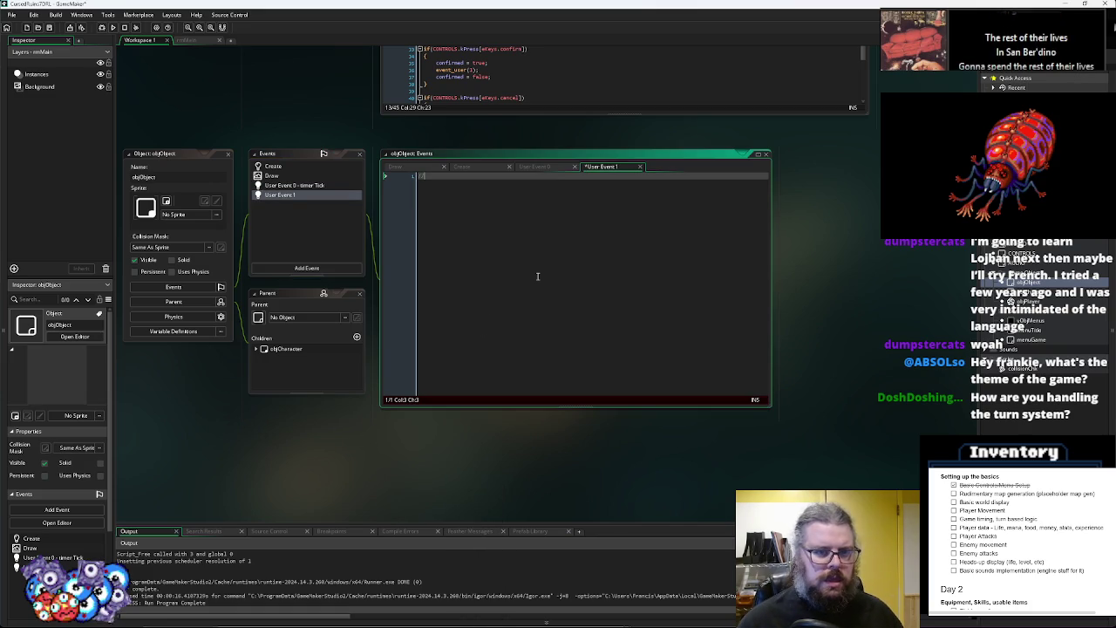
{"action": "type", "text": "turn"}
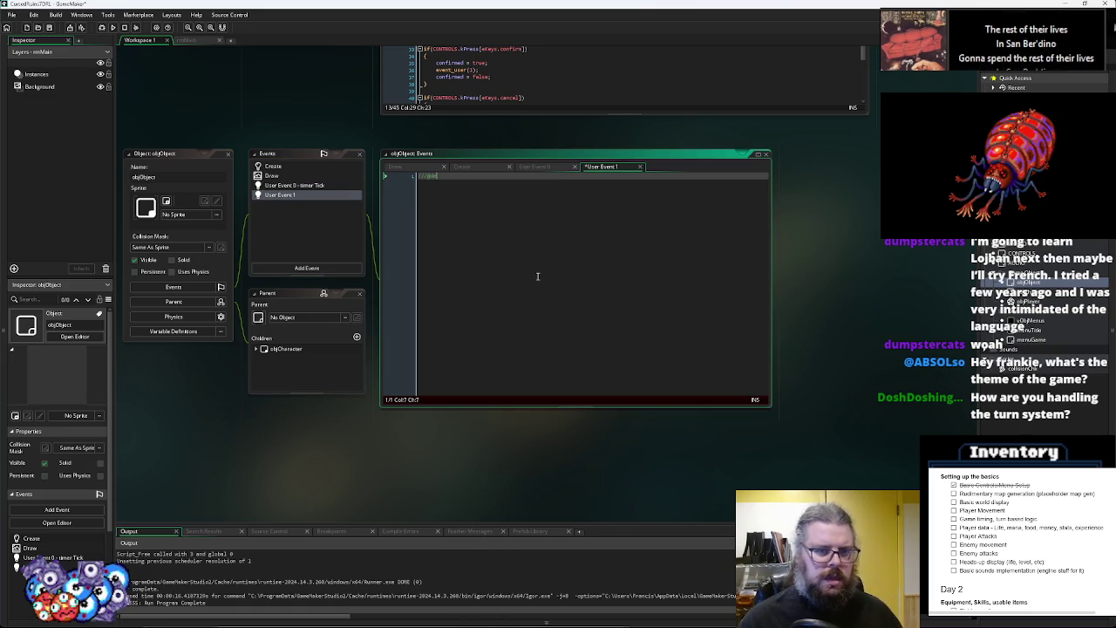
{"action": "type", "text": "escription User T"}
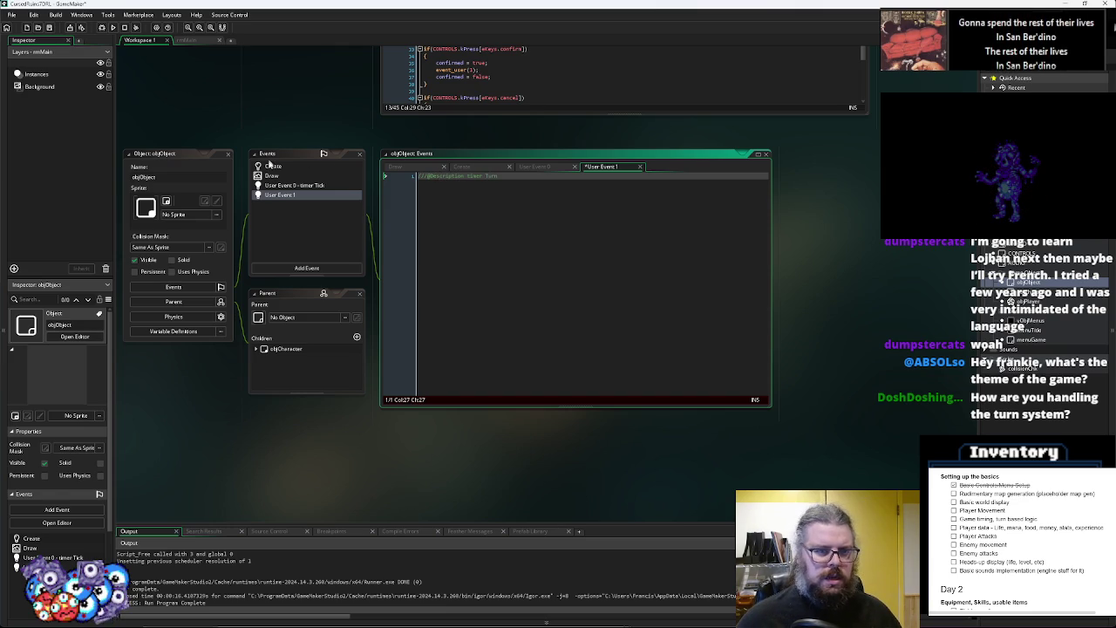
{"action": "left_click", "coordinate": [301, 186]}
{"action": "left_click", "coordinate": [314, 195]}
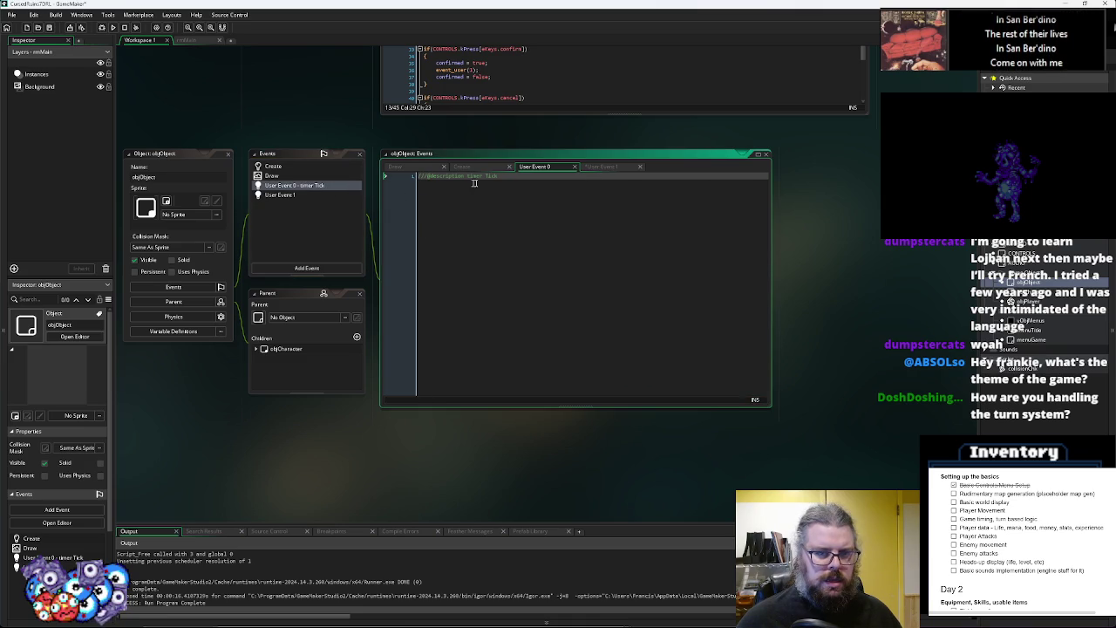
{"action": "left_click", "coordinate": [472, 176]}
{"action": "left_click", "coordinate": [299, 198]}
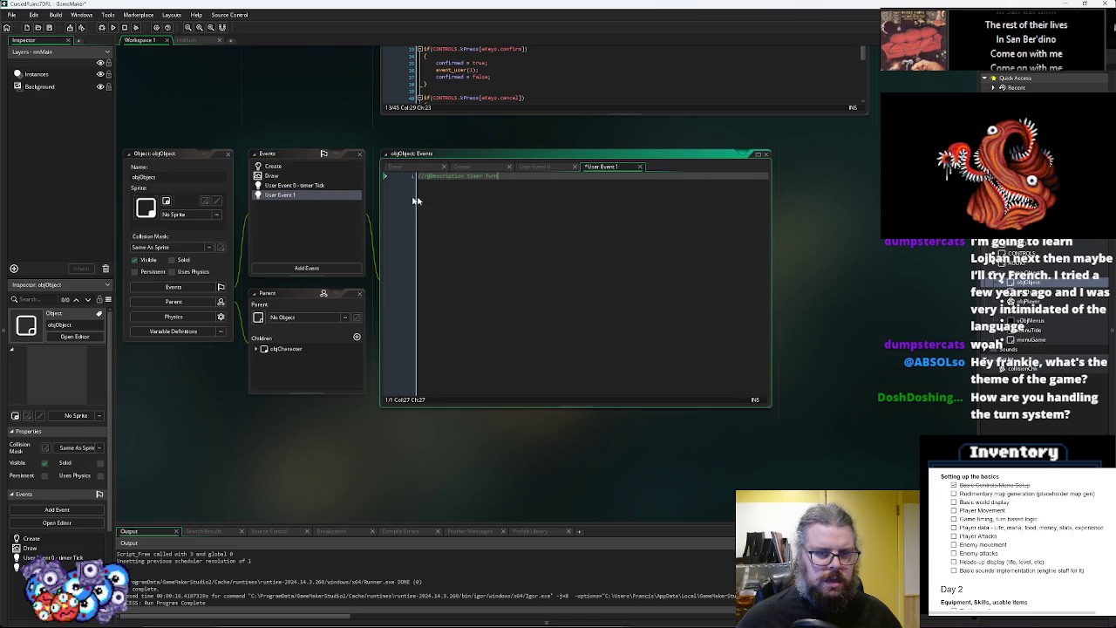
{"action": "left_click", "coordinate": [48, 29]}
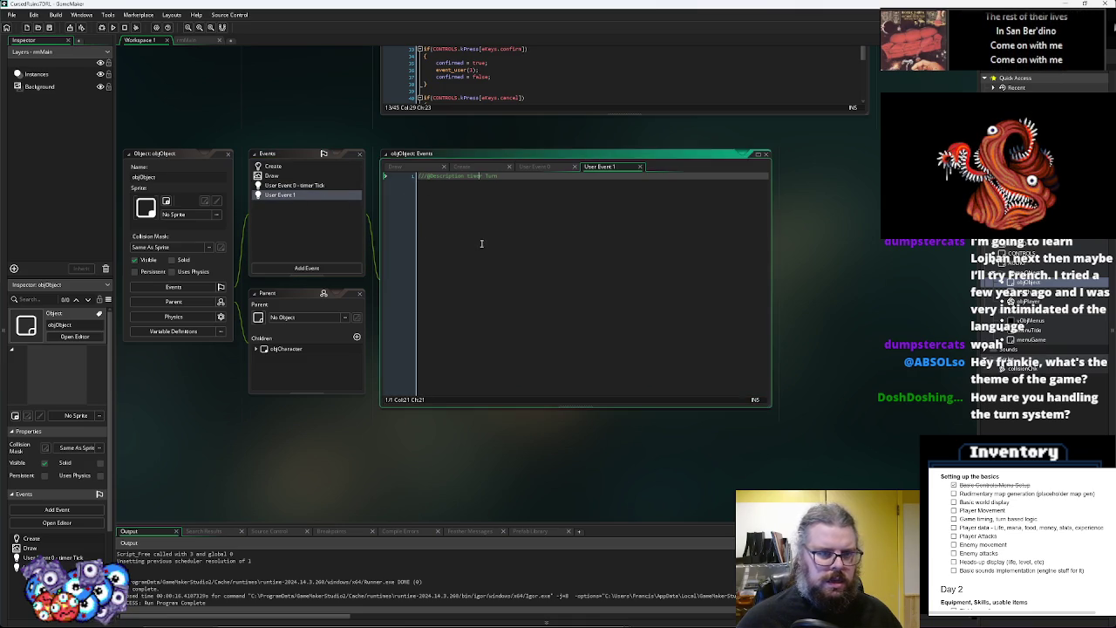
{"action": "scroll", "coordinate": [481, 256], "scroll_direction": "up", "scroll_amount": 5}
{"action": "mouse_move", "coordinate": [479, 307]}
{"action": "left_mouse_down"}
{"action": "mouse_move", "coordinate": [316, 516]}
{"action": "mouse_move", "coordinate": [376, 451]}
{"action": "mouse_move", "coordinate": [369, 314]}
{"action": "mouse_move", "coordinate": [531, 274]}
{"action": "mouse_move", "coordinate": [475, 326]}
{"action": "left_mouse_up"}
Return to the SYSTEM Step code and close the event_user call's parentheses
{"action": "left_click", "coordinate": [487, 307]}
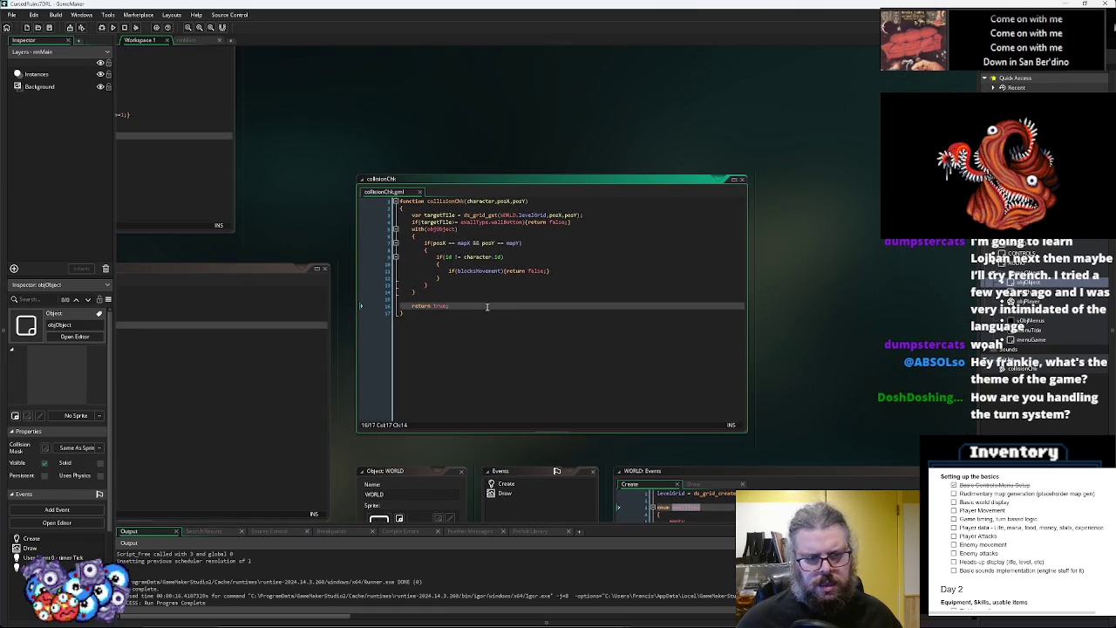
{"action": "left_click", "coordinate": [481, 312]}
{"action": "left_click_drag", "start_coordinate": [481, 312], "coordinate": [486, 180]}
{"action": "mouse_move", "coordinate": [750, 445]}
{"action": "left_mouse_down"}
{"action": "mouse_move", "coordinate": [689, 323]}
{"action": "mouse_move", "coordinate": [559, 288]}
{"action": "left_mouse_up"}
{"action": "mouse_move", "coordinate": [617, 254]}
{"action": "left_mouse_down"}
{"action": "mouse_move", "coordinate": [399, 352]}
{"action": "mouse_move", "coordinate": [651, 389]}
{"action": "mouse_move", "coordinate": [567, 331]}
{"action": "mouse_move", "coordinate": [574, 282]}
{"action": "mouse_move", "coordinate": [456, 327]}
{"action": "left_mouse_up"}
{"action": "left_click", "coordinate": [461, 300]}
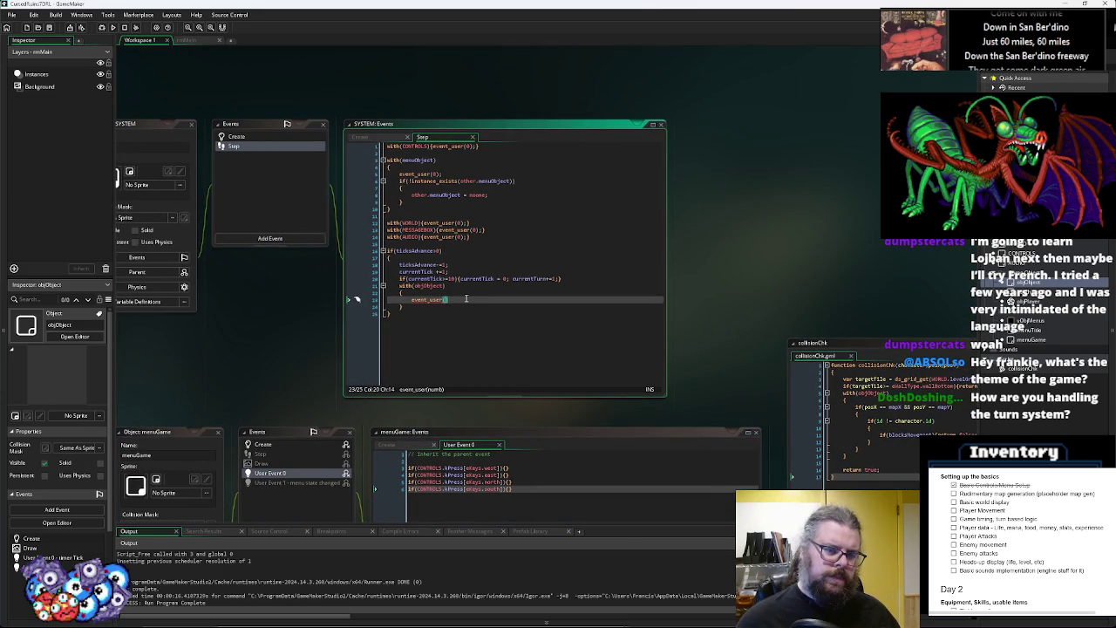
{"action": "type", "text": ")"}
{"action": "key", "text": "Left"}
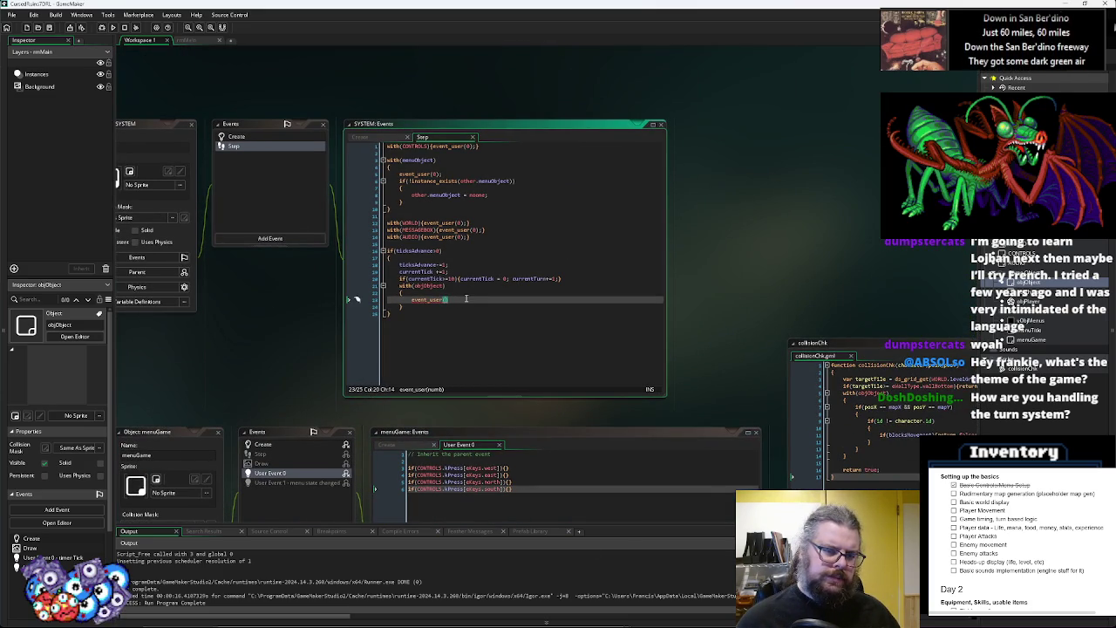
Reformat the currentTick check so its braces and reset statements sit on separate lines
{"action": "left_click", "coordinate": [459, 278]}
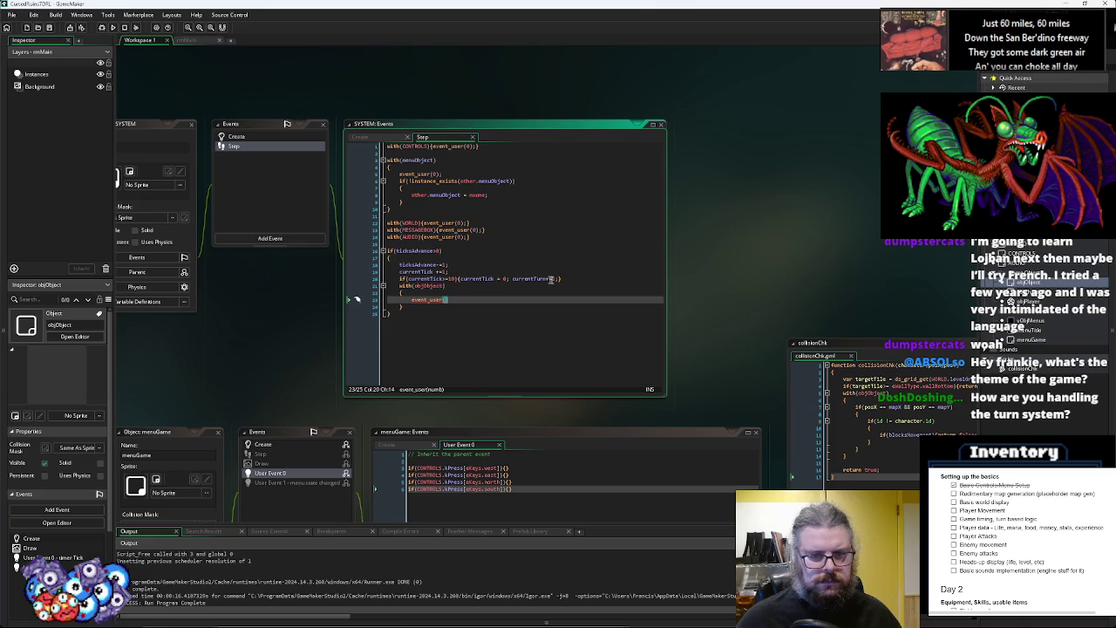
{"action": "key", "text": "BackSpace"}
{"action": "key", "text": "Return"}
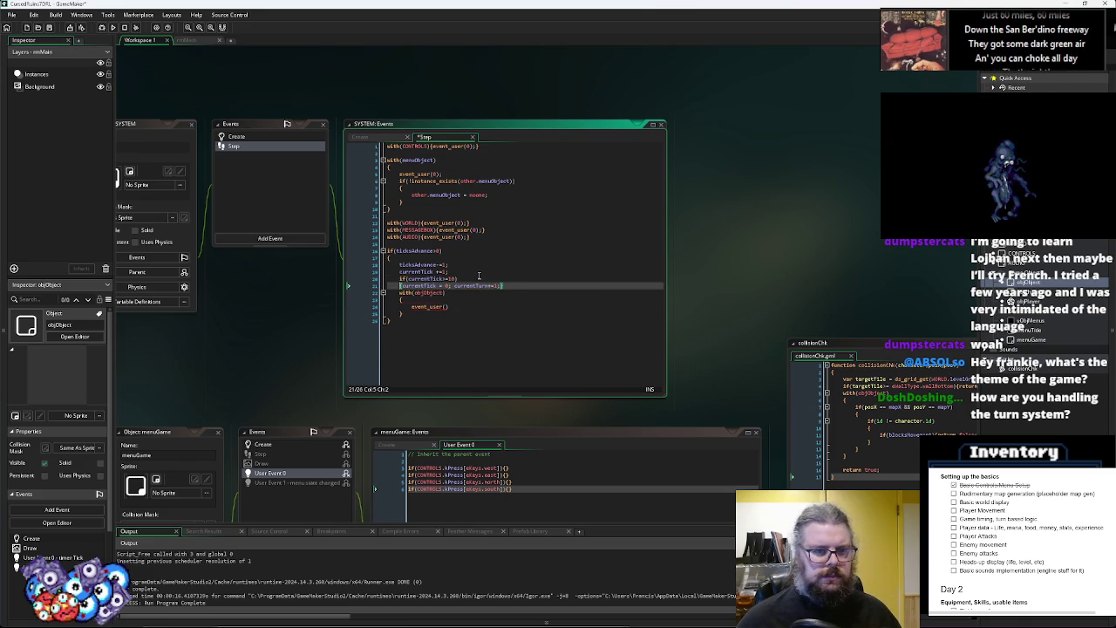
{"action": "key", "text": "Return"}
{"action": "key", "text": "Down"}
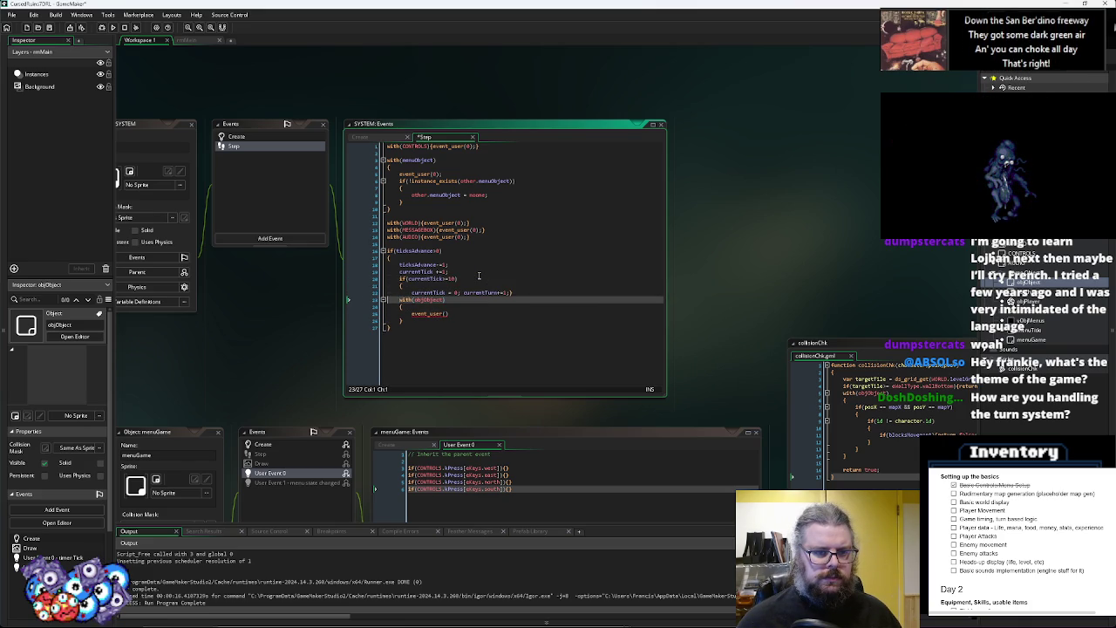
{"action": "key", "text": "Return"}
Move the with(objObject) block inside the currentTick >= 10 check and indent it
{"action": "left_click", "coordinate": [406, 327]}
{"action": "key", "text": "BackSpace"}
{"action": "key", "text": "BackSpace"}
{"action": "key", "text": "BackSpace"}
{"action": "left_click", "coordinate": [518, 292]}
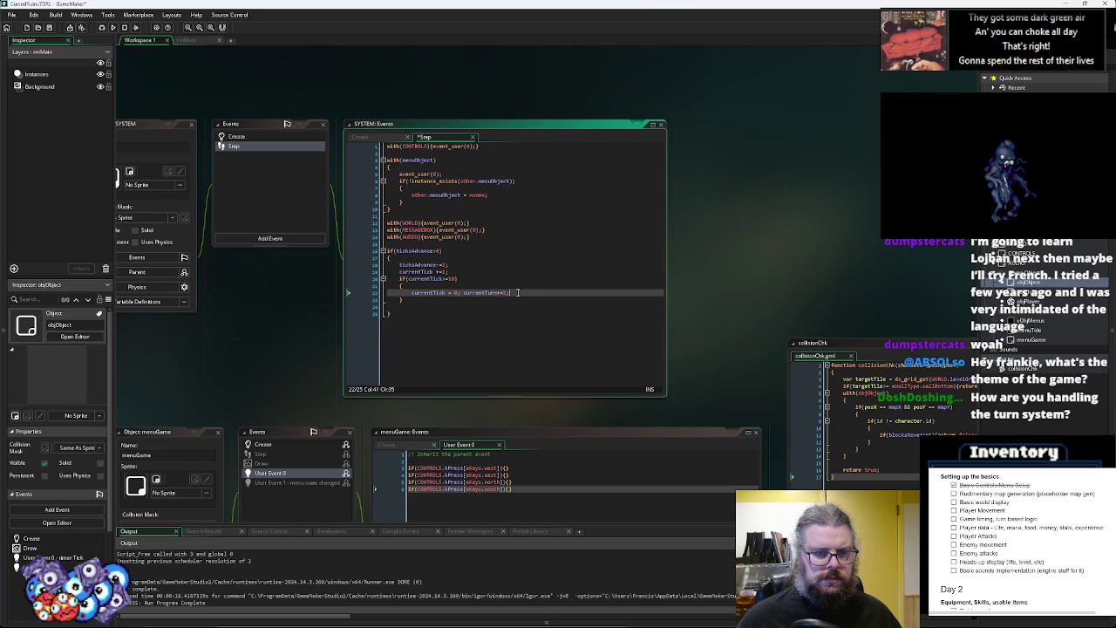
{"action": "key", "text": "Return"}
{"action": "key", "text": "ctrl+v"}
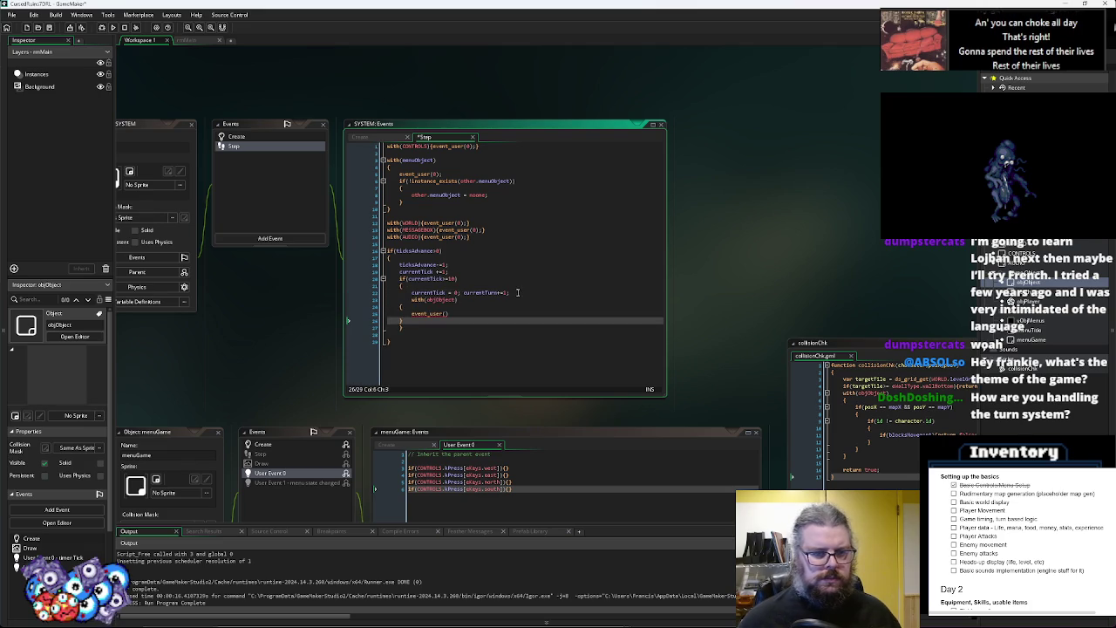
{"action": "left_click", "coordinate": [445, 312]}
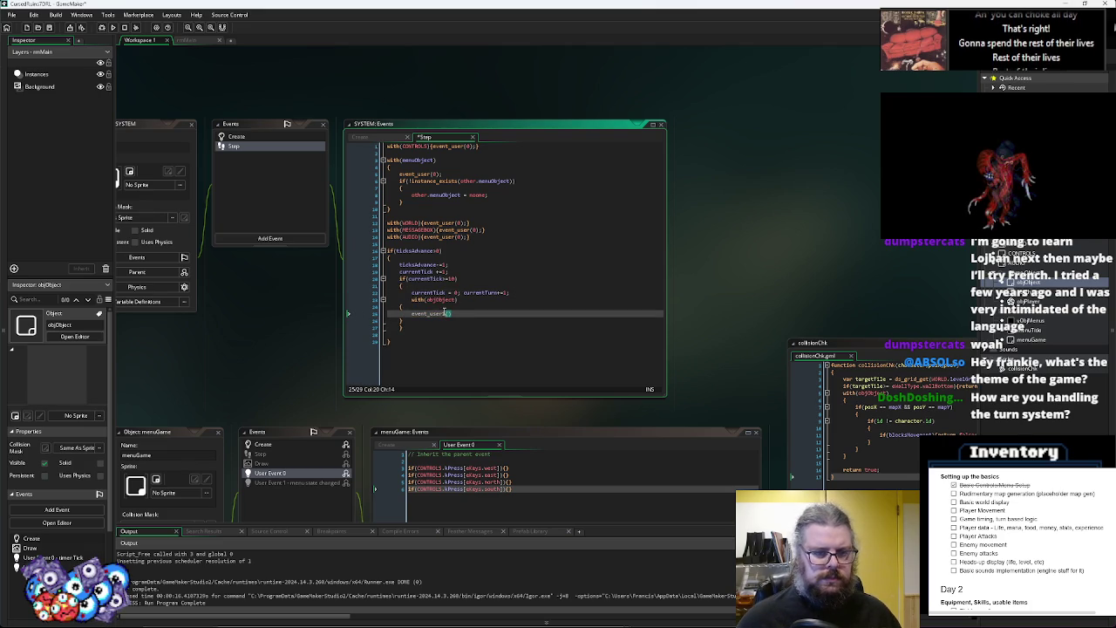
{"action": "type", "text": "0"}
{"action": "left_click", "coordinate": [394, 317], "text": "shift"}
{"action": "key", "text": "Tab"}
{"action": "left_click", "coordinate": [442, 321]}
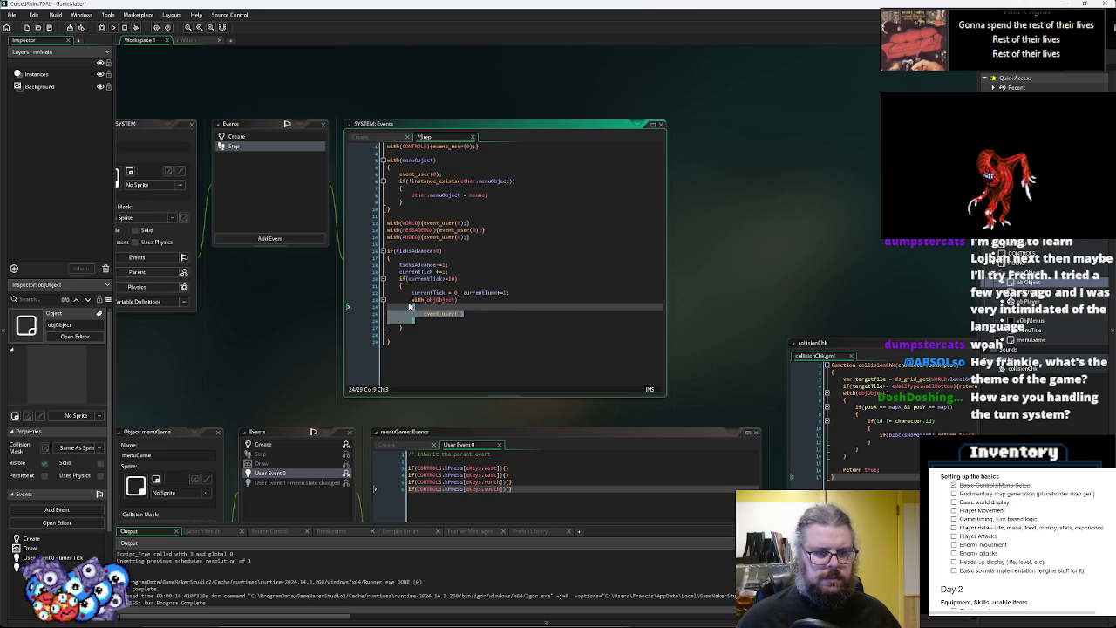
Paste a second with(objObject) block after the tick increment, calling event_user(0)
{"action": "left_click", "coordinate": [475, 277]}
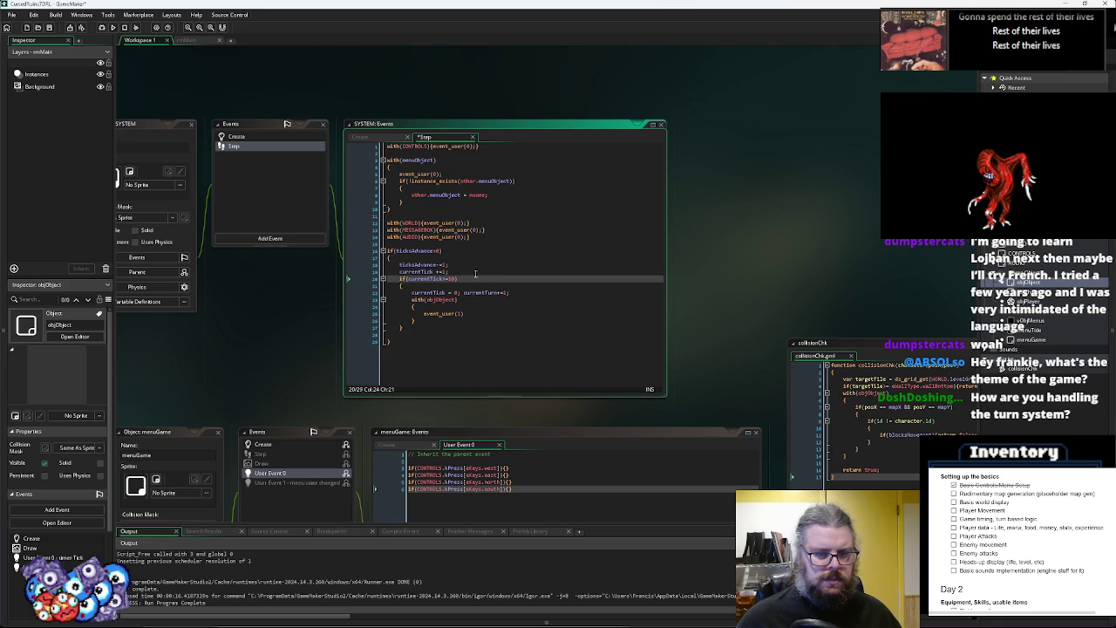
{"action": "key", "text": "Up"}
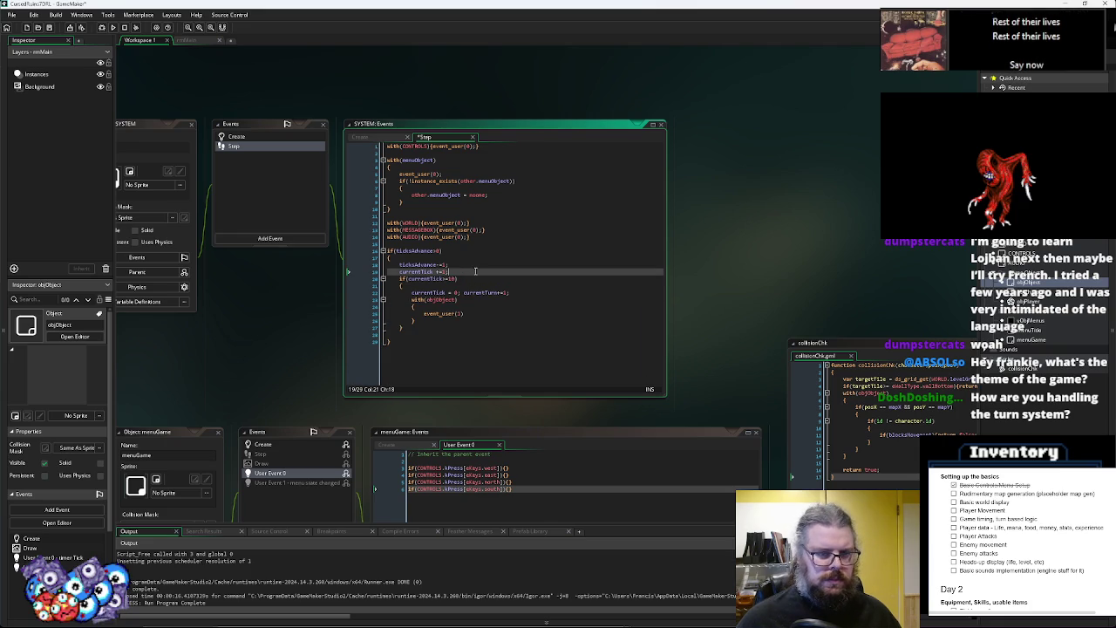
{"action": "key", "text": "Return"}
{"action": "key", "text": "ctrl+v"}
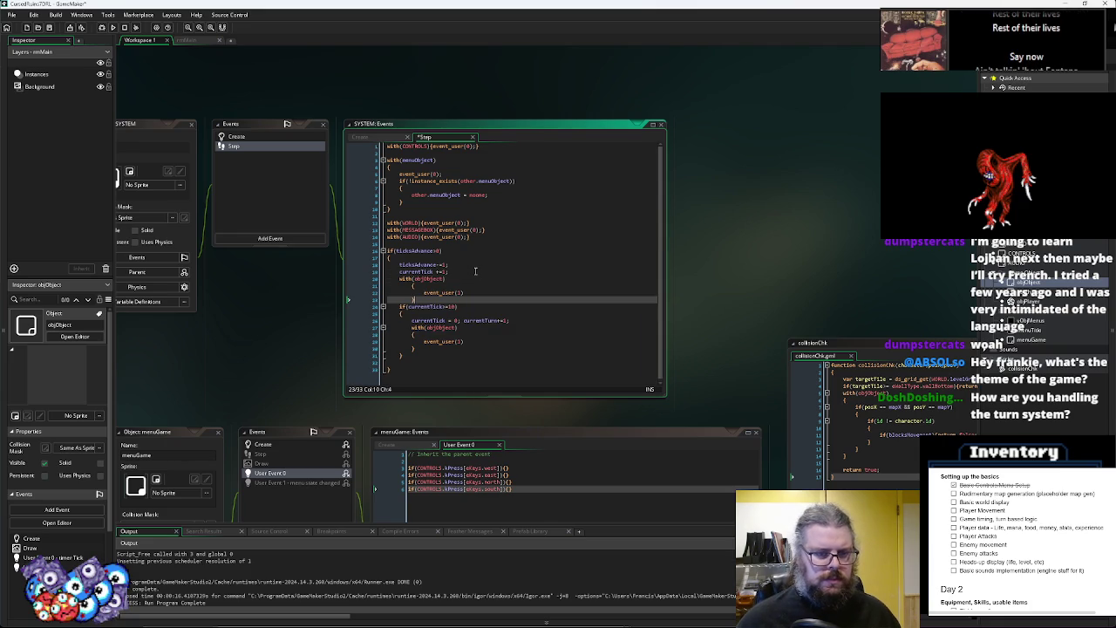
{"action": "left_click_drag", "start_coordinate": [413, 299], "coordinate": [412, 288]}
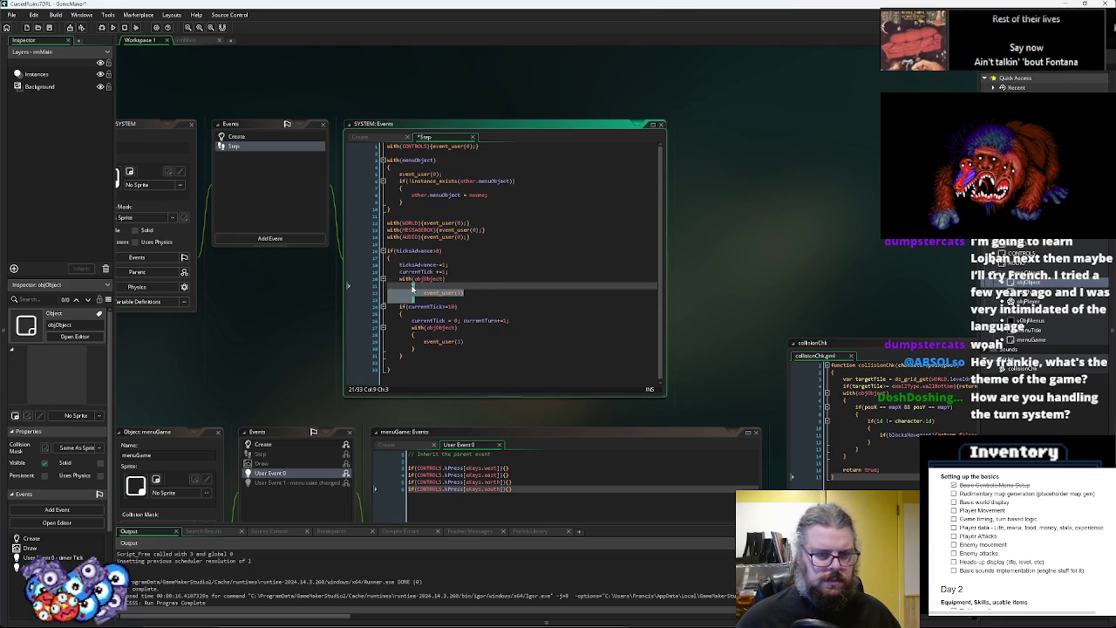
{"action": "key", "text": "shift+Tab"}
{"action": "left_click", "coordinate": [496, 286]}
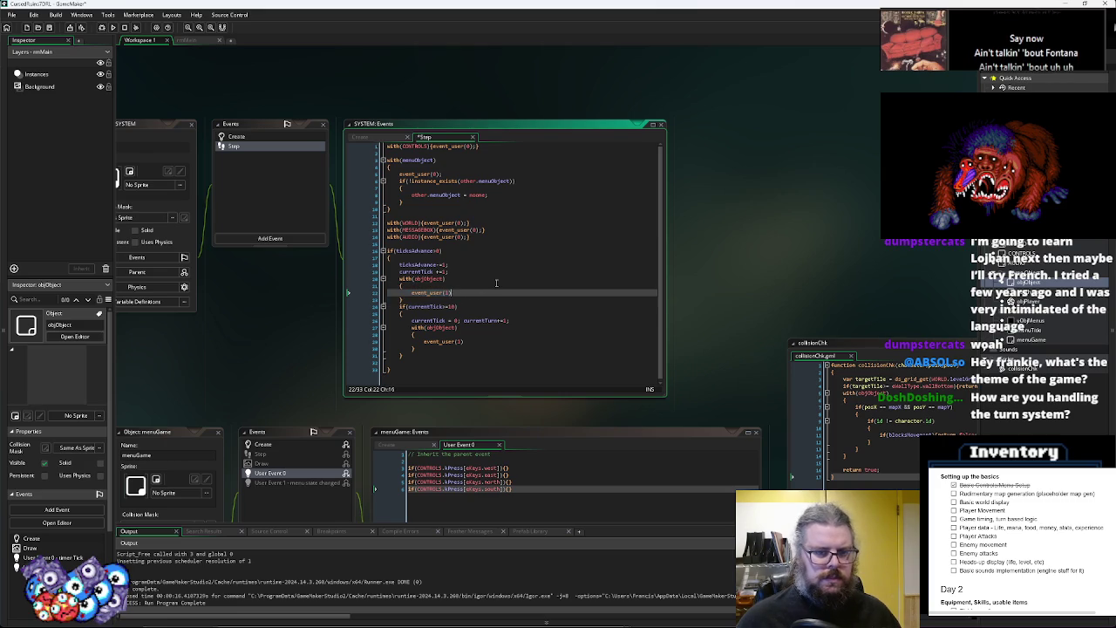
{"action": "key", "text": "BackSpace"}
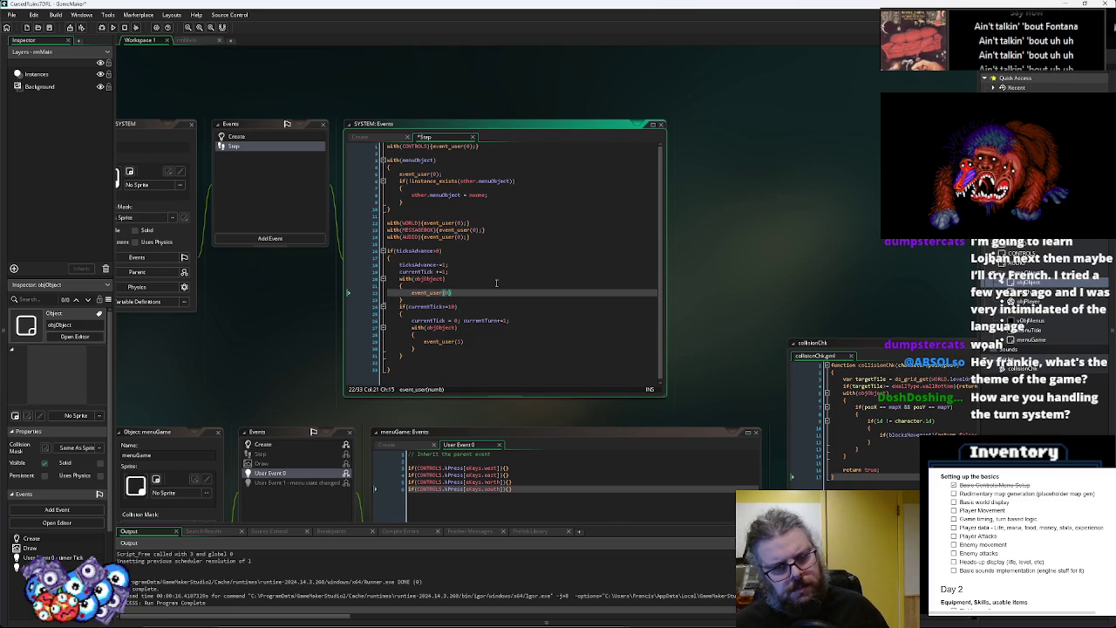
Space out the tick block with blank lines and save the Step event
{"action": "key", "text": "Down"}
{"action": "key", "text": "Return"}
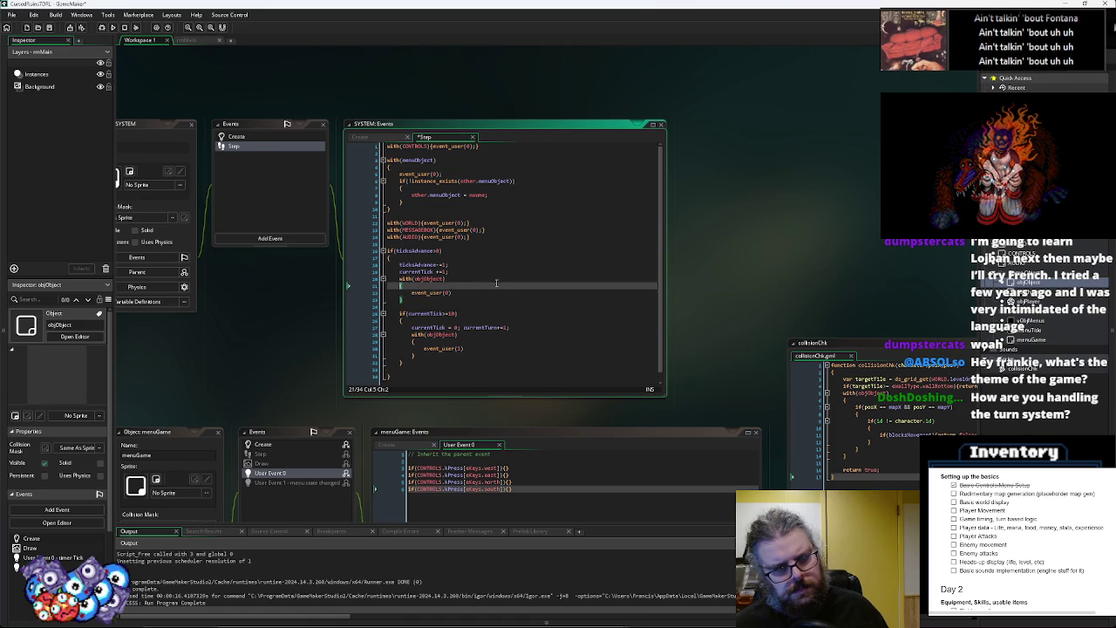
{"action": "key", "text": "Up"}
{"action": "key", "text": "Up"}
{"action": "key", "text": "Up"}
{"action": "key", "text": "Home"}
{"action": "key", "text": "Return"}
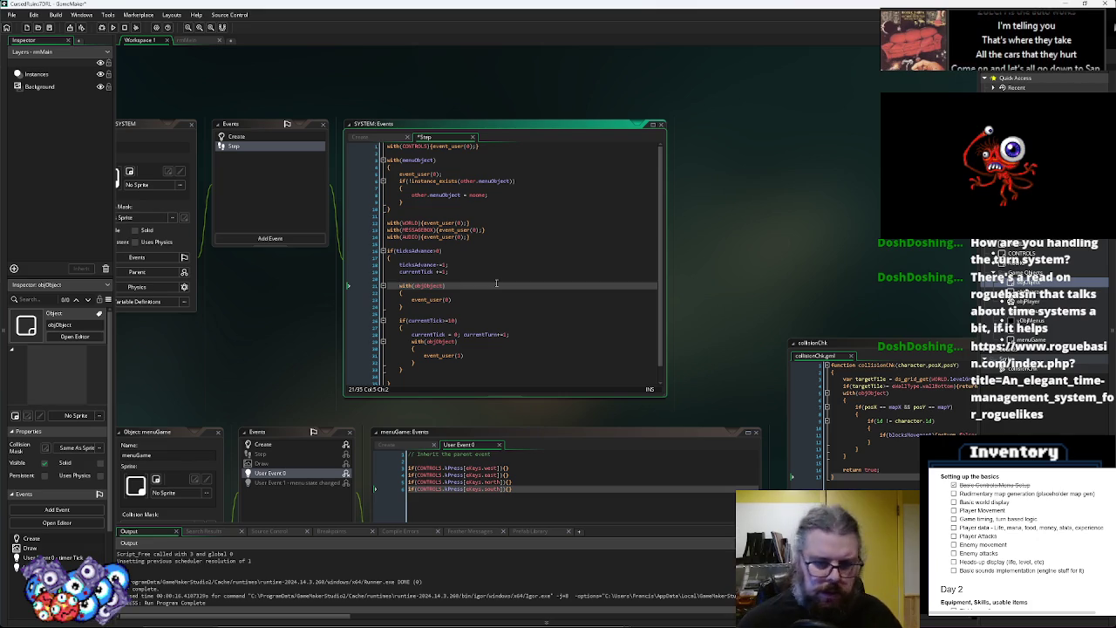
{"action": "scroll", "coordinate": [497, 282], "scroll_direction": "down", "scroll_amount": 1}
{"action": "left_click", "coordinate": [49, 27]}
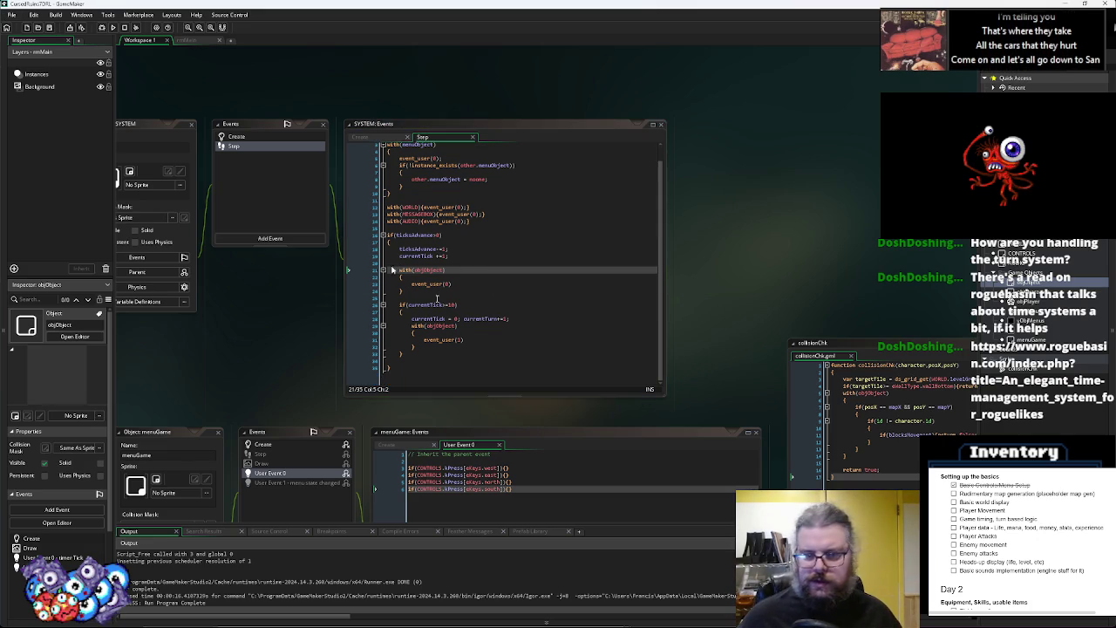
{"action": "left_click", "coordinate": [515, 348]}
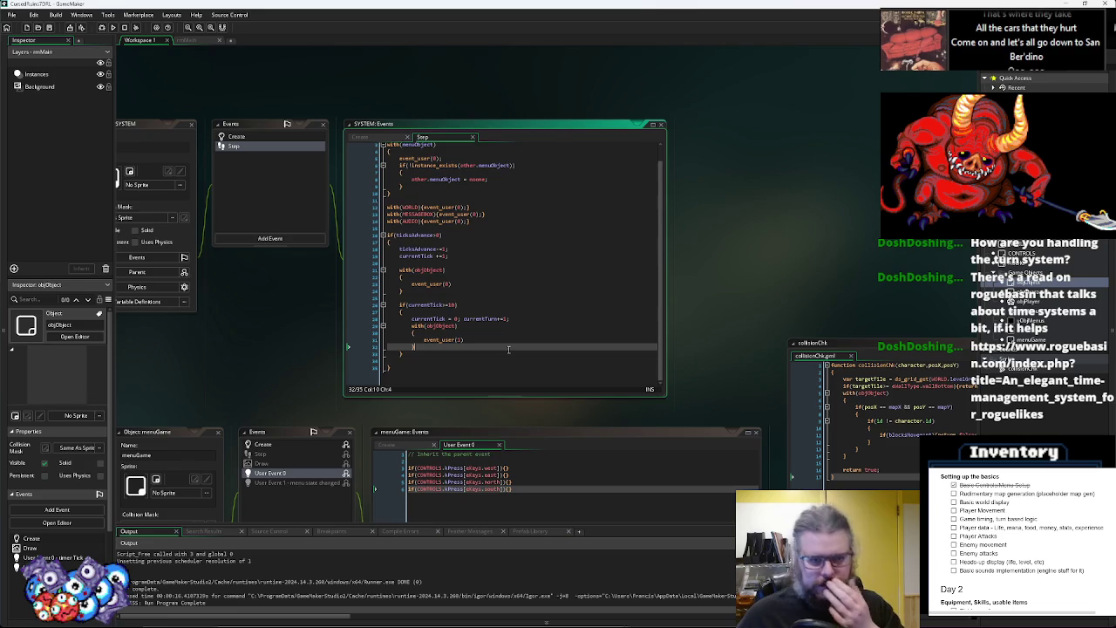
{"action": "key", "text": "ctrl+Tab"}
{"action": "key", "text": "ctrl+Tab"}
{"action": "key", "text": "ctrl+Tab"}
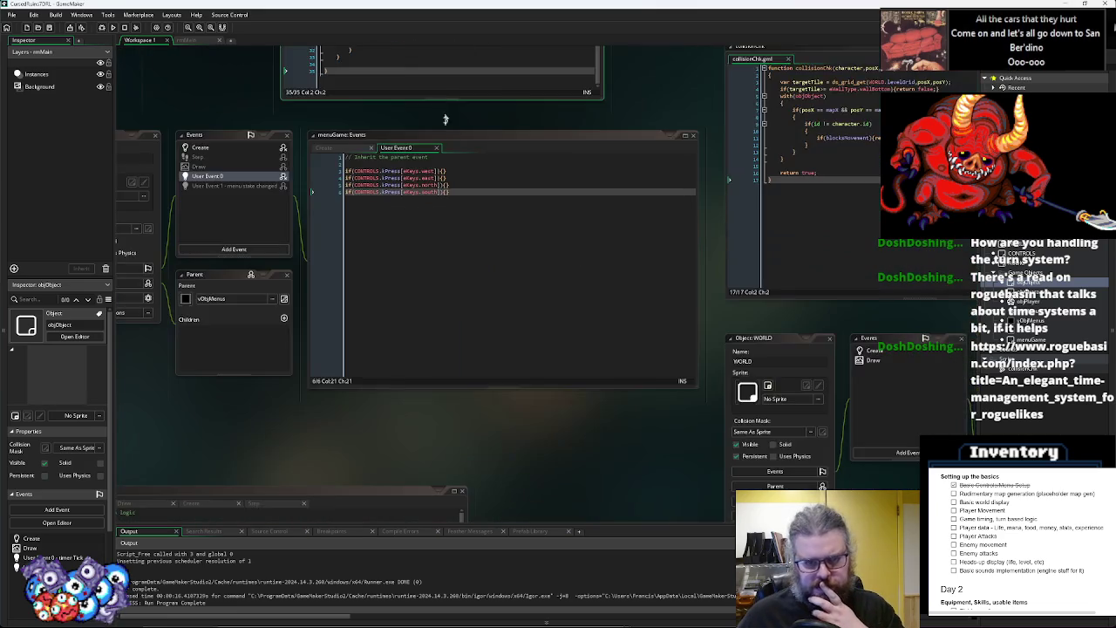
{"action": "key", "text": "ctrl+Tab"}
{"action": "key", "text": "ctrl+Tab"}
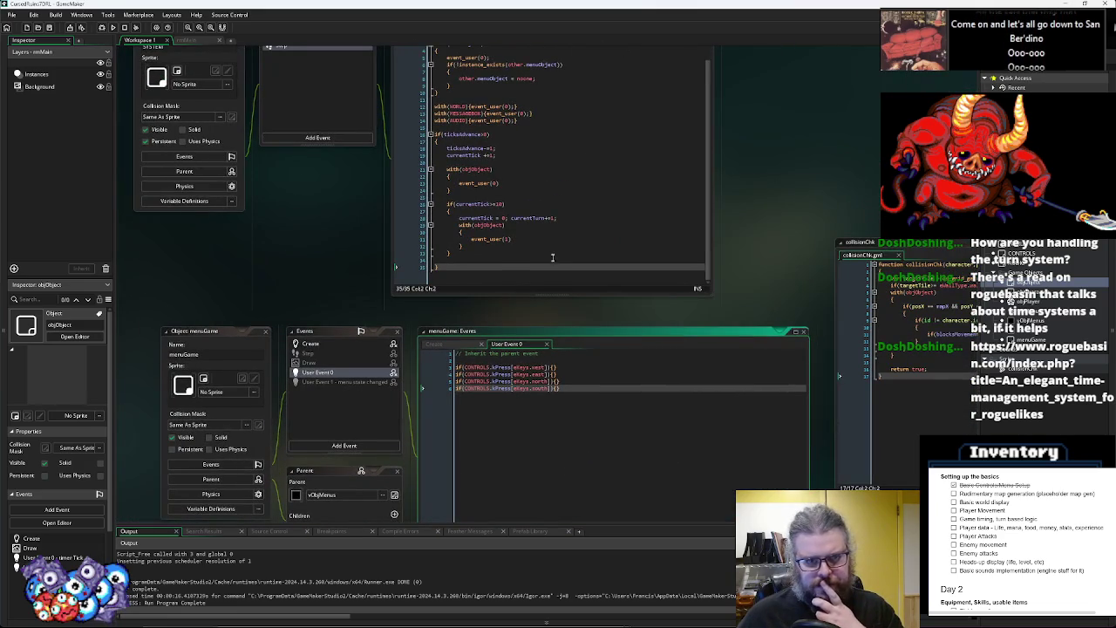
{"action": "left_click", "coordinate": [552, 245]}
{"action": "left_click", "coordinate": [517, 260]}
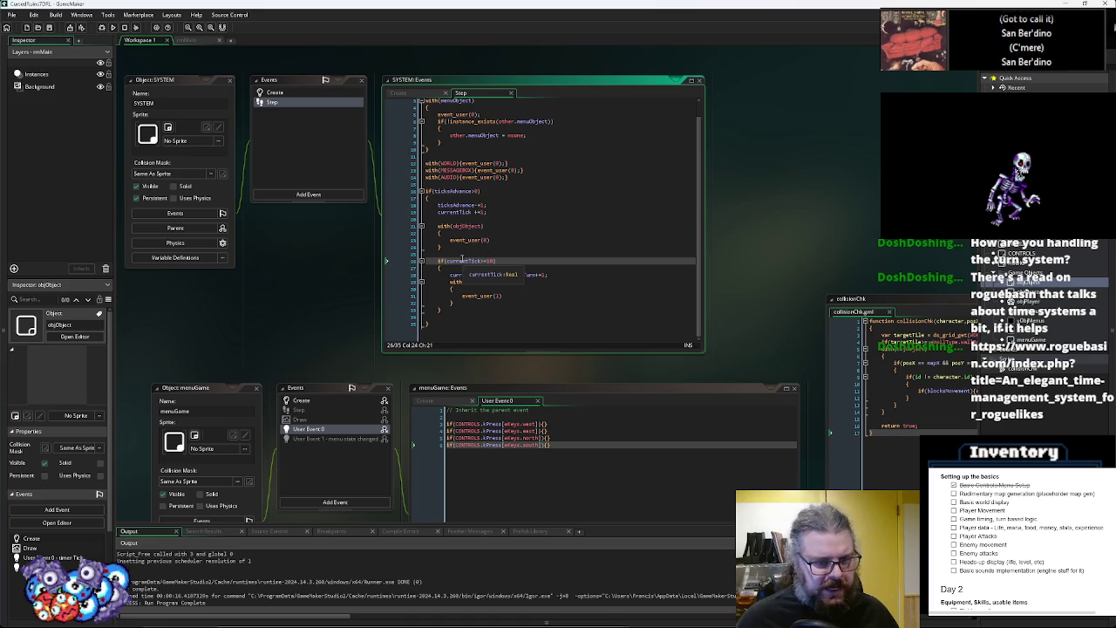
{"action": "double_click", "coordinate": [463, 261]}
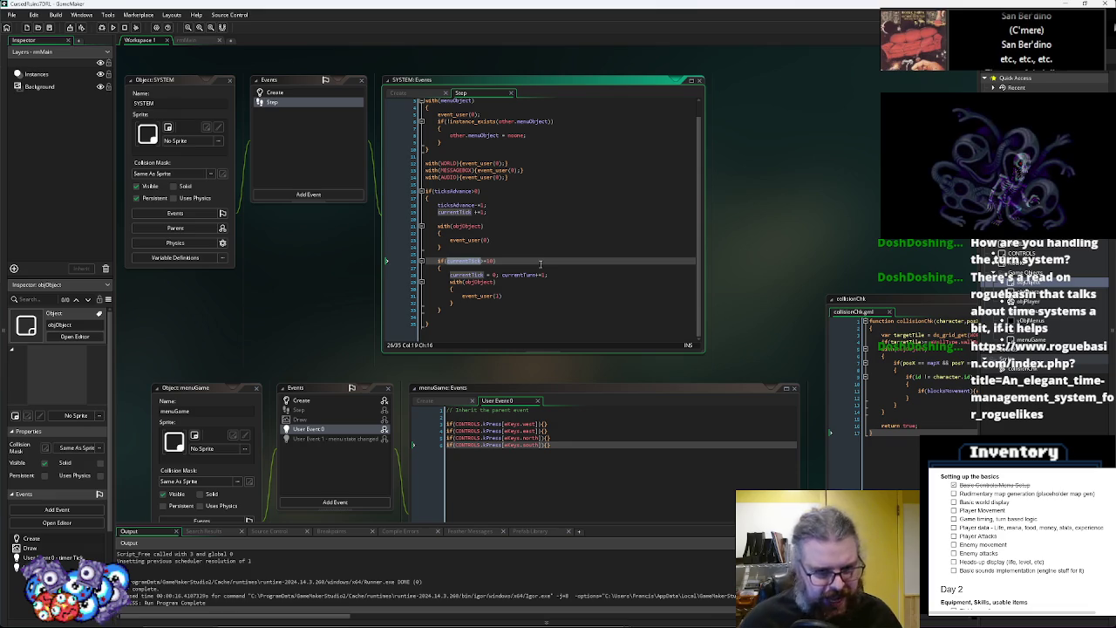
{"action": "double_click", "coordinate": [526, 275]}
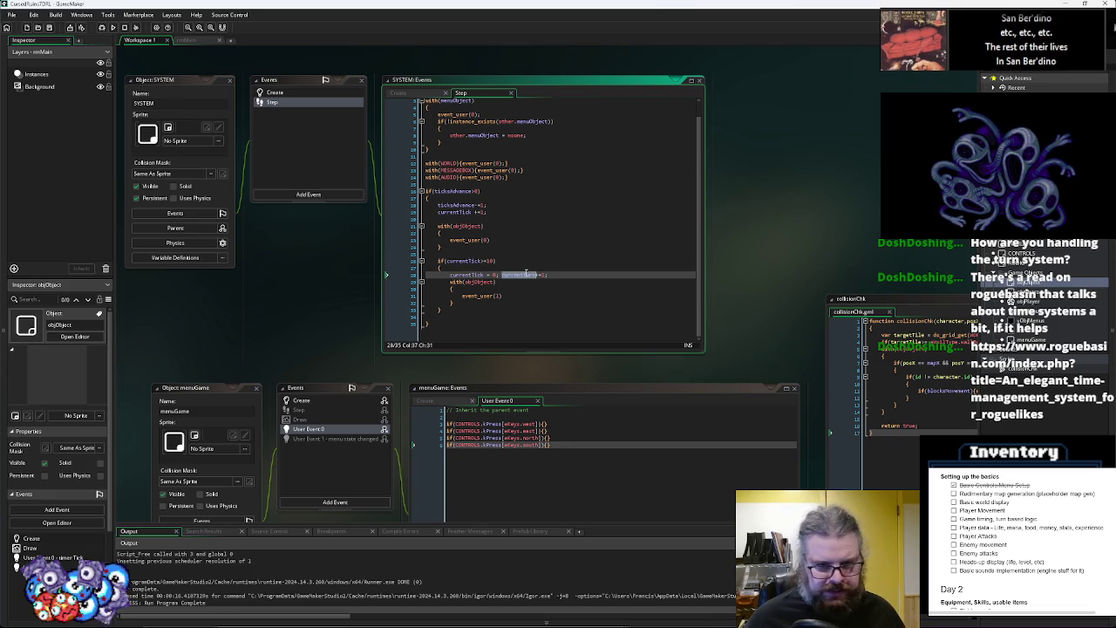
{"action": "left_click", "coordinate": [468, 255]}
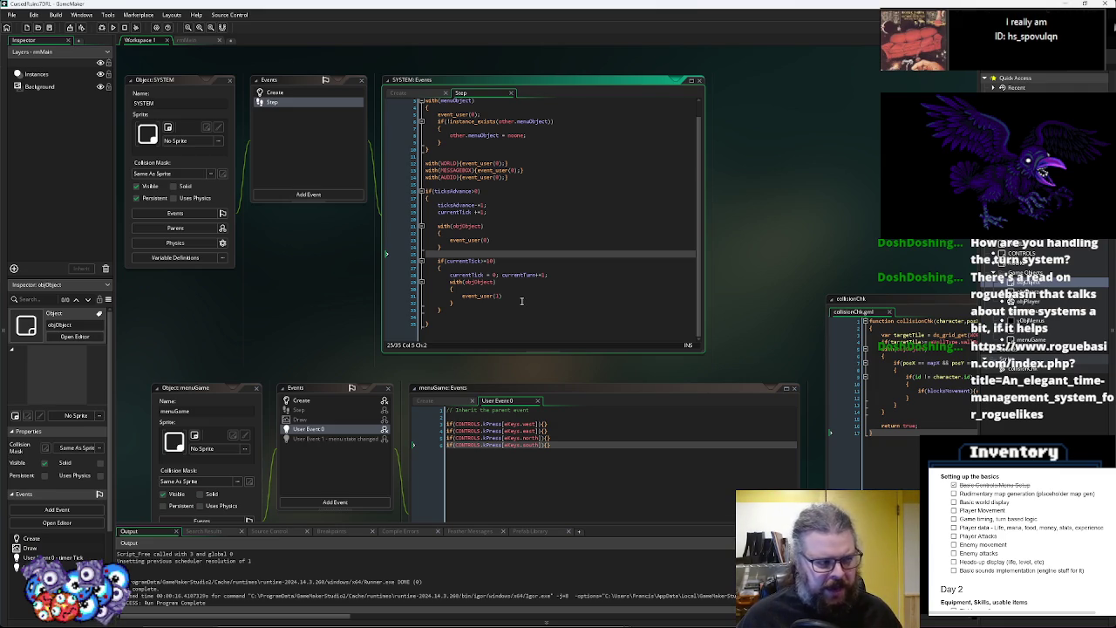
{"action": "double_click", "coordinate": [468, 260]}
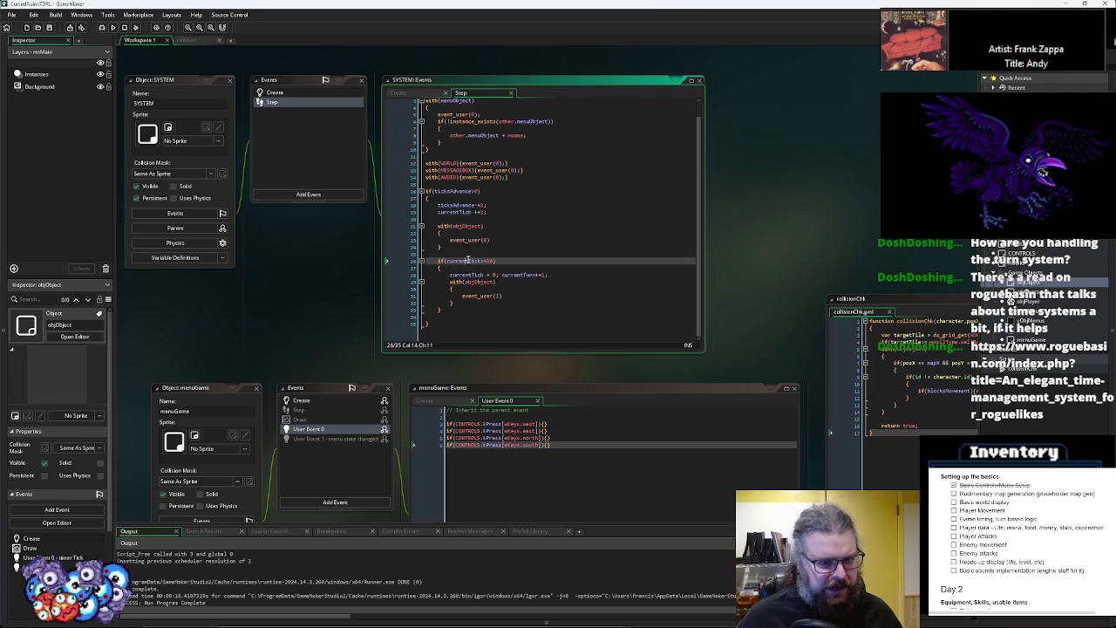
{"action": "key", "text": "Down"}
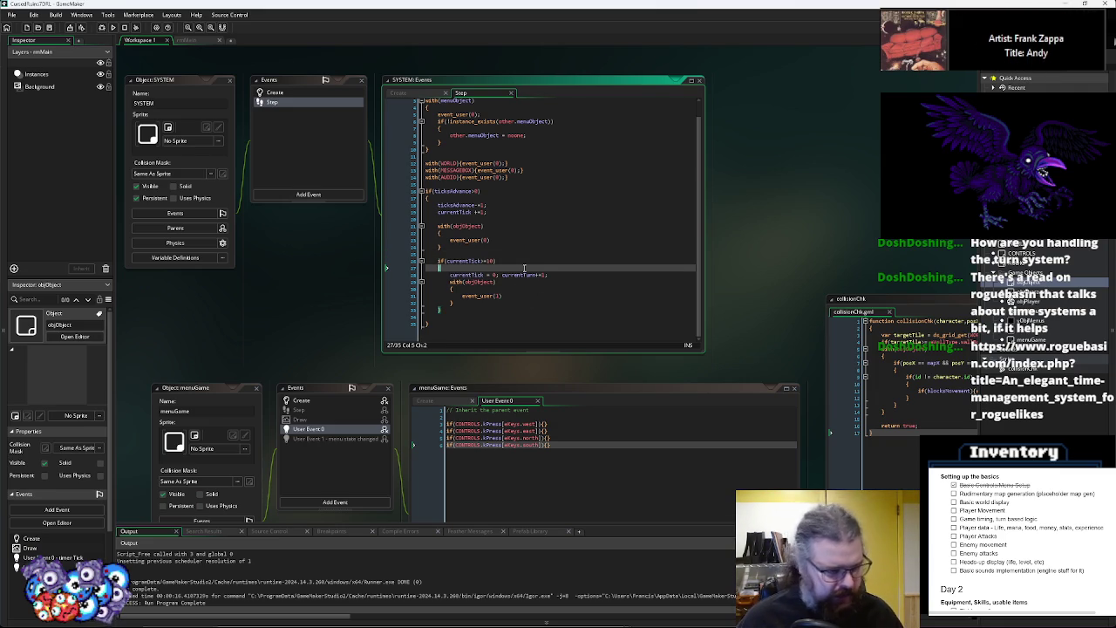
{"action": "left_click", "coordinate": [513, 291]}
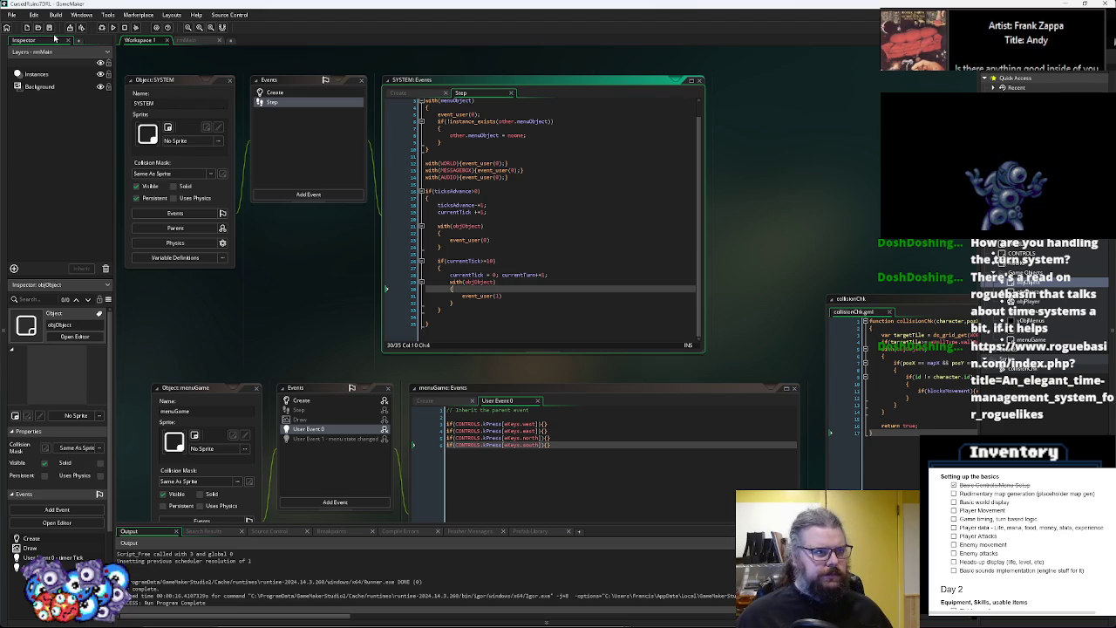
{"action": "left_click", "coordinate": [515, 311]}
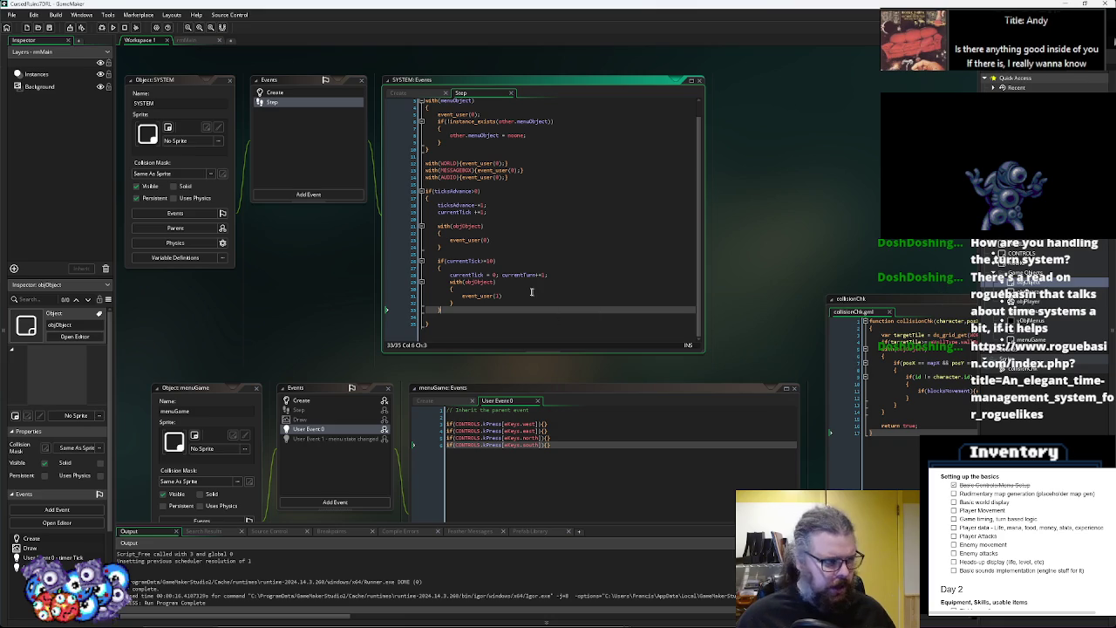
Pan the workspace past the collisionChk code window to bring objObject's editors into view
{"action": "left_click", "coordinate": [454, 282]}
{"action": "left_click", "coordinate": [213, 128]}
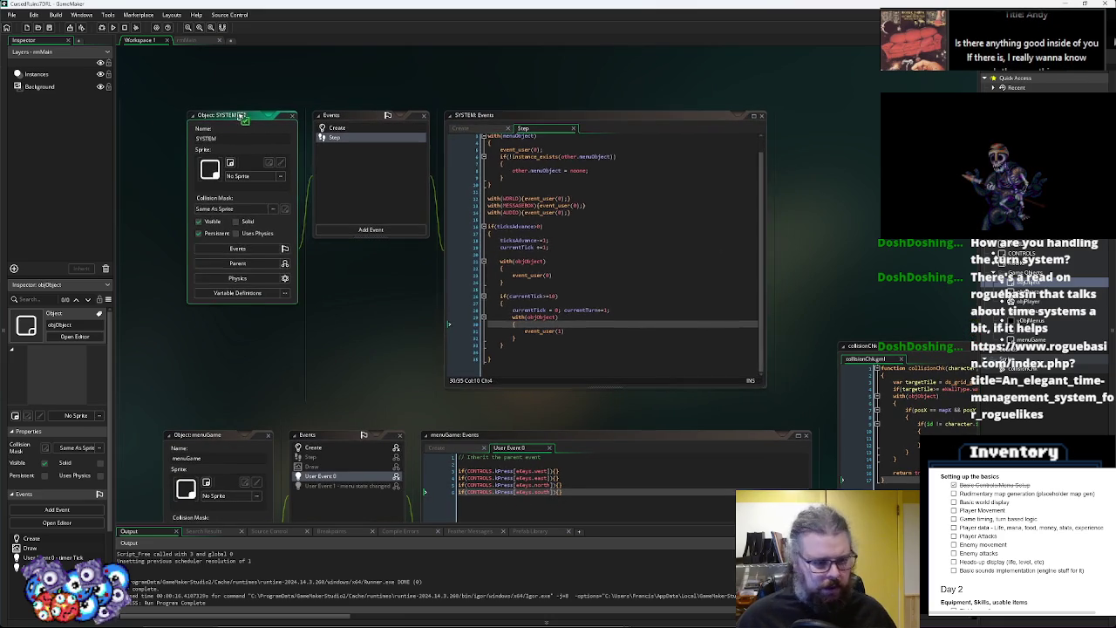
{"action": "scroll", "coordinate": [525, 329], "scroll_direction": "down", "scroll_amount": 5}
{"action": "scroll", "coordinate": [524, 330], "scroll_direction": "right", "scroll_amount": 3}
{"action": "left_click_drag", "start_coordinate": [524, 329], "coordinate": [680, 312]}
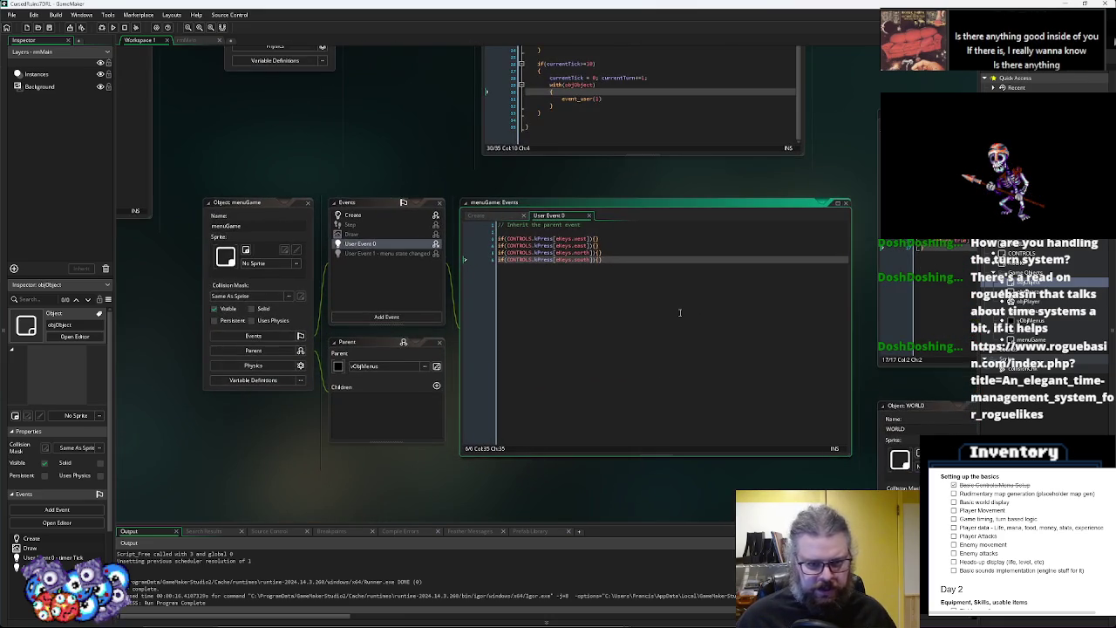
{"action": "scroll", "coordinate": [161, 323], "scroll_direction": "right", "scroll_amount": 10}
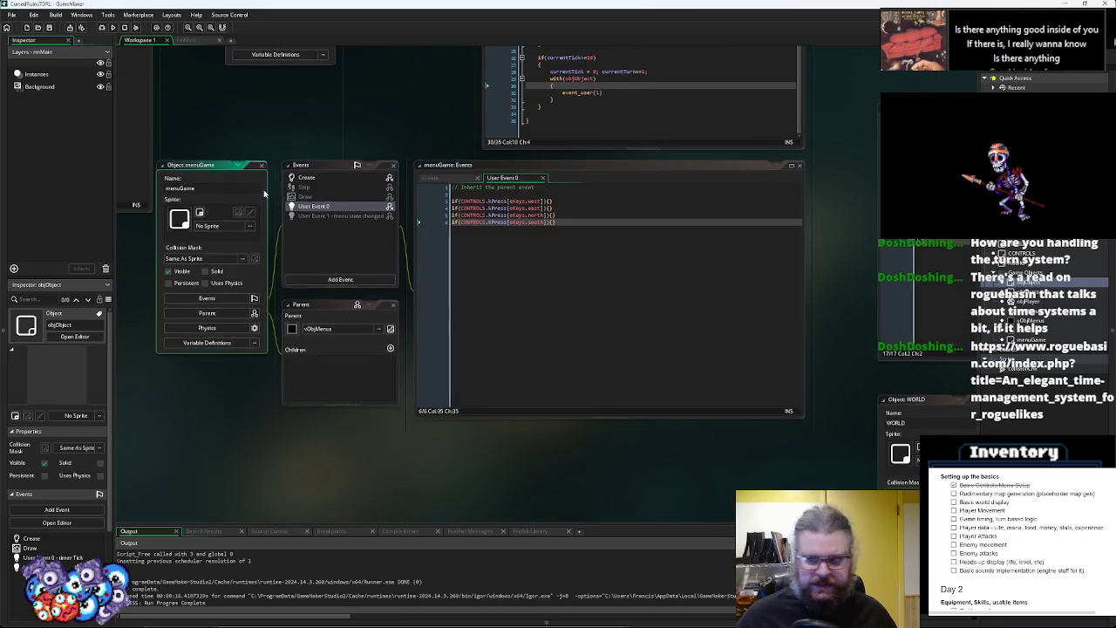
{"action": "left_click_drag", "start_coordinate": [558, 180], "coordinate": [539, 138]}
{"action": "scroll", "coordinate": [530, 203], "scroll_direction": "down", "scroll_amount": 5}
{"action": "mouse_move", "coordinate": [481, 212]}
{"action": "left_mouse_down"}
{"action": "mouse_move", "coordinate": [468, 157]}
{"action": "mouse_move", "coordinate": [449, 162]}
{"action": "left_mouse_up"}
{"action": "scroll", "coordinate": [387, 369], "scroll_direction": "down", "scroll_amount": 10}
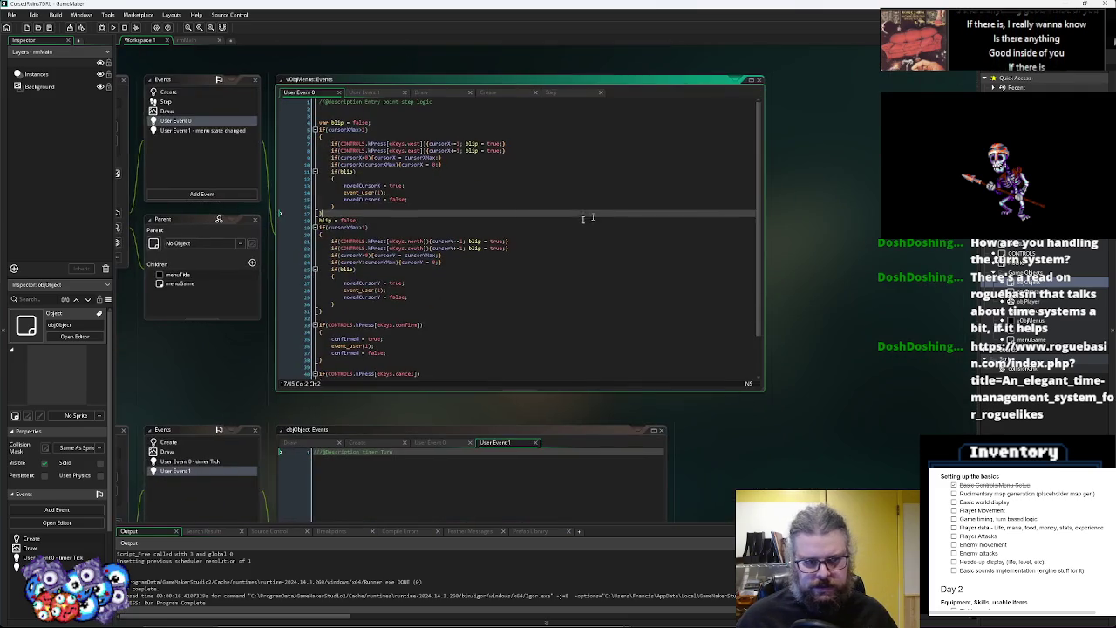
{"action": "left_click_drag", "start_coordinate": [703, 269], "coordinate": [628, 161]}
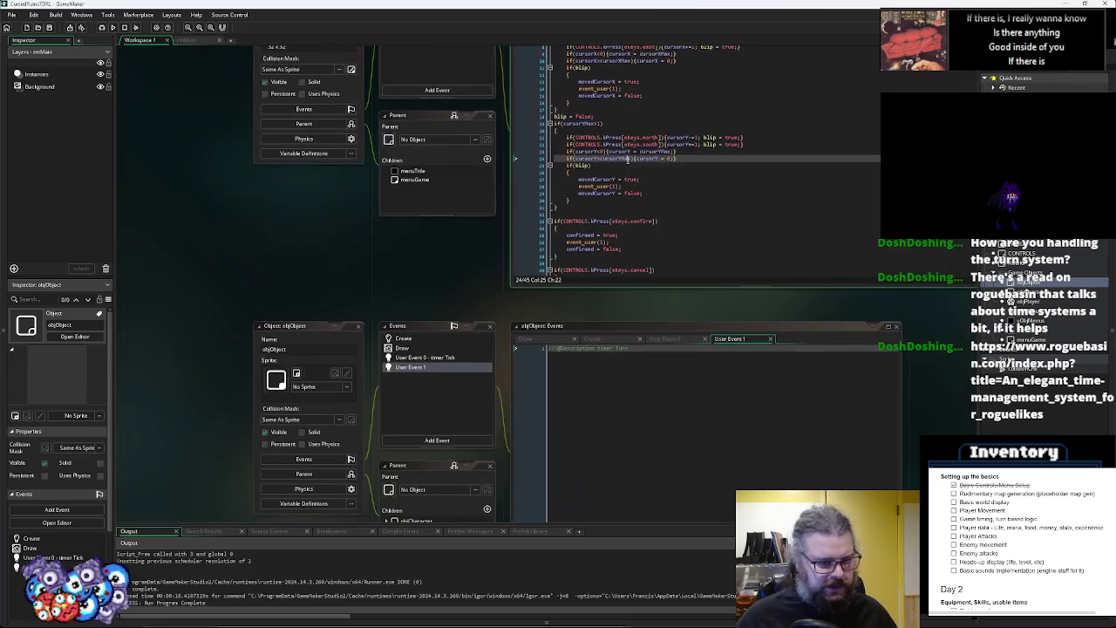
Give objObject's User Event 1 the description 'timer Turn' and save it
{"action": "left_click", "coordinate": [668, 358]}
{"action": "left_click_drag", "start_coordinate": [681, 425], "coordinate": [623, 266]}
{"action": "left_click", "coordinate": [372, 233]}
{"action": "left_click", "coordinate": [391, 235]}
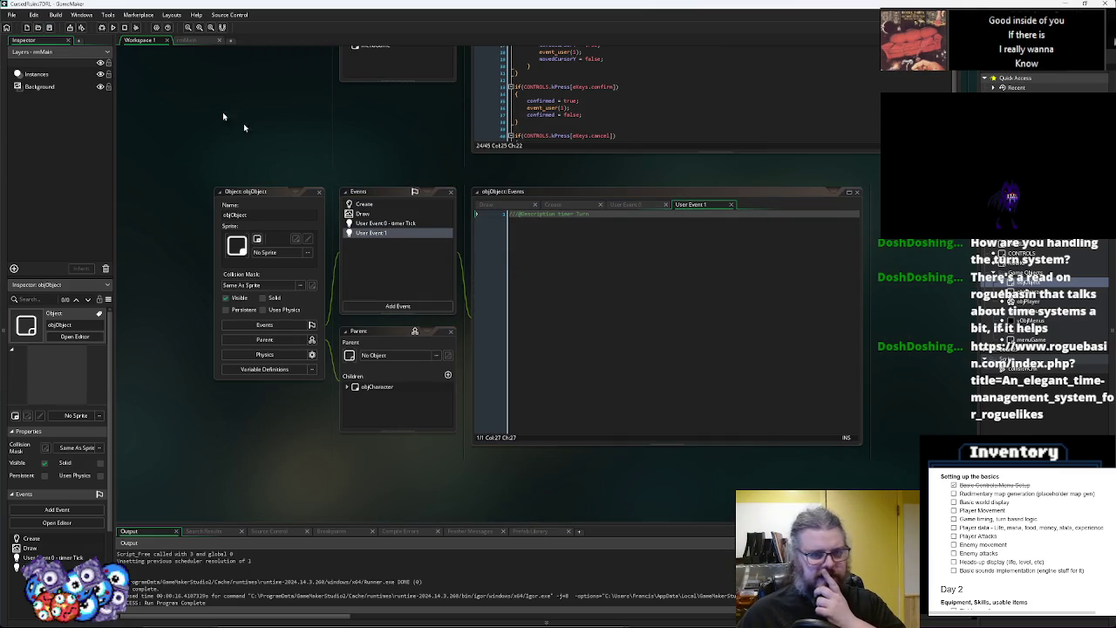
{"action": "left_click", "coordinate": [549, 264]}
{"action": "left_click", "coordinate": [405, 224]}
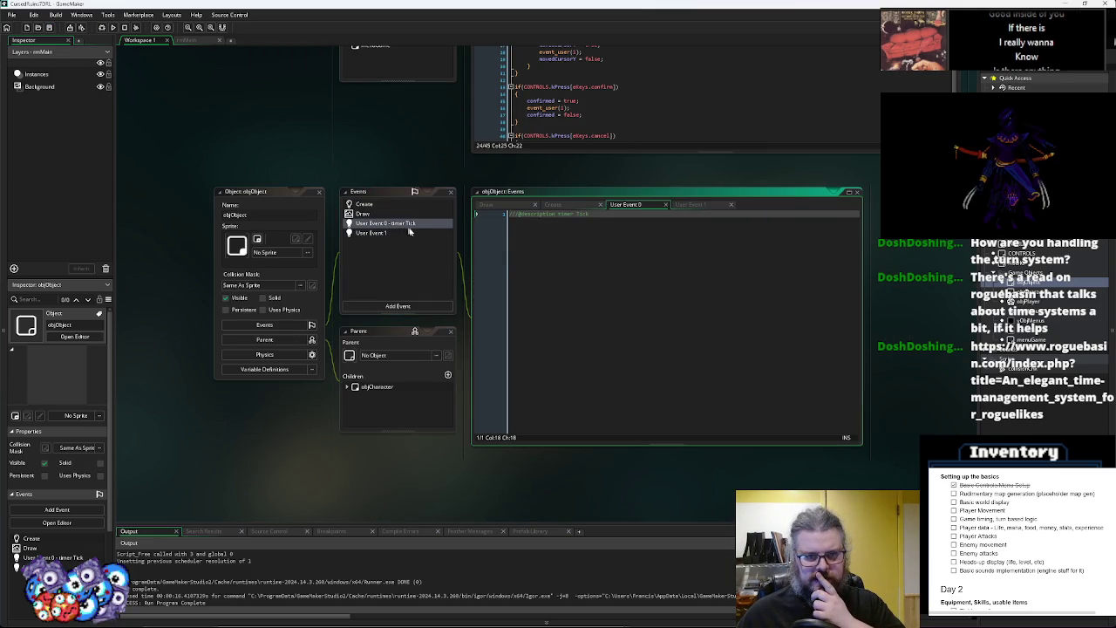
{"action": "key", "text": "ctrl+shift+Left"}
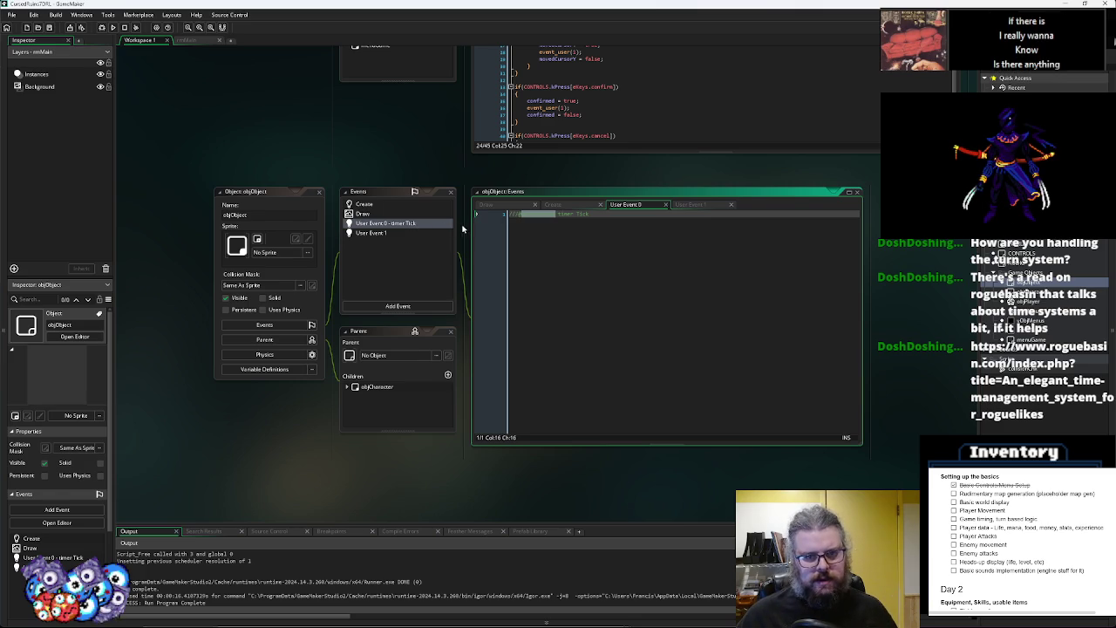
{"action": "left_click", "coordinate": [432, 233]}
{"action": "left_click", "coordinate": [546, 244]}
{"action": "left_click", "coordinate": [49, 27]}
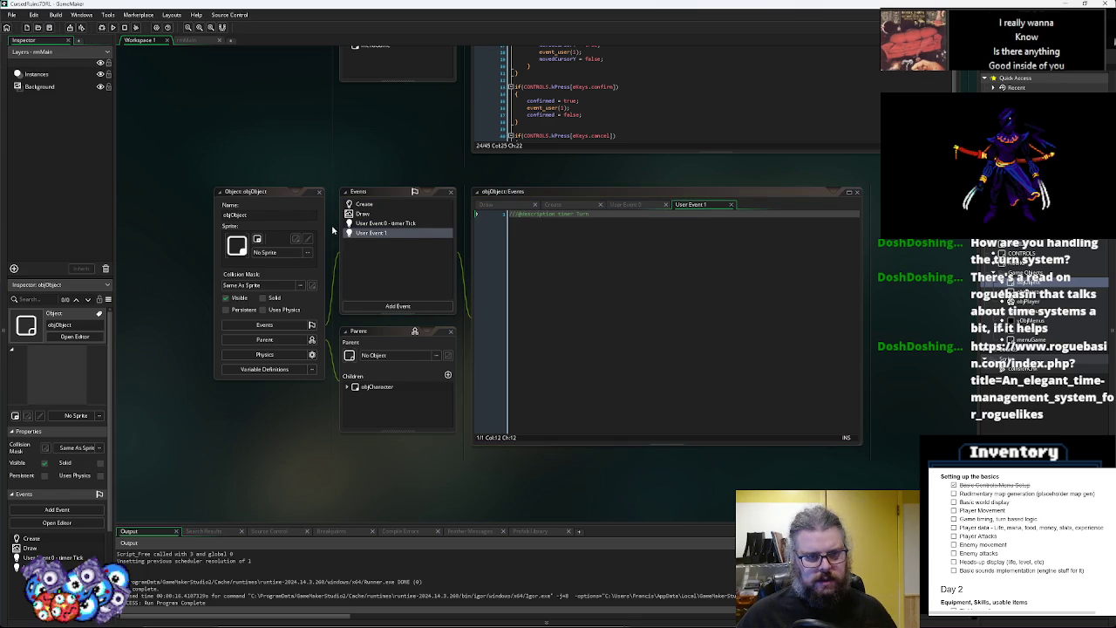
Move the workspace over to menuGame's editors, showing its User Event 0 code
{"action": "left_click", "coordinate": [604, 252]}
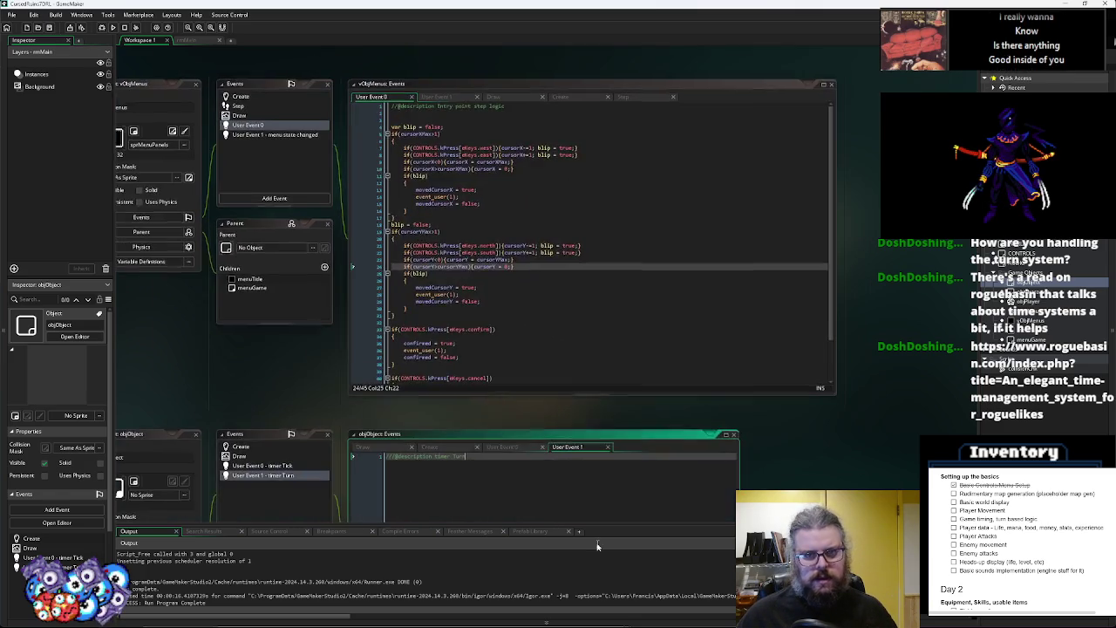
{"action": "mouse_move", "coordinate": [603, 252]}
{"action": "left_mouse_down"}
{"action": "mouse_move", "coordinate": [638, 267]}
{"action": "mouse_move", "coordinate": [641, 517]}
{"action": "left_mouse_up"}
{"action": "mouse_move", "coordinate": [640, 266]}
{"action": "left_mouse_down"}
{"action": "mouse_move", "coordinate": [640, 304]}
{"action": "mouse_move", "coordinate": [505, 354]}
{"action": "left_mouse_up"}
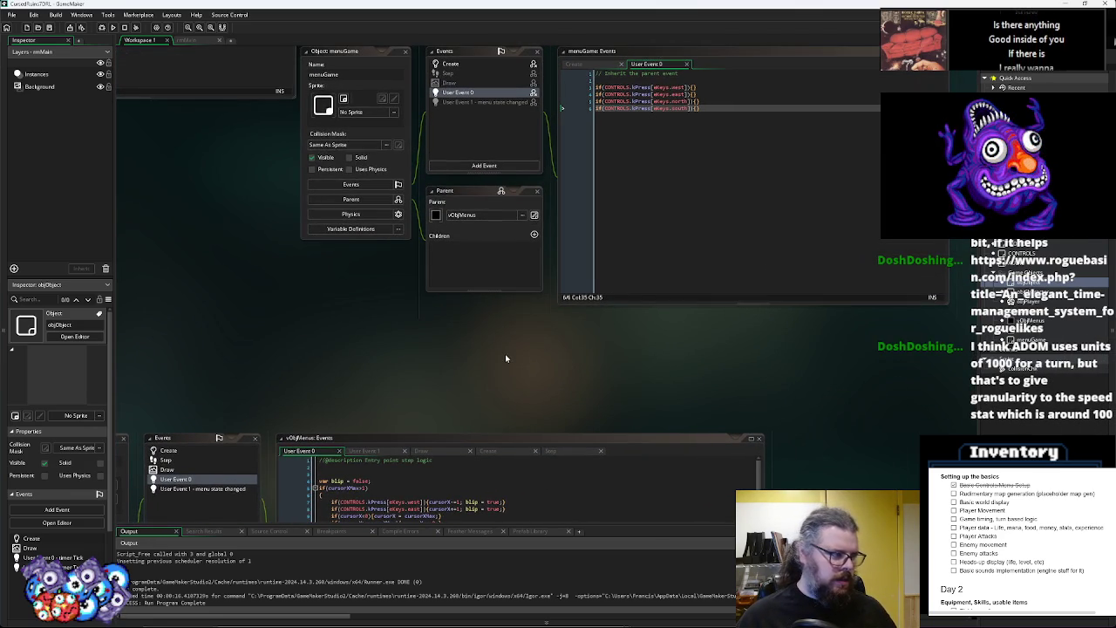
{"action": "left_click", "coordinate": [695, 200]}
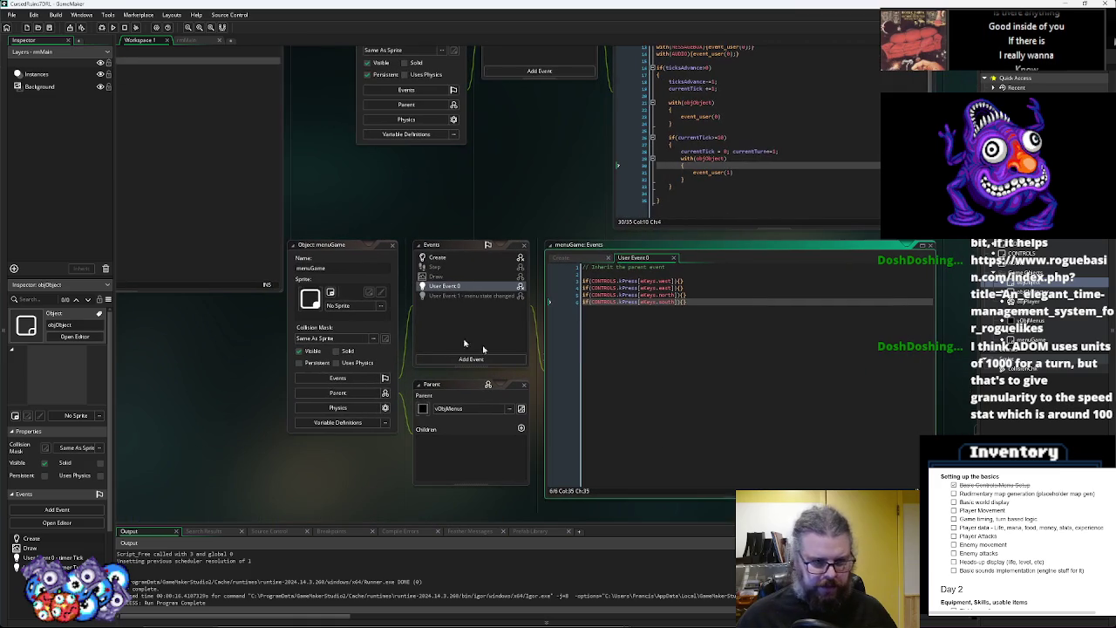
{"action": "left_click_drag", "start_coordinate": [335, 252], "coordinate": [343, 287]}
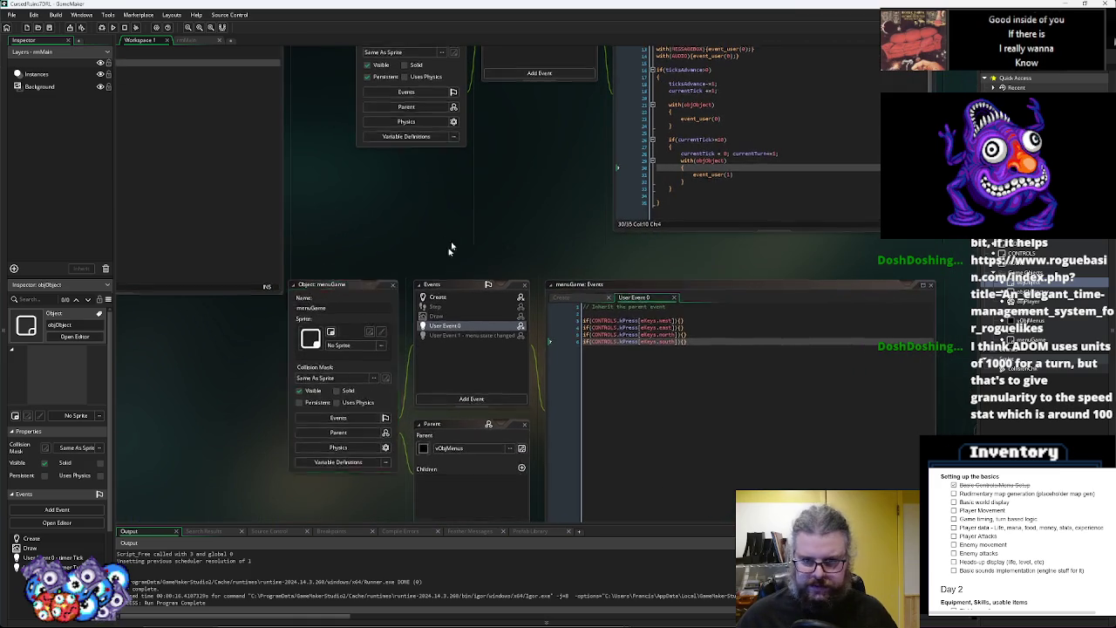
{"action": "scroll", "coordinate": [453, 236], "scroll_direction": "right", "scroll_amount": 5}
{"action": "scroll", "coordinate": [374, 375], "scroll_direction": "right", "scroll_amount": 10}
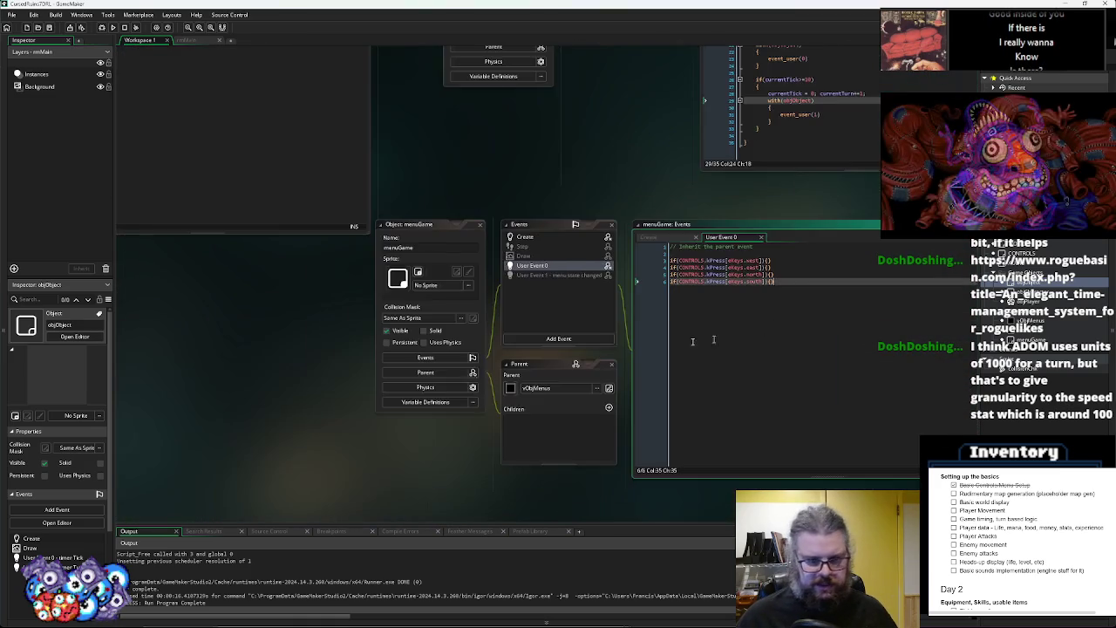
{"action": "scroll", "coordinate": [551, 429], "scroll_direction": "right", "scroll_amount": 10}
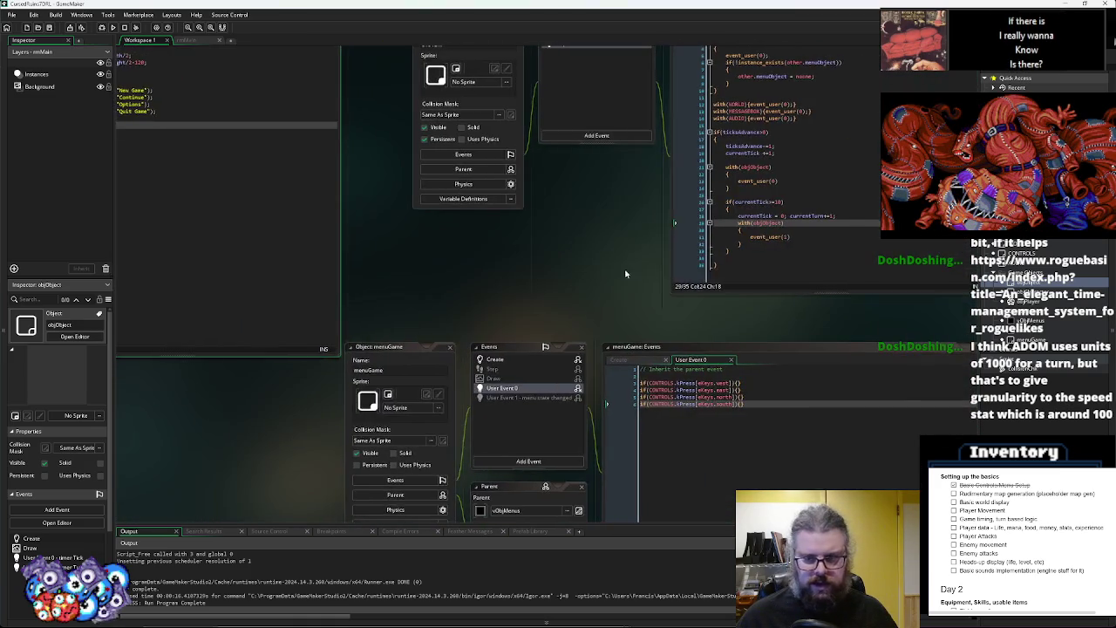
{"action": "scroll", "coordinate": [321, 144], "scroll_direction": "right", "scroll_amount": 5}
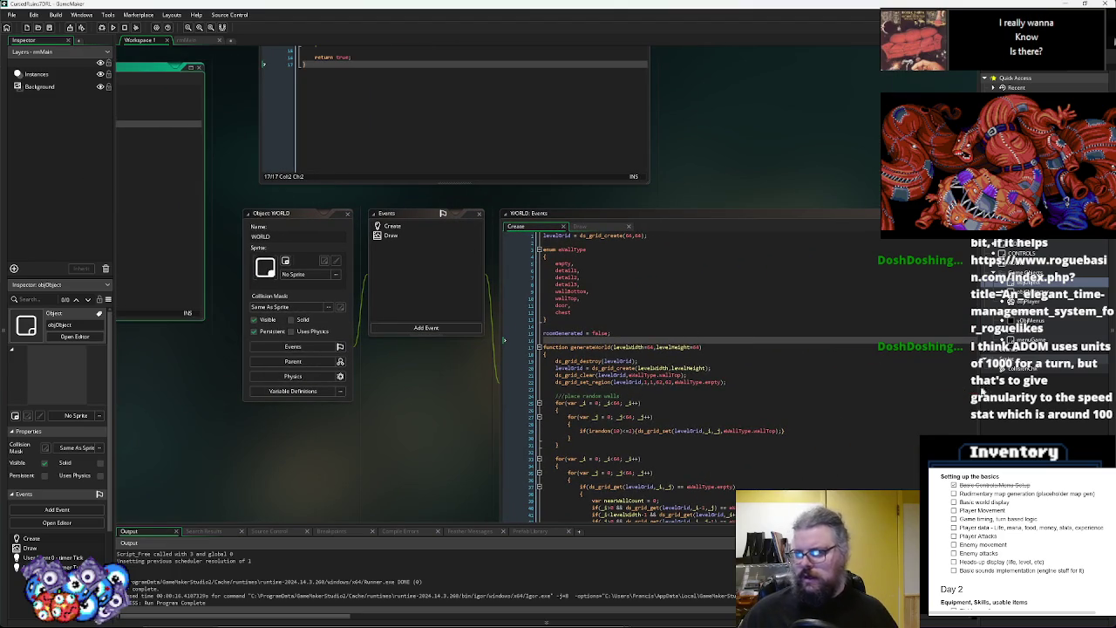
{"action": "triple_click", "coordinate": [813, 372]}
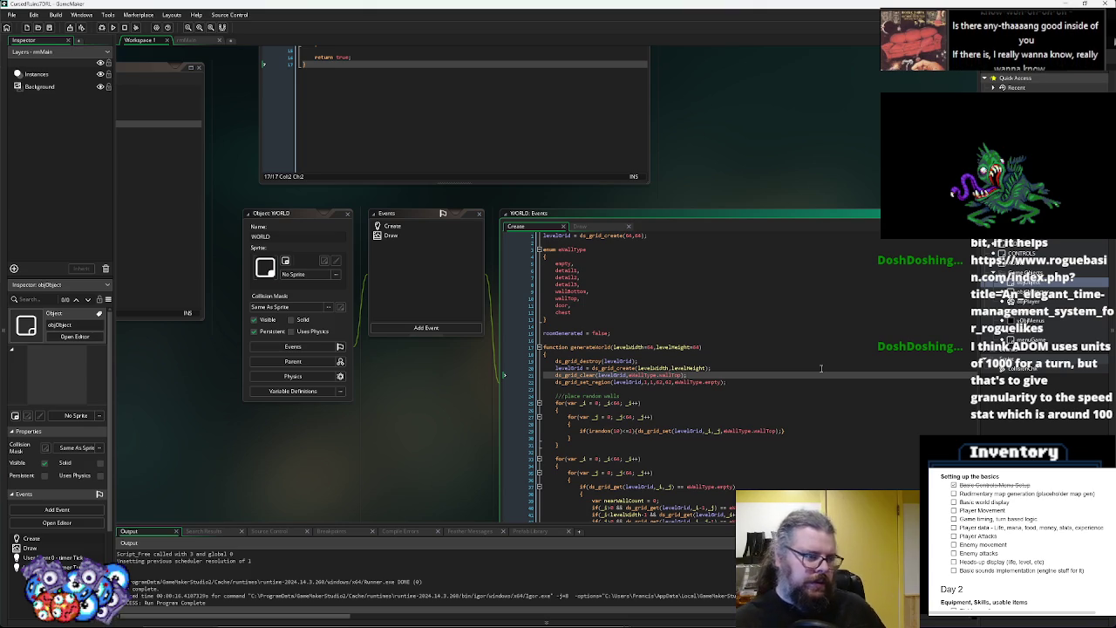
{"action": "key", "text": "ctrl+Tab"}
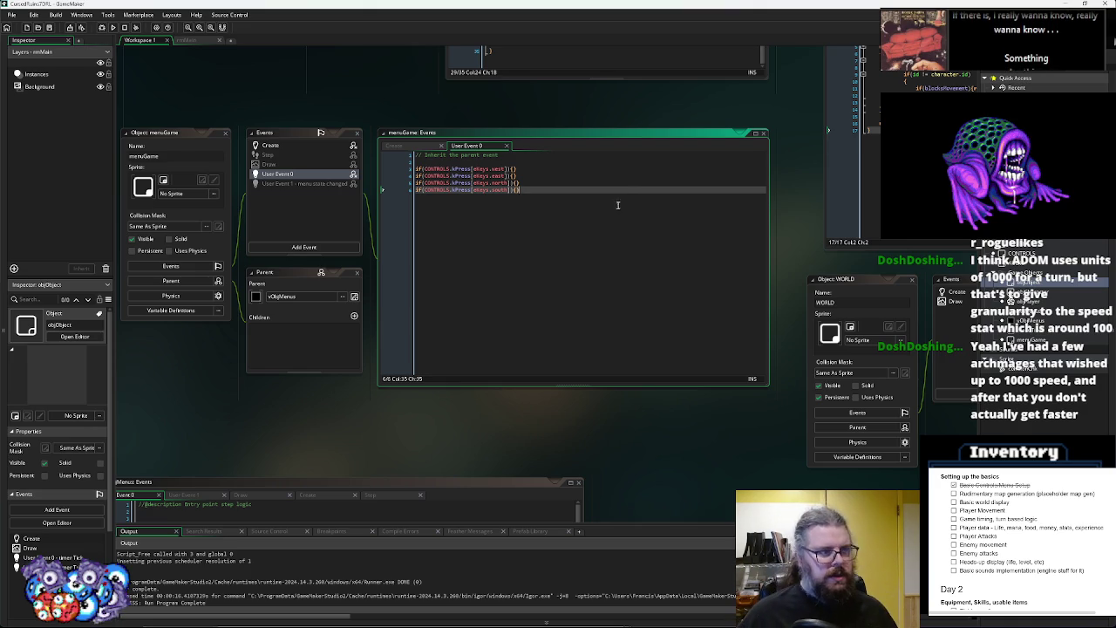
{"action": "left_click_drag", "start_coordinate": [628, 211], "coordinate": [616, 270]}
{"action": "mouse_move", "coordinate": [606, 85]}
{"action": "left_mouse_down"}
{"action": "mouse_move", "coordinate": [706, 79]}
{"action": "mouse_move", "coordinate": [437, 404]}
{"action": "mouse_move", "coordinate": [612, 354]}
{"action": "left_mouse_up"}
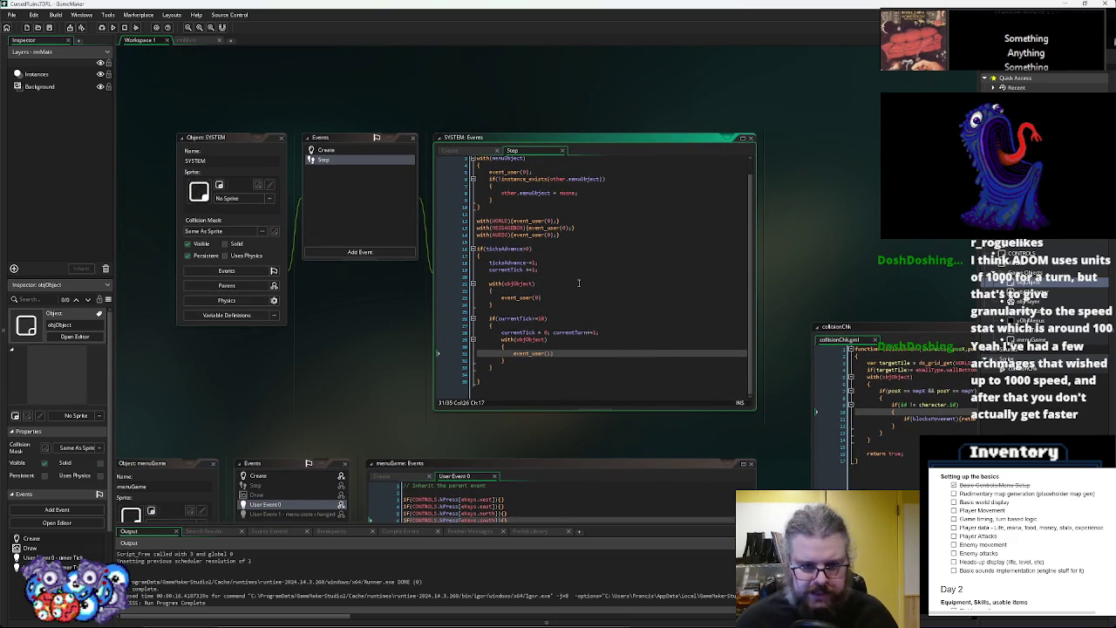
{"action": "left_click", "coordinate": [577, 331]}
{"action": "left_click_drag", "start_coordinate": [577, 331], "coordinate": [578, 235]}
{"action": "middle_click", "coordinate": [578, 235]}
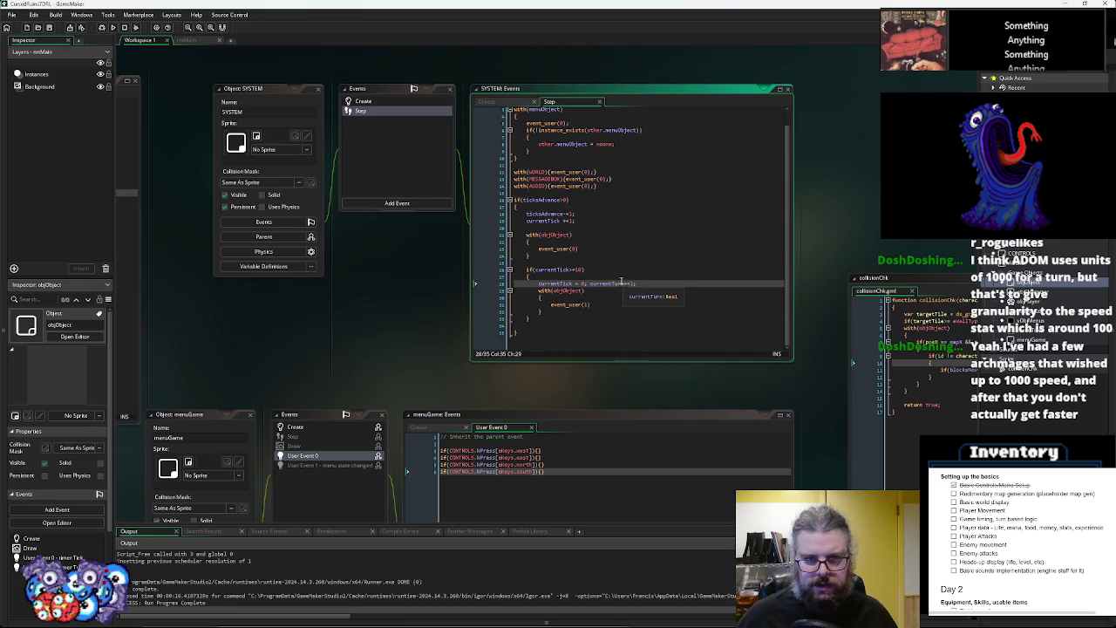
{"action": "left_click", "coordinate": [546, 190]}
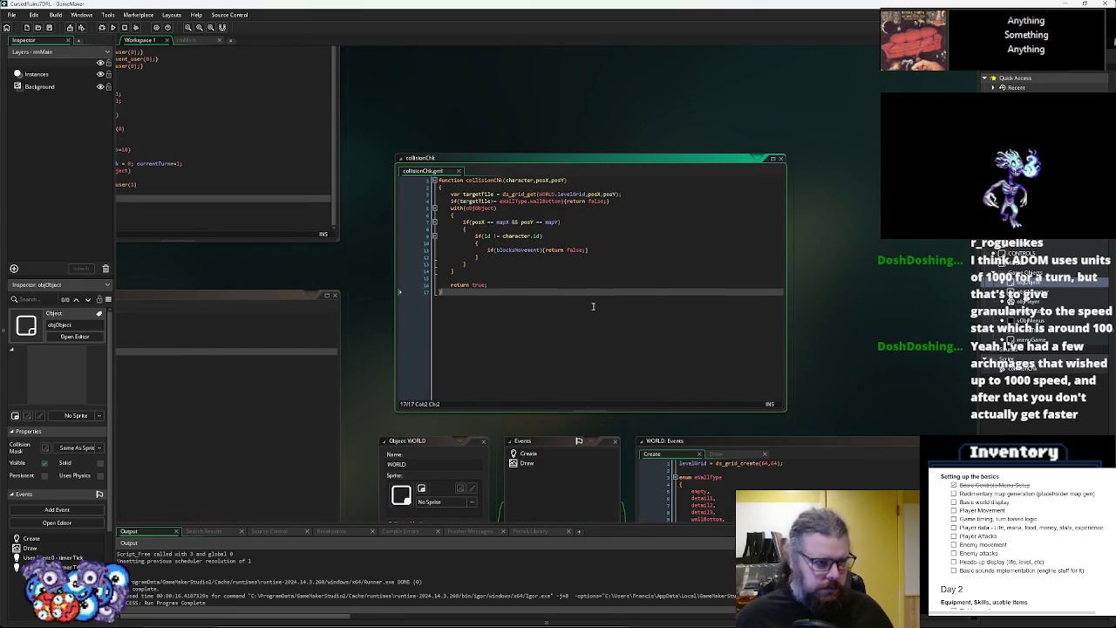
{"action": "left_click_drag", "start_coordinate": [597, 315], "coordinate": [702, 315]}
{"action": "scroll", "coordinate": [701, 315], "scroll_direction": "down", "scroll_amount": 6}
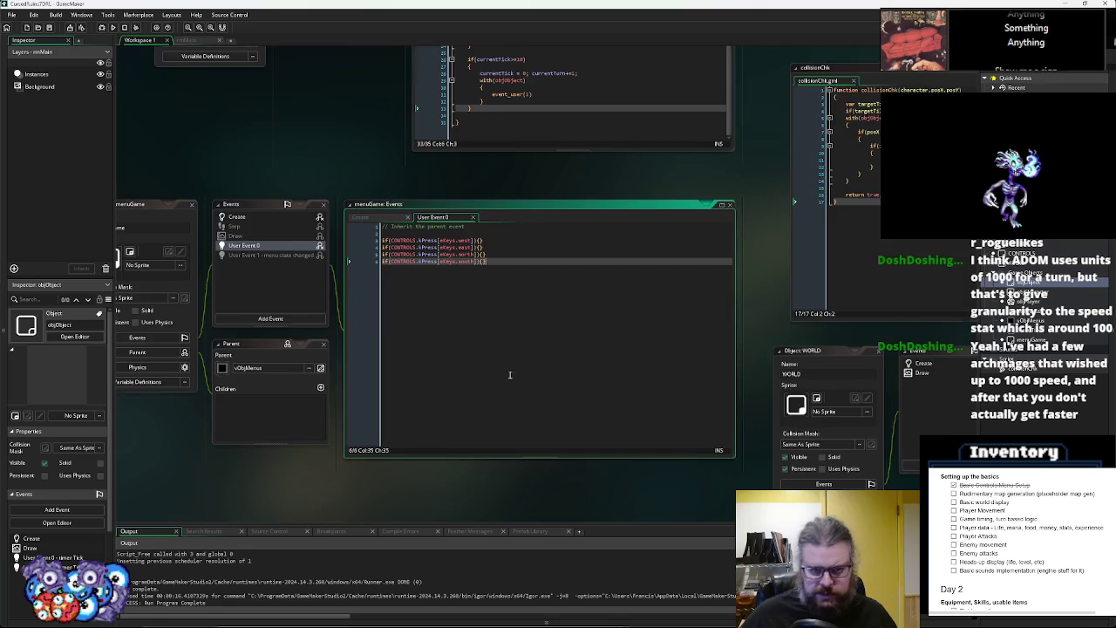
{"action": "scroll", "coordinate": [276, 327], "scroll_direction": "down", "scroll_amount": 6}
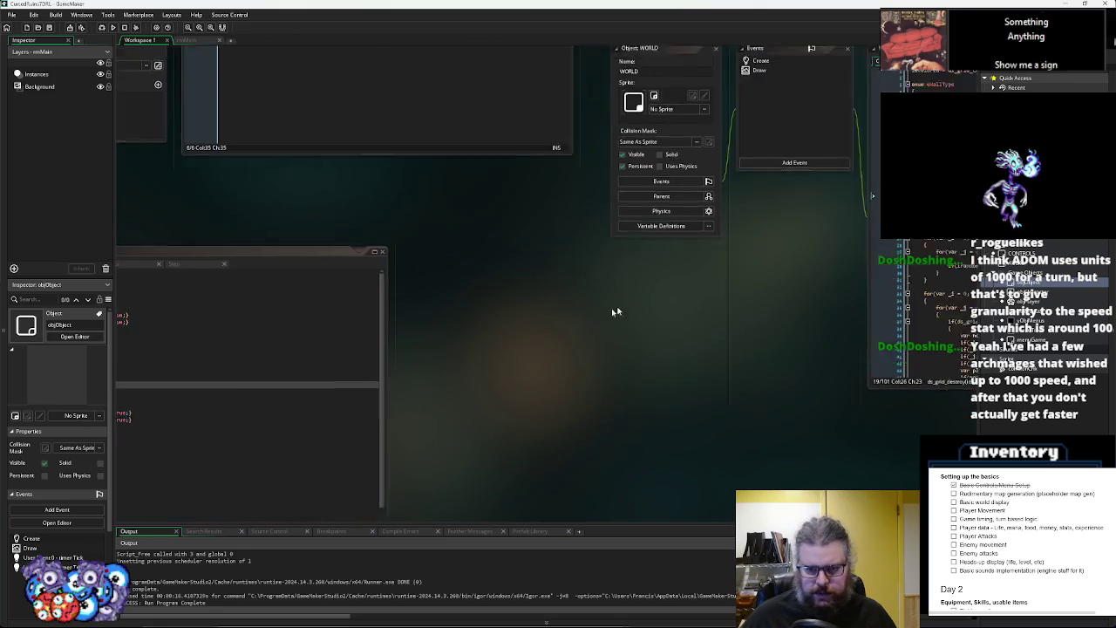
{"action": "left_click", "coordinate": [533, 315]}
{"action": "left_click_drag", "start_coordinate": [523, 331], "coordinate": [680, 263]}
{"action": "left_click", "coordinate": [680, 263]}
{"action": "left_click_drag", "start_coordinate": [714, 335], "coordinate": [691, 273]}
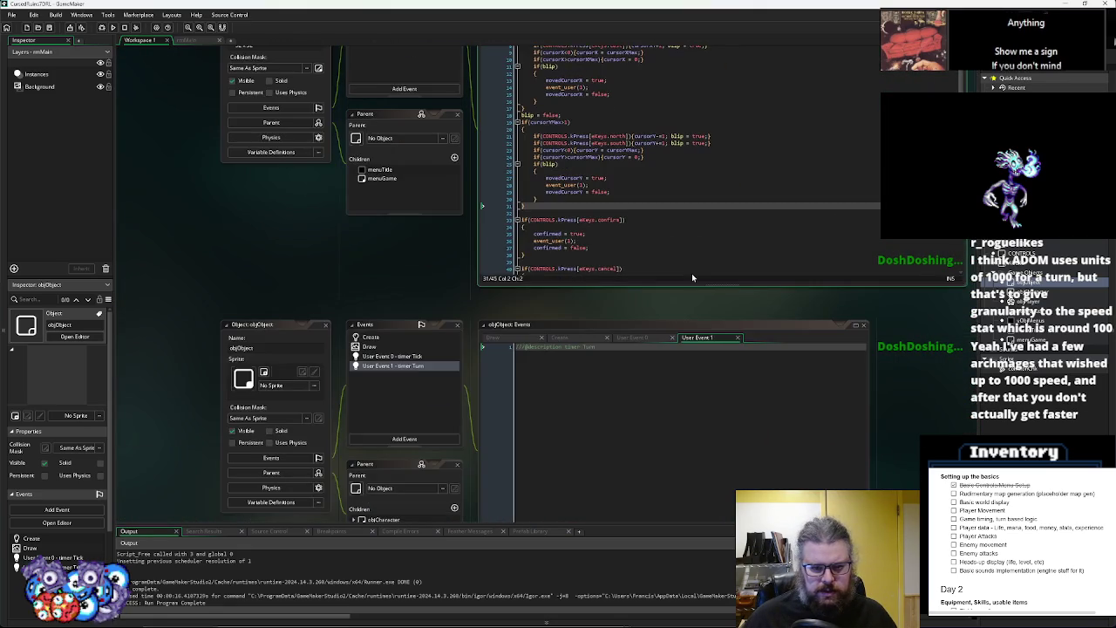
{"action": "mouse_move", "coordinate": [676, 406]}
{"action": "left_mouse_down"}
{"action": "mouse_move", "coordinate": [605, 155]}
{"action": "mouse_move", "coordinate": [649, 297]}
{"action": "left_mouse_up"}
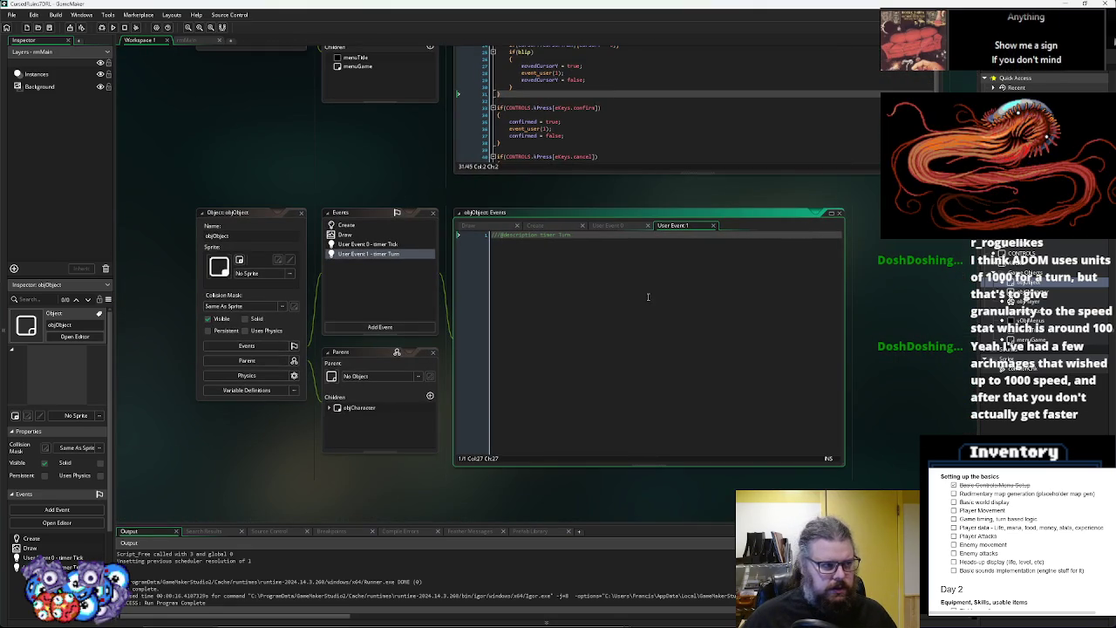
{"action": "mouse_move", "coordinate": [638, 124]}
{"action": "left_mouse_down"}
{"action": "mouse_move", "coordinate": [659, 416]}
{"action": "mouse_move", "coordinate": [671, 428]}
{"action": "mouse_move", "coordinate": [829, 280]}
{"action": "mouse_move", "coordinate": [812, 367]}
{"action": "mouse_move", "coordinate": [925, 436]}
{"action": "mouse_move", "coordinate": [455, 279]}
{"action": "mouse_move", "coordinate": [550, 422]}
{"action": "mouse_move", "coordinate": [663, 352]}
{"action": "mouse_move", "coordinate": [477, 425]}
{"action": "mouse_move", "coordinate": [270, 392]}
{"action": "mouse_move", "coordinate": [442, 398]}
{"action": "left_mouse_up"}
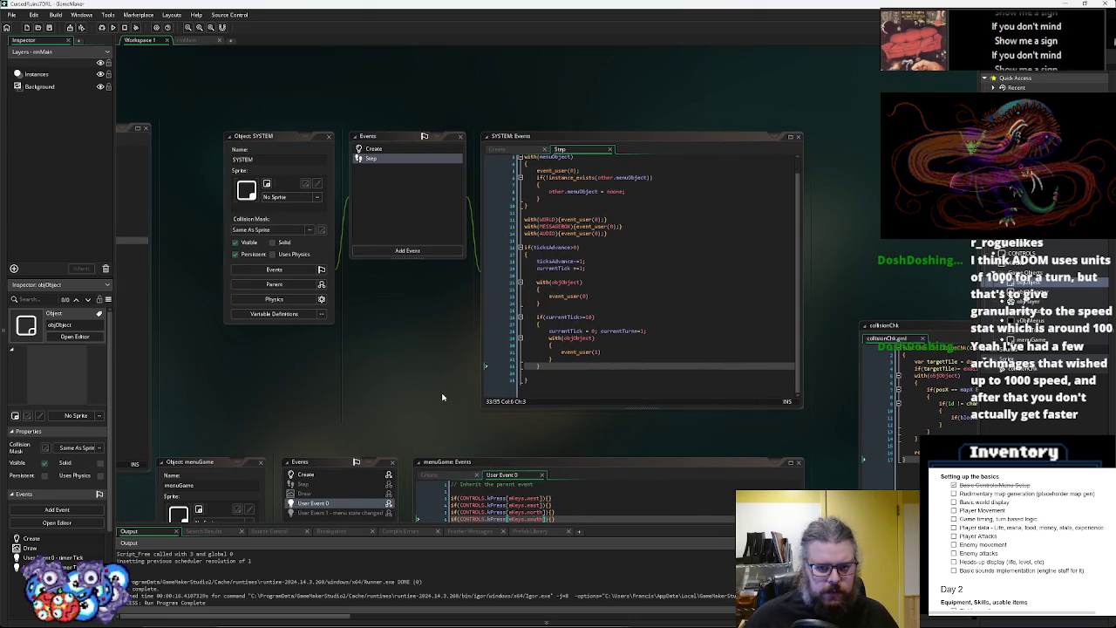